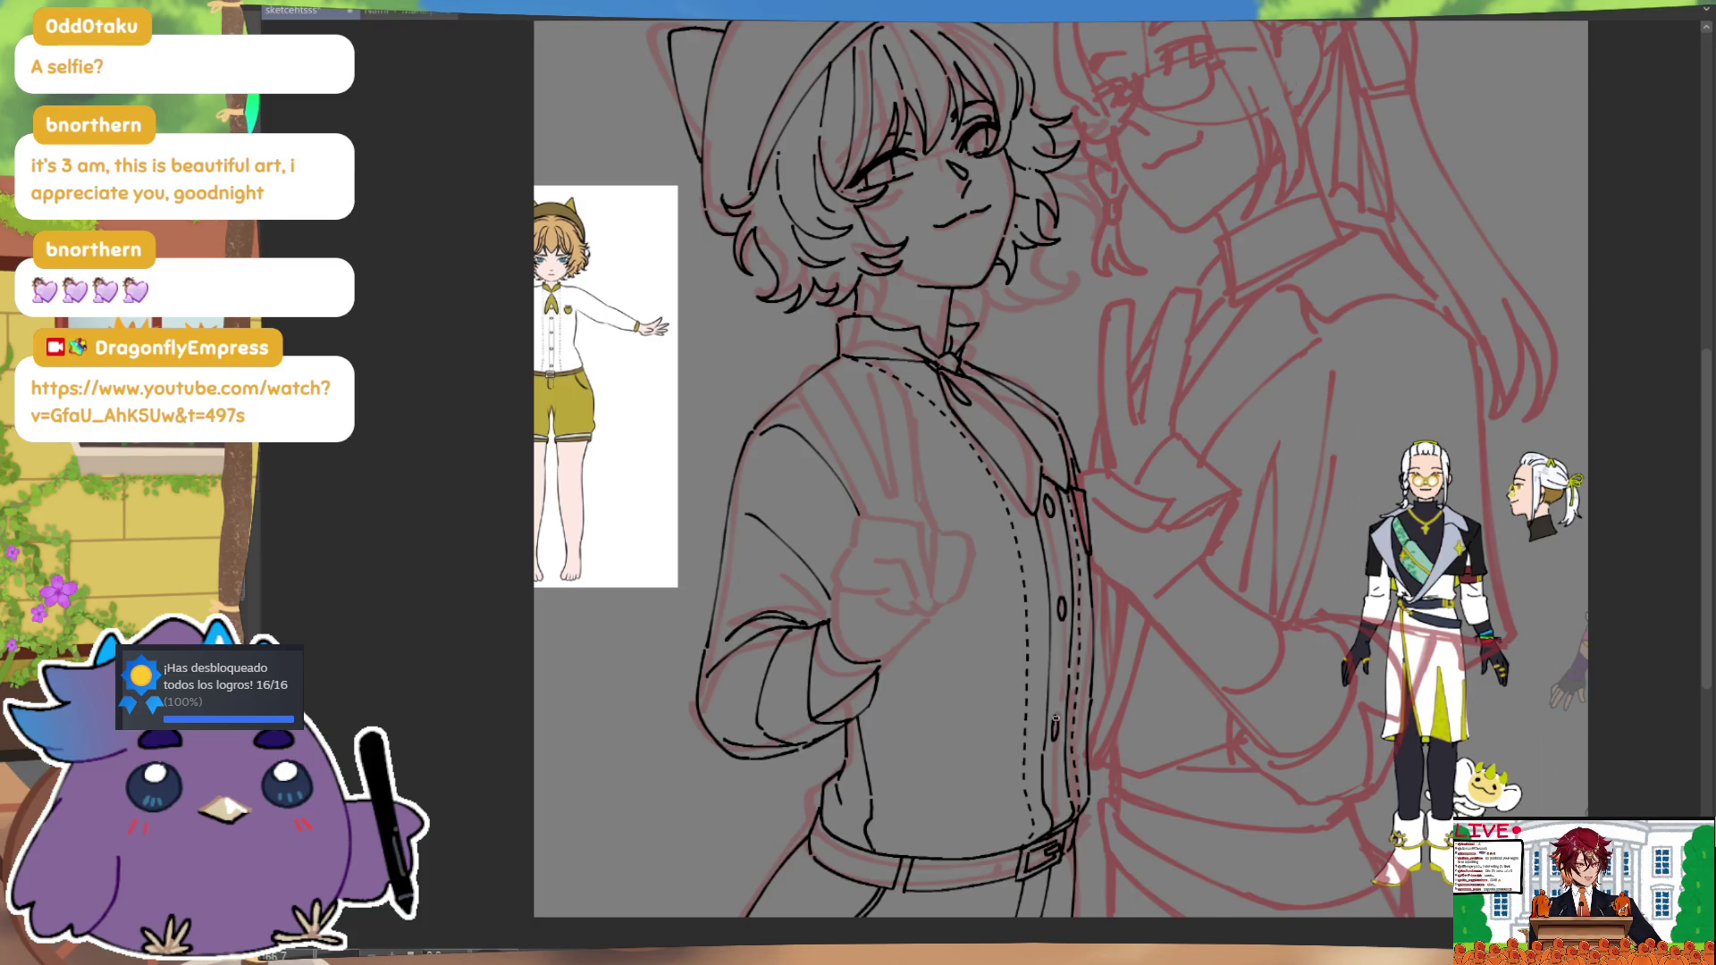
Step: Ink two oval buttons down the shirt placket, ending with the one just above the belt
drag(1057, 721, 1054, 738)
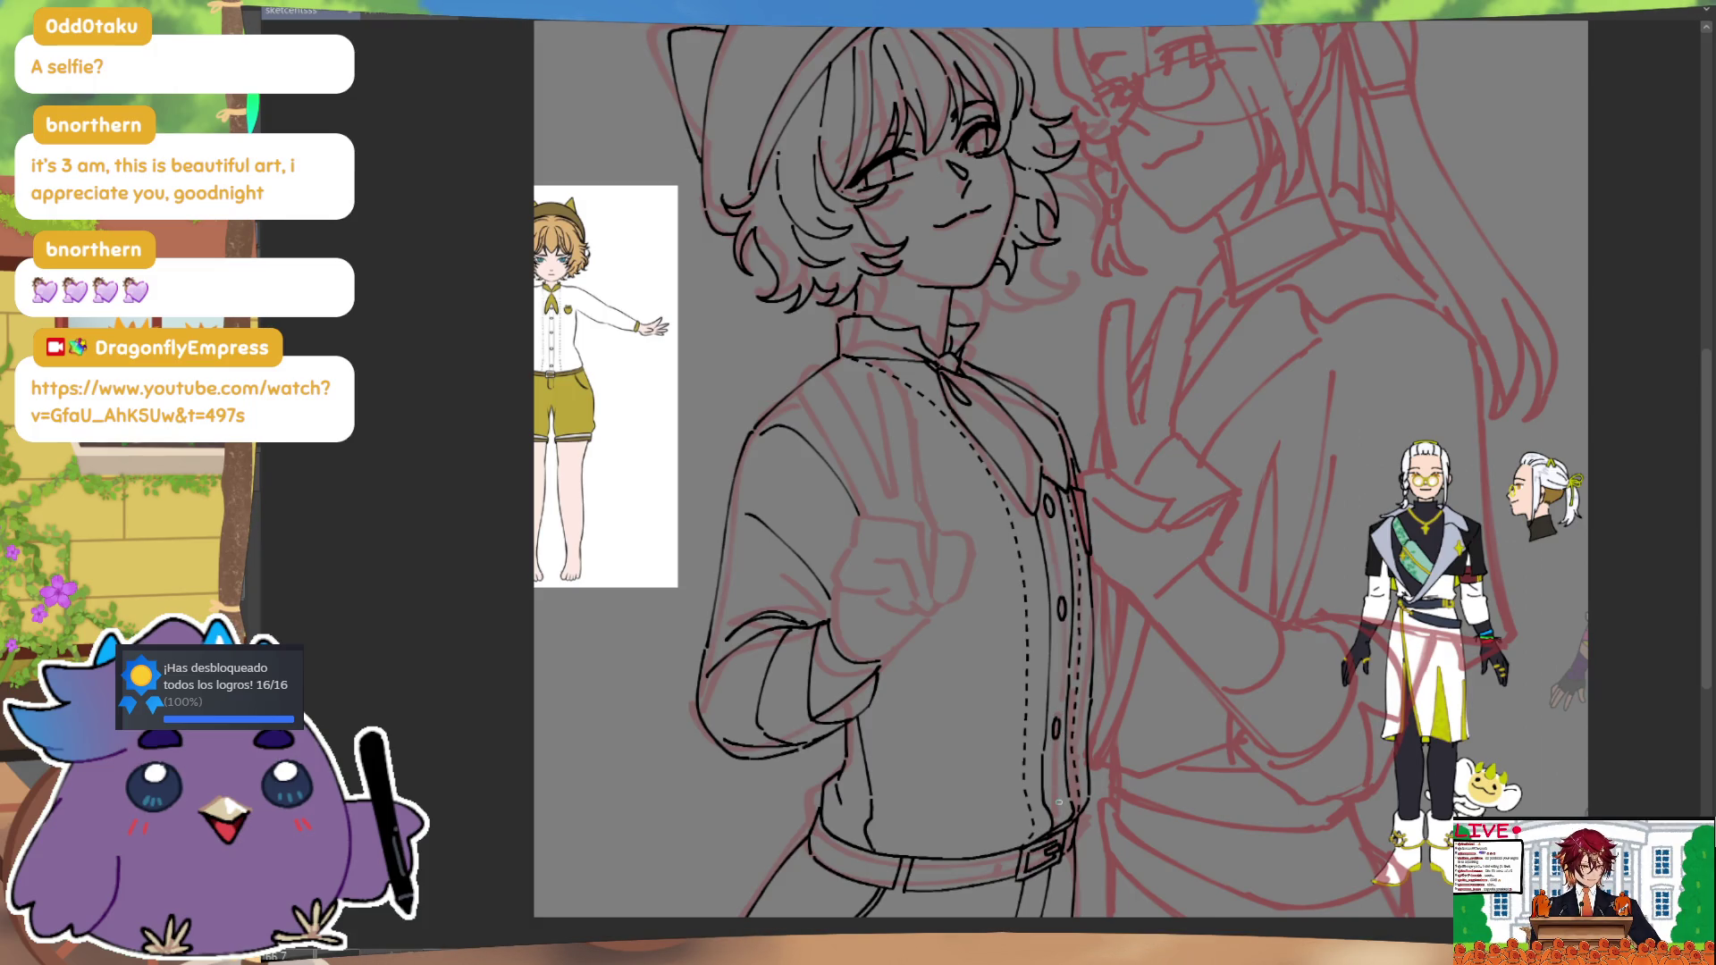
drag(1060, 800, 1058, 814)
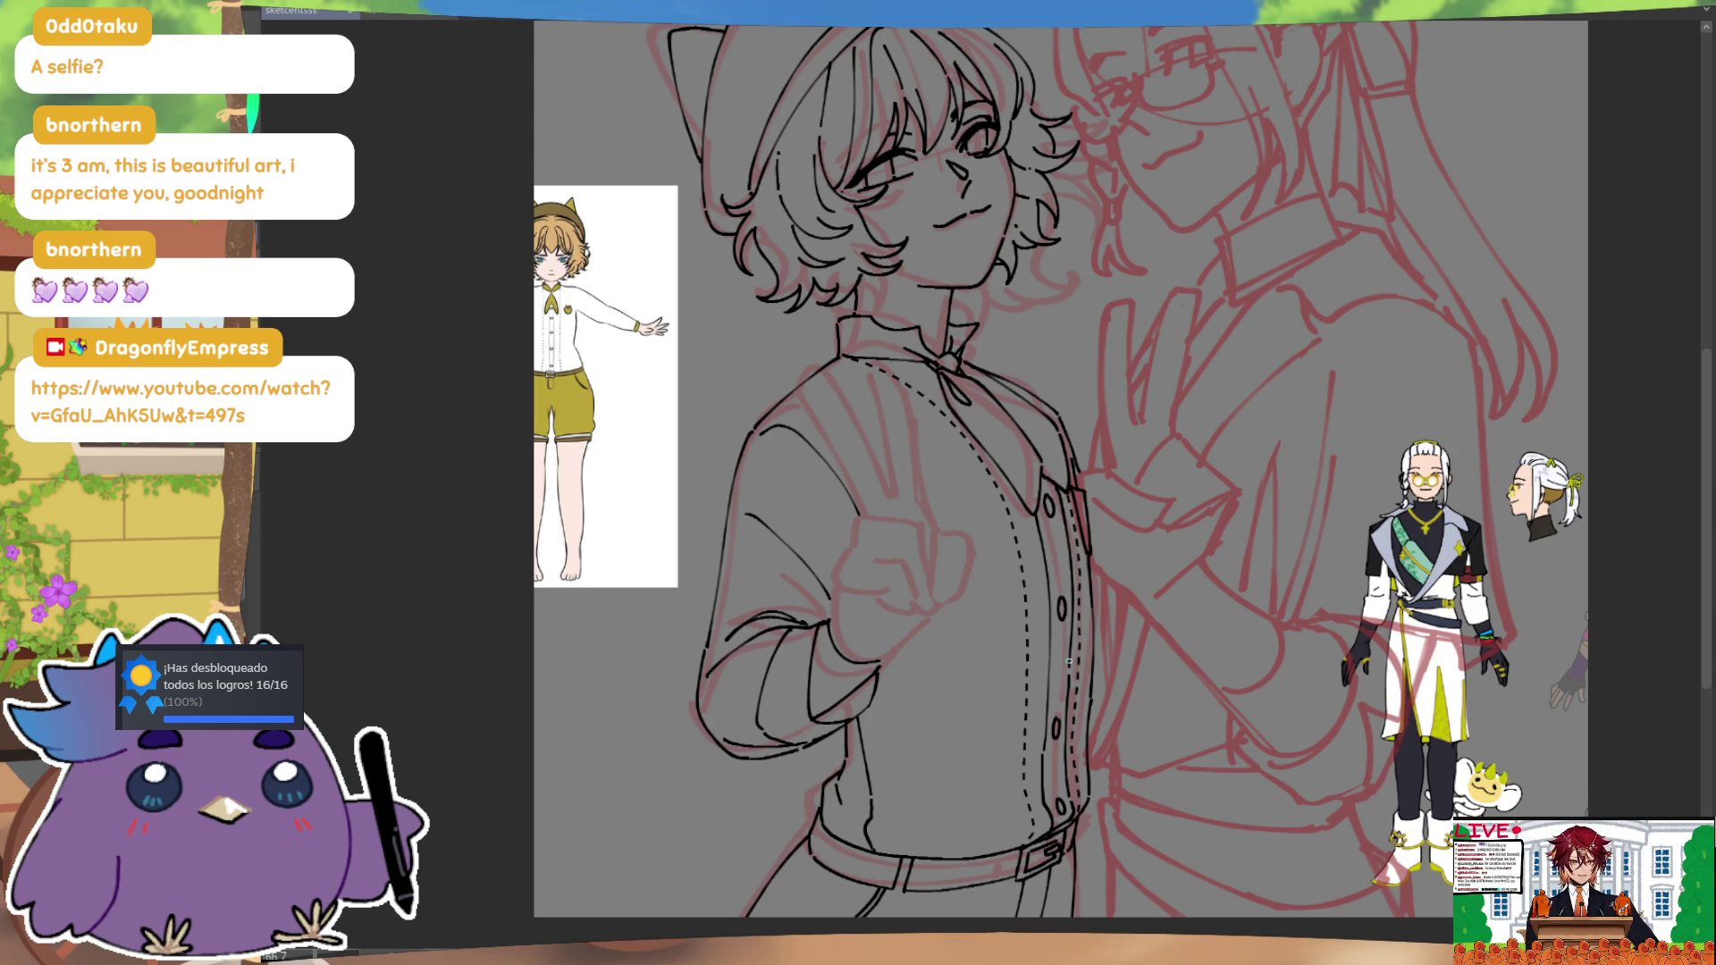
mouse_move(1068, 662)
mouse_down()
mouse_move(1134, 563)
mouse_move(1176, 567)
mouse_up()
Step: Ink the two lines of the raised finger, redrawing the second stroke once
drag(890, 448, 910, 545)
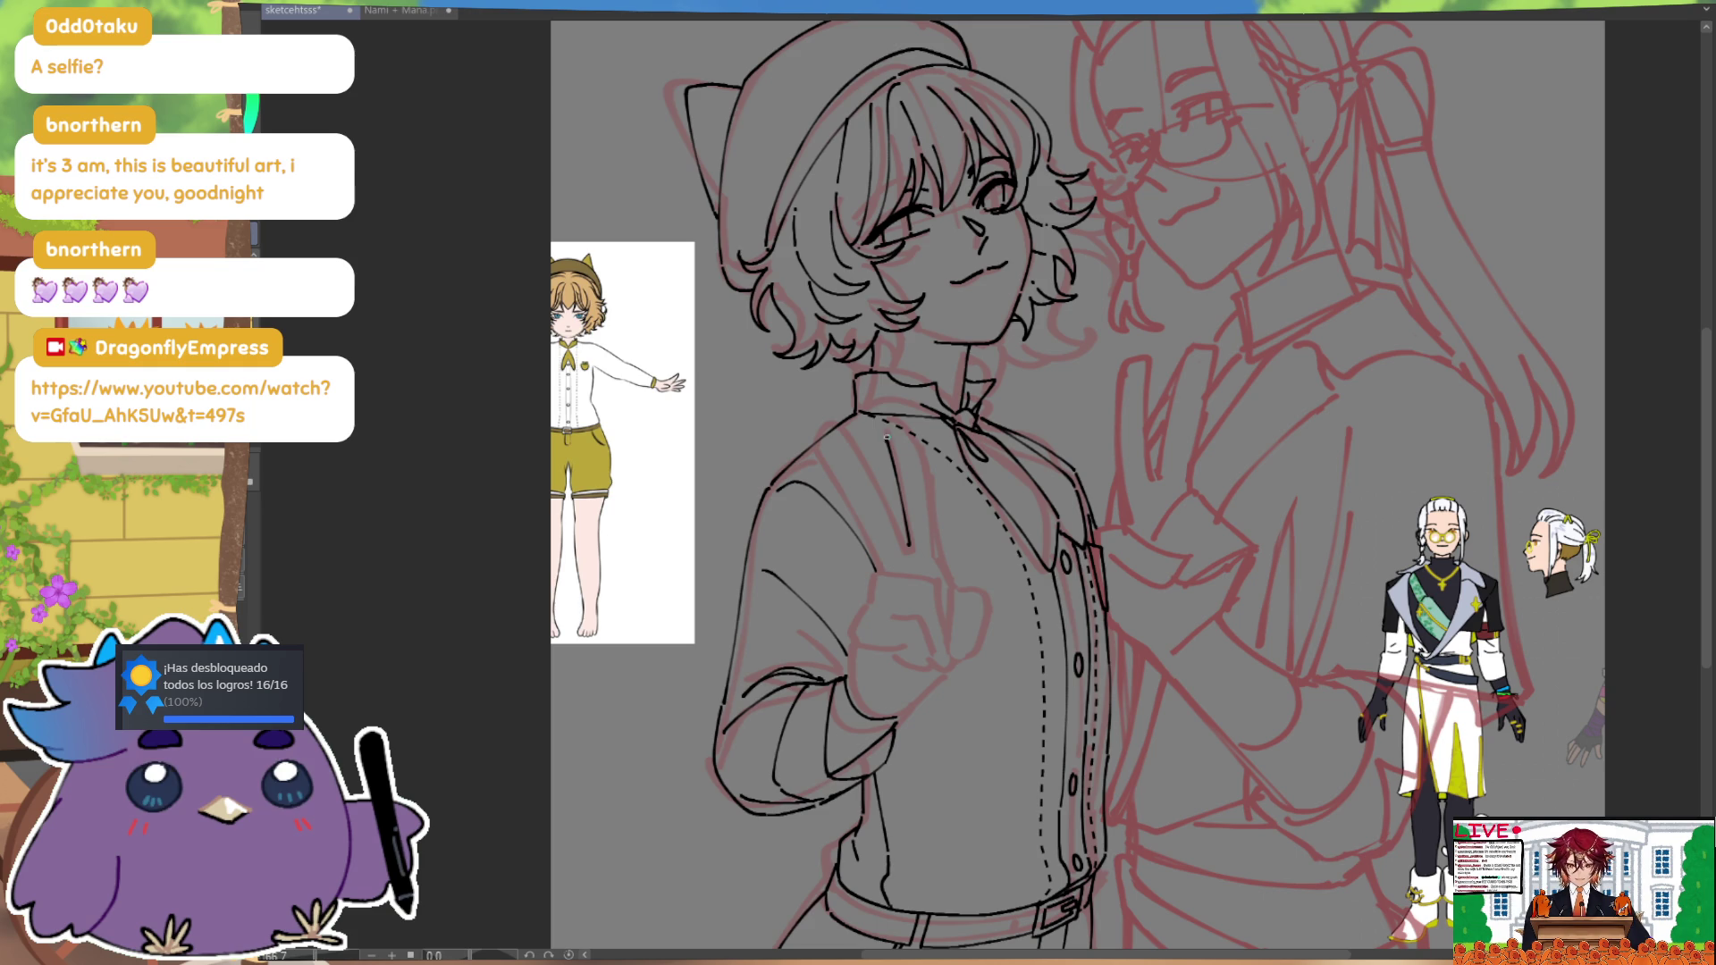
drag(913, 437, 936, 547)
key(ctrl+z)
key(ctrl+z)
drag(912, 437, 937, 557)
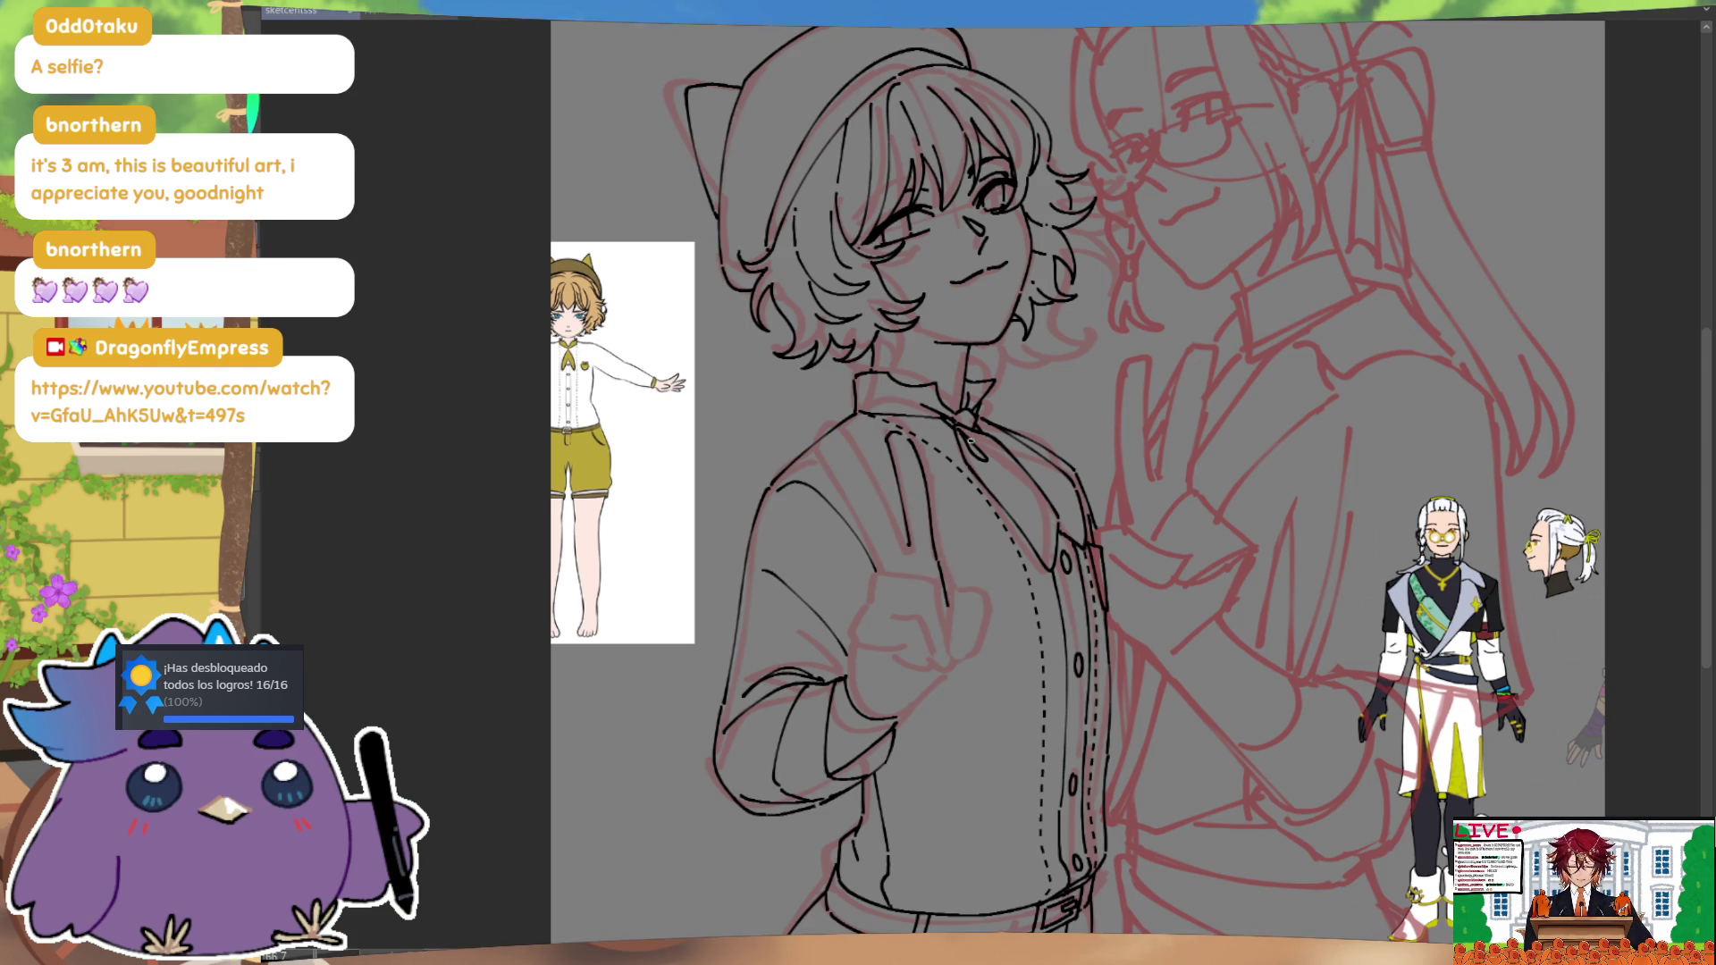
key(ctrl)
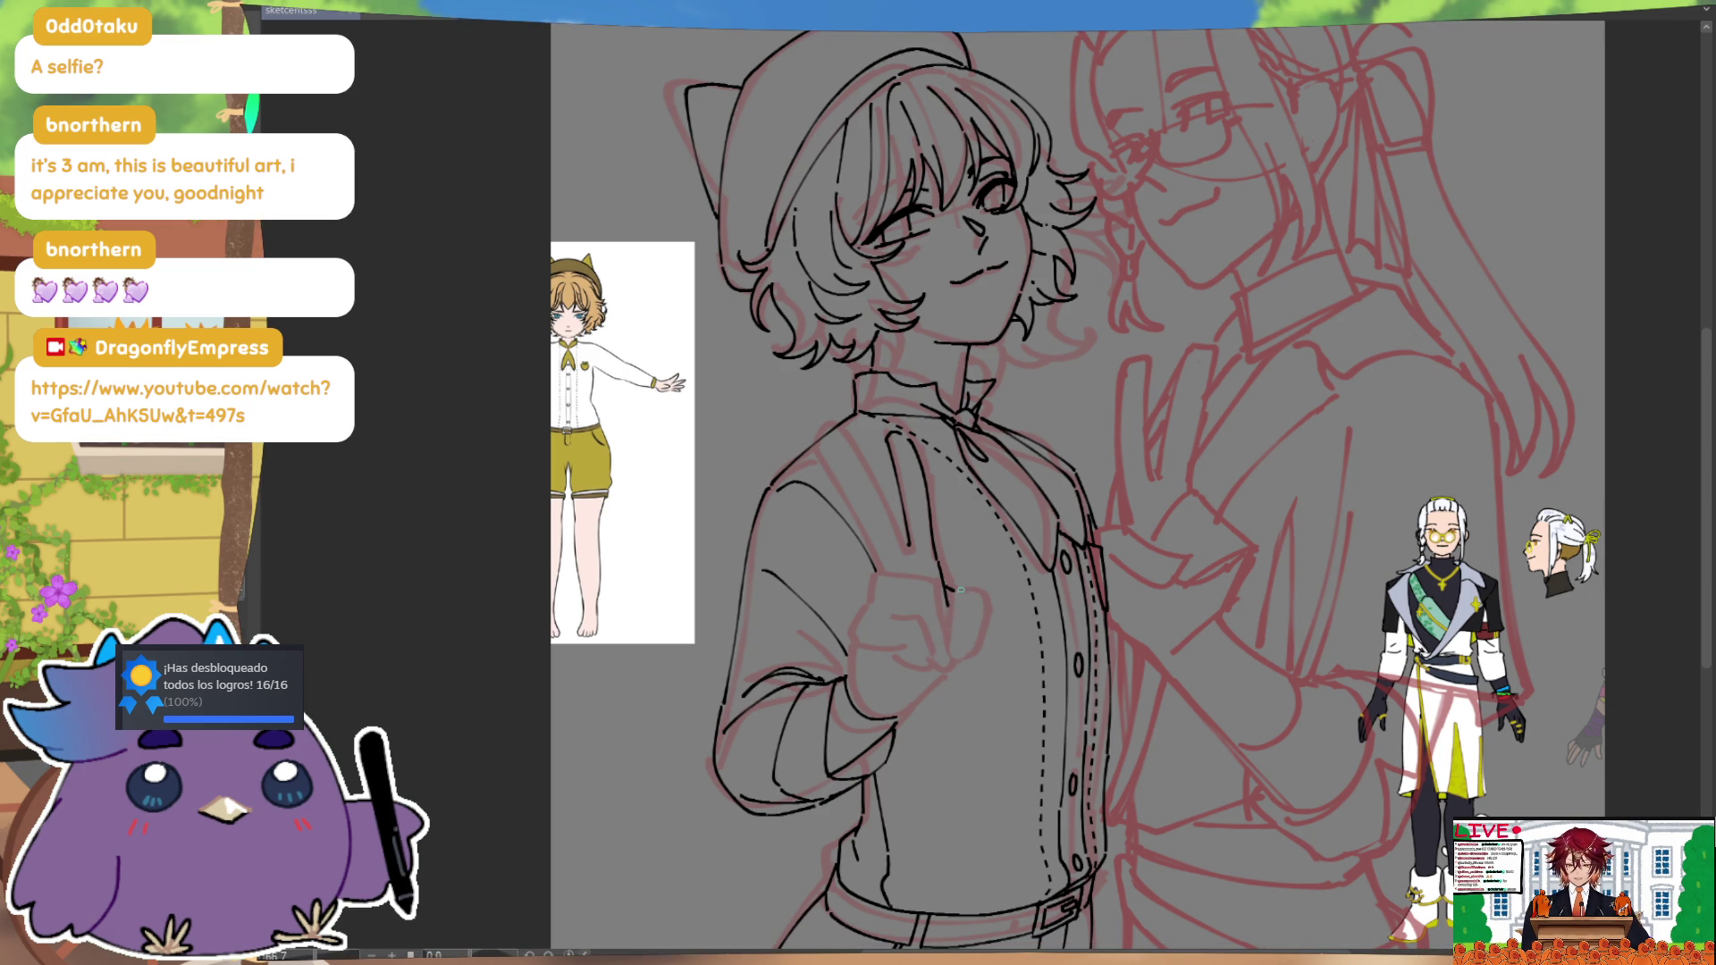
Step: Ink the curved fingertip and the thumb outline, then mirror the canvas to check the hand
drag(943, 643, 975, 613)
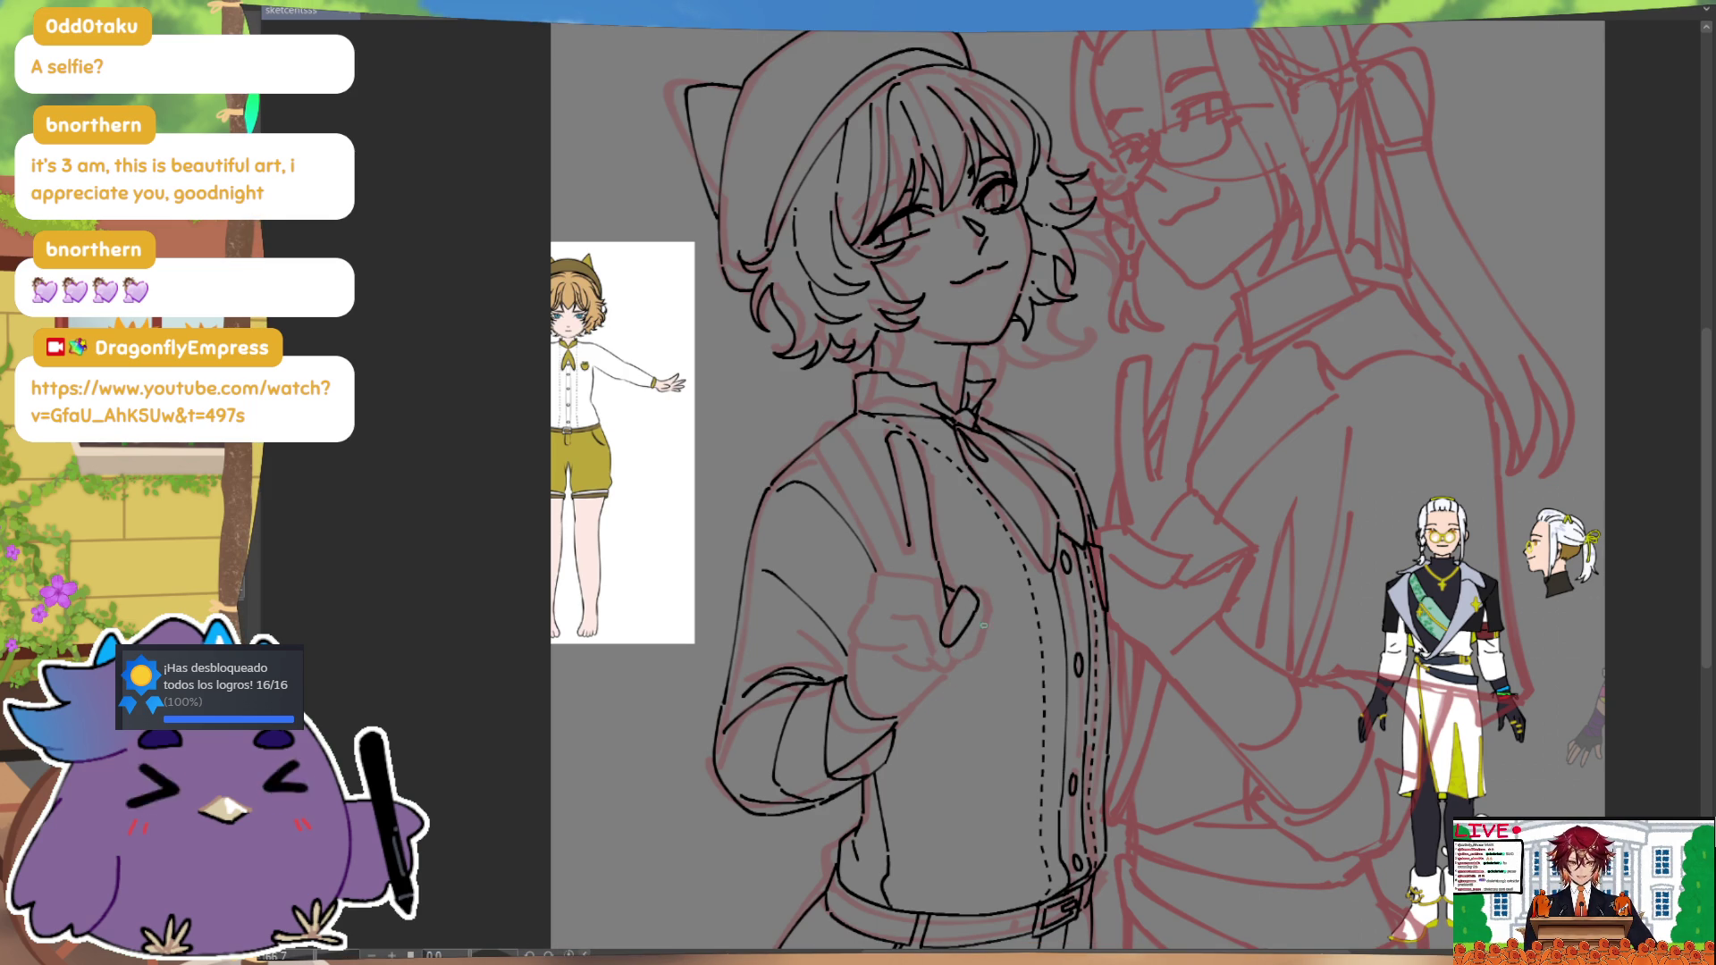
drag(978, 608, 977, 639)
key(ctrl)
key(ctrl)
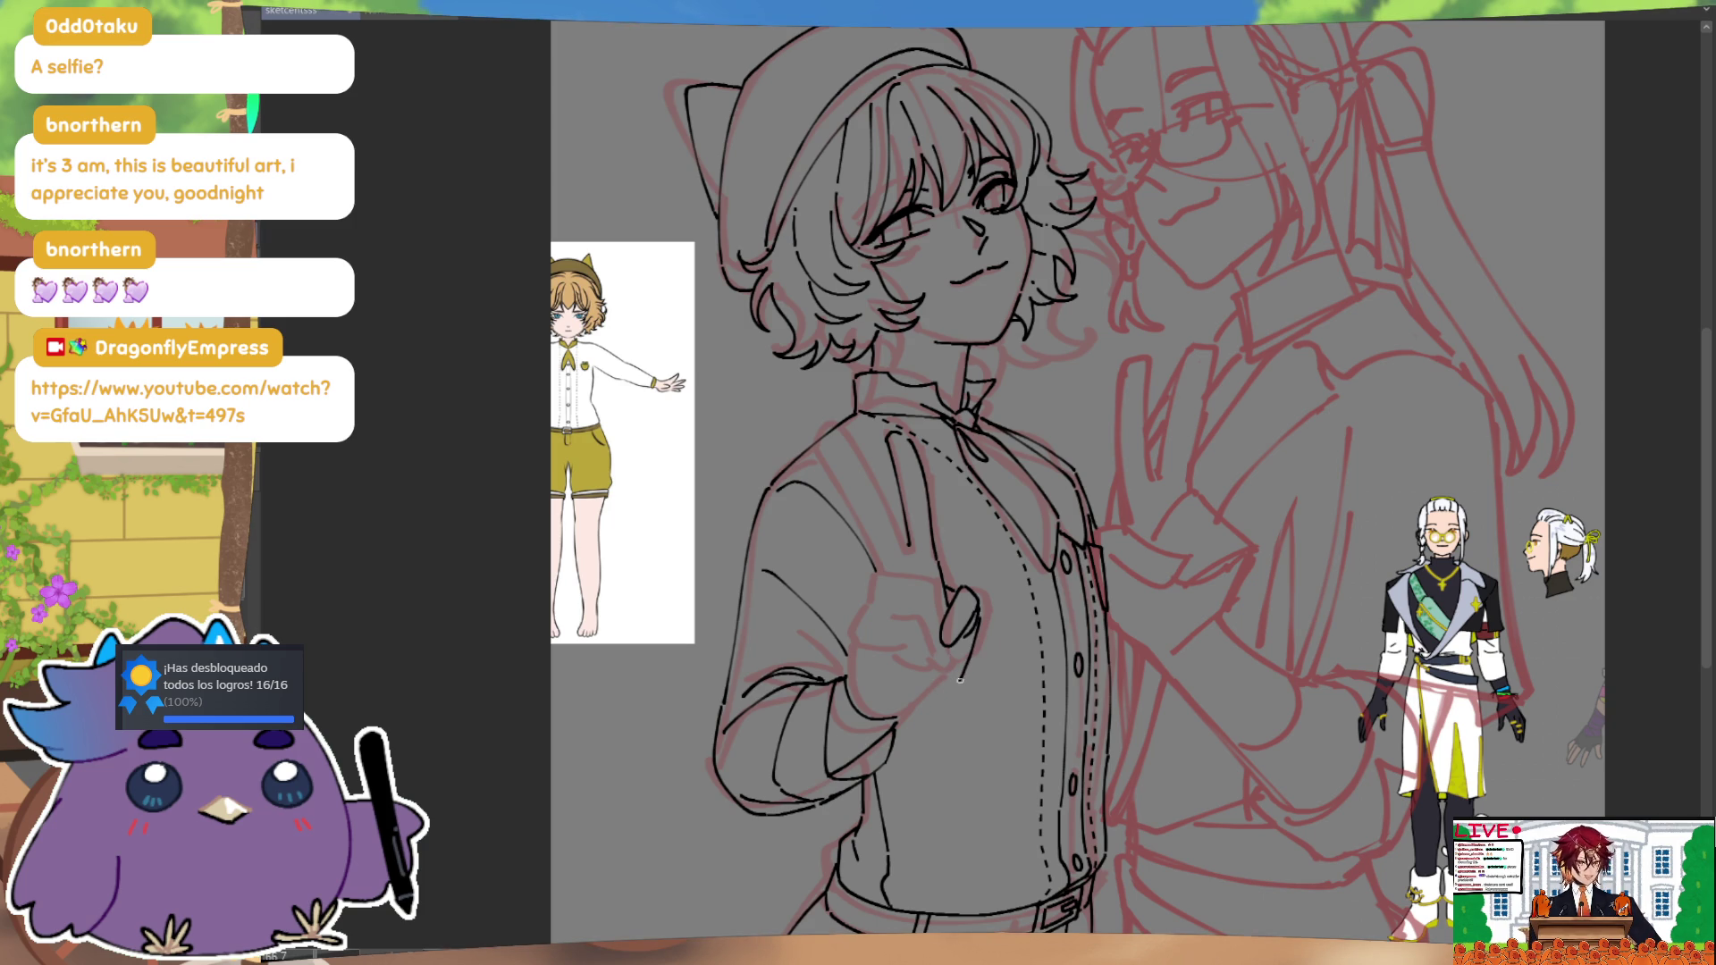
drag(955, 683, 936, 696)
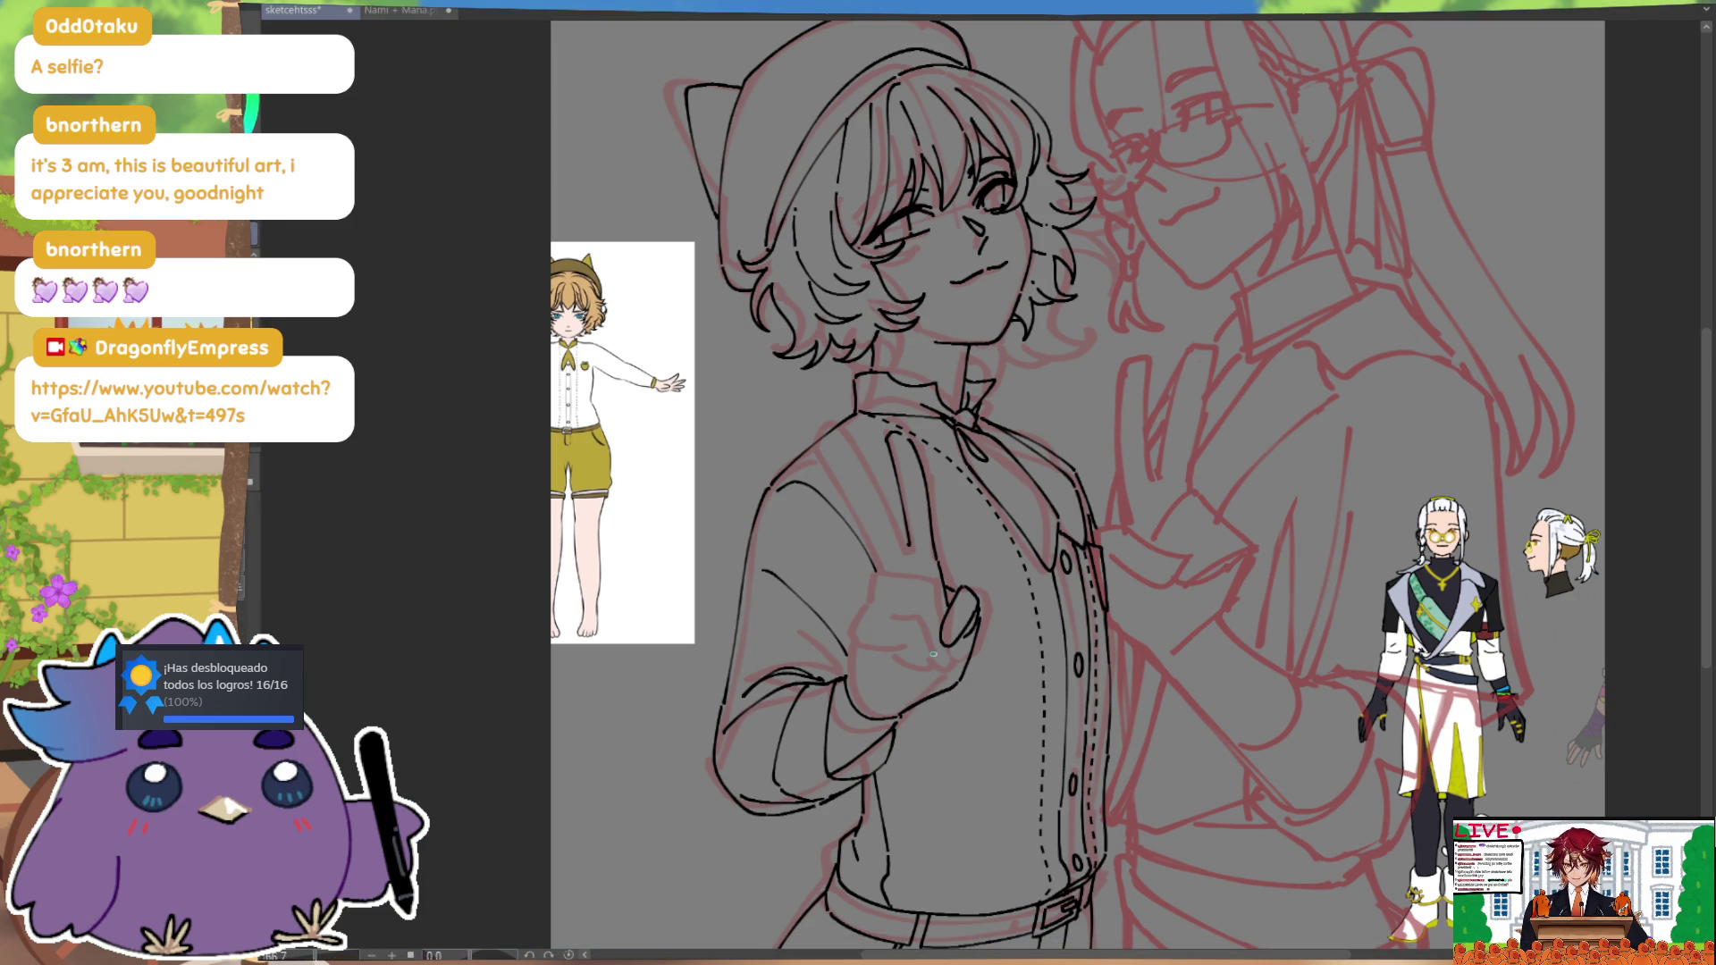
key(h)
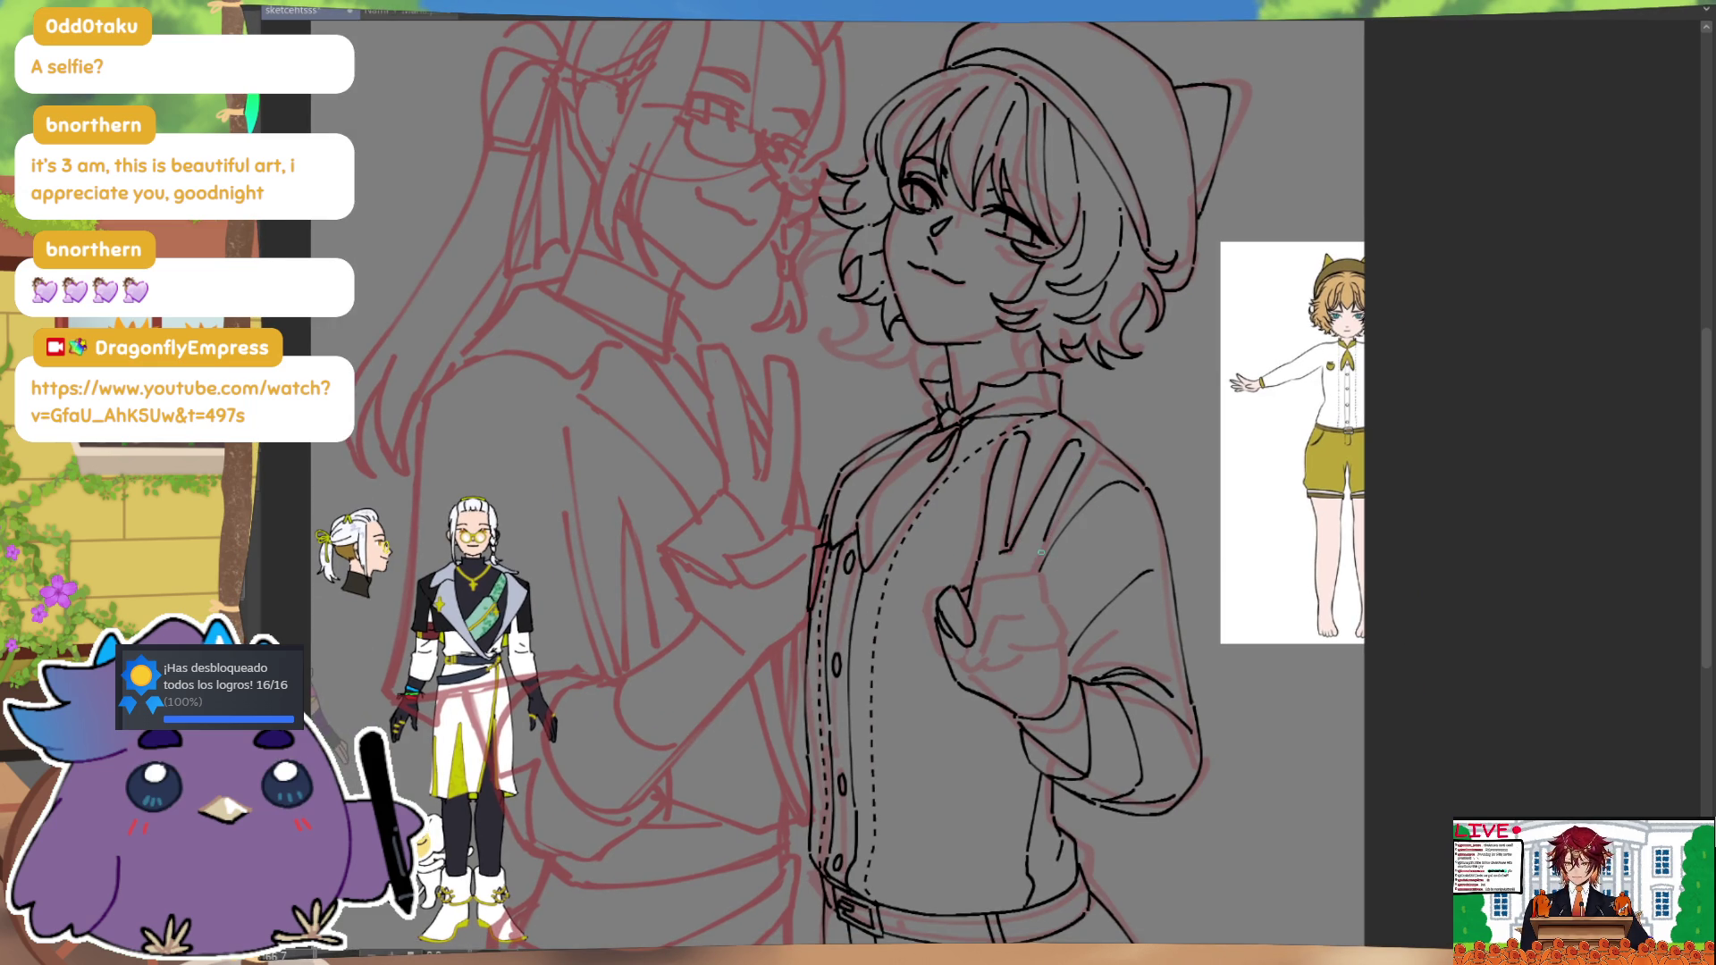
key(ctrl)
Step: Undo the latest finger strokes and redraw the lines over the raised fingers
key(ctrl+z)
mouse_move(1011, 539)
mouse_down()
mouse_move(1070, 447)
mouse_move(1044, 539)
mouse_up()
drag(1090, 459, 1043, 533)
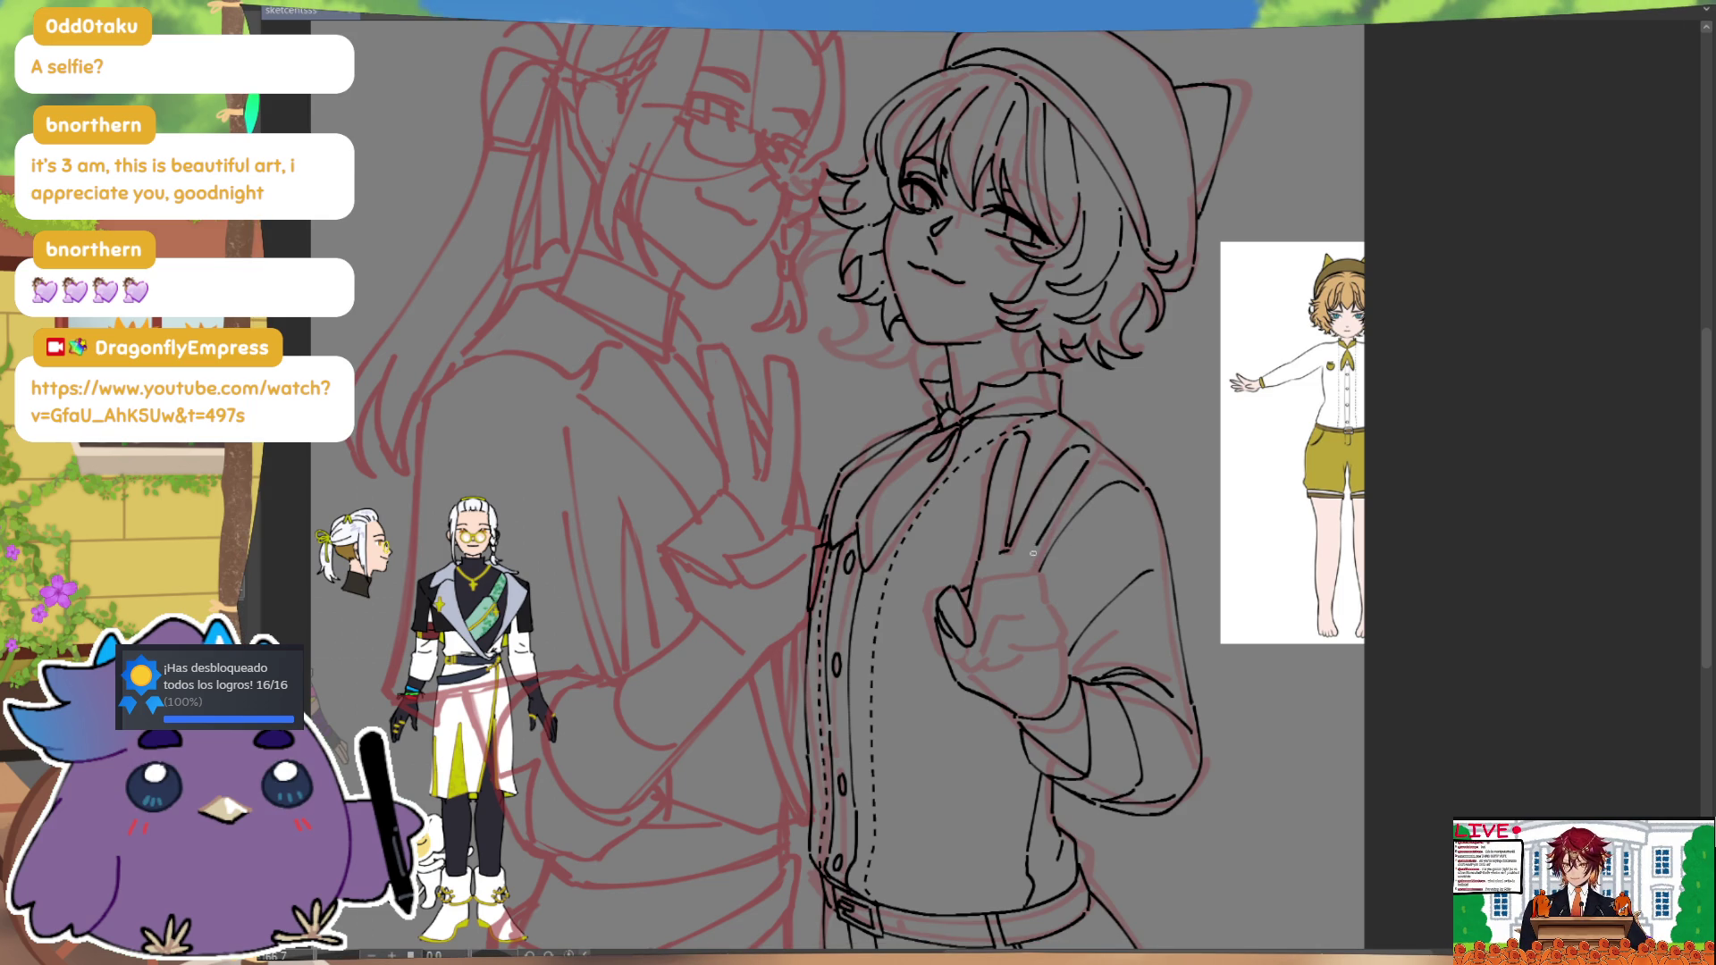
Step: Toggle between mirrored and normal views repeatedly to check the hand's proportions
key(m)
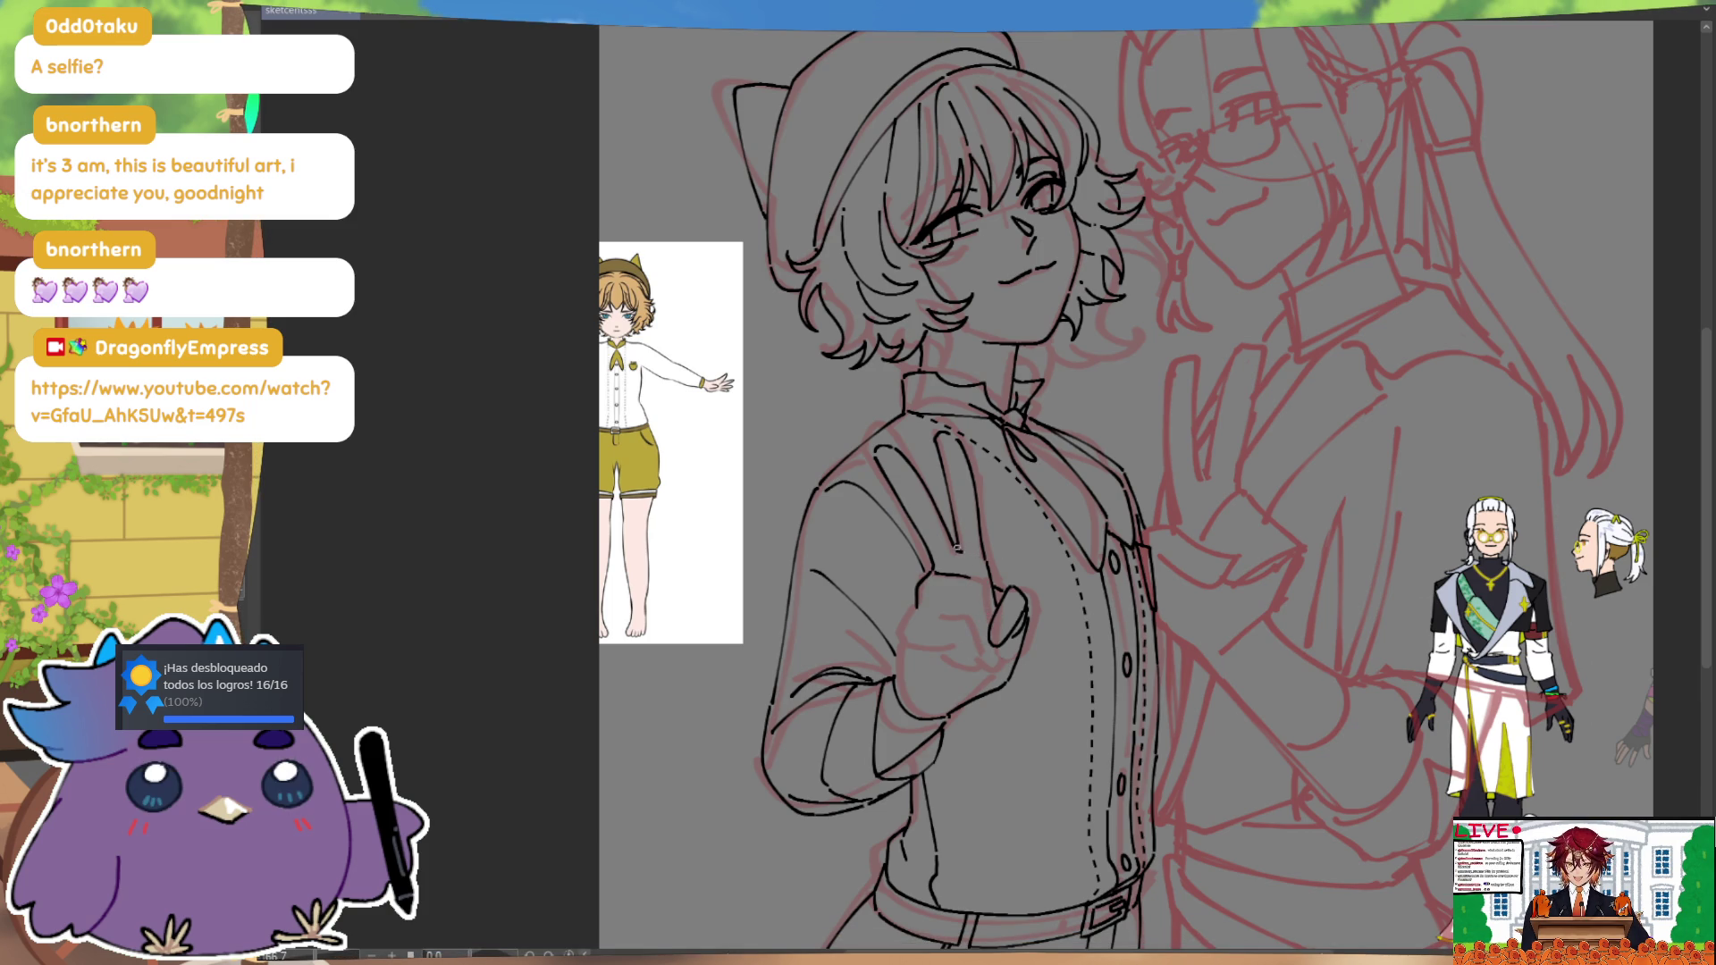
key(m)
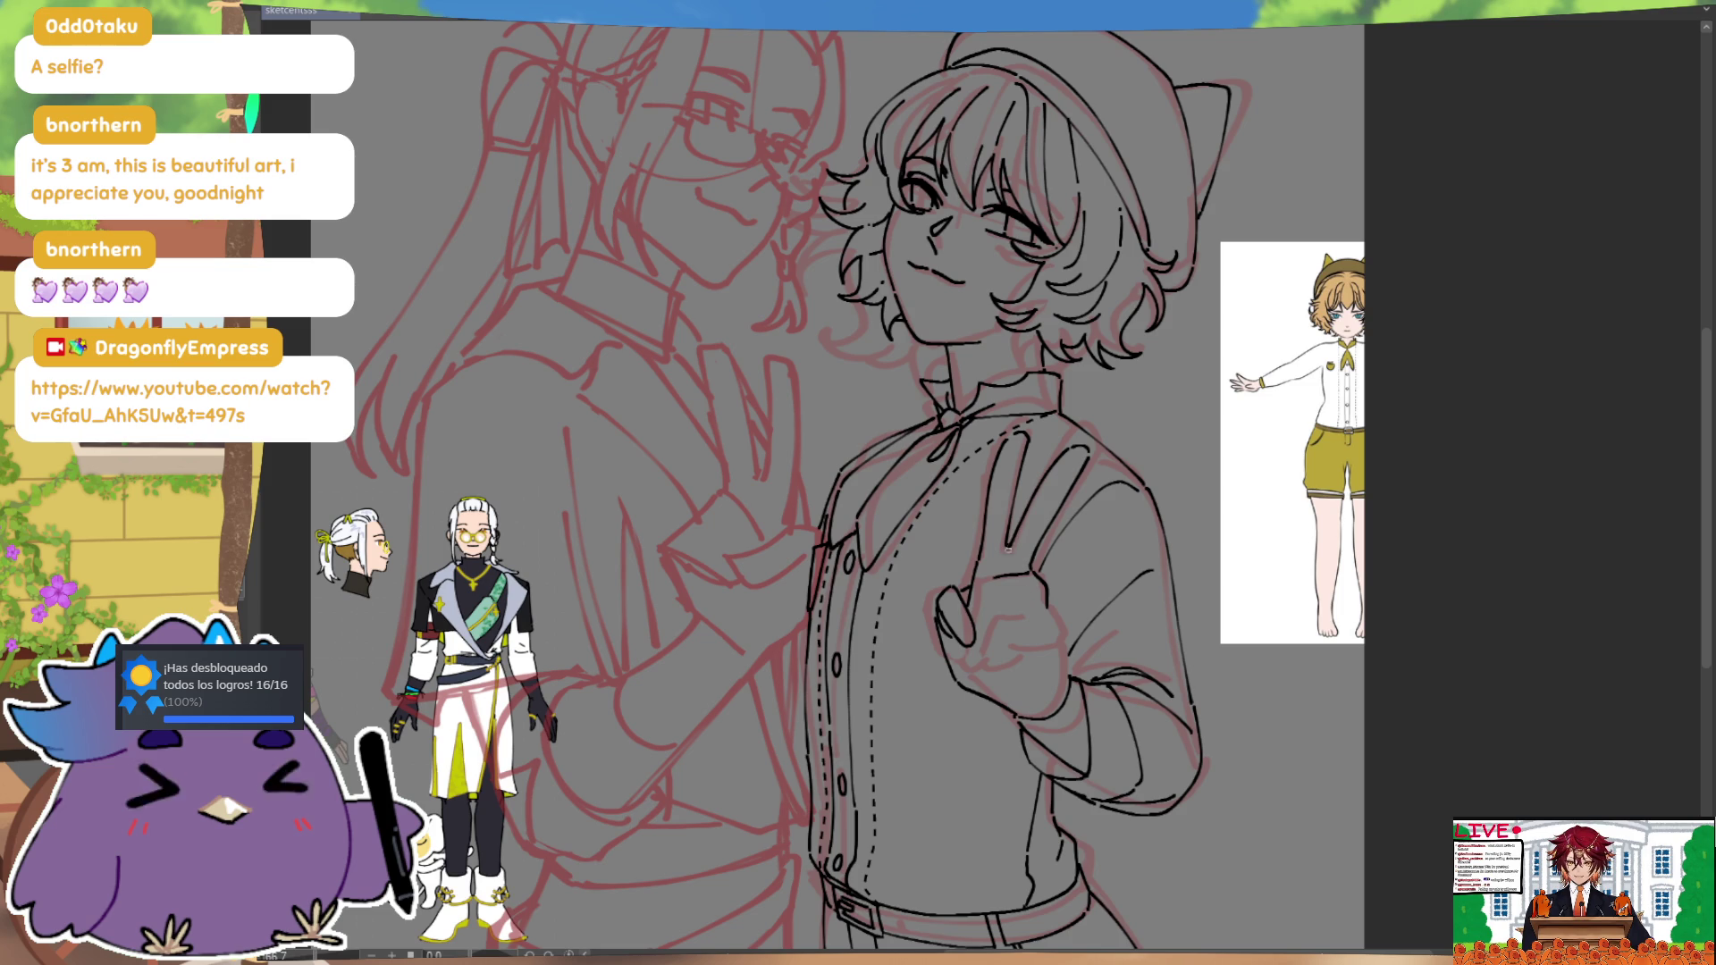
key(m)
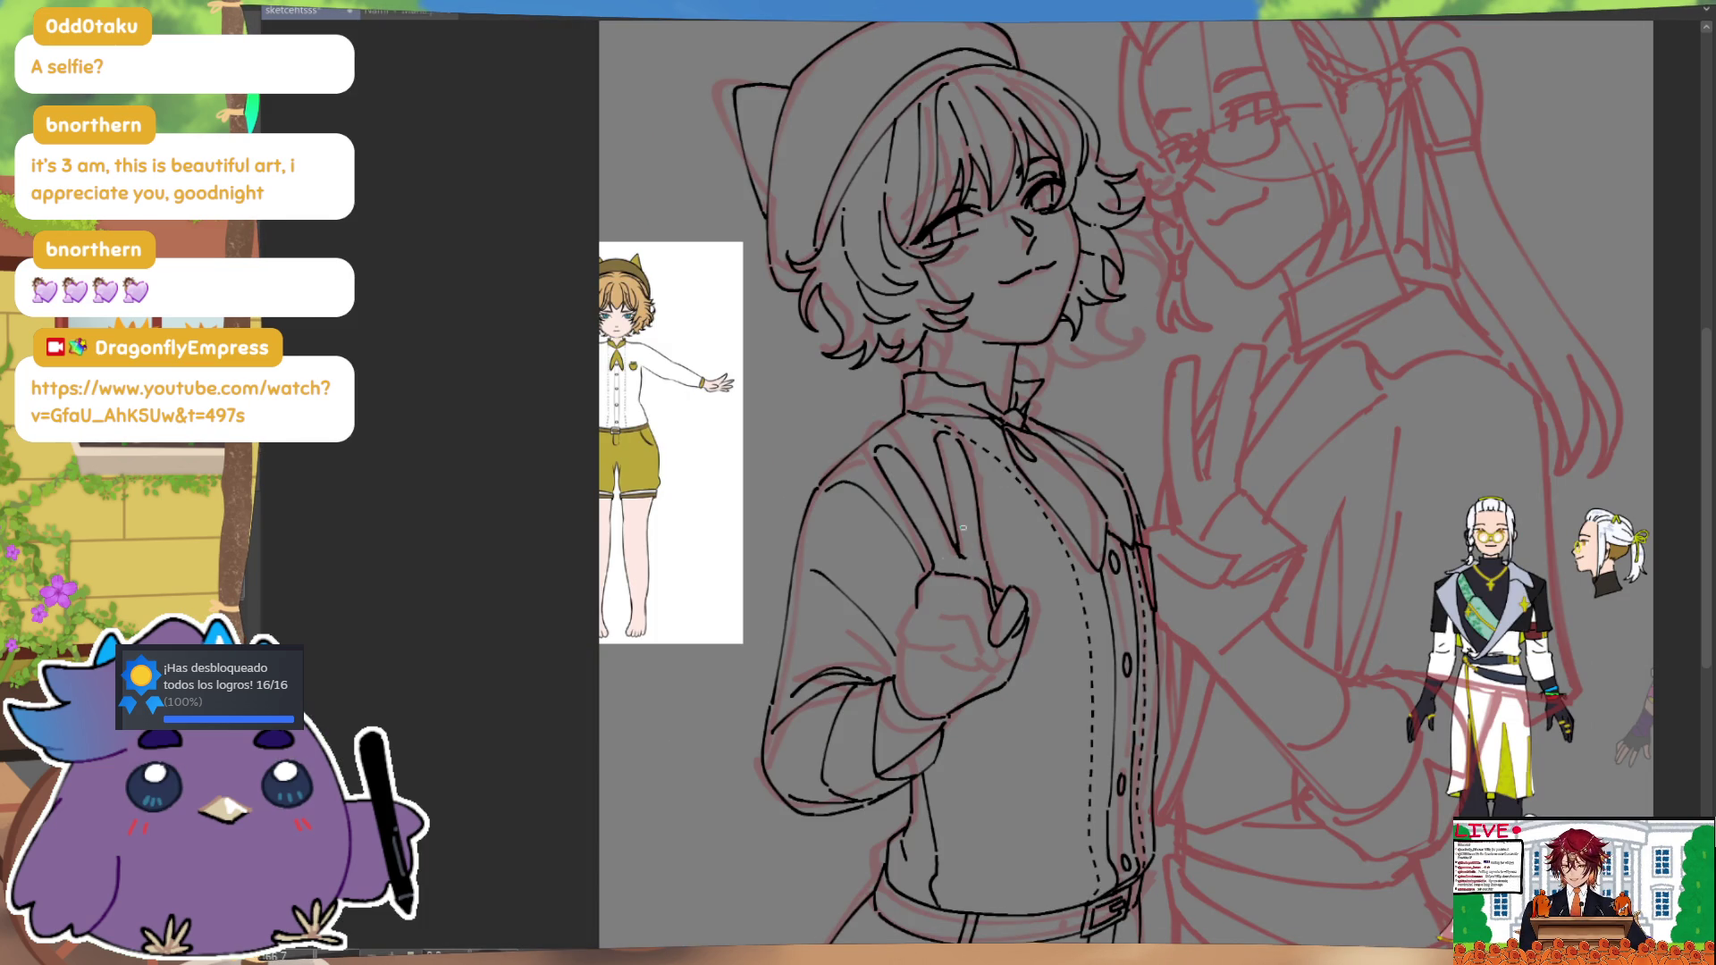
key(ctrl)
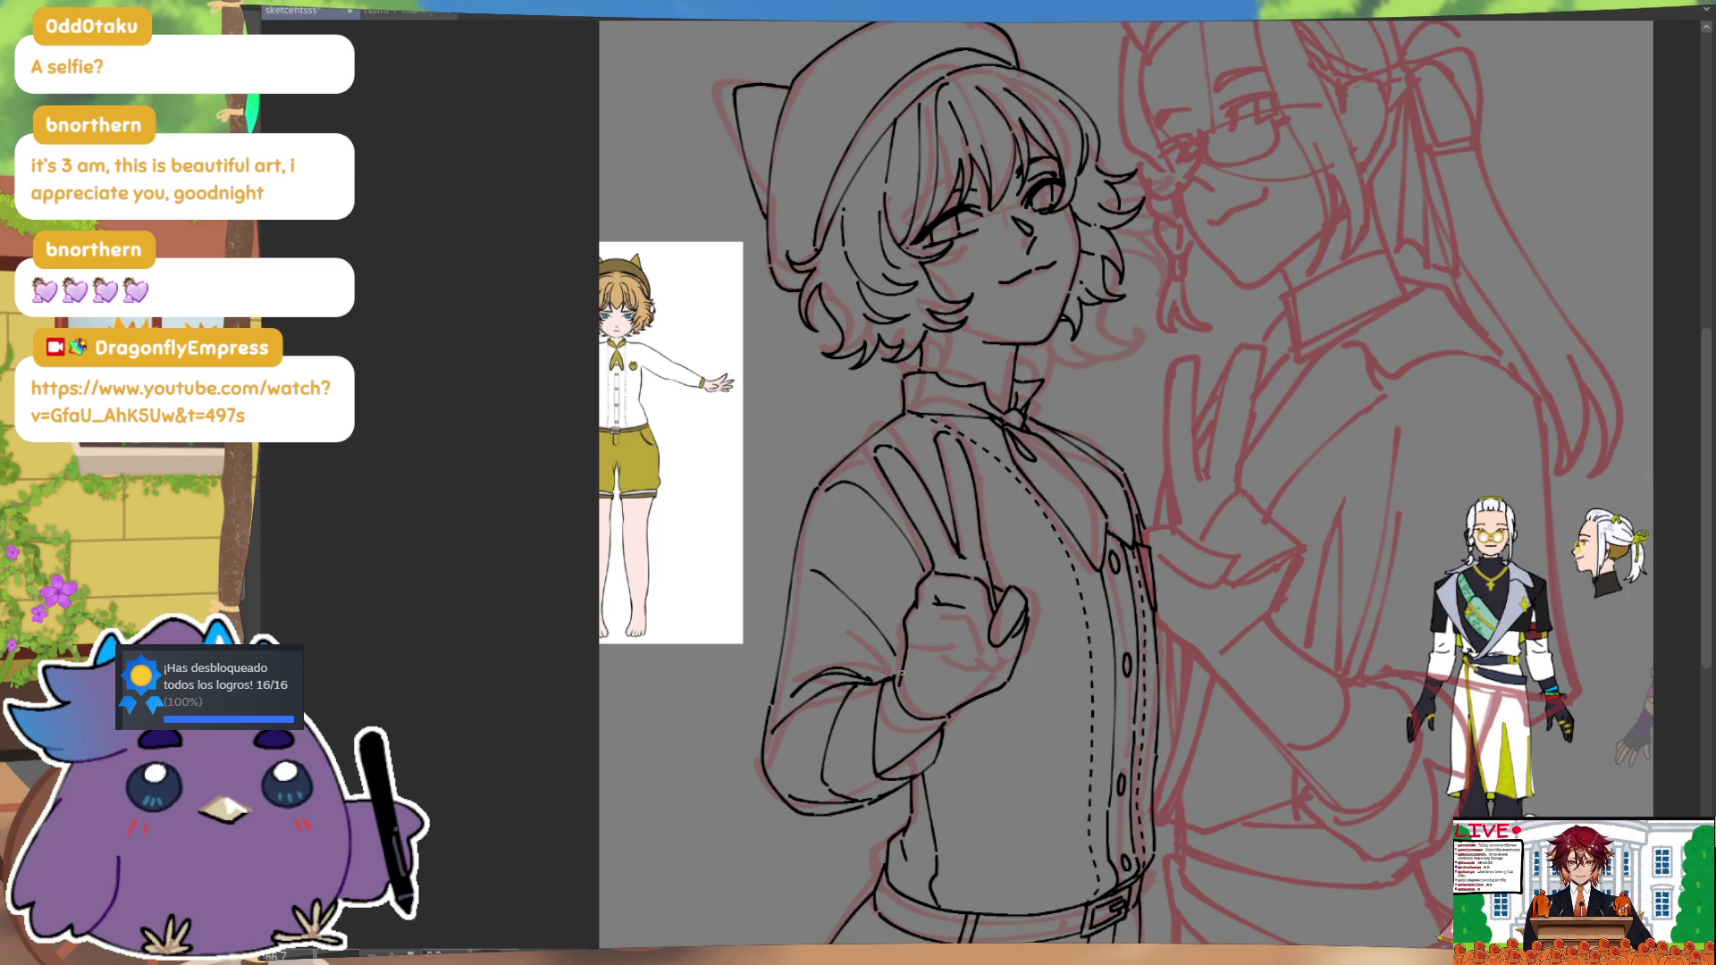
key(m)
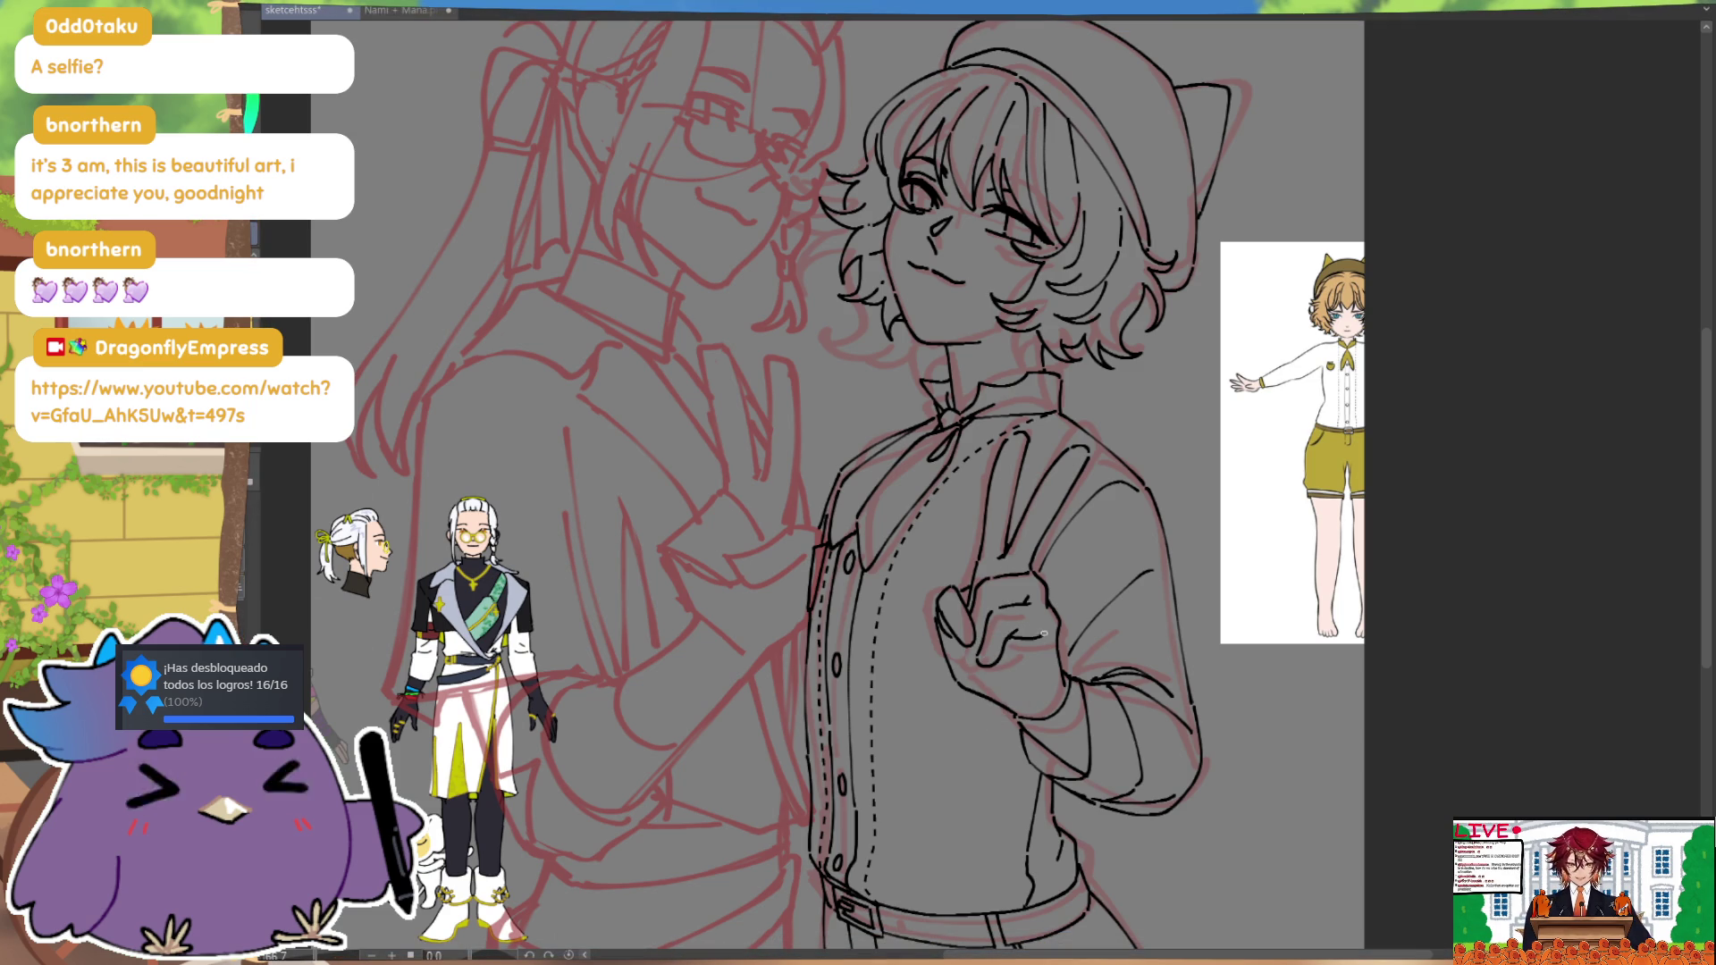
key(h)
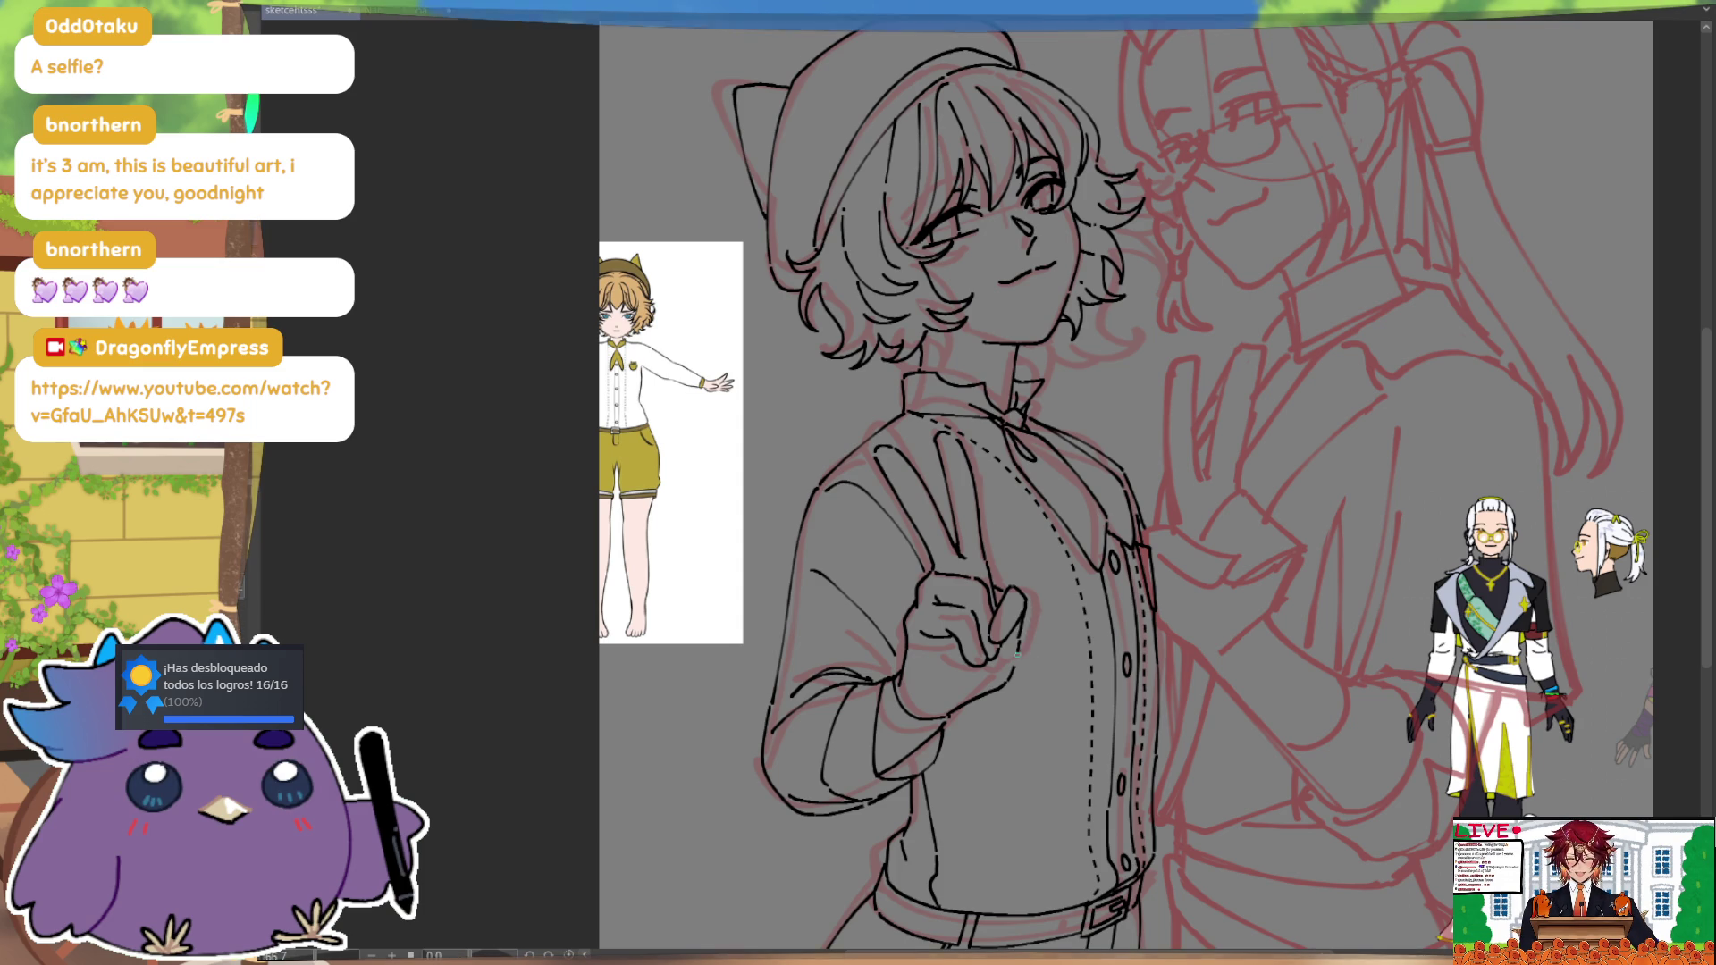
key(h)
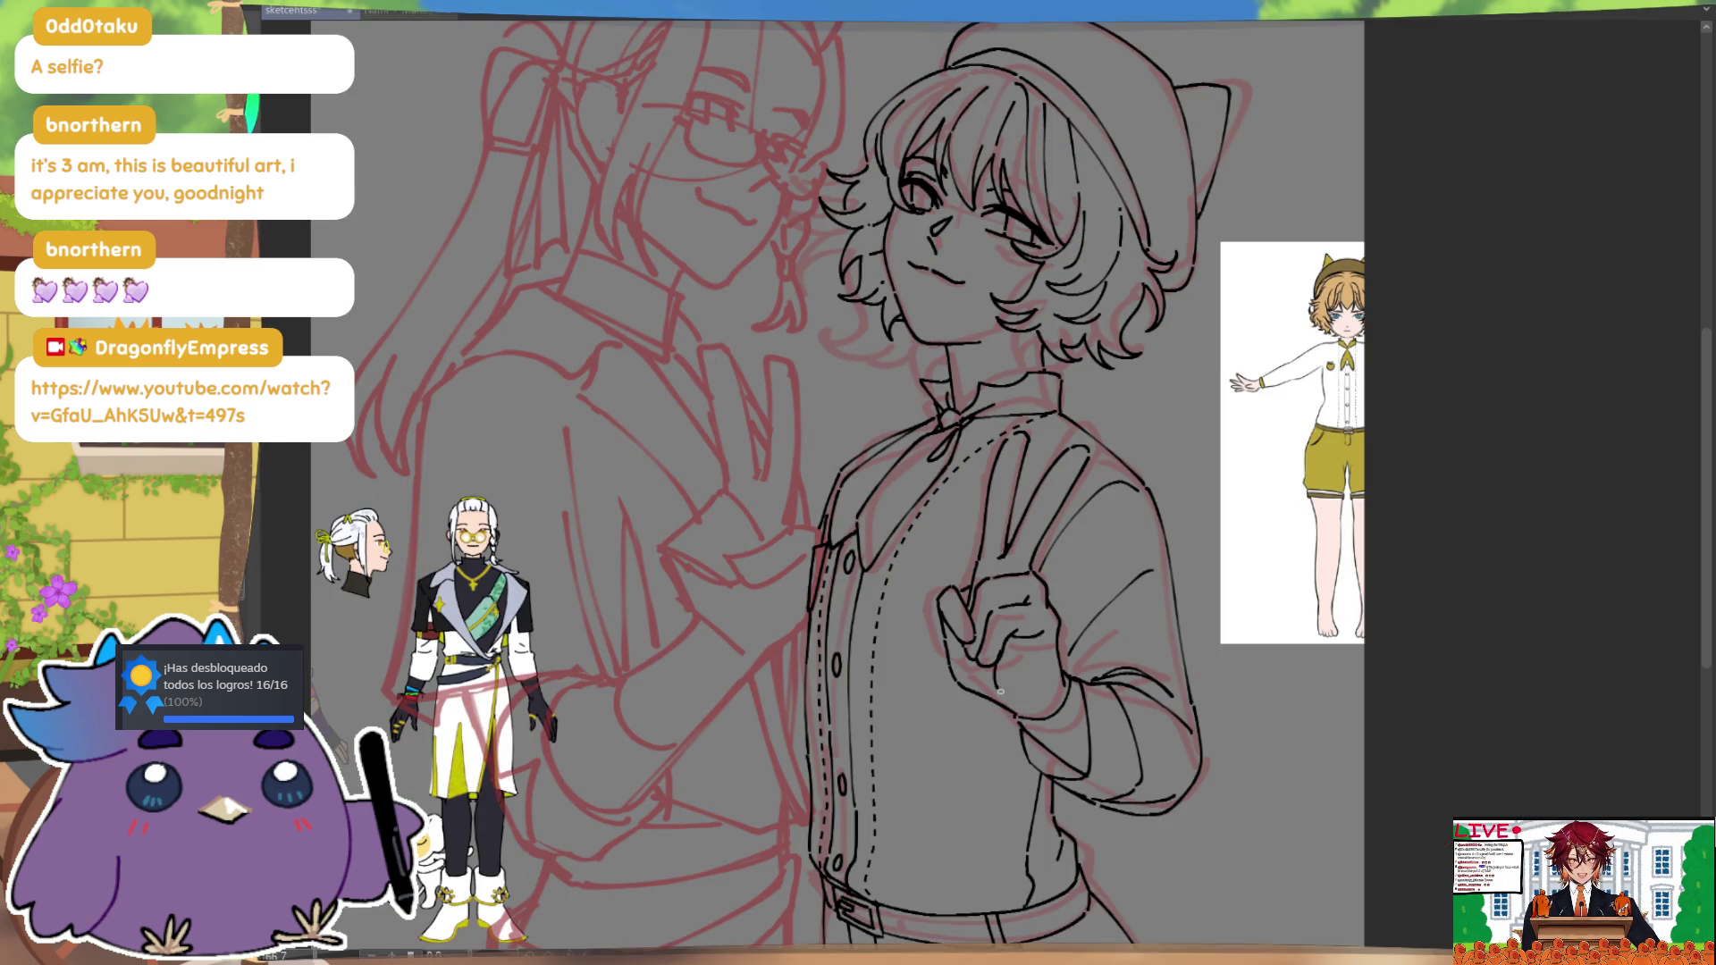
key(h)
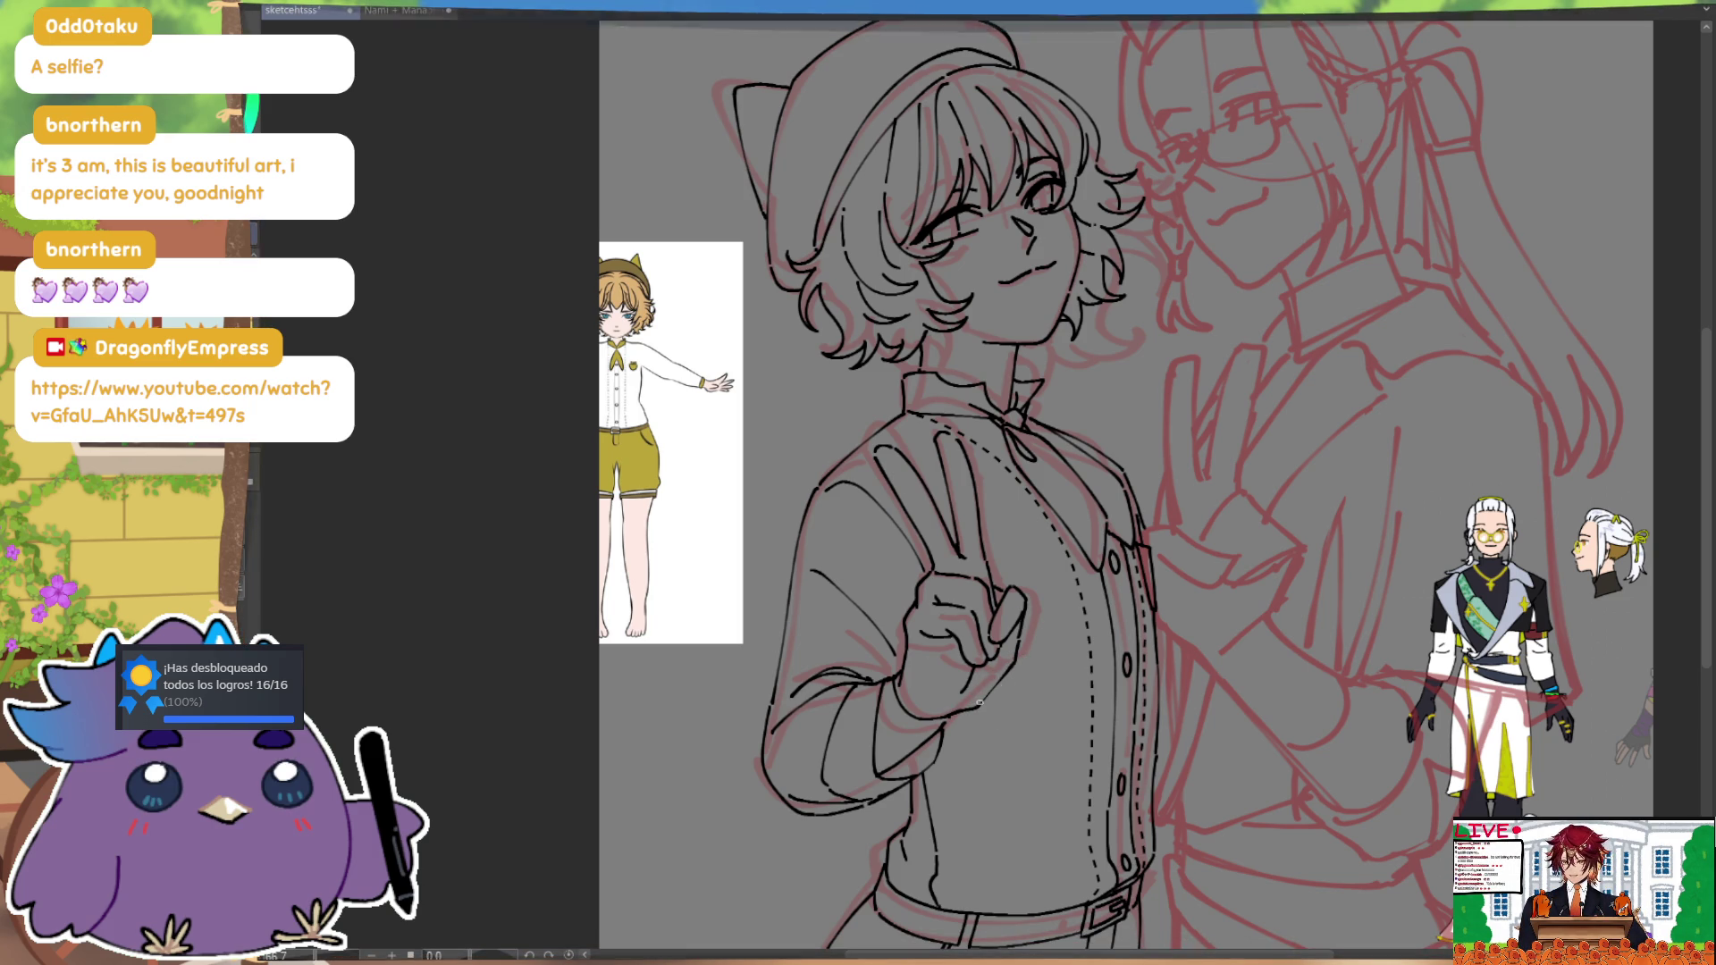
key(h)
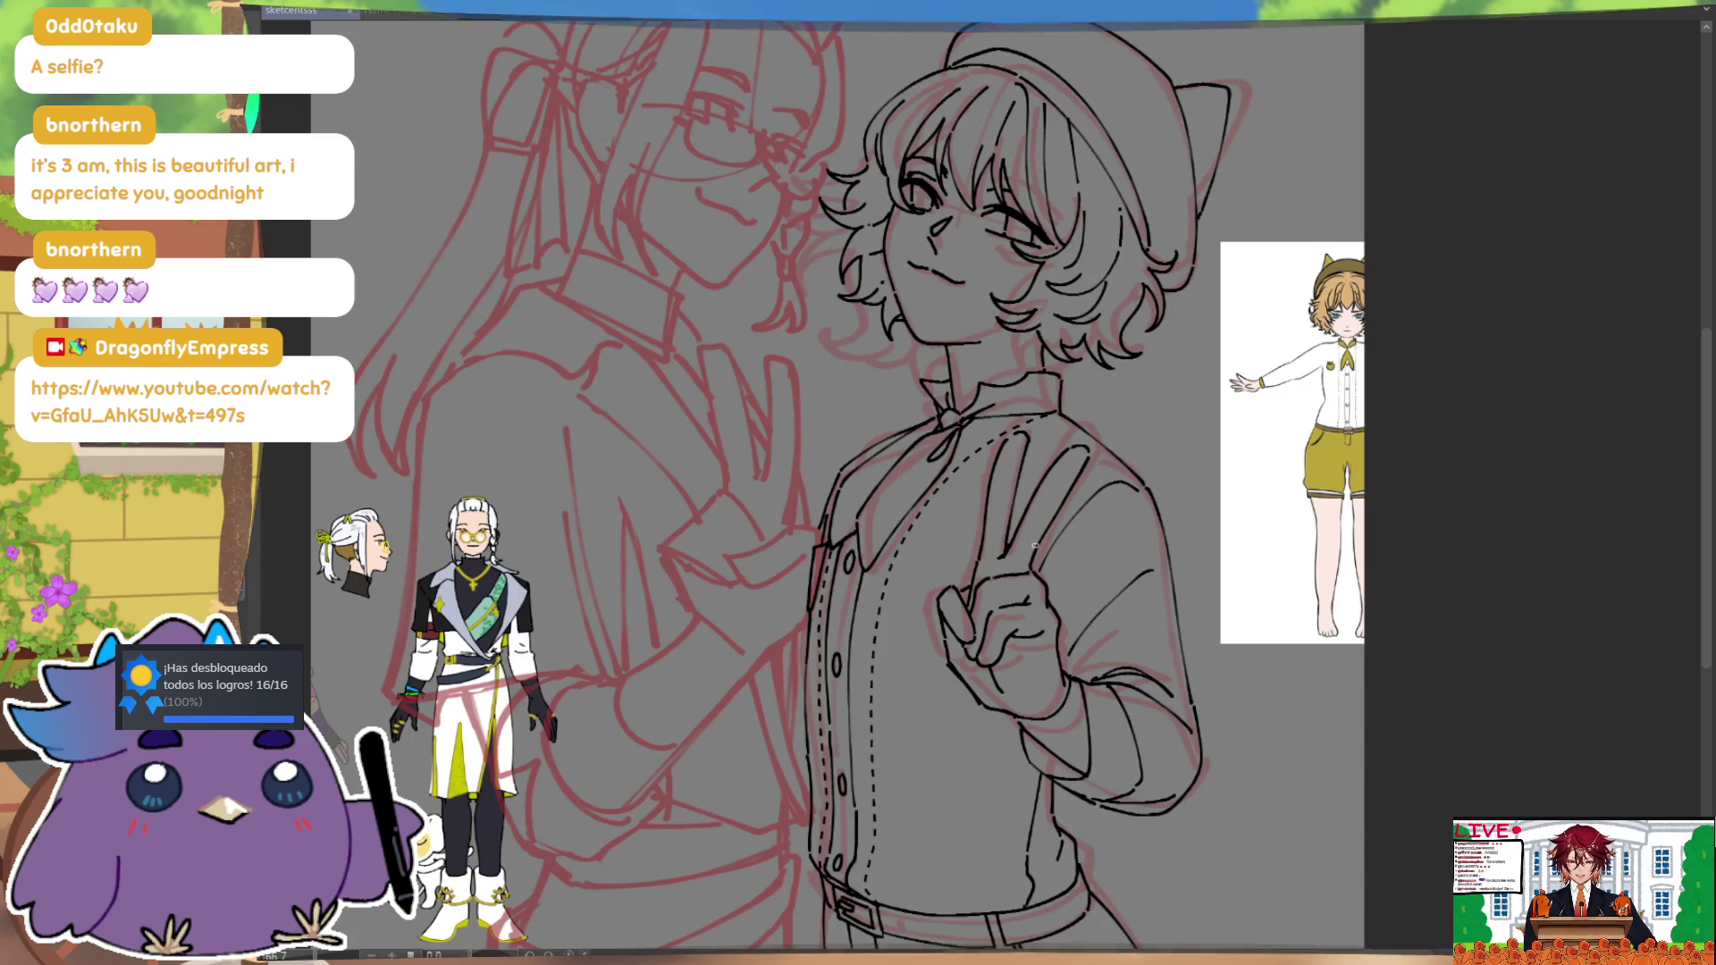
key(h)
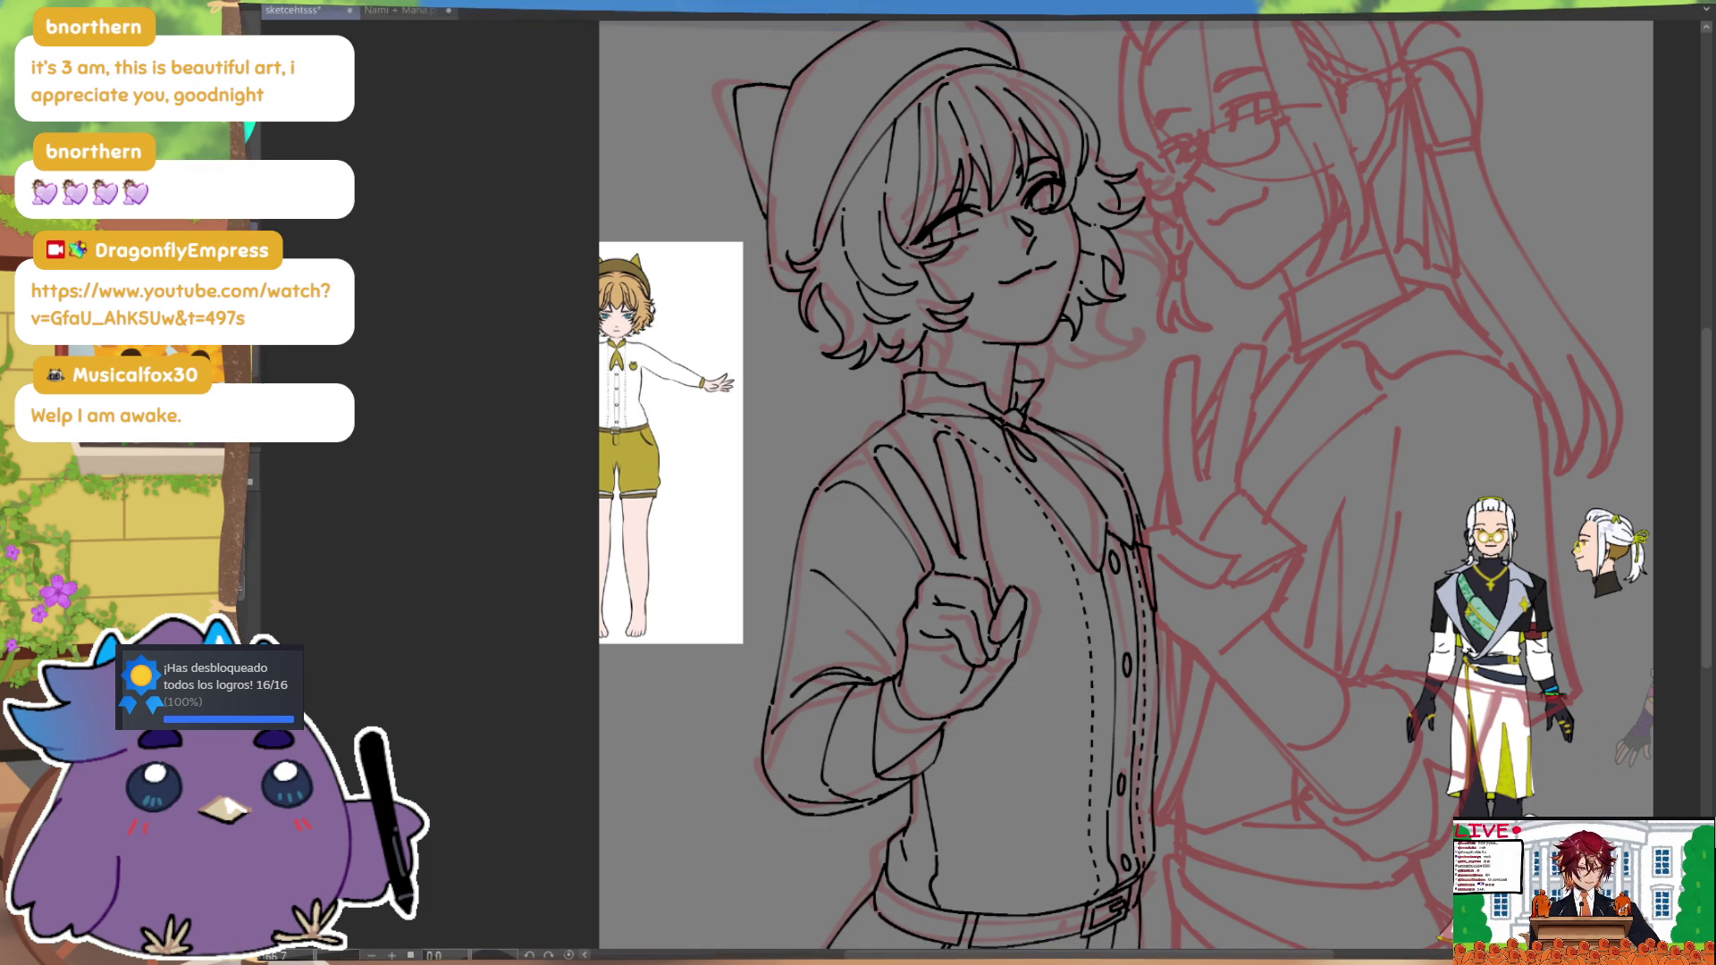
Step: Pan the view up and left over the inked character
mouse_move(1318, 867)
mouse_down()
mouse_move(1235, 741)
mouse_move(1189, 706)
mouse_move(1225, 778)
mouse_up()
Step: Ink the right edge of the shirt and the wrist cuff line
drag(1248, 606, 1198, 663)
drag(998, 625, 1019, 886)
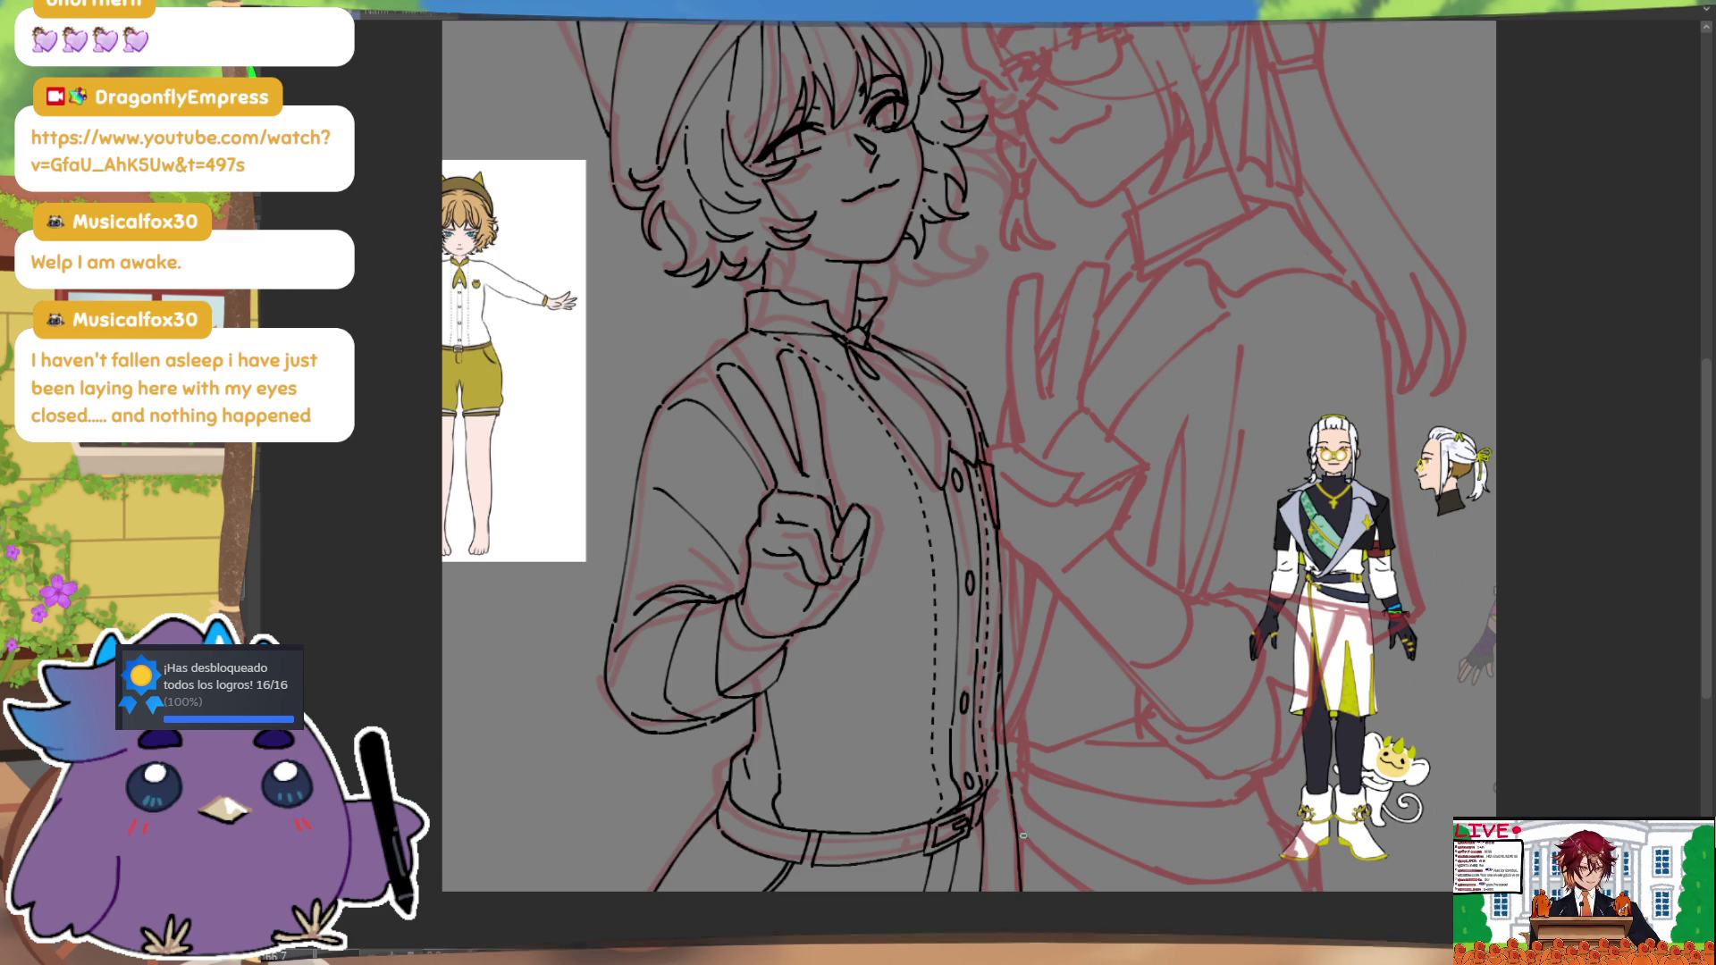
drag(1084, 684, 1065, 821)
drag(713, 756, 777, 783)
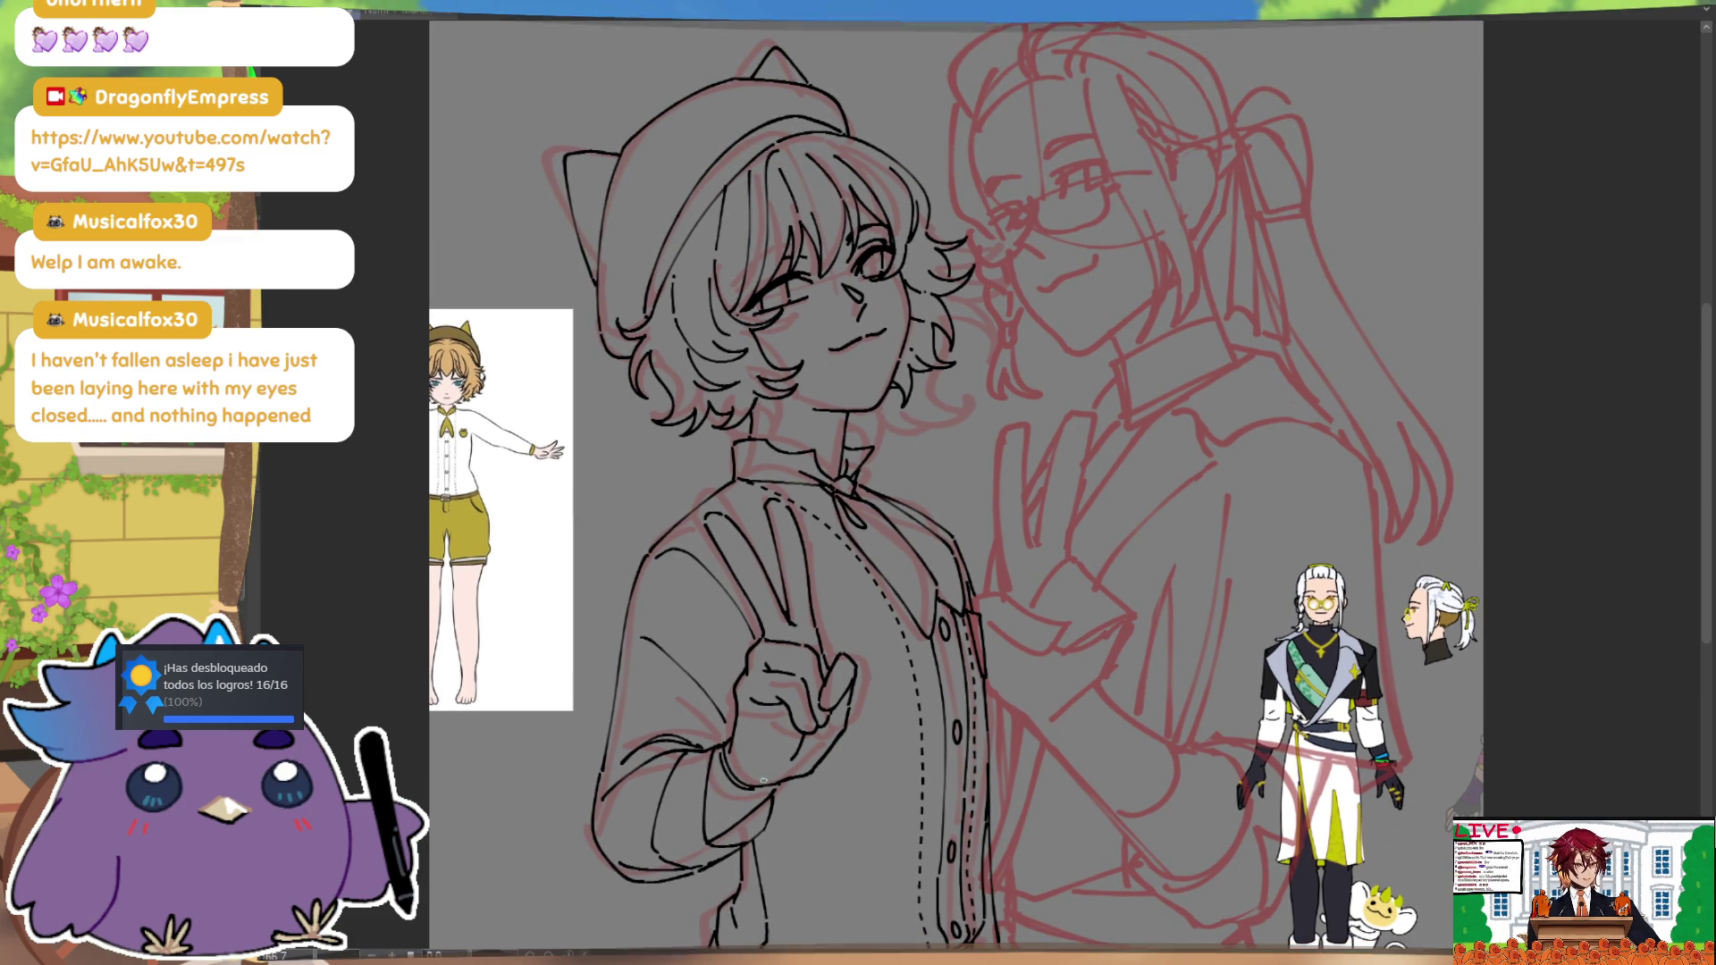
drag(1207, 576, 1203, 616)
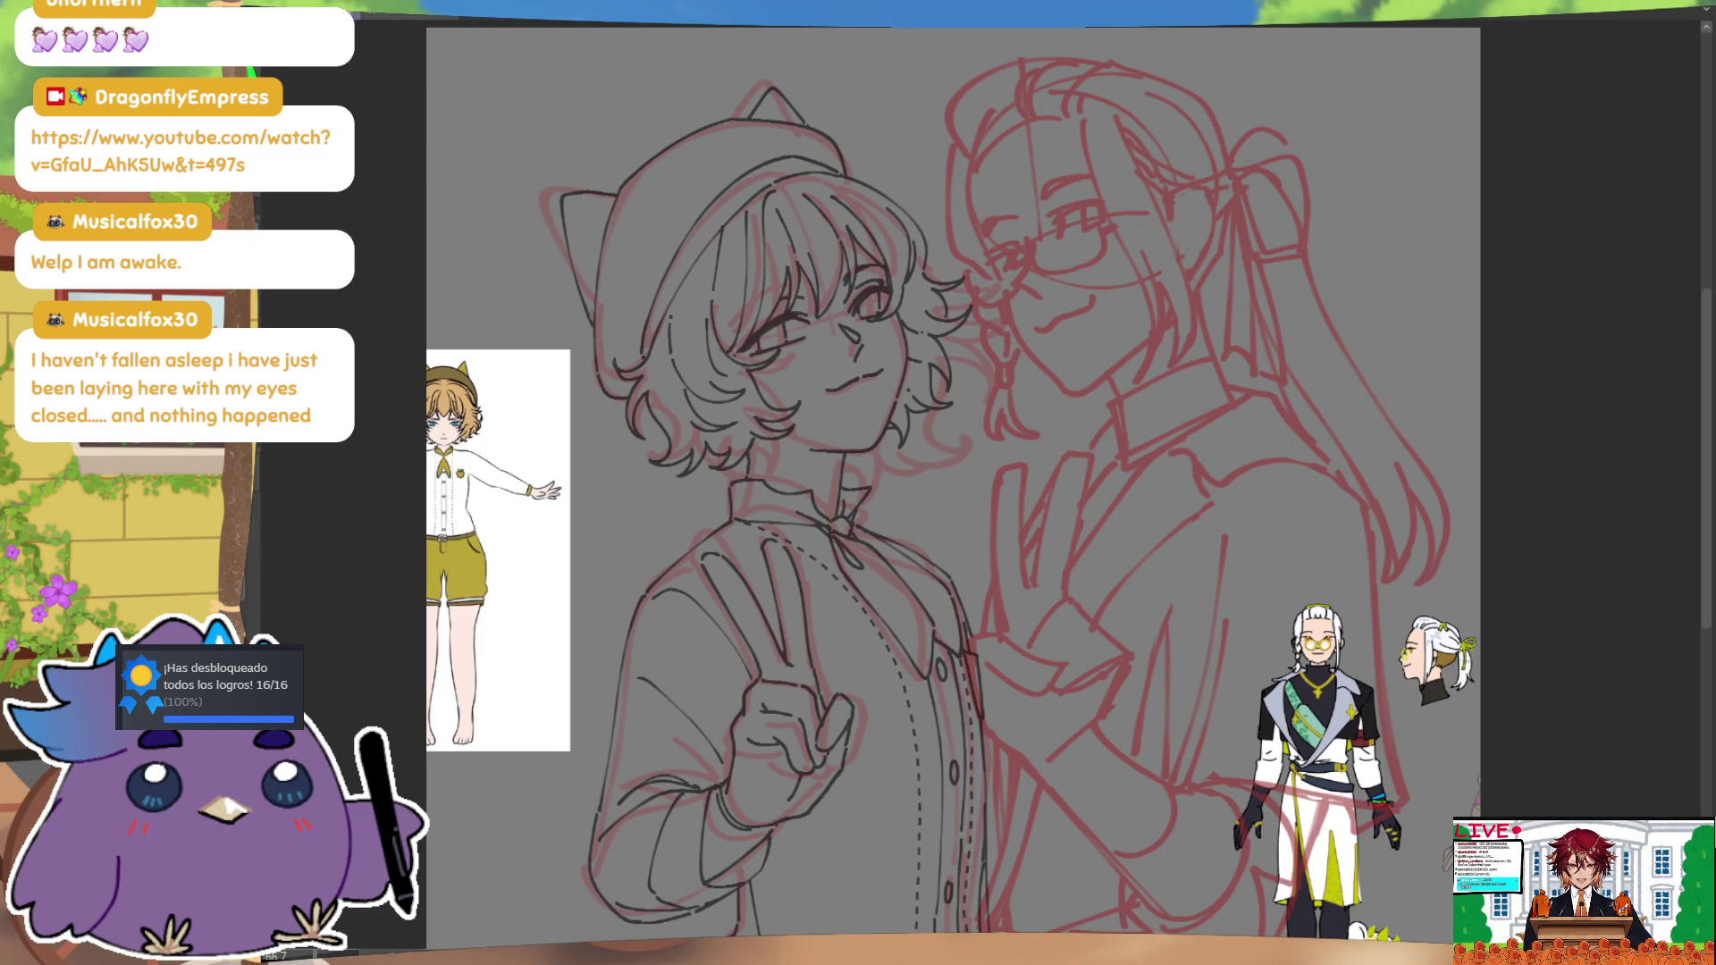
Step: Pan the canvas to centre the long-haired character's face for inking
mouse_move(1142, 674)
mouse_down()
mouse_move(1176, 754)
mouse_move(1547, 337)
mouse_move(1534, 558)
mouse_move(1502, 567)
mouse_up()
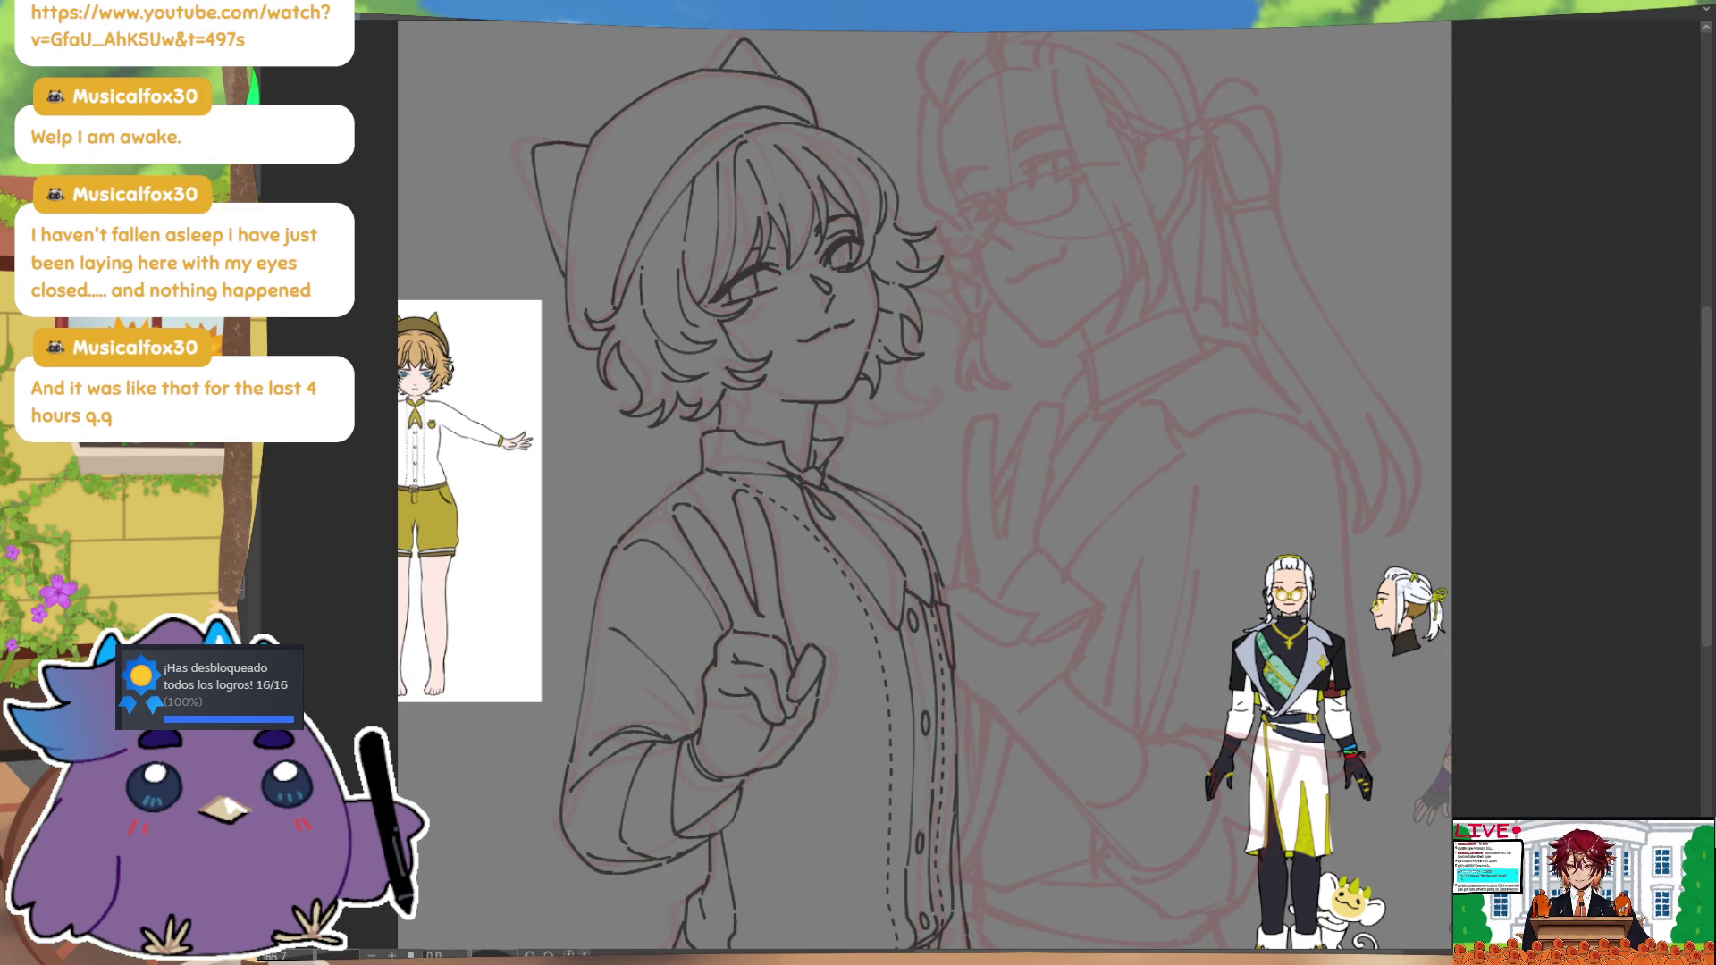
drag(1381, 378, 1353, 493)
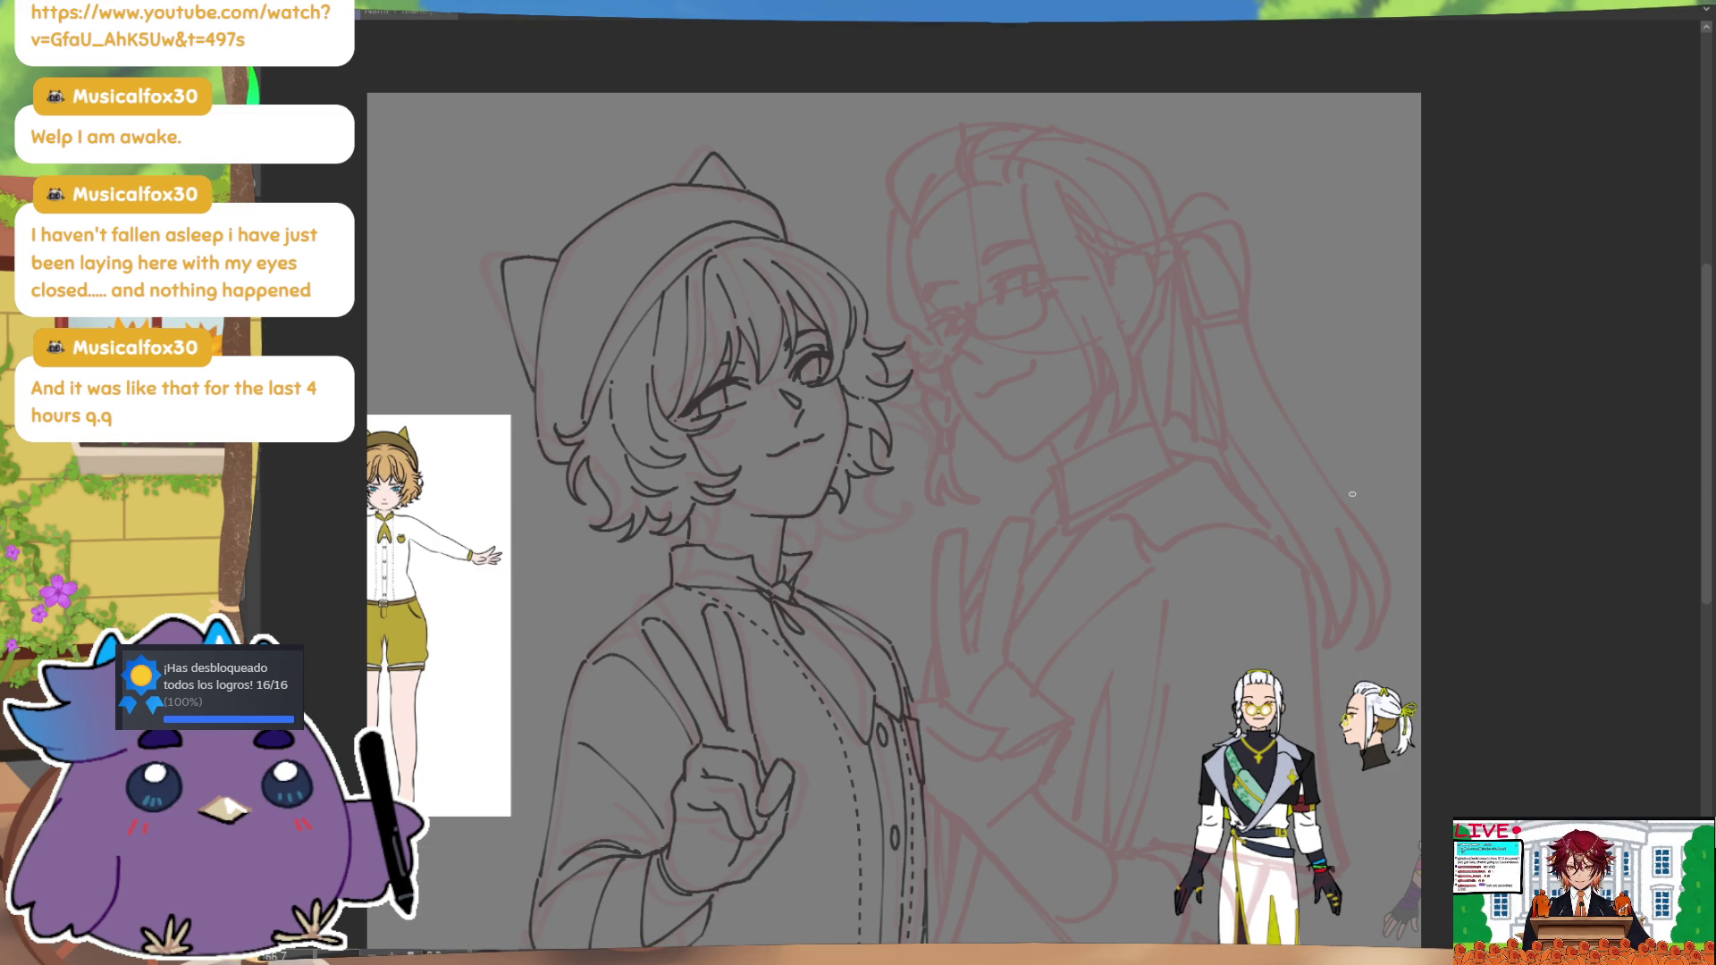
drag(1060, 330, 1103, 403)
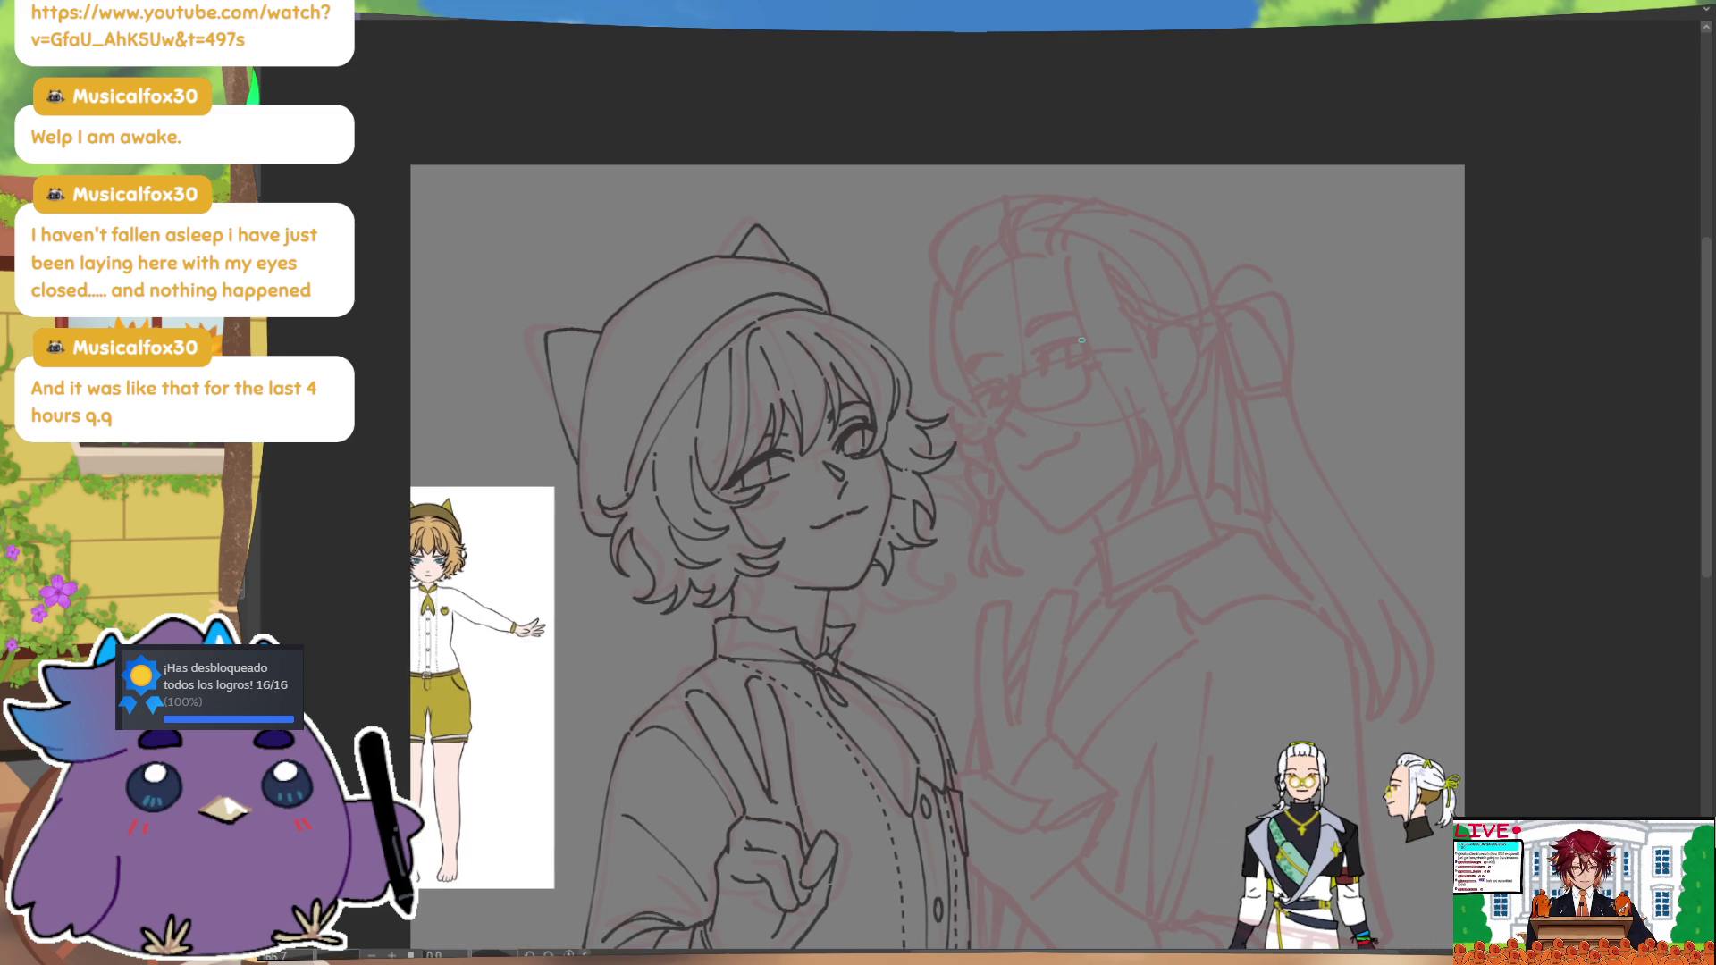
Step: Ink the long-haired character's cheek and jaw curve, redrawing the jaw to end slightly higher
drag(958, 304, 972, 395)
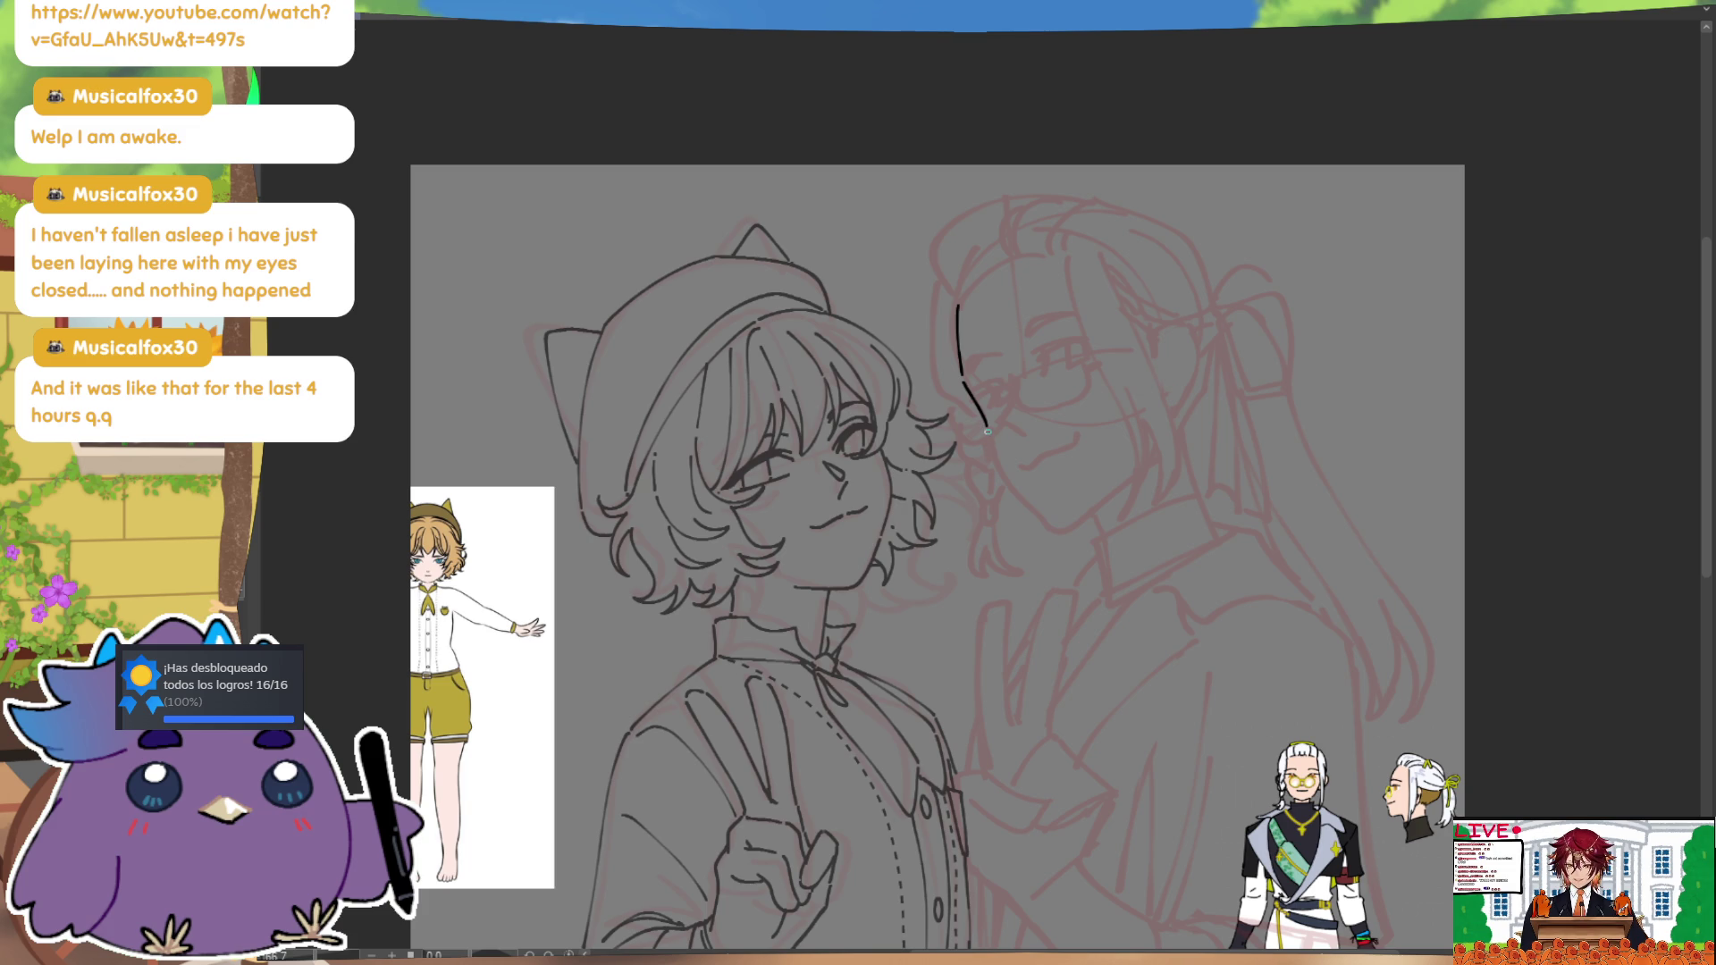
key(ctrl+z)
drag(1051, 521, 1149, 465)
key(ctrl+z)
drag(1051, 520, 1148, 452)
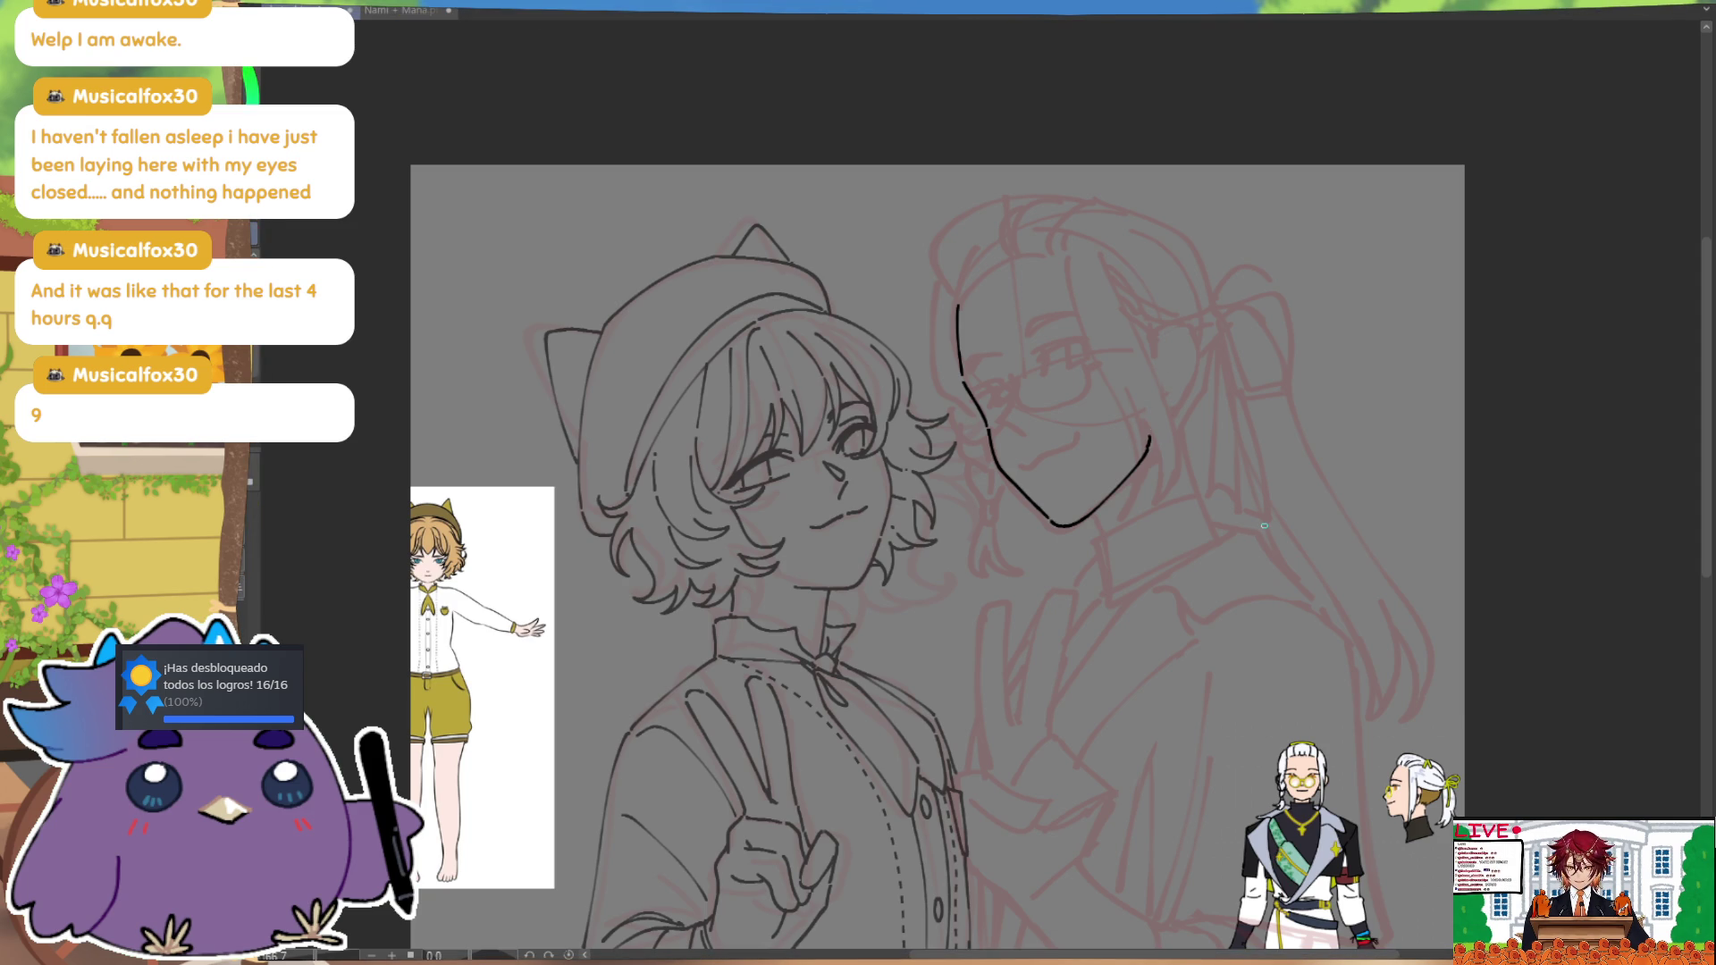
Step: Check the drawing in mirrored view, then lasso the long-haired character's head and hair
key(m)
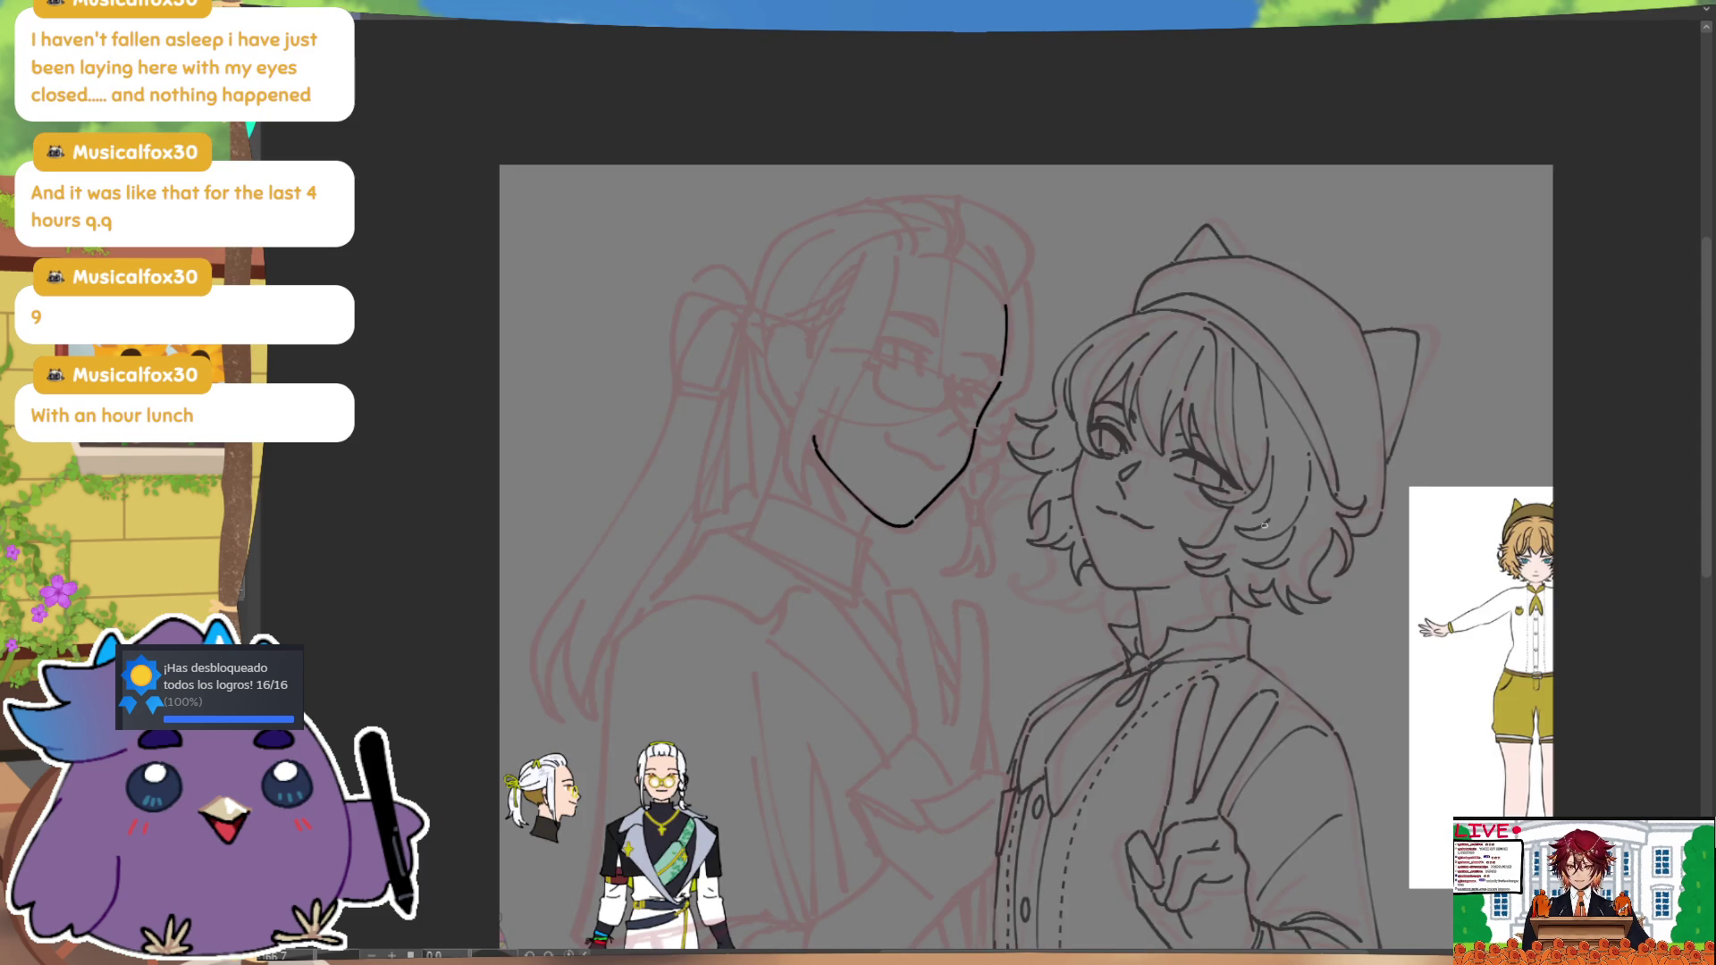
key(m)
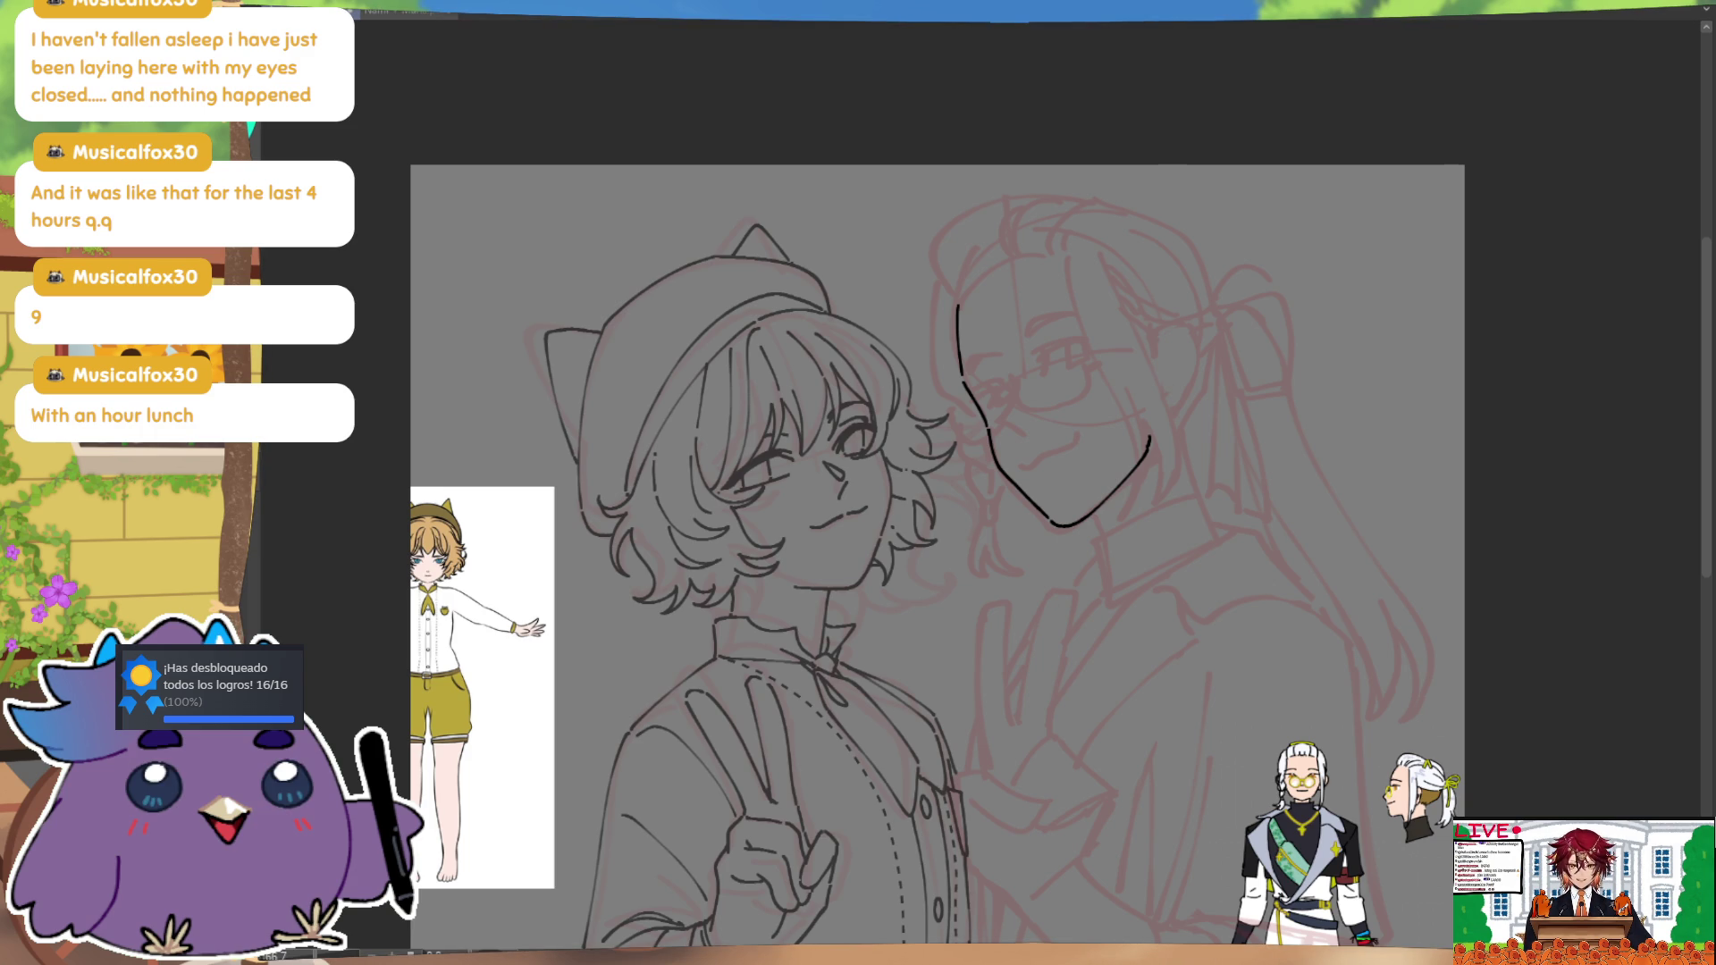
drag(1378, 636, 1333, 602)
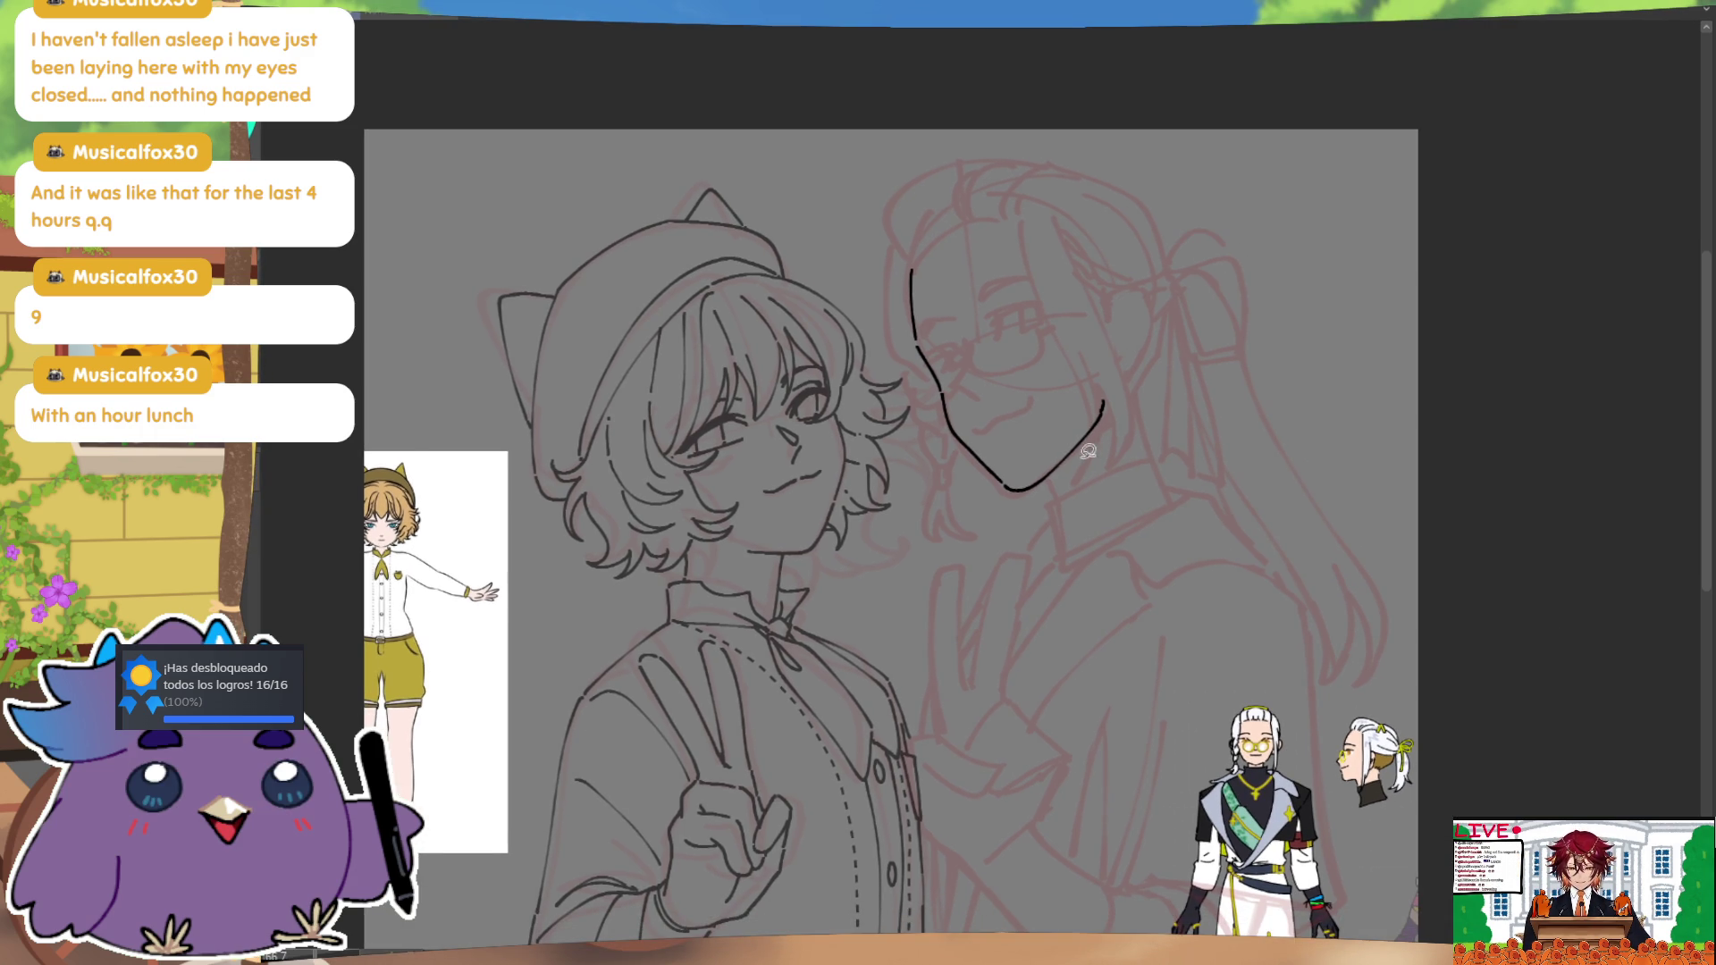
mouse_move(1055, 471)
mouse_down()
mouse_move(1144, 407)
mouse_move(1164, 458)
mouse_move(1269, 545)
mouse_move(1341, 684)
mouse_move(1371, 368)
mouse_move(1057, 133)
mouse_move(893, 380)
mouse_move(956, 550)
mouse_move(1039, 490)
mouse_up()
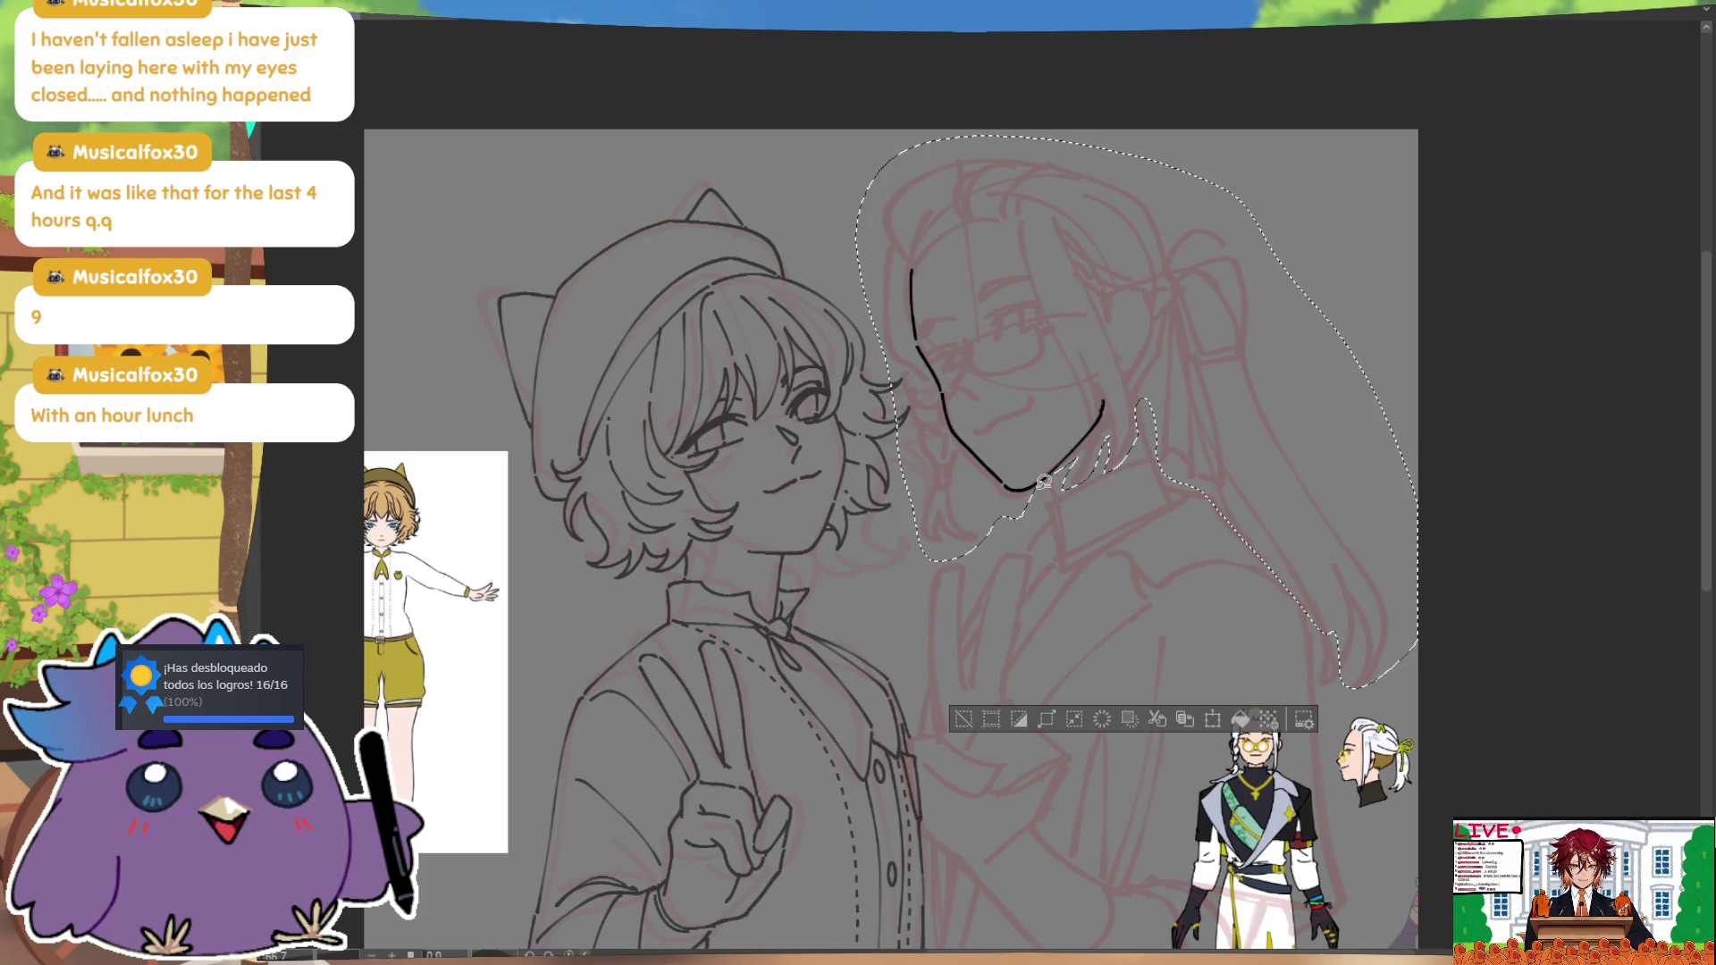
Step: Enlarge the selected head proportionally, move it down, rotate it slightly, confirm, and deselect
mouse_move(1337, 579)
mouse_down()
mouse_move(1314, 626)
mouse_move(1399, 499)
mouse_move(1412, 514)
mouse_up()
key(ctrl+z)
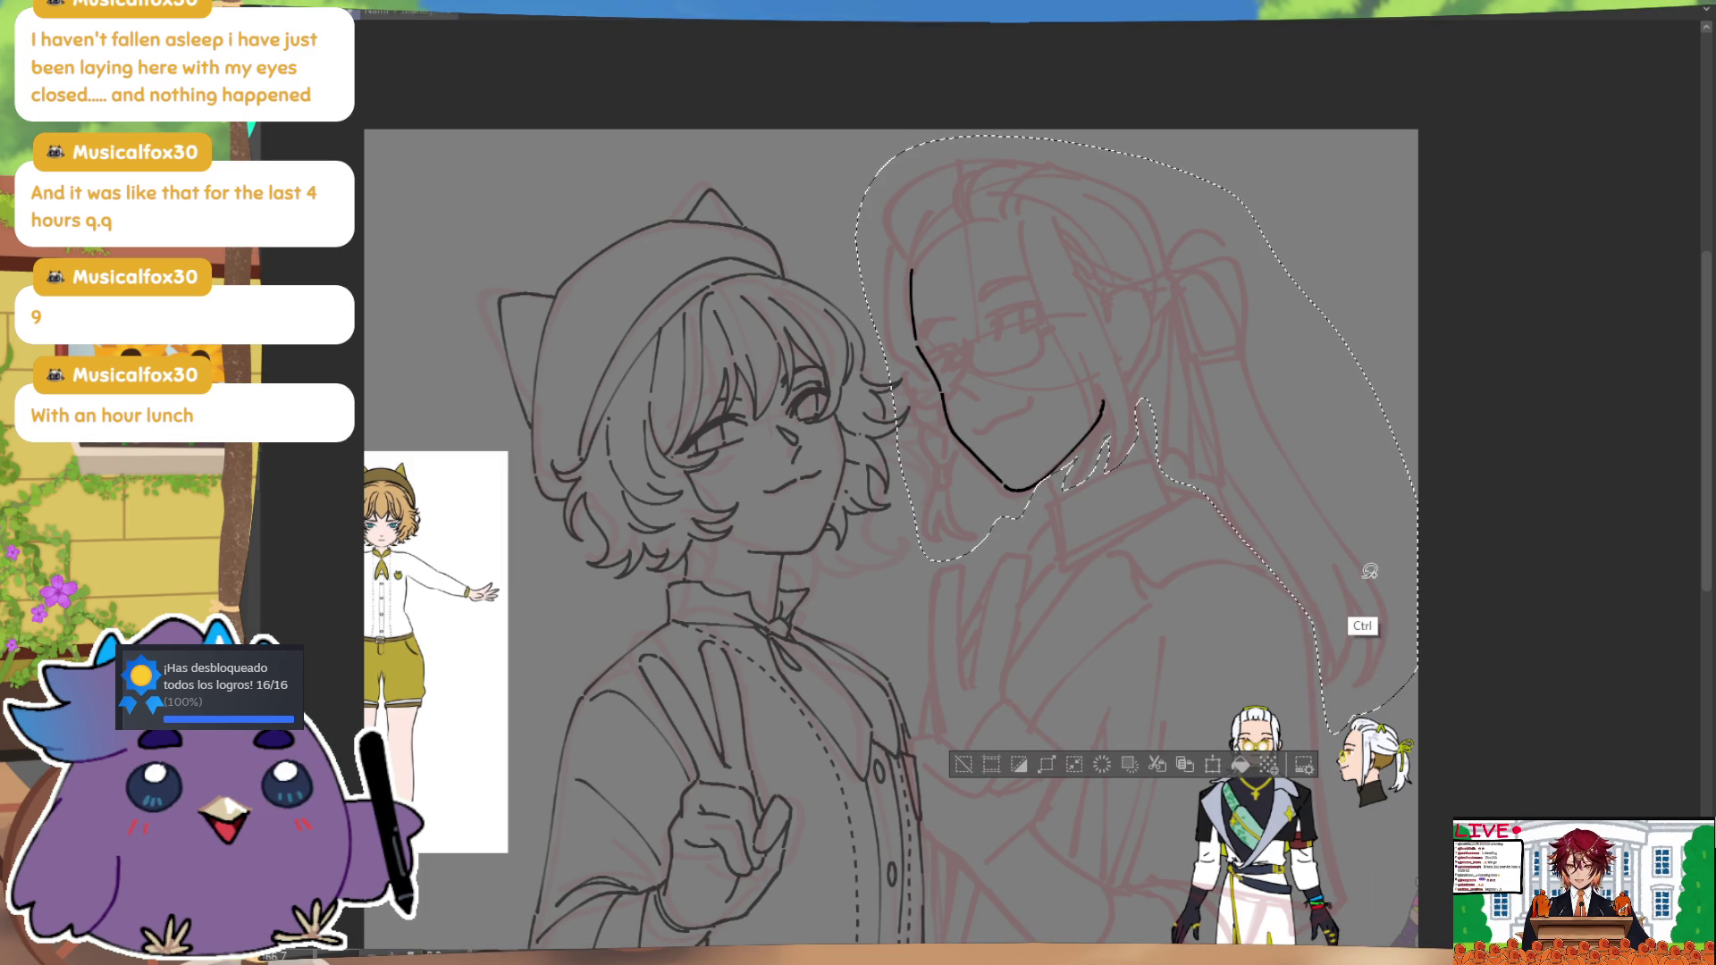
key(ctrl+t)
drag(1136, 136, 1137, 100)
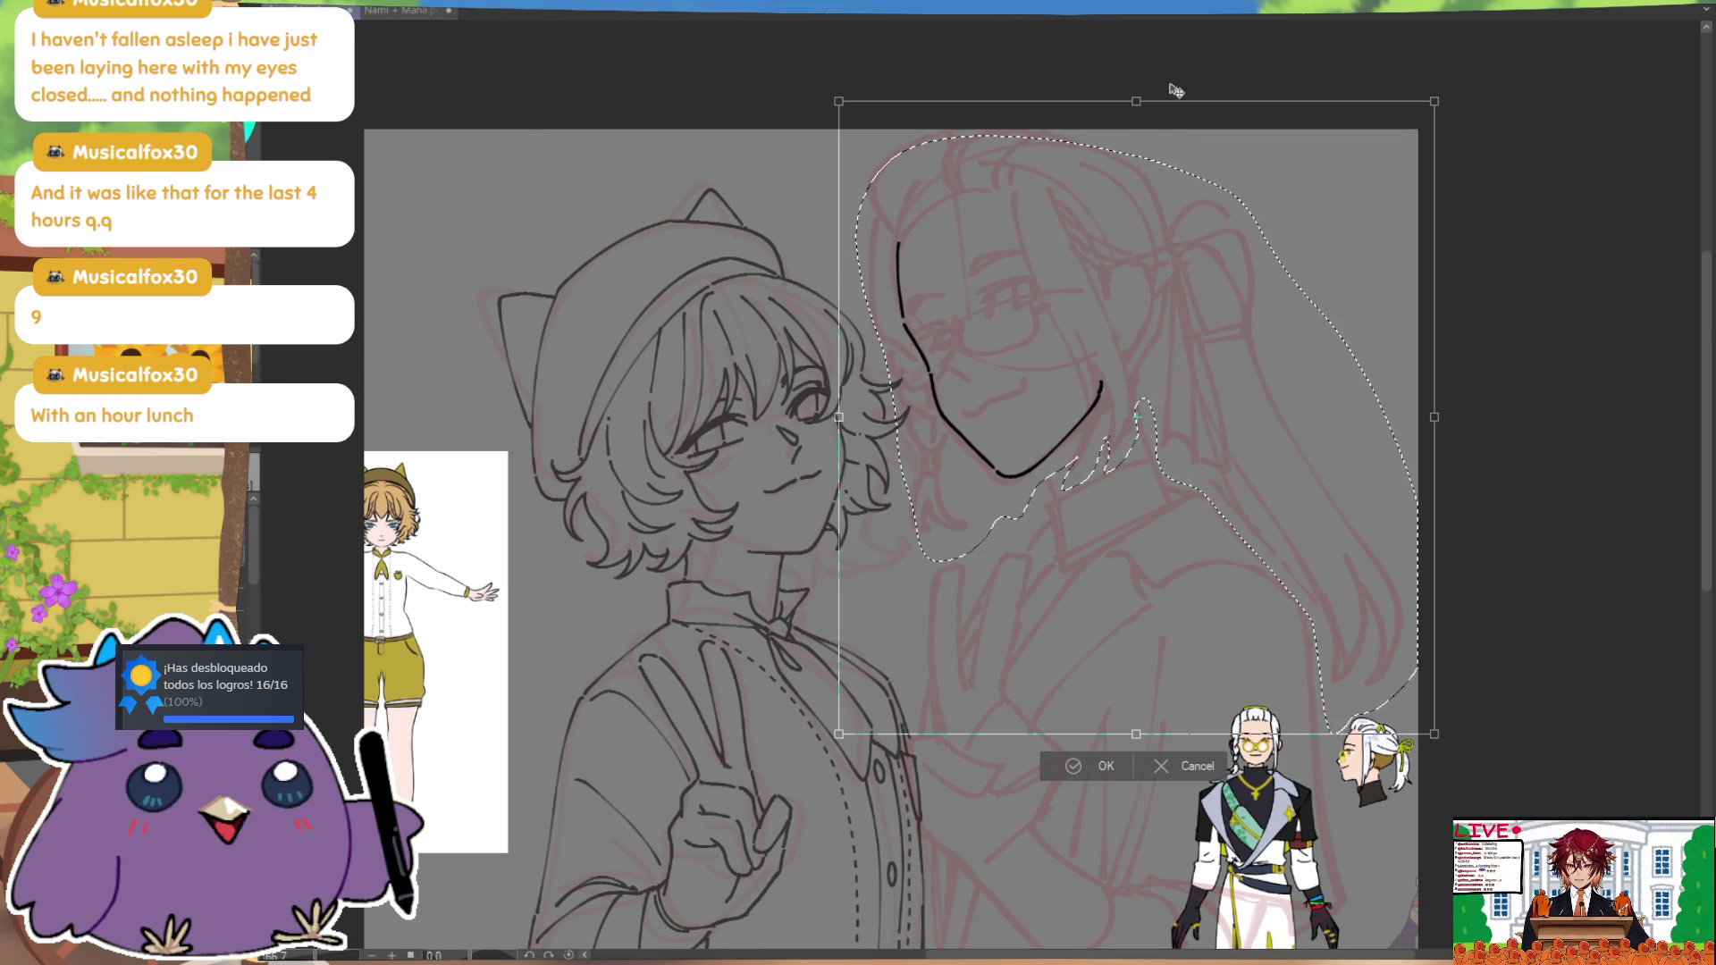
key(h)
drag(1101, 526, 1102, 543)
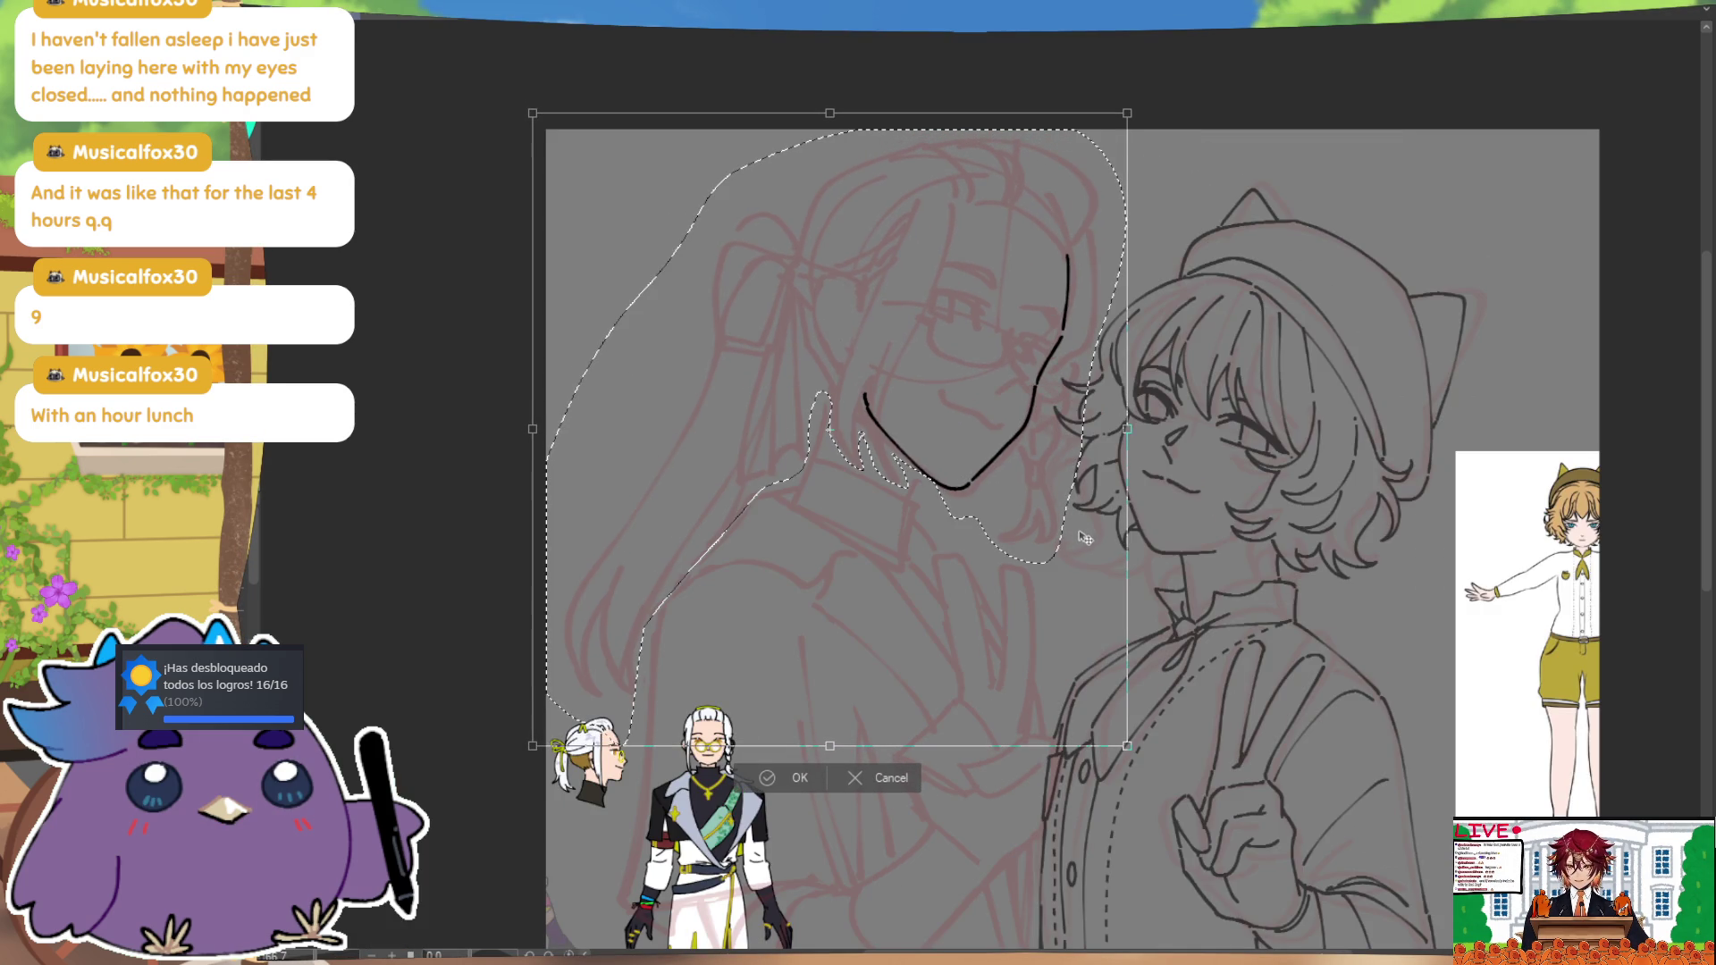
key(h)
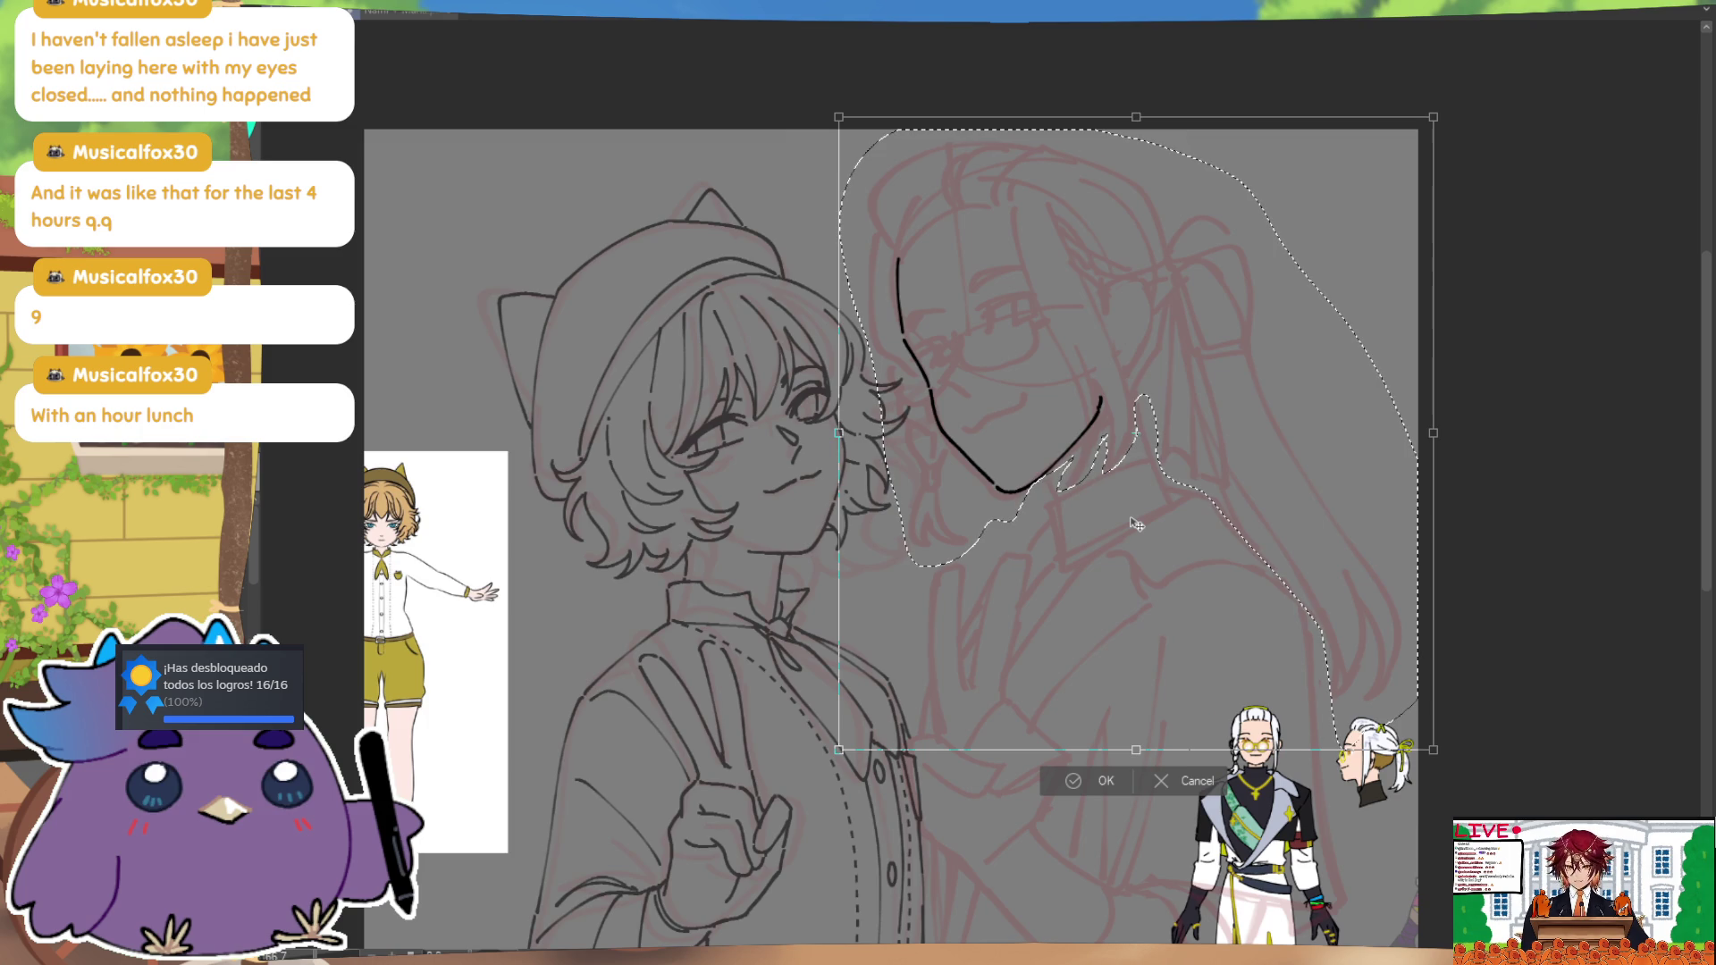
mouse_move(850, 131)
mouse_down()
mouse_move(831, 161)
mouse_move(855, 80)
mouse_up()
click(1072, 782)
key(ctrl+d)
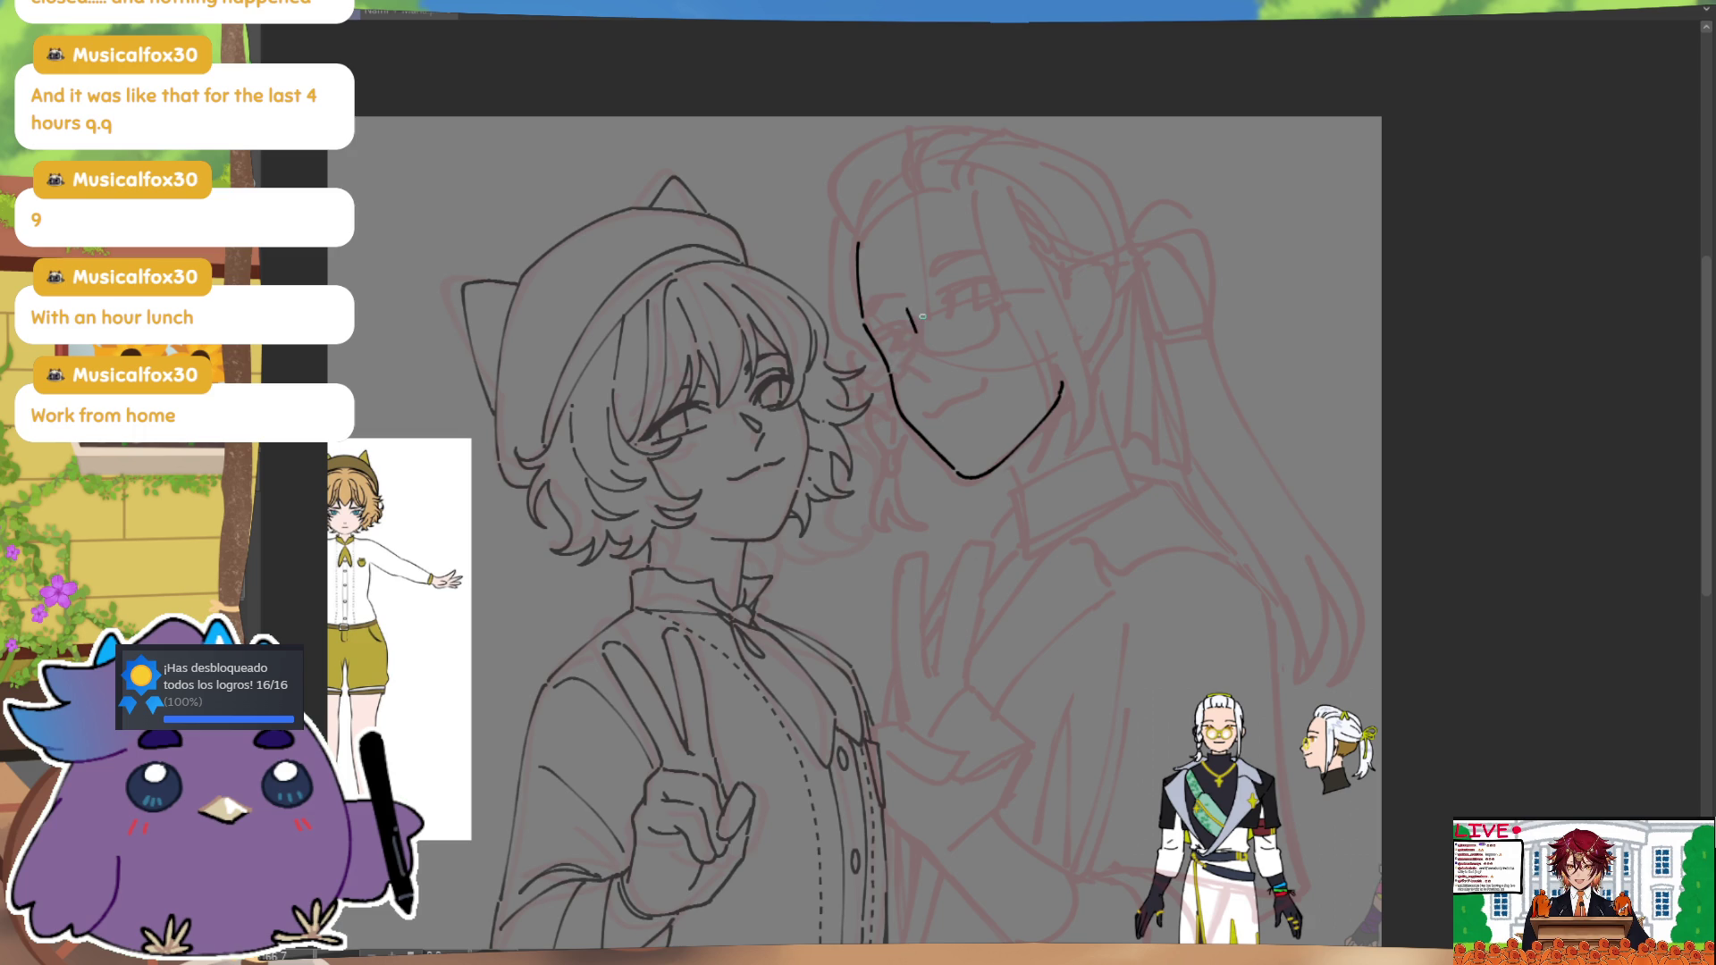
Step: Ink short strokes beside and below the long-haired character's eye, checking in mirrored view
drag(913, 327, 906, 362)
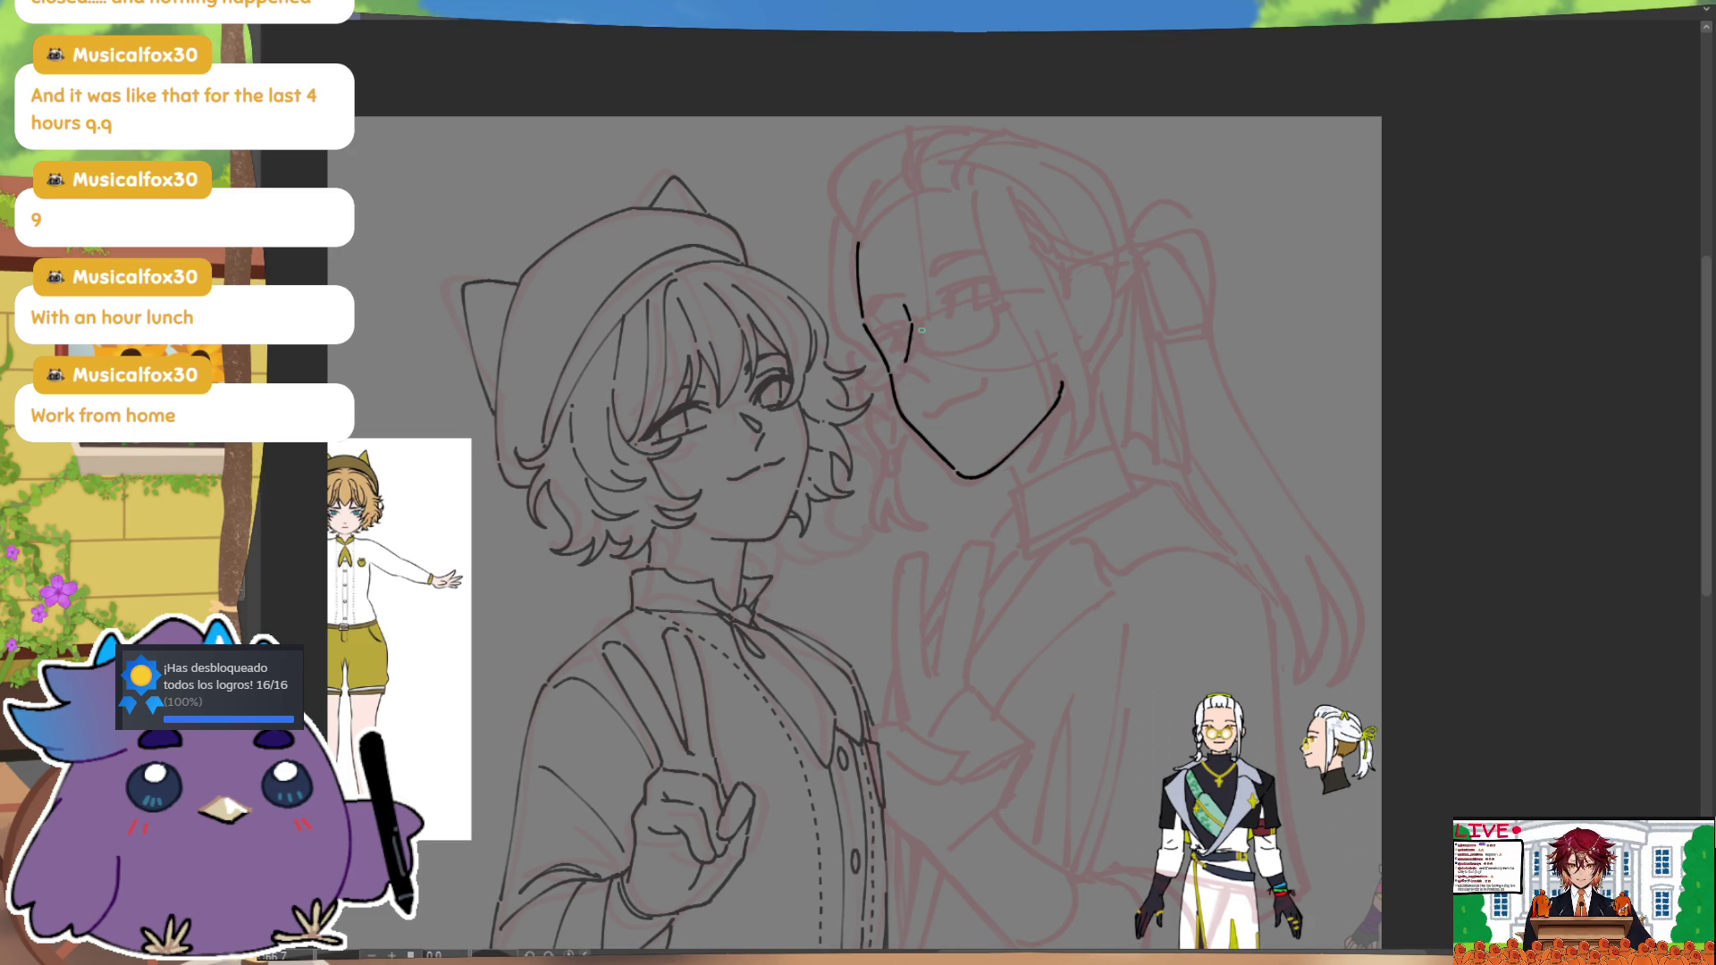
drag(902, 302, 907, 364)
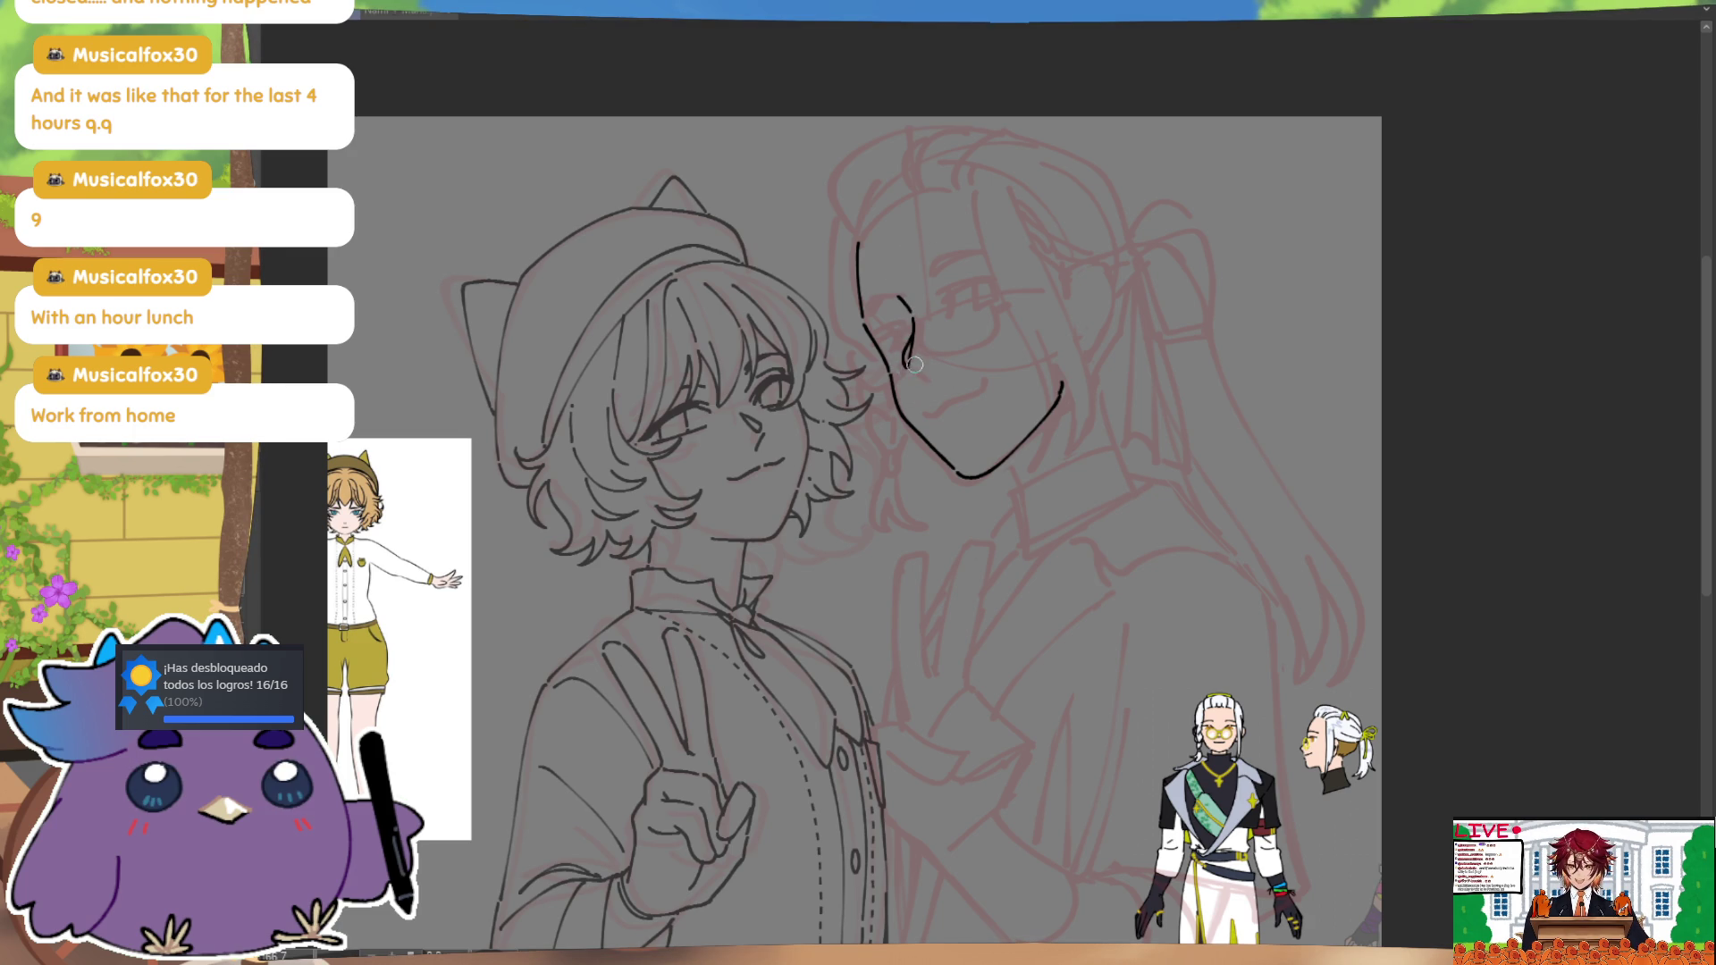
drag(910, 373, 926, 381)
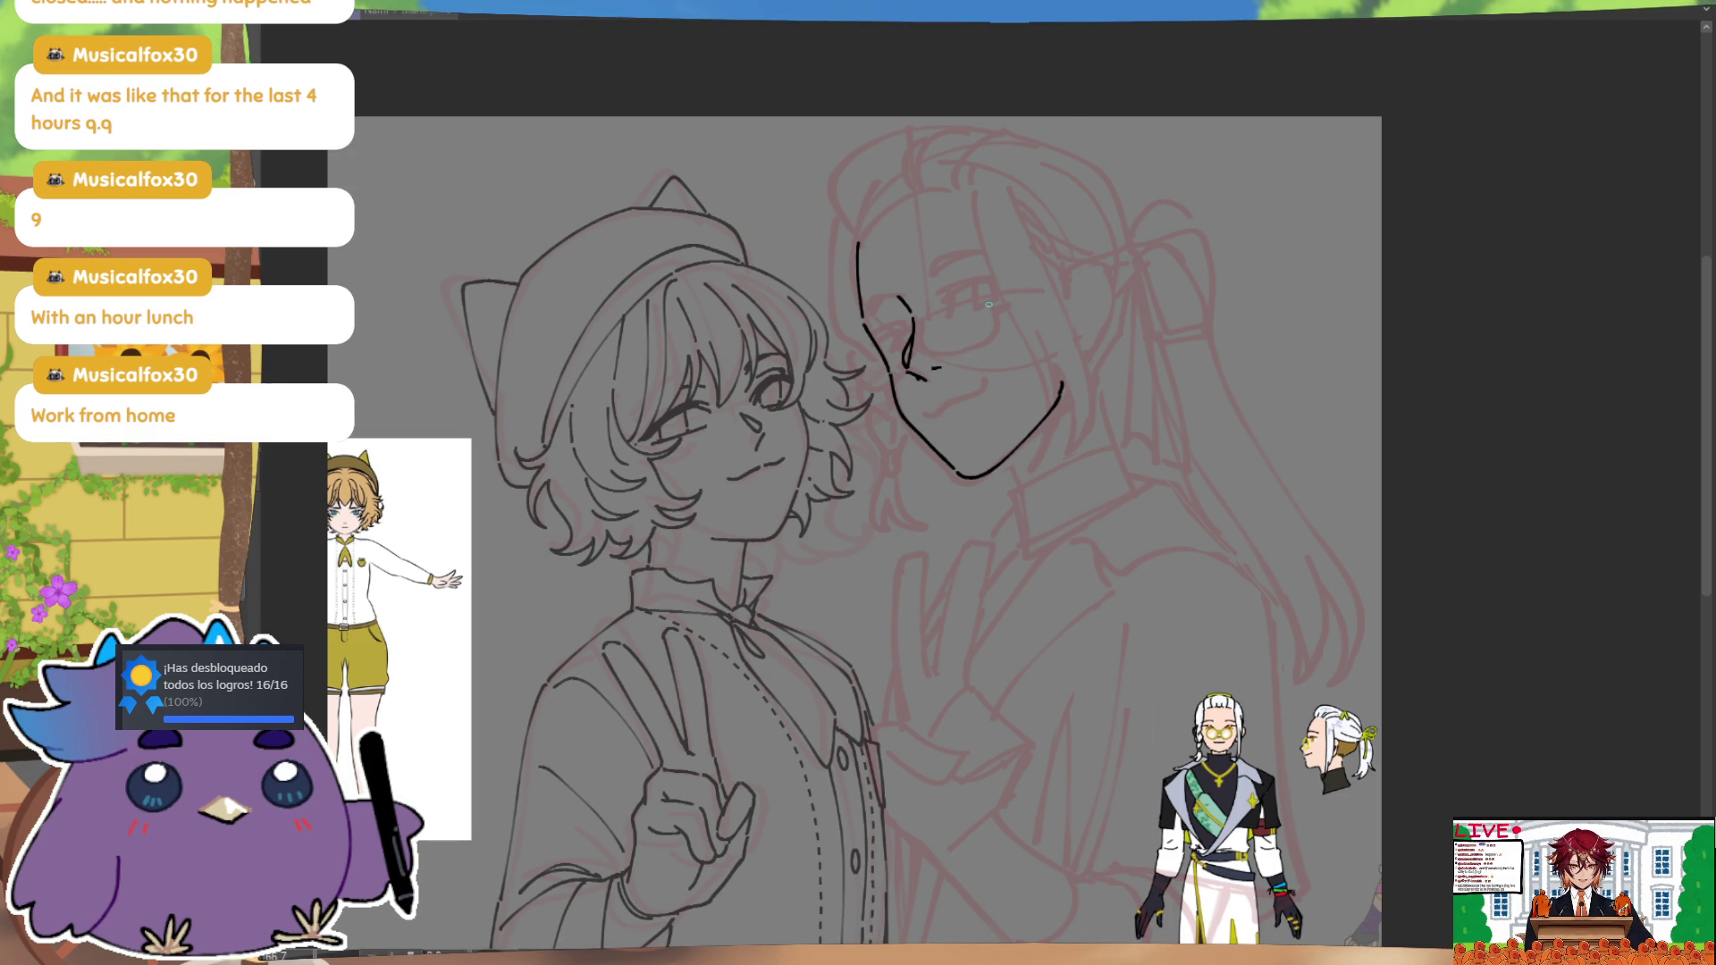
key(m)
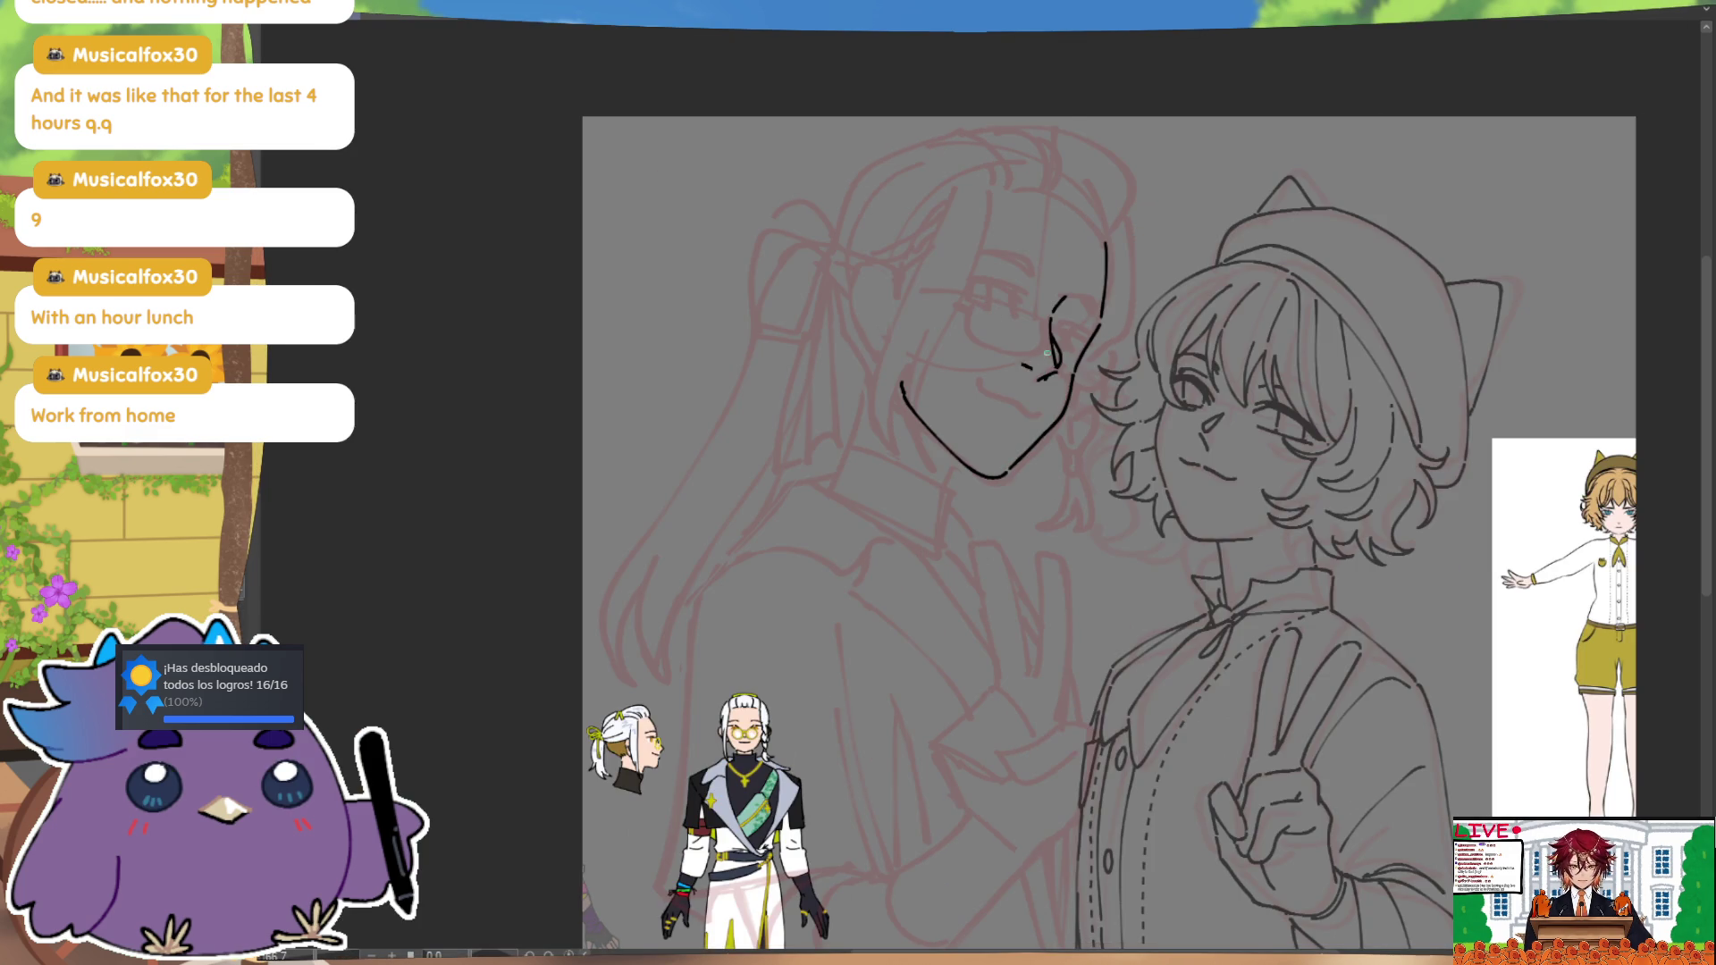
key(m)
drag(921, 409, 962, 391)
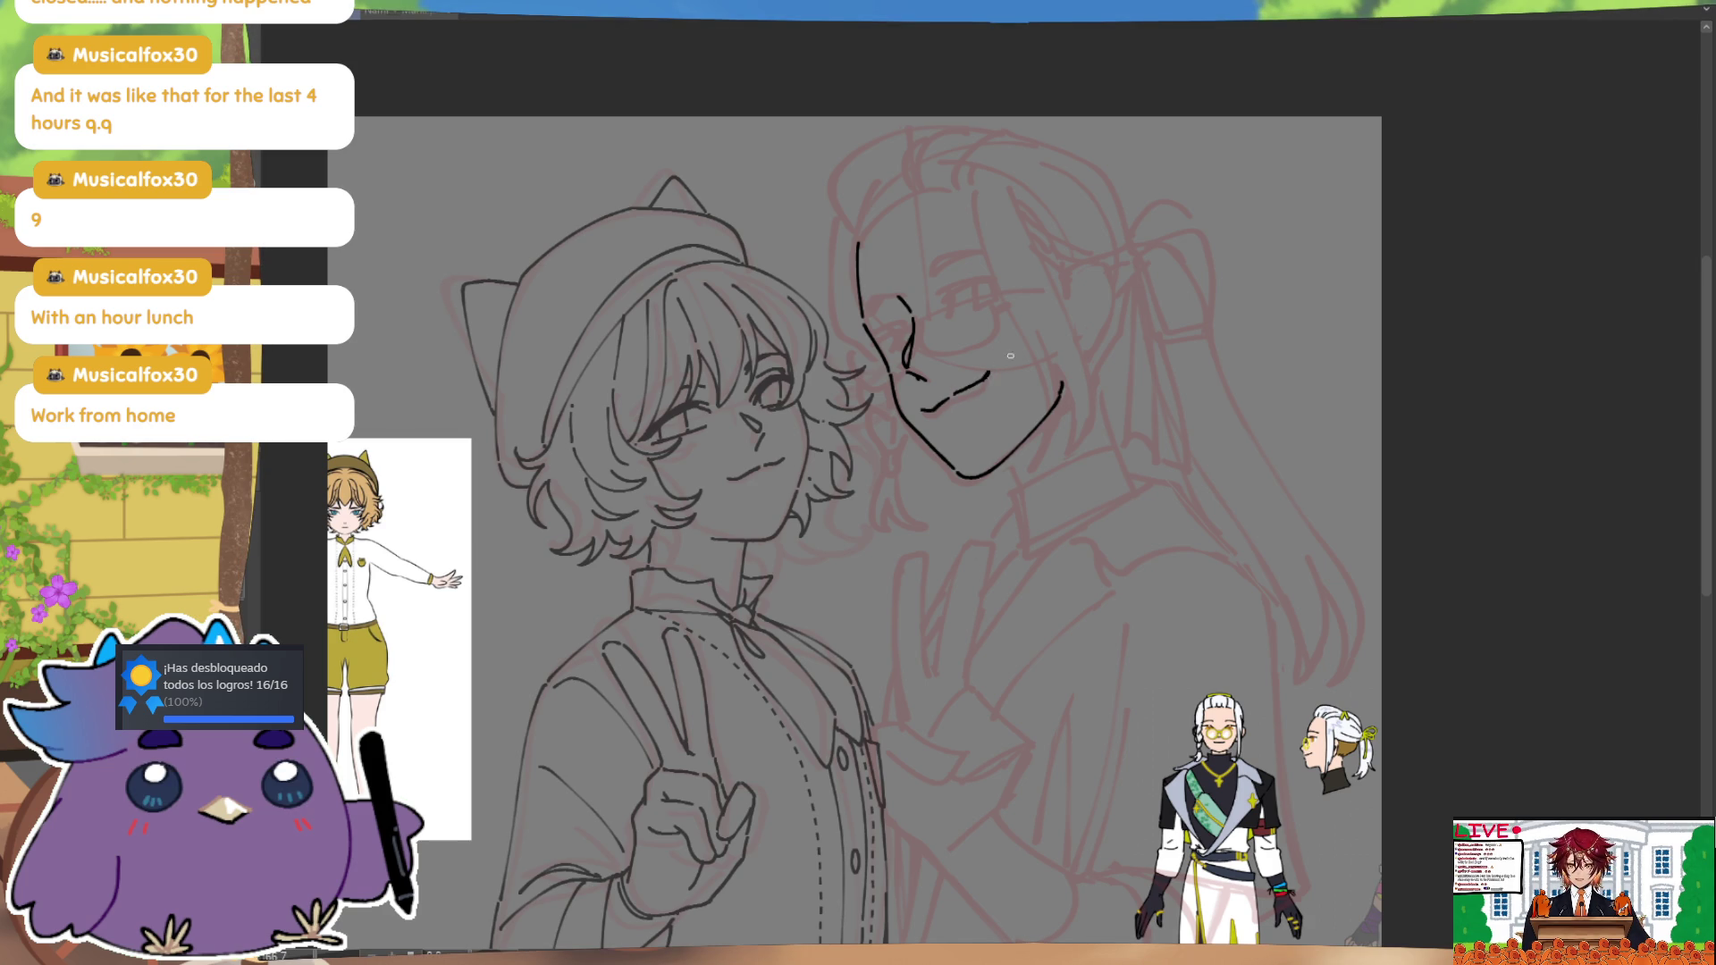
key(m)
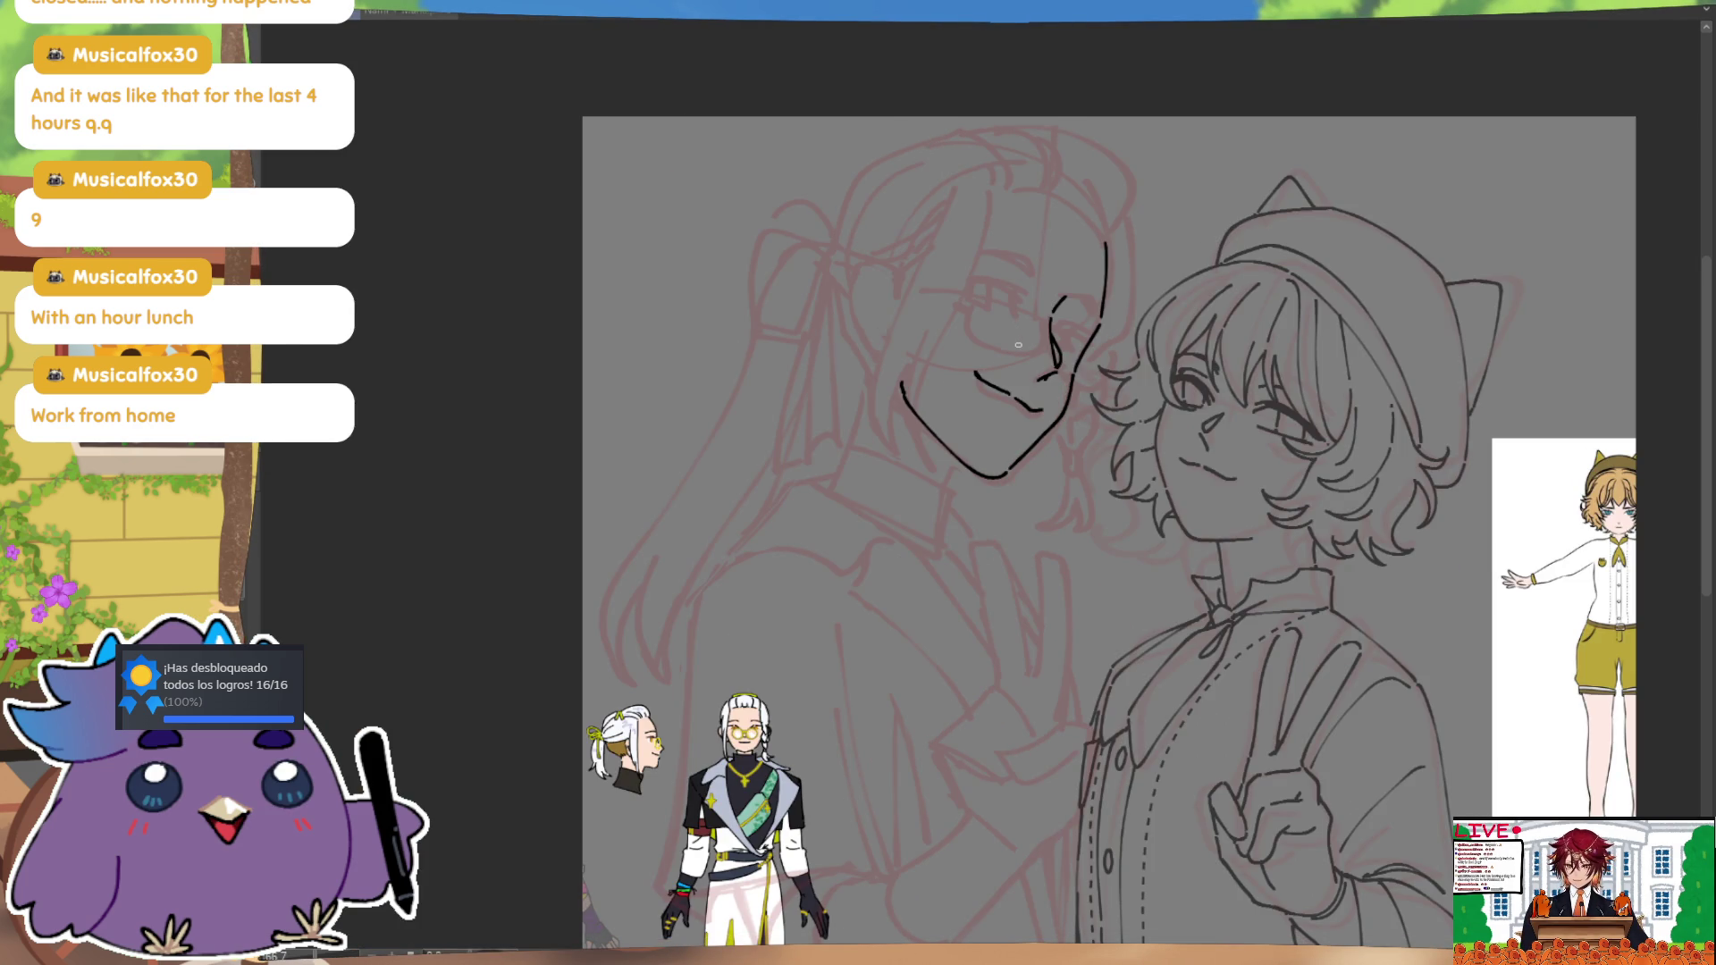
Step: Draw the chin-to-neck line, redrawing it cleanly after mirror checks
drag(959, 462, 932, 535)
key(m)
drag(1002, 462, 1035, 516)
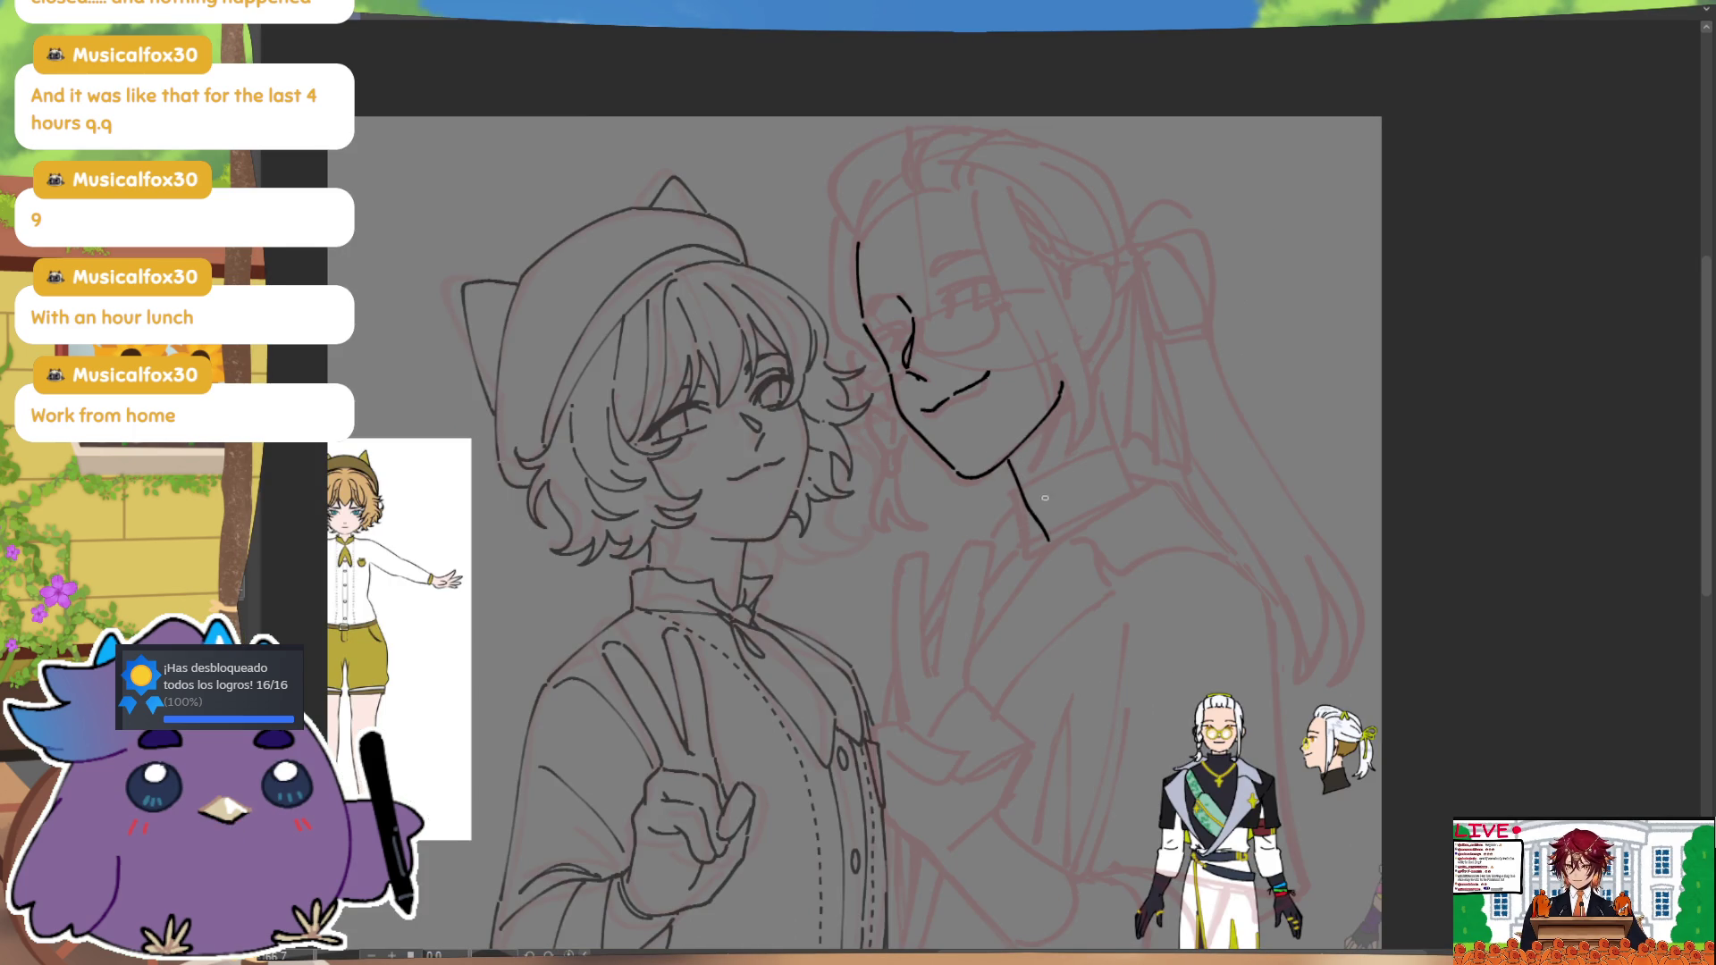
key(ctrl+z)
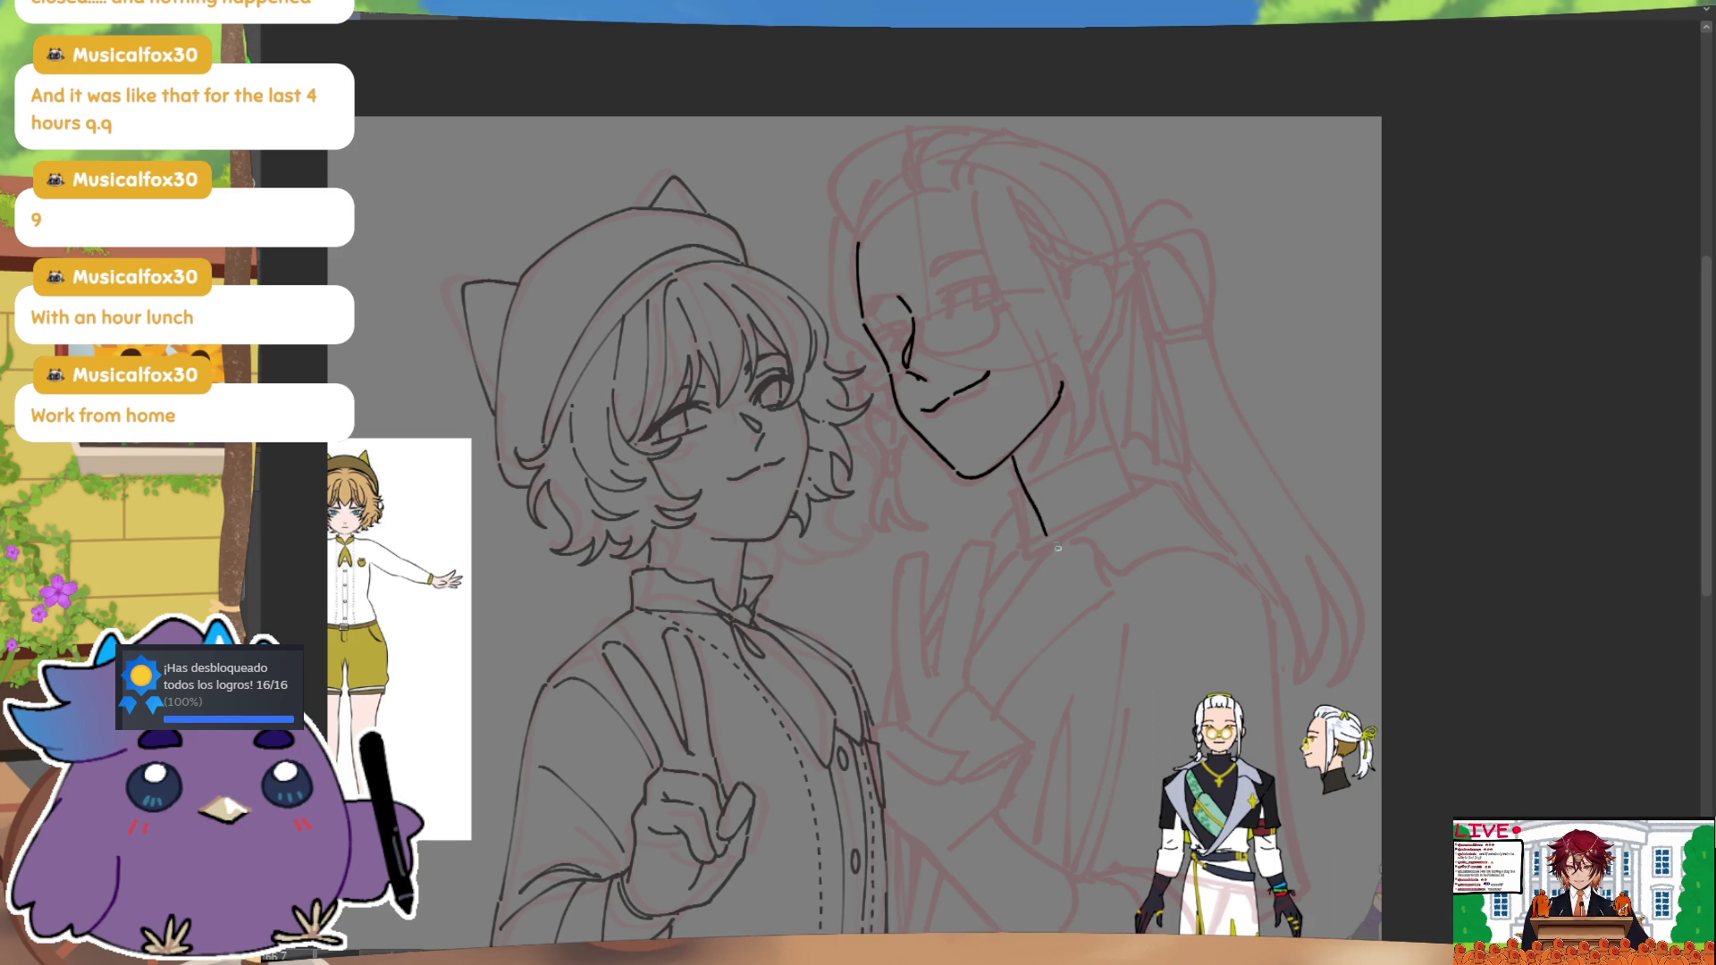
key(m)
key(ctrl+z)
drag(957, 460, 925, 537)
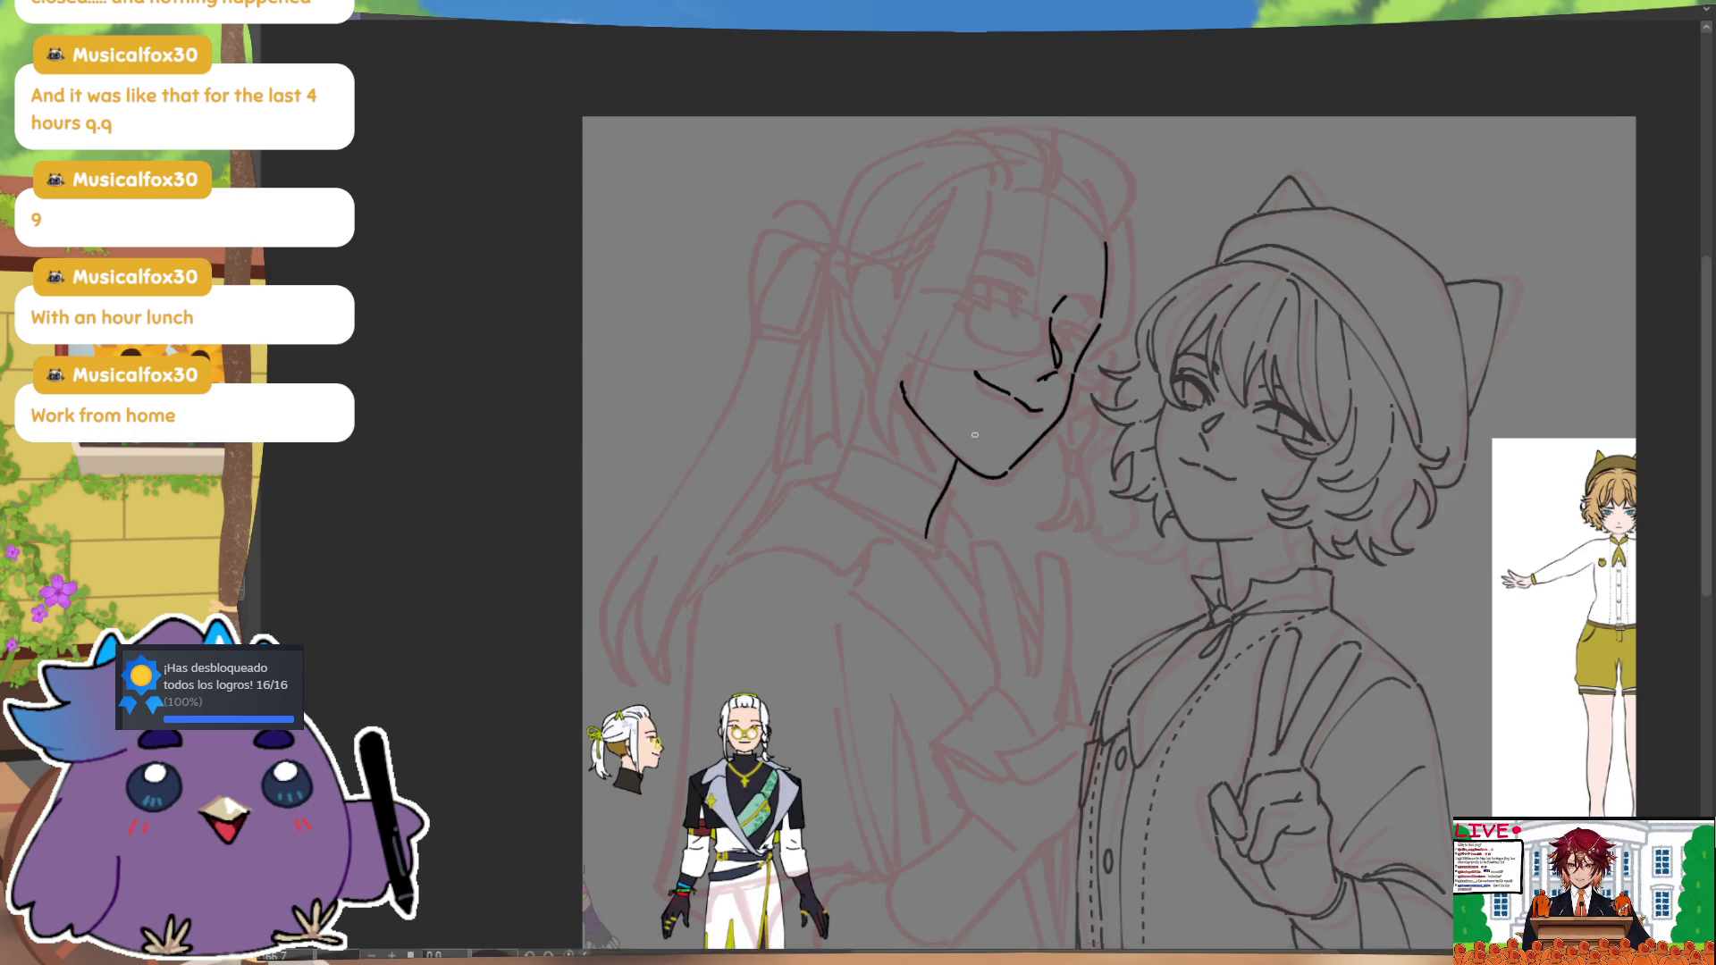
key(m)
Step: Extend the hair strand beside the jaw downward and recentre the face in view
key(Tab)
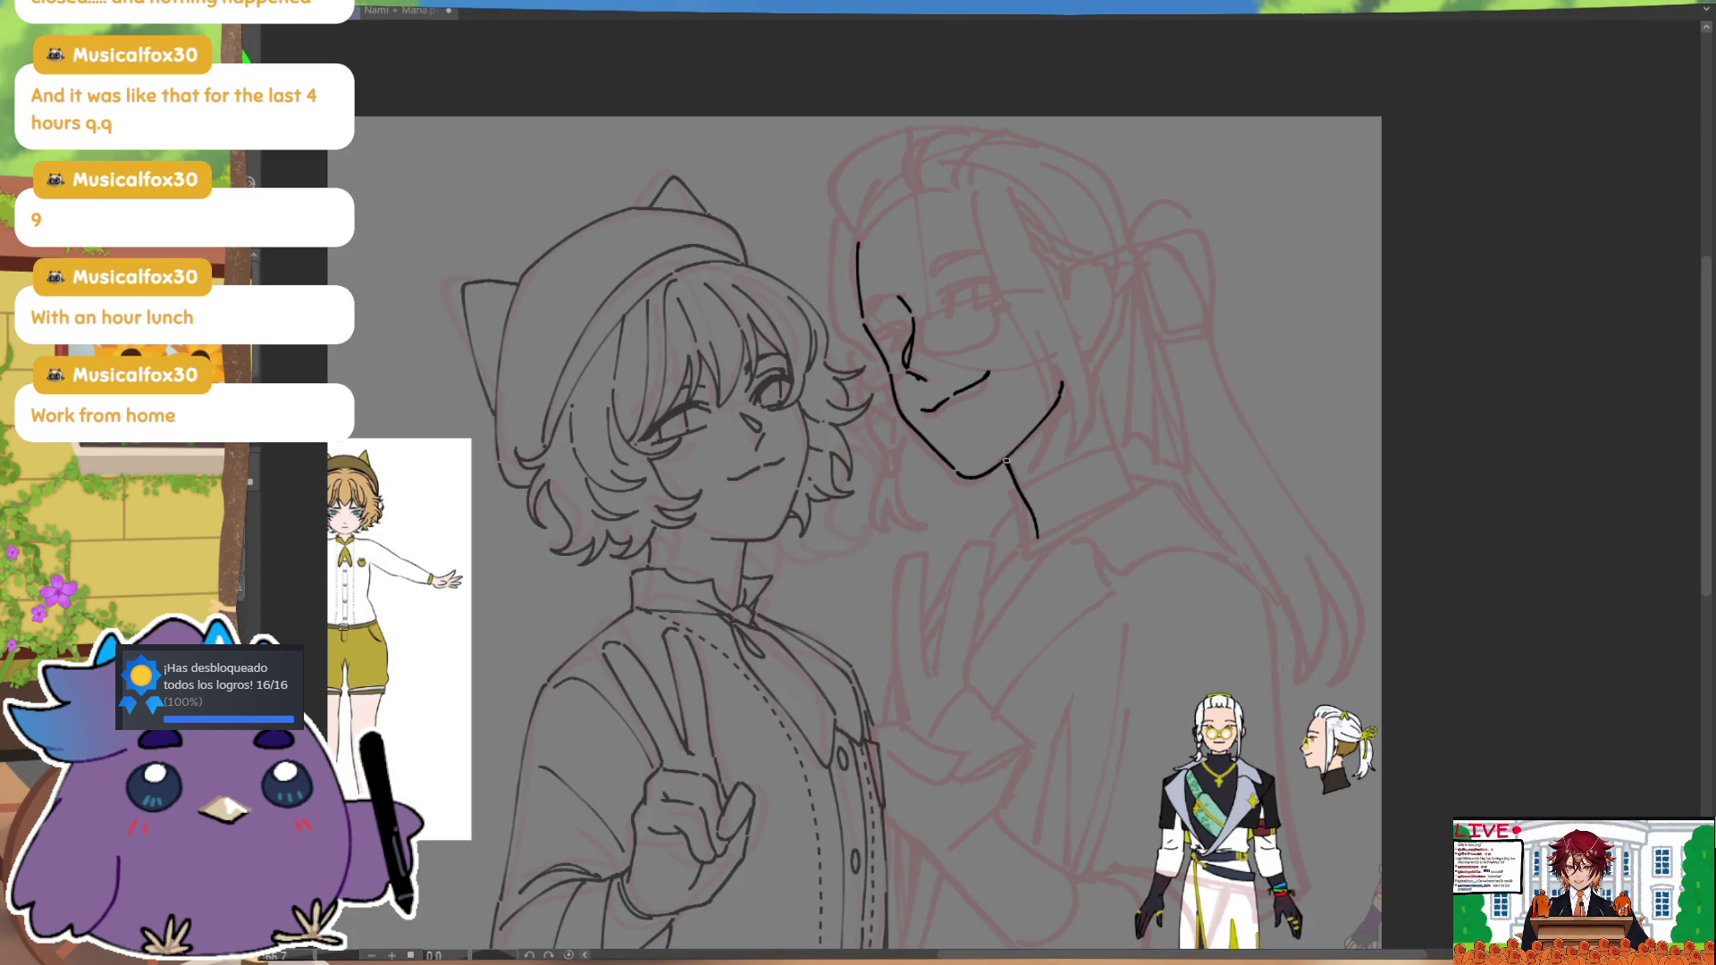
drag(1095, 375, 1111, 431)
key(Tab)
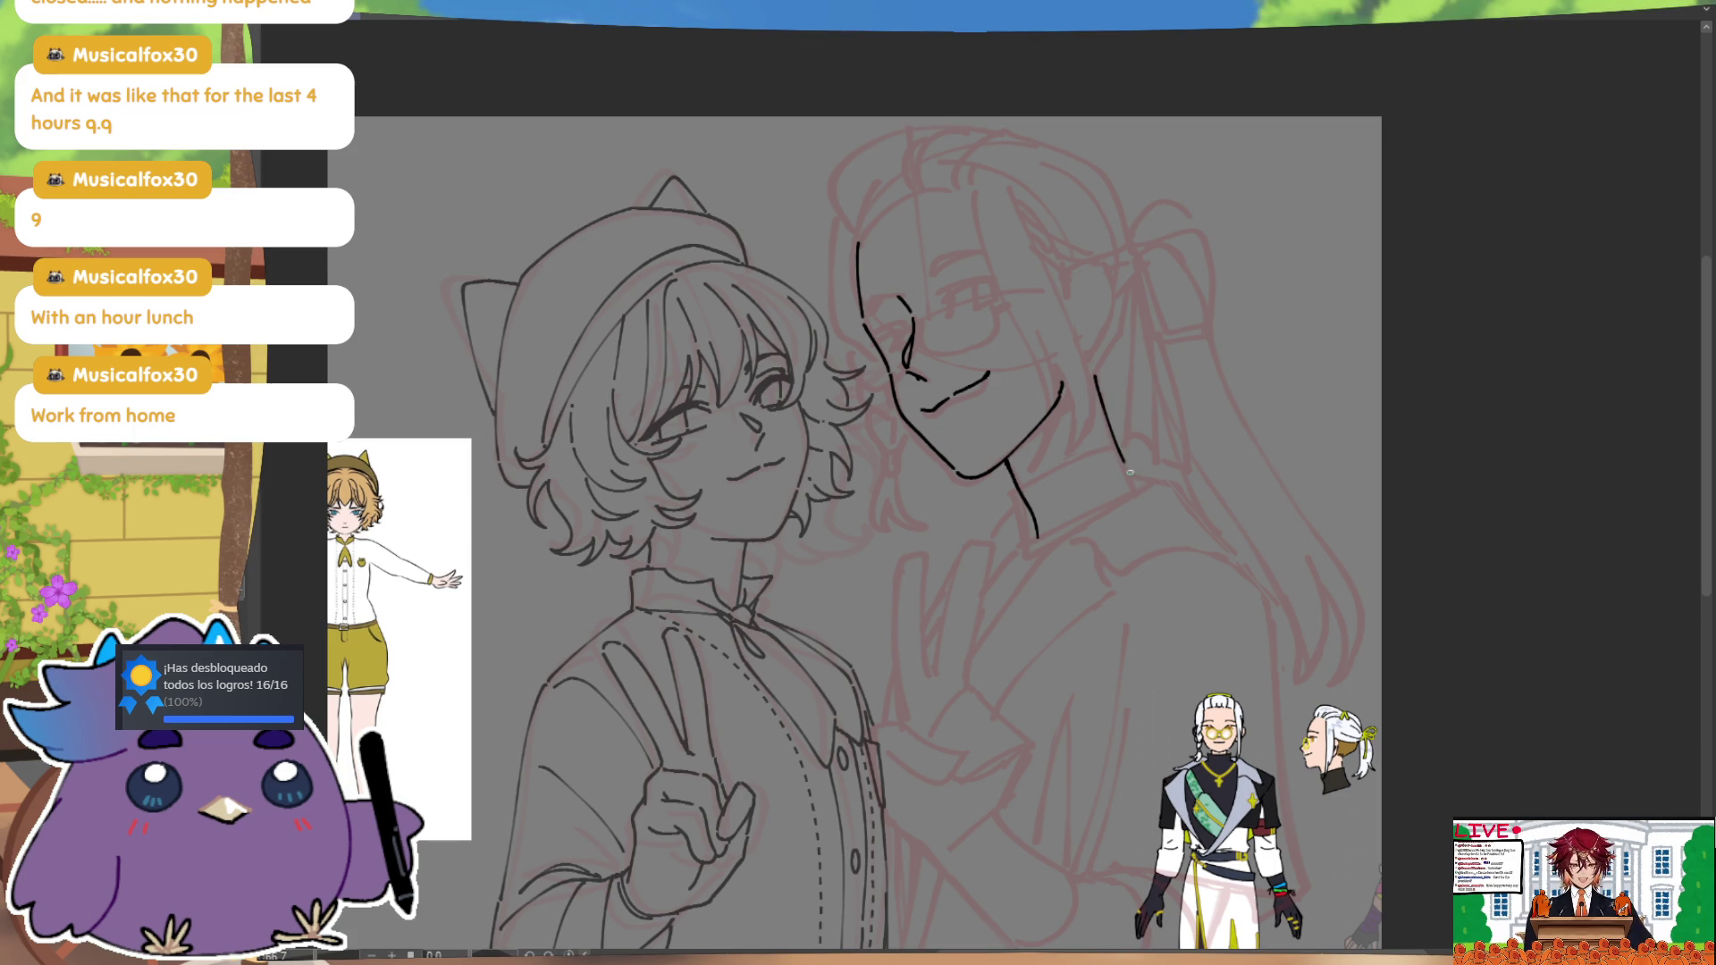
key(Tab)
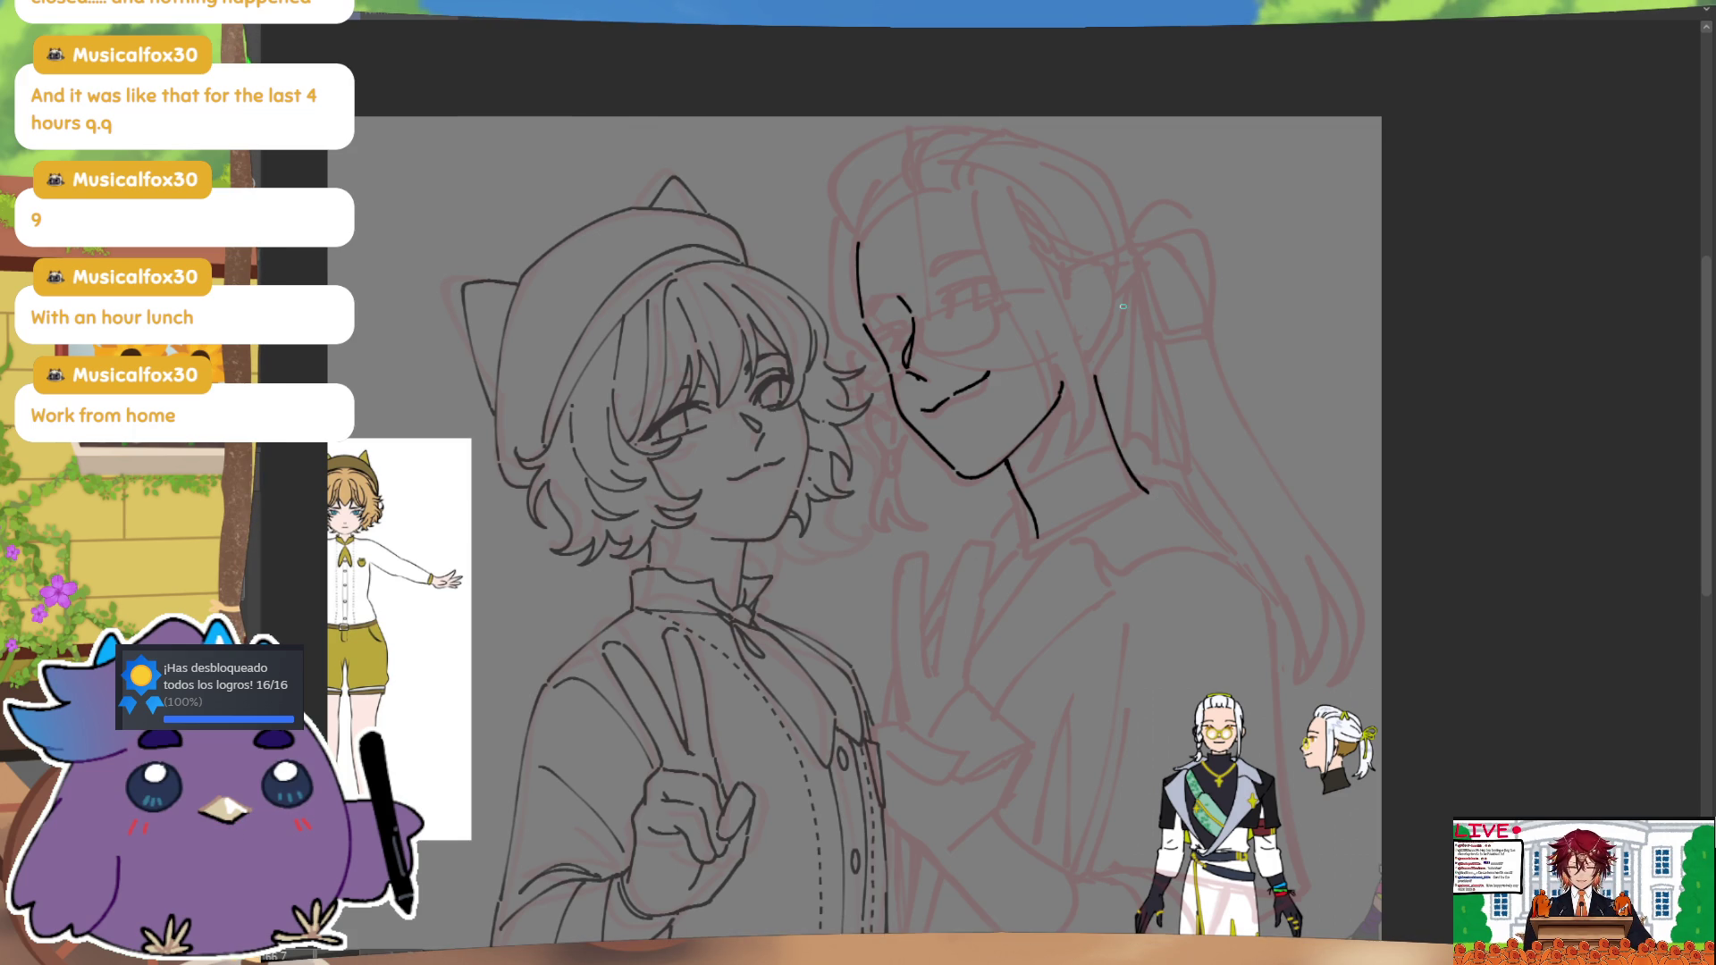
key(Tab)
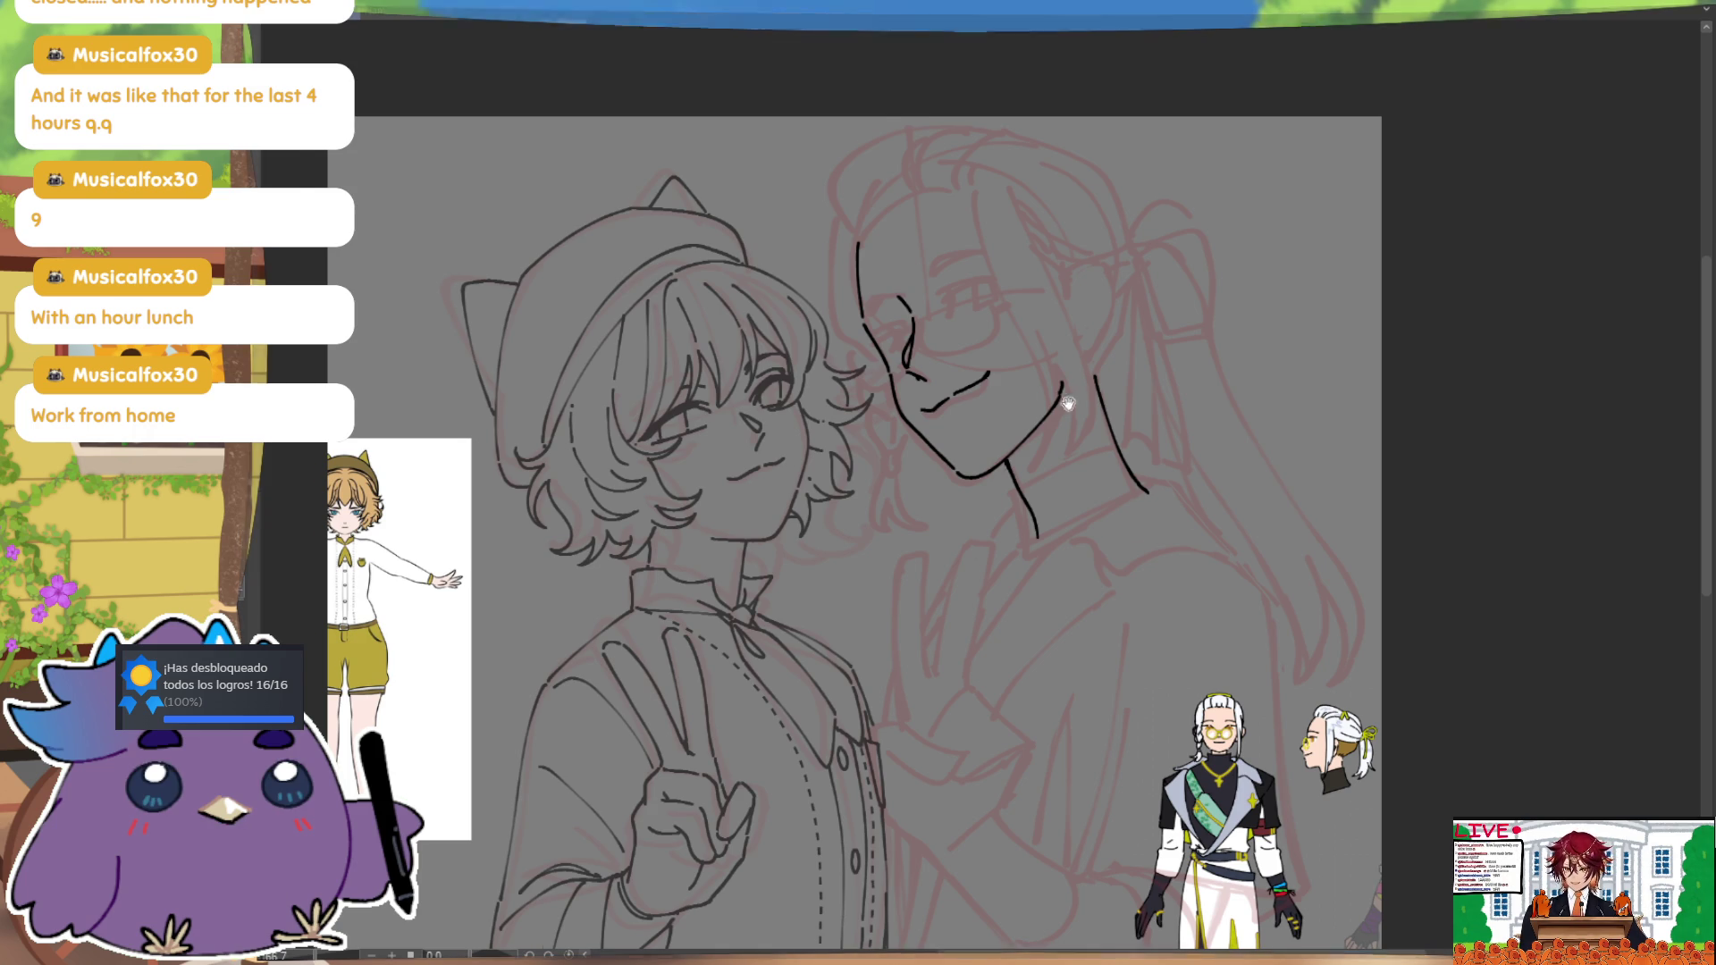
drag(1086, 363, 1065, 382)
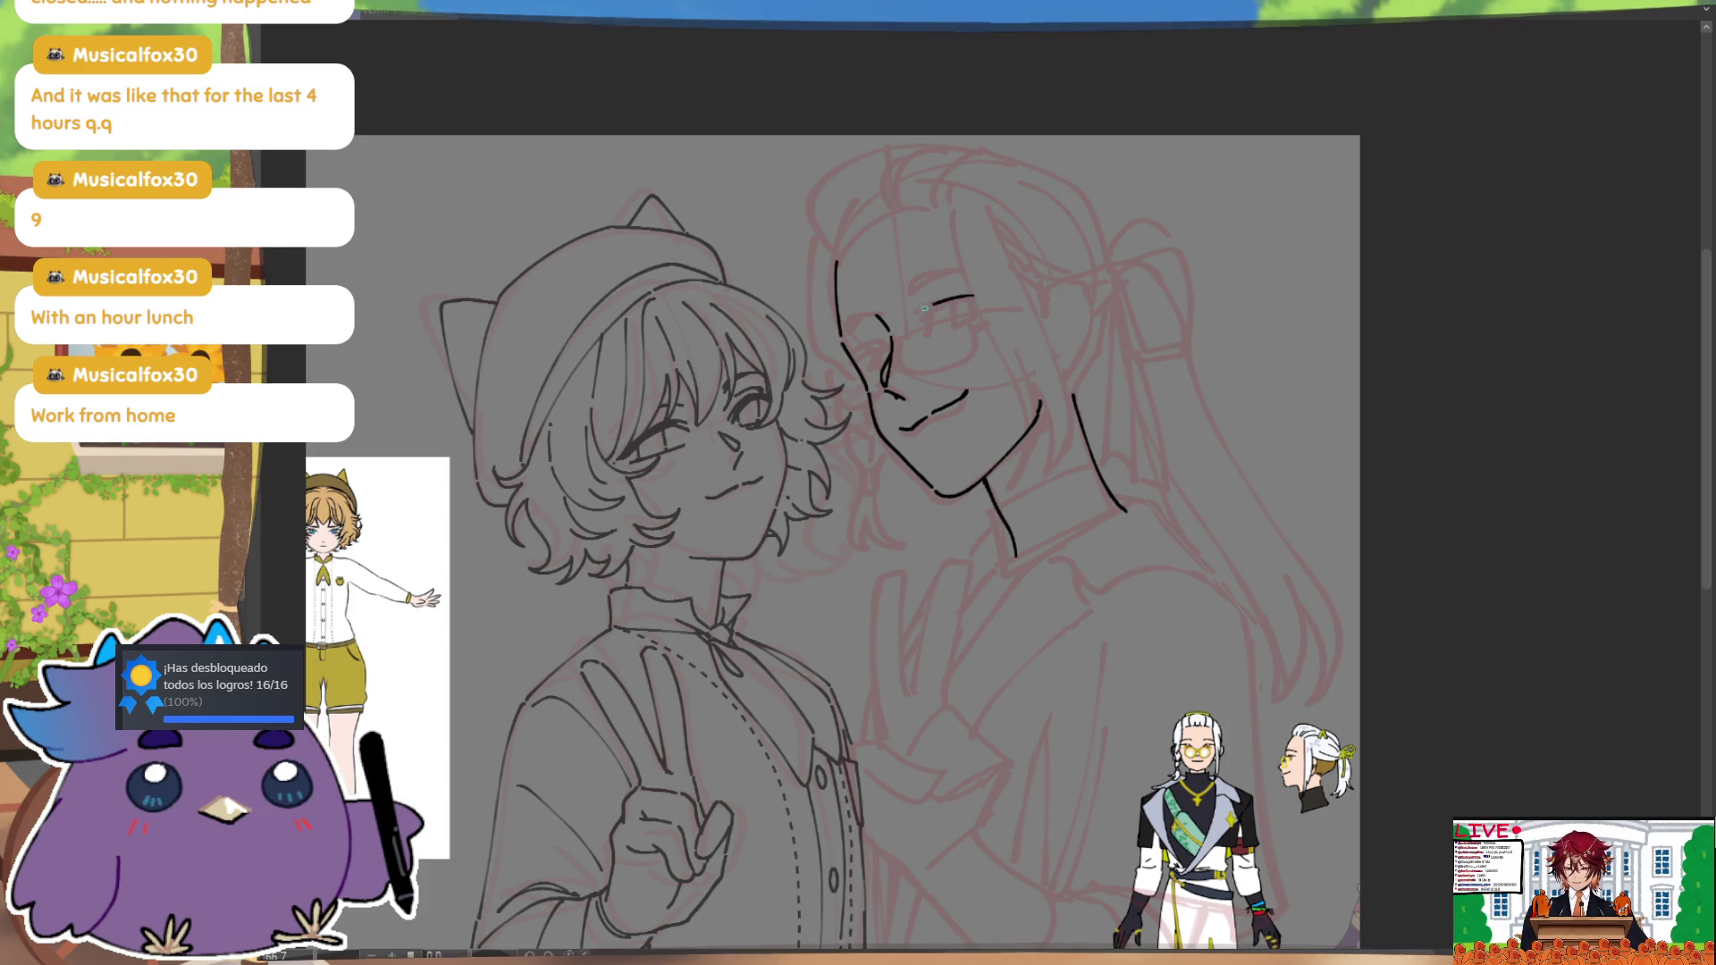
drag(975, 294, 925, 313)
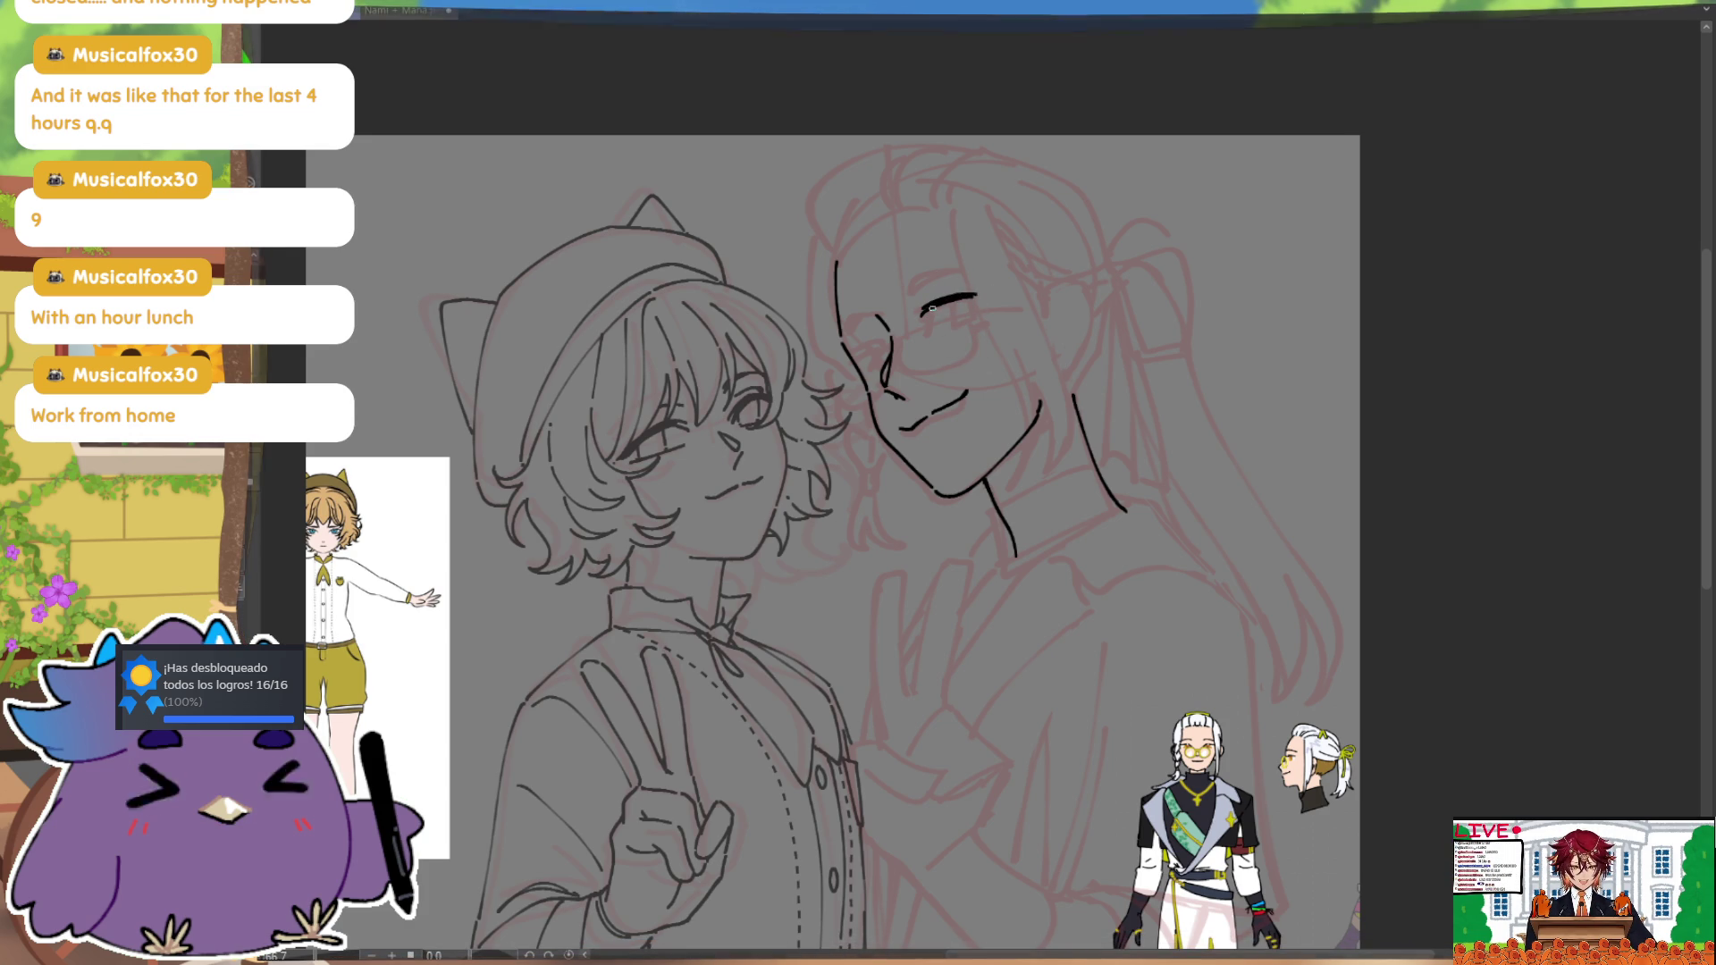
drag(929, 309, 926, 320)
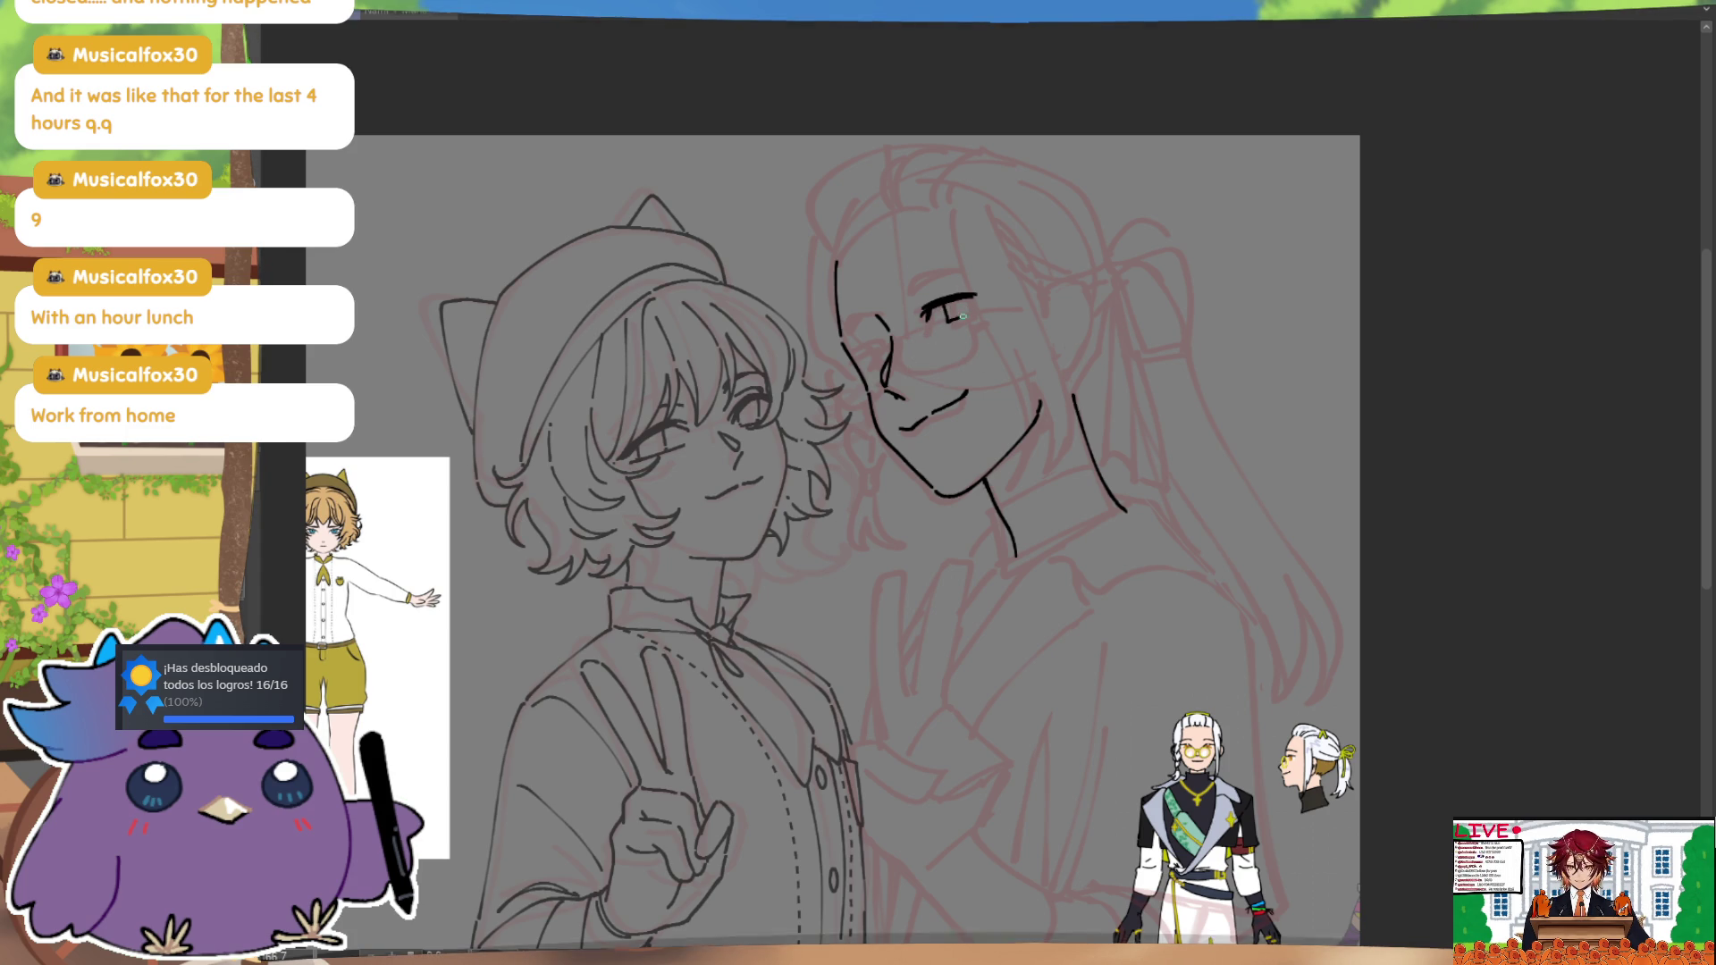
key(ctrl)
drag(975, 306, 948, 320)
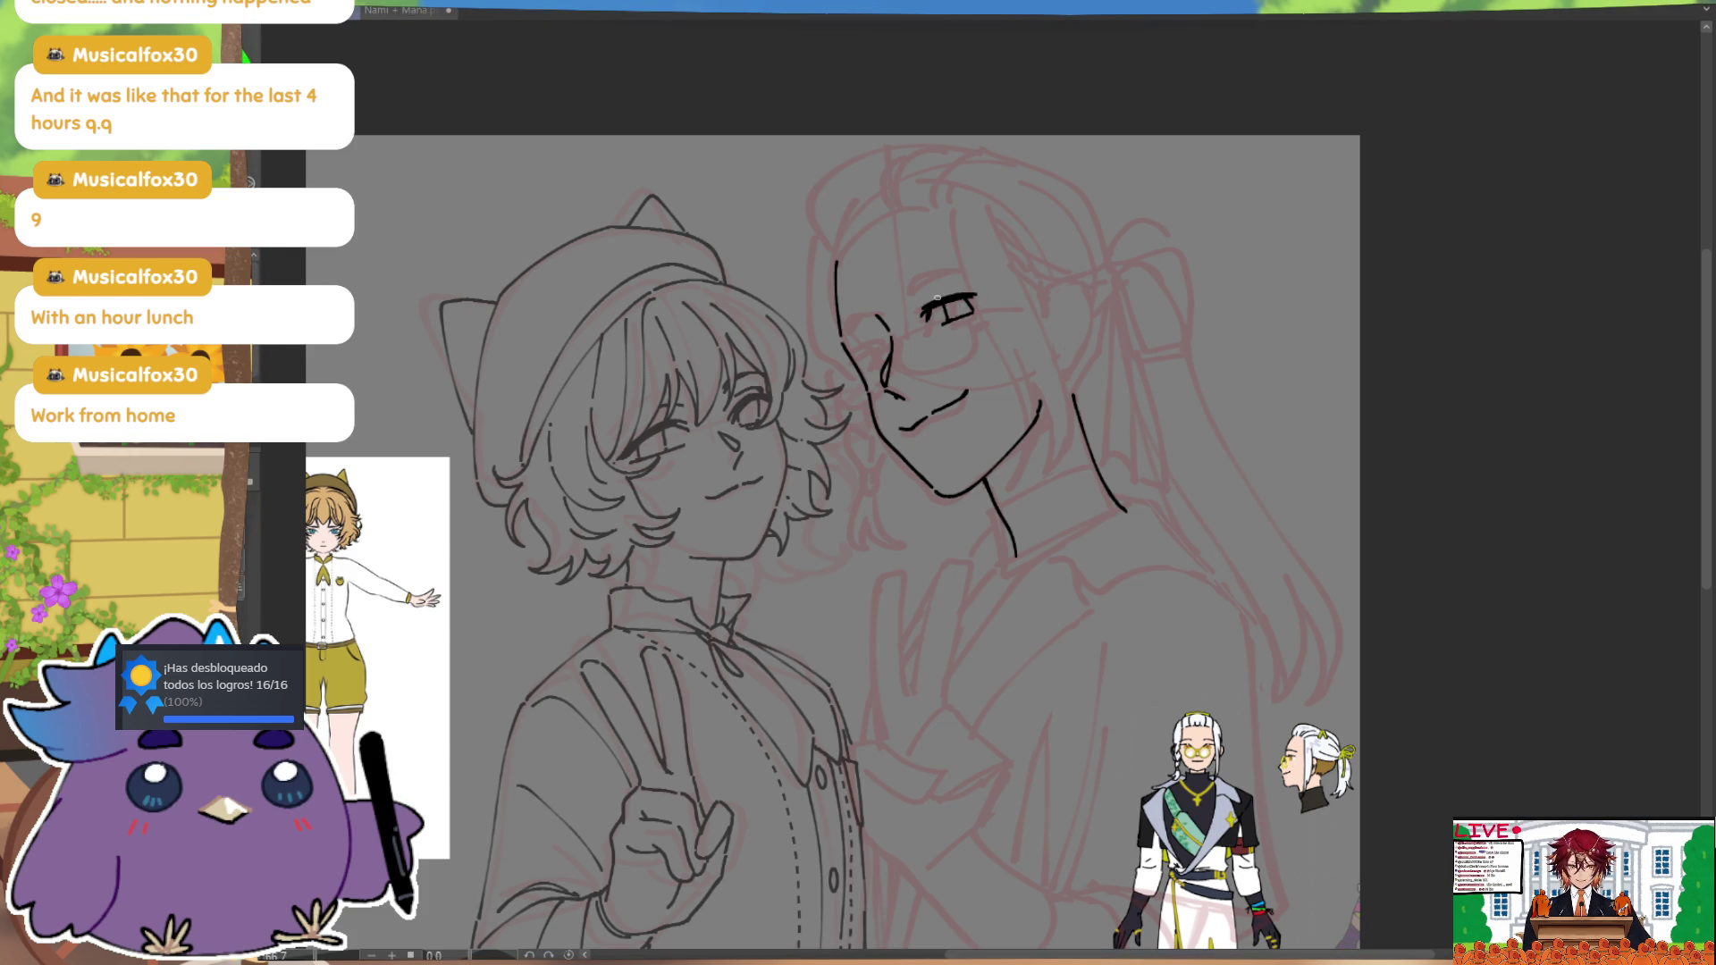
drag(897, 286, 899, 293)
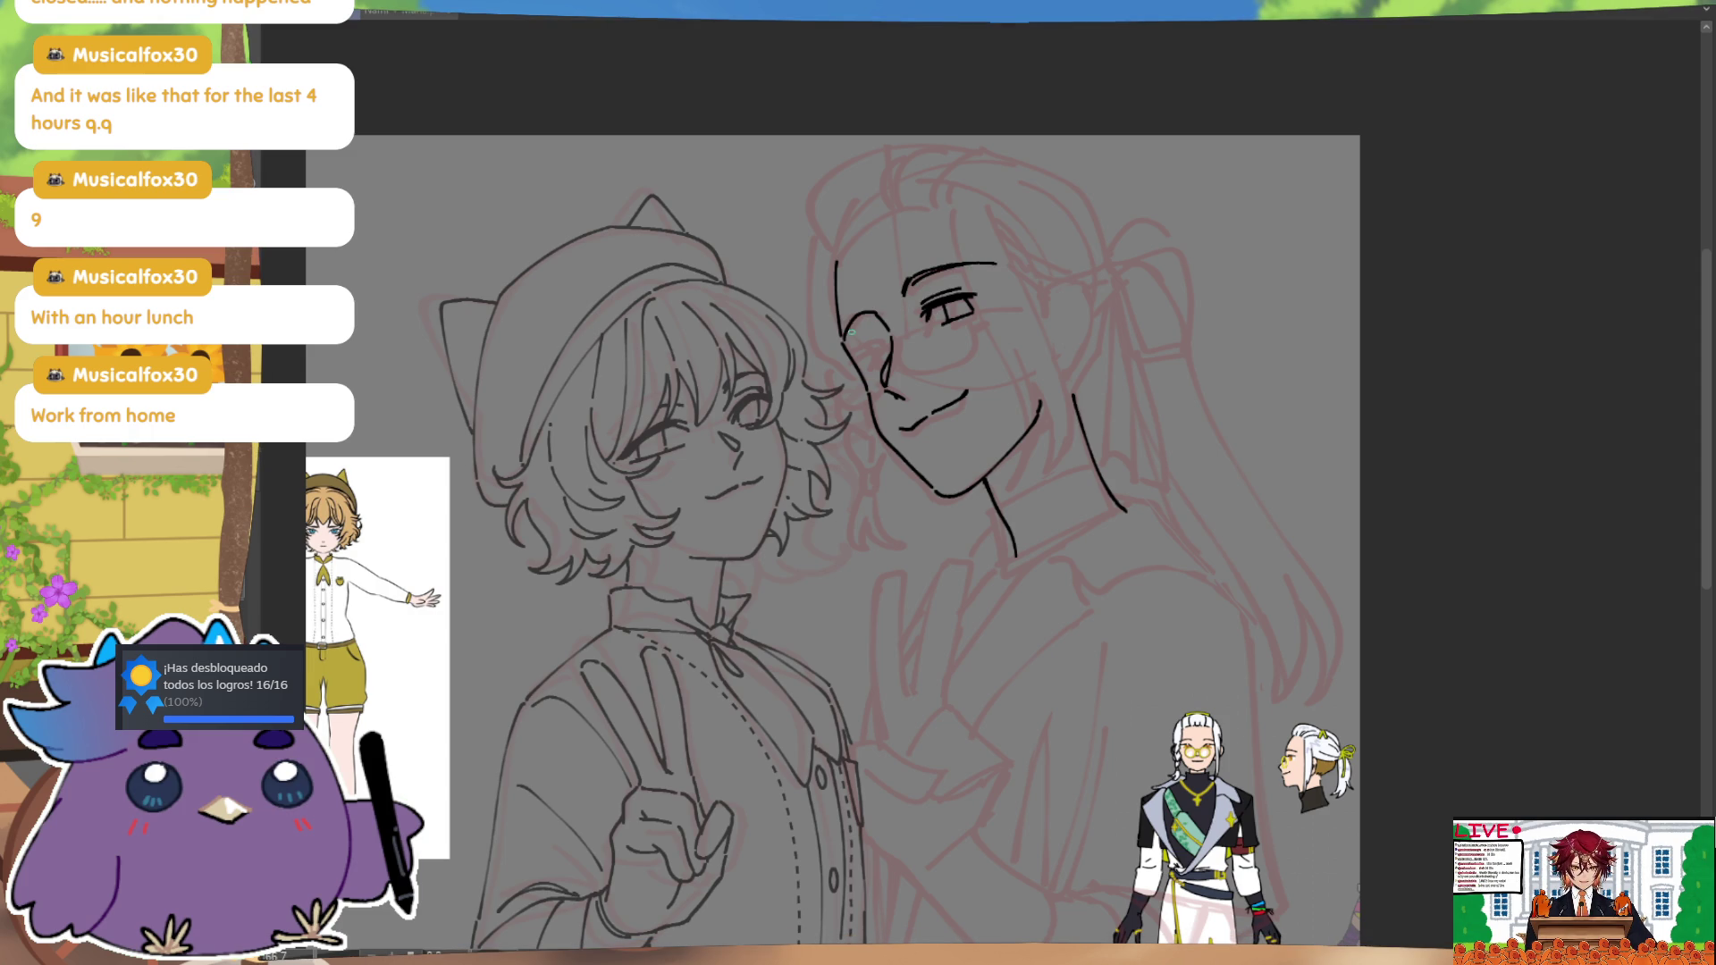
drag(892, 331, 844, 338)
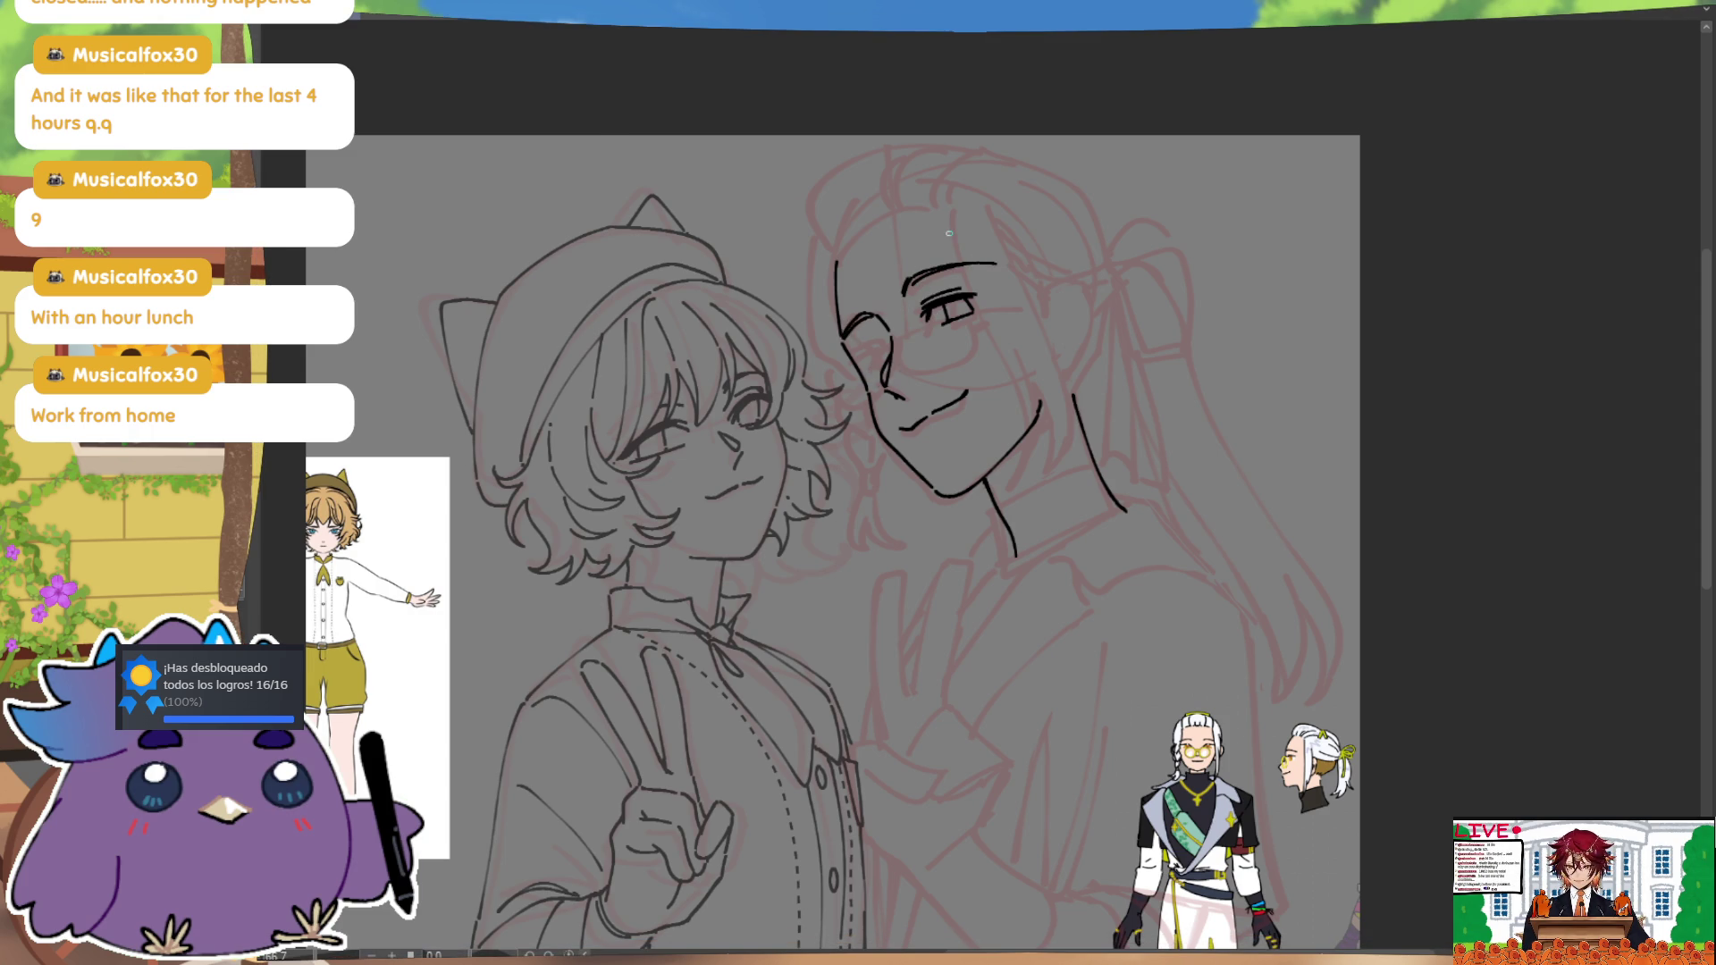
key(h)
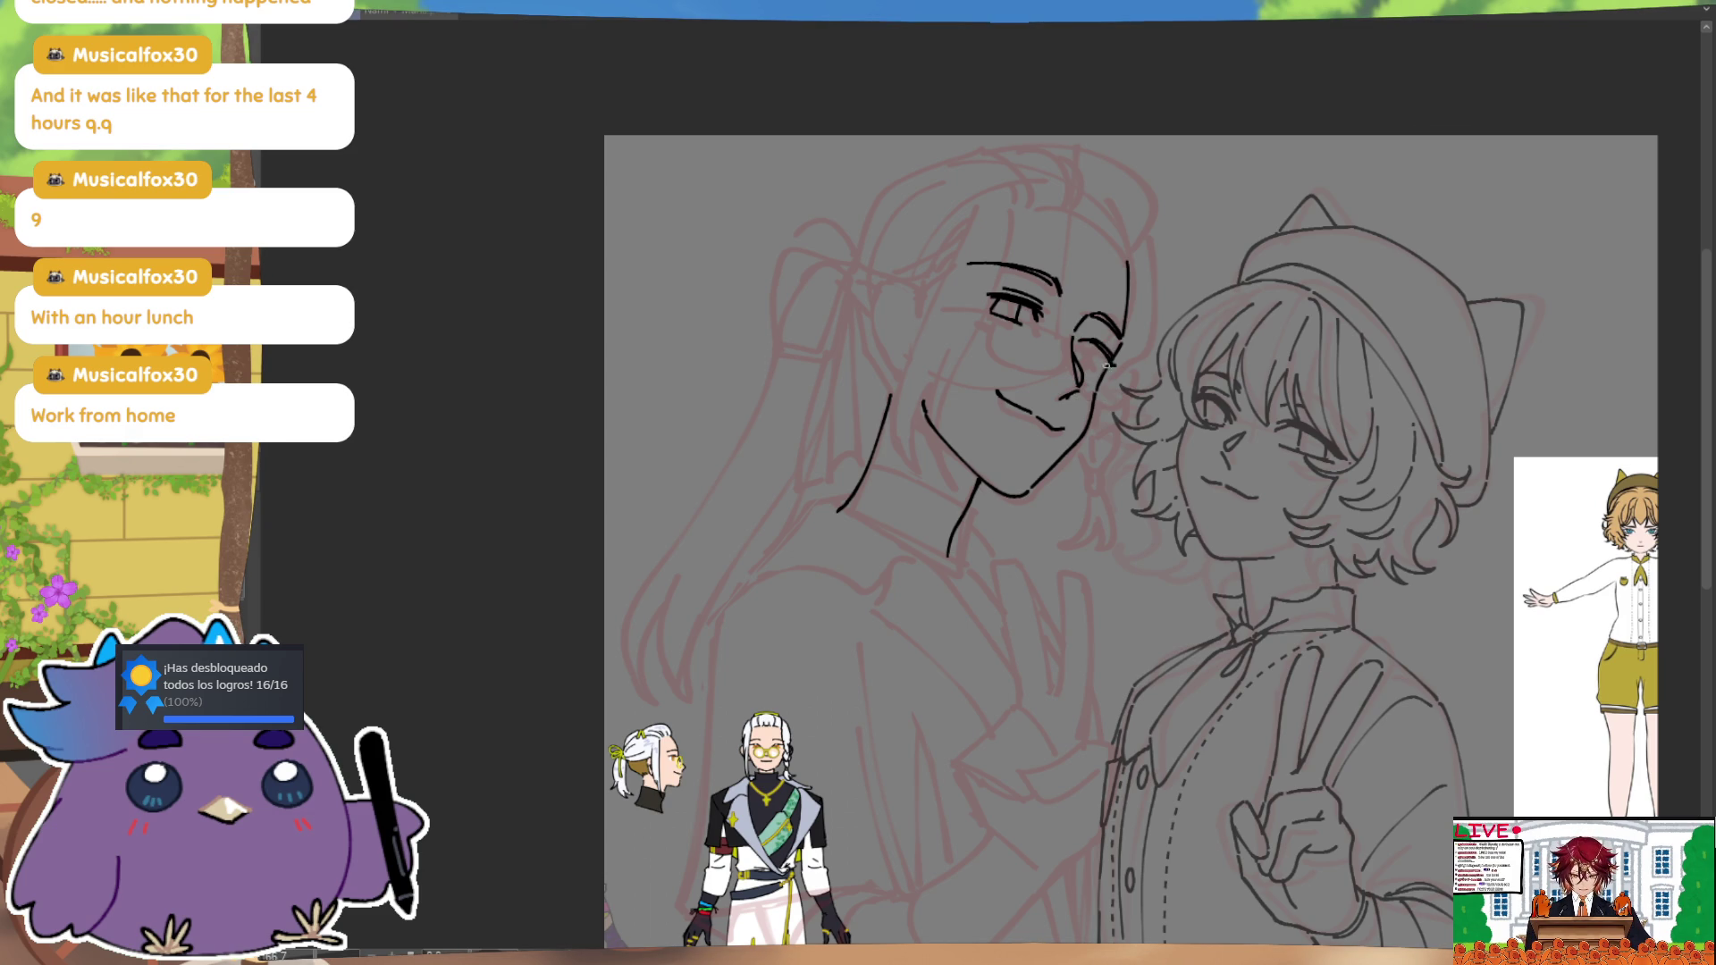
key(h)
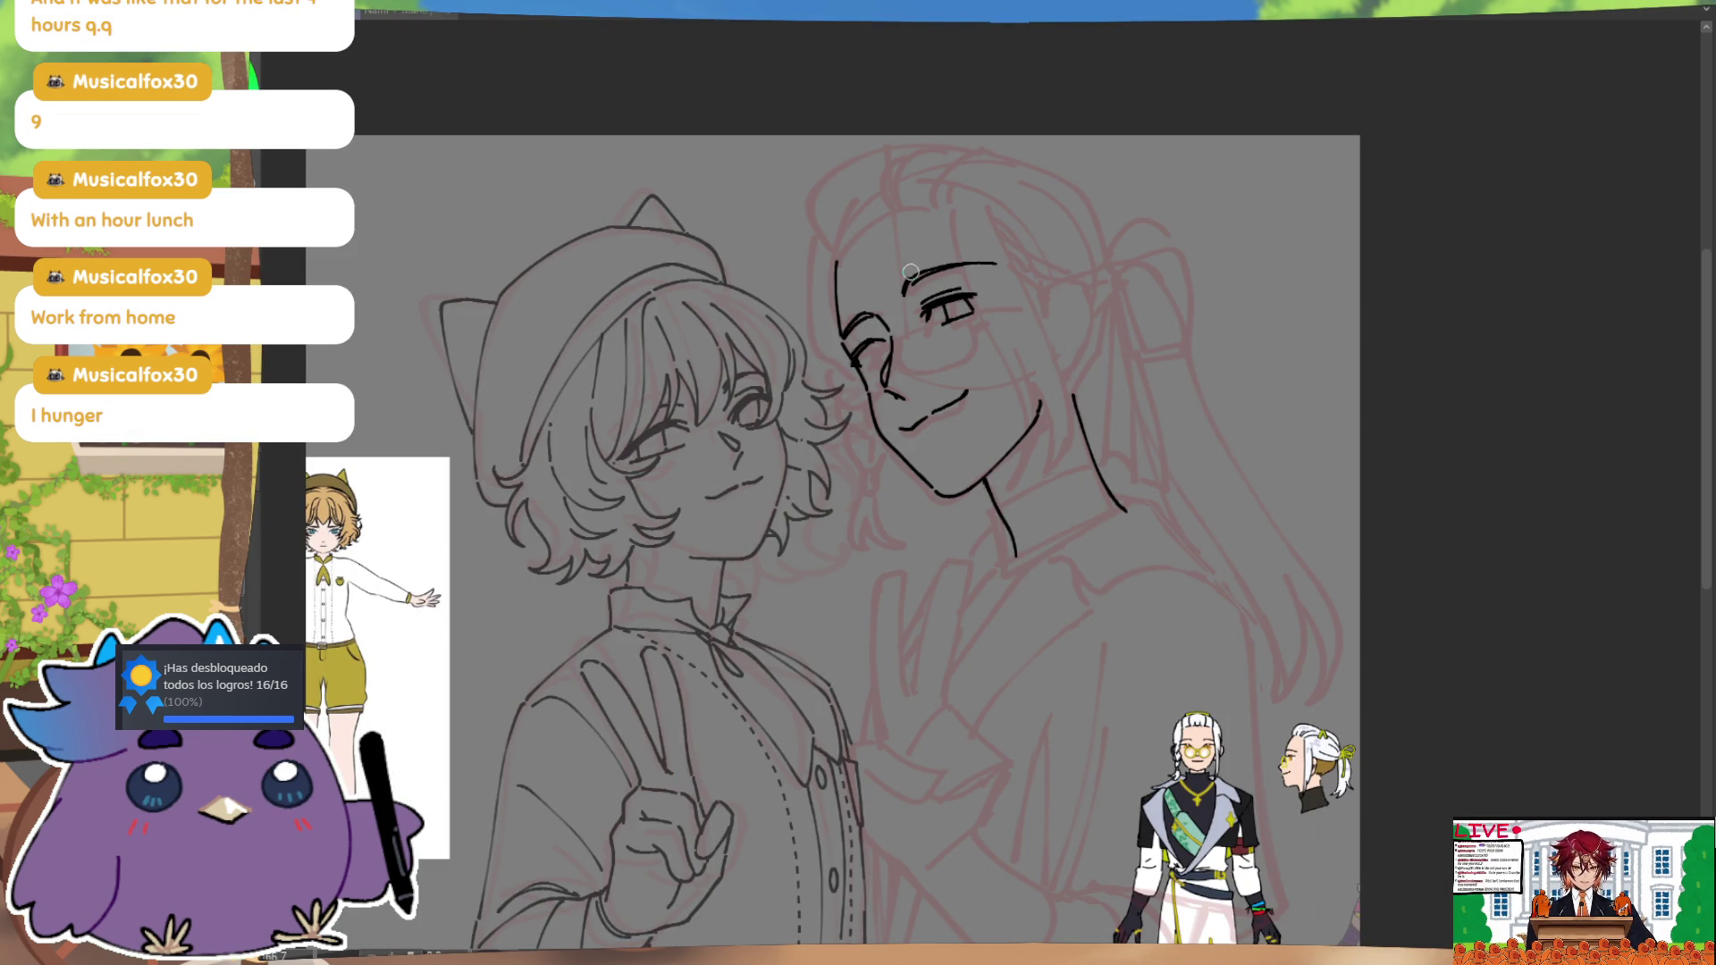
key(h)
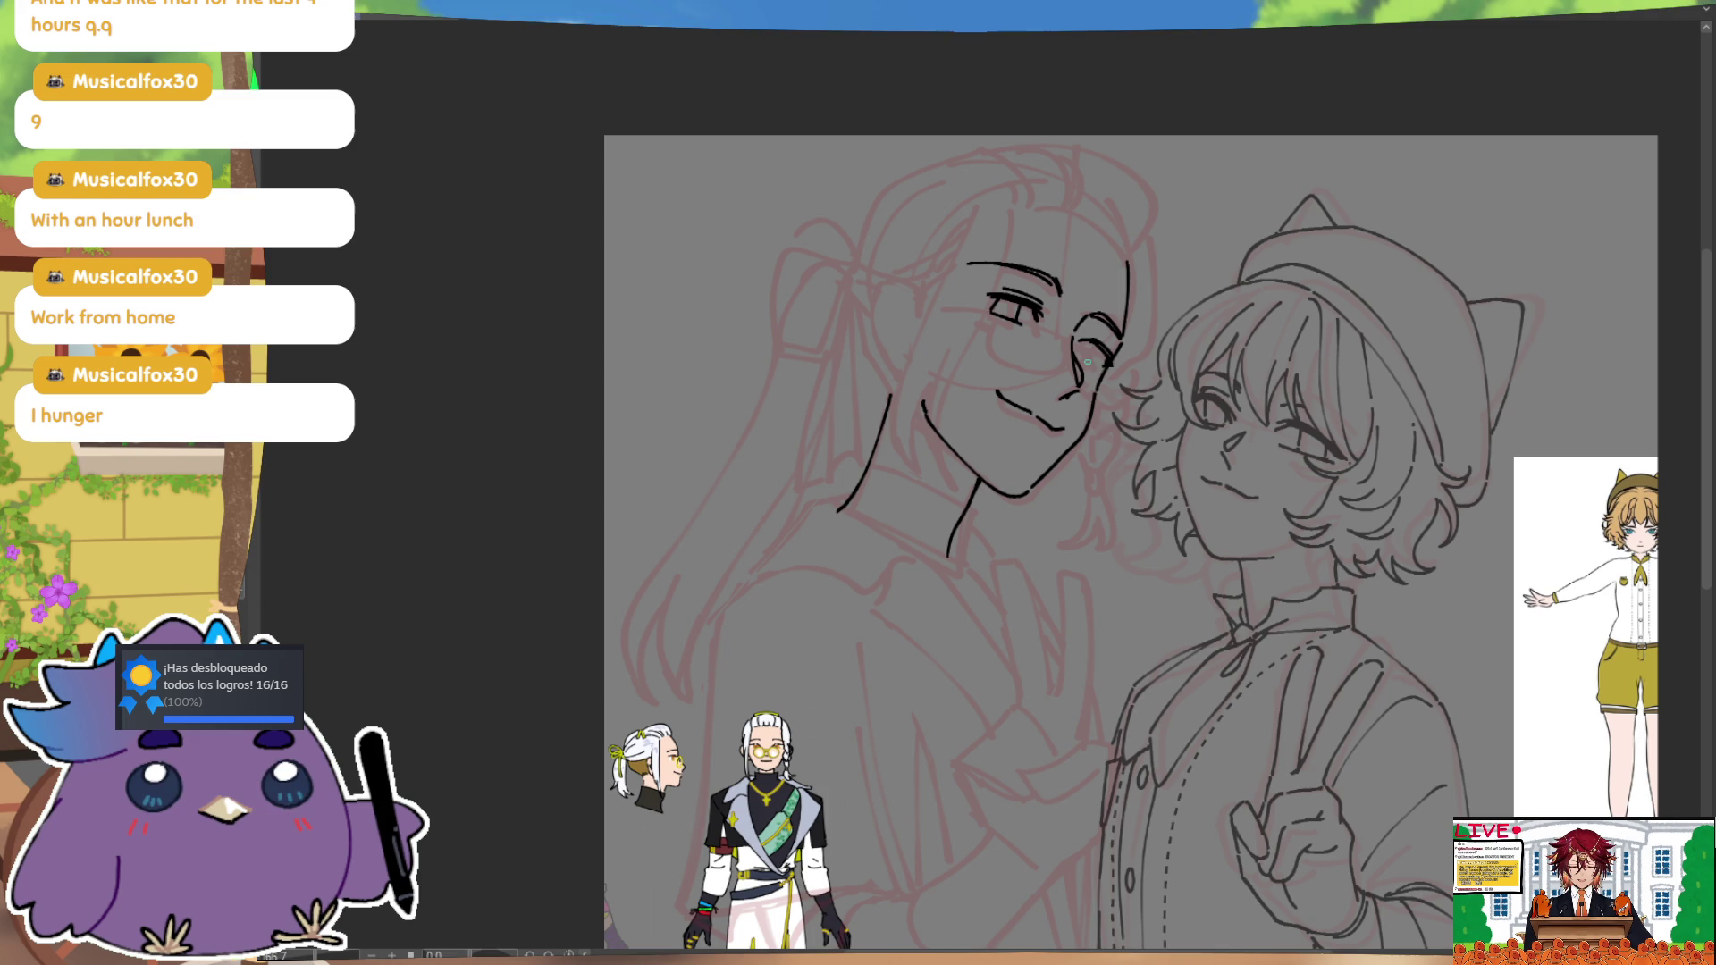
key(h)
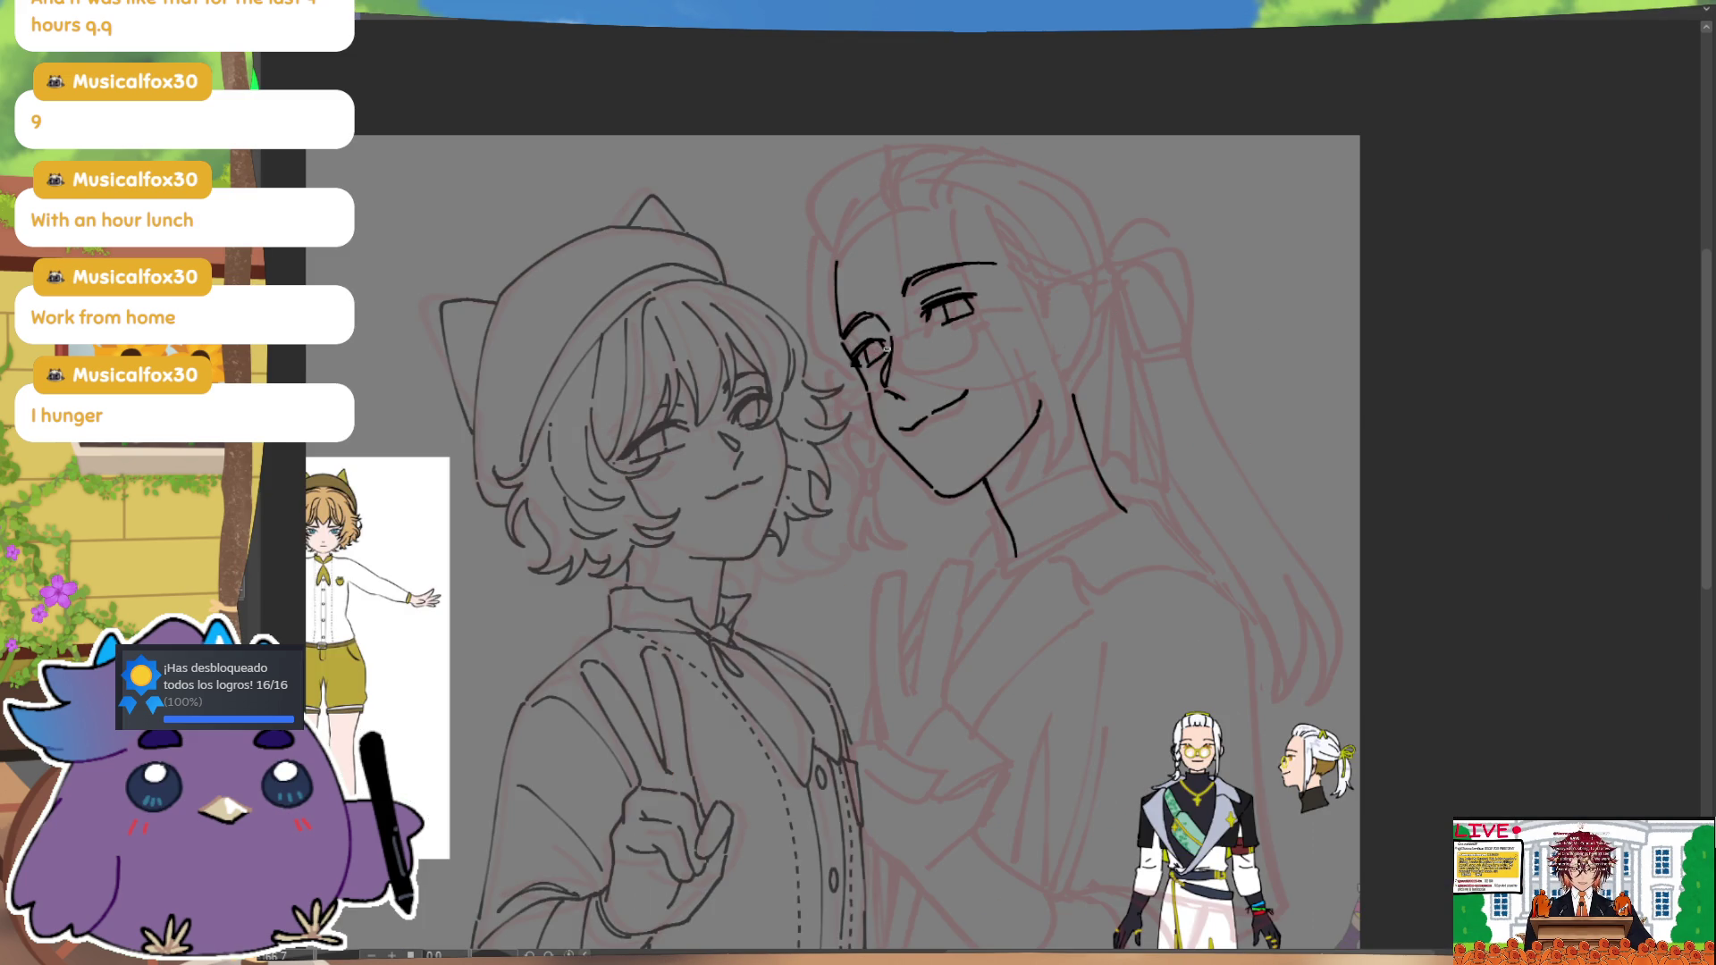
key(ctrl)
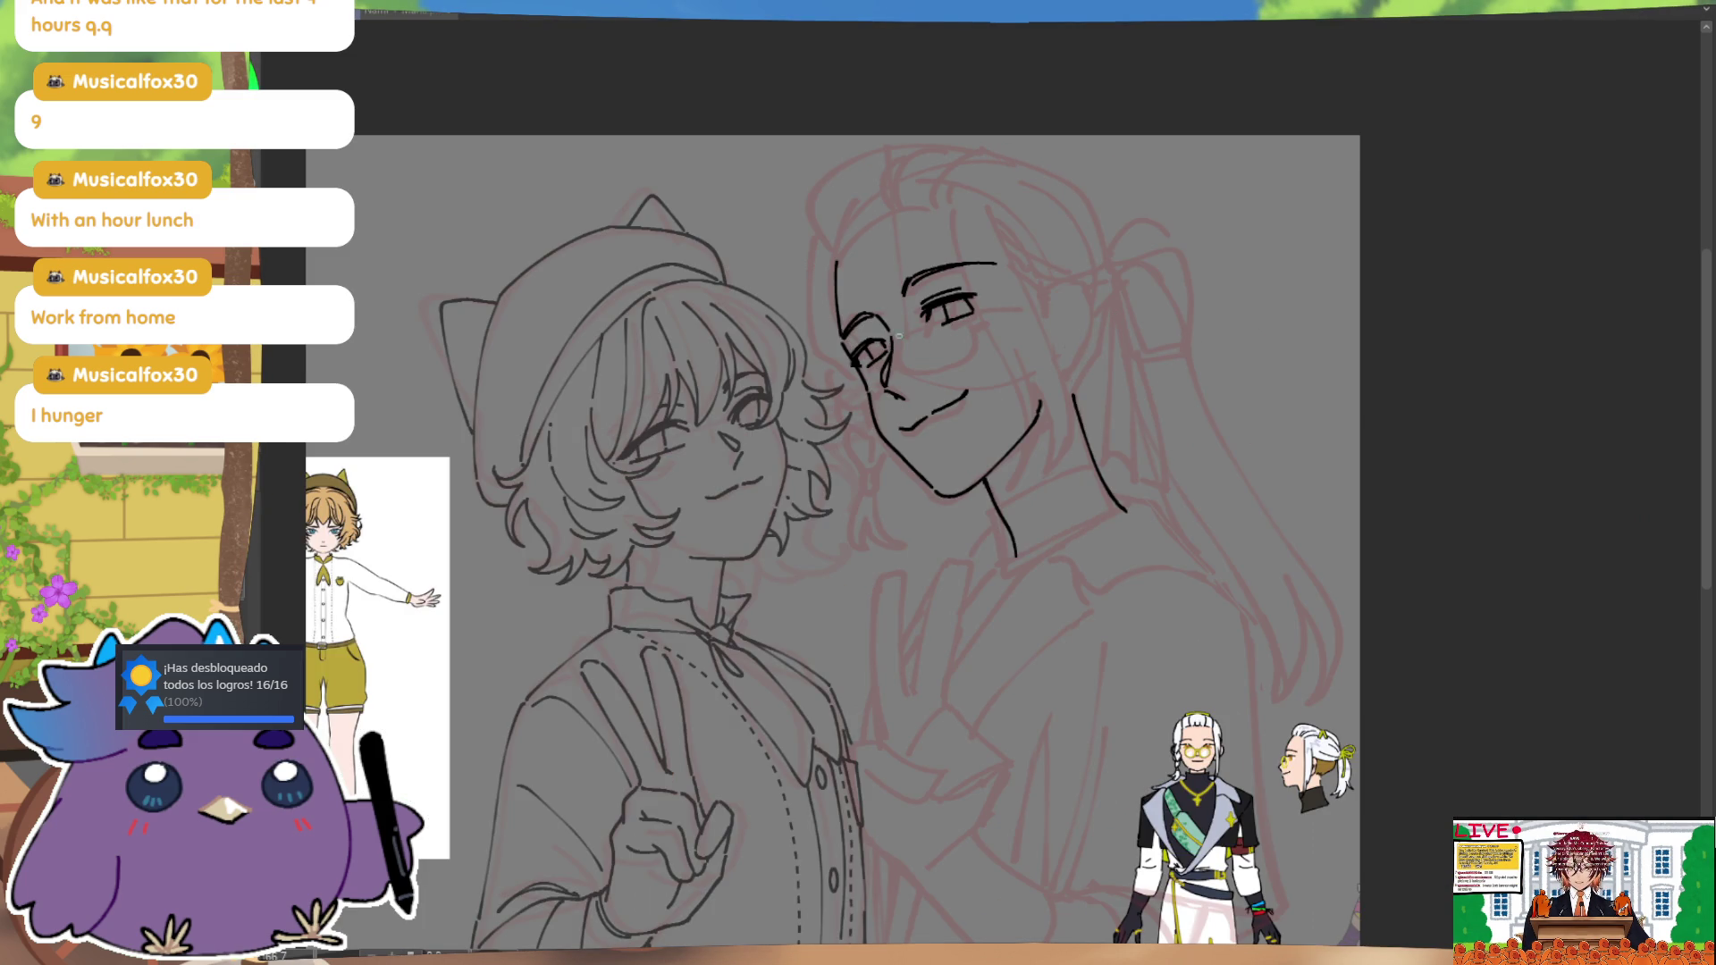
key(h)
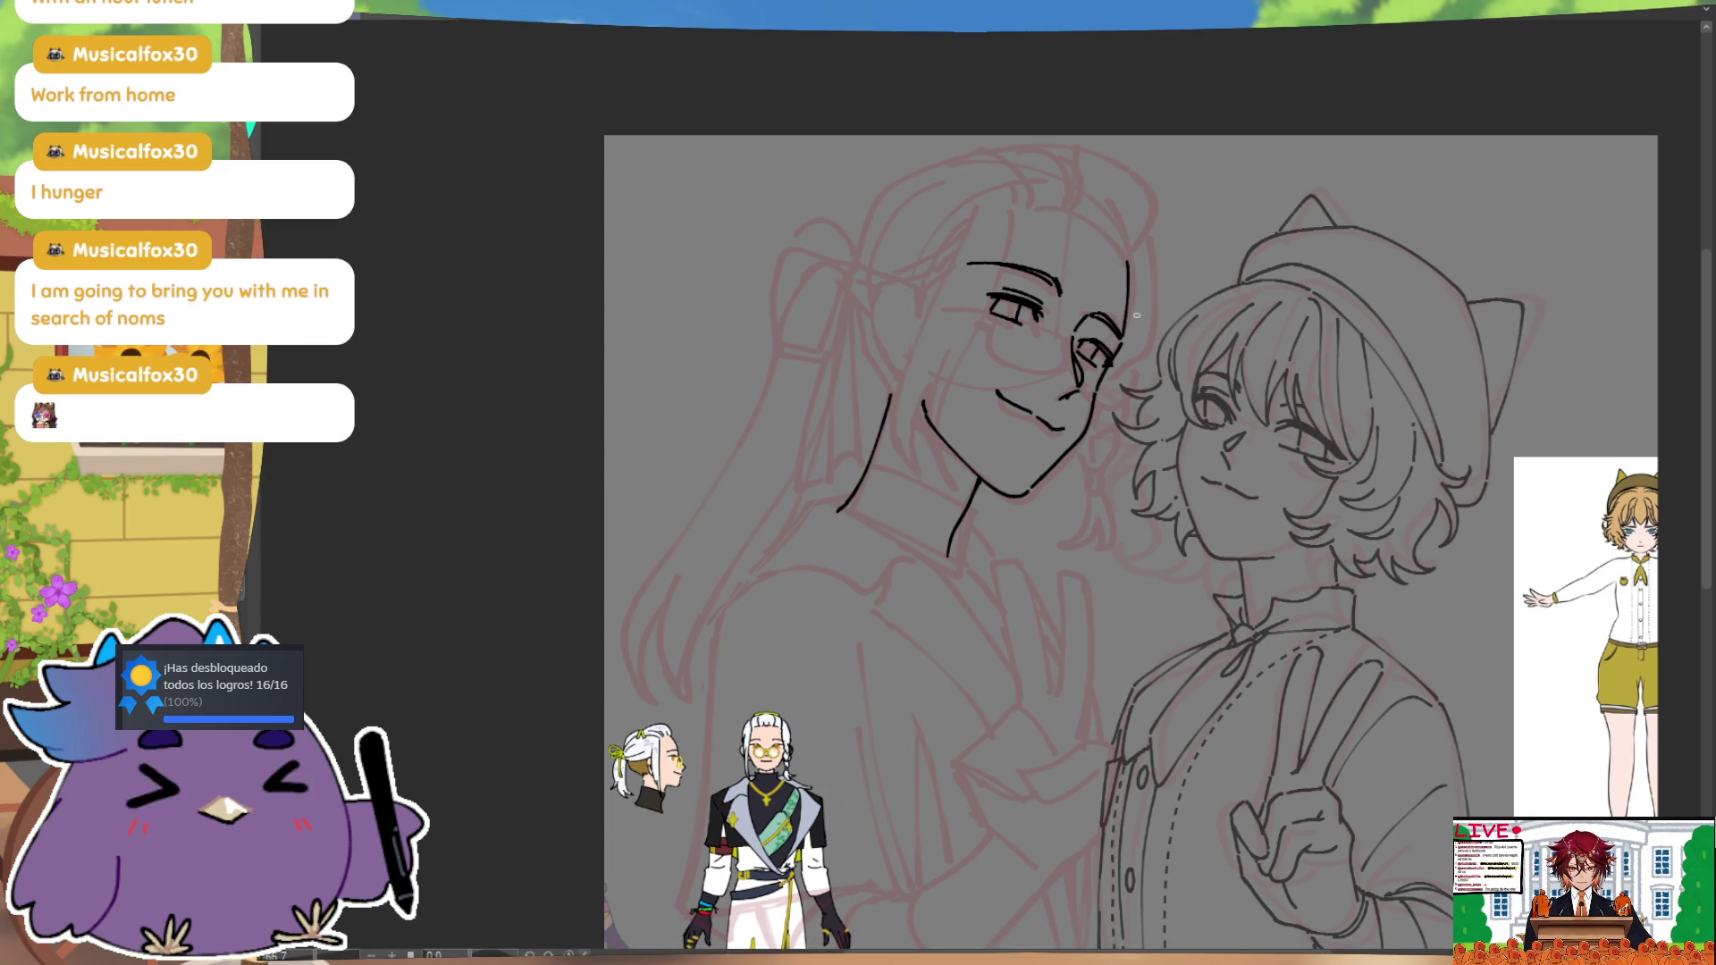
Step: Mirror-check the drawing, then draw a short lower-neck line and undo it to retry
key(h)
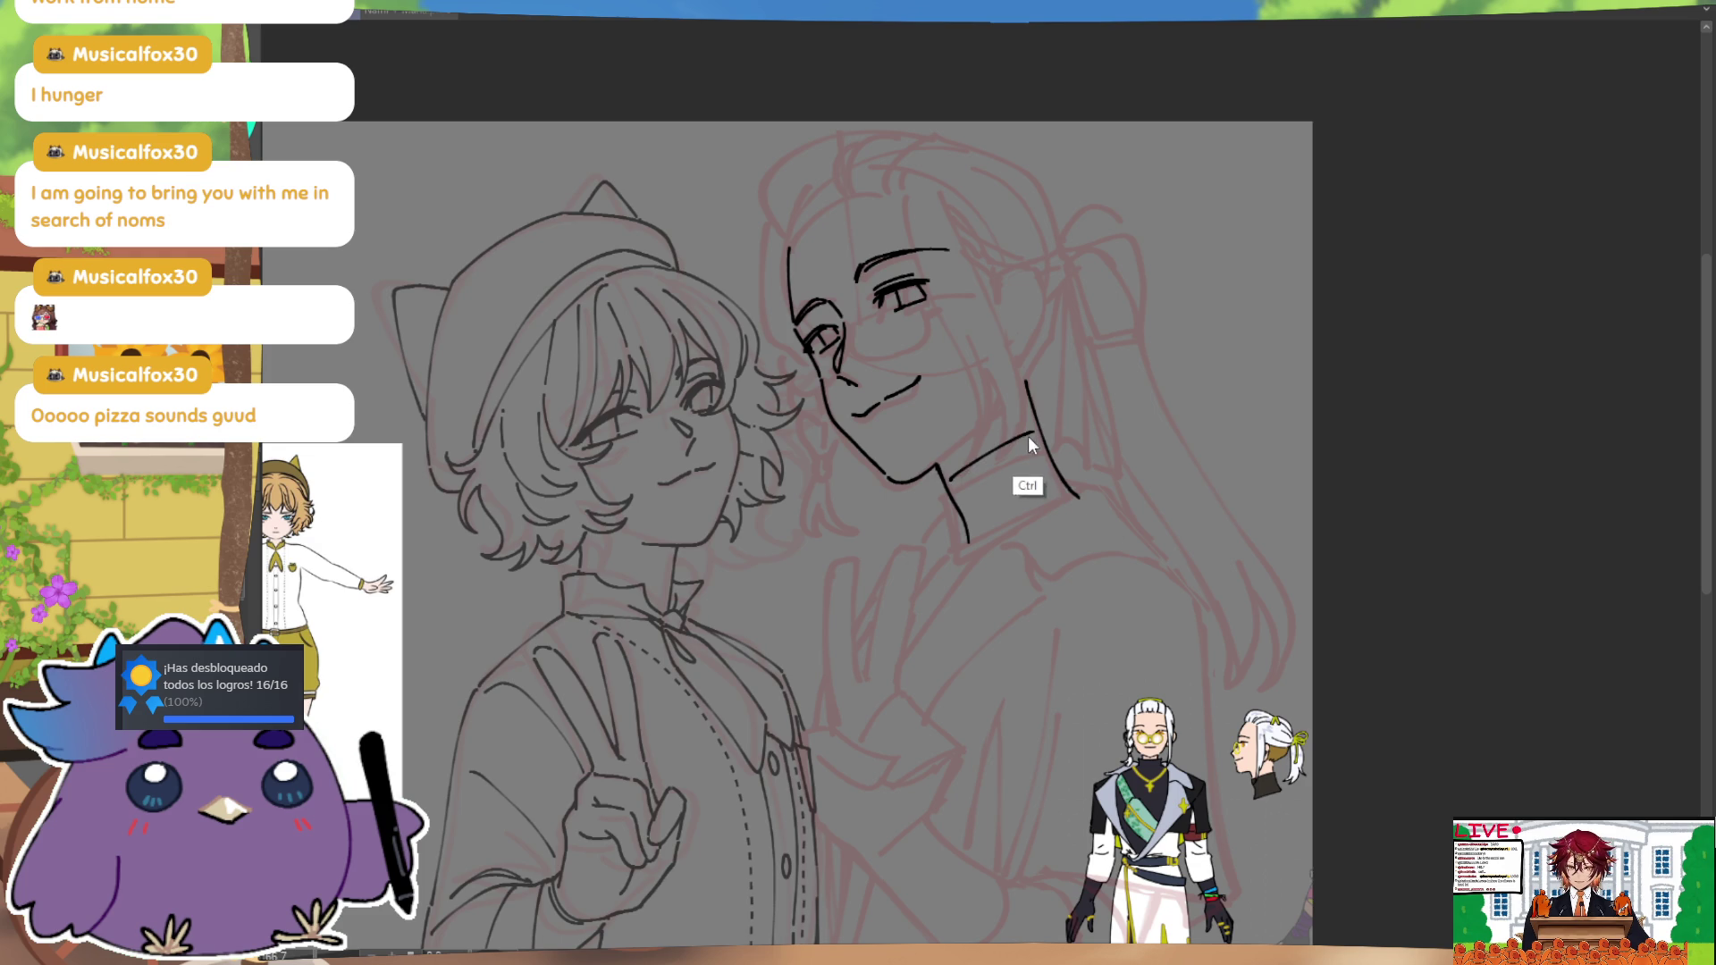
key(h)
key(h)
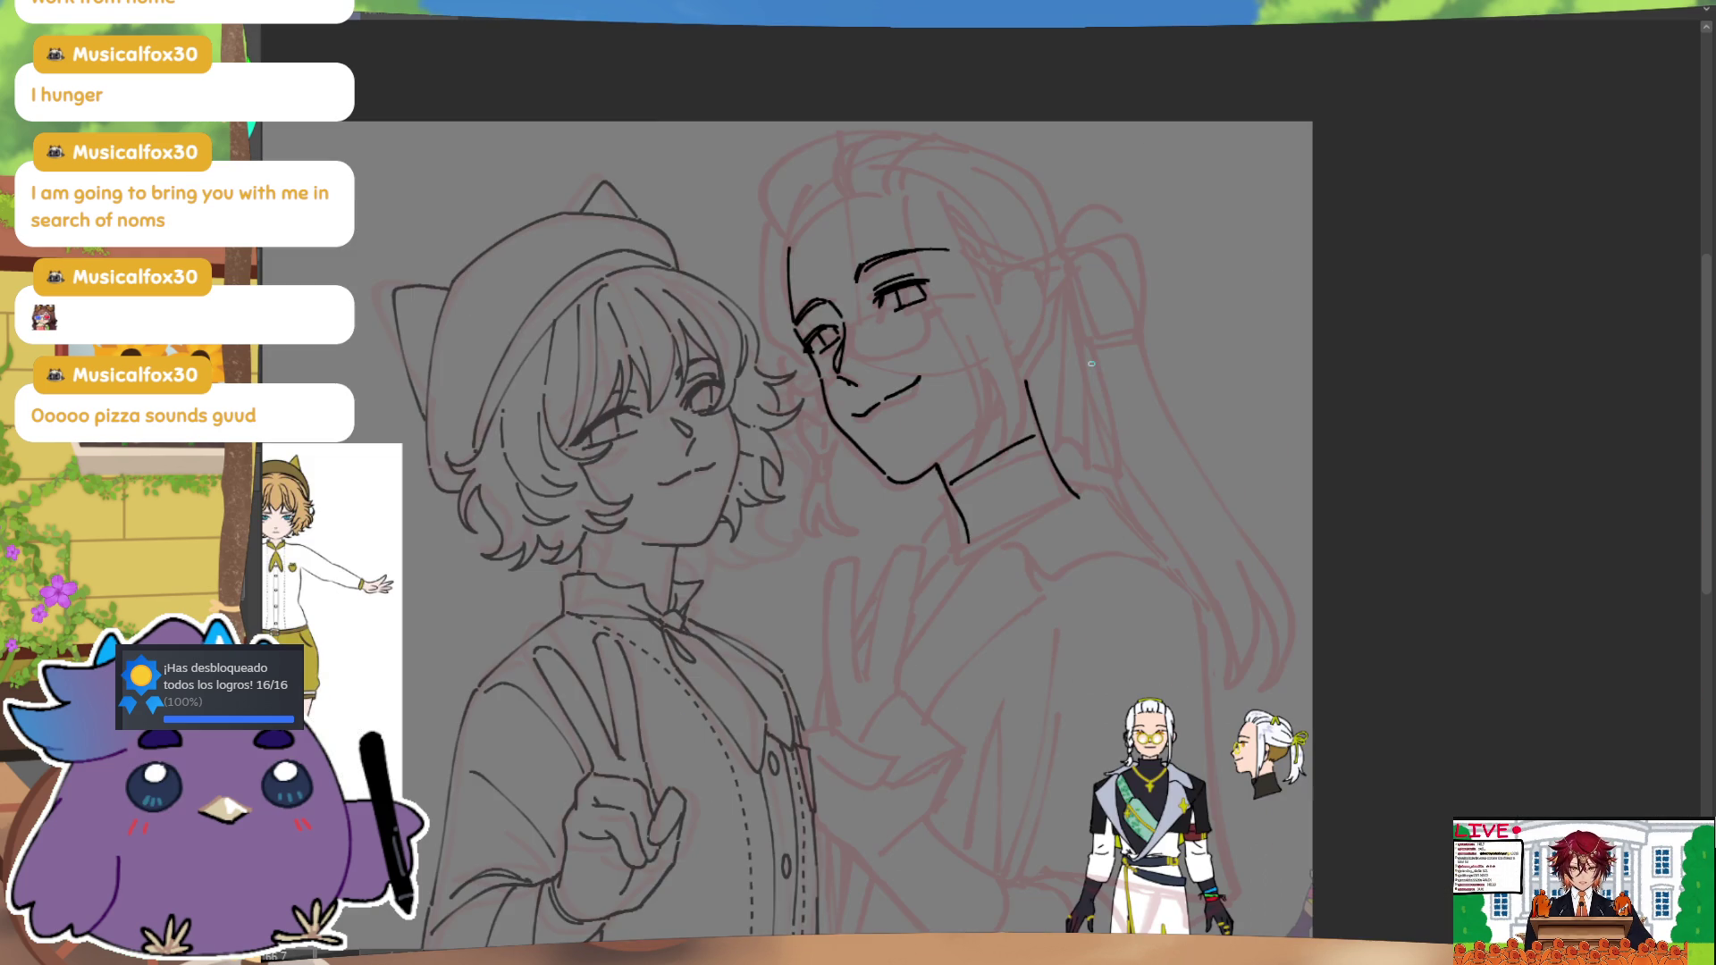
key(ctrl)
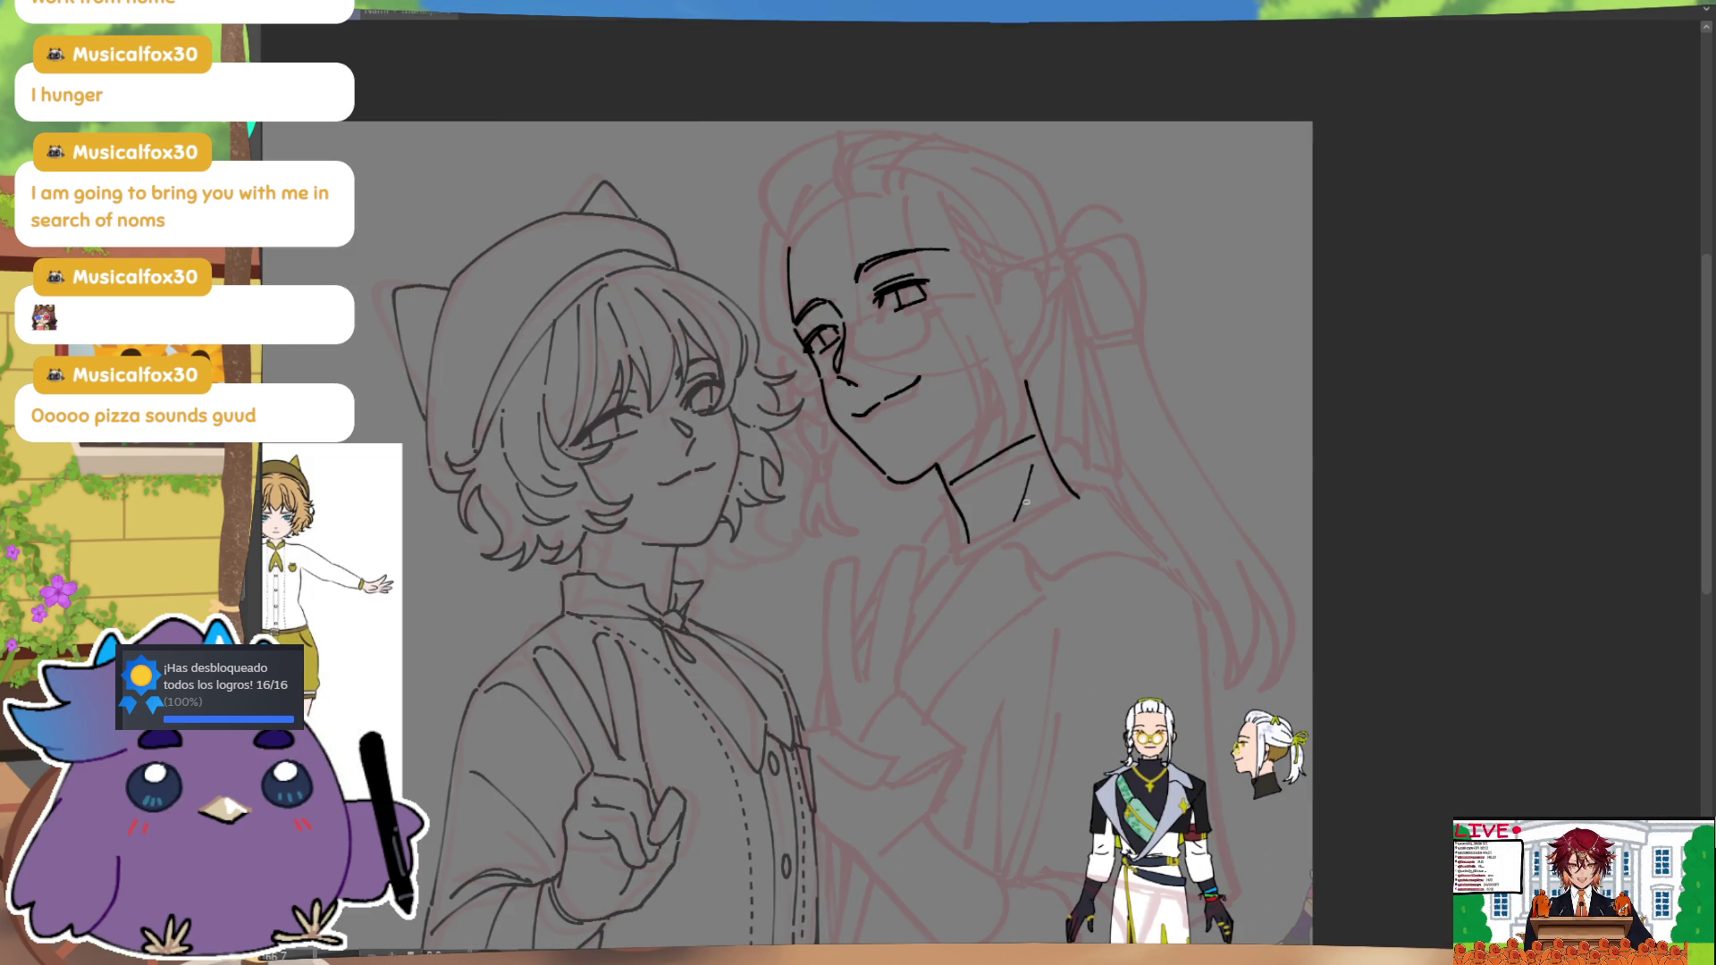
mouse_move(1005, 468)
mouse_down()
mouse_move(992, 538)
mouse_move(958, 497)
mouse_move(972, 497)
mouse_up()
key(ctrl+z)
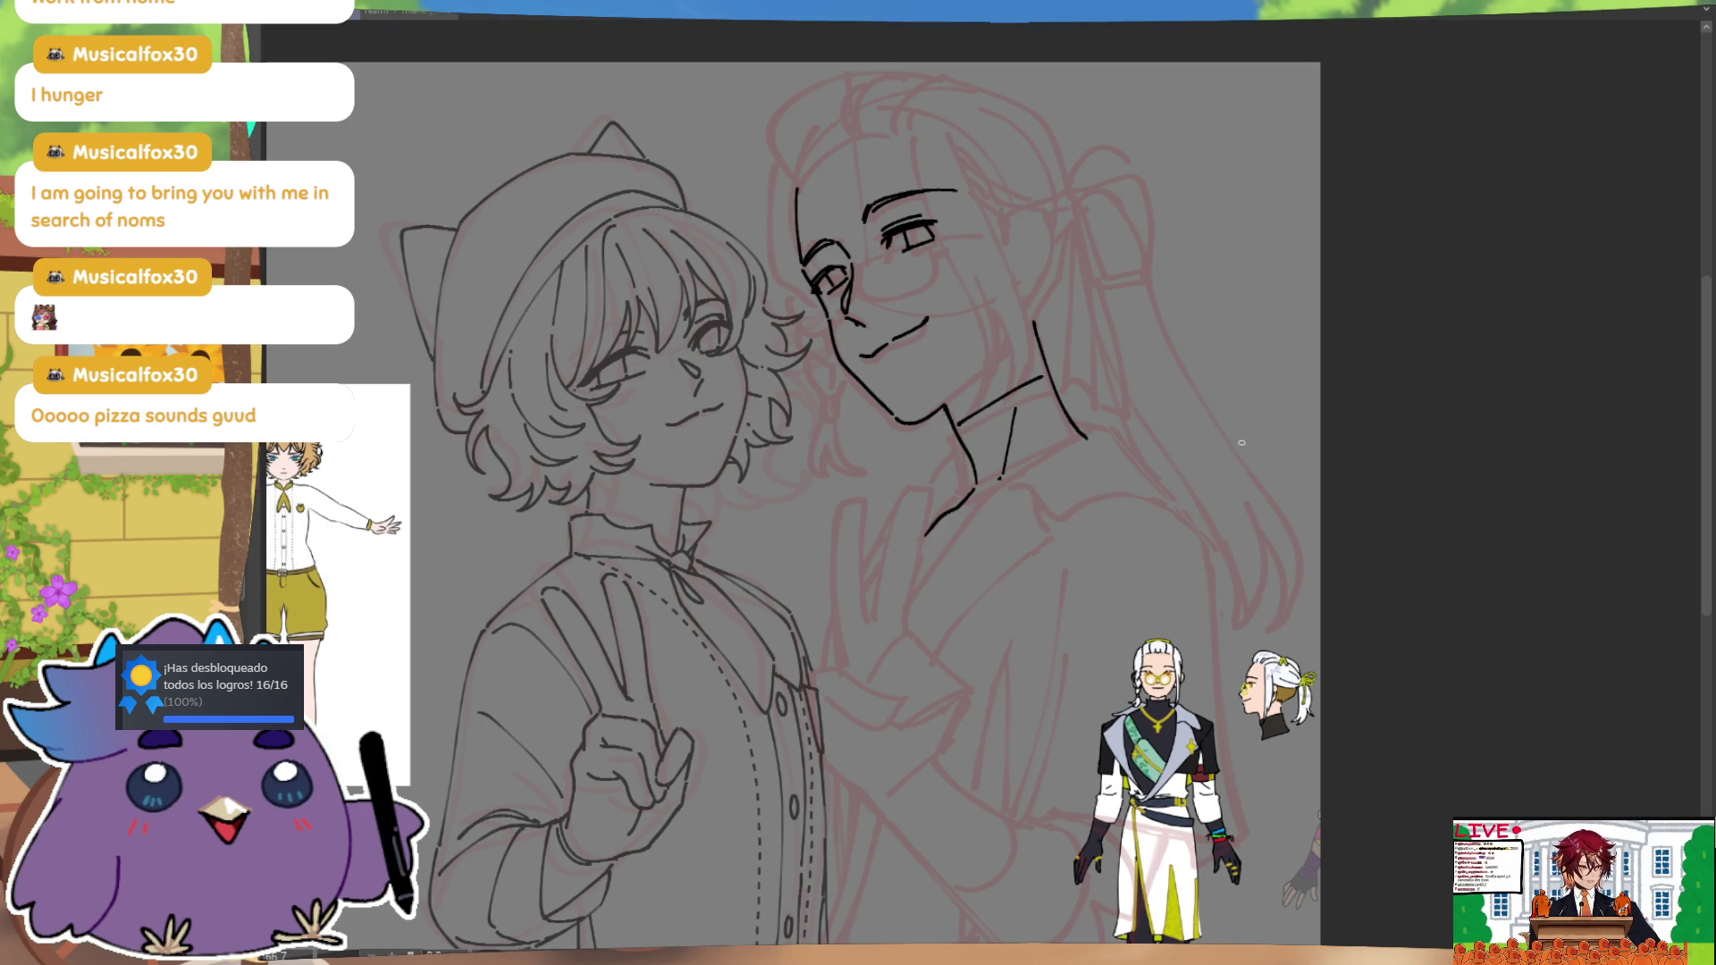
Step: Draw hair strands at the side of the long-haired character's head, undoing the last one
drag(1014, 217, 992, 319)
drag(939, 276, 1037, 304)
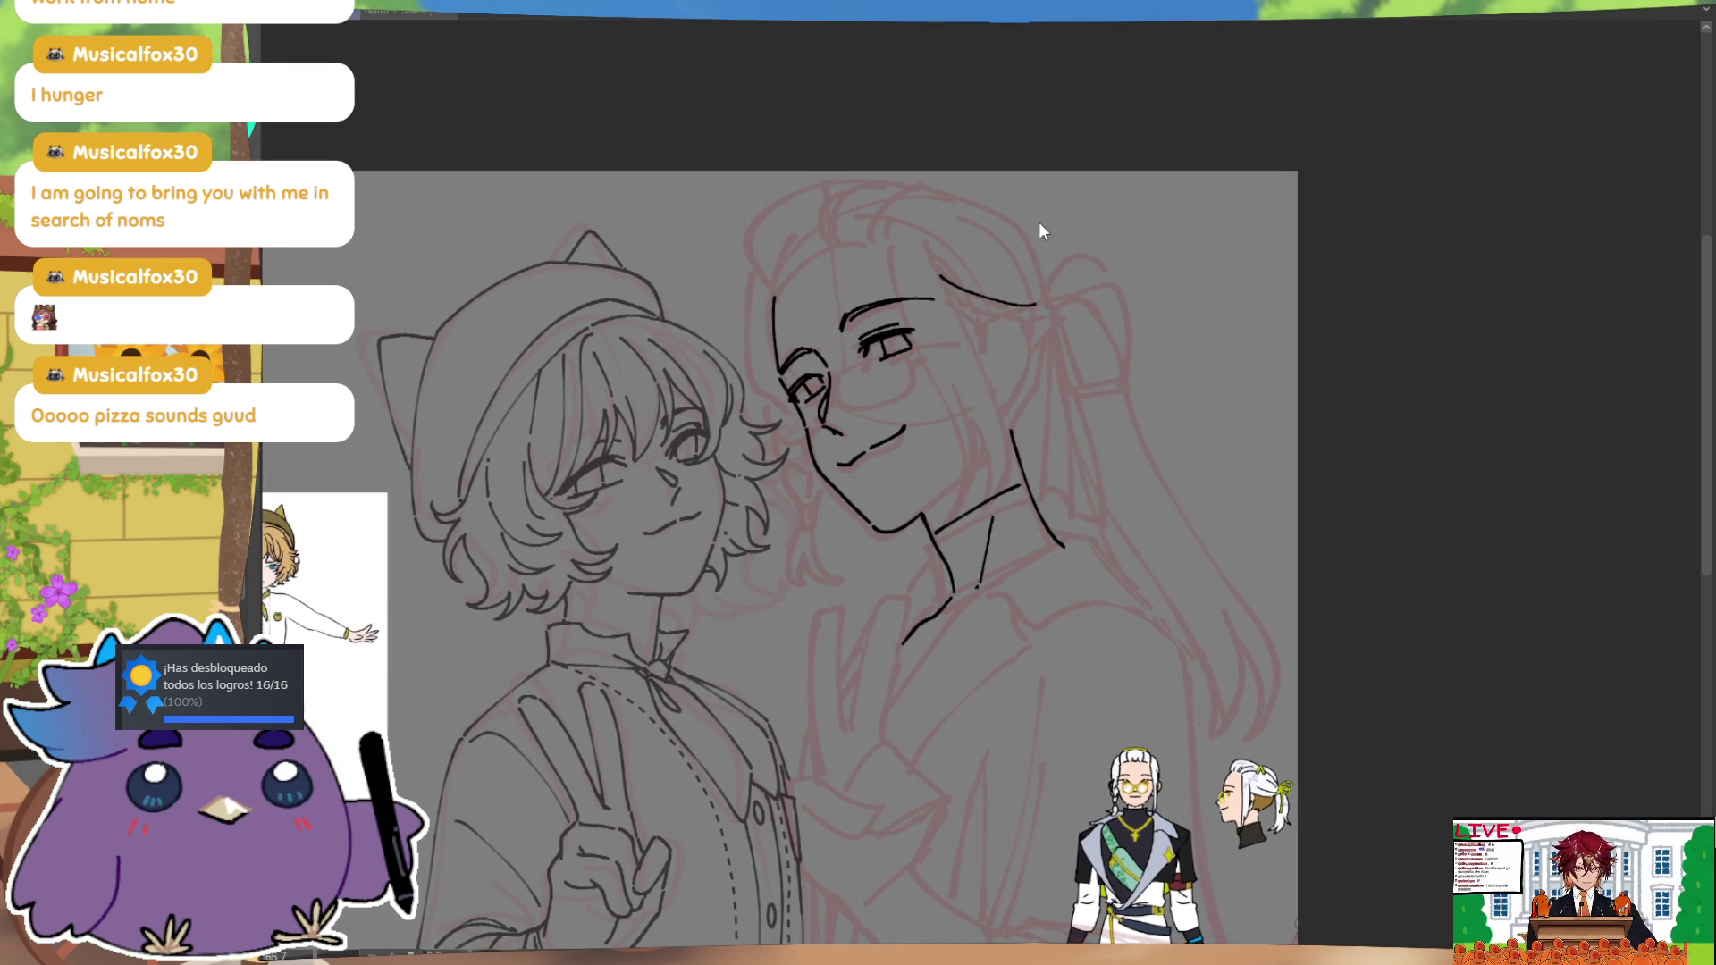
mouse_move(932, 261)
mouse_down()
mouse_move(1043, 291)
mouse_move(964, 308)
mouse_move(981, 358)
mouse_up()
key(ctrl+z)
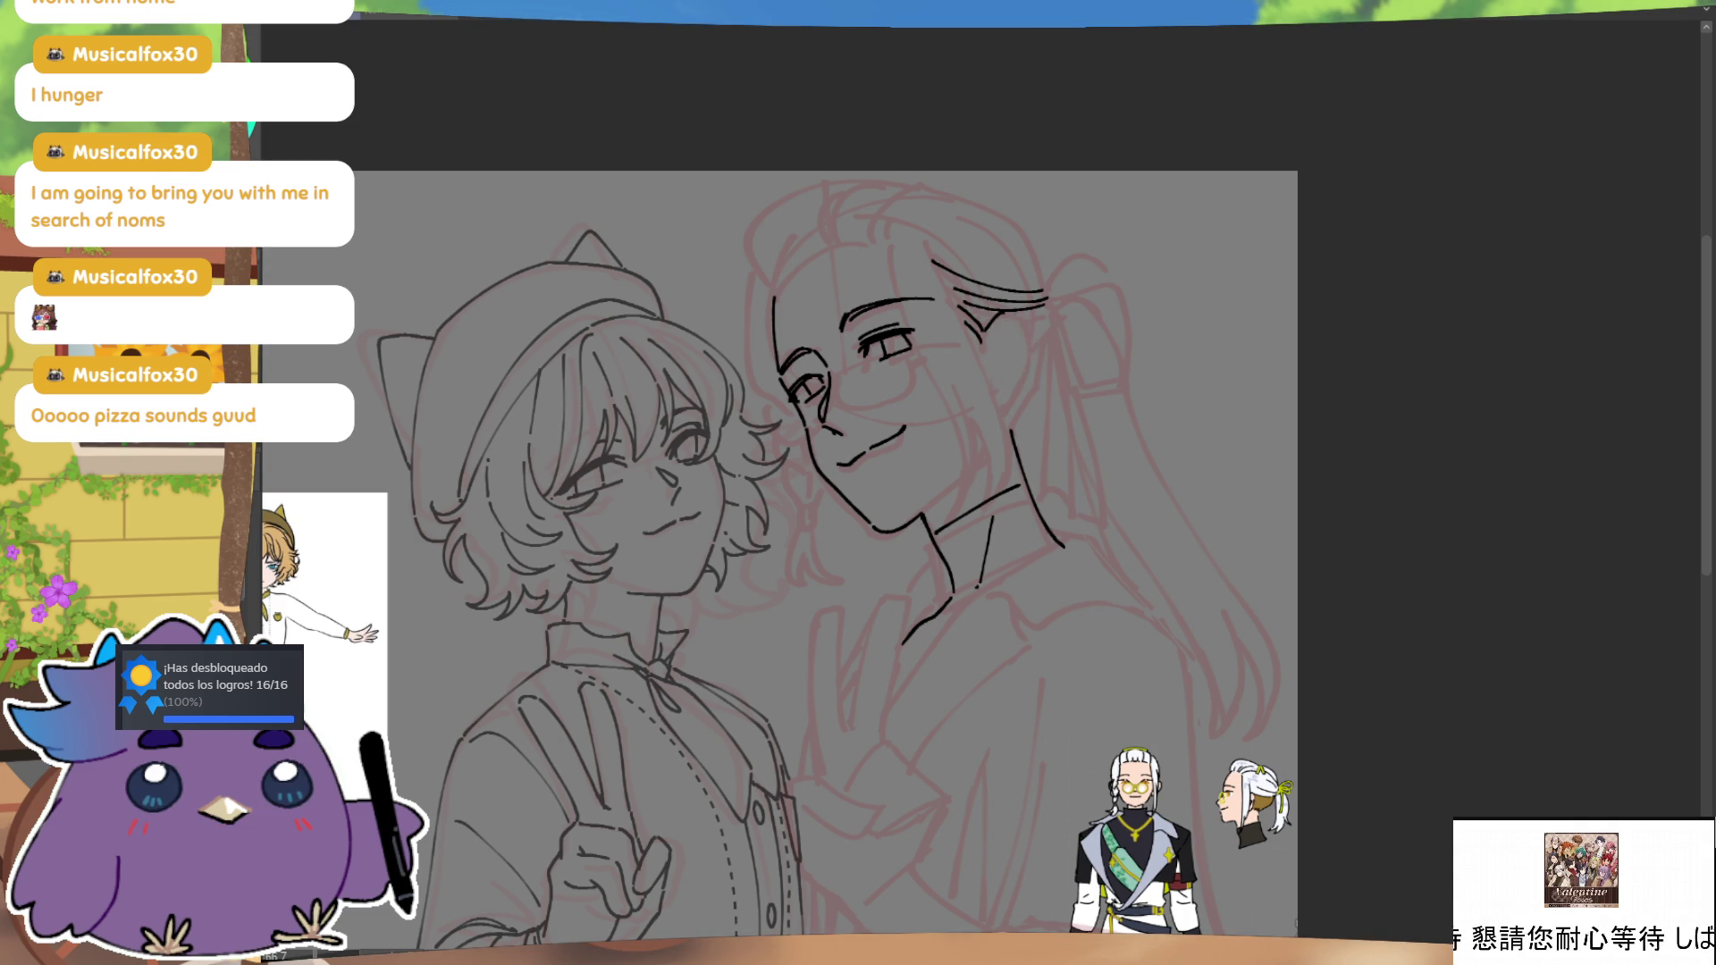
Step: Redraw the strand as a longer curve down toward the ear and ink the ear outline
drag(1013, 314, 1028, 375)
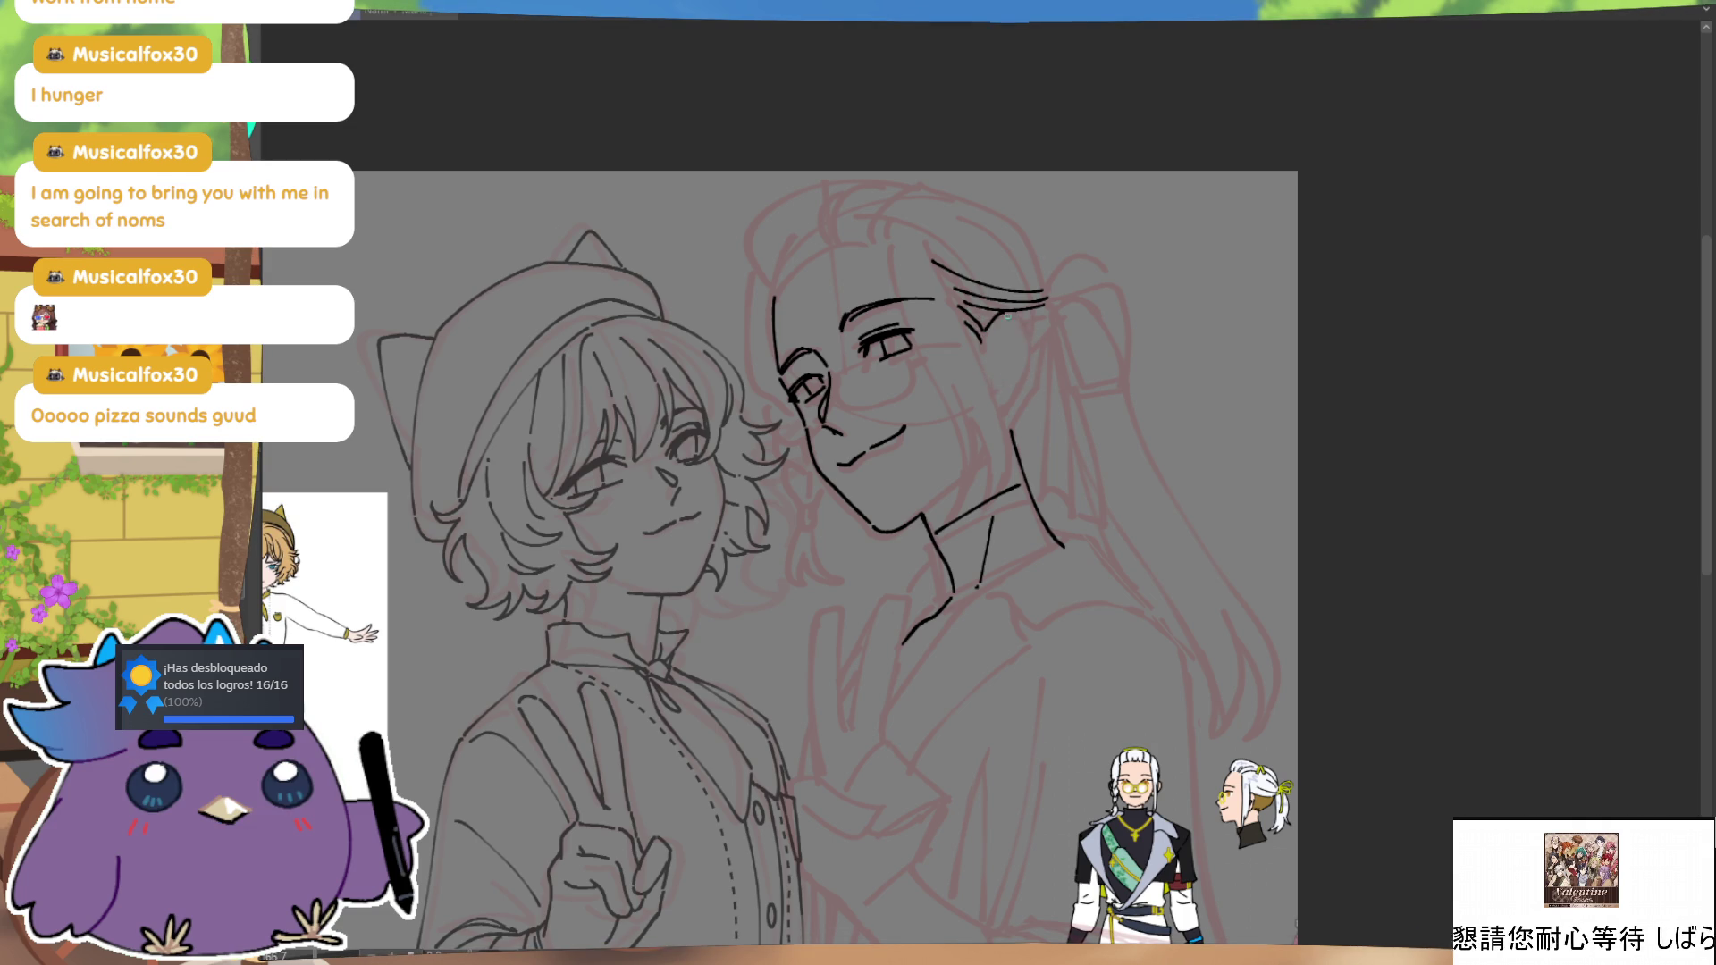
key(ctrl+z)
mouse_move(1005, 311)
mouse_down()
mouse_move(1032, 365)
mouse_move(1019, 399)
mouse_up()
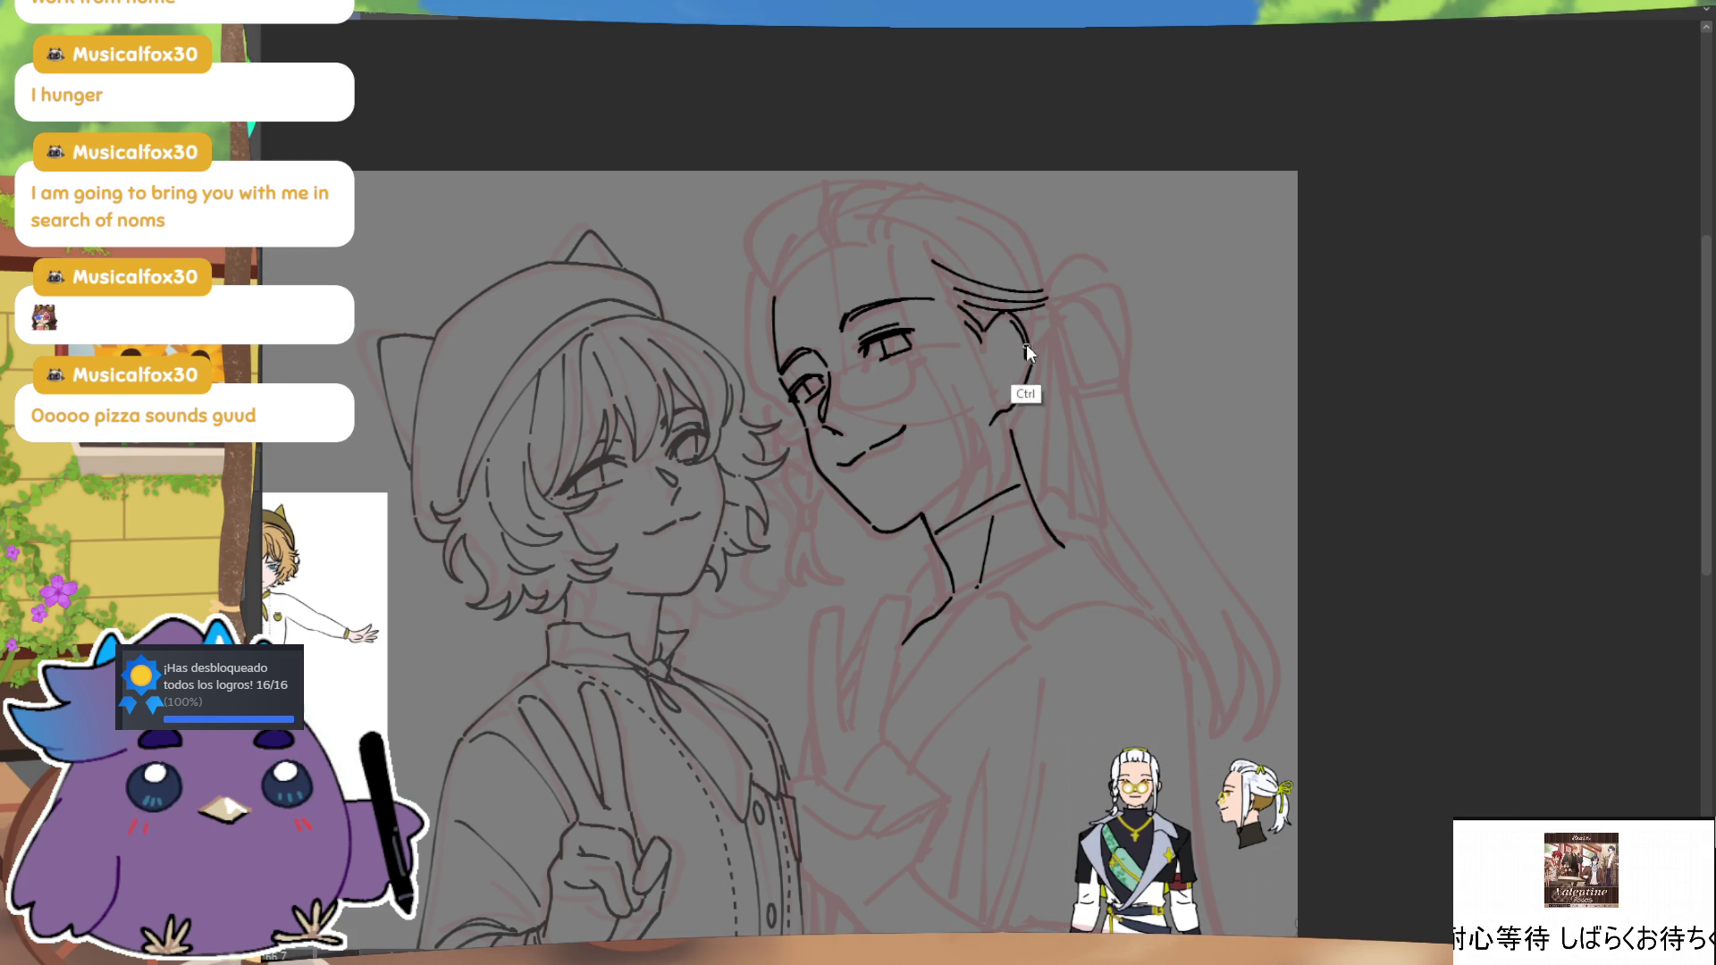
mouse_move(1028, 347)
mouse_down()
mouse_move(1022, 384)
mouse_move(1030, 372)
mouse_up()
key(ctrl)
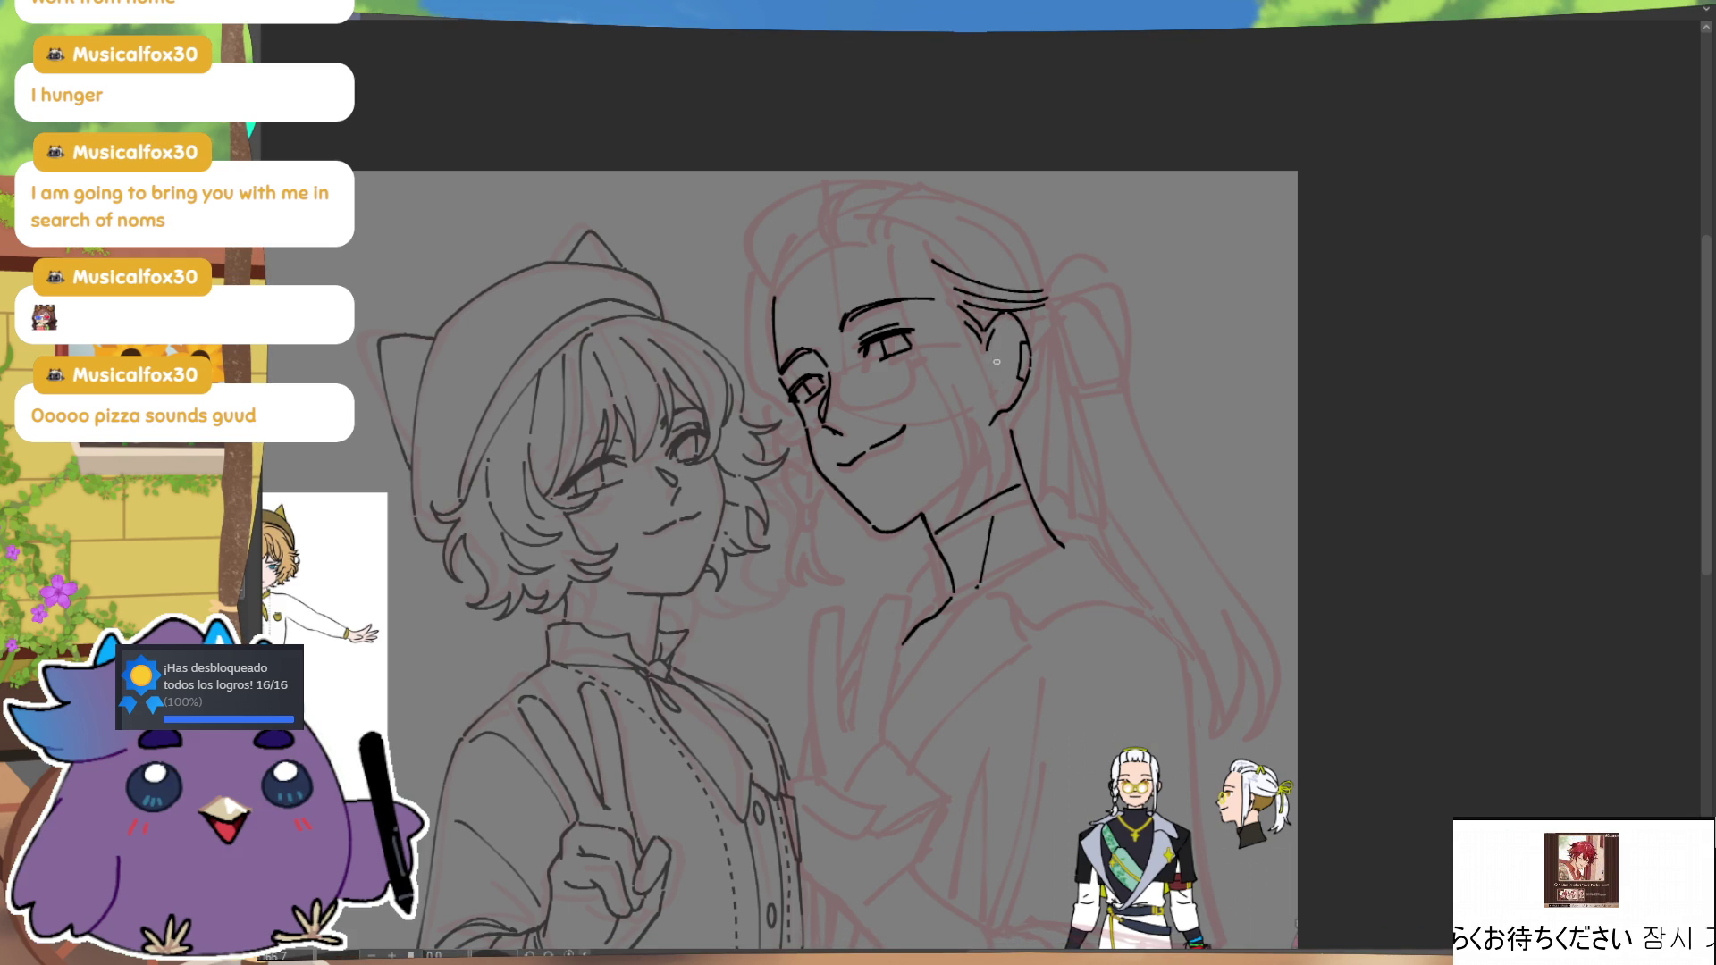
Step: Draw the inner-ear detail lines and check them in mirrored view
mouse_move(1001, 362)
mouse_down()
mouse_move(992, 384)
mouse_move(1015, 376)
mouse_move(1004, 344)
mouse_up()
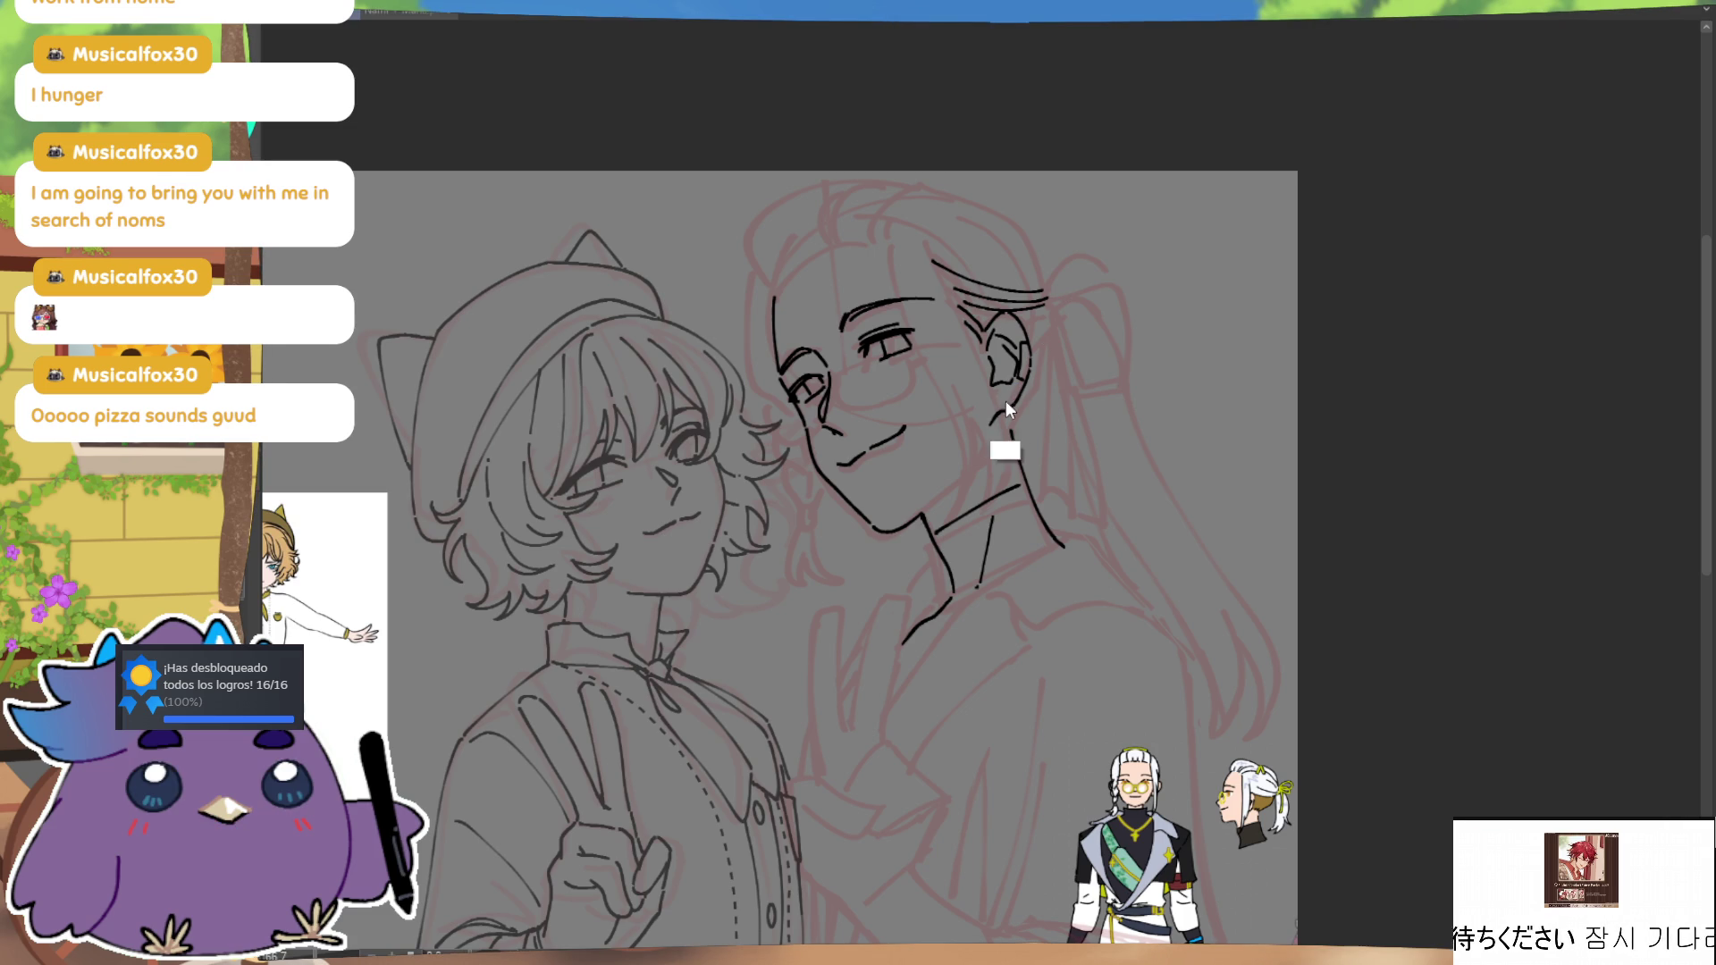
key(h)
key(h)
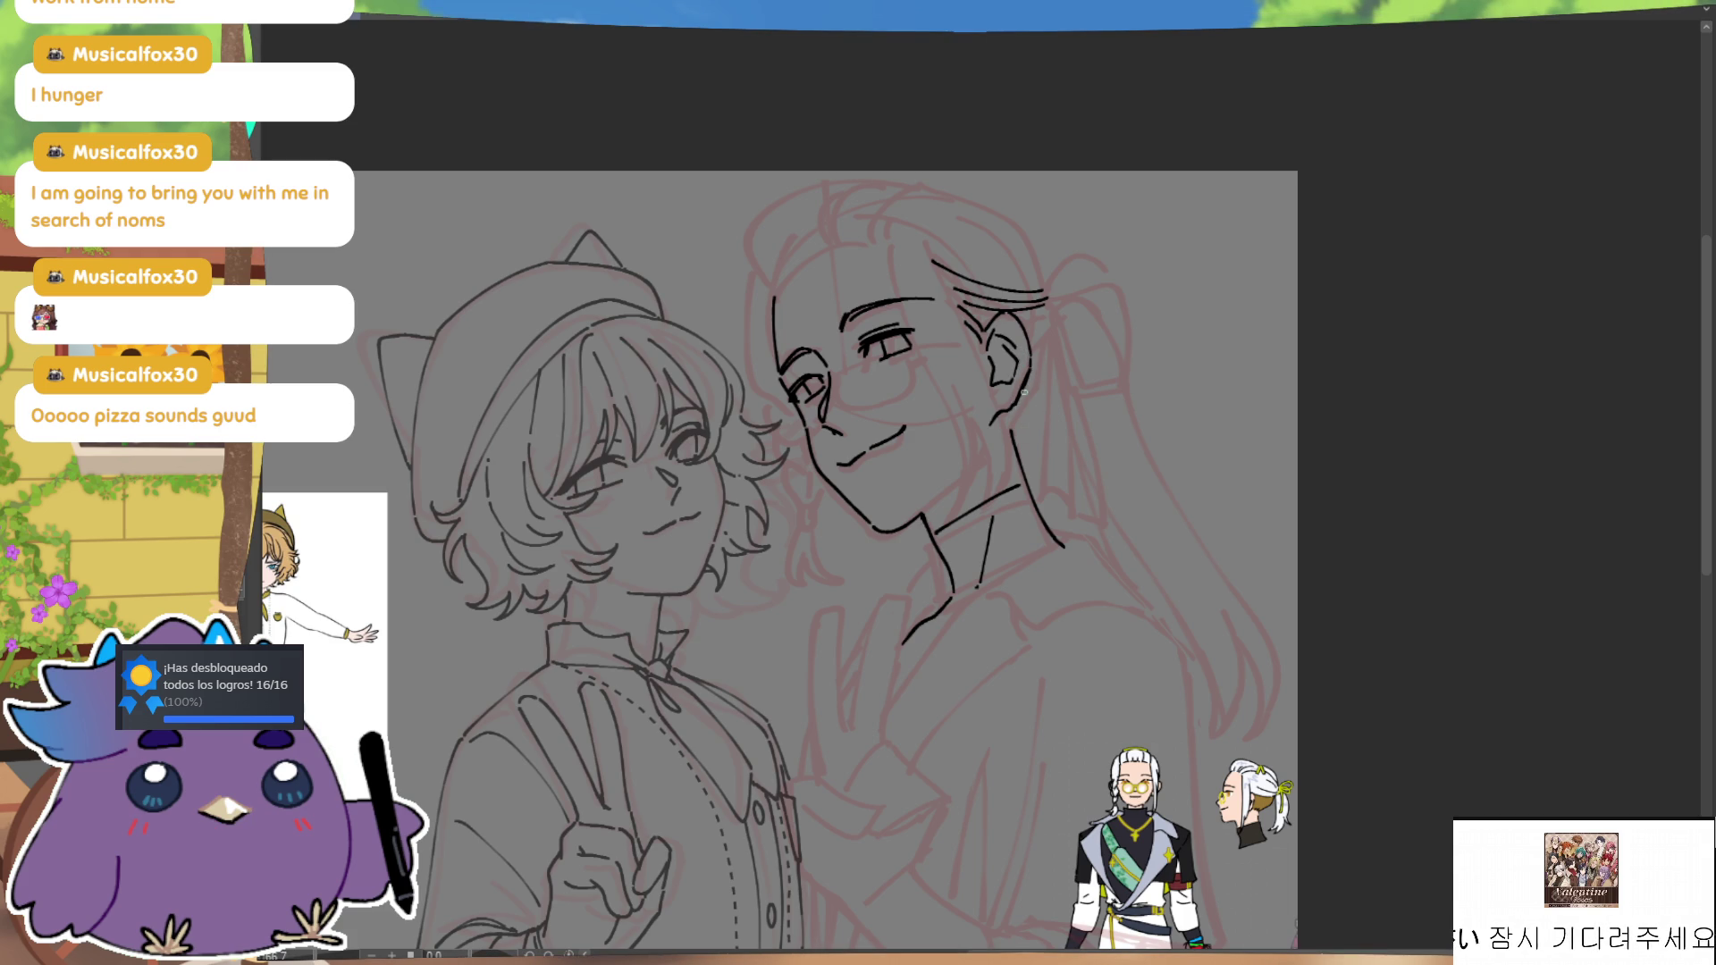
key(h)
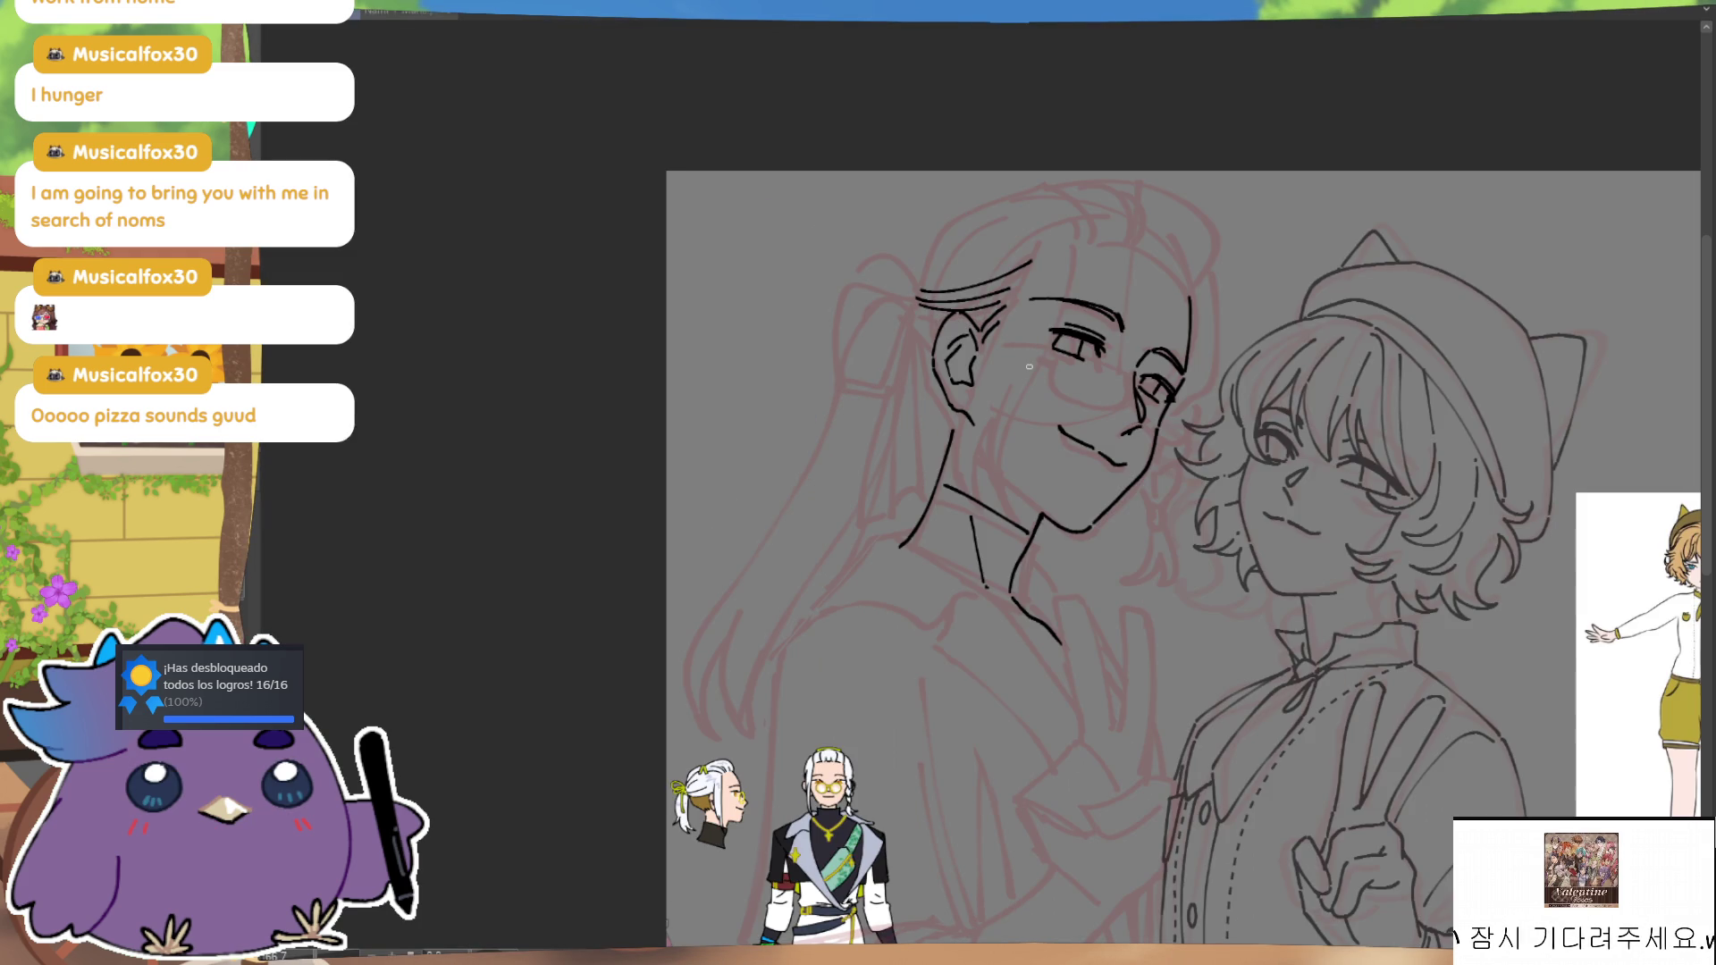
key(h)
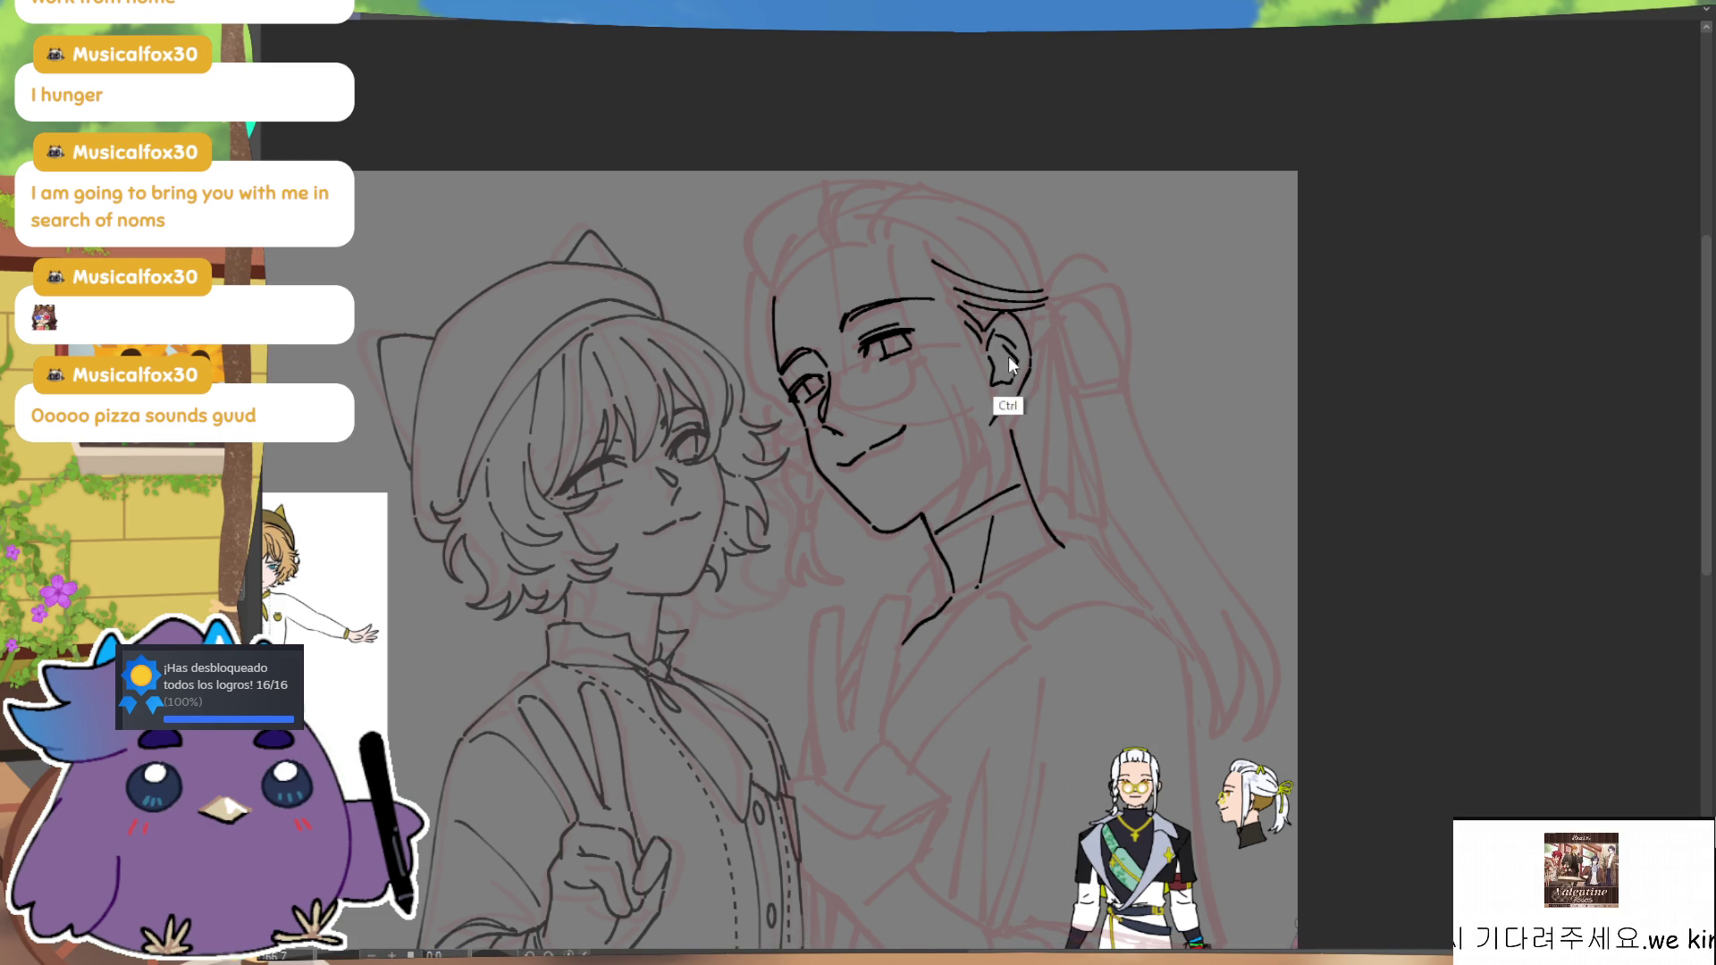
Step: Ink a curving line down the back of the long-haired character's hair
key(h)
key(h)
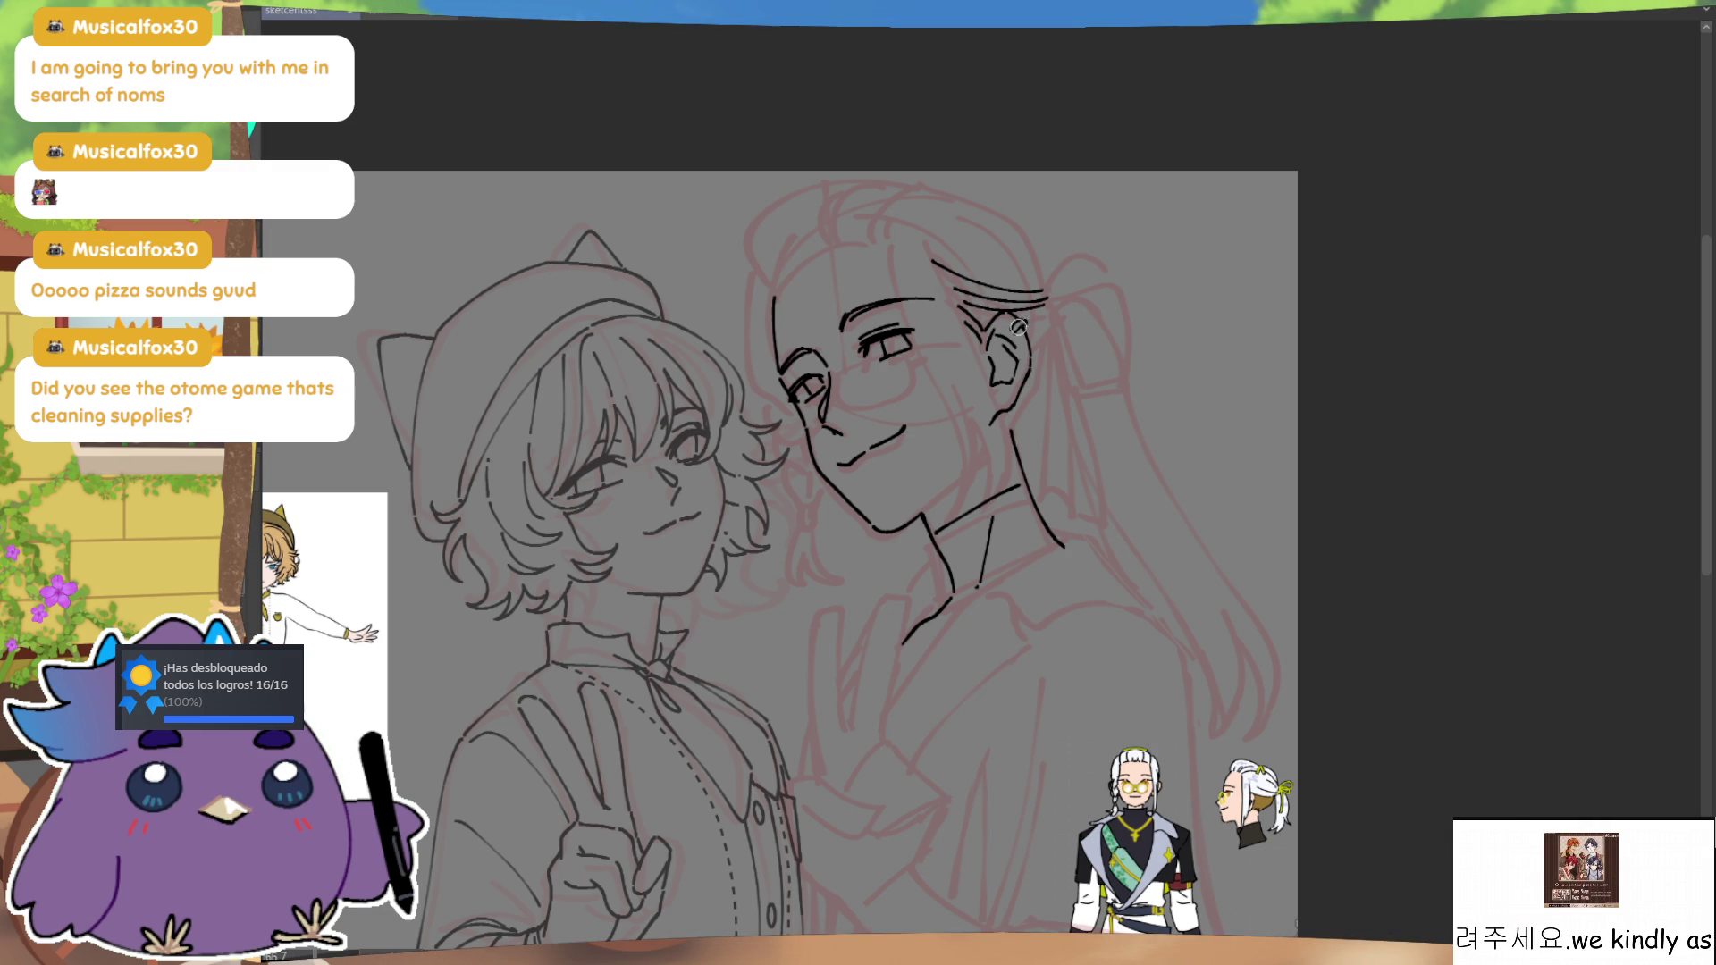
key(h)
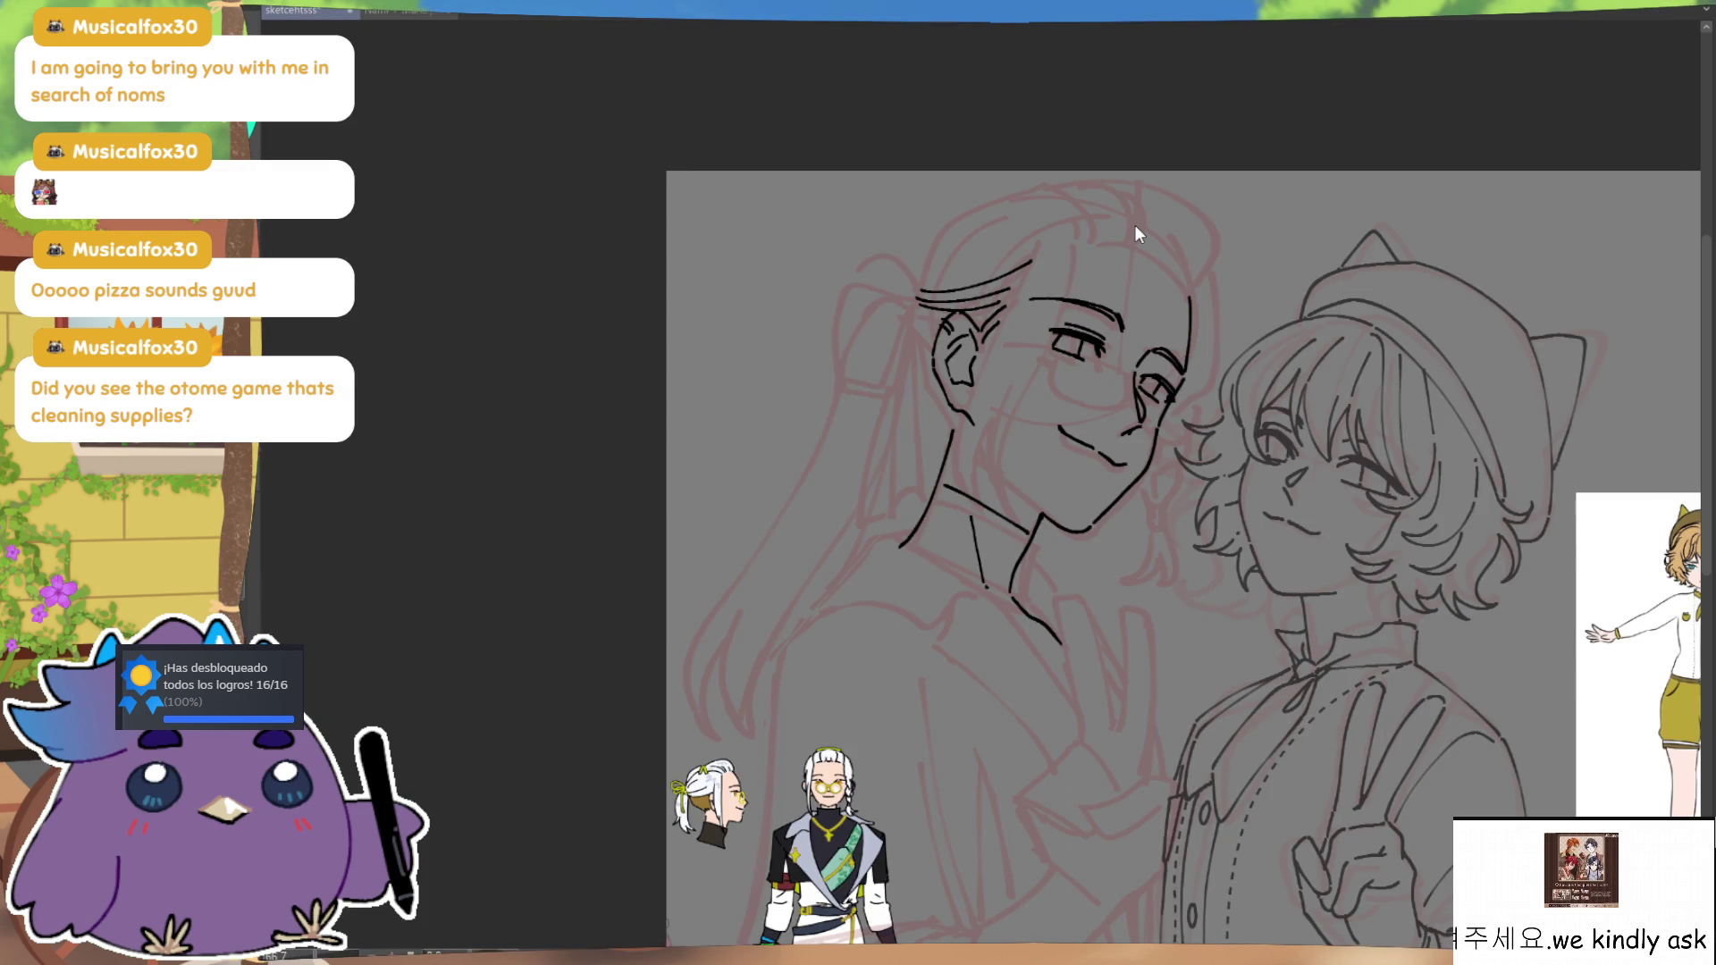
key(h)
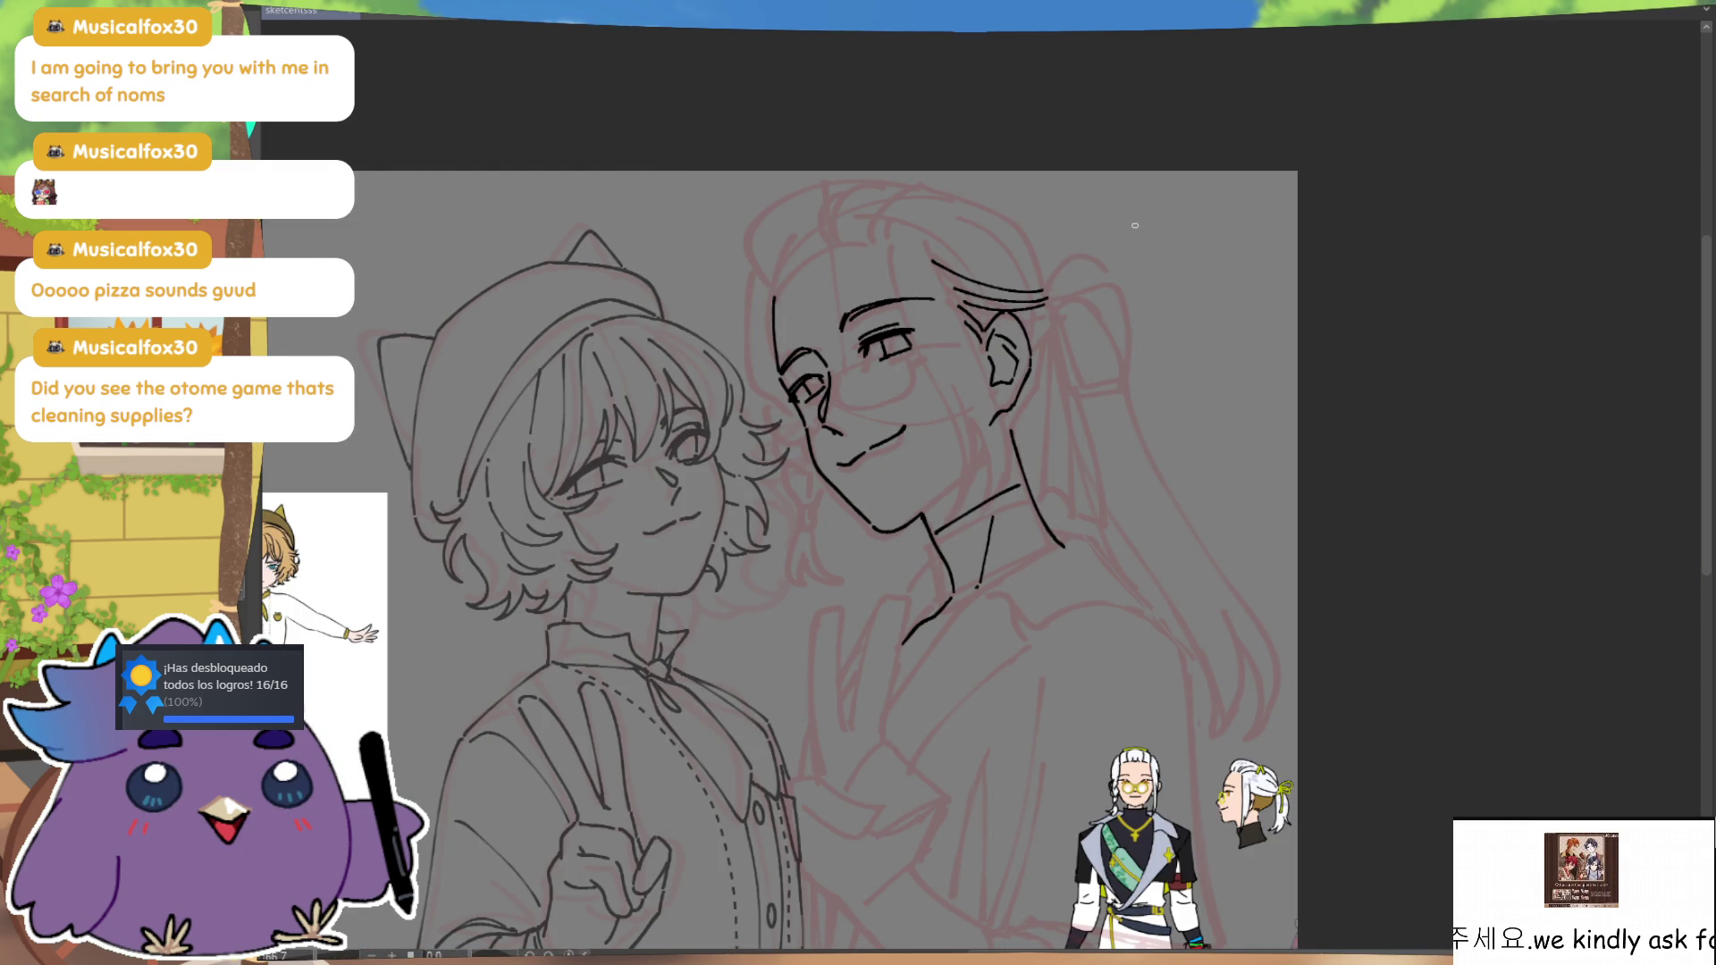
drag(1141, 368, 1132, 360)
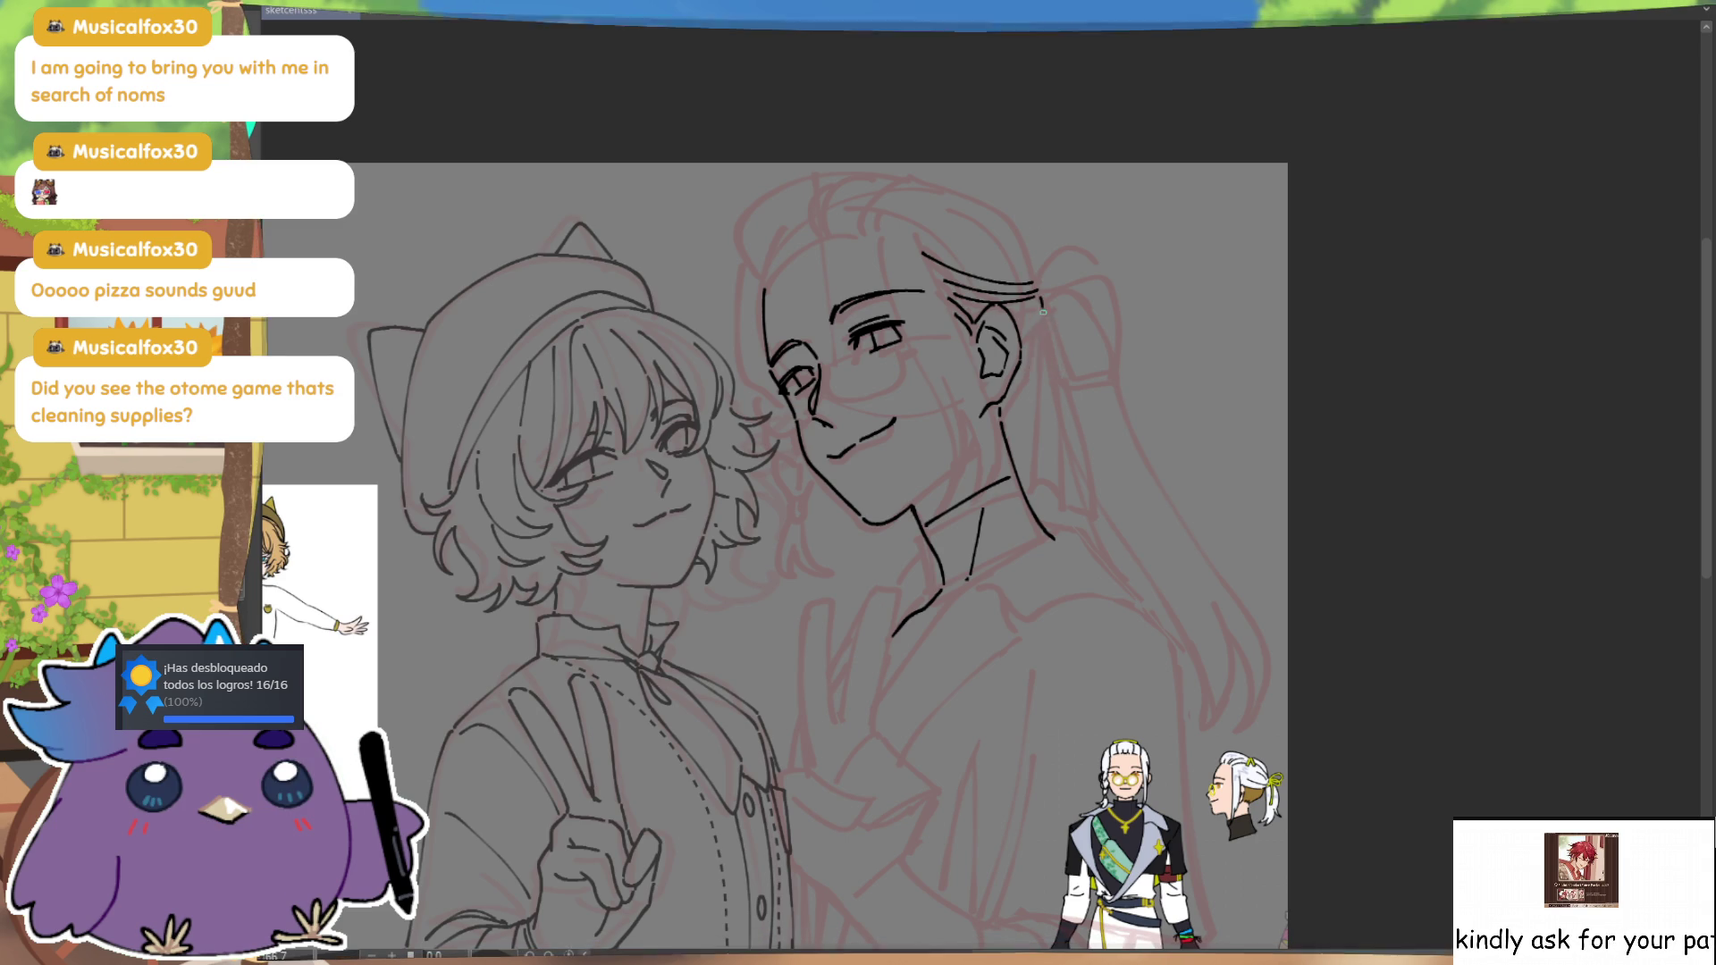
mouse_move(1043, 295)
mouse_down()
mouse_move(1035, 386)
mouse_move(1007, 417)
mouse_up()
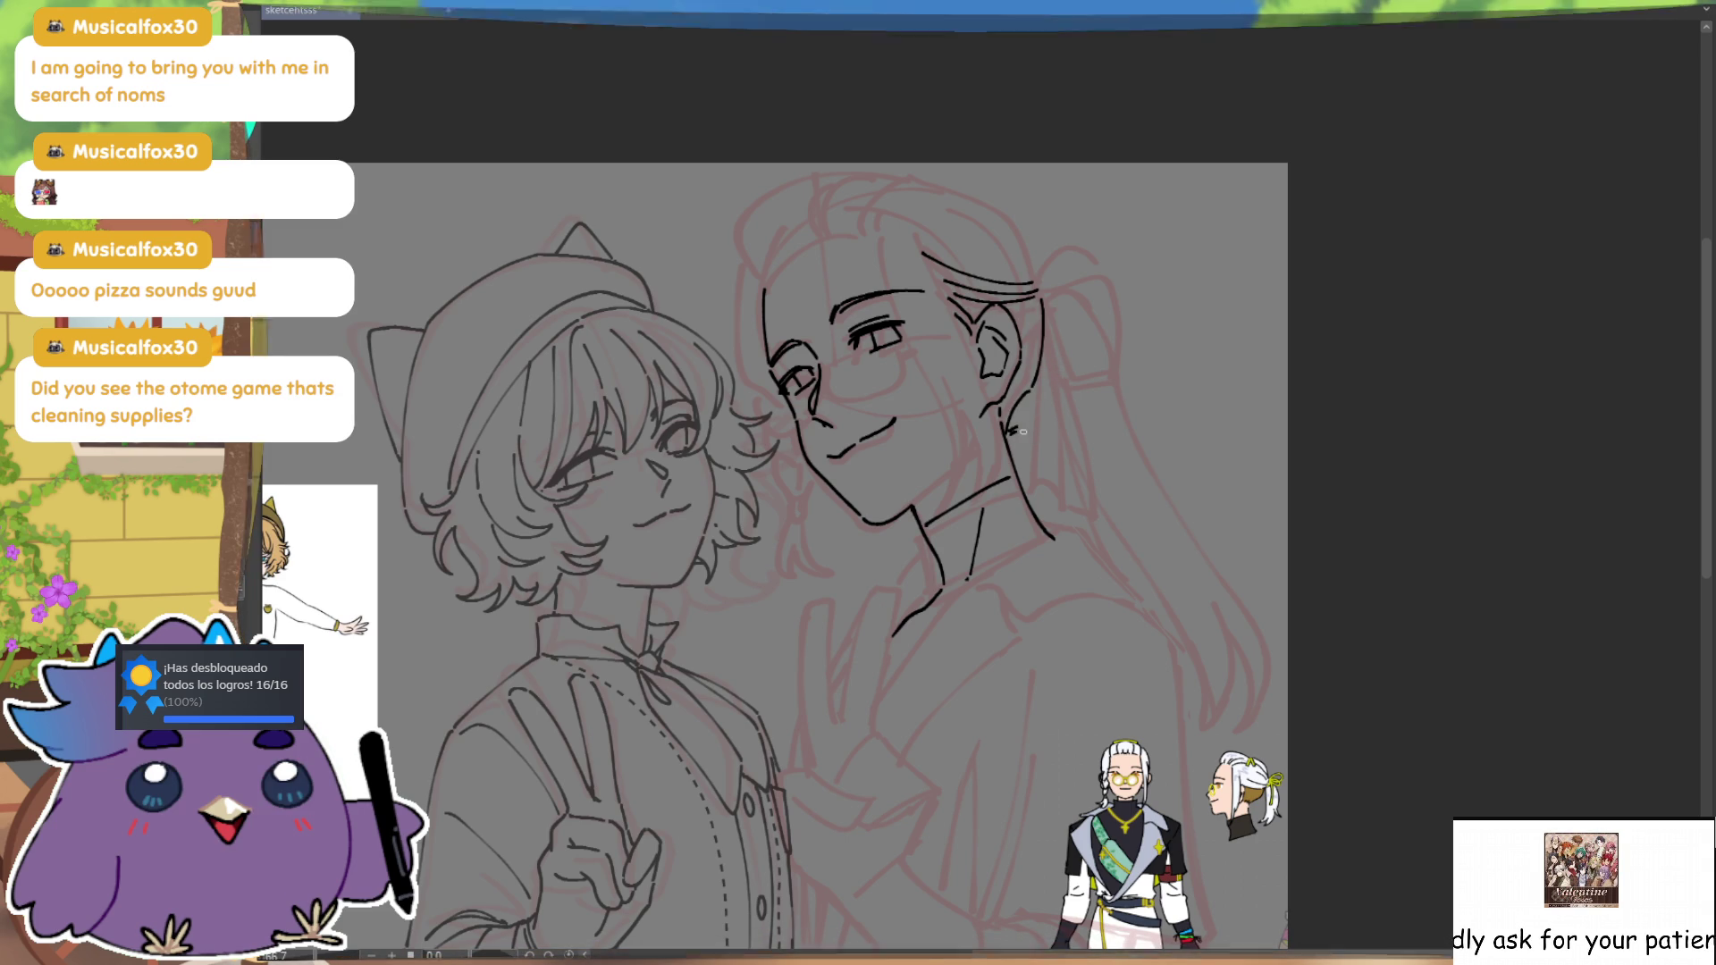
Step: Erase the outer hair curve at the top of the long-haired character's head
key(h)
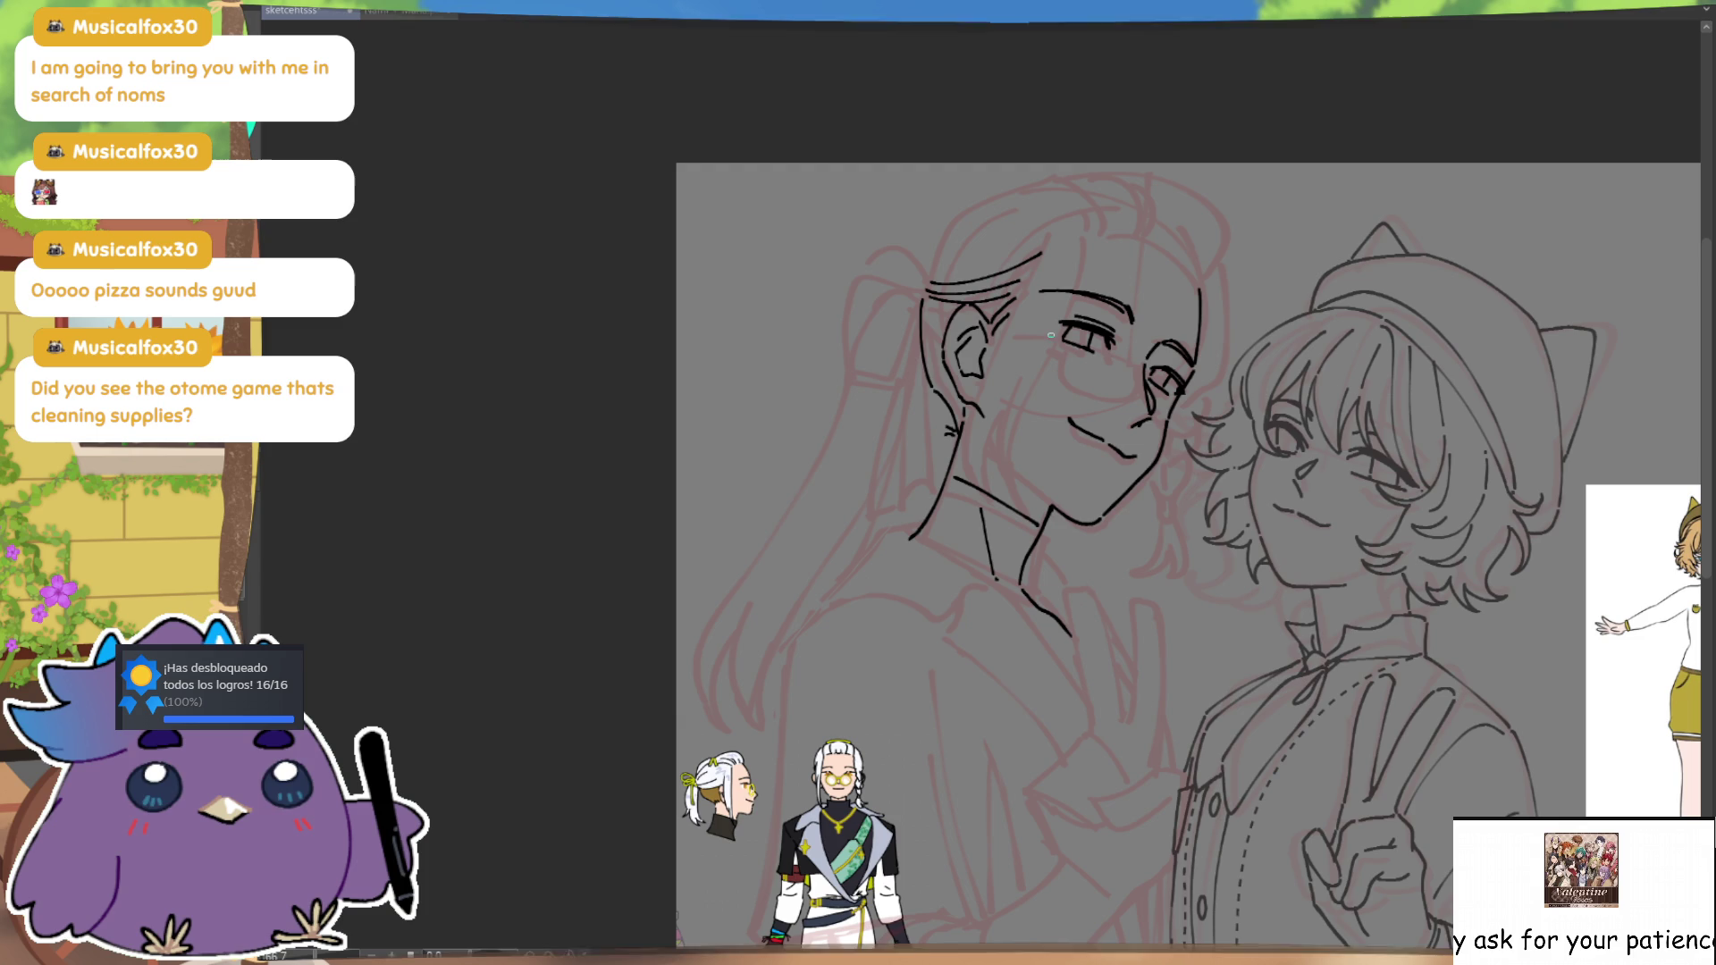
key(h)
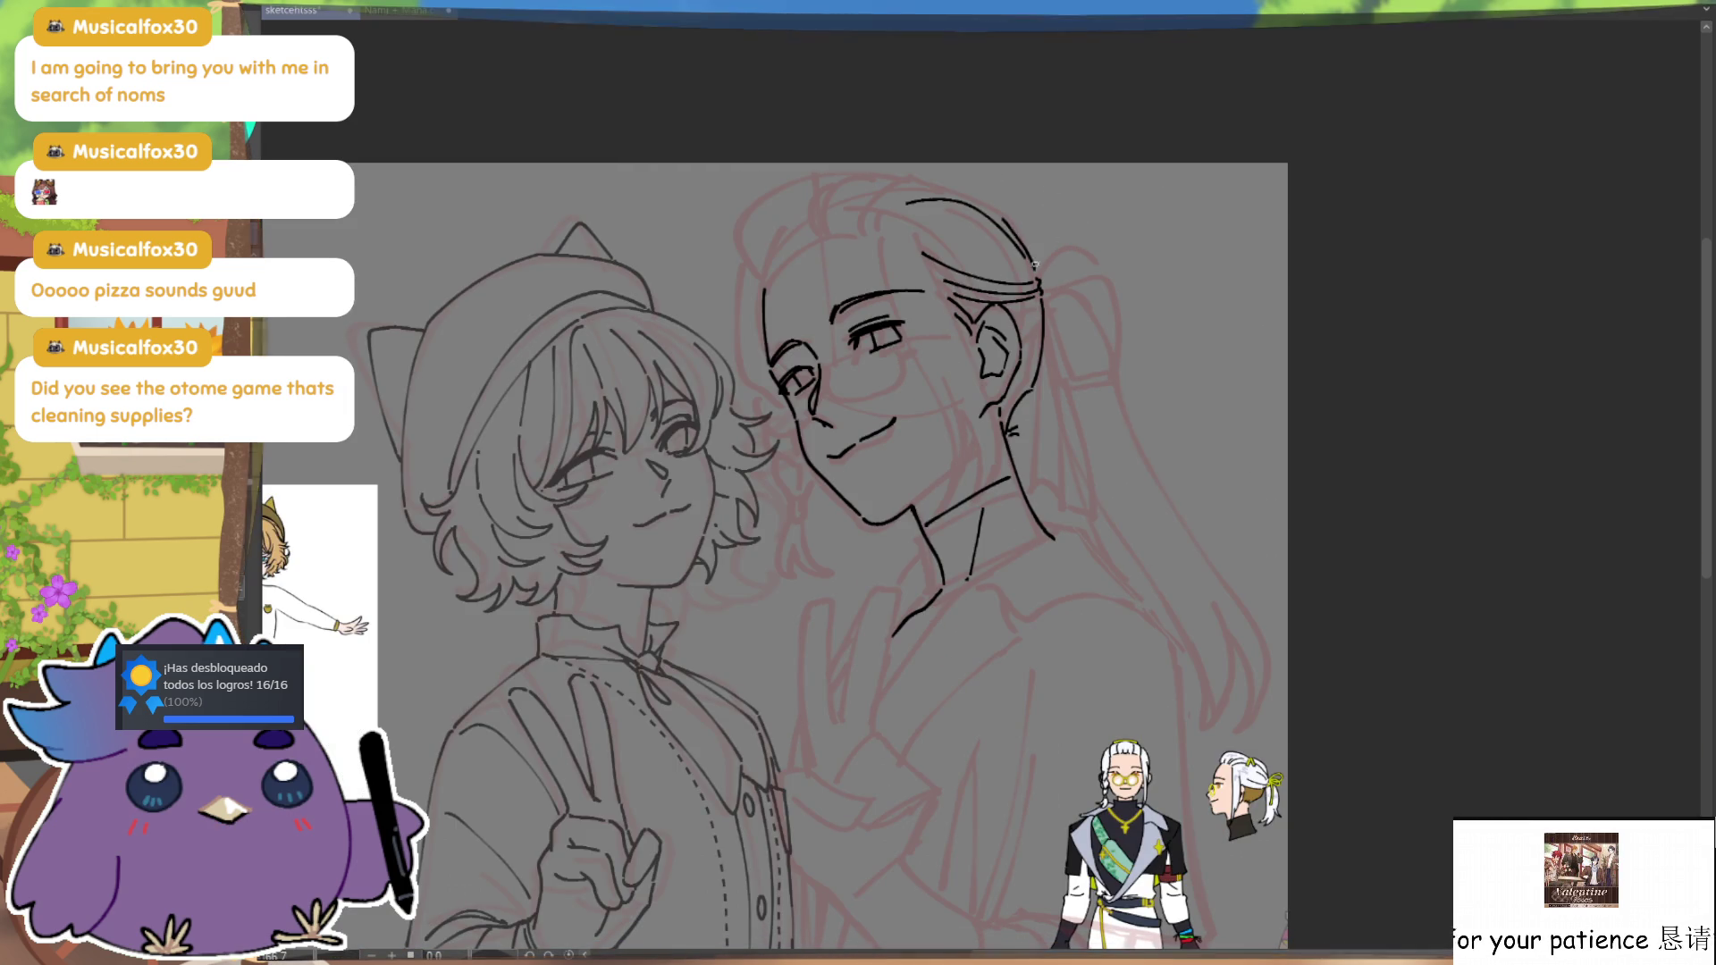
key(h)
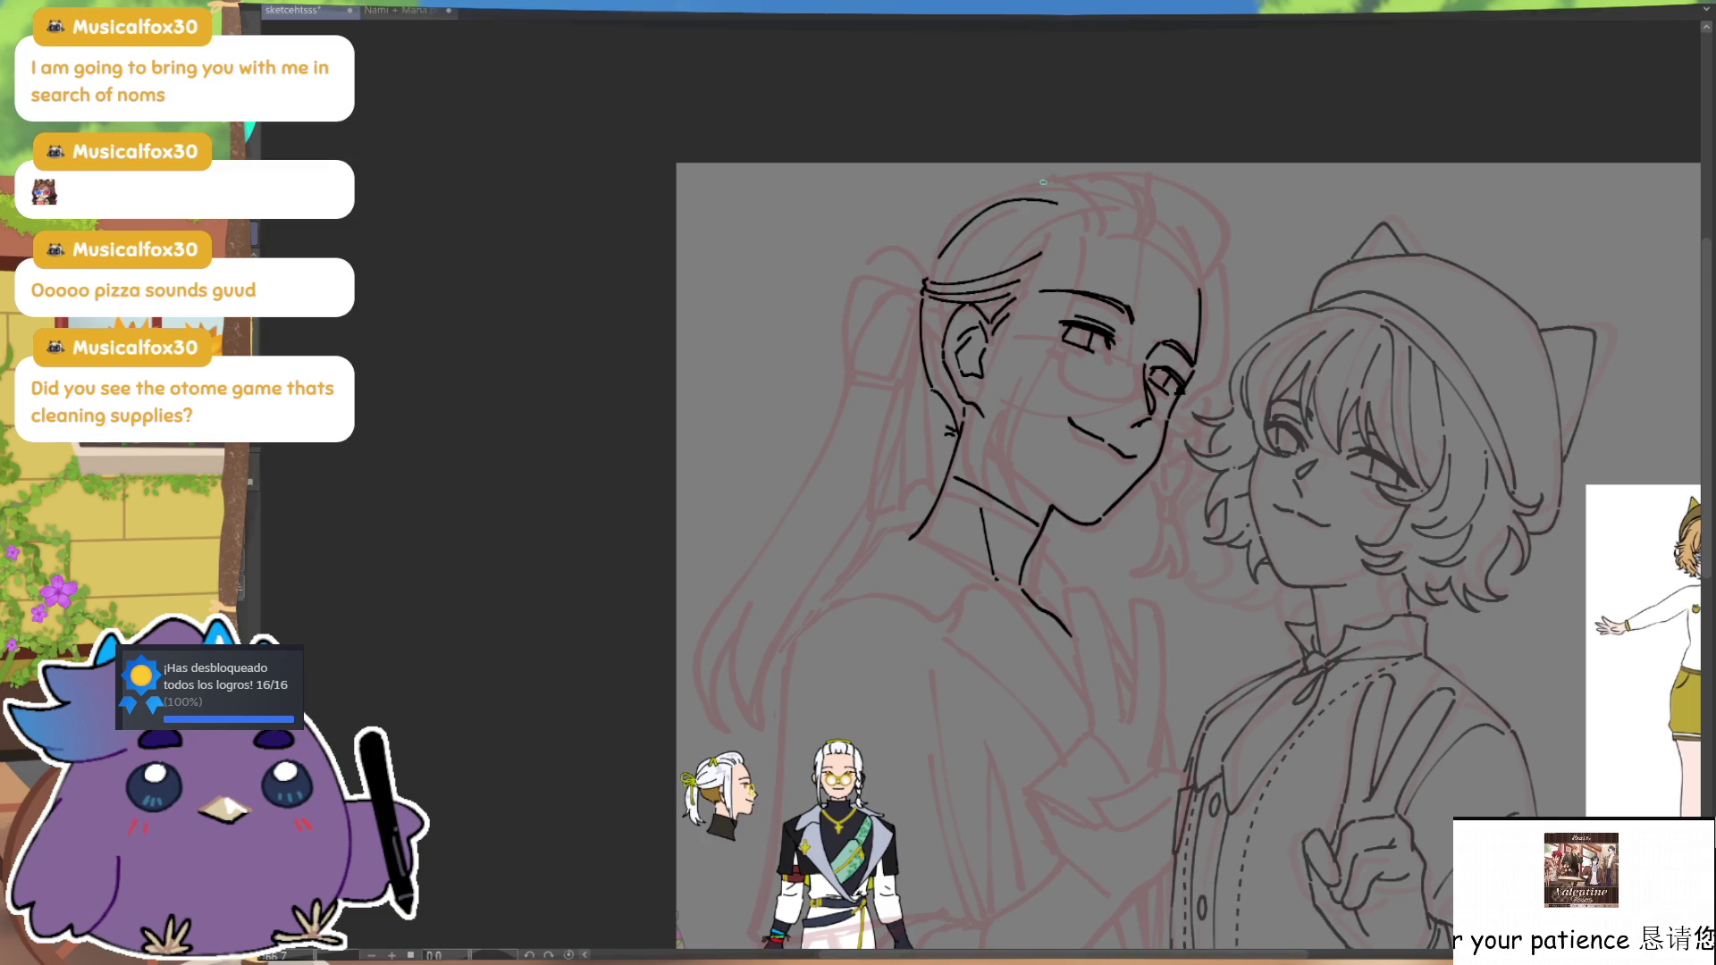
key(h)
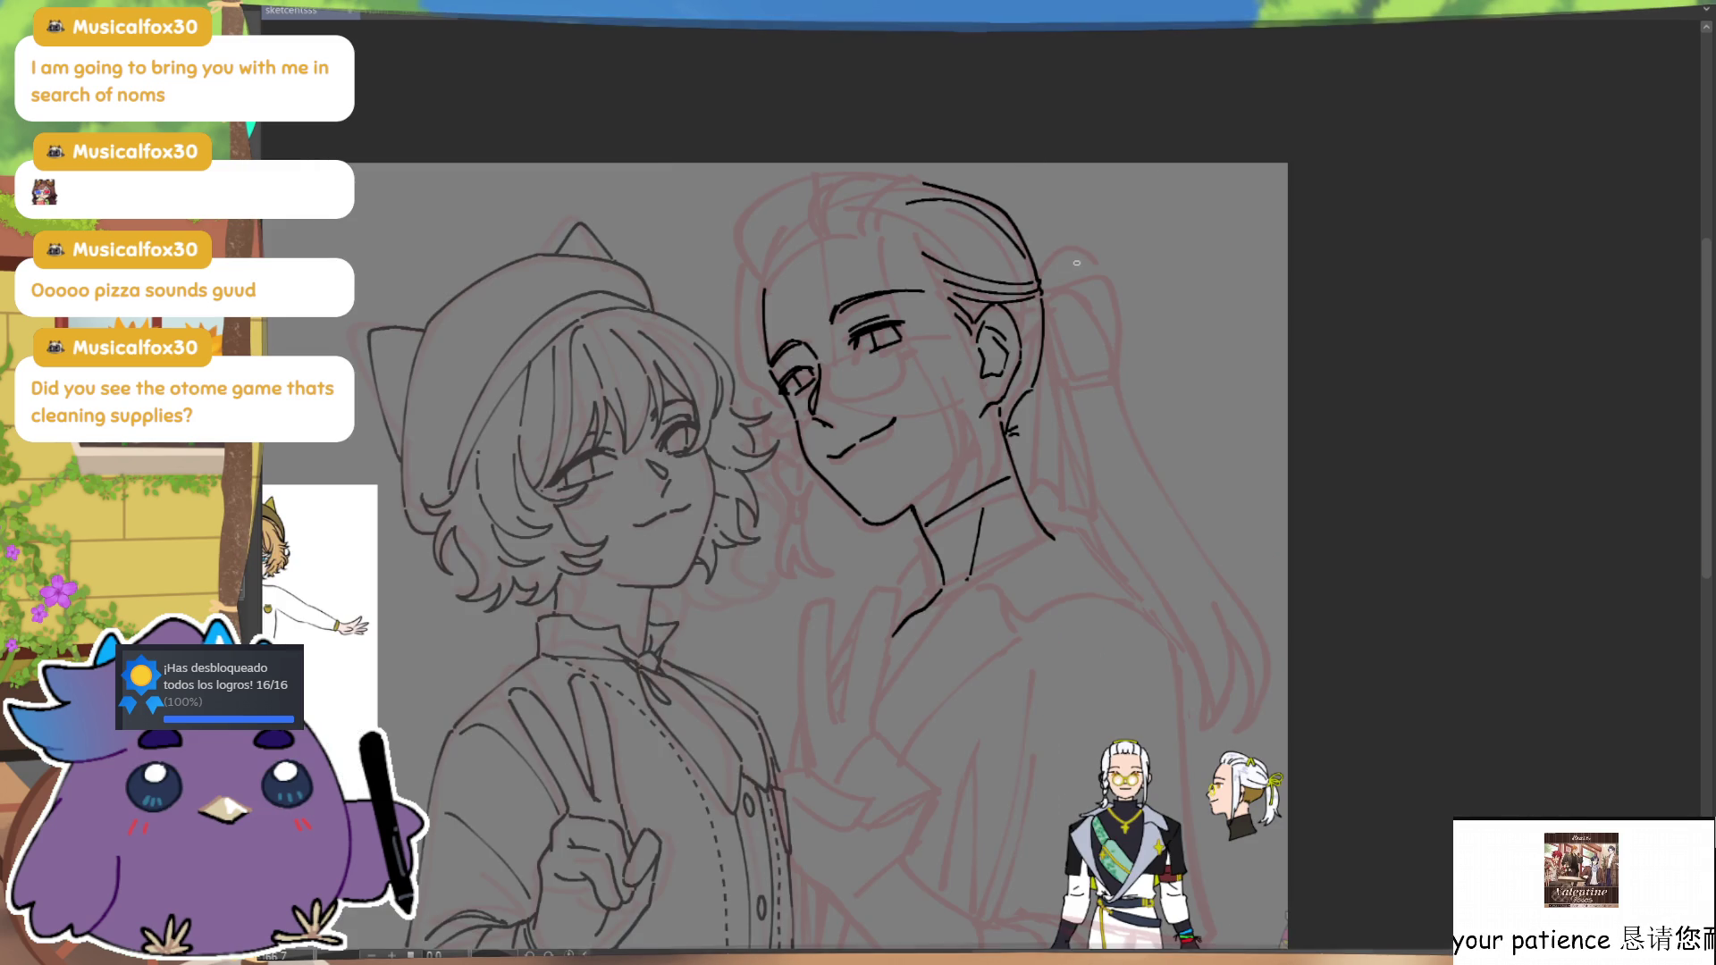
drag(1123, 200, 1183, 200)
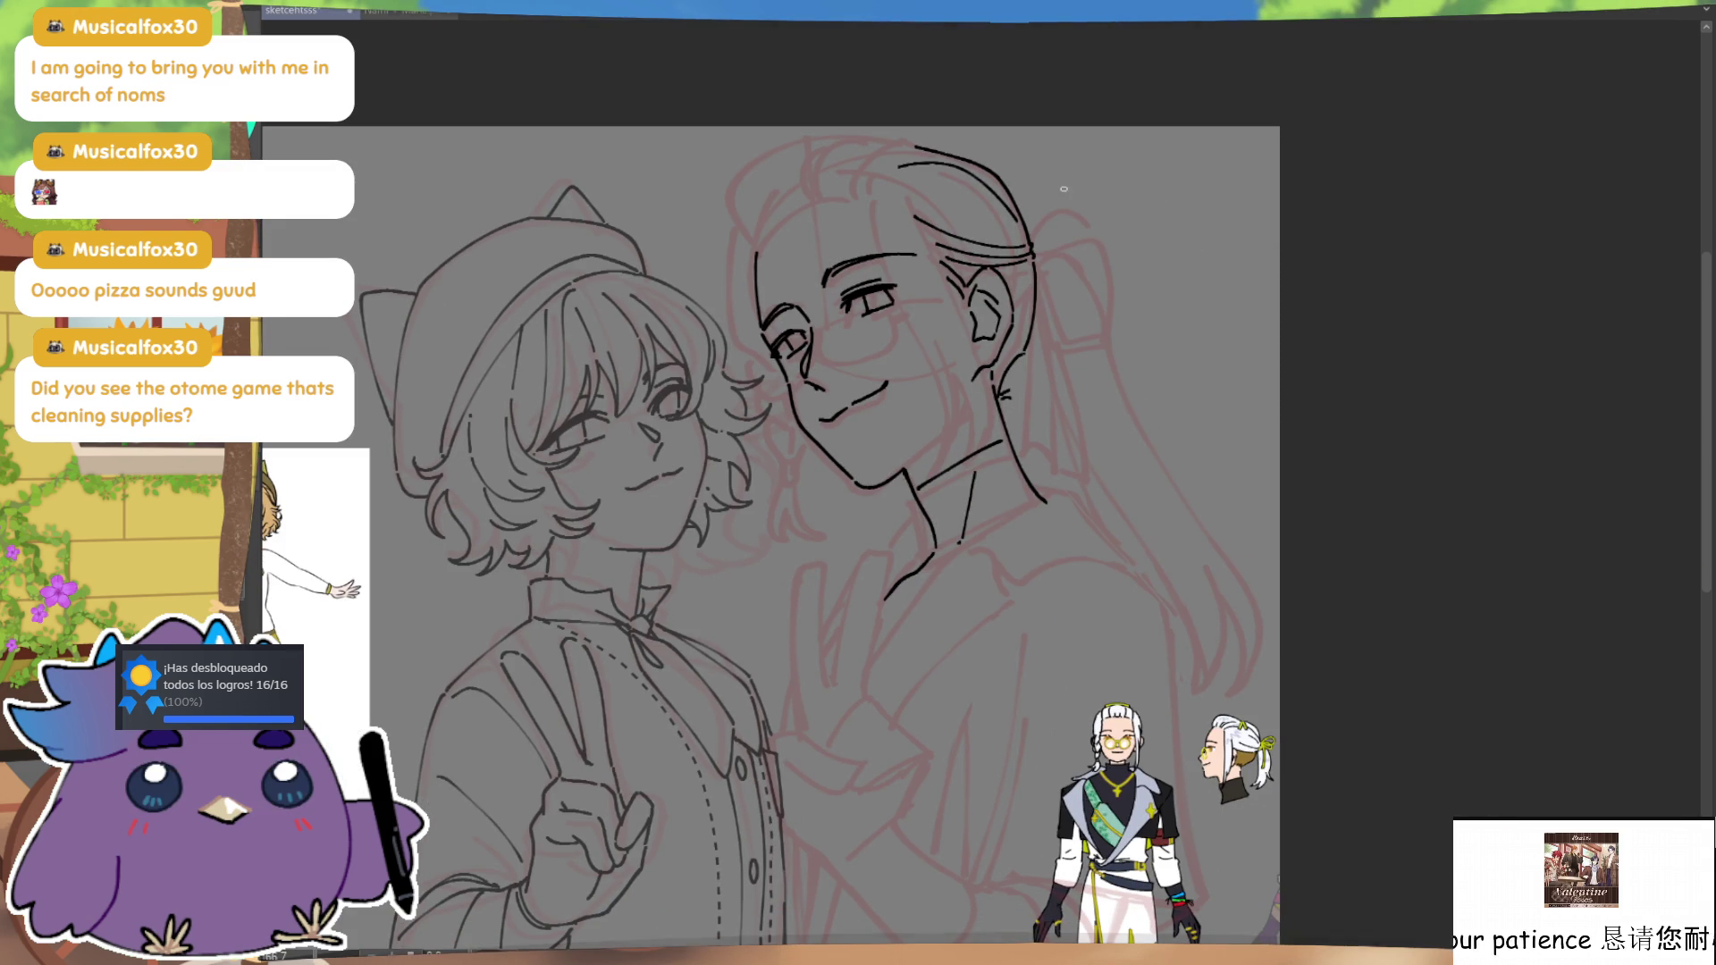
key(ctrl)
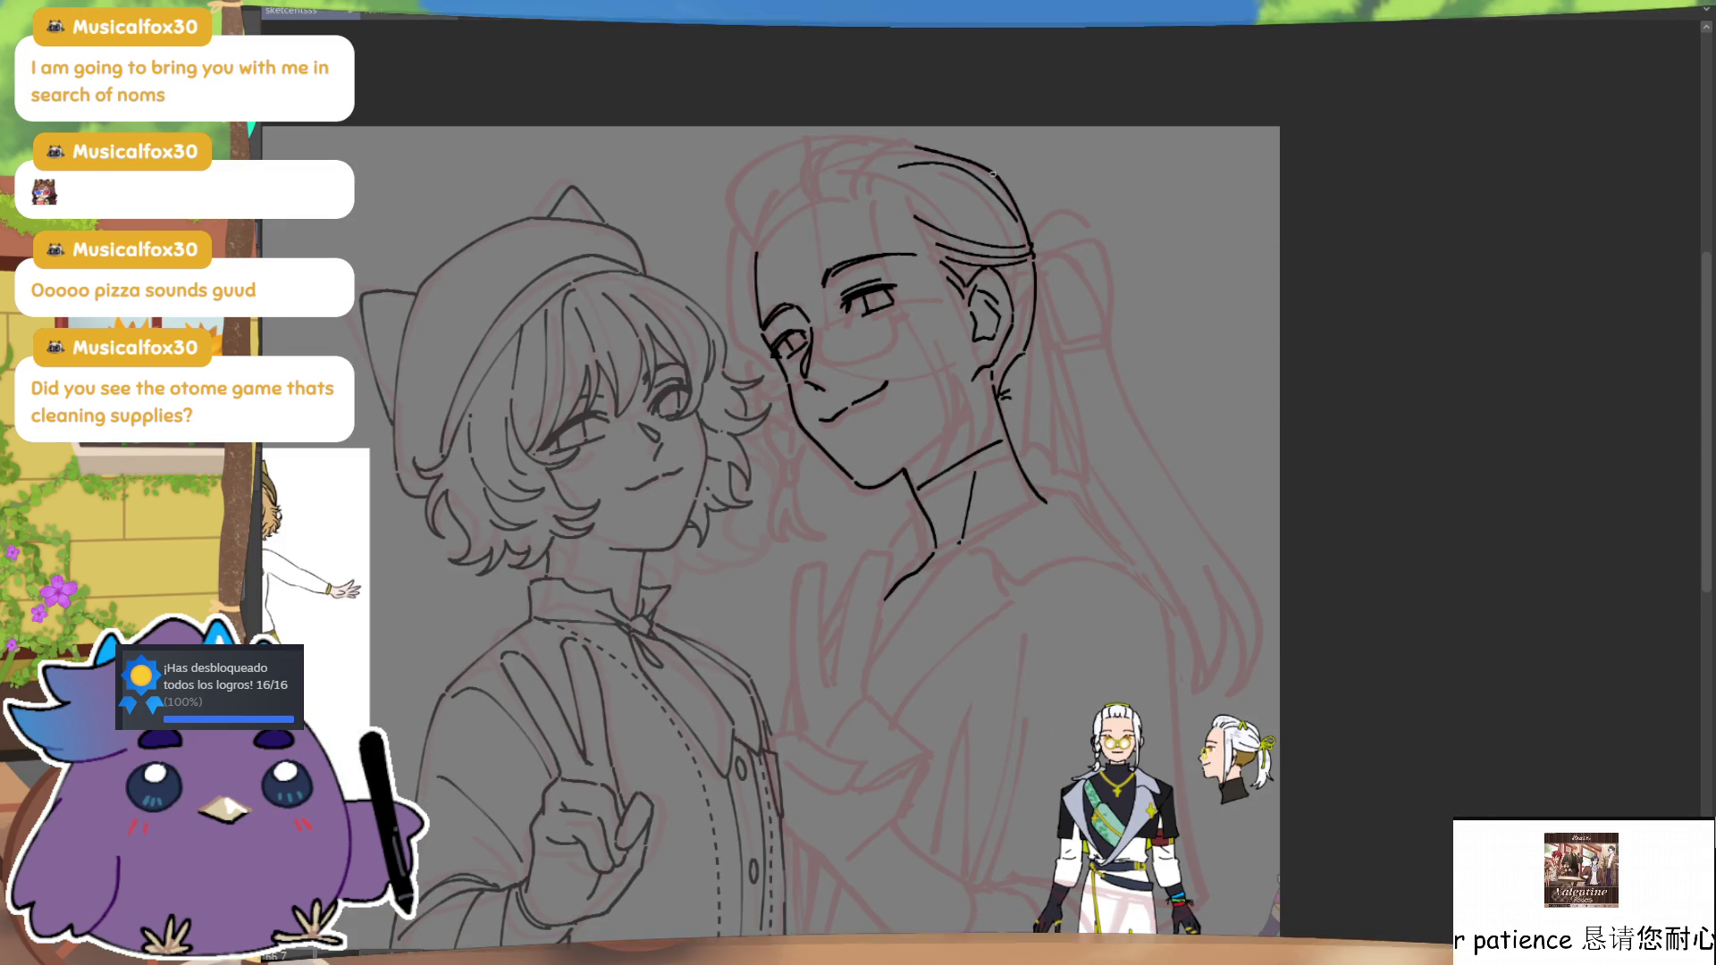
mouse_move(1029, 158)
mouse_down()
mouse_move(1008, 186)
mouse_move(1026, 230)
mouse_up()
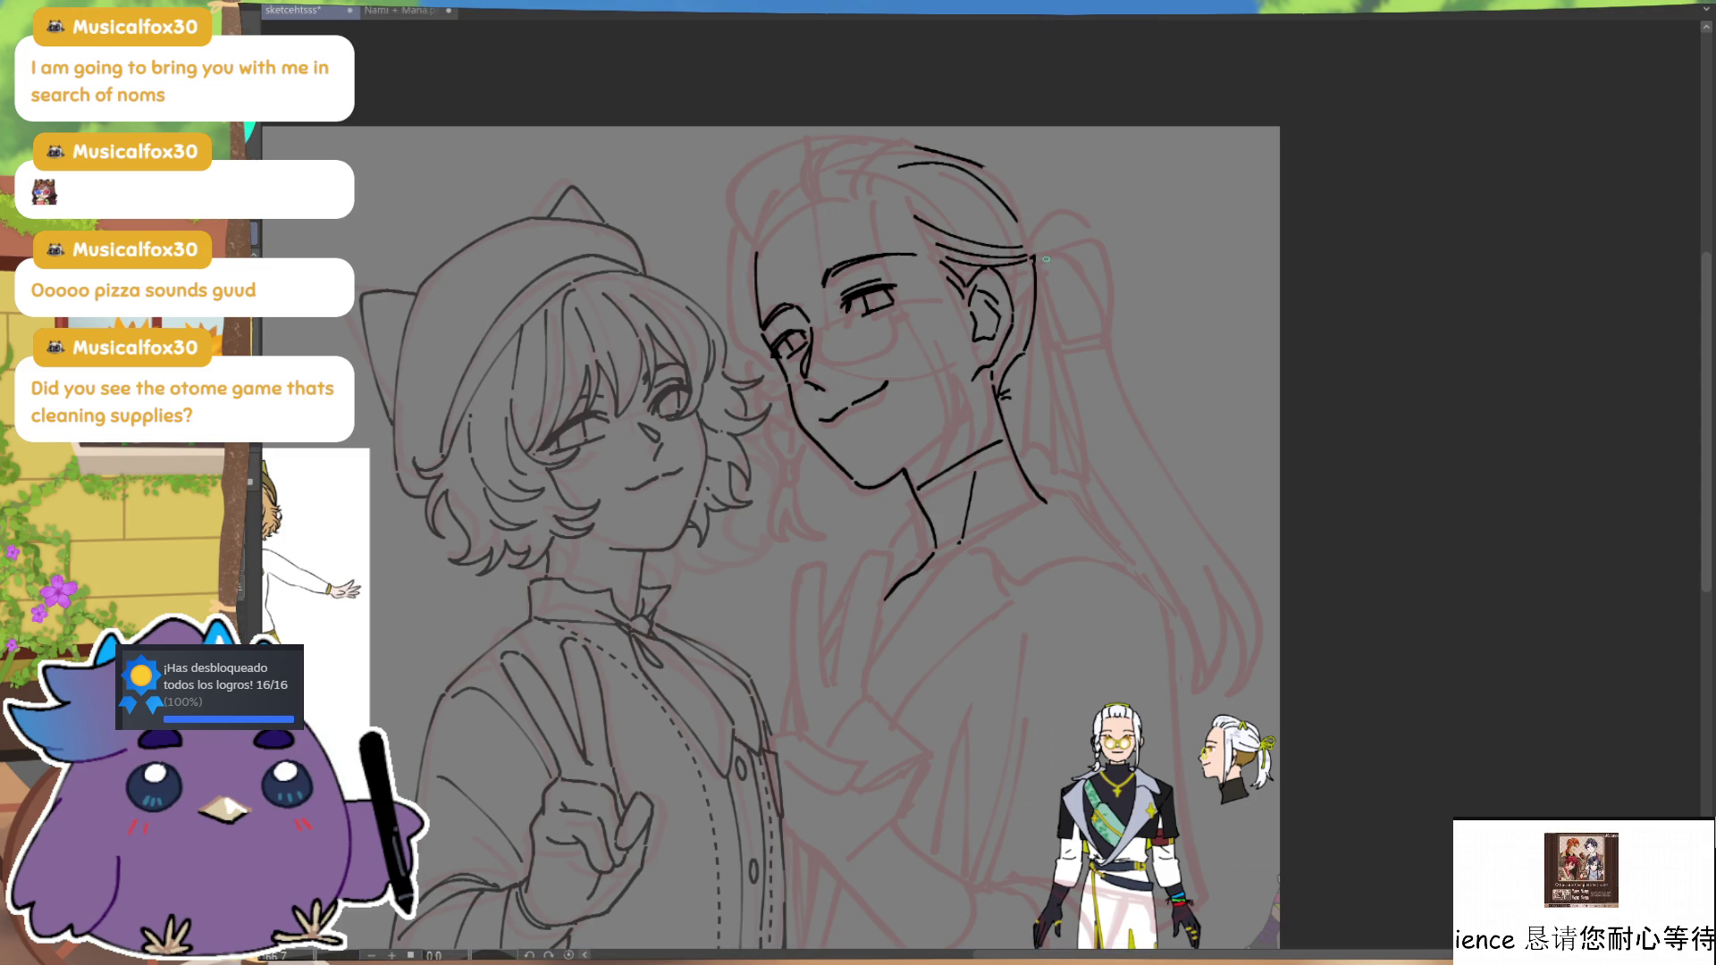
Step: Ink a crown stroke, a forehead hair strand and a flick at the hairline's end
drag(988, 166, 1009, 178)
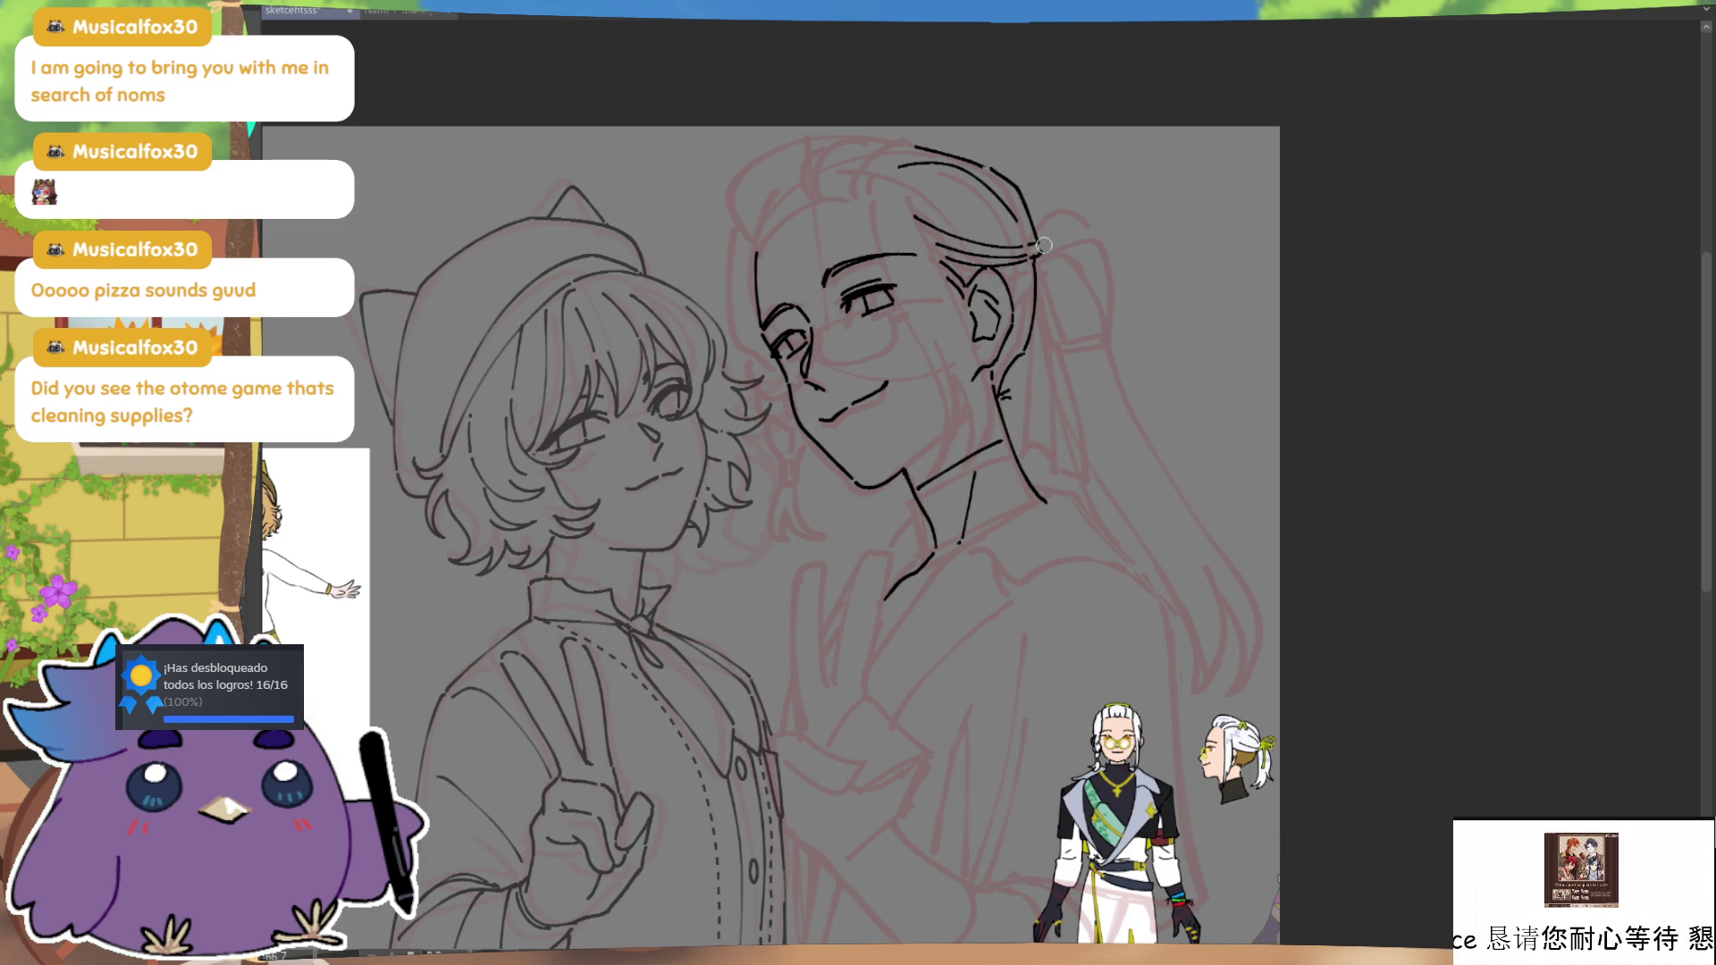
key(h)
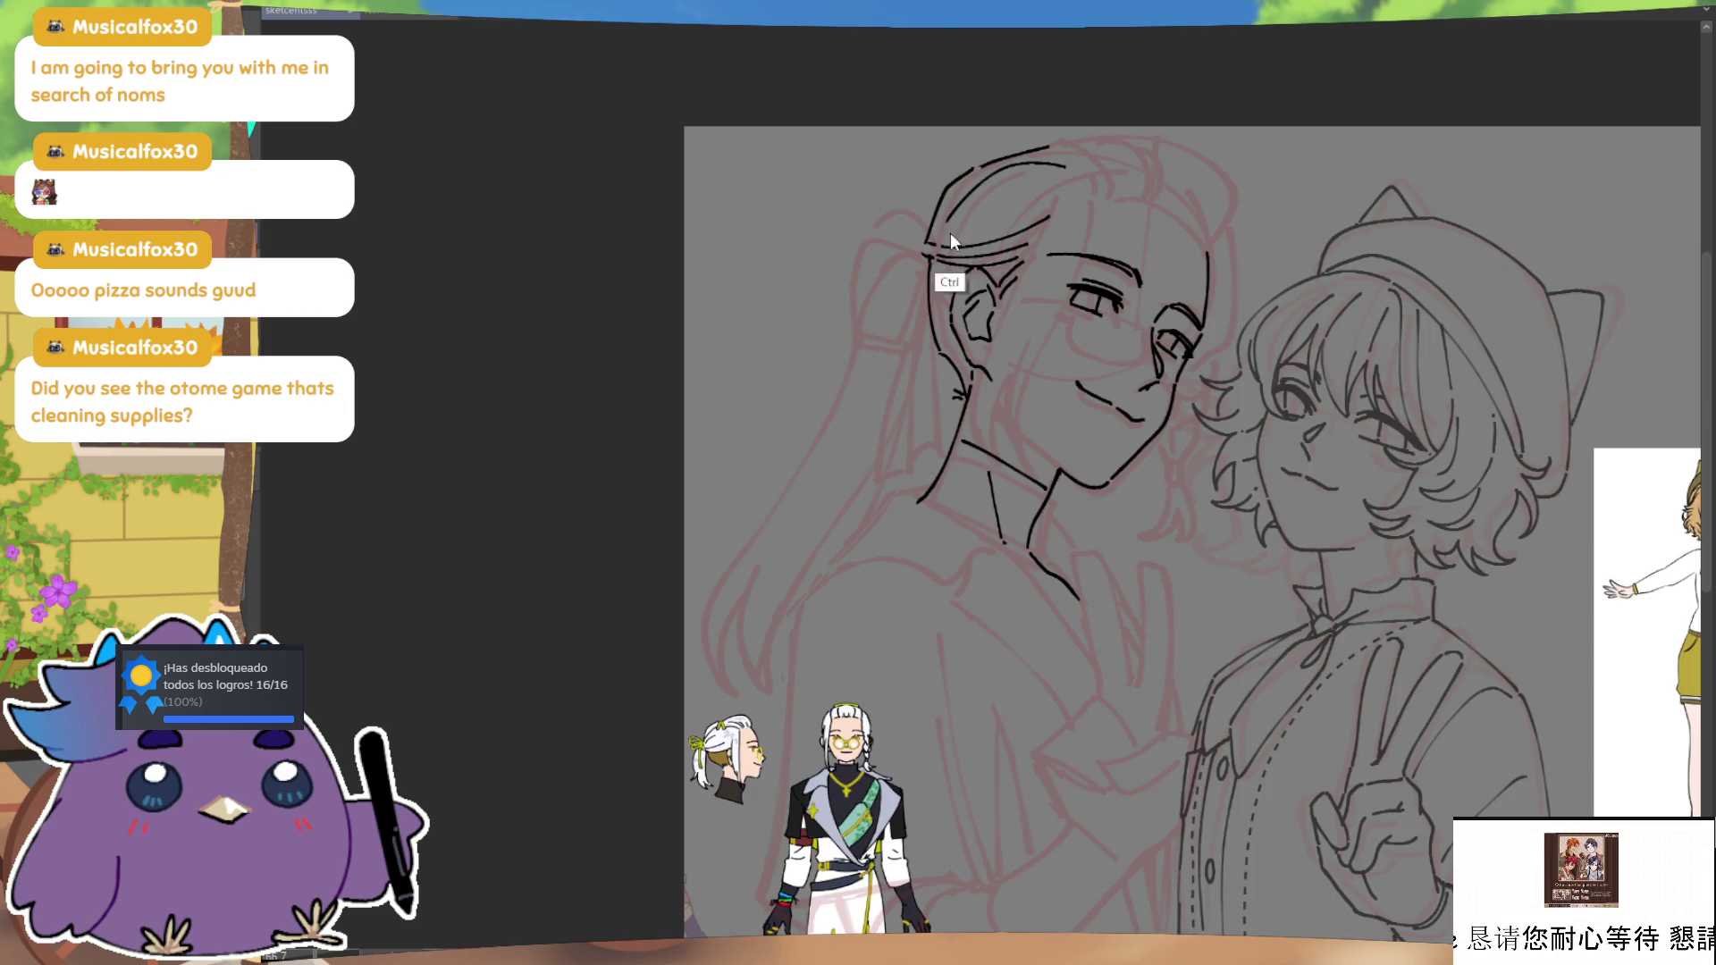
drag(923, 248, 1005, 218)
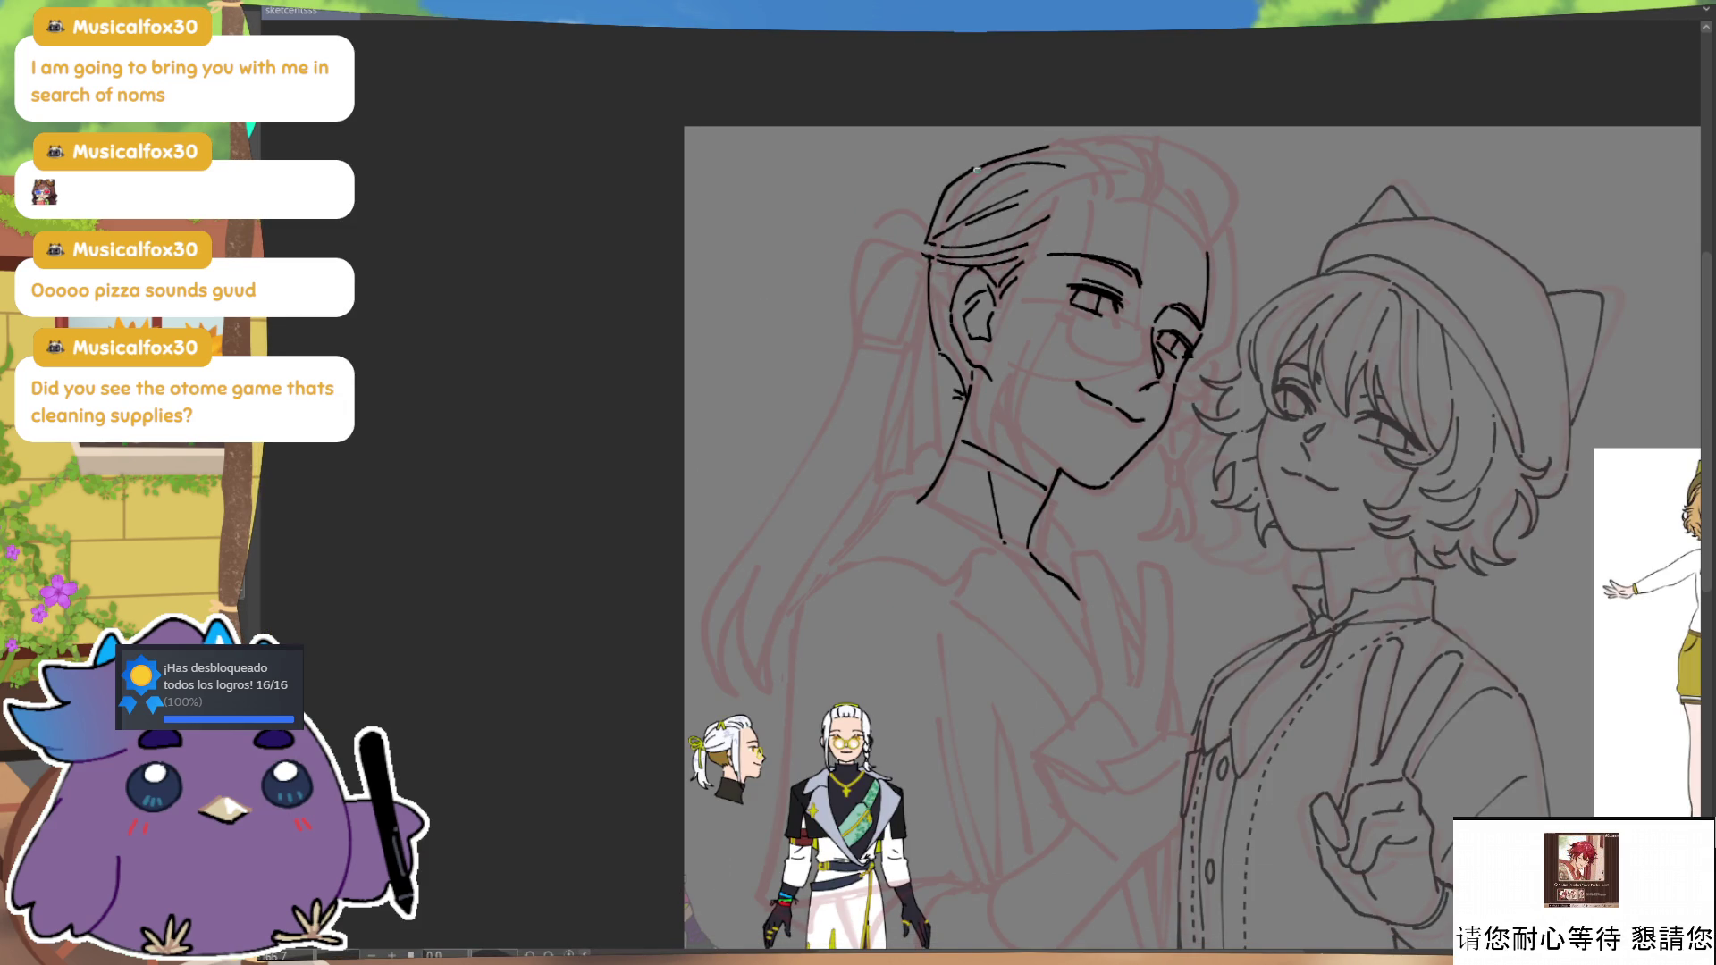
key(h)
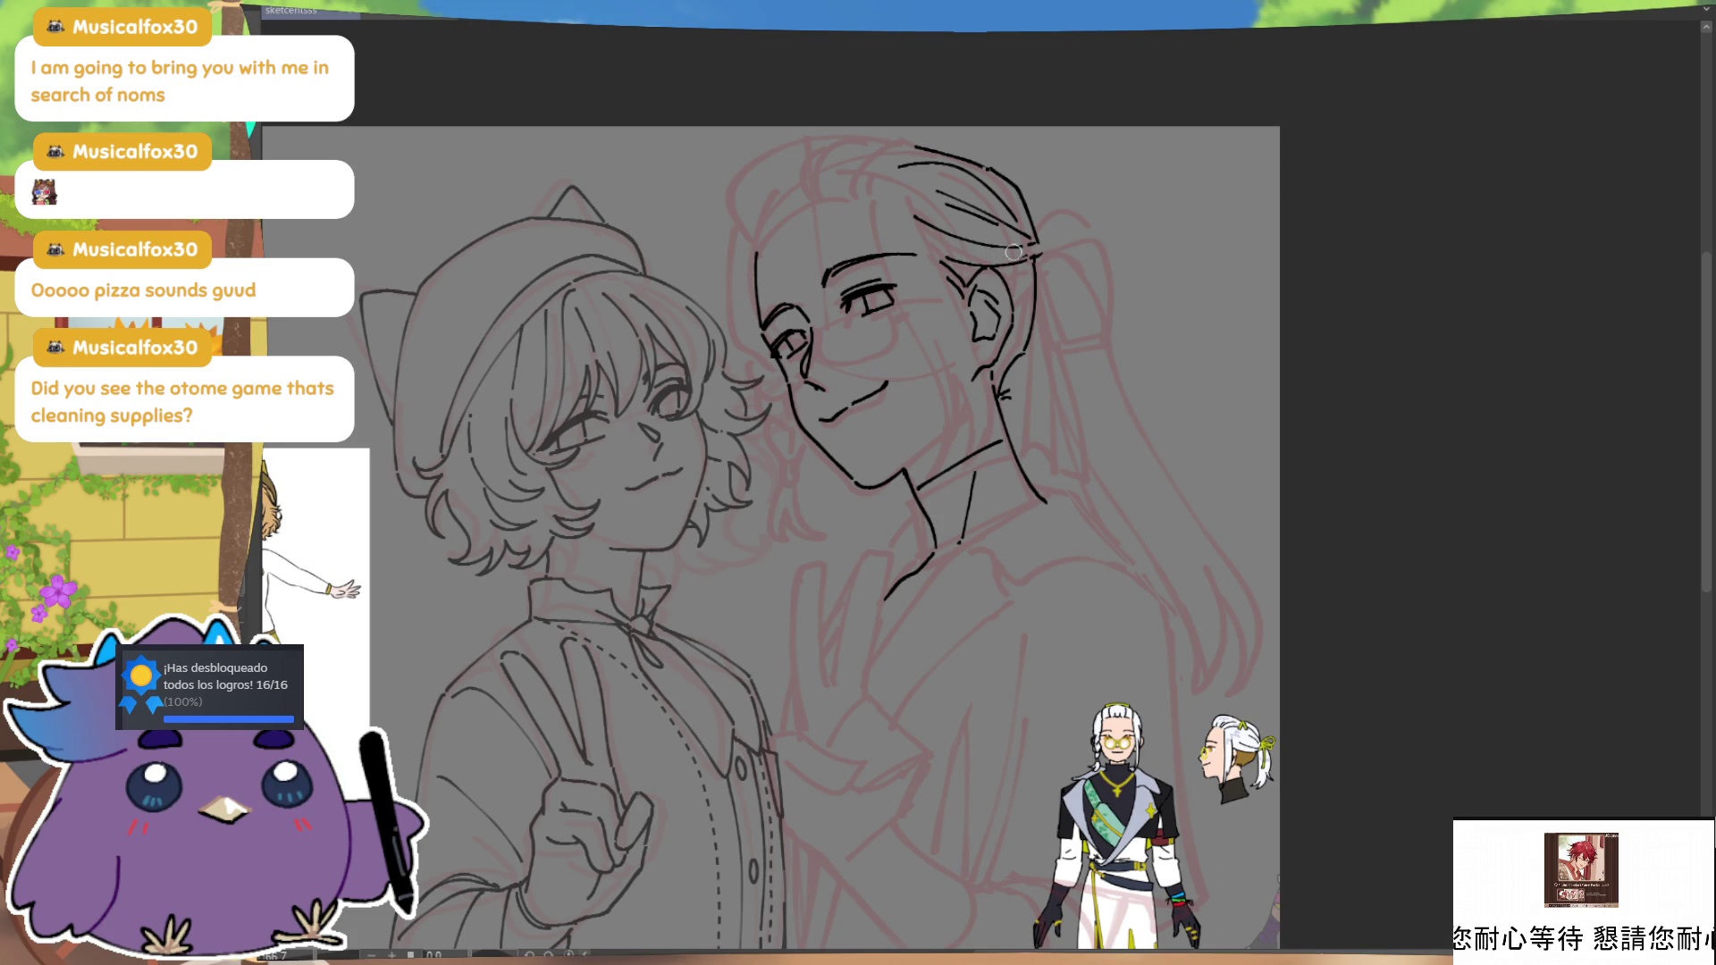
drag(1032, 246, 1047, 243)
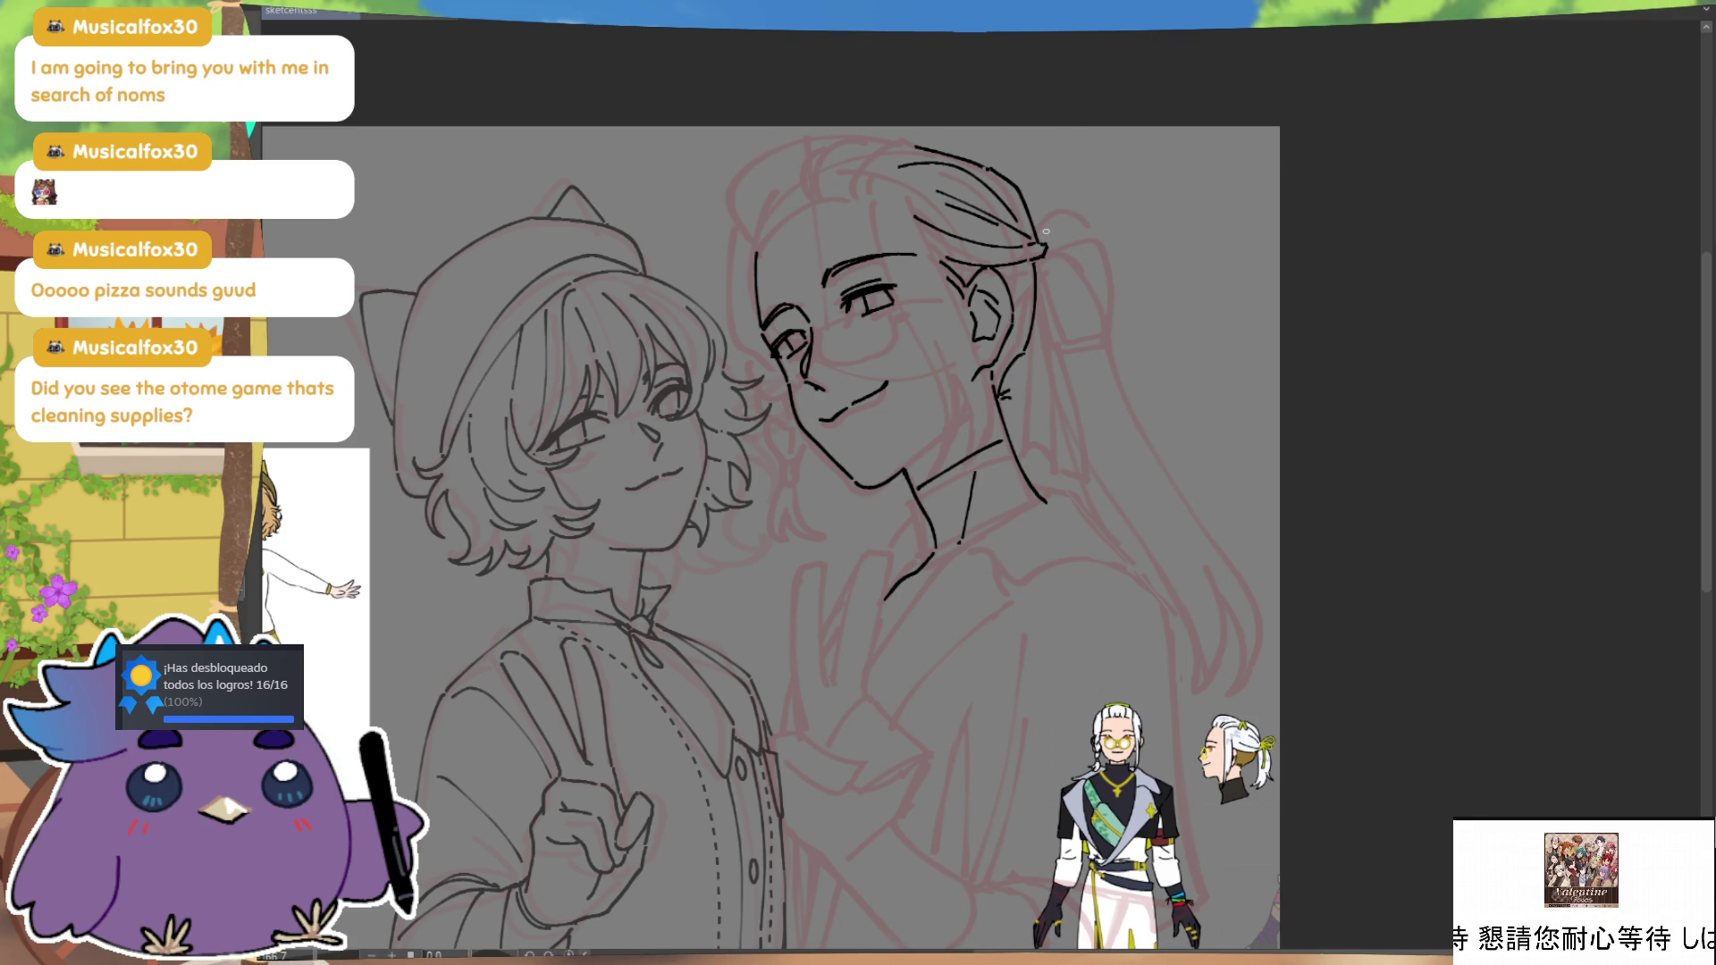
Step: Ink the ribbon loop at the hair tie and two hanging ribbon tails
mouse_move(1043, 241)
mouse_down()
mouse_move(1125, 275)
mouse_move(1083, 313)
mouse_move(1125, 282)
mouse_up()
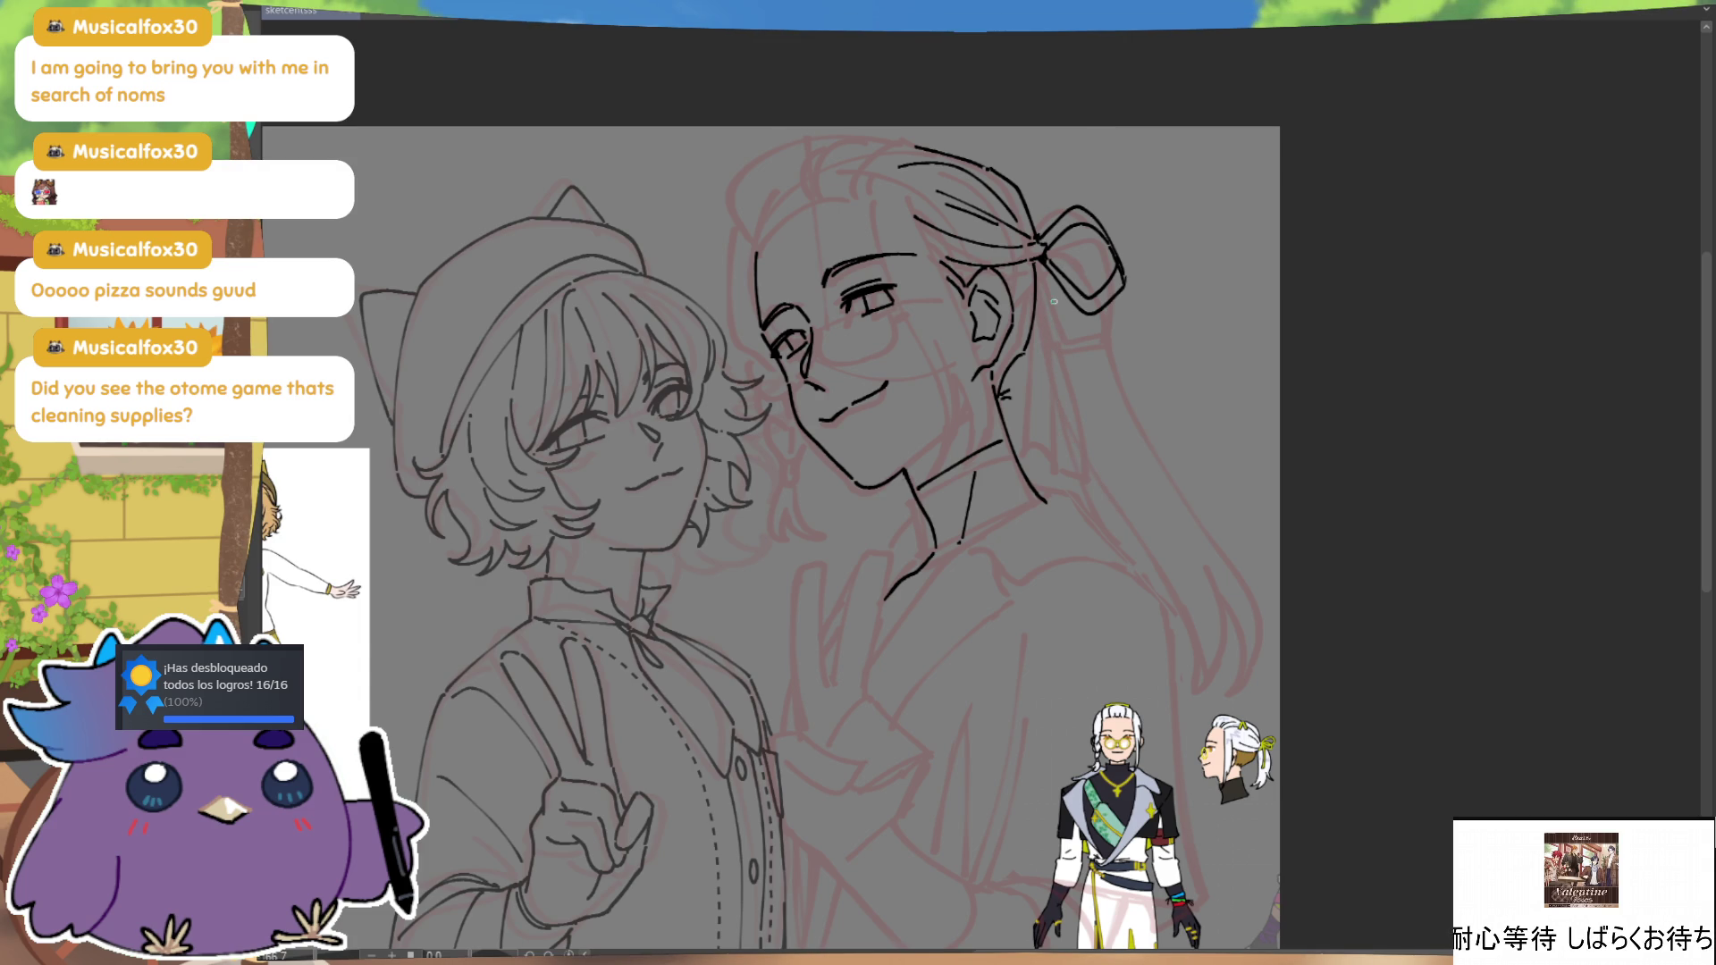
drag(1040, 264, 1052, 454)
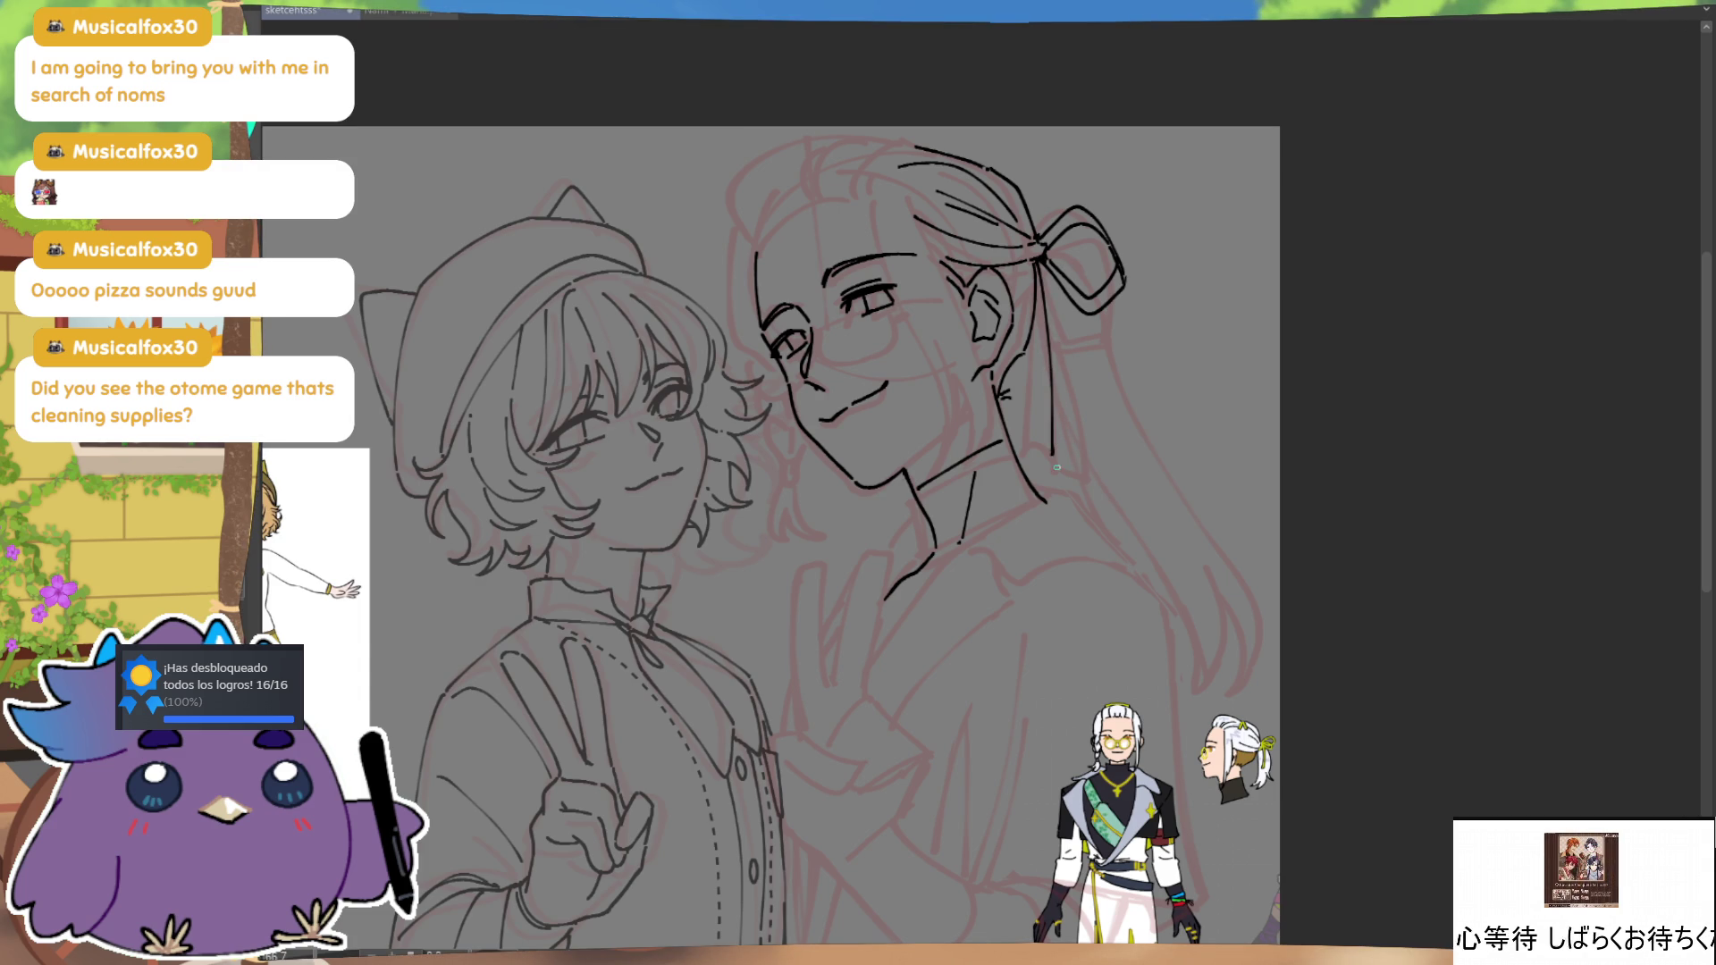
drag(1042, 262, 1089, 474)
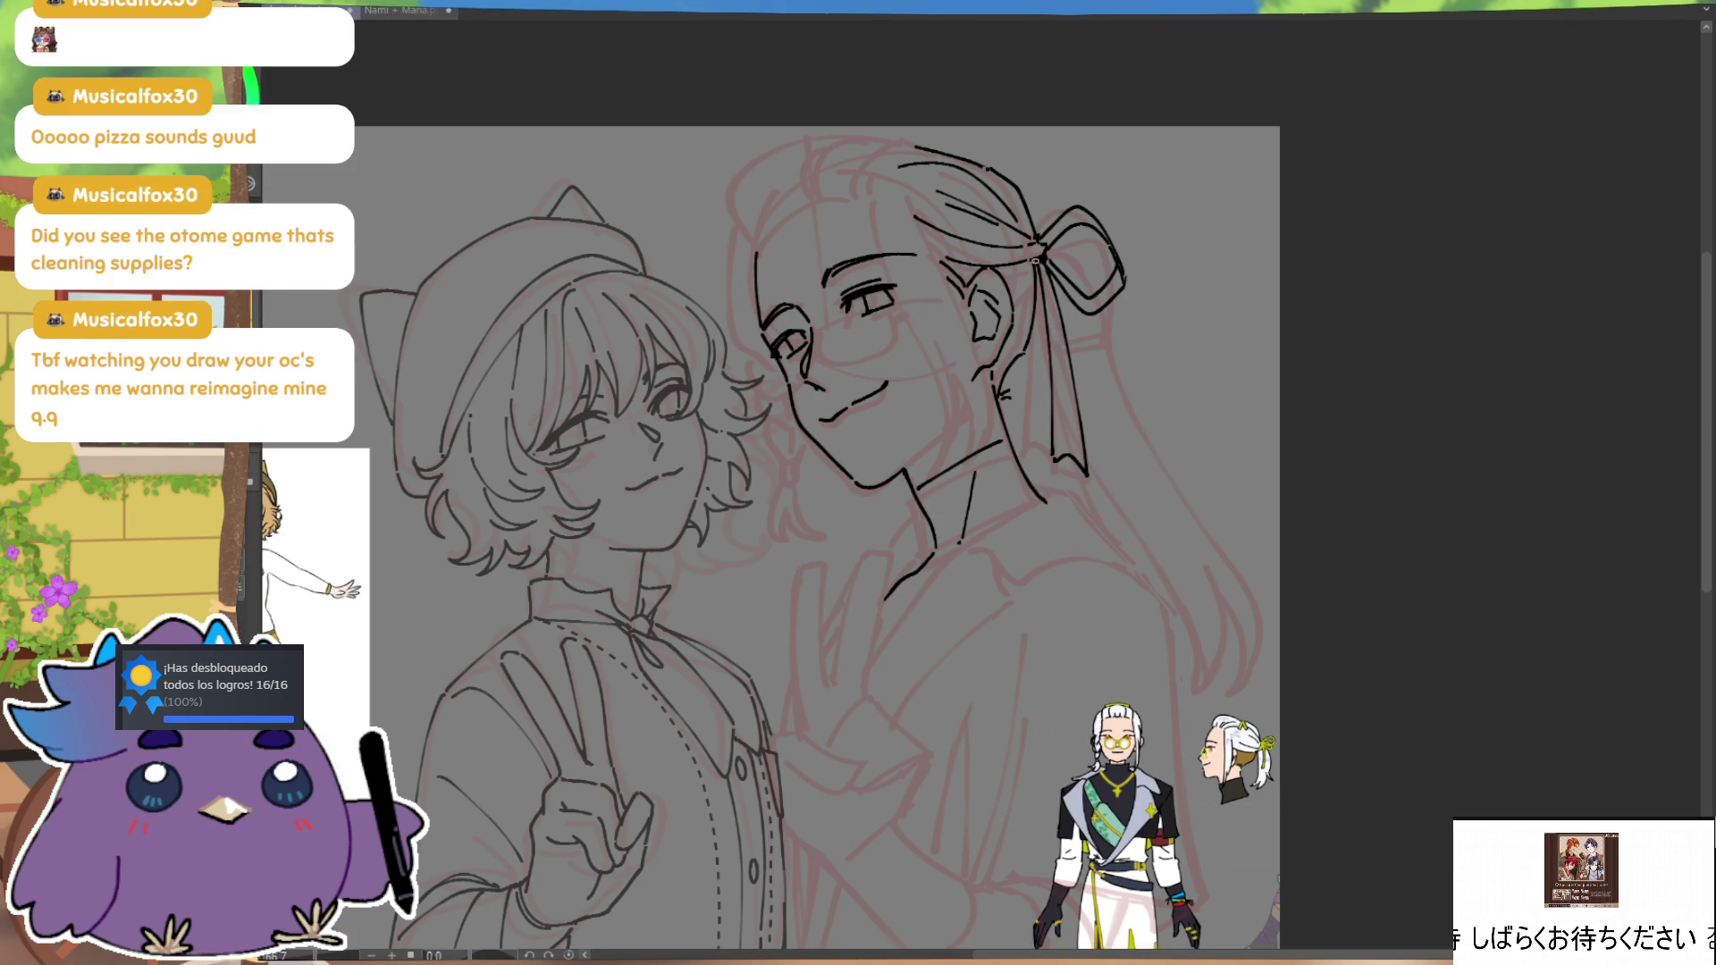
Step: Redraw the long hanging ribbon tail thicker and cleaner, checking it mirrored
drag(1036, 303, 1030, 437)
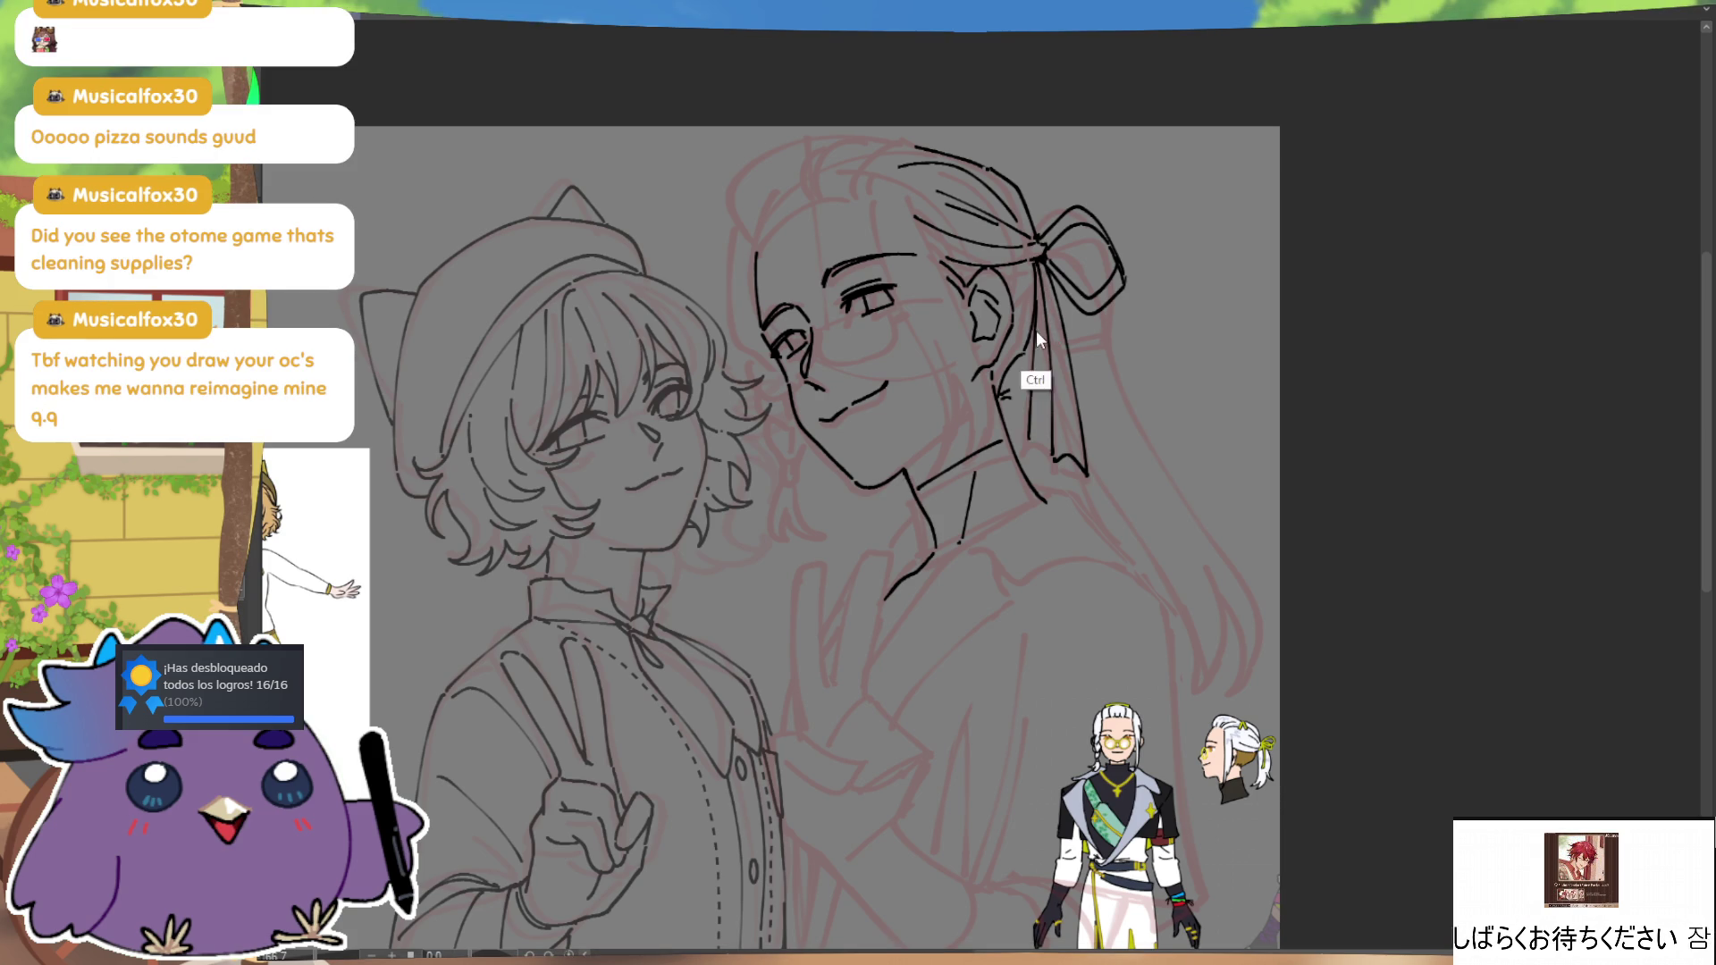
drag(1035, 338, 1028, 444)
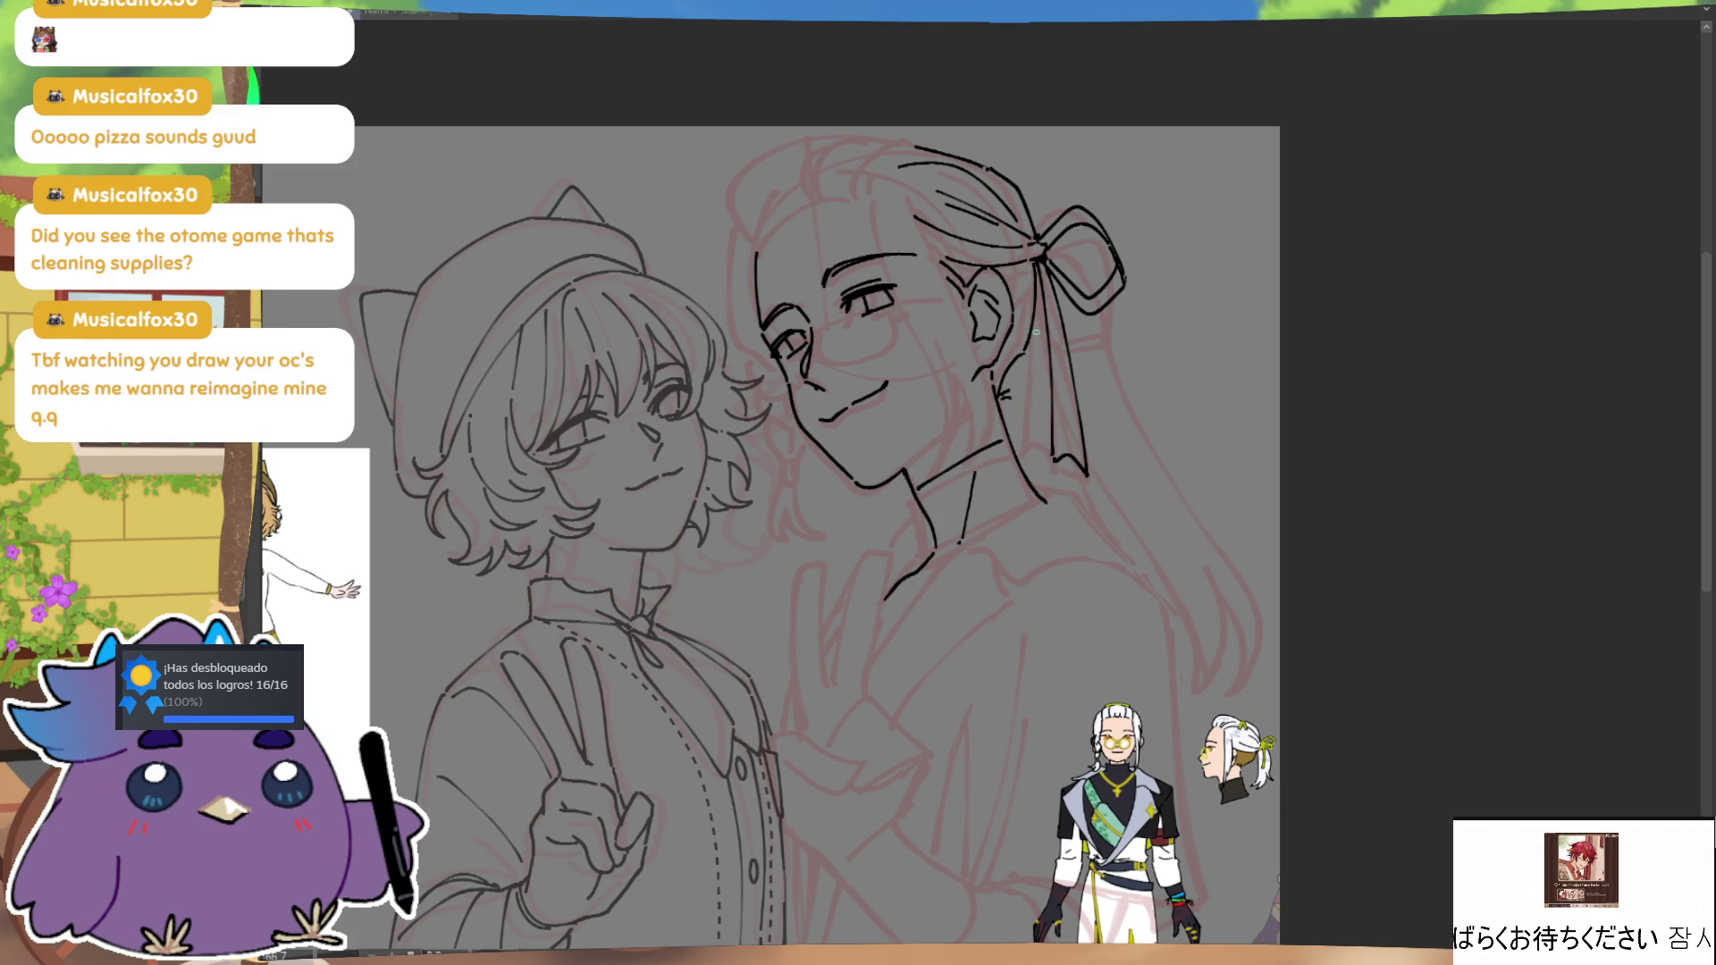
drag(1038, 307, 1029, 450)
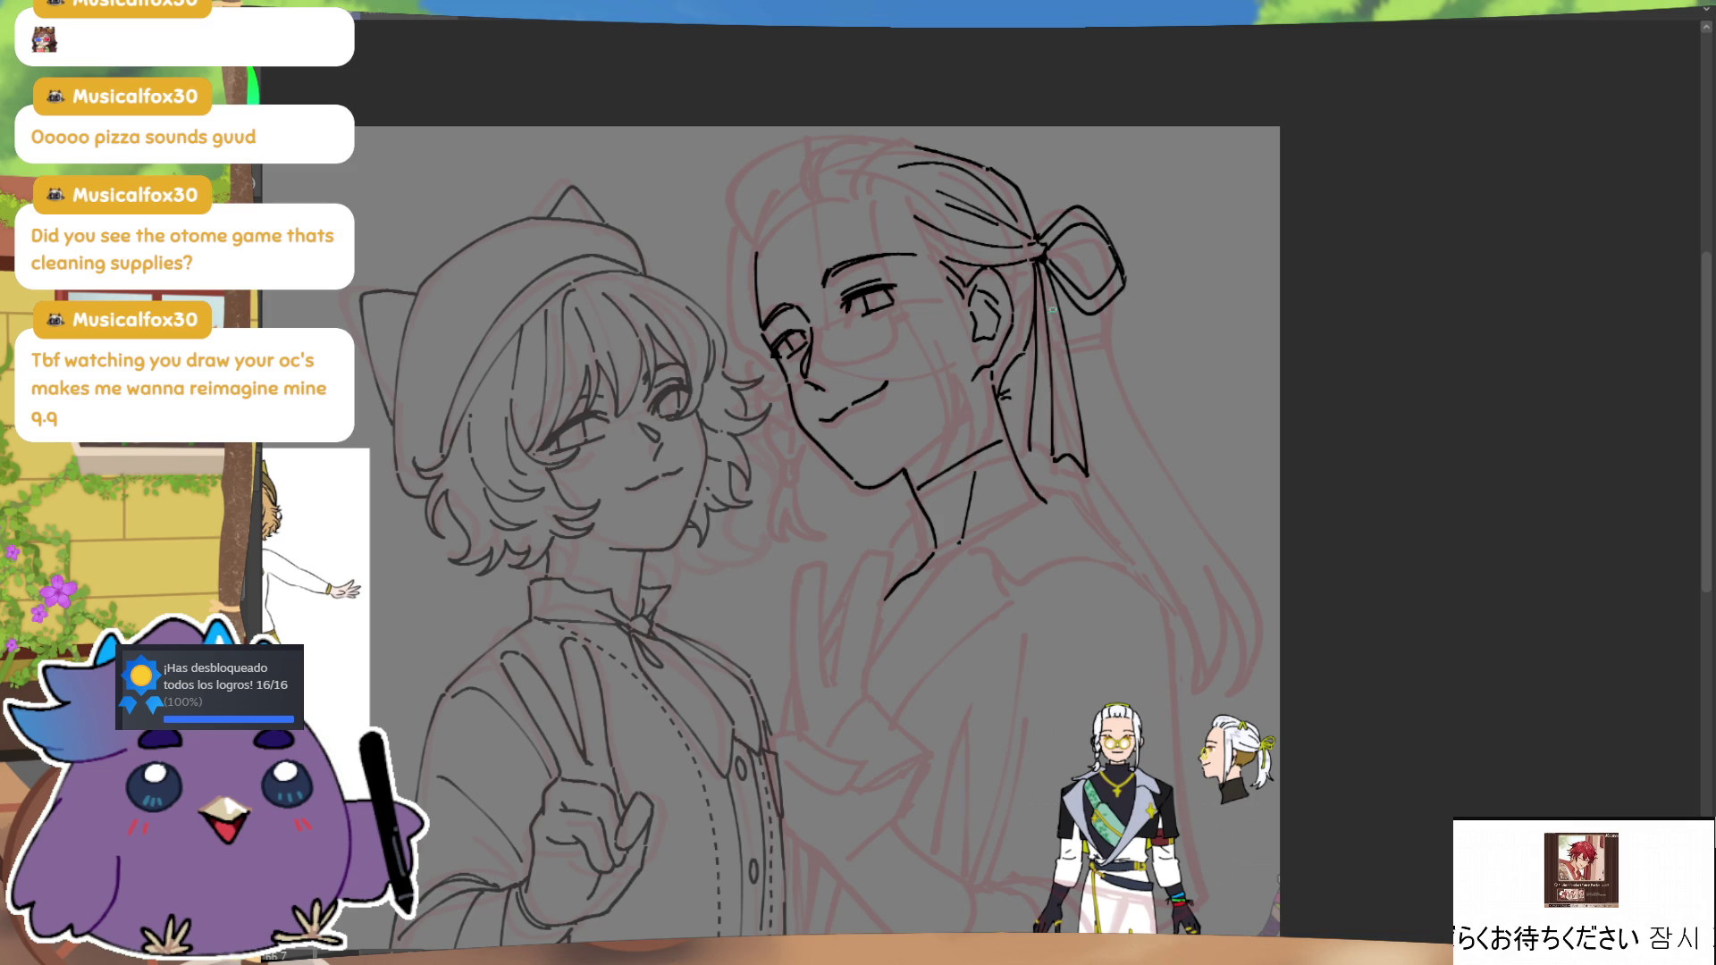
key(h)
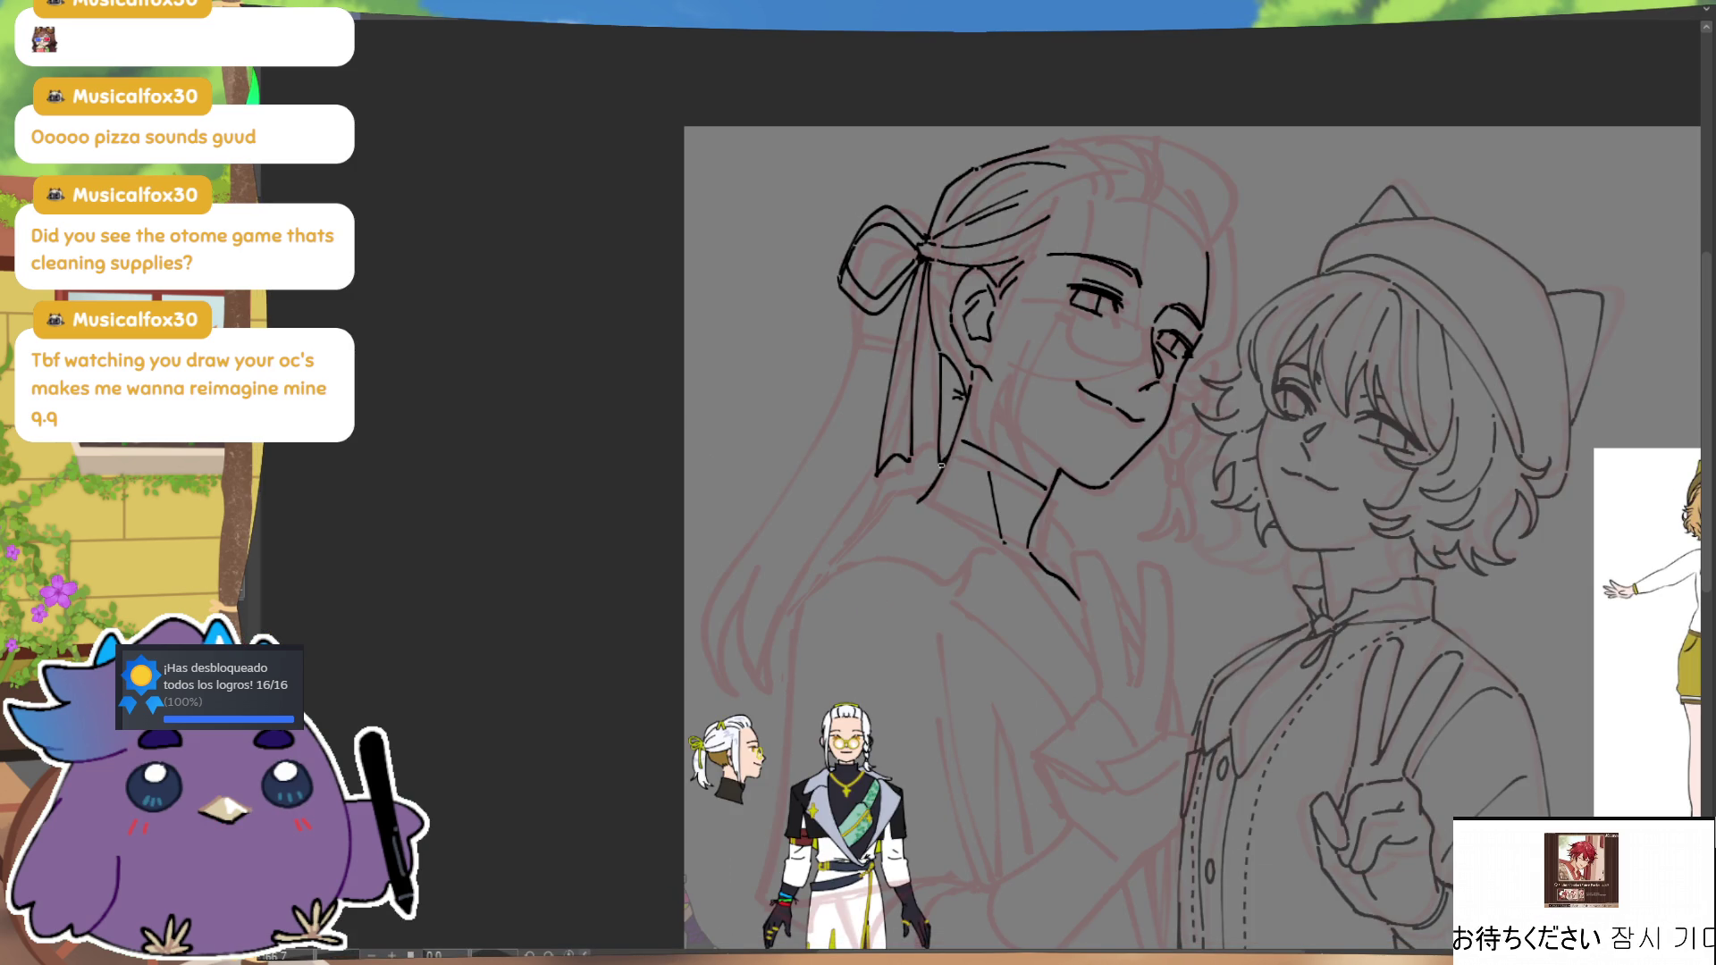
key(h)
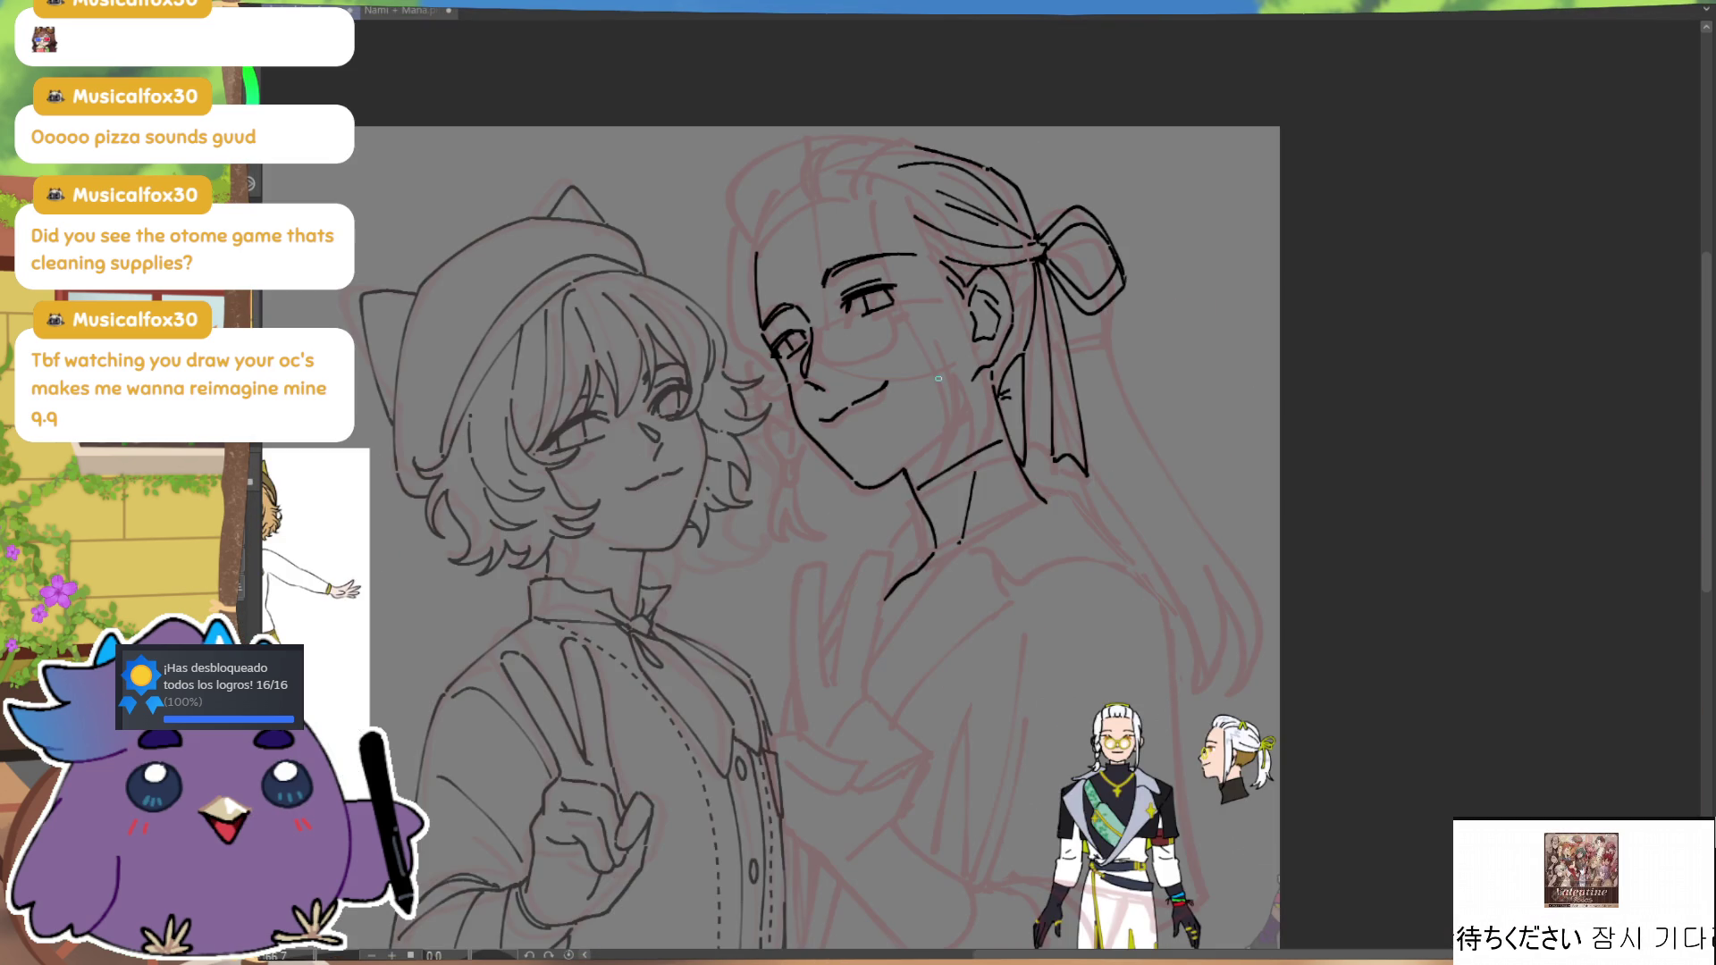
scroll(1185, 306, up, 1)
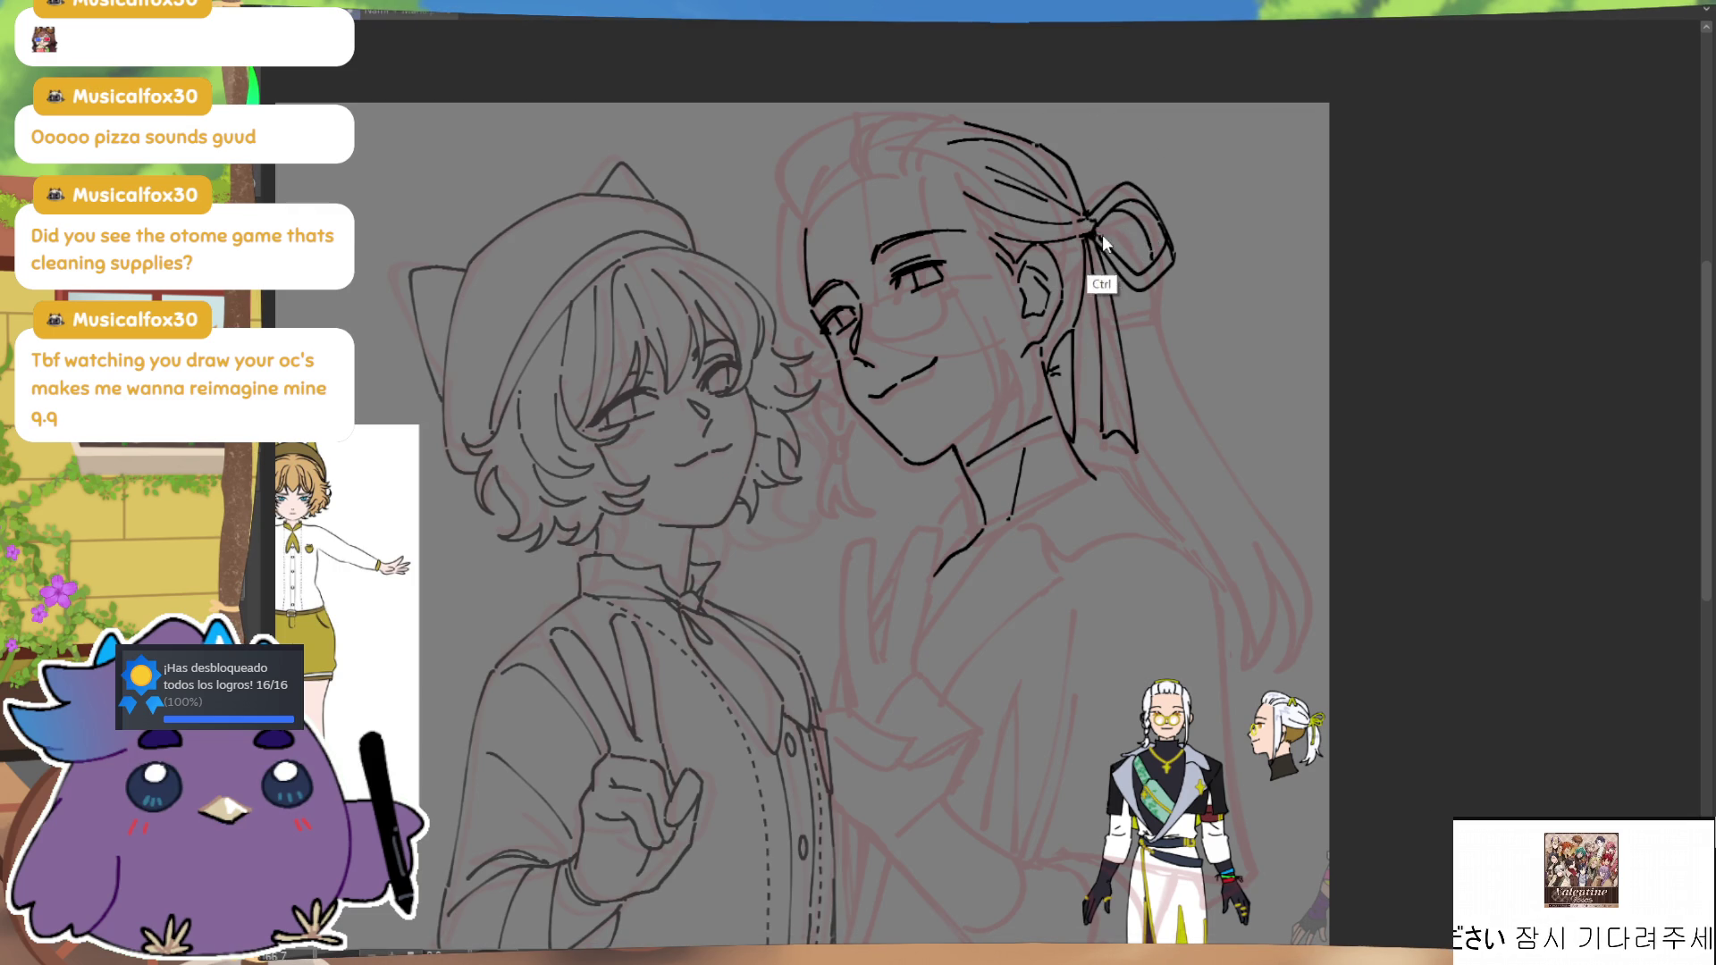
Step: Ink a long hair line running down from the ribbon past the shoulder
drag(1156, 284, 1284, 644)
key(h)
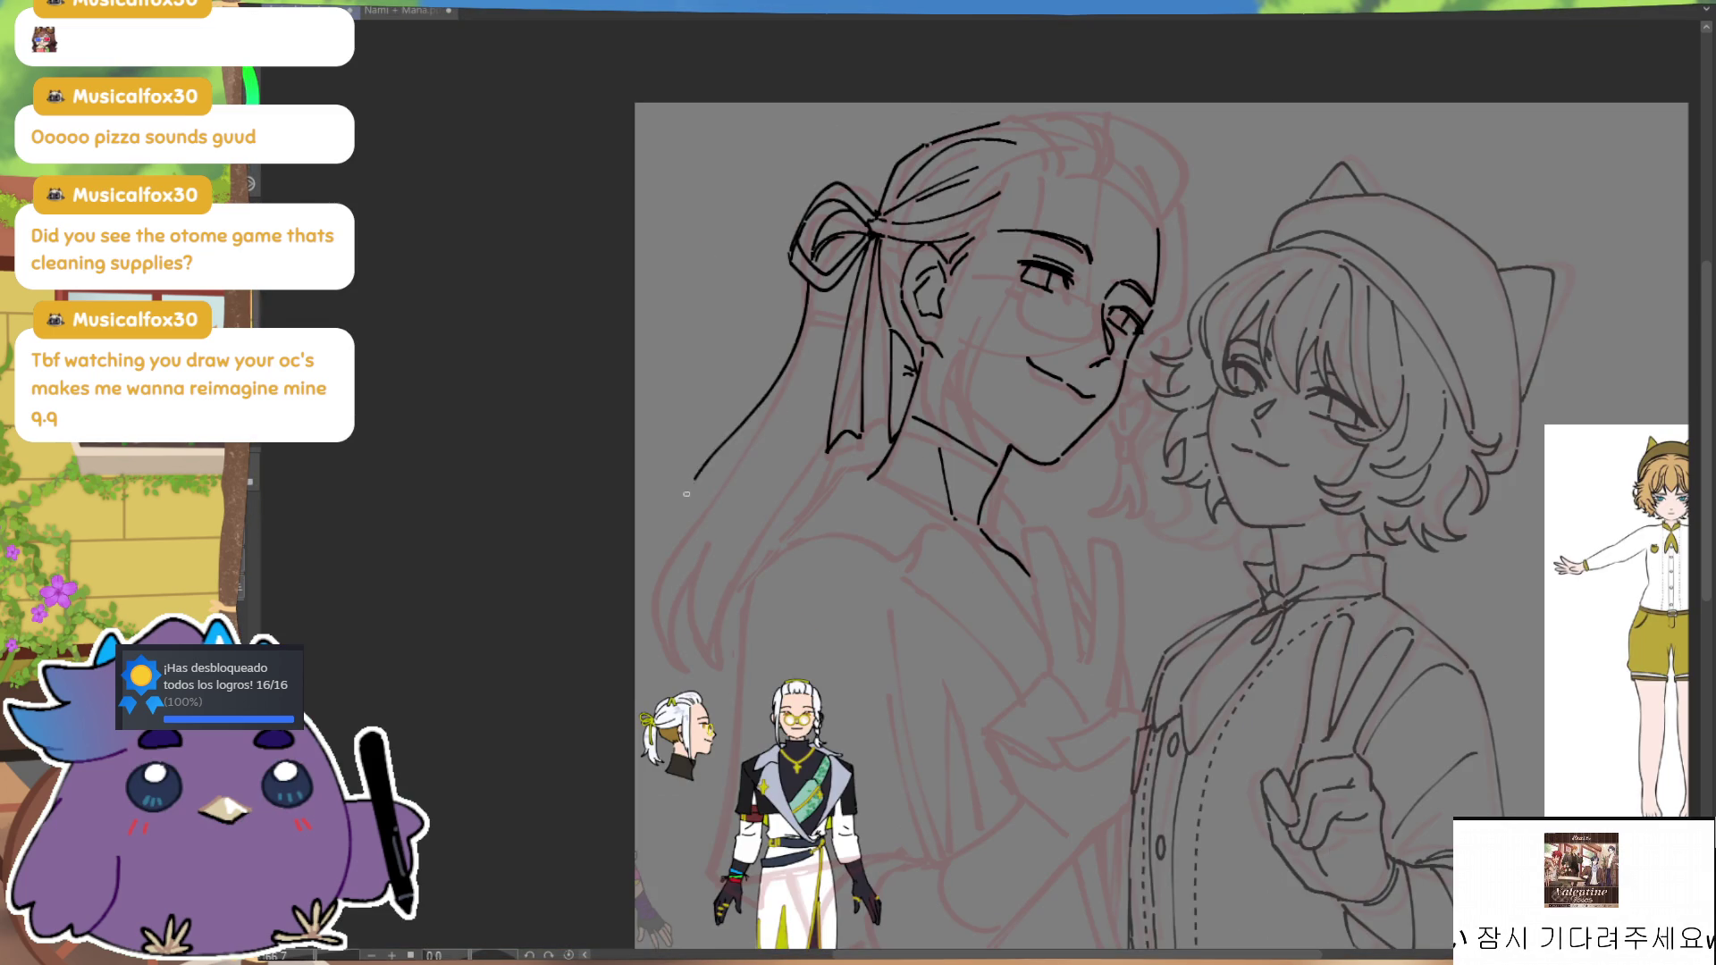
drag(557, 552, 601, 400)
Step: Add the outer-edge strand and more strands down to the ponytail's pointed tips
drag(706, 474, 735, 372)
key(ctrl+z)
key(ctrl+z)
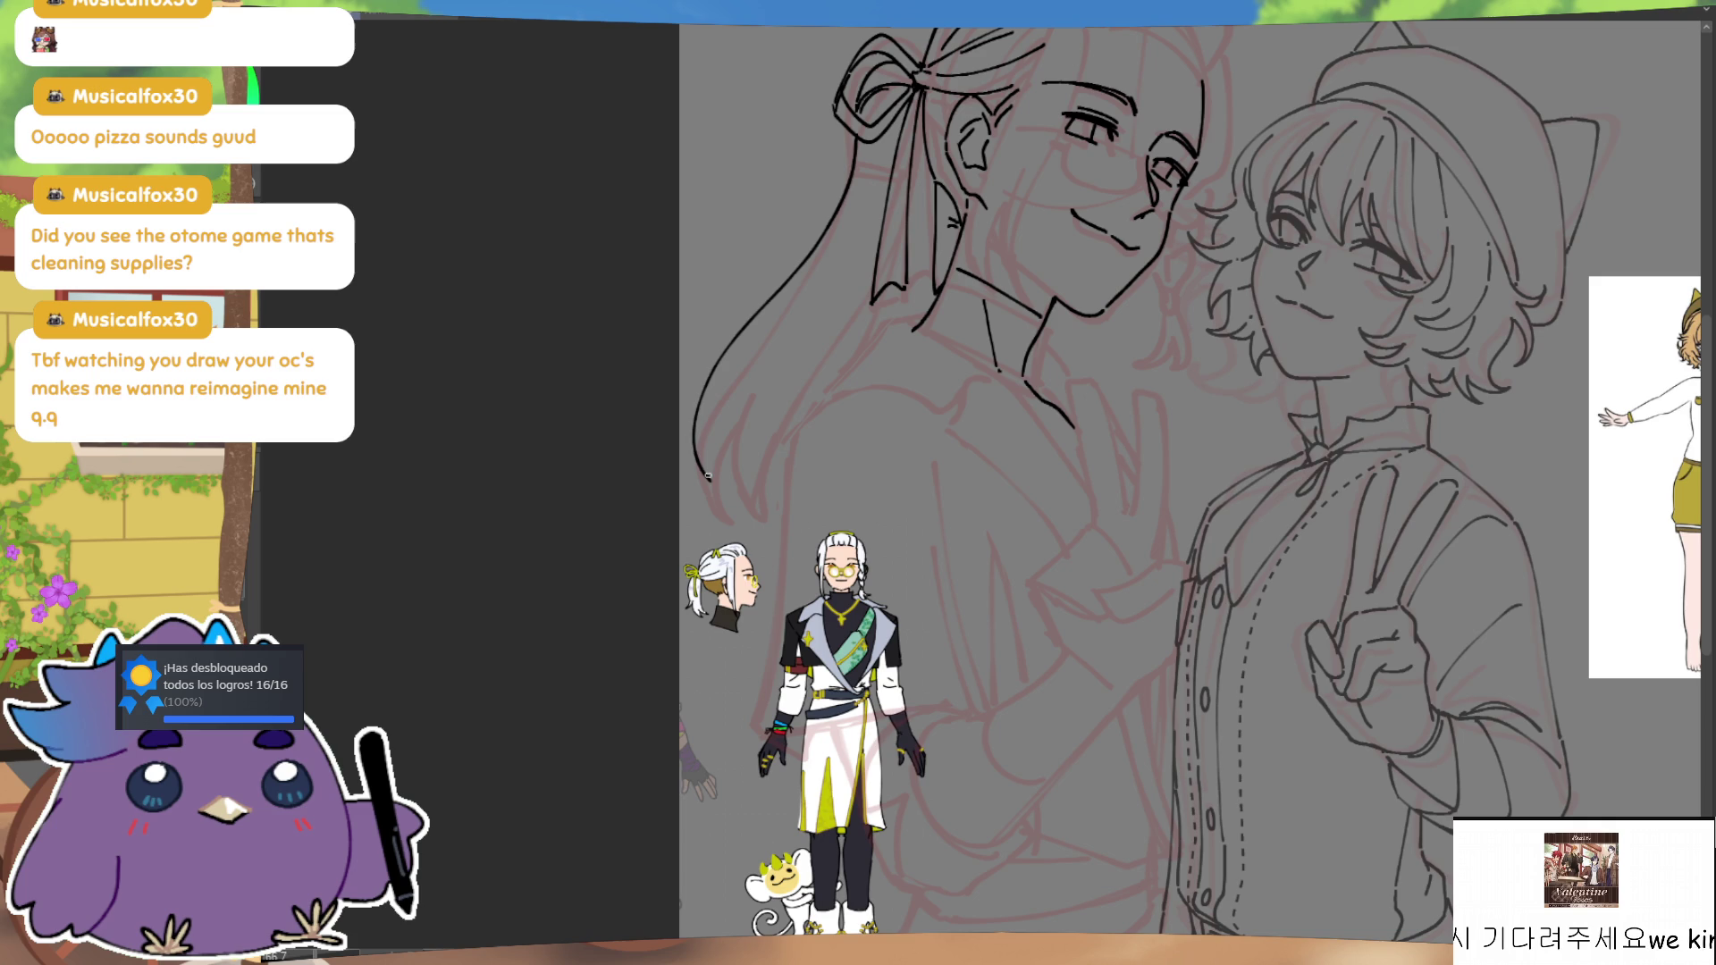
drag(728, 385, 742, 519)
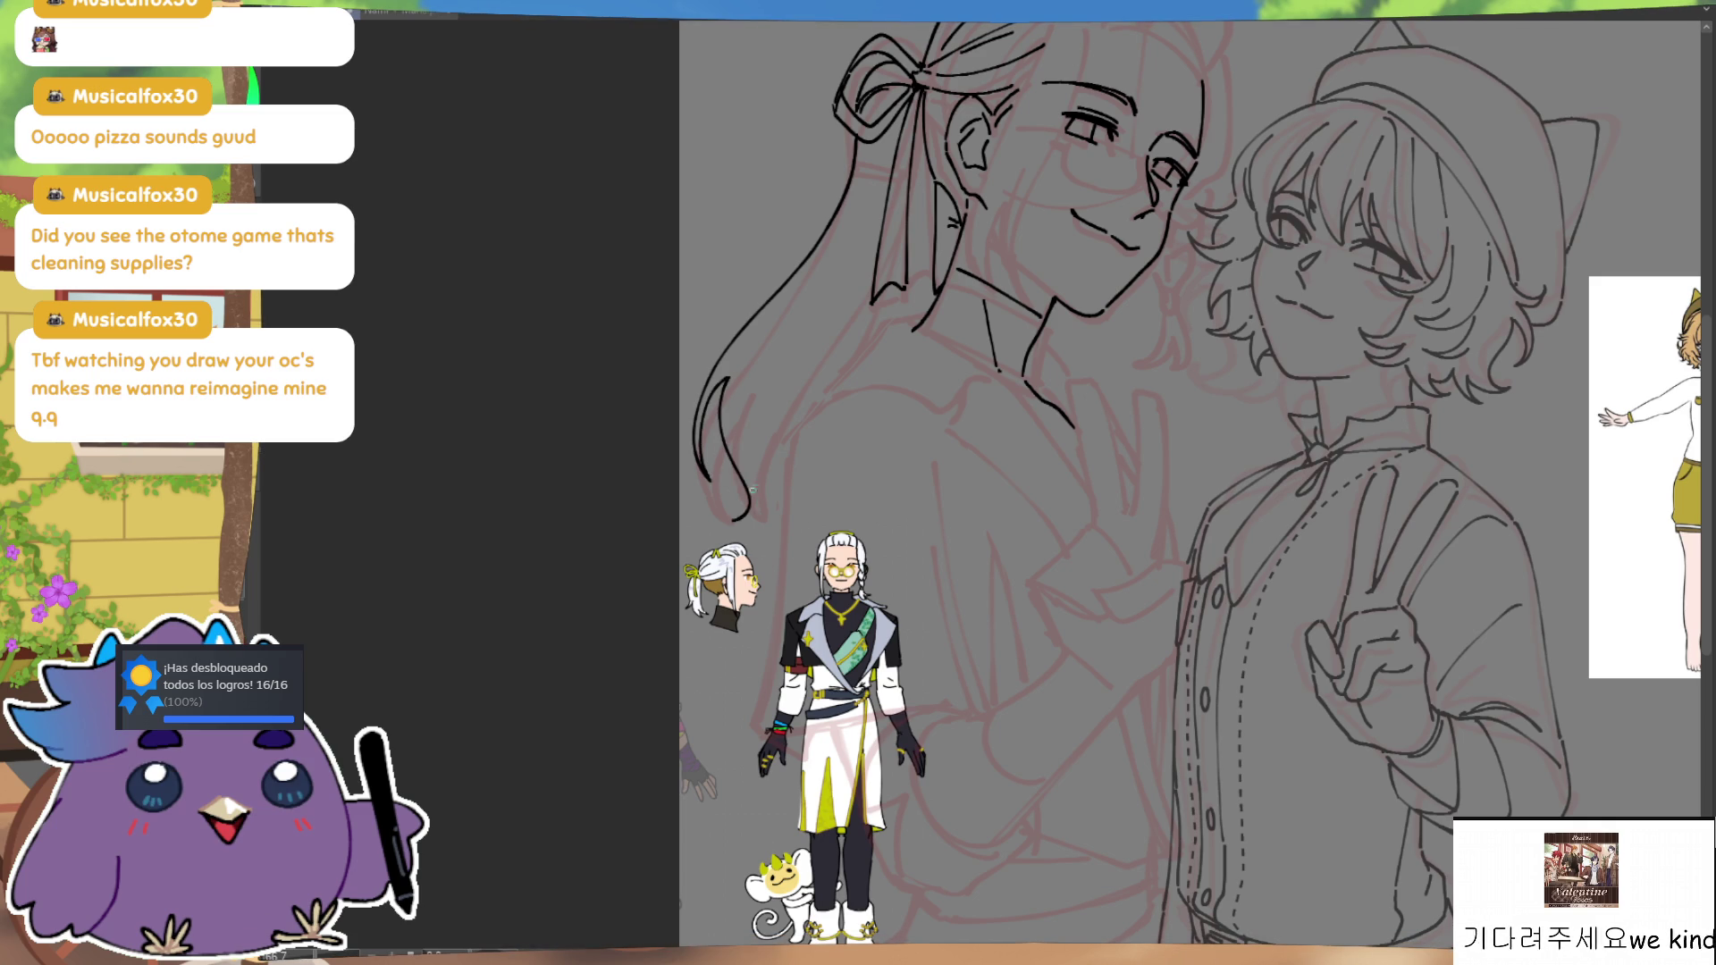
key(m)
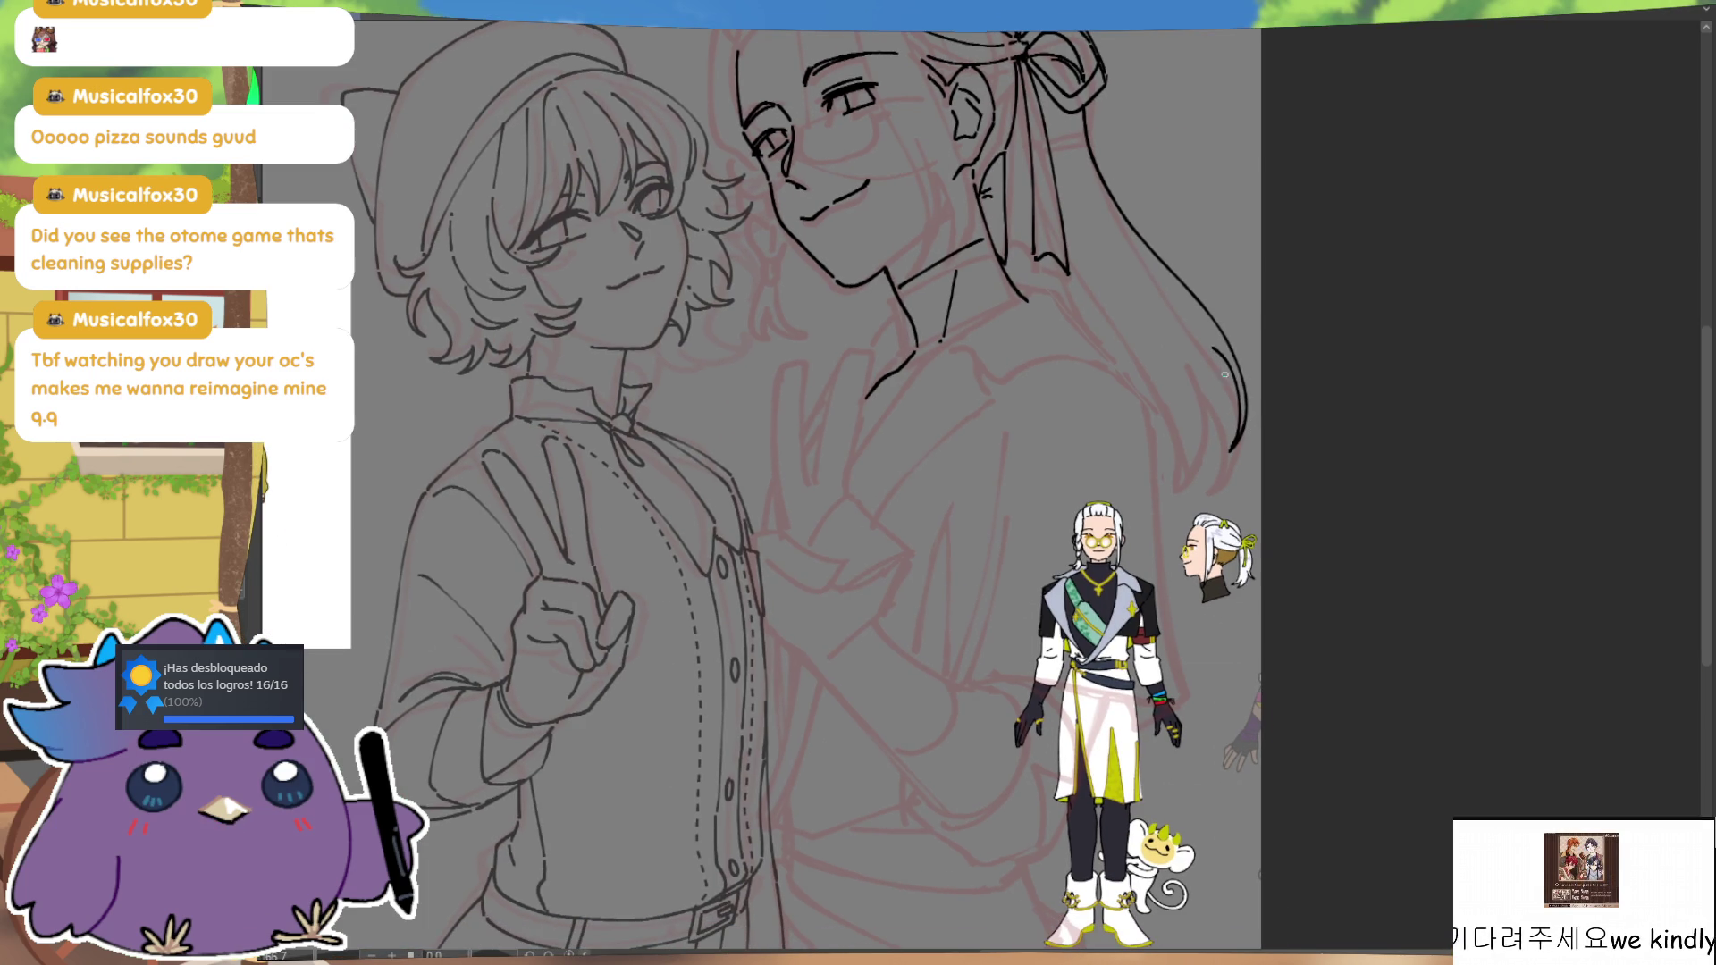
drag(1220, 398, 1192, 478)
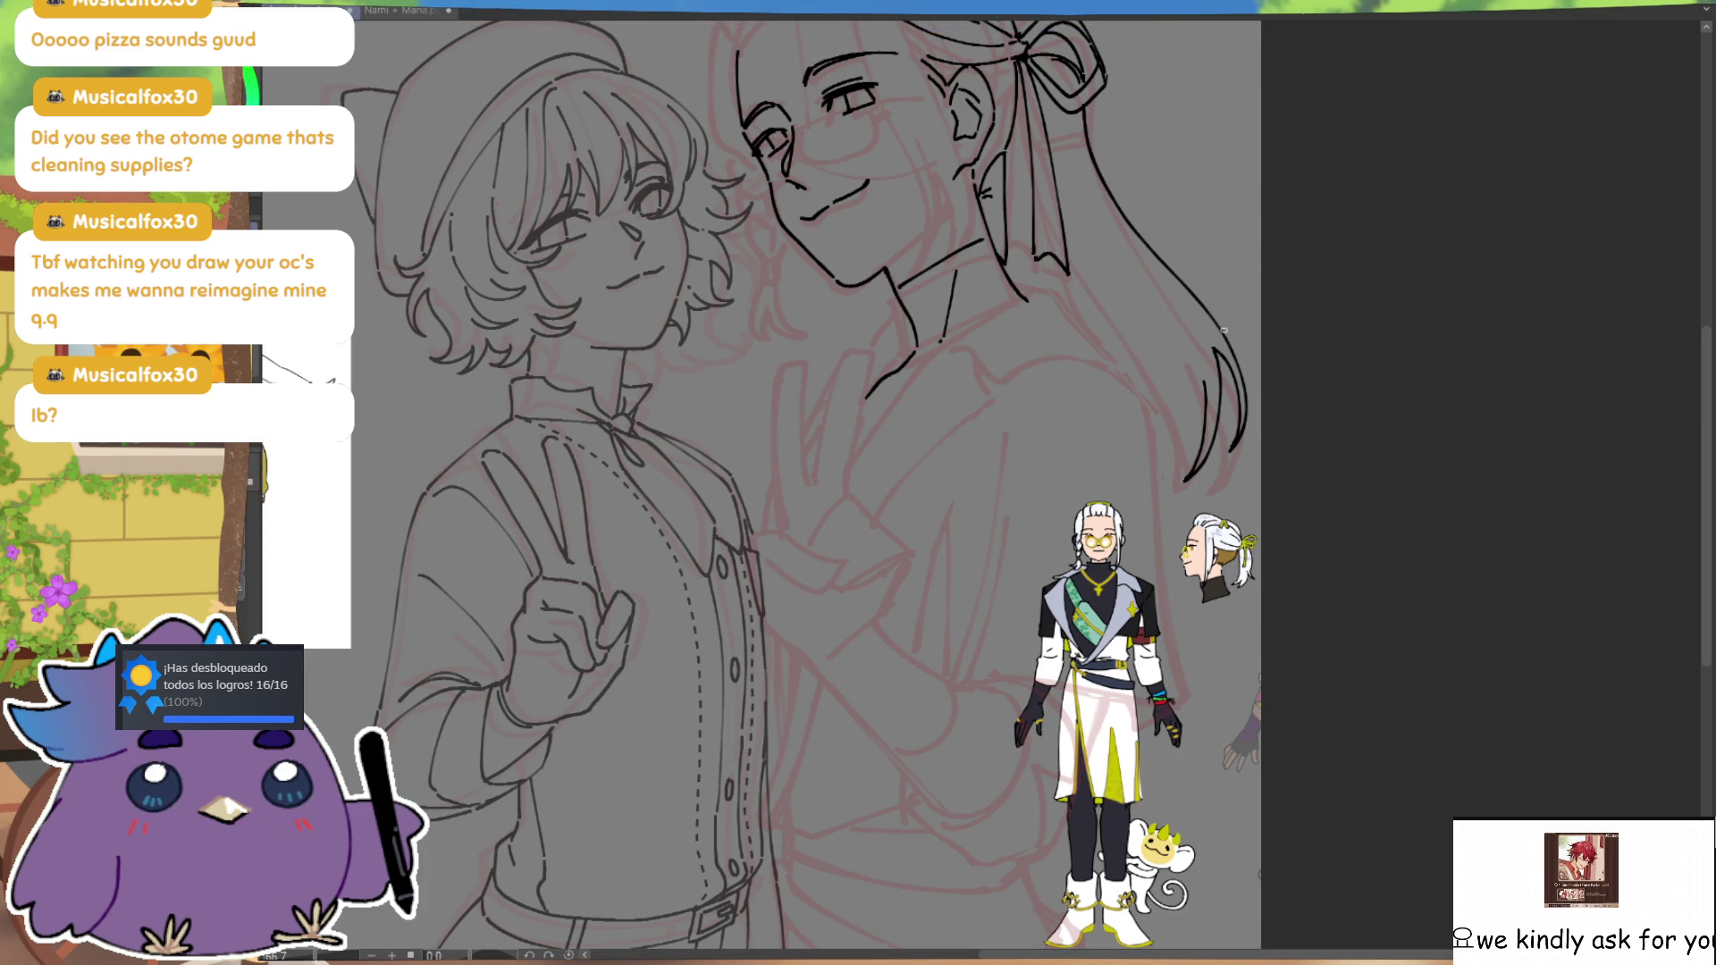
drag(1153, 474, 1222, 626)
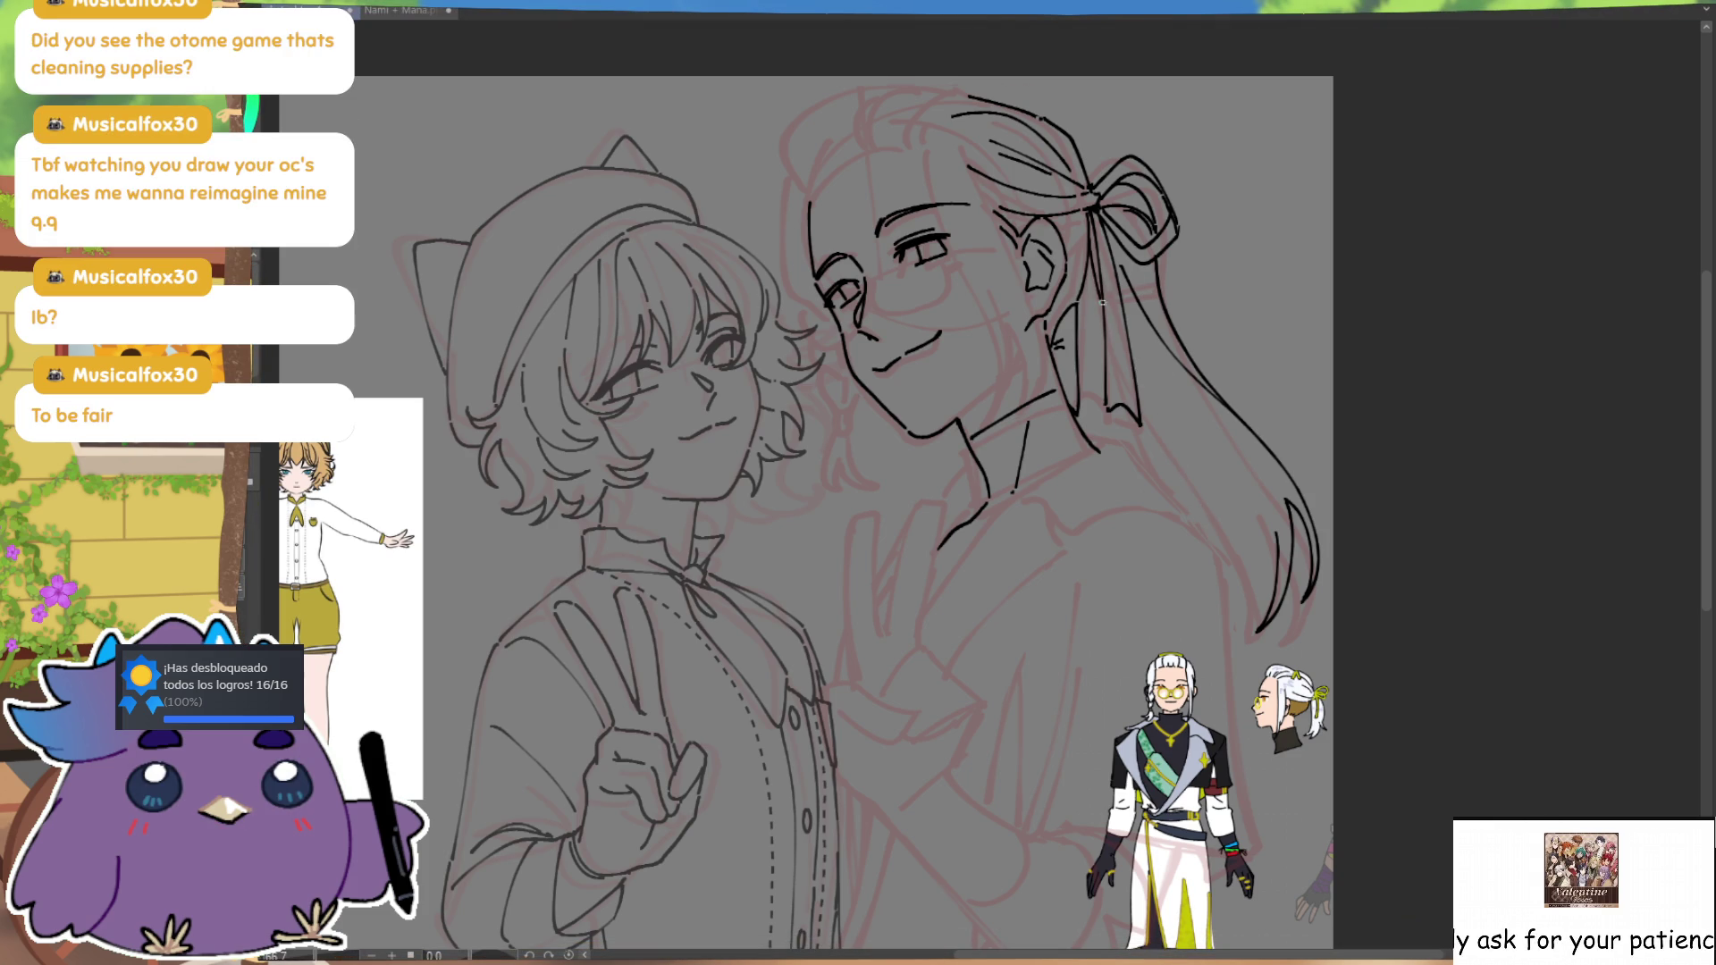
Step: Ink a shorter strand from the ribbon down the long hair
drag(1182, 496, 1142, 467)
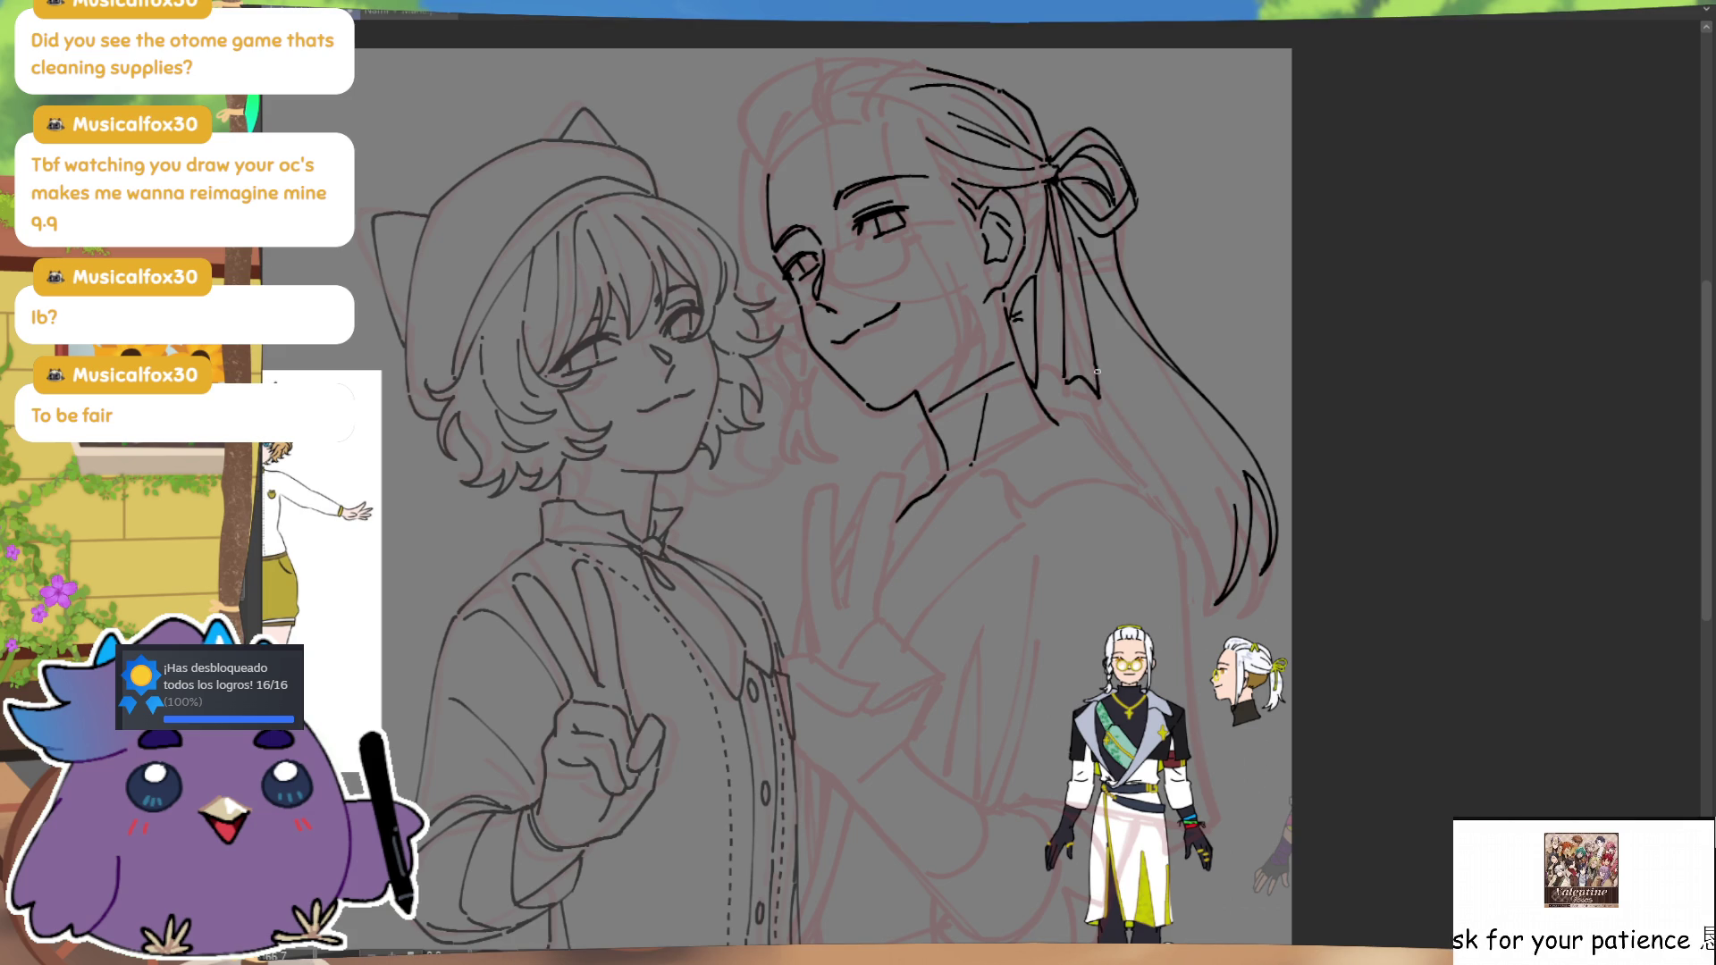
drag(1097, 370, 1233, 591)
key(ctrl+z)
drag(1094, 362, 1153, 516)
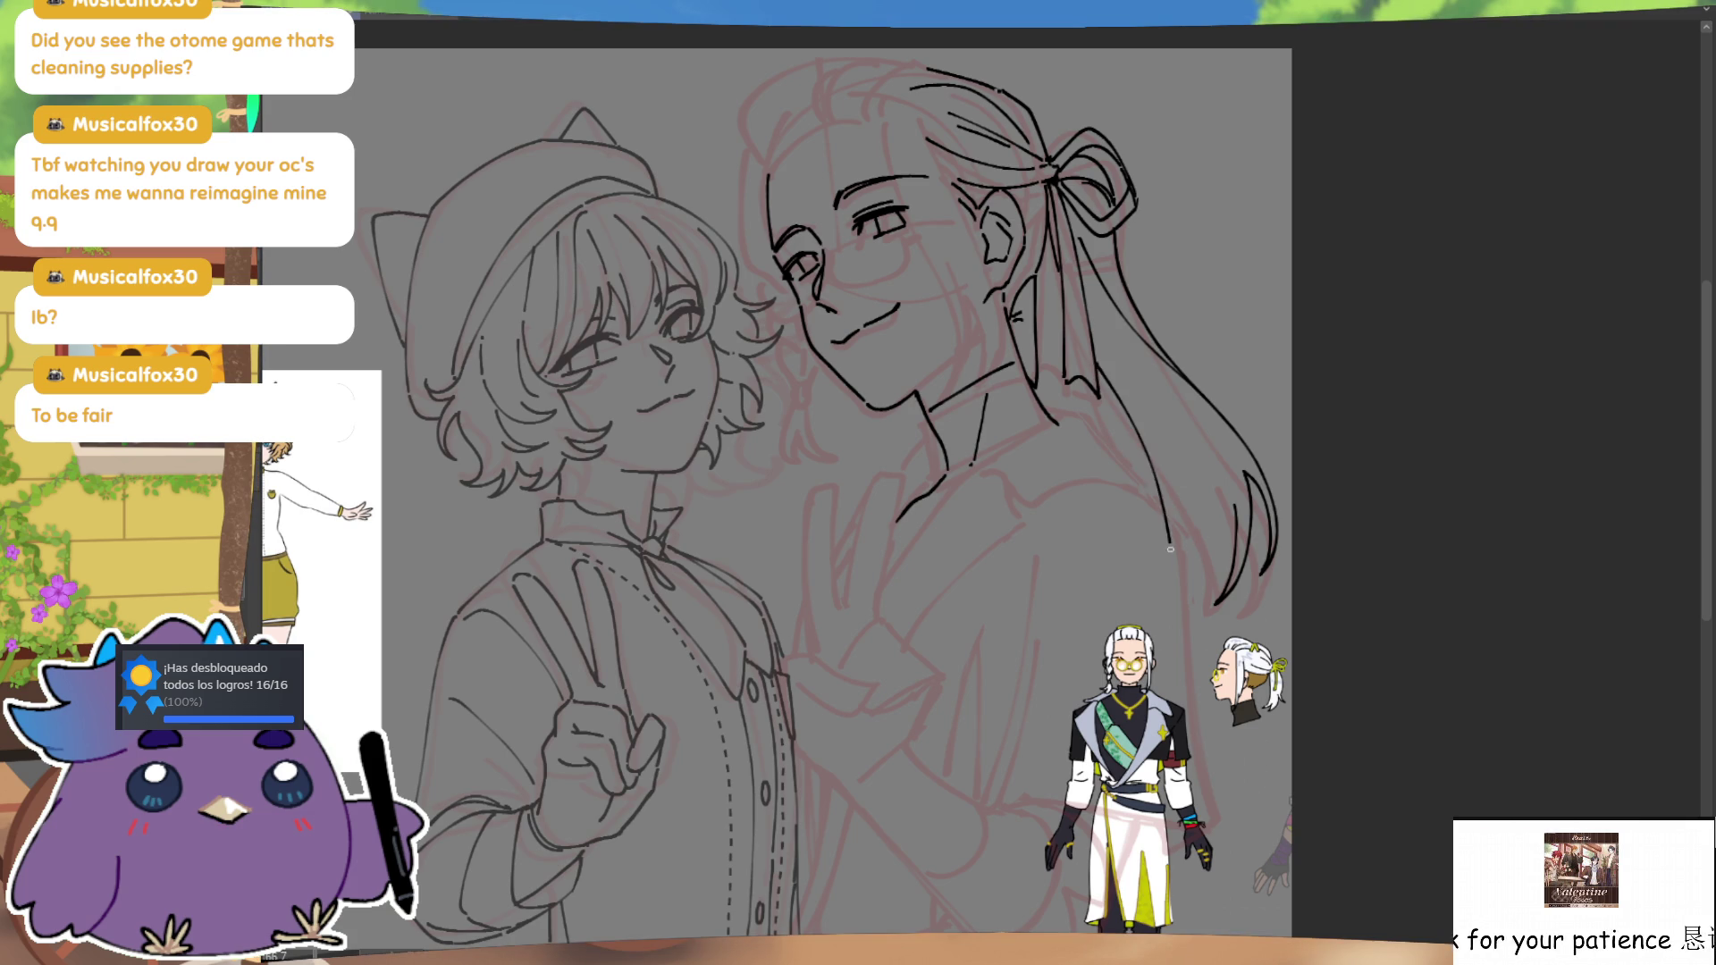
key(m)
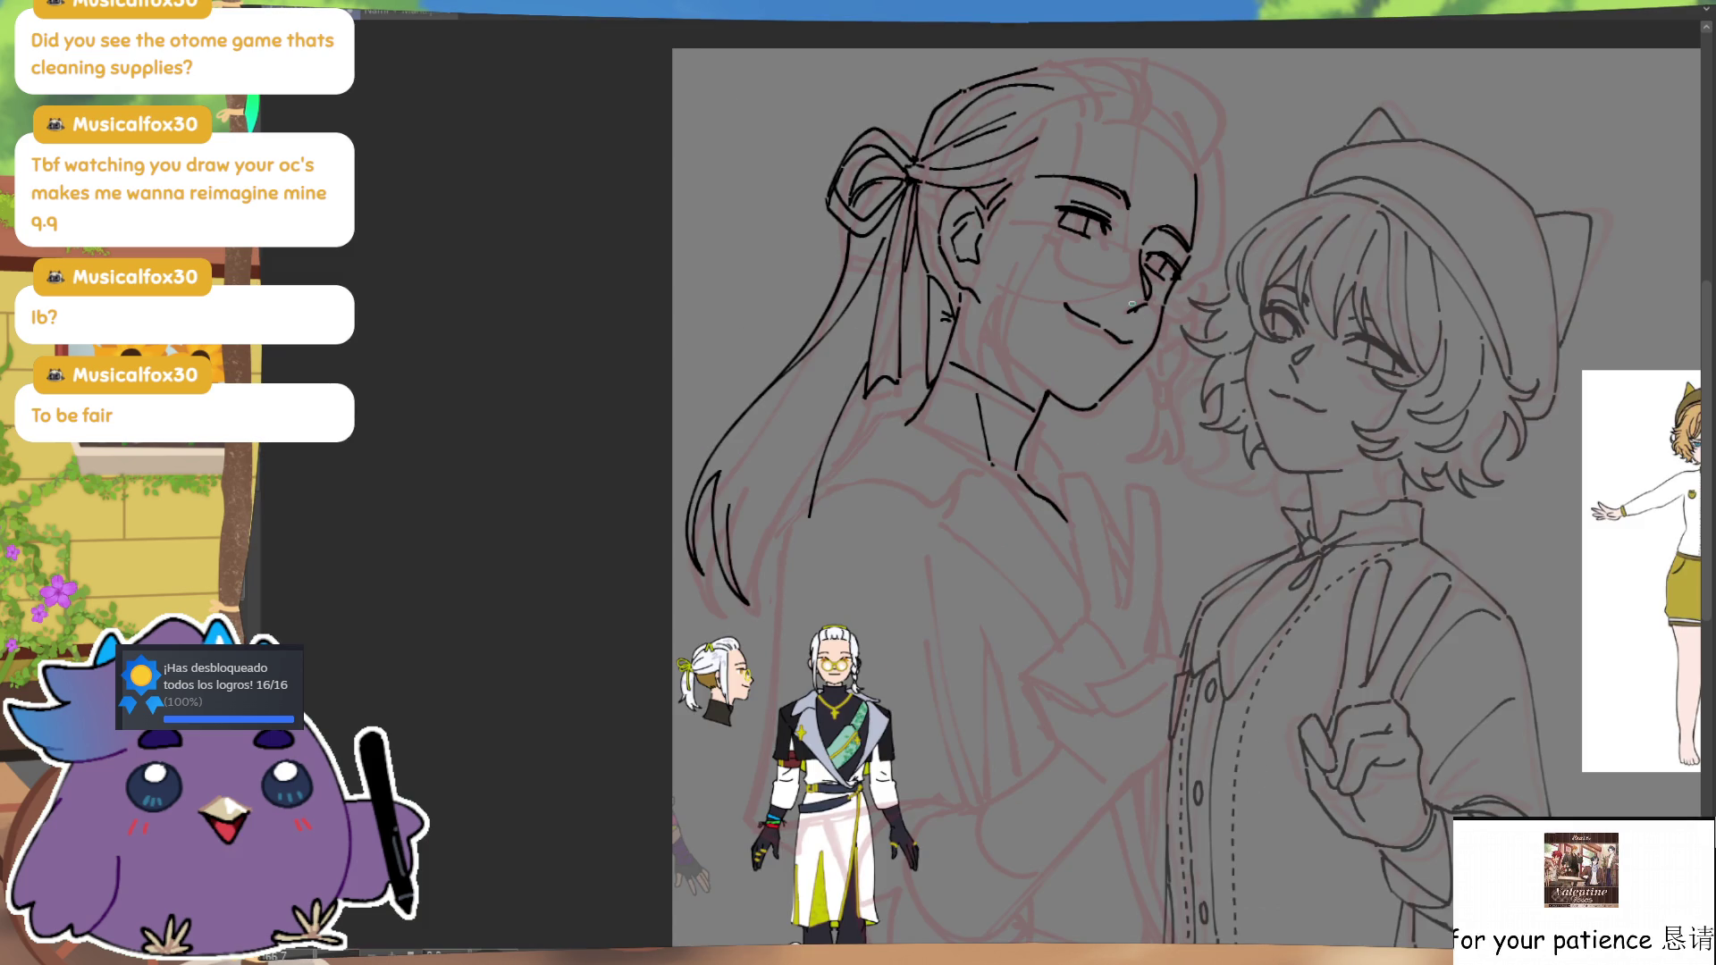
Step: Add several inner strands down the flowing hair, then fit the whole drawing to the window
drag(858, 374, 815, 483)
drag(834, 420, 809, 508)
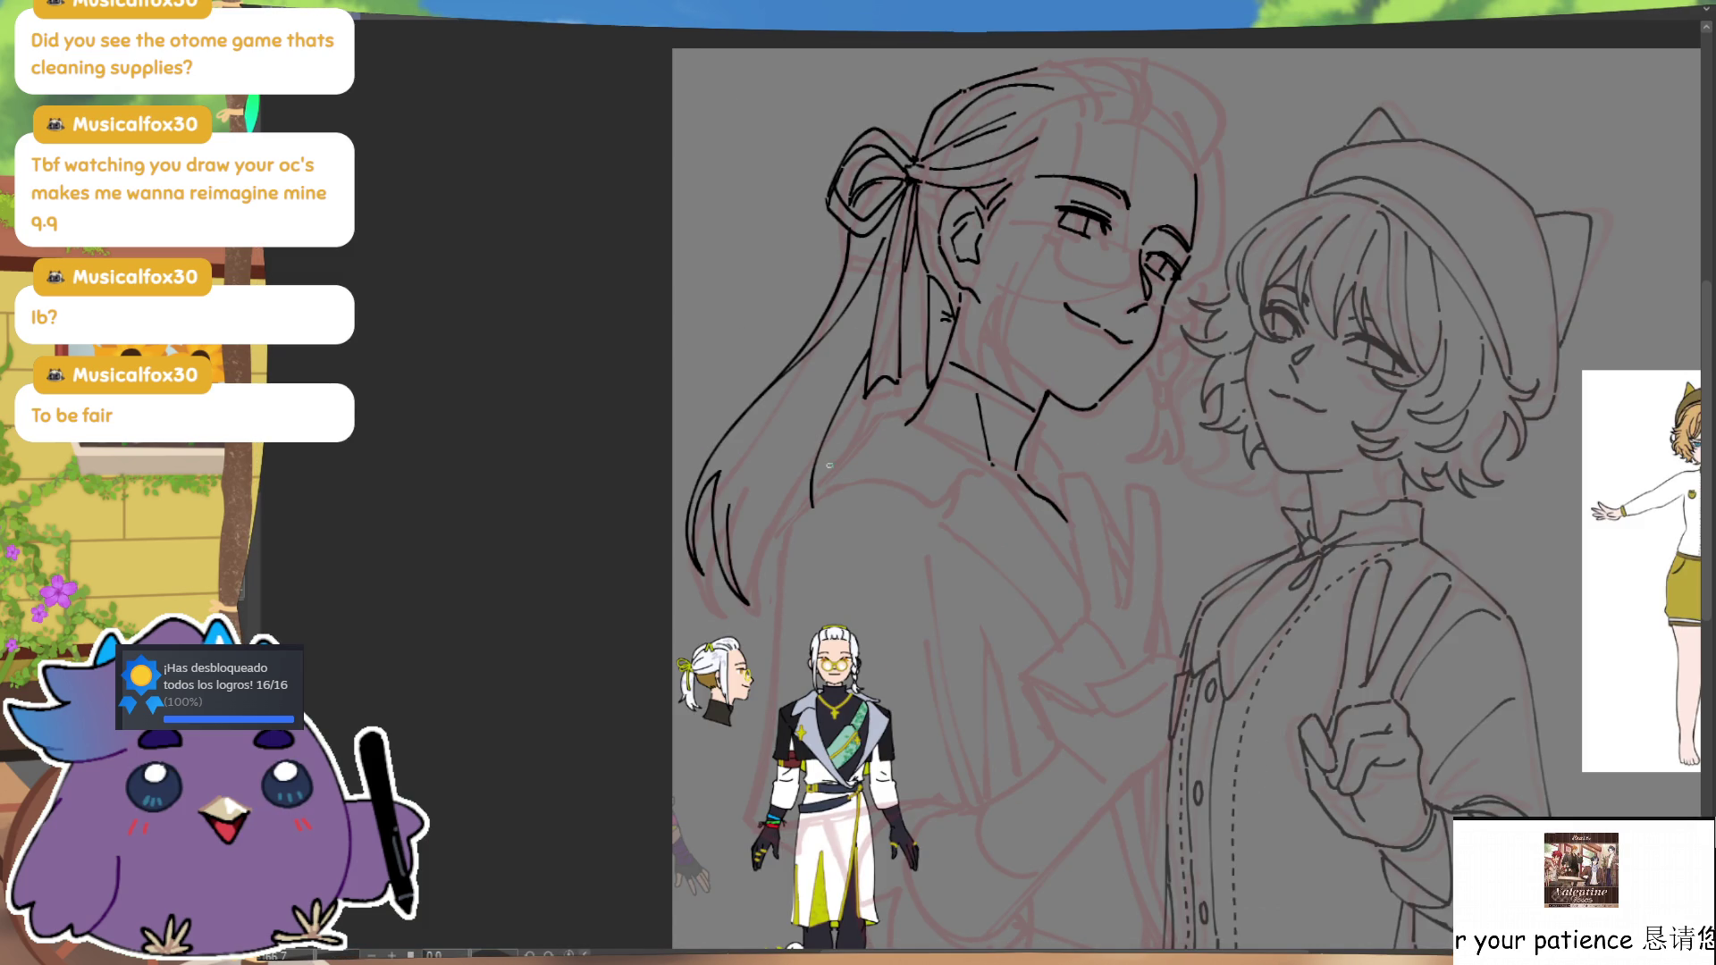
mouse_move(747, 594)
mouse_down()
mouse_move(735, 523)
mouse_move(813, 418)
mouse_up()
key(ctrl+z)
drag(746, 505, 828, 391)
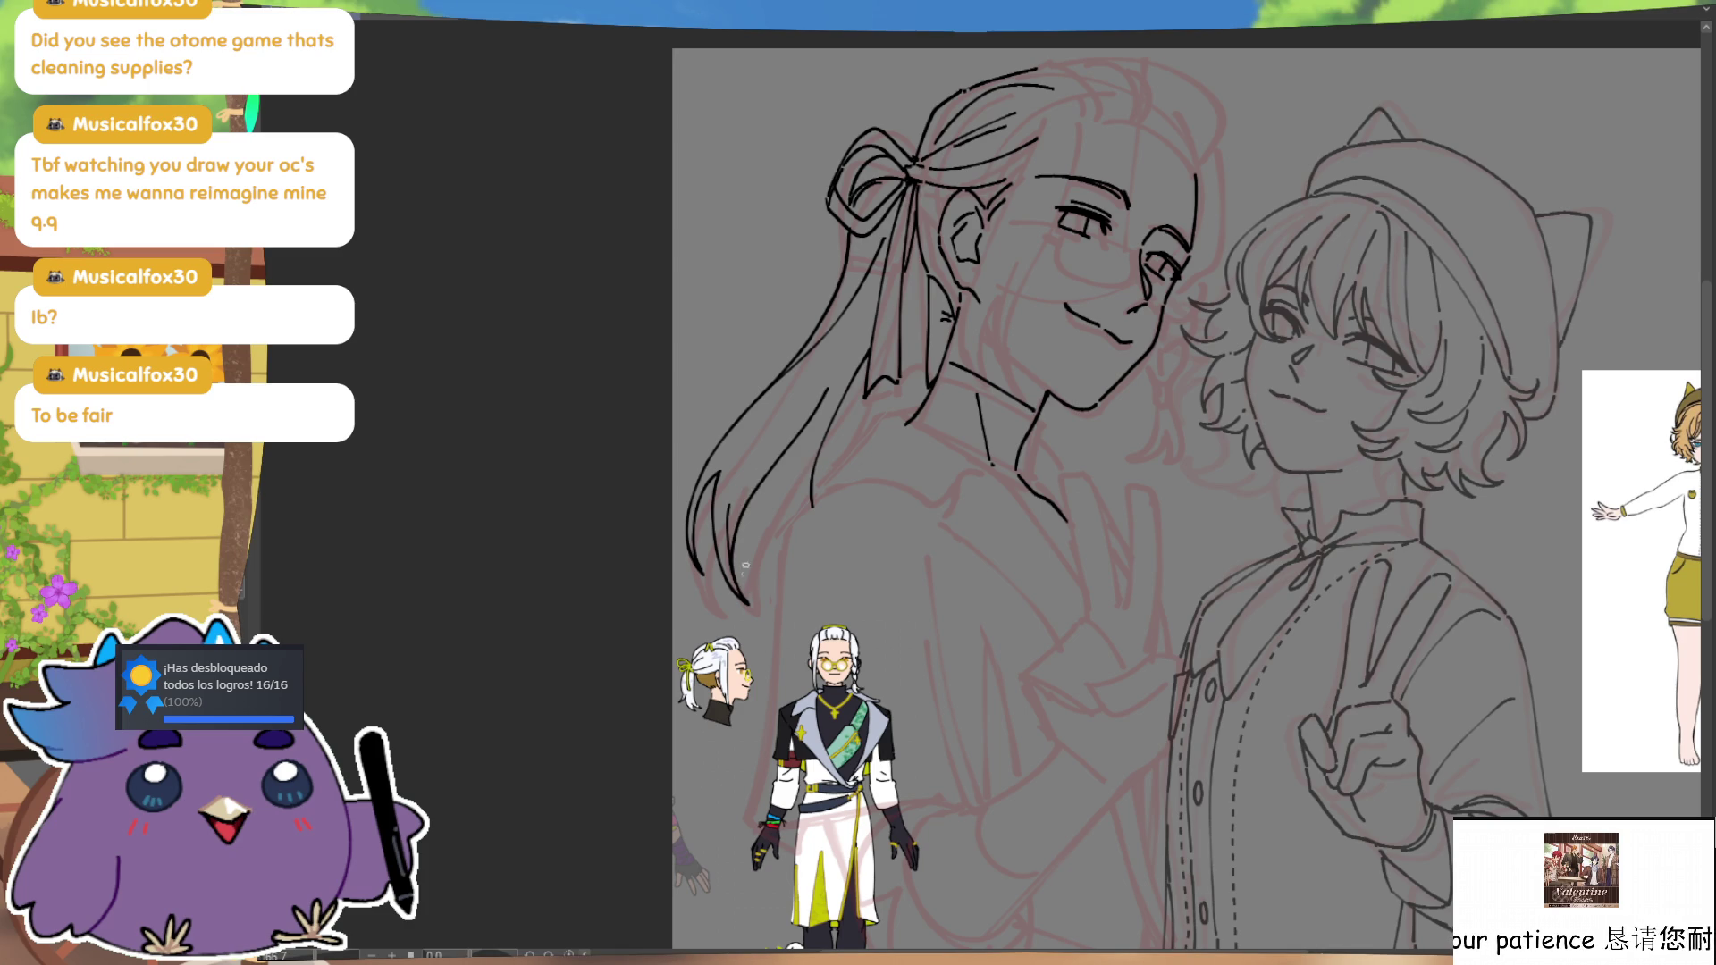
drag(776, 486, 772, 590)
drag(794, 447, 784, 580)
drag(842, 396, 778, 547)
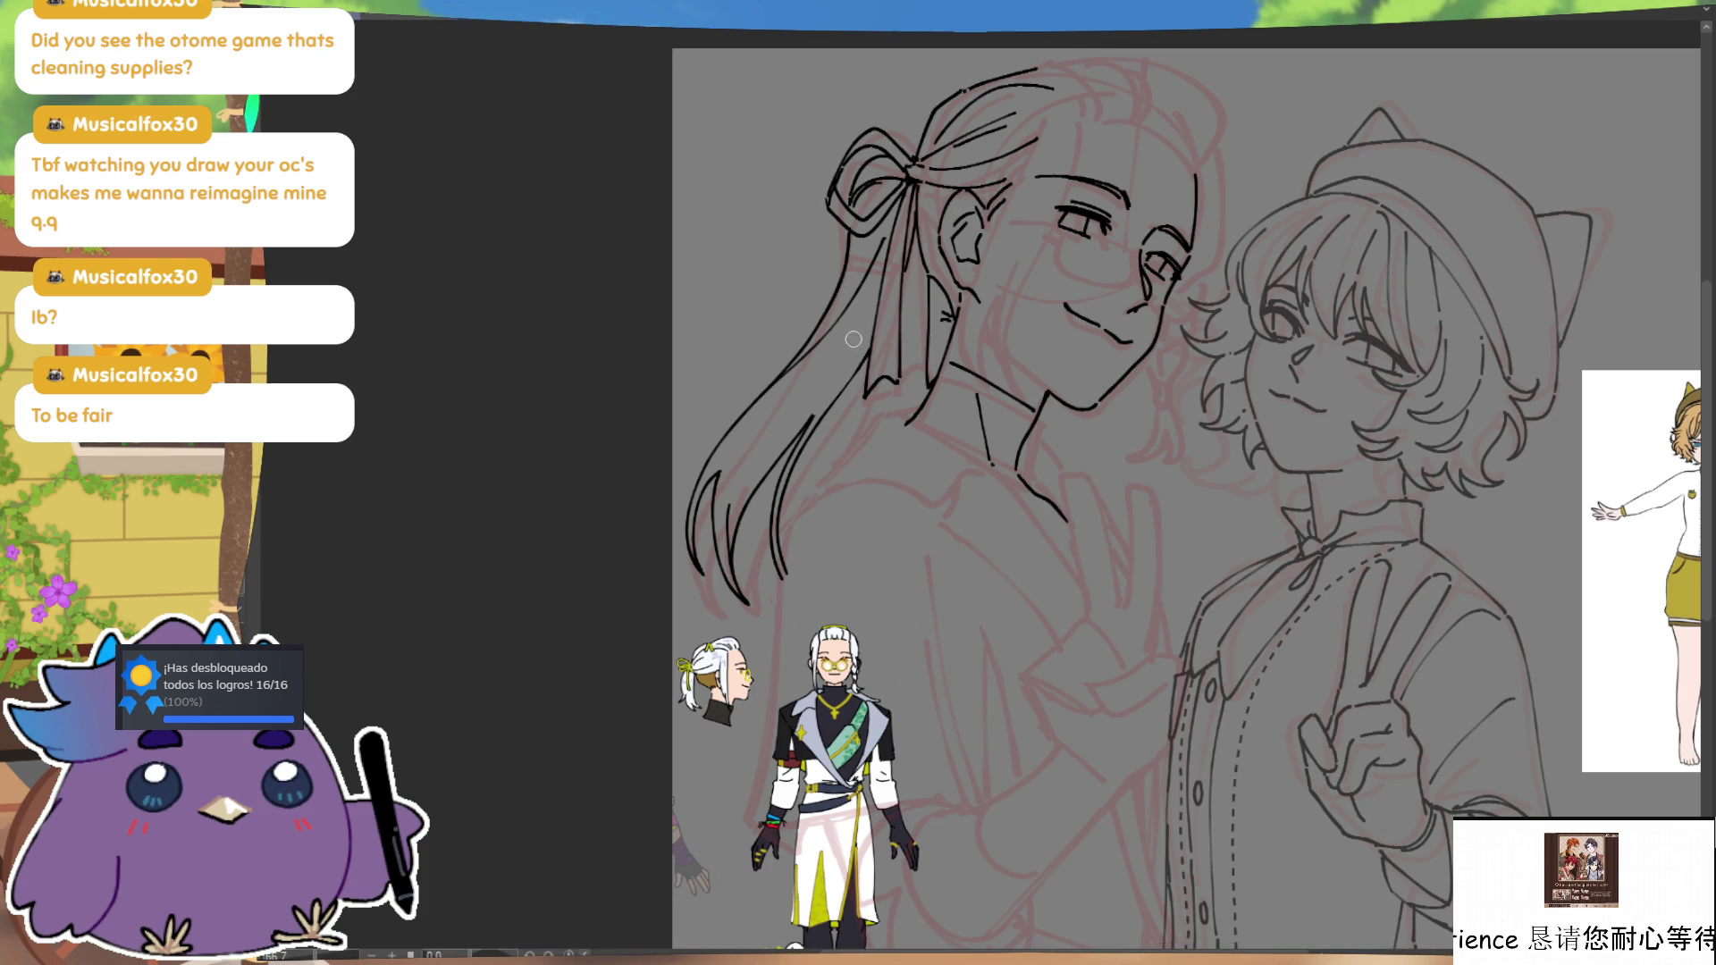
key(h)
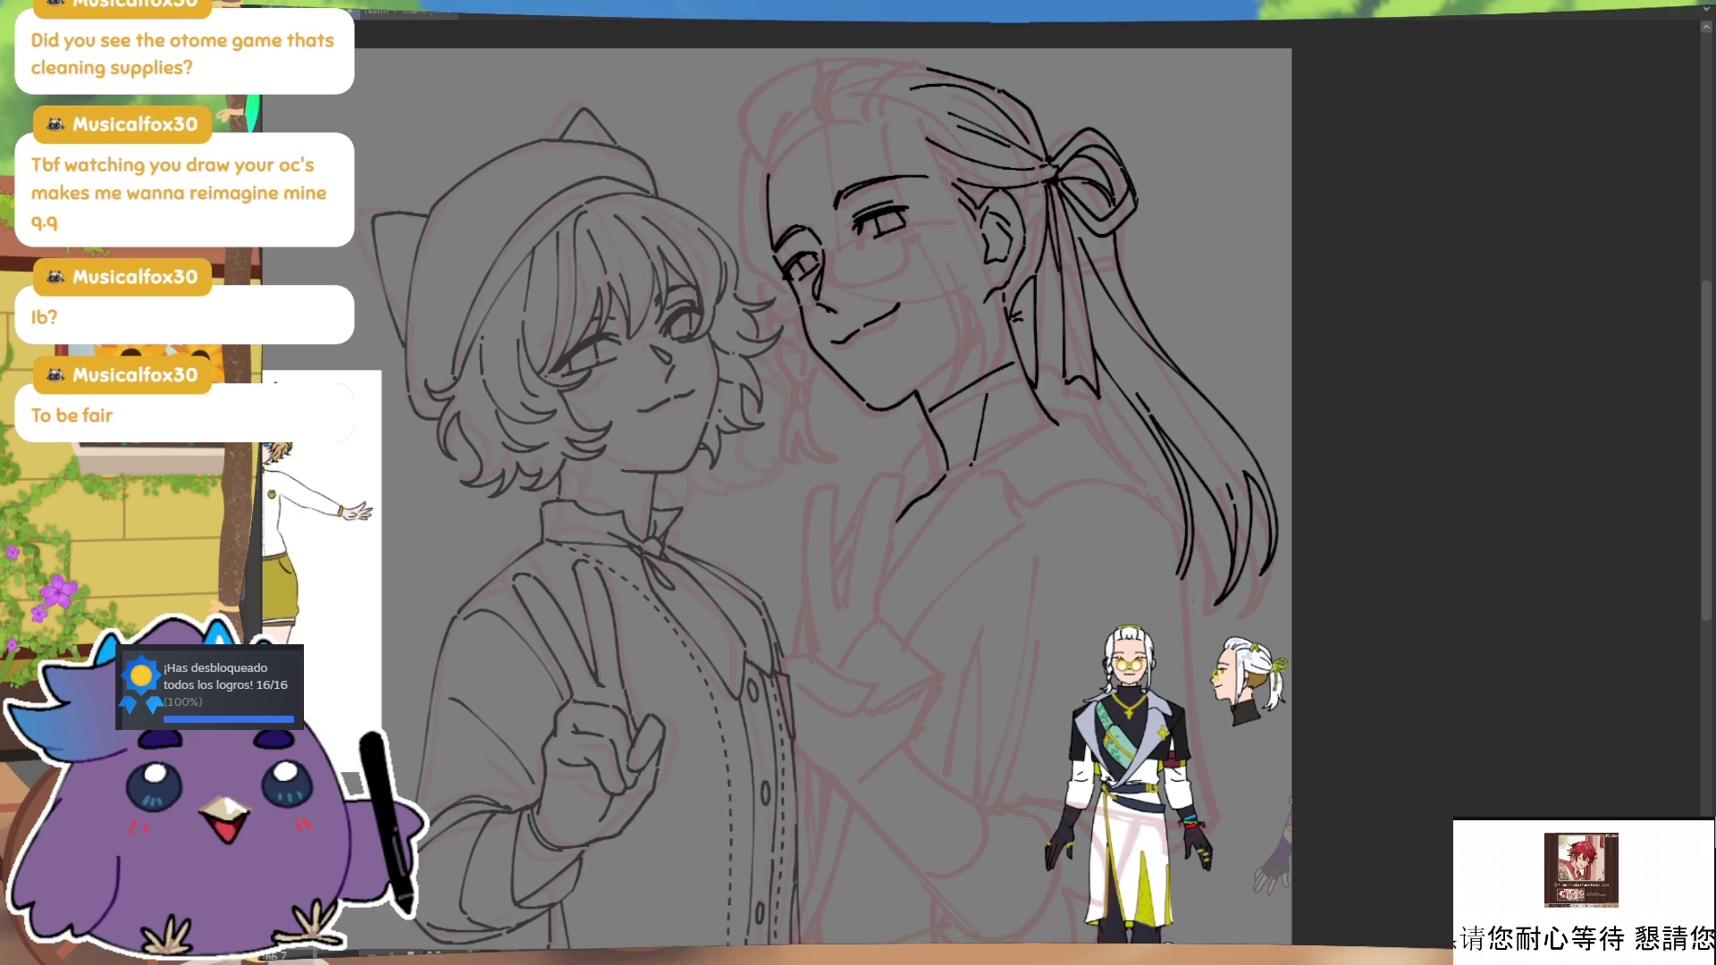
key(ctrl+minus)
key(ctrl+0)
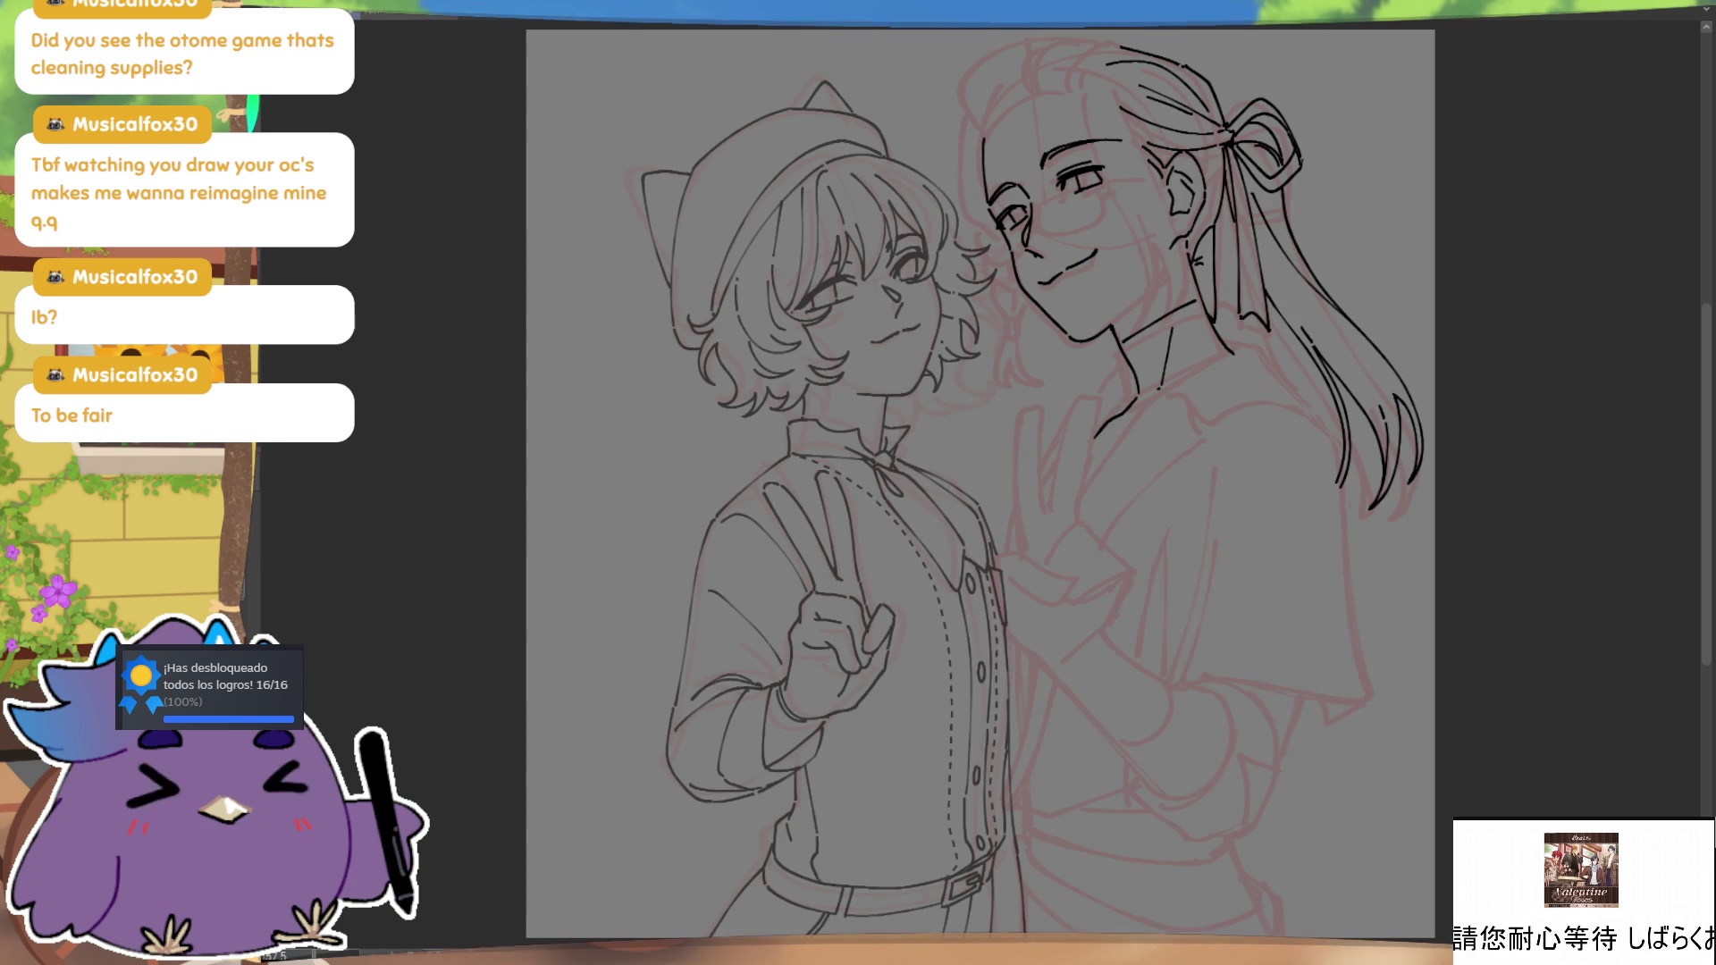
Step: Remove the arrow marks beside the hair ribbon and save the file
drag(1363, 136, 1318, 170)
key(ctrl+z)
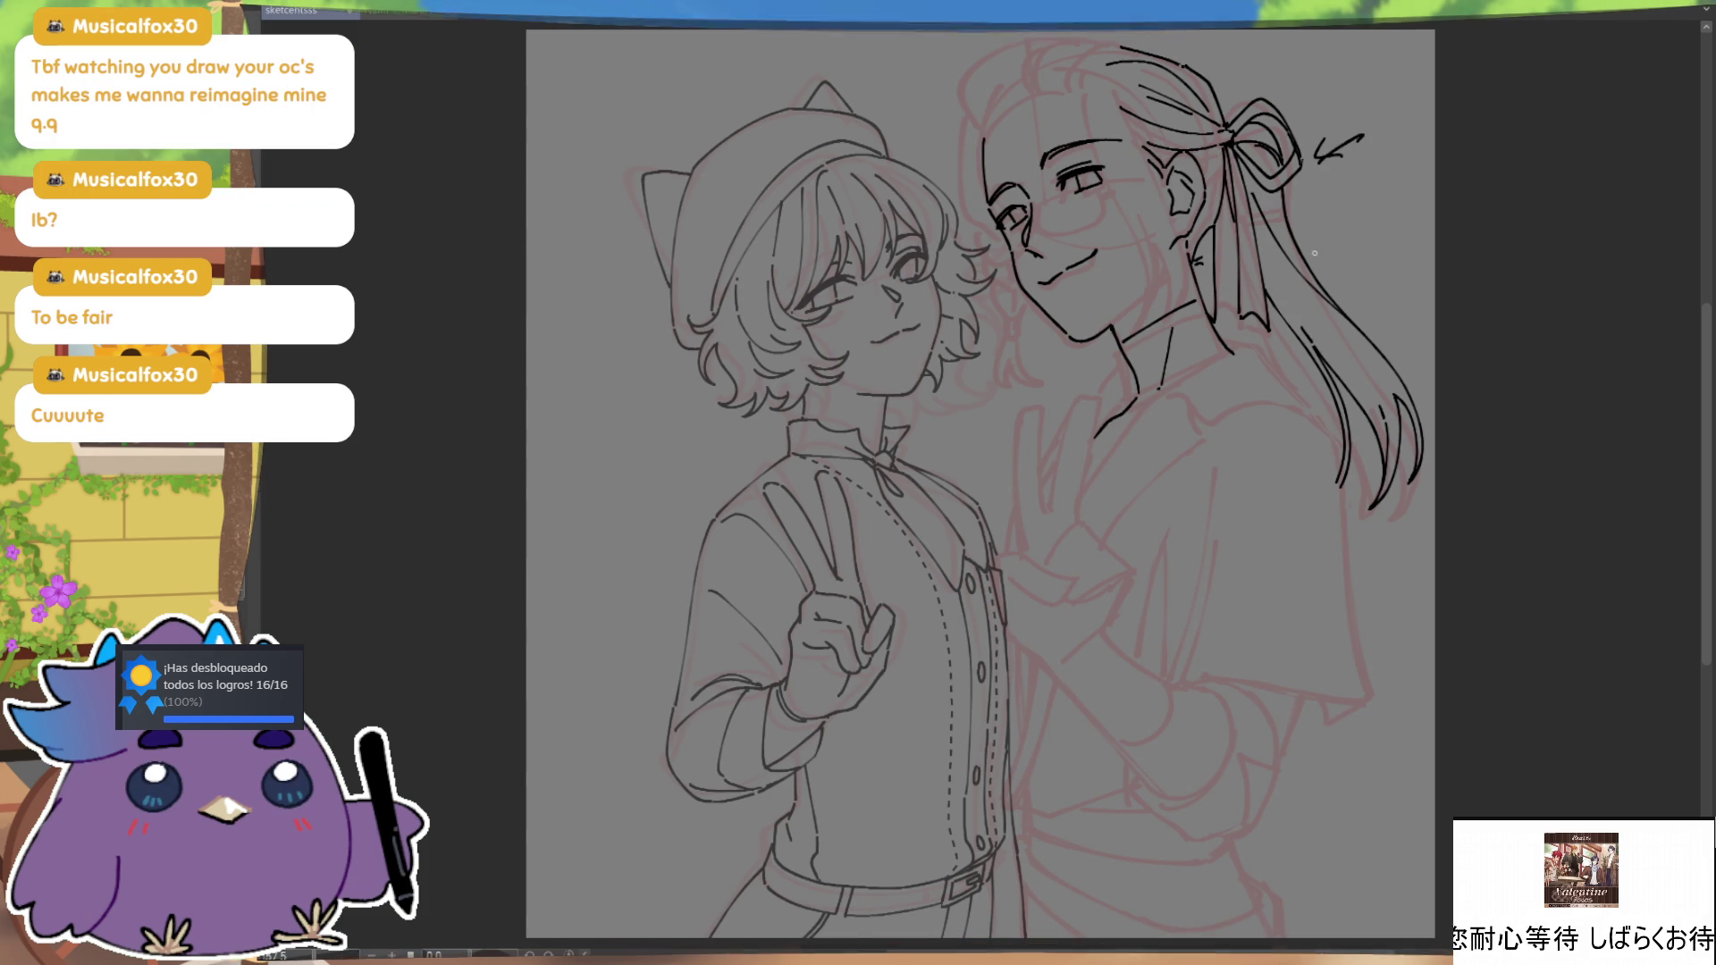
key(ctrl+z)
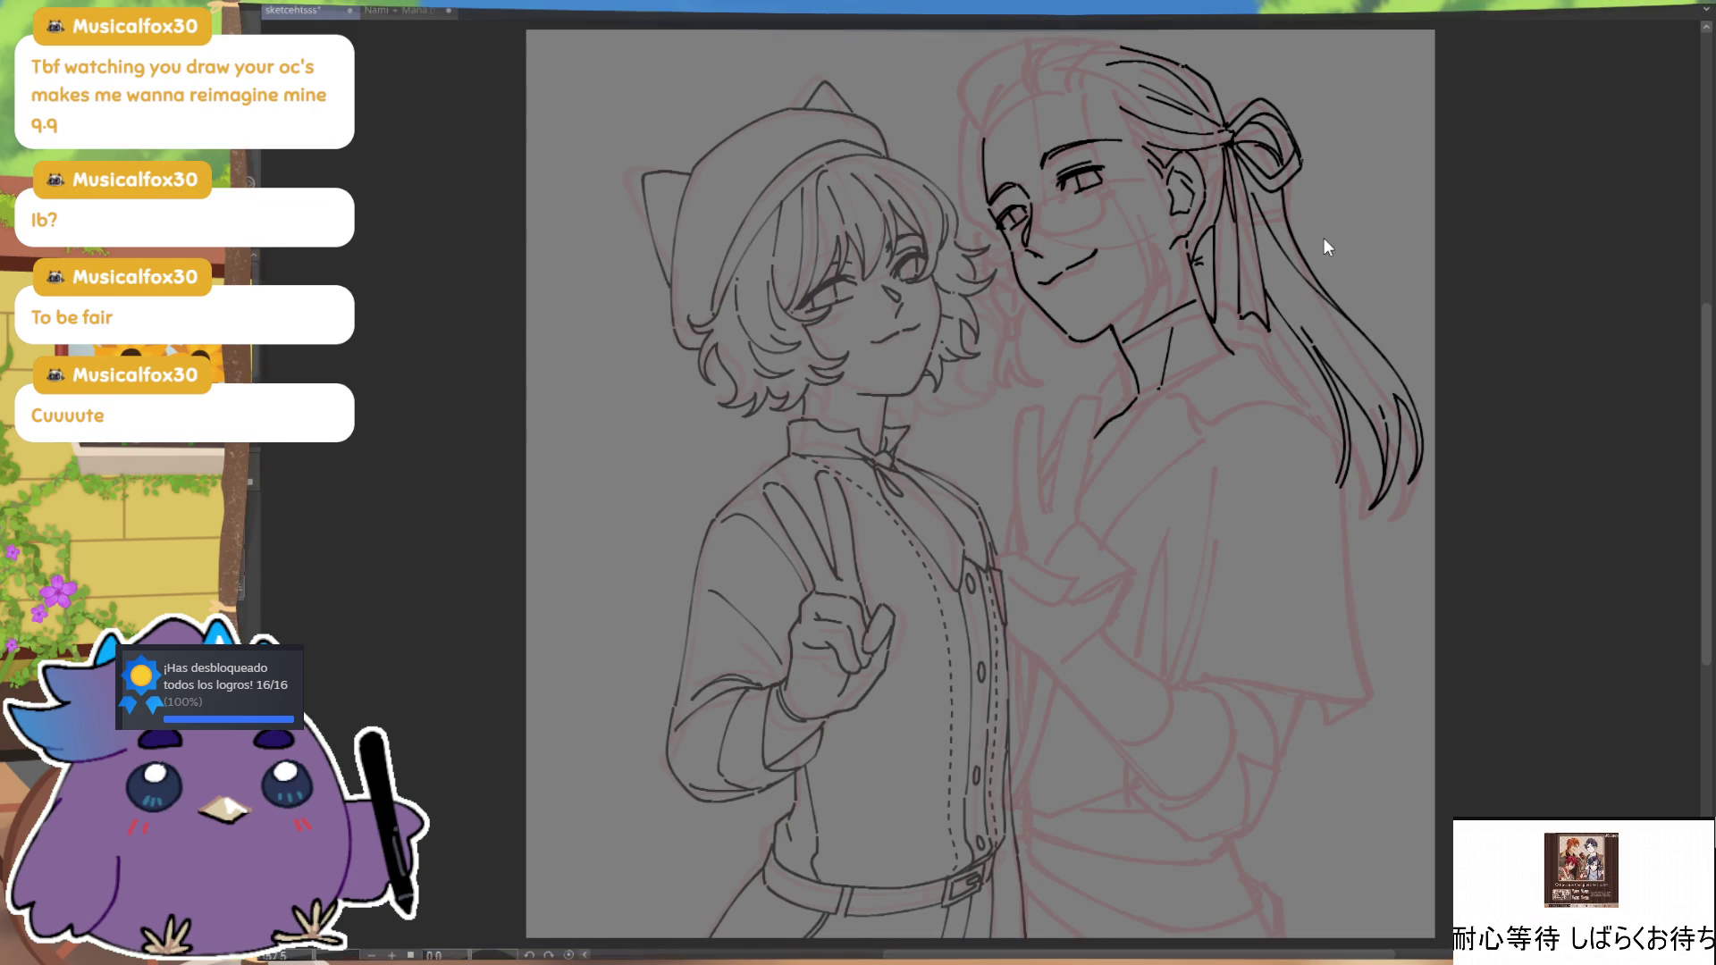
drag(1372, 307, 1294, 294)
key(ctrl+s)
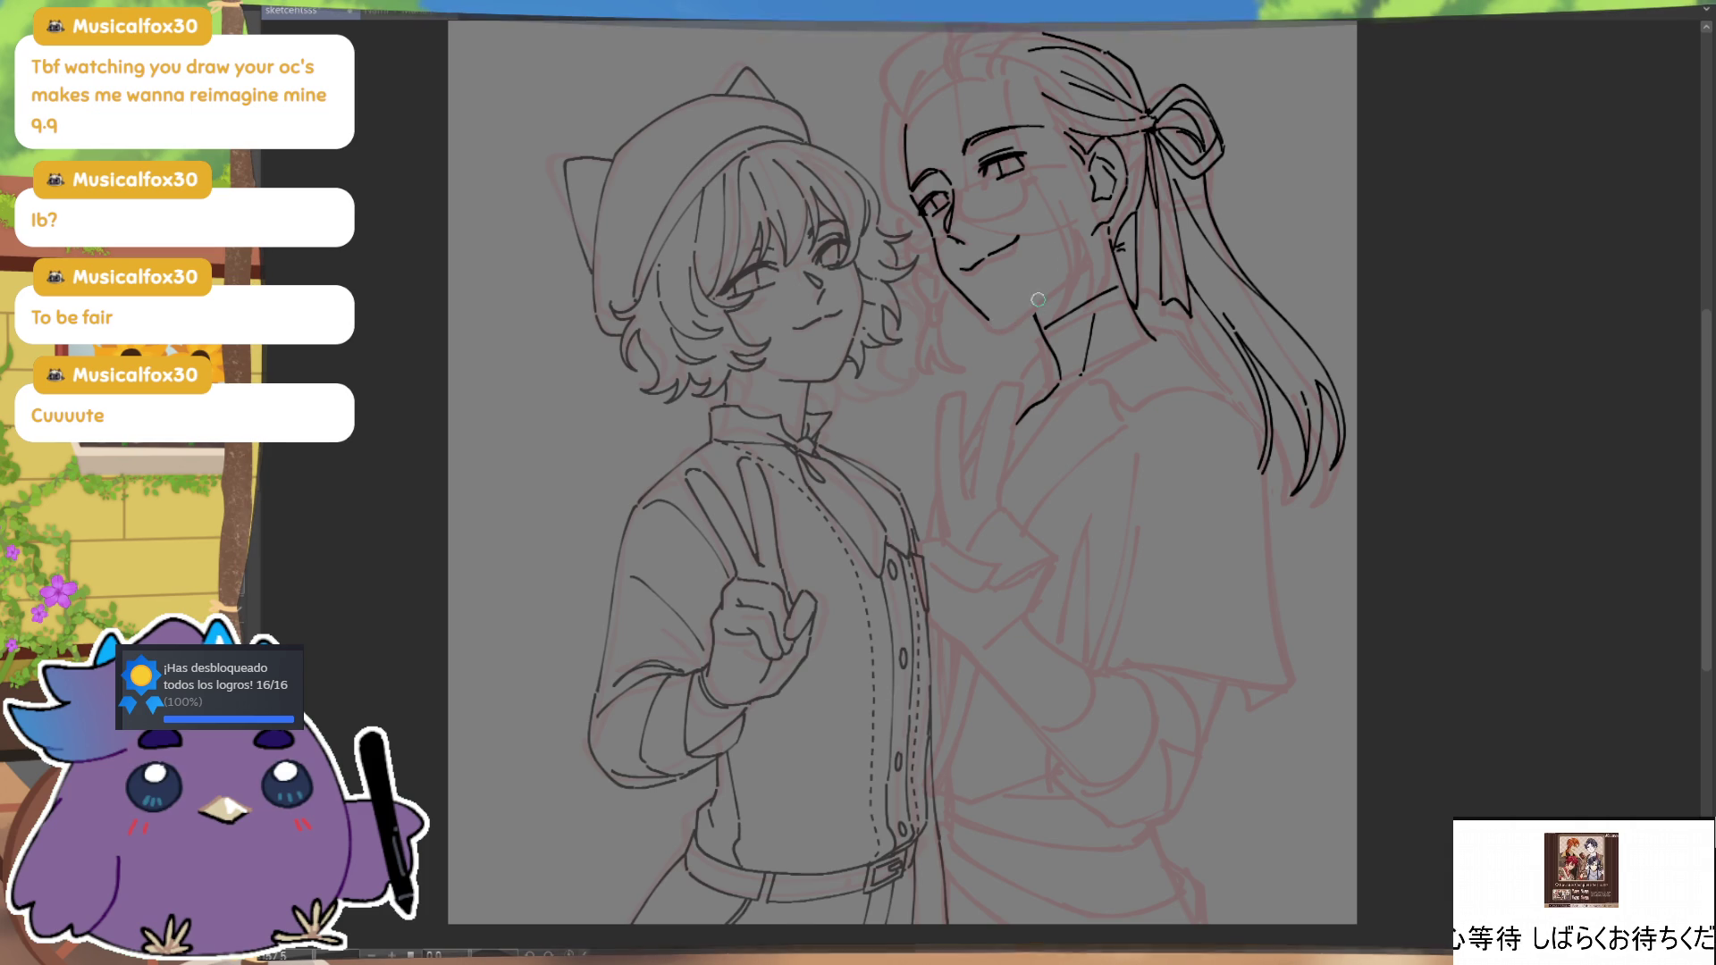
Step: Ink the jaw-to-neck line ending in a short collar stroke, checking it mirrored
drag(994, 323, 1035, 310)
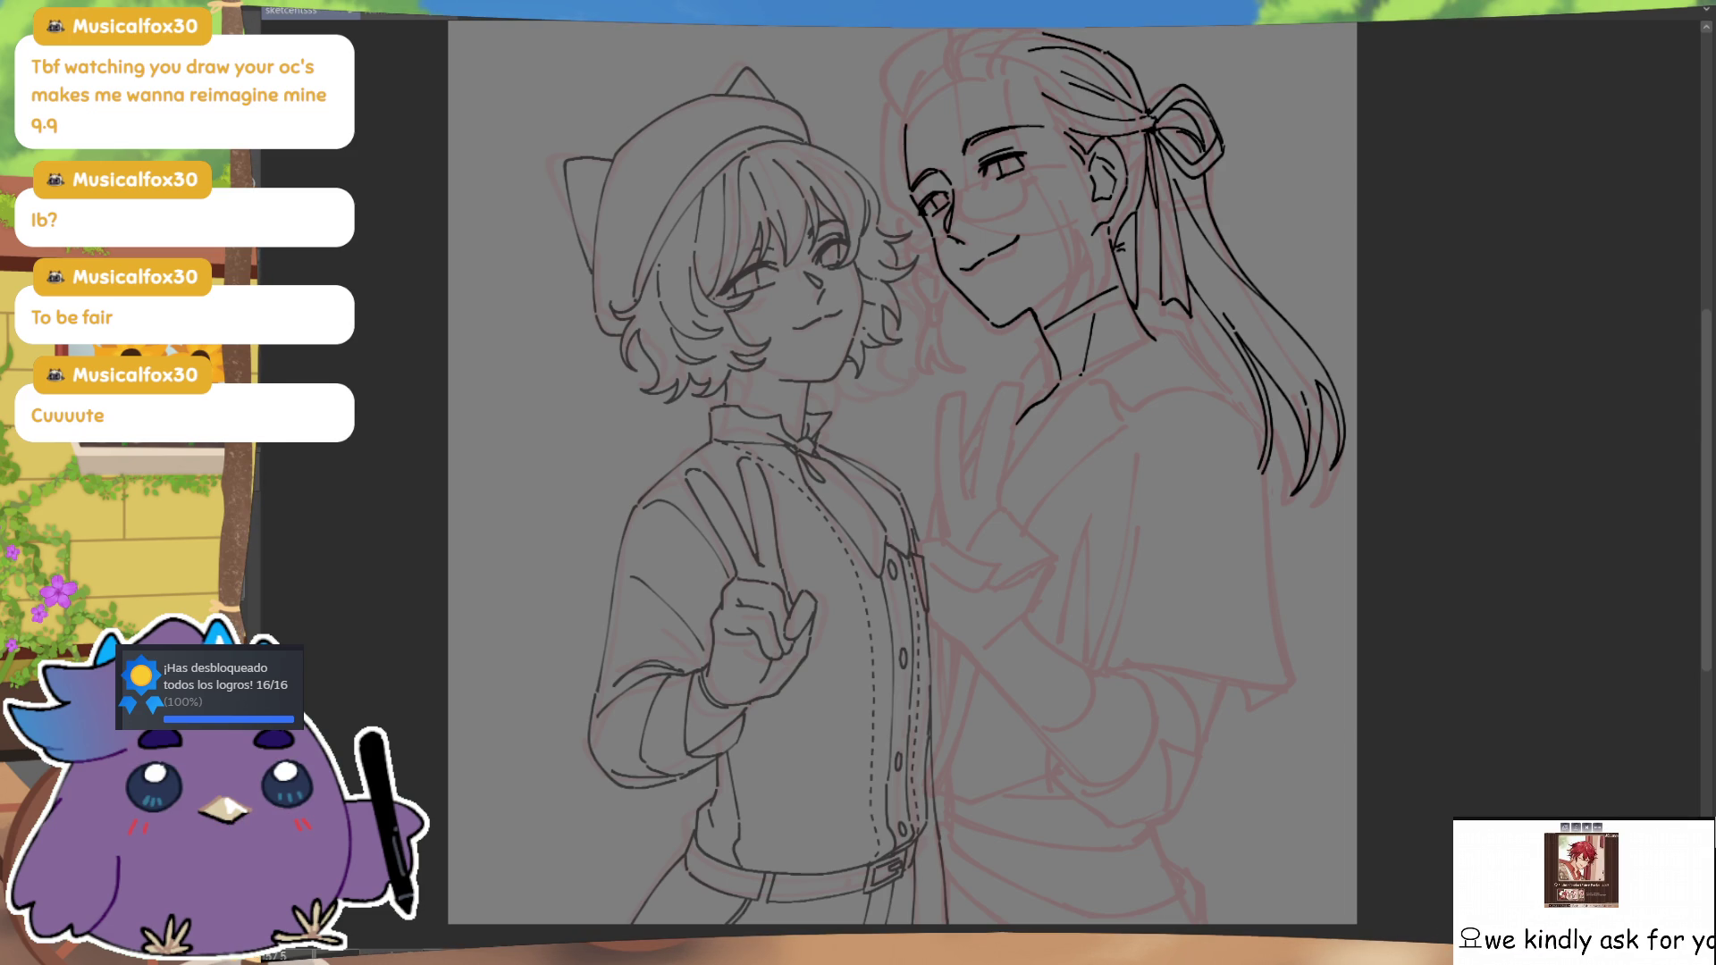
drag(1097, 376, 1116, 422)
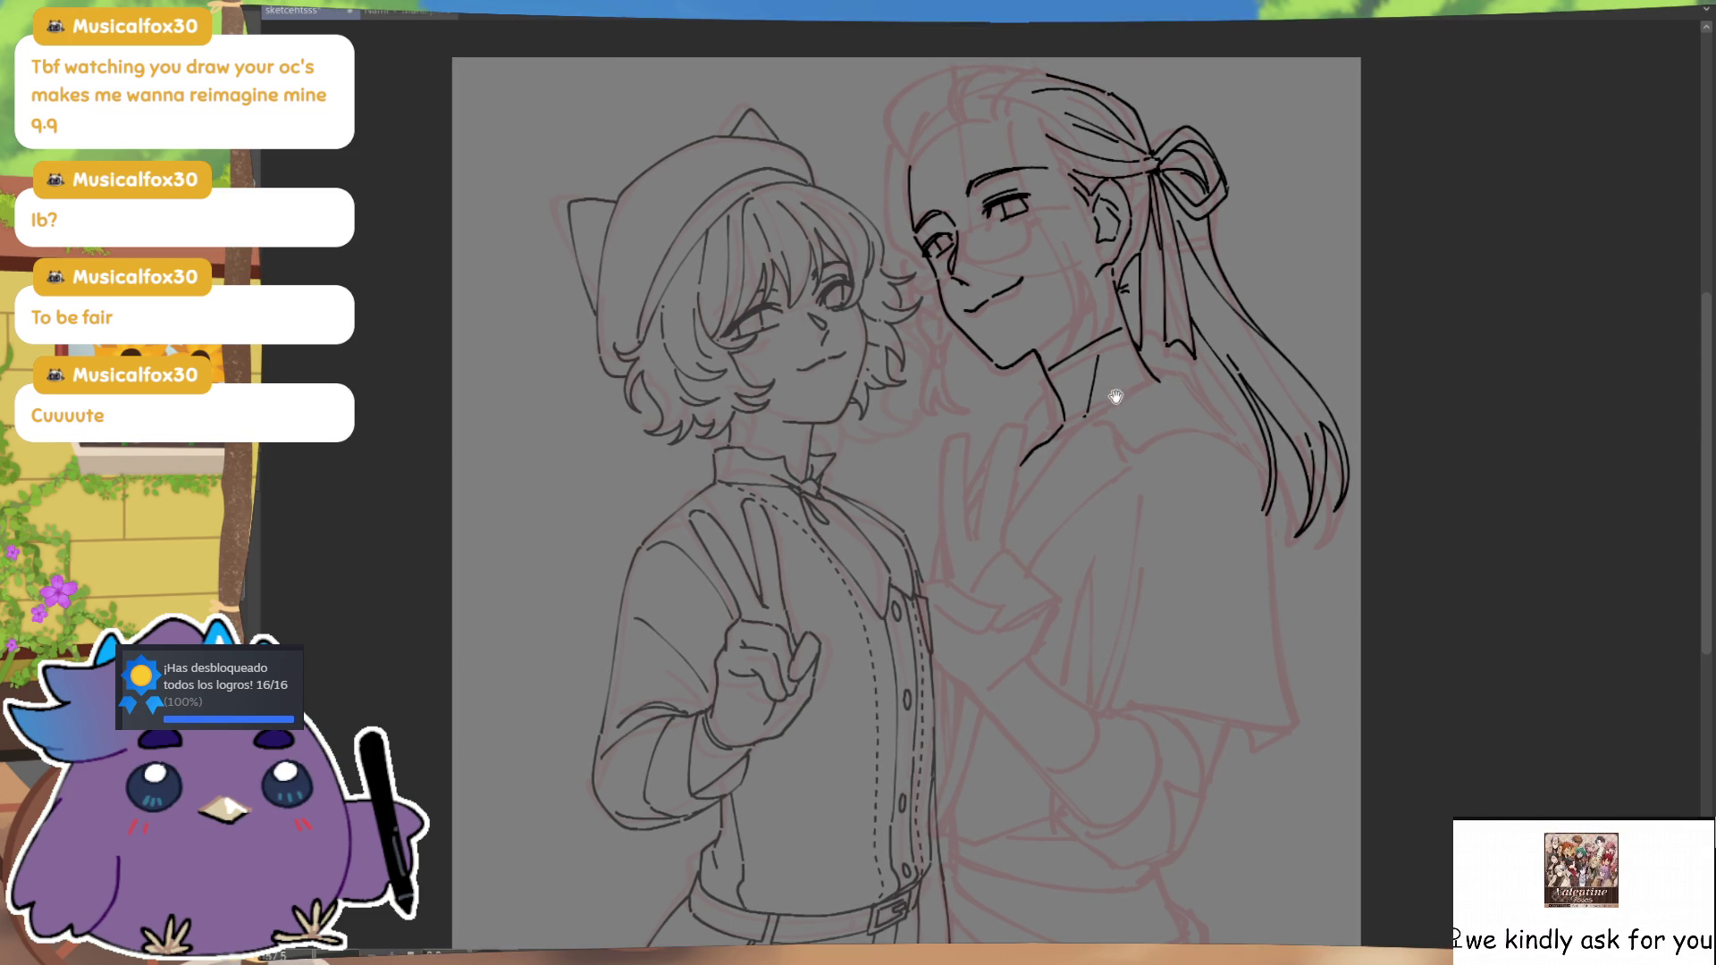
key(h)
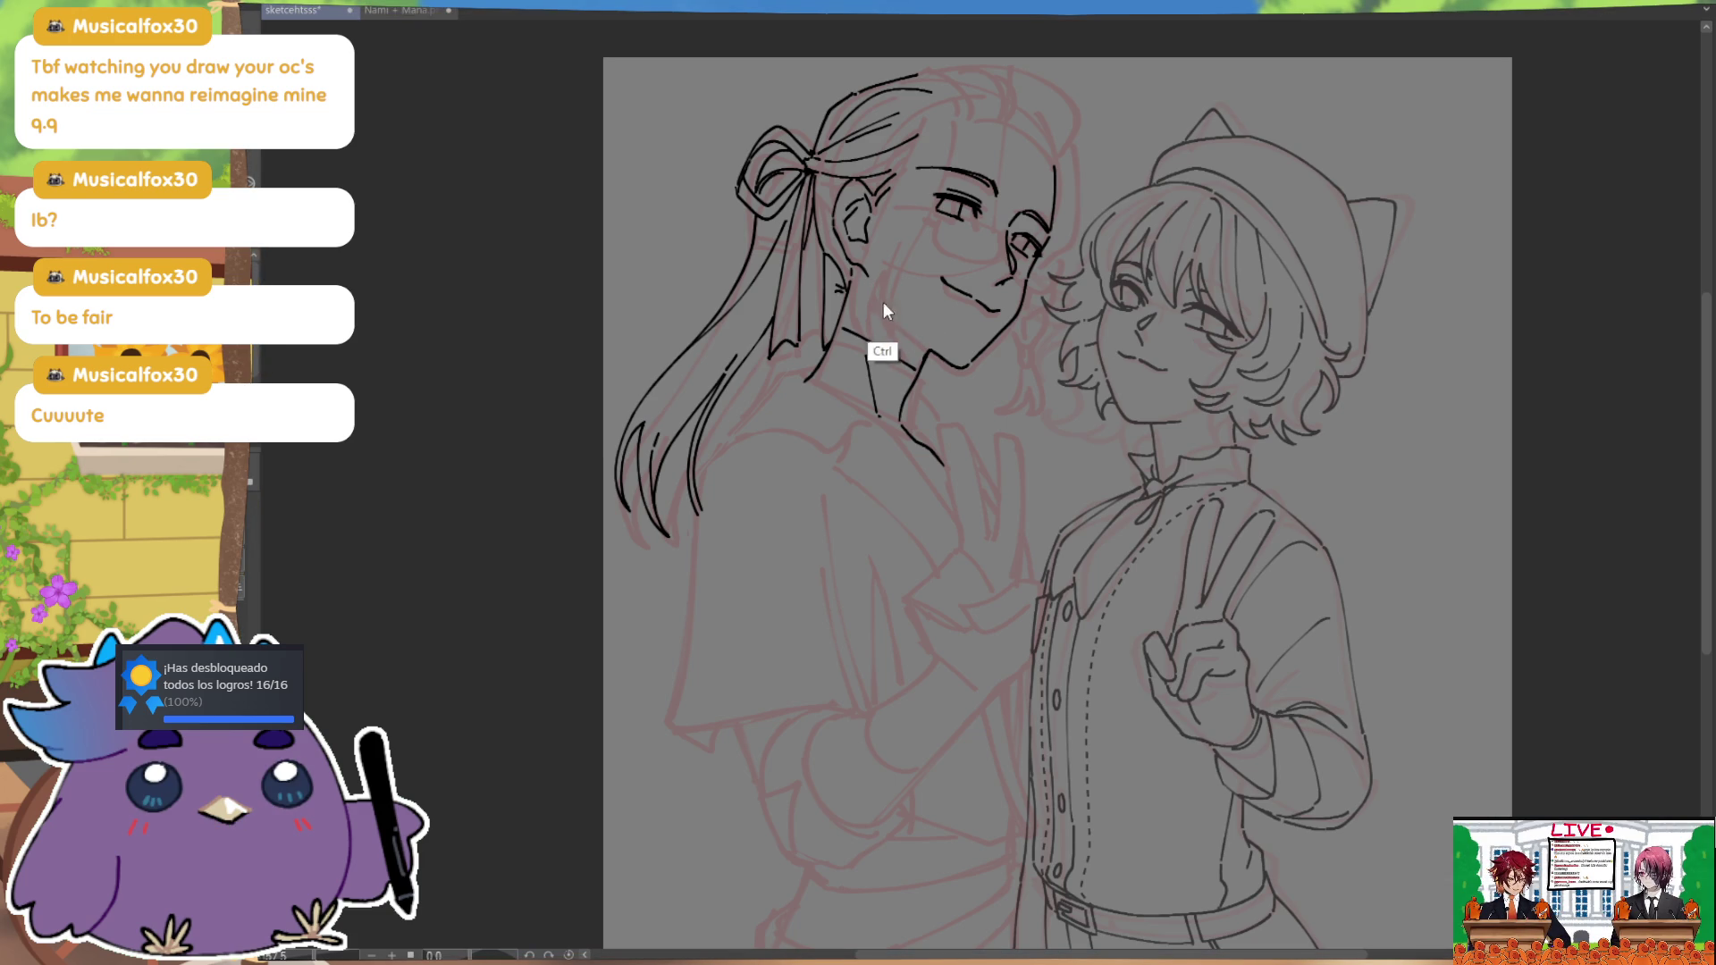
key(h)
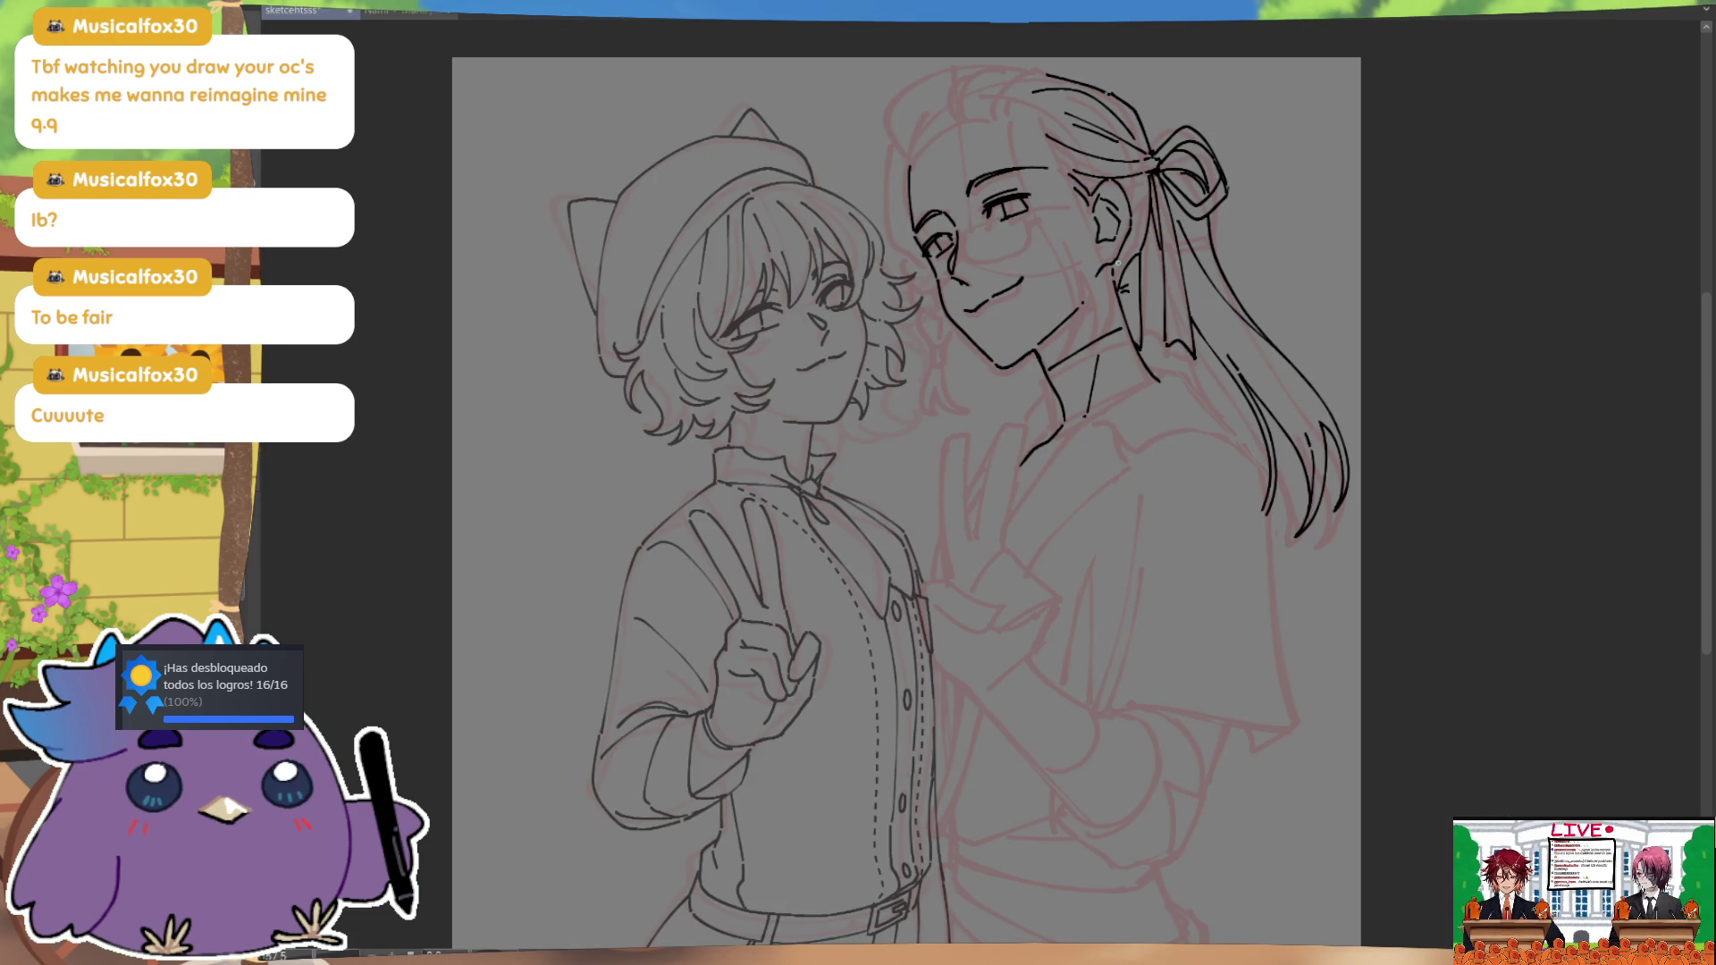
key(h)
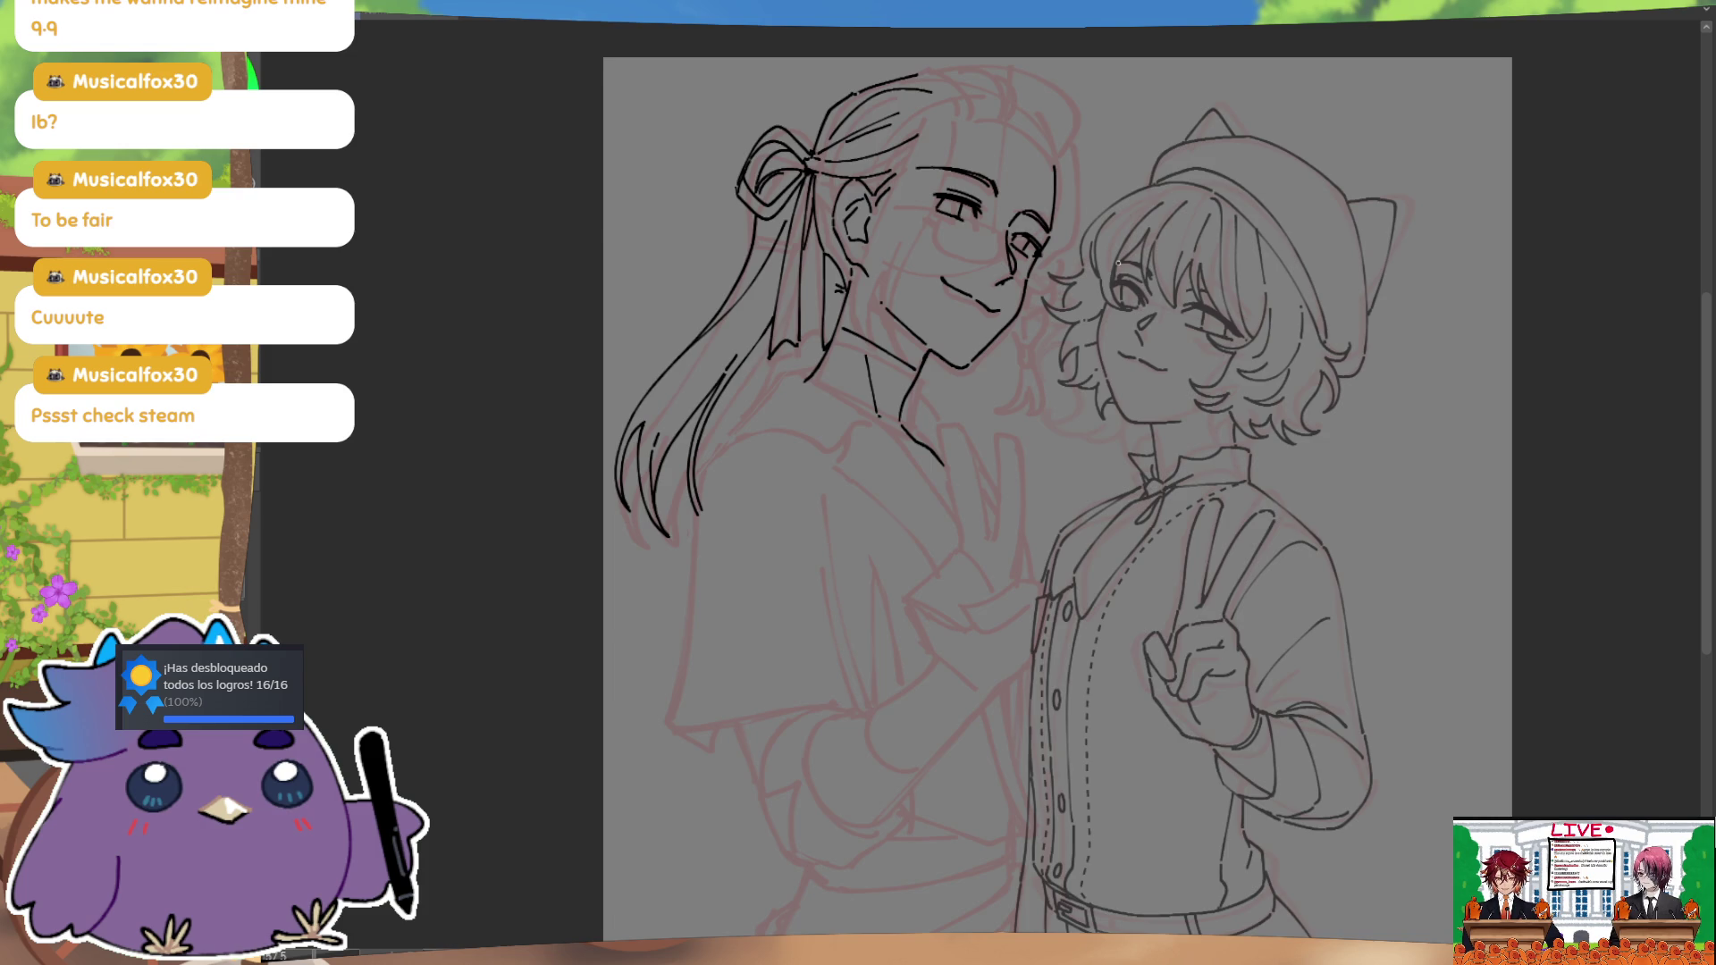
key(h)
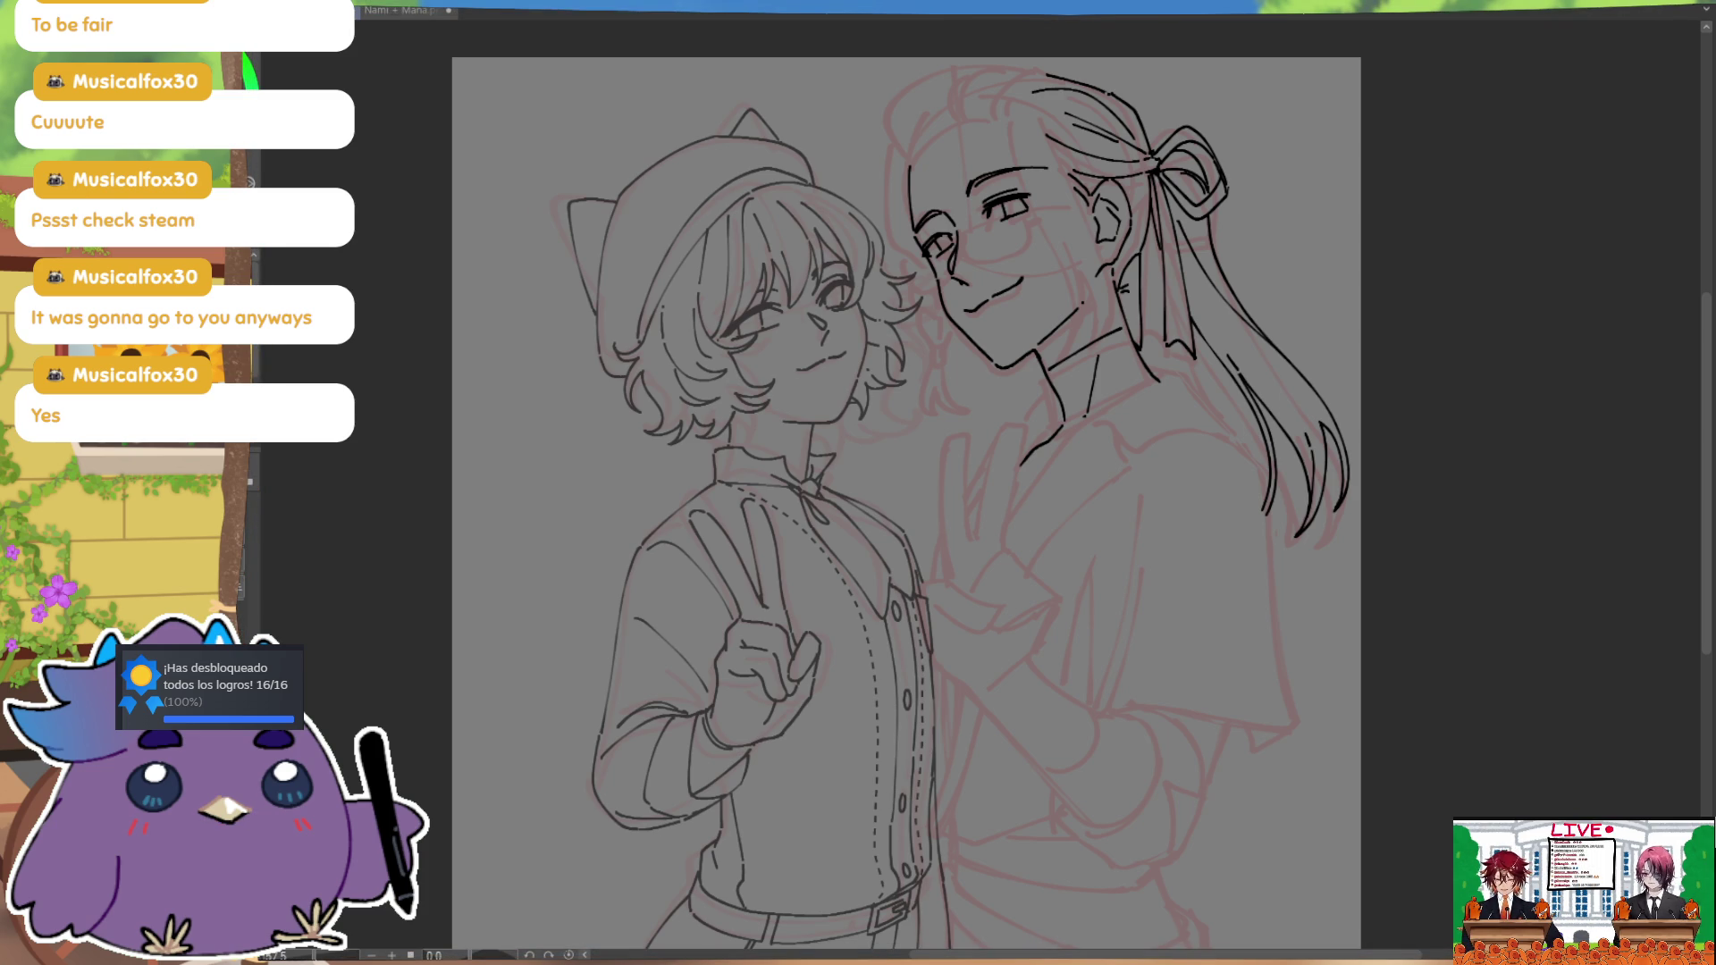
drag(1151, 347, 1129, 435)
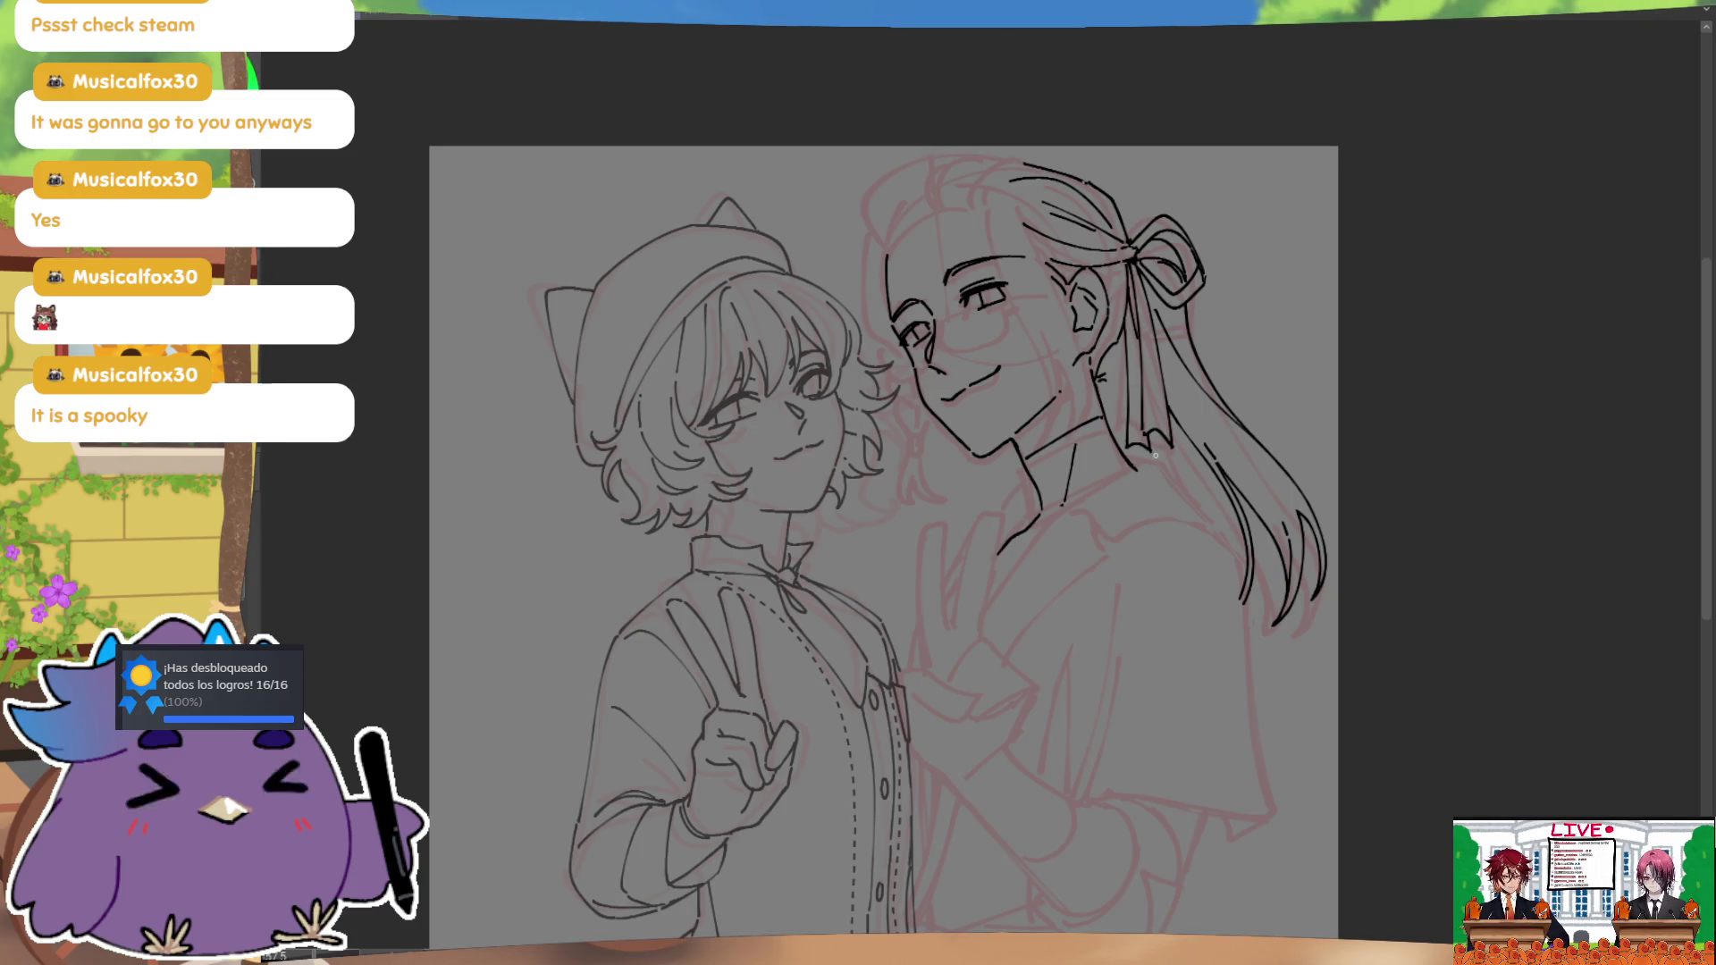
Step: Close the bottom tip of the hair ribbon and check it in mirrored view
drag(1132, 446, 1167, 445)
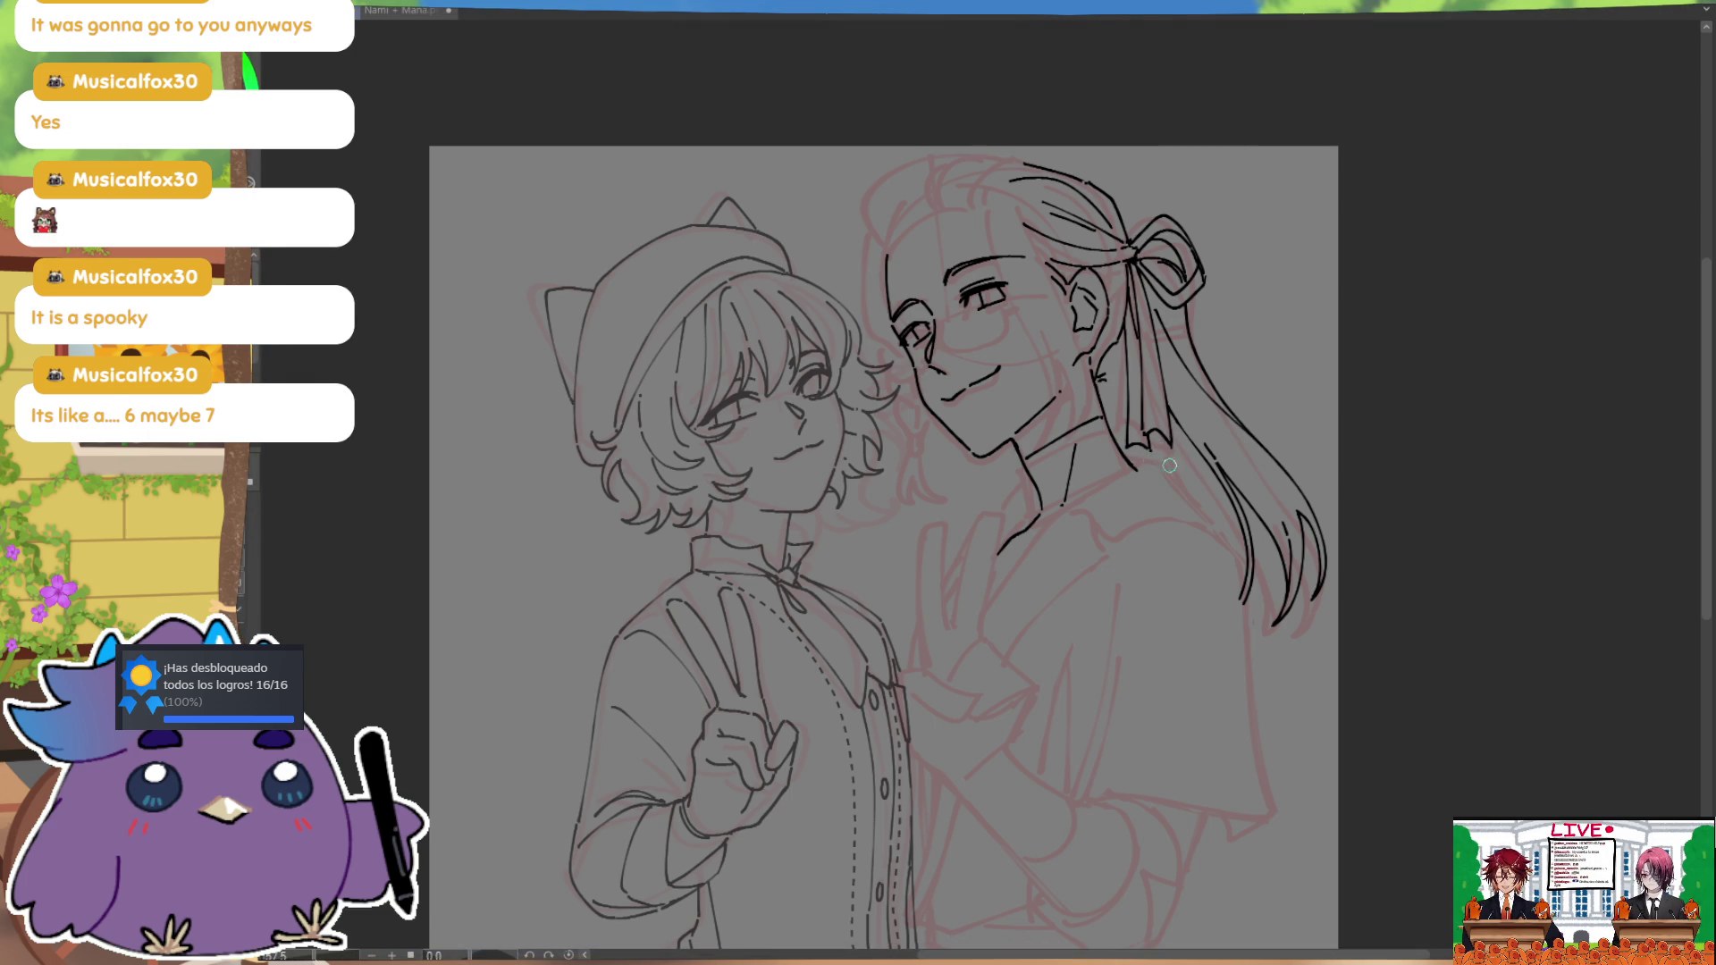
key(h)
key(h)
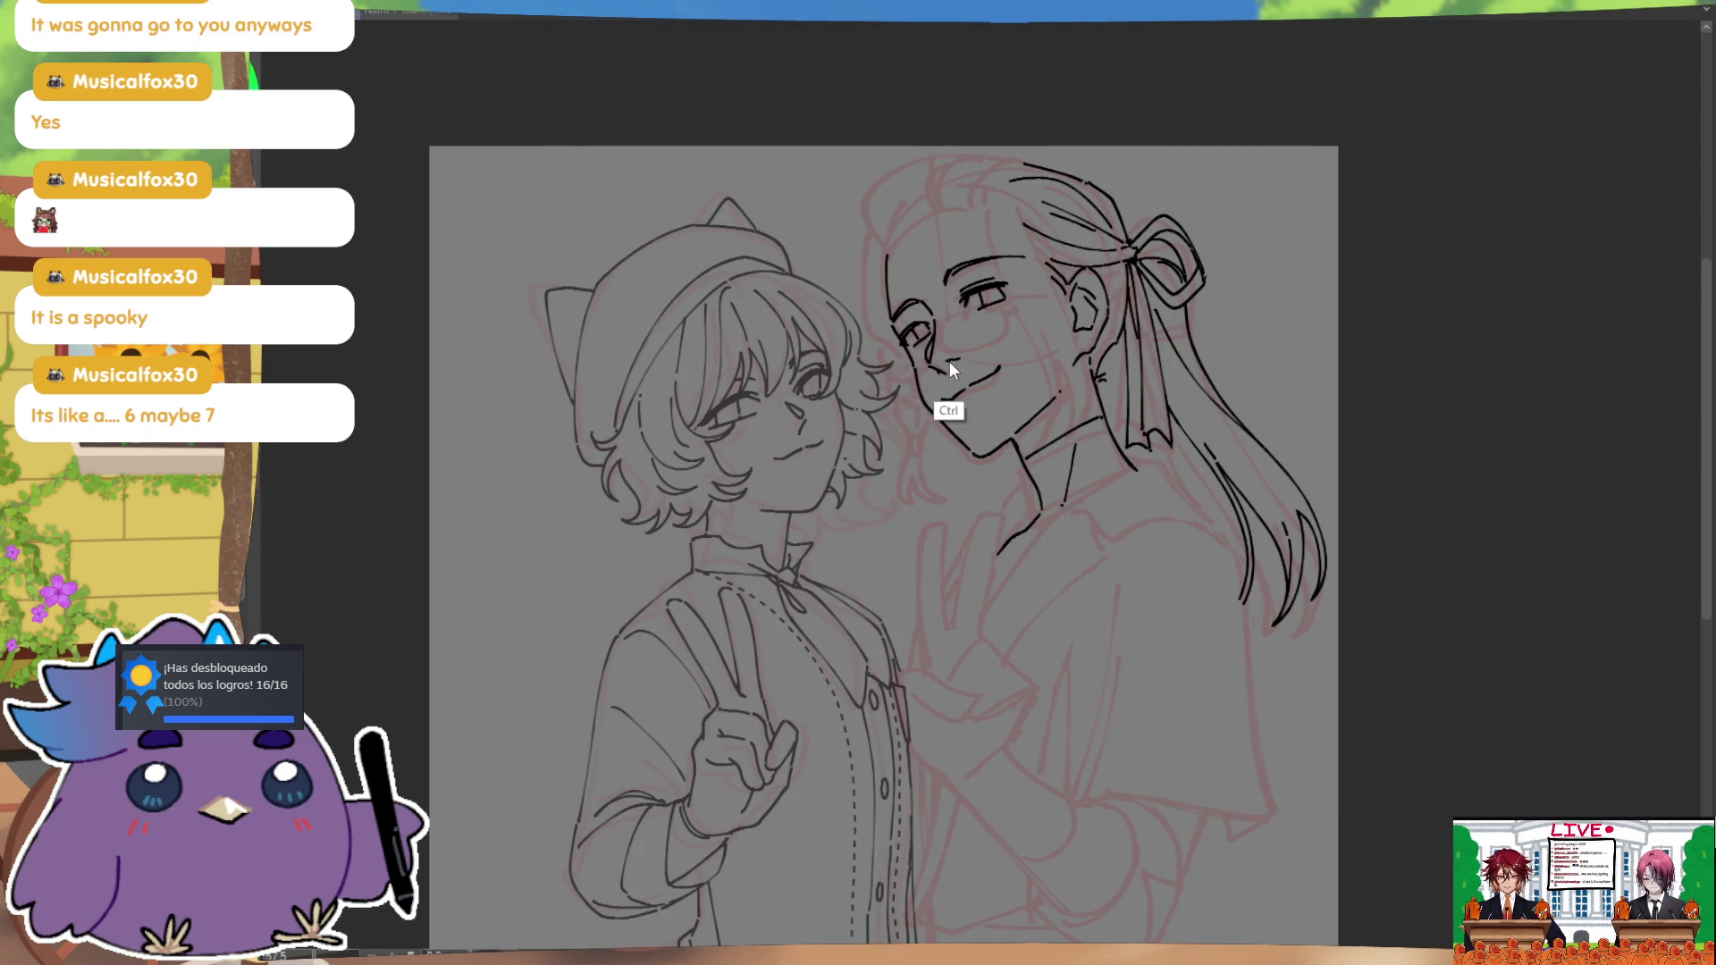
key(h)
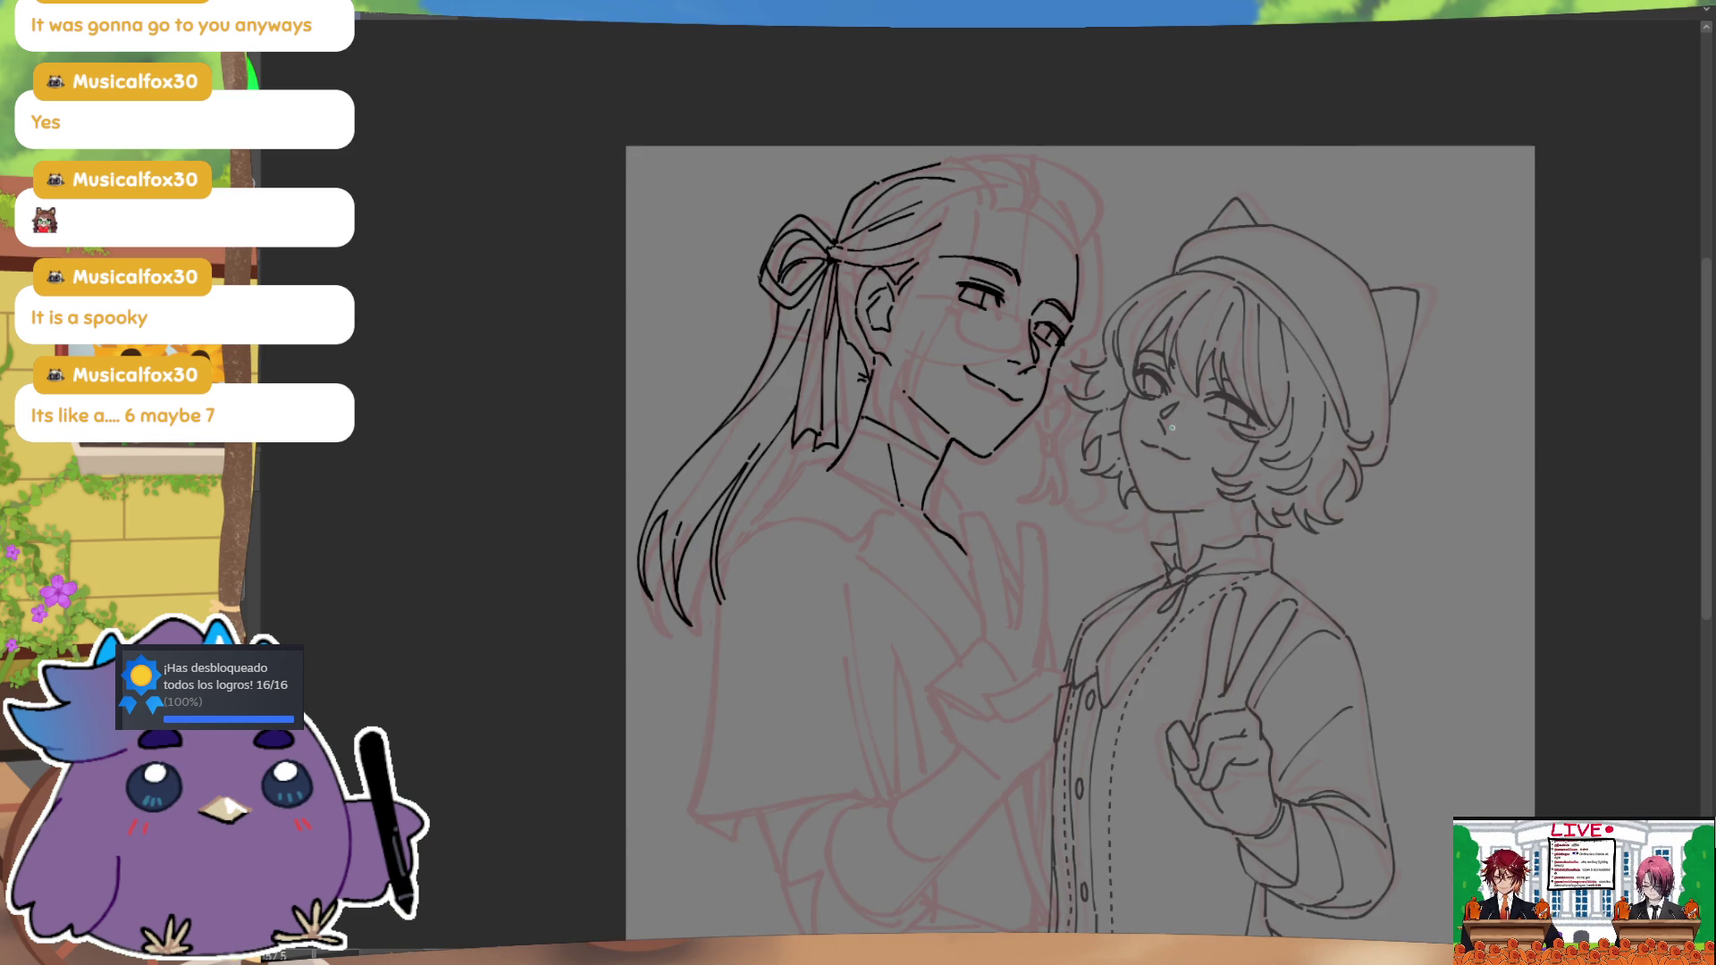
key(h)
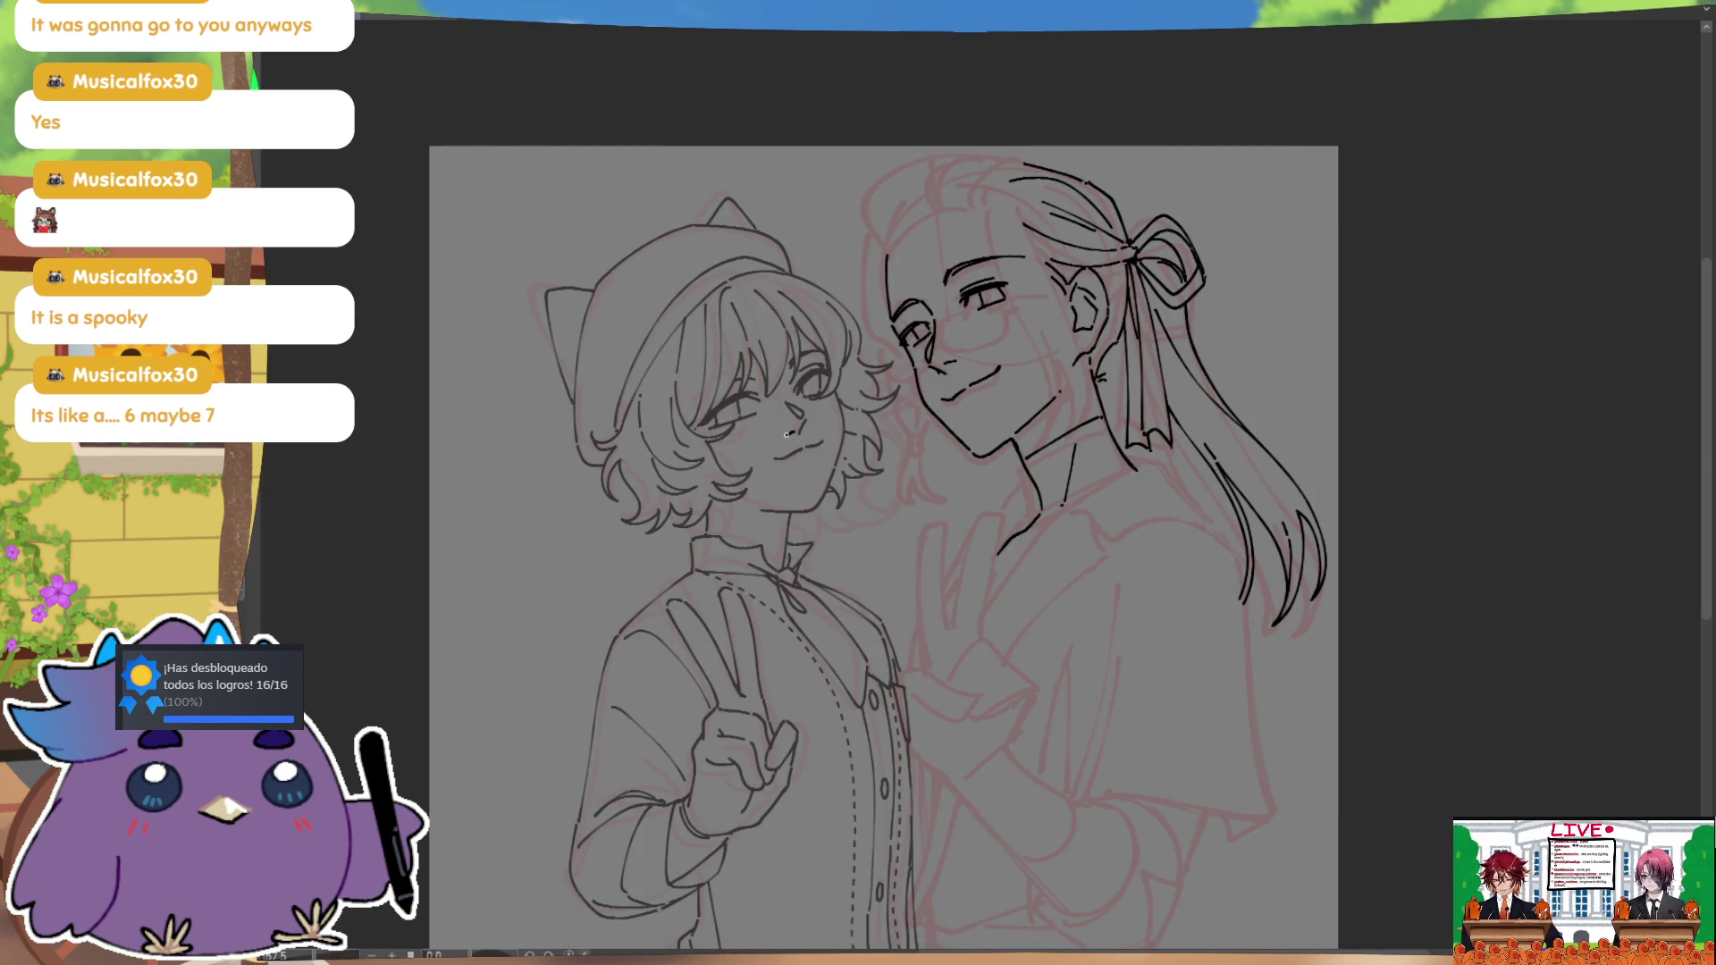
key(h)
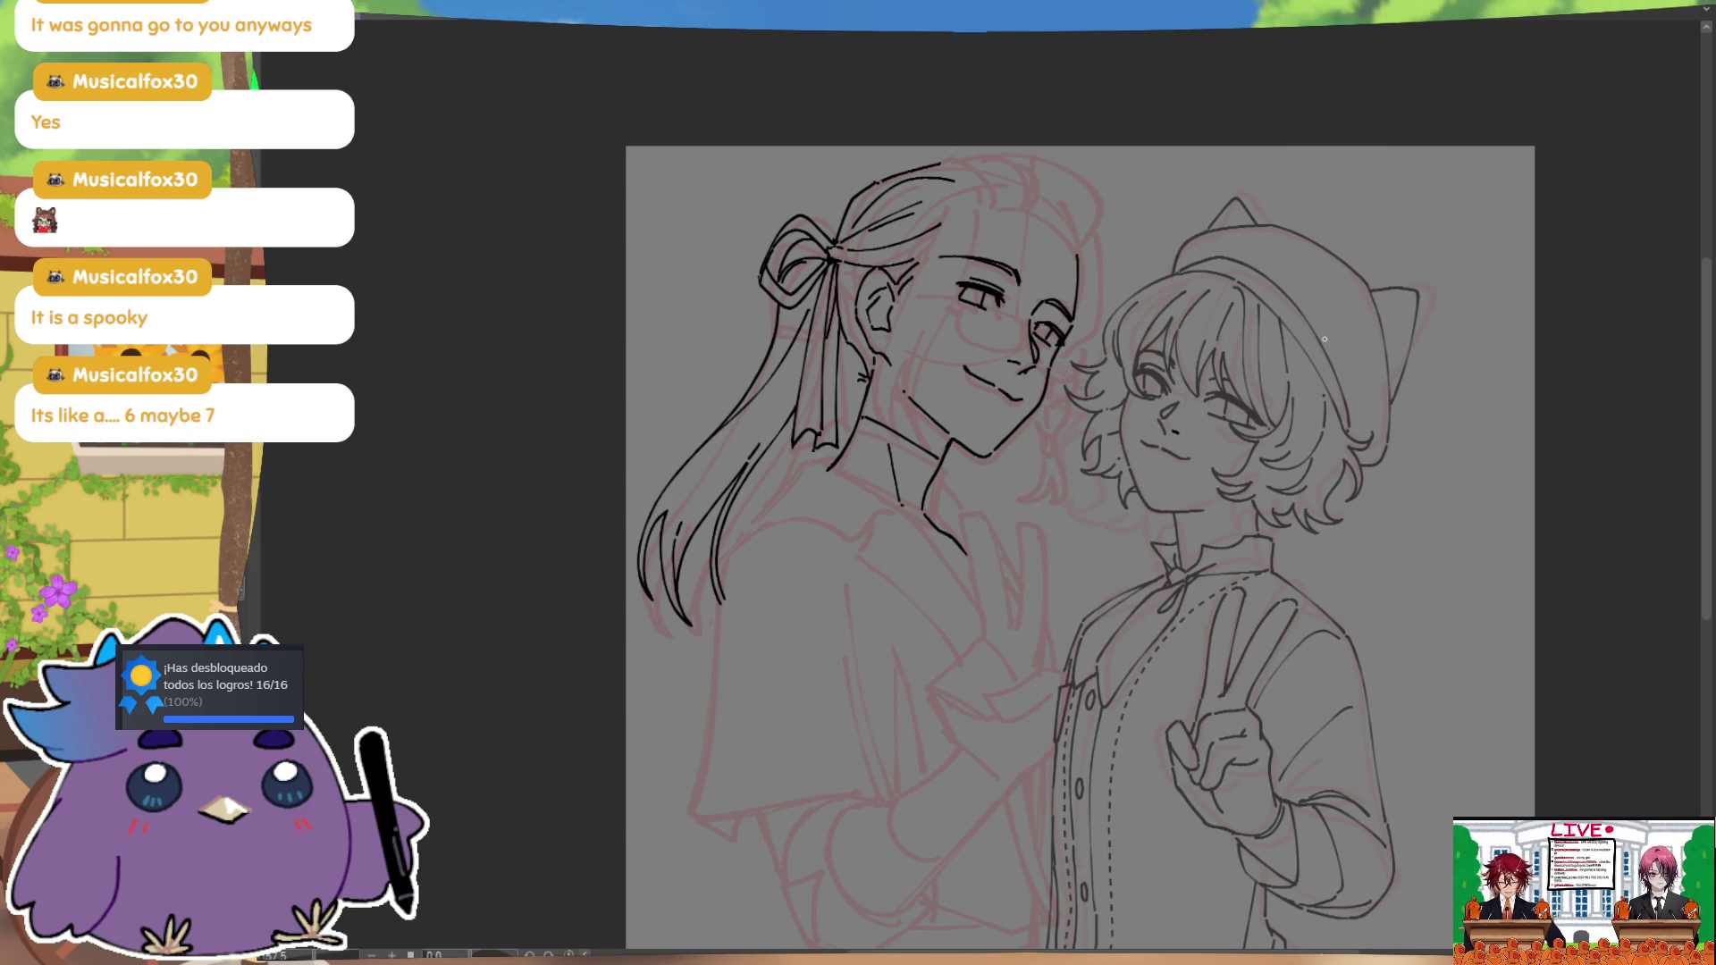
Step: Ink the long-haired character's cheek line
mouse_move(1119, 404)
mouse_down()
mouse_move(1132, 487)
mouse_move(1177, 510)
mouse_up()
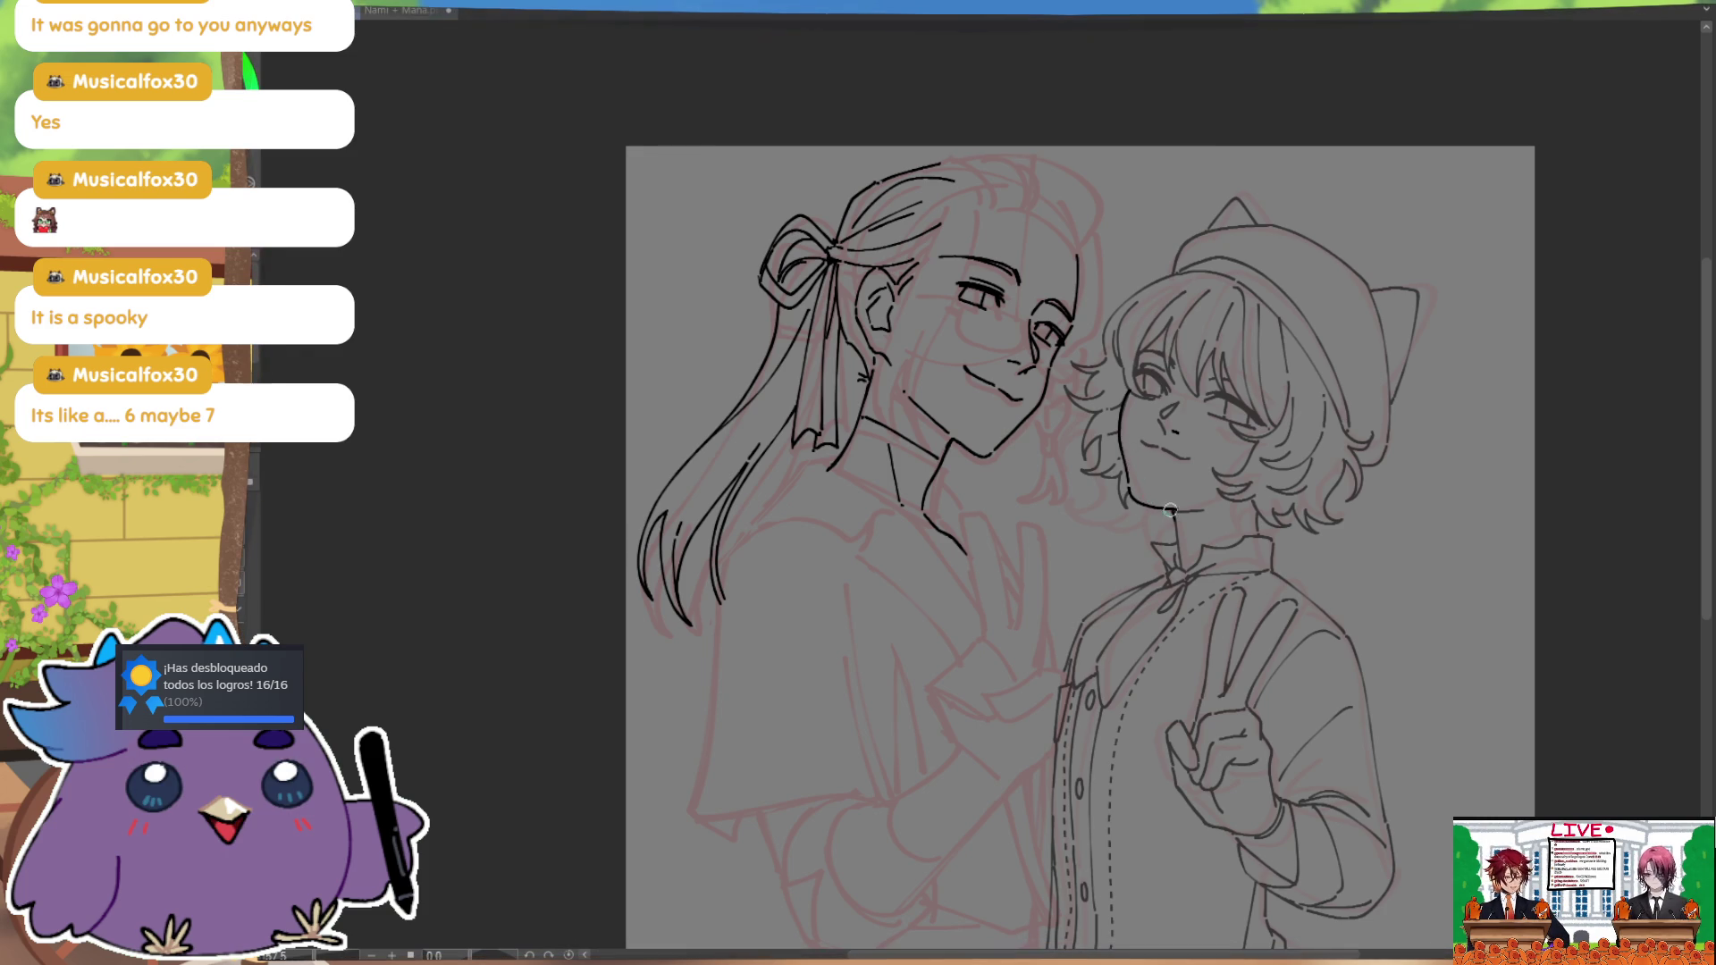
key(h)
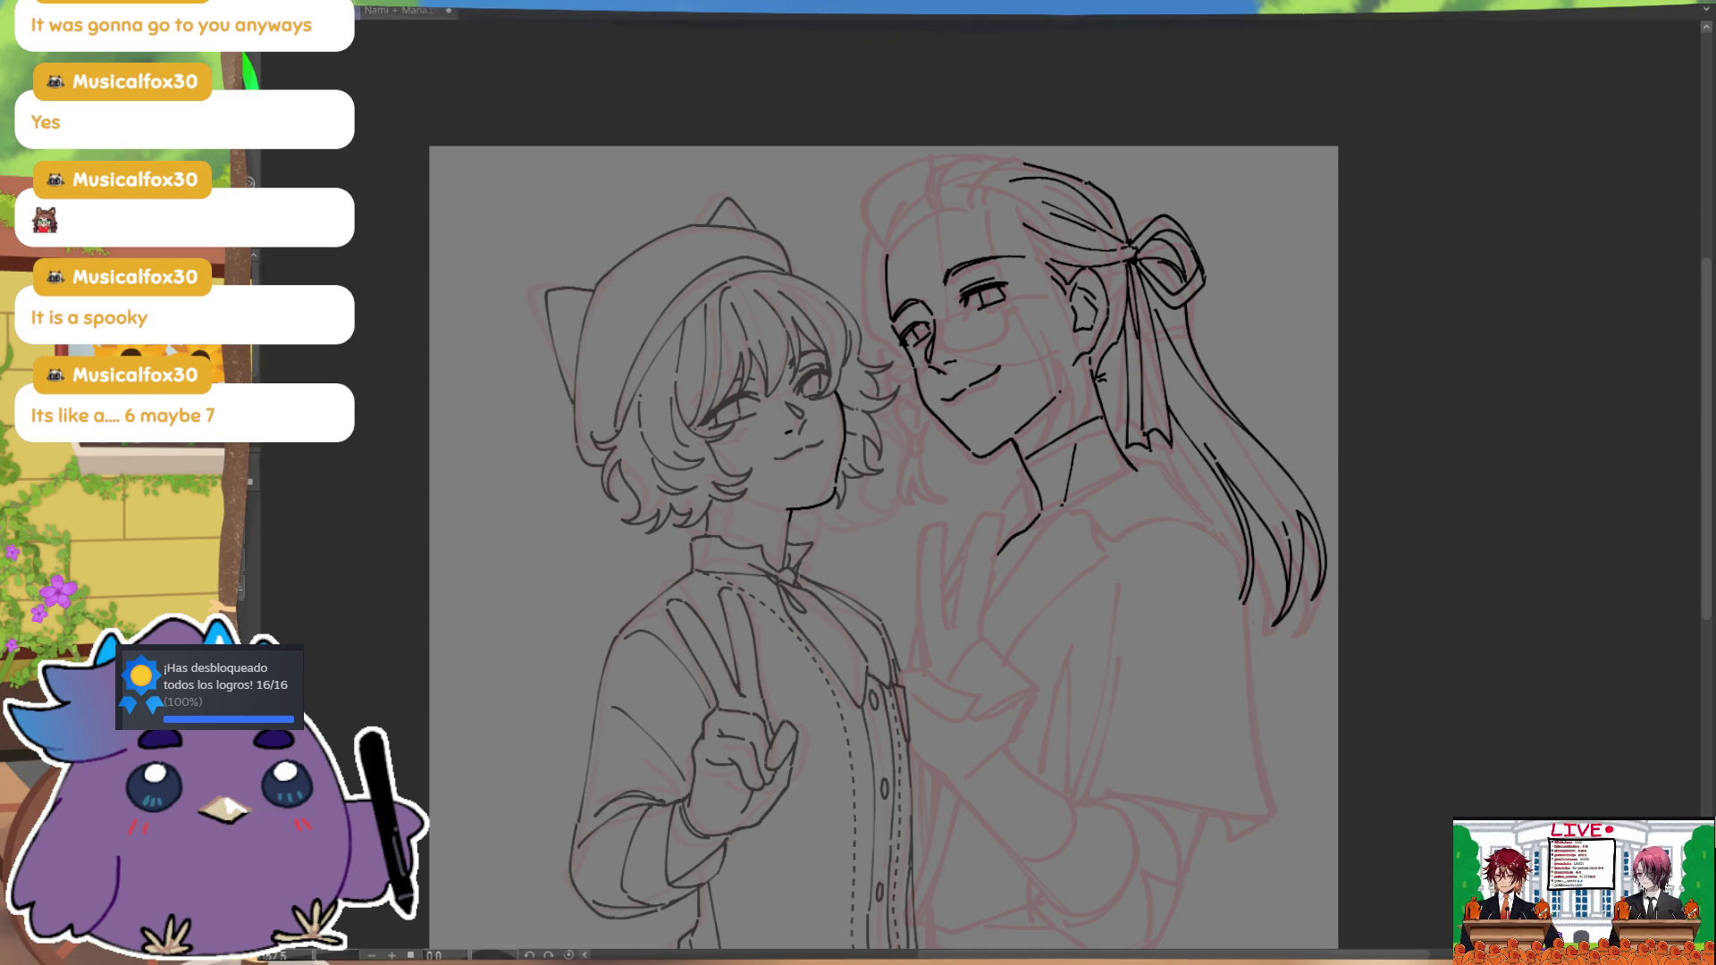
key(h)
drag(1204, 389, 1185, 440)
key(h)
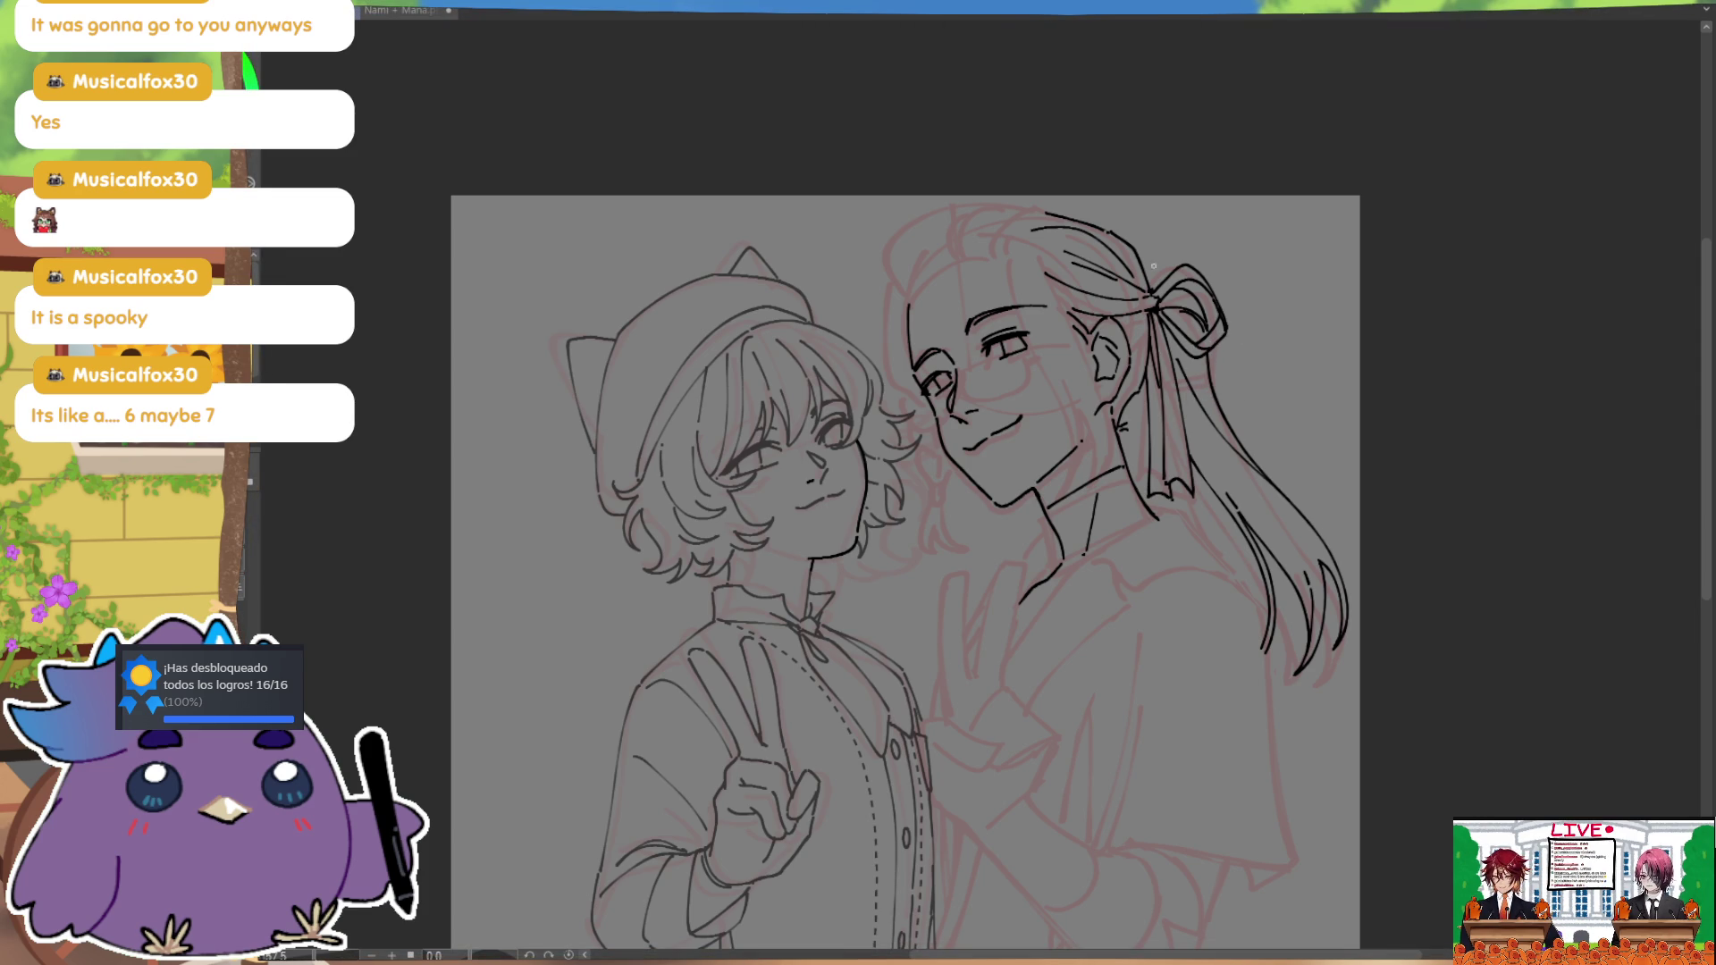
Step: Ink the top-of-head outline of the long-haired character, redrawn slightly lower
drag(1145, 261, 1153, 266)
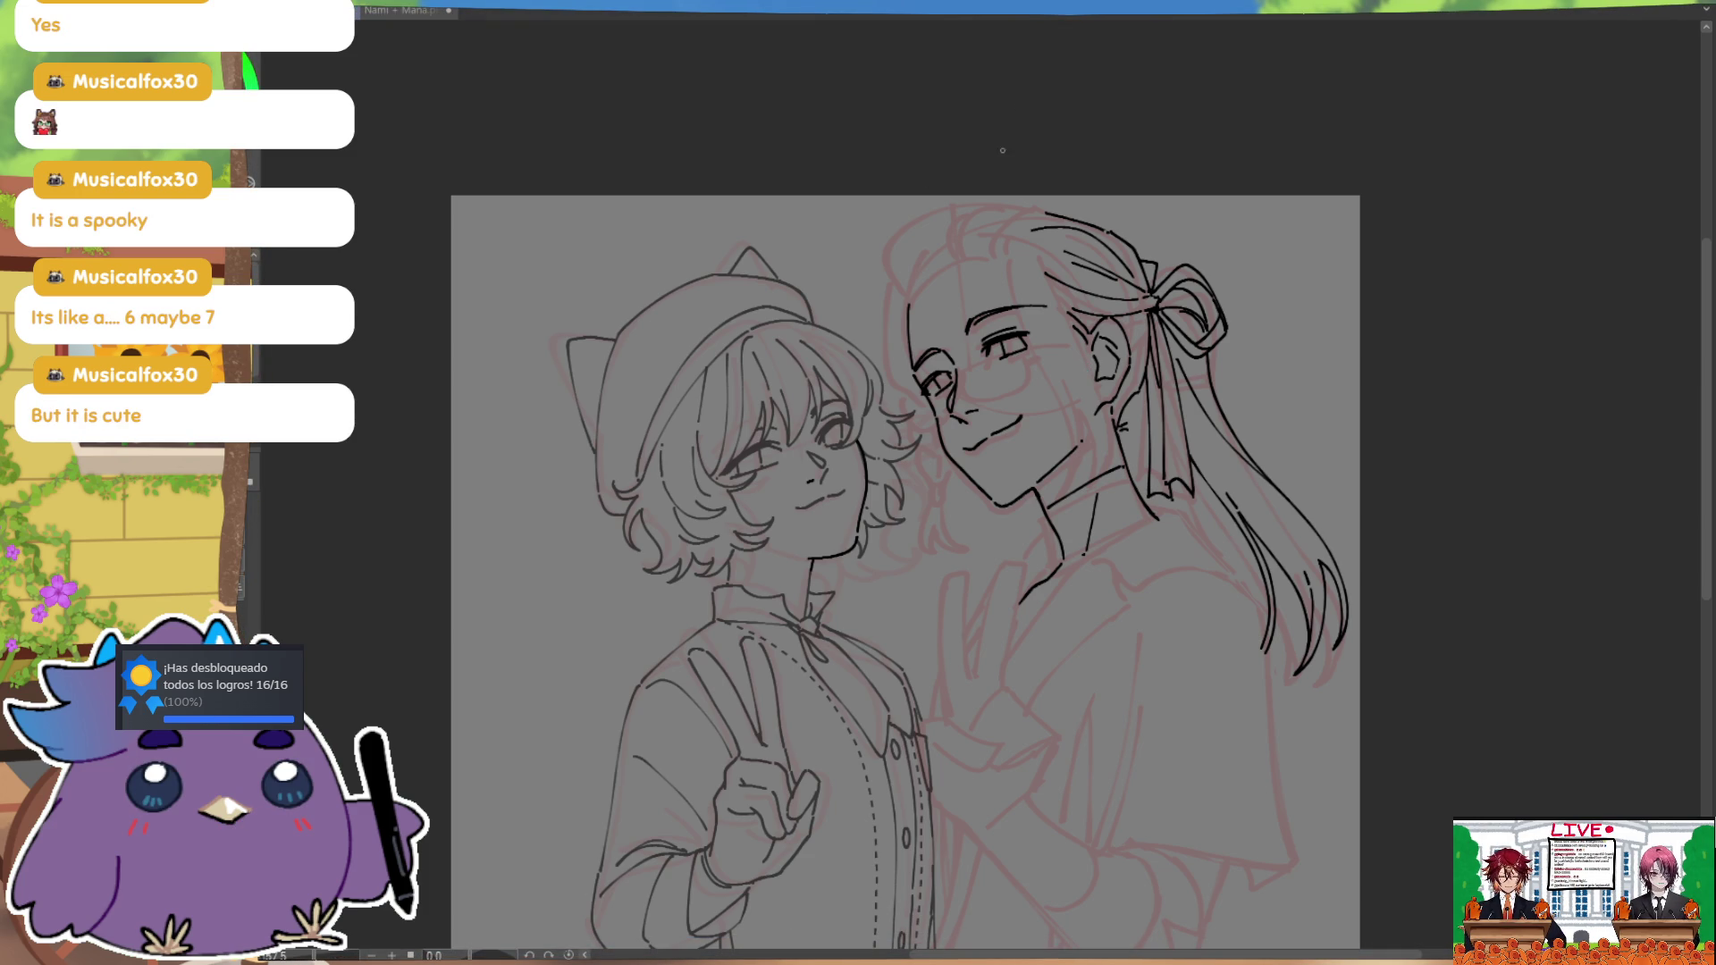
drag(890, 244, 1041, 210)
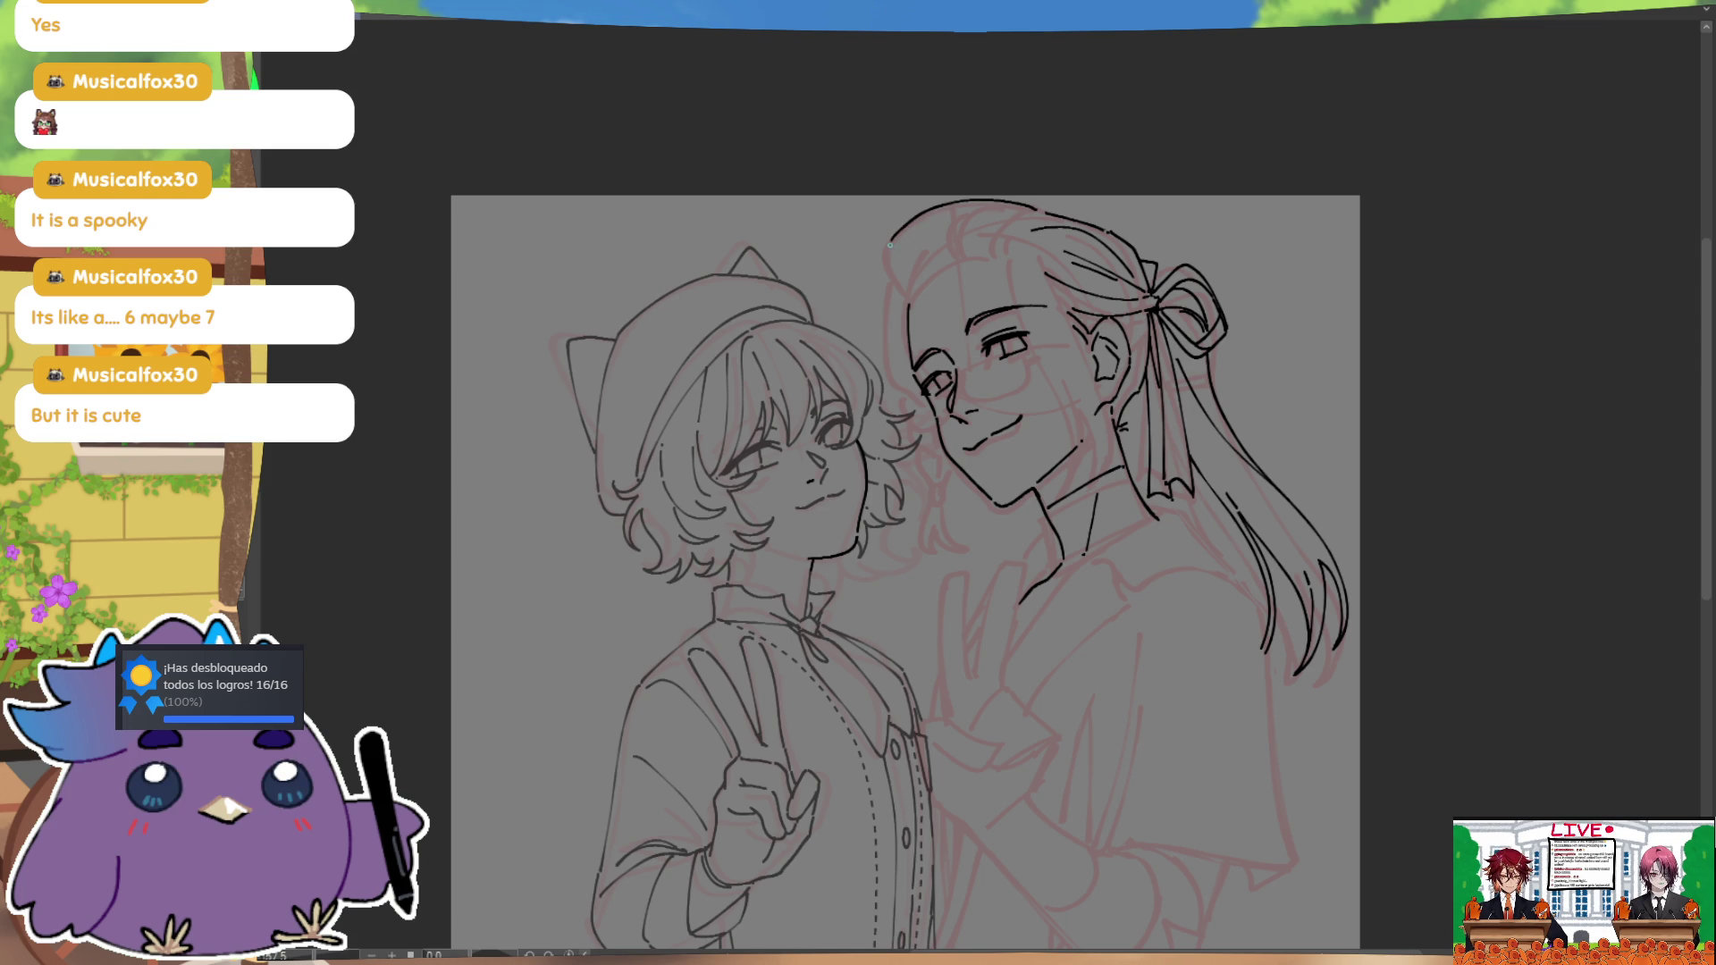
key(m)
key(ctrl+z)
mouse_move(920, 215)
mouse_down()
mouse_move(1064, 239)
mouse_move(1064, 298)
mouse_up()
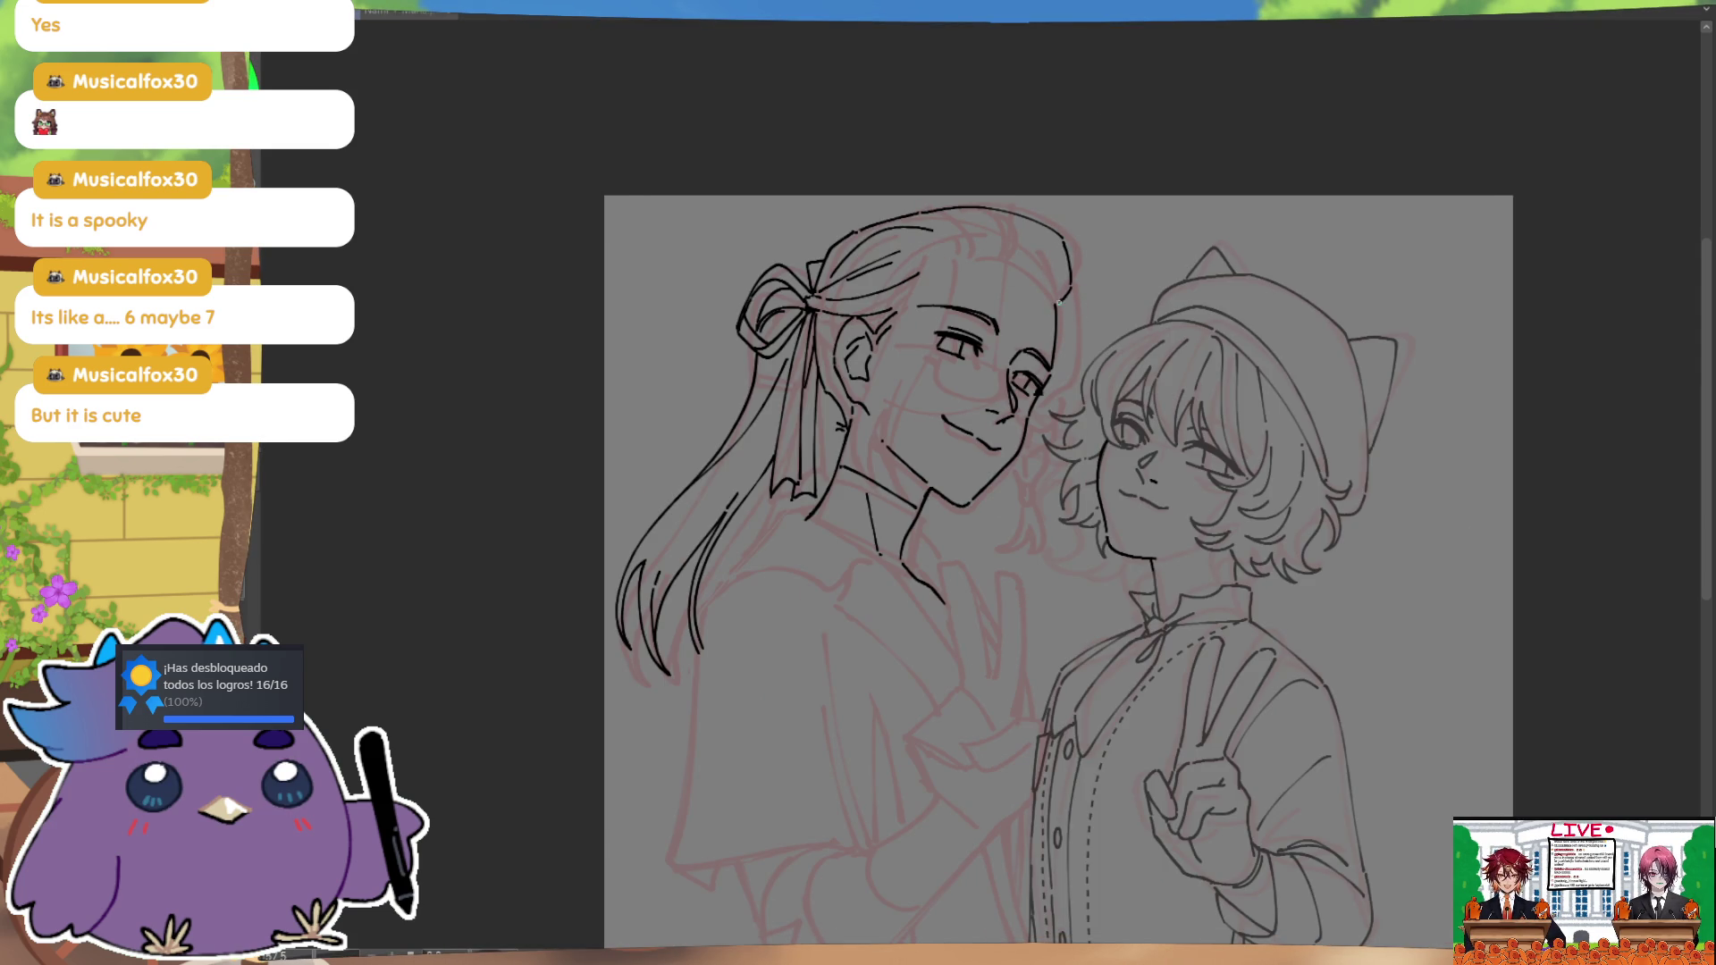
key(m)
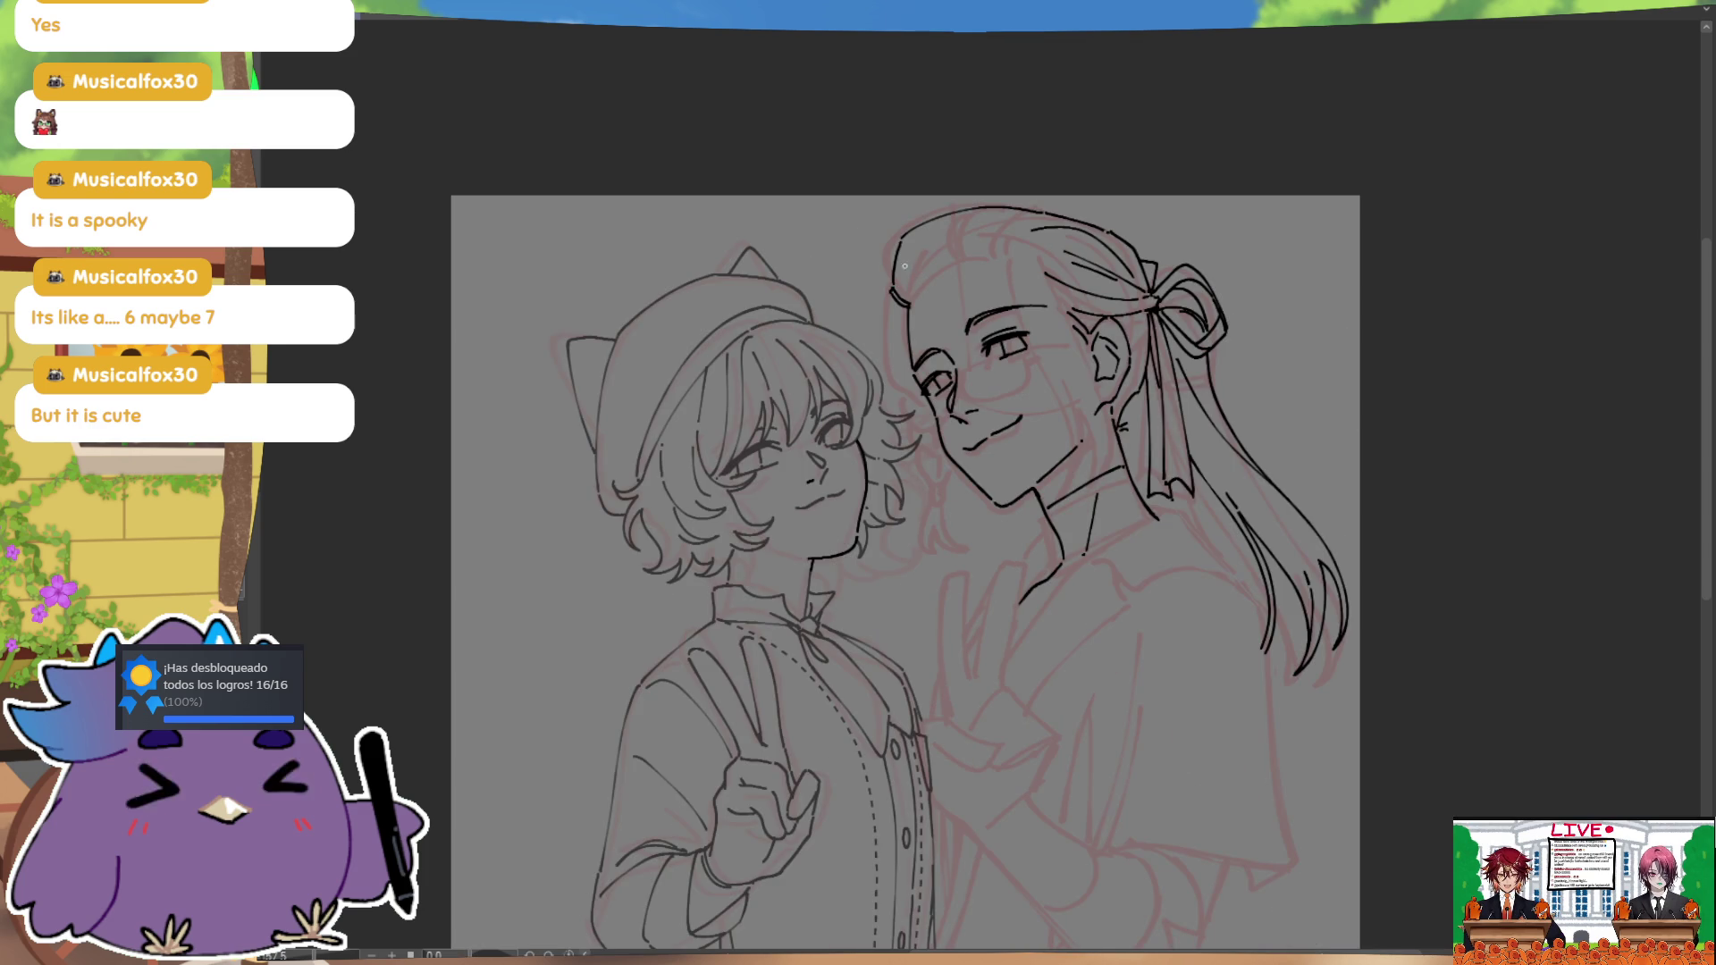
Step: Extend the side-of-head line and add curved hair strands near the crown
drag(887, 294, 898, 308)
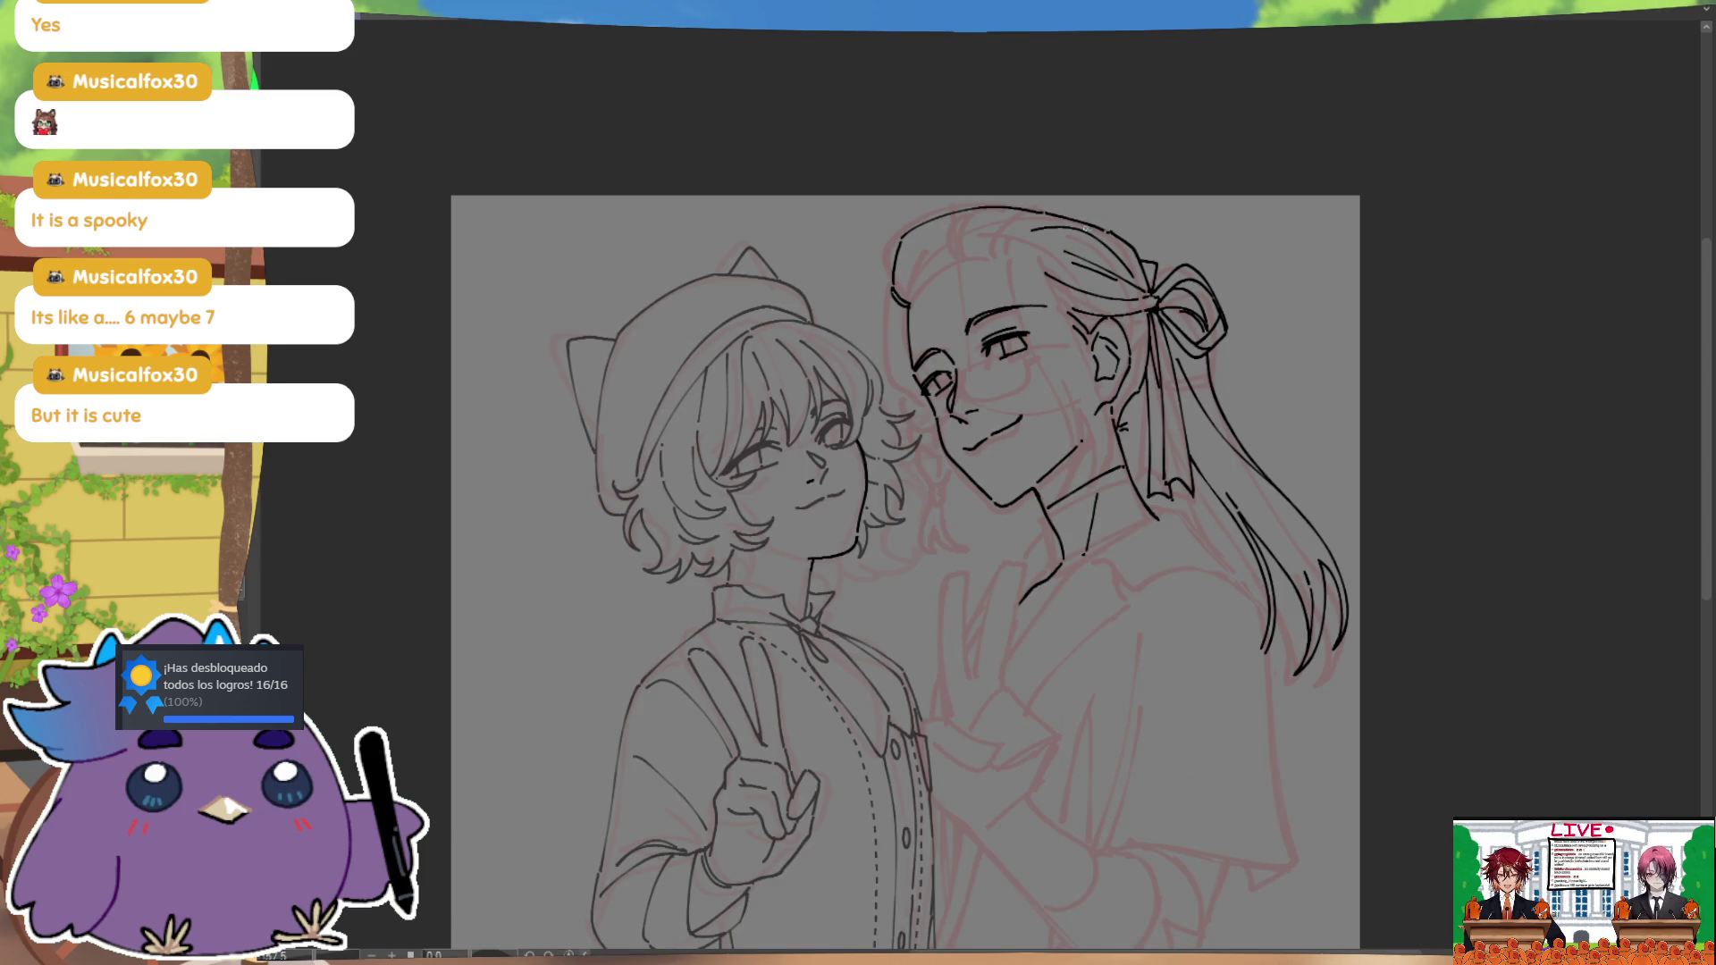
drag(1035, 230, 1016, 250)
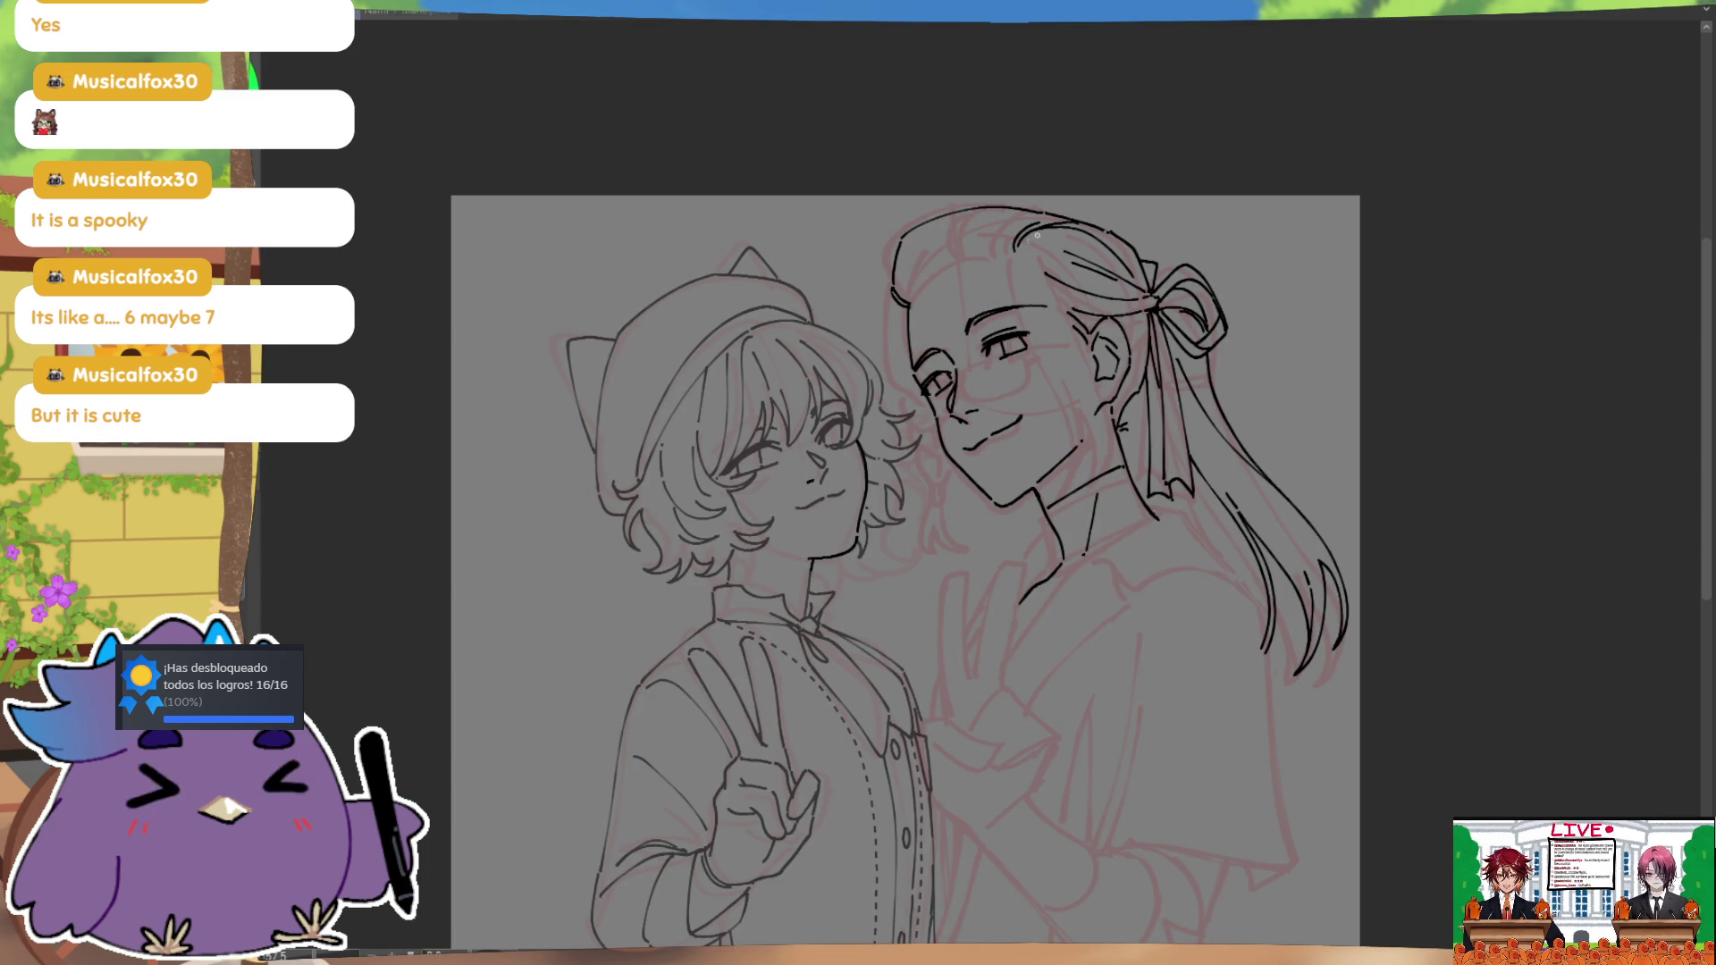
key(m)
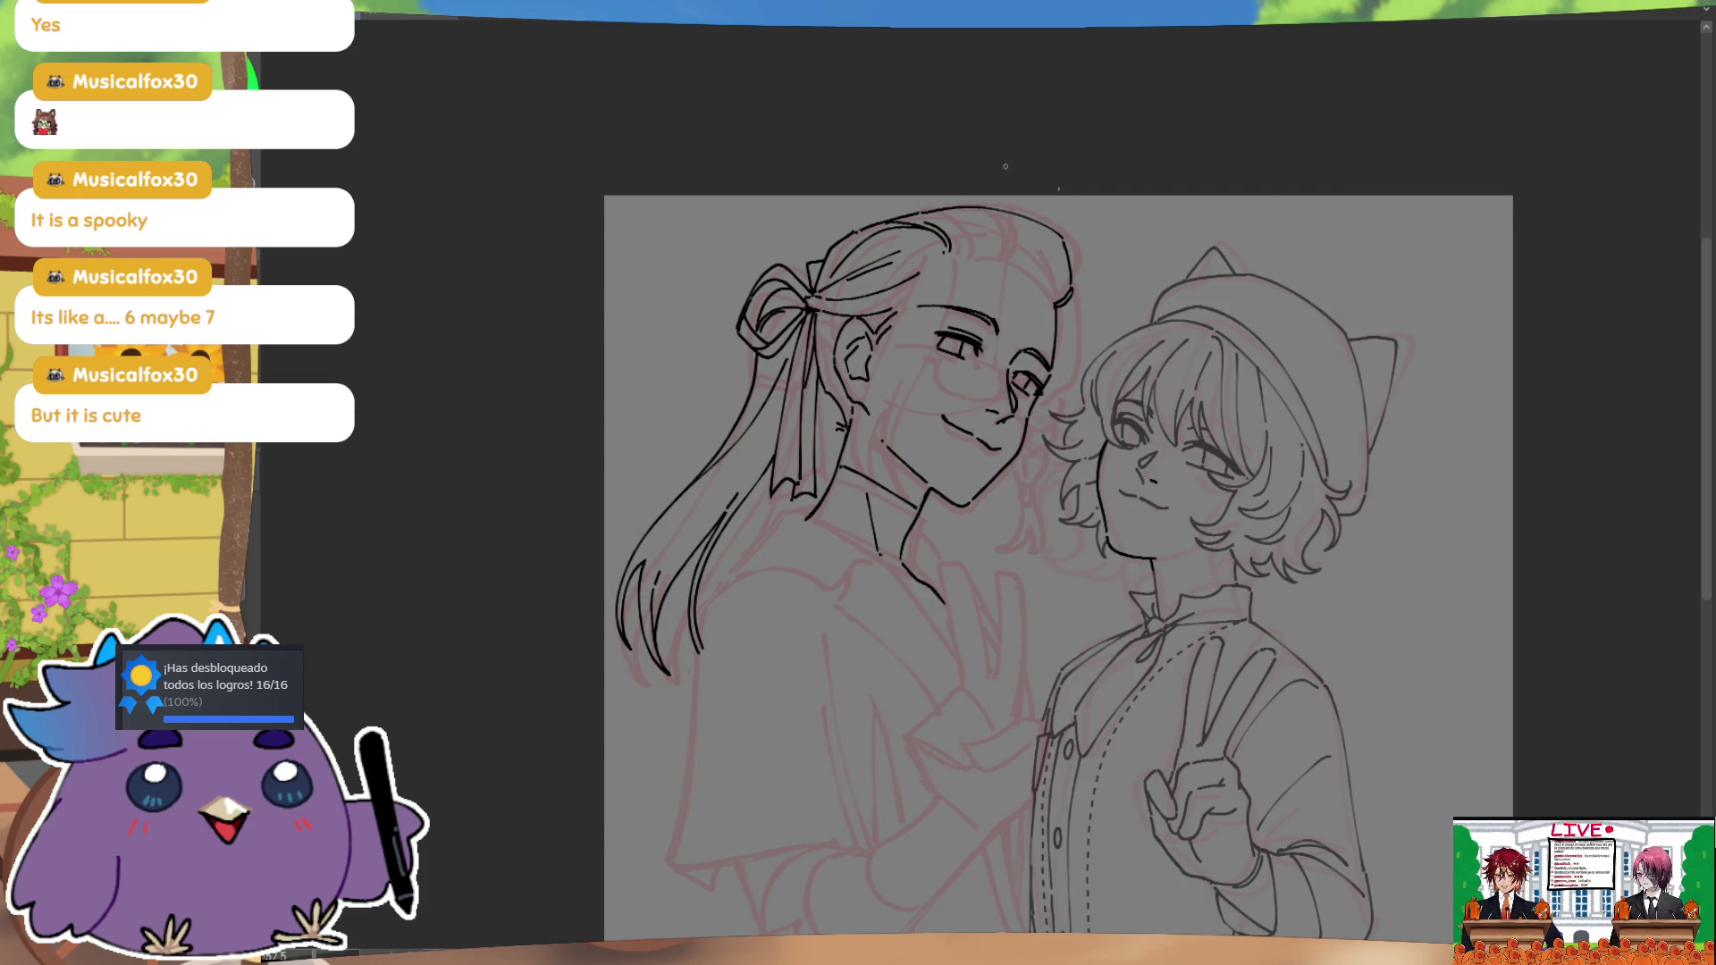
drag(1008, 217, 1058, 280)
key(ctrl+z)
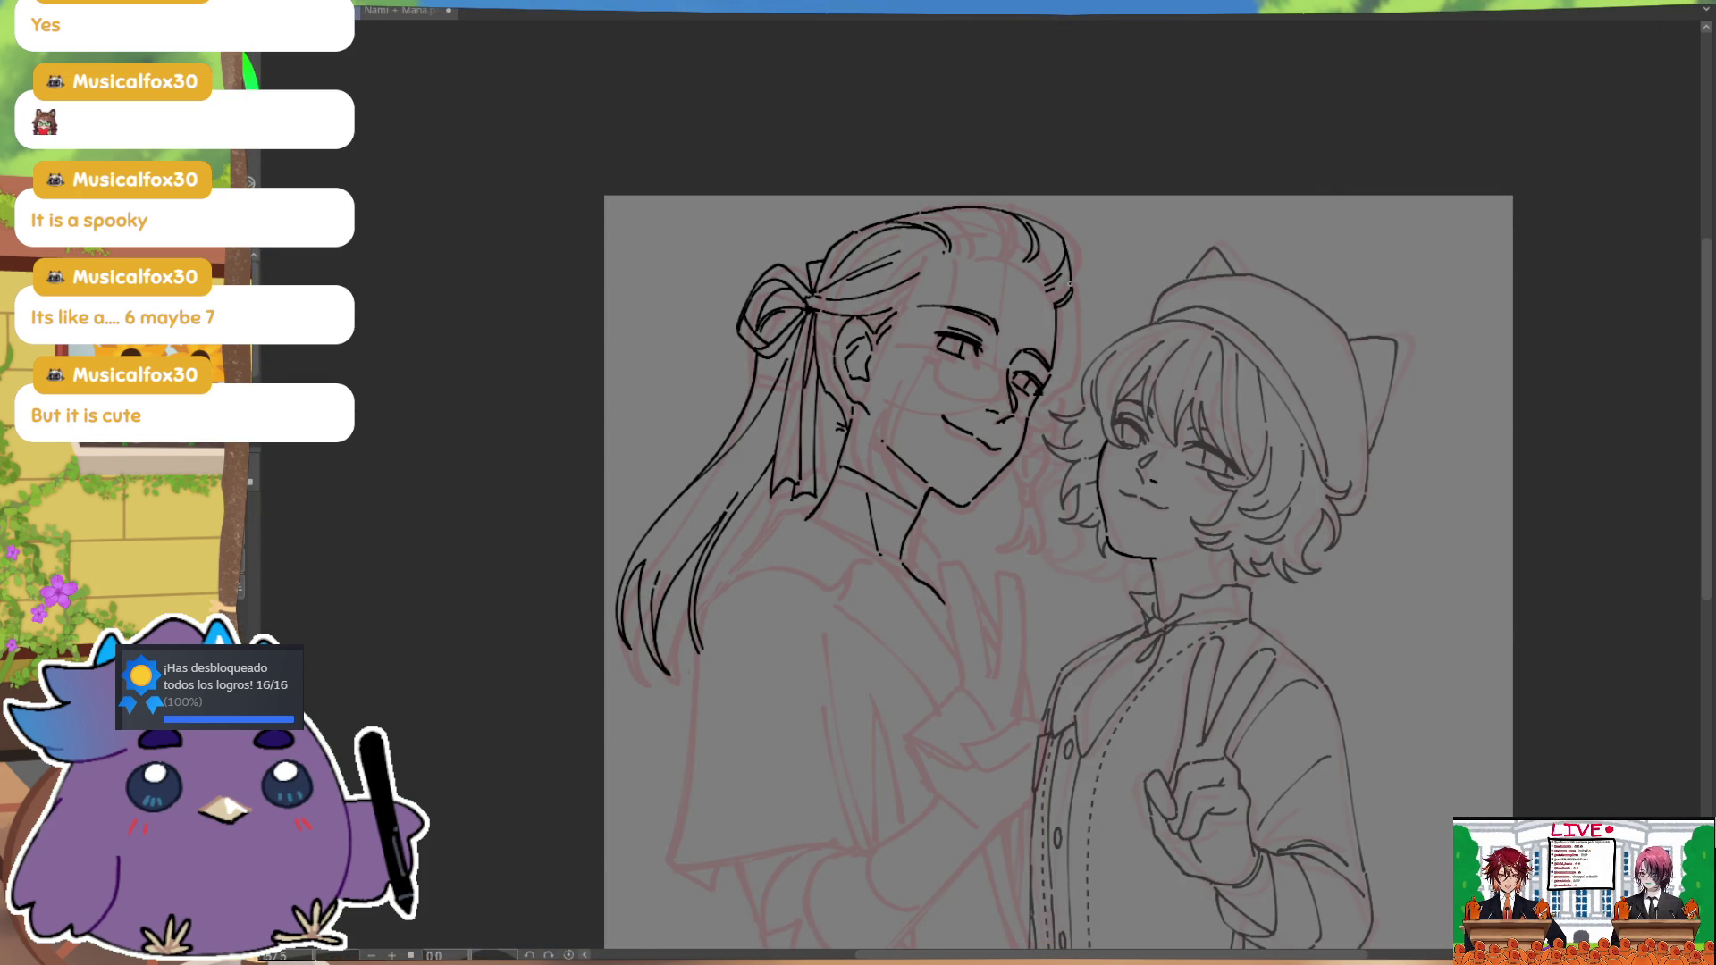
key(m)
Step: With a larger brush, ink a strand falling over the forehead and a curved strand
key(bracketright)
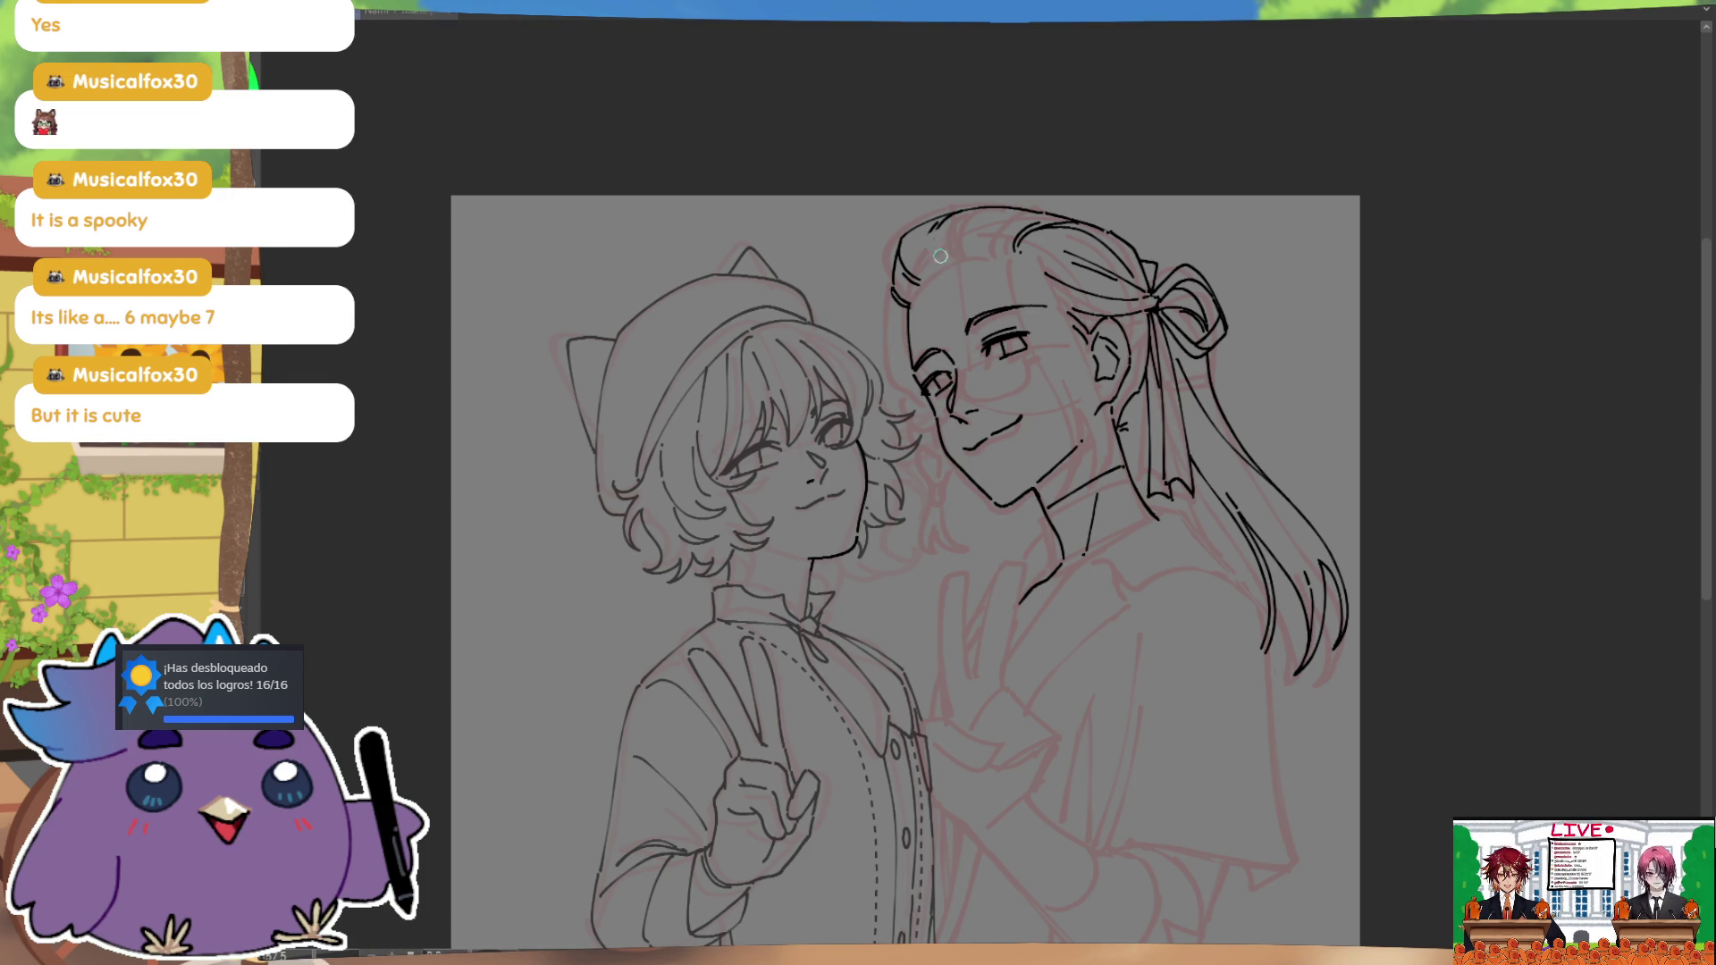
drag(941, 229, 935, 266)
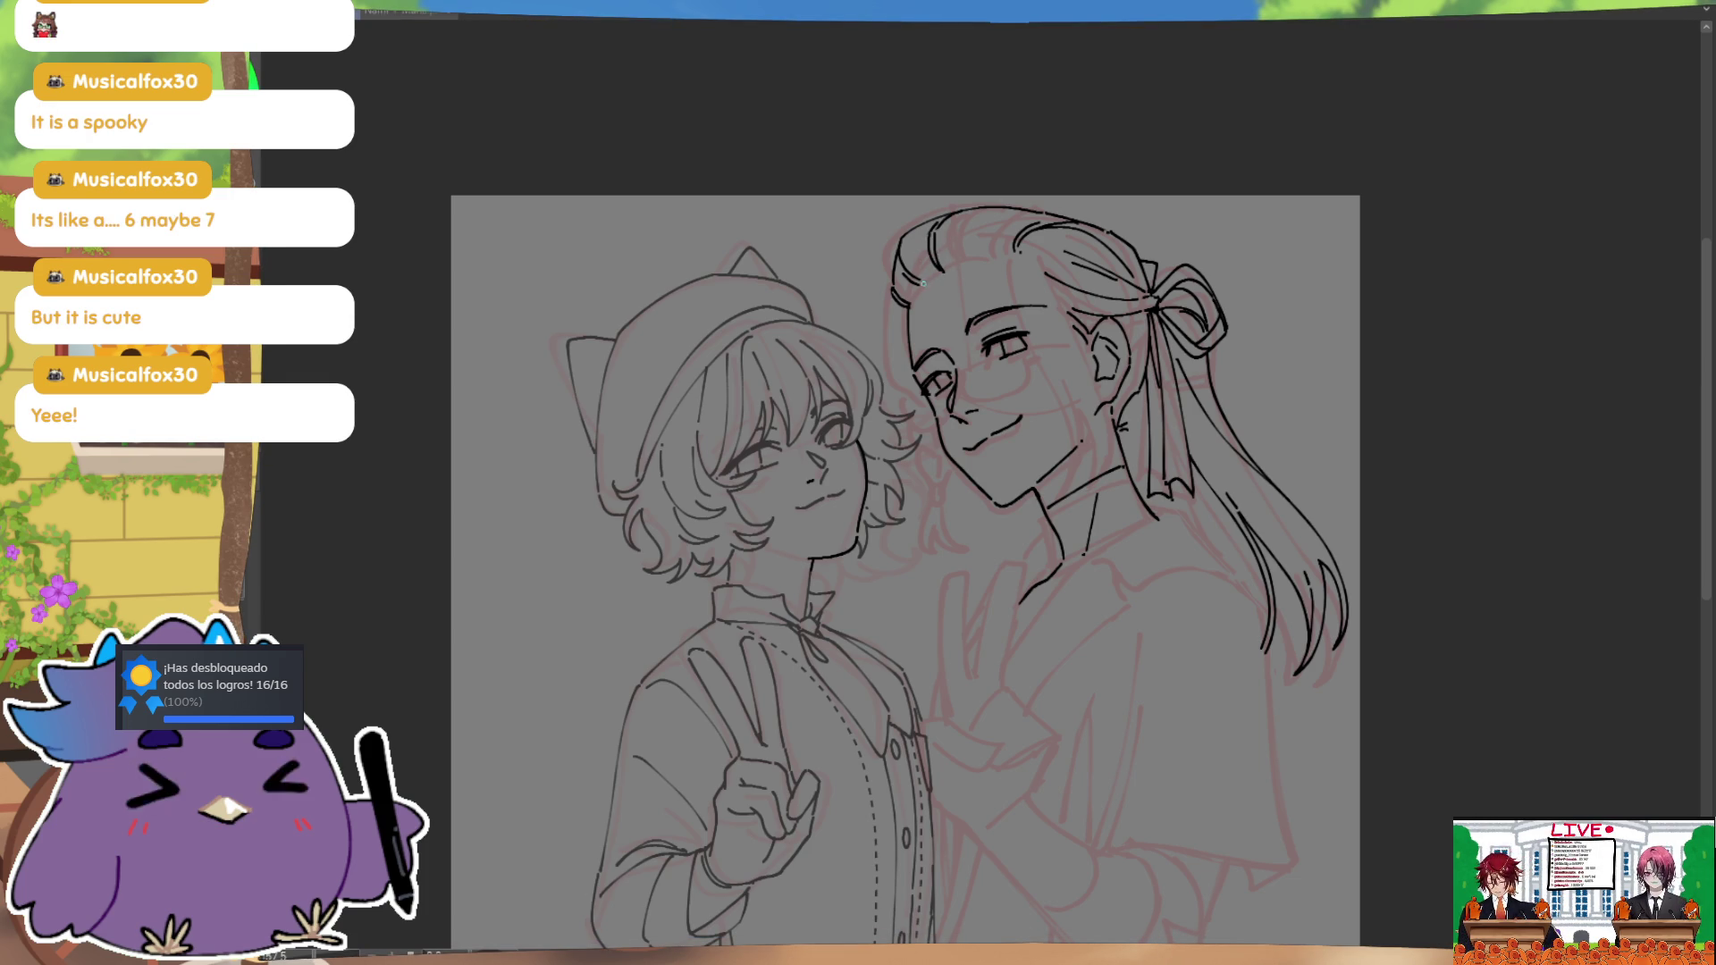
key(h)
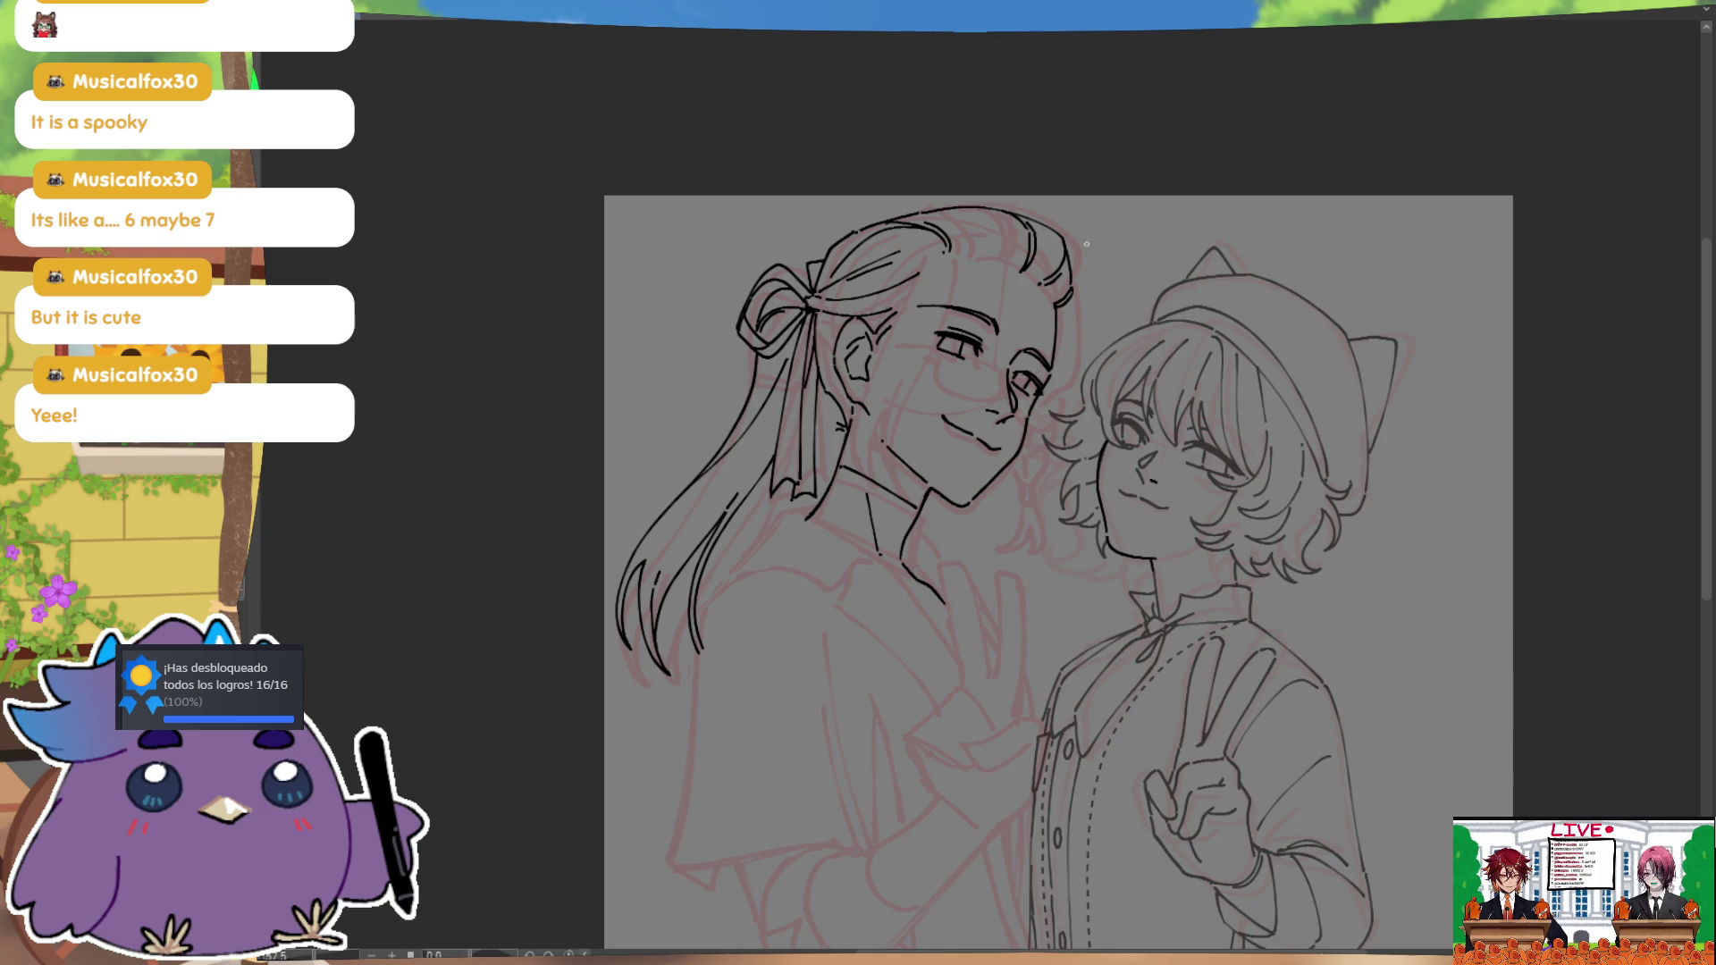
key(h)
key(h)
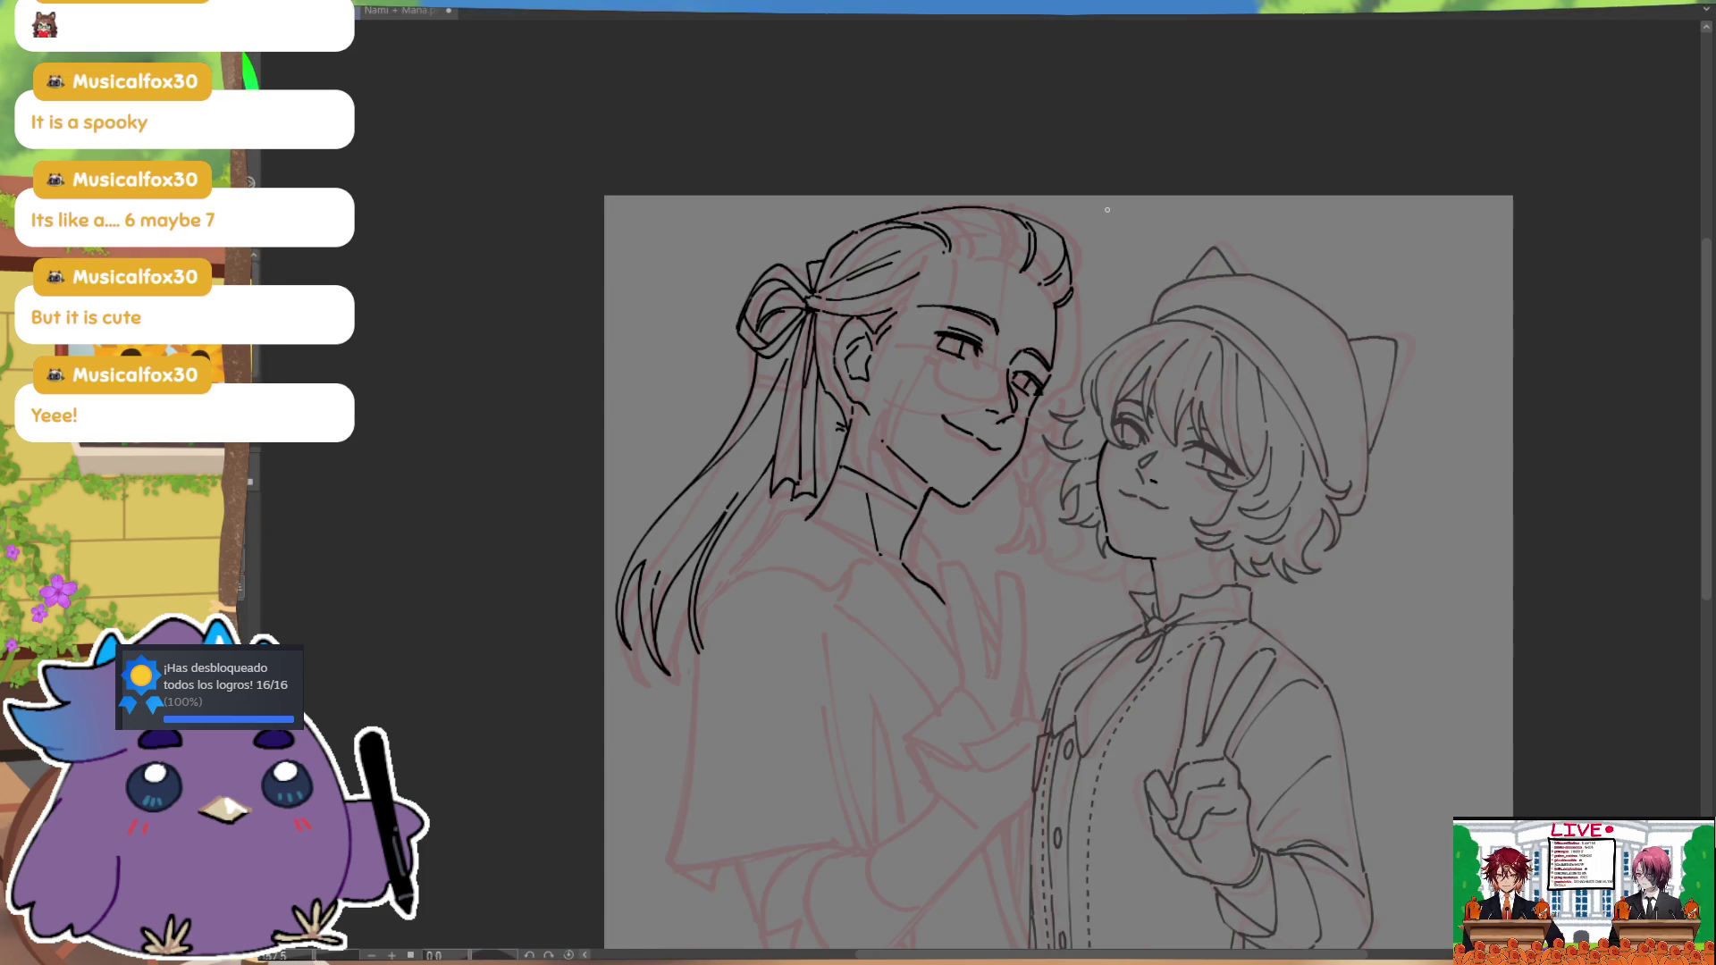
drag(970, 207, 988, 260)
key(ctrl+z)
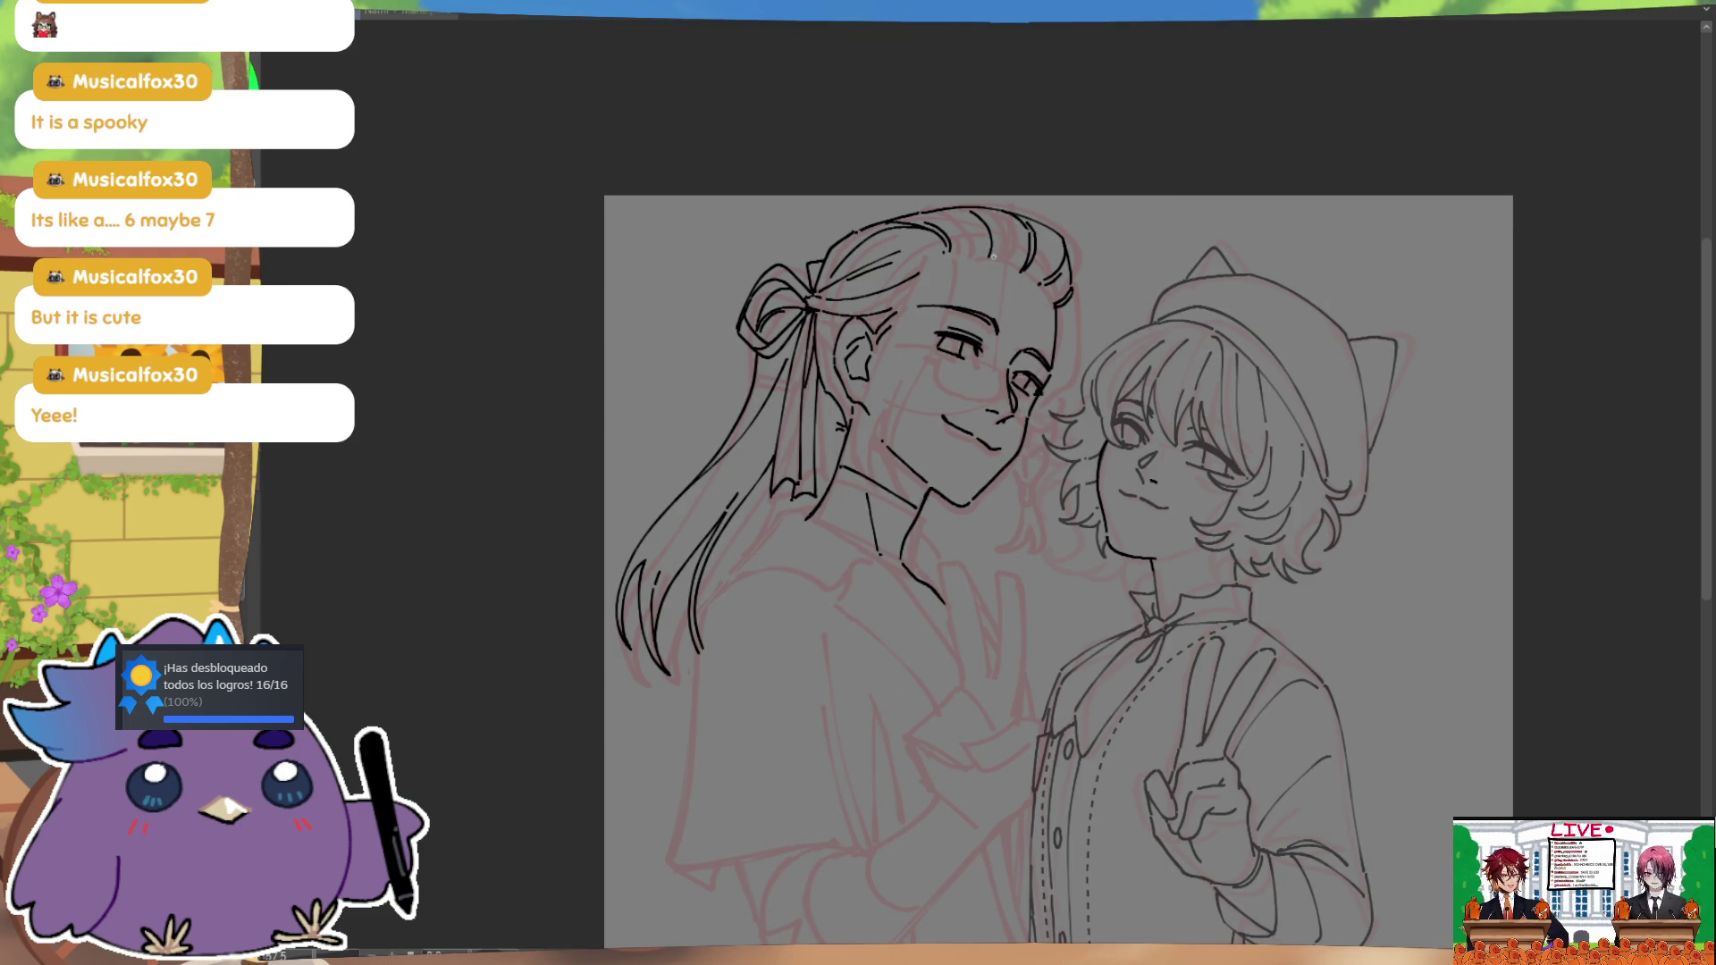
key(h)
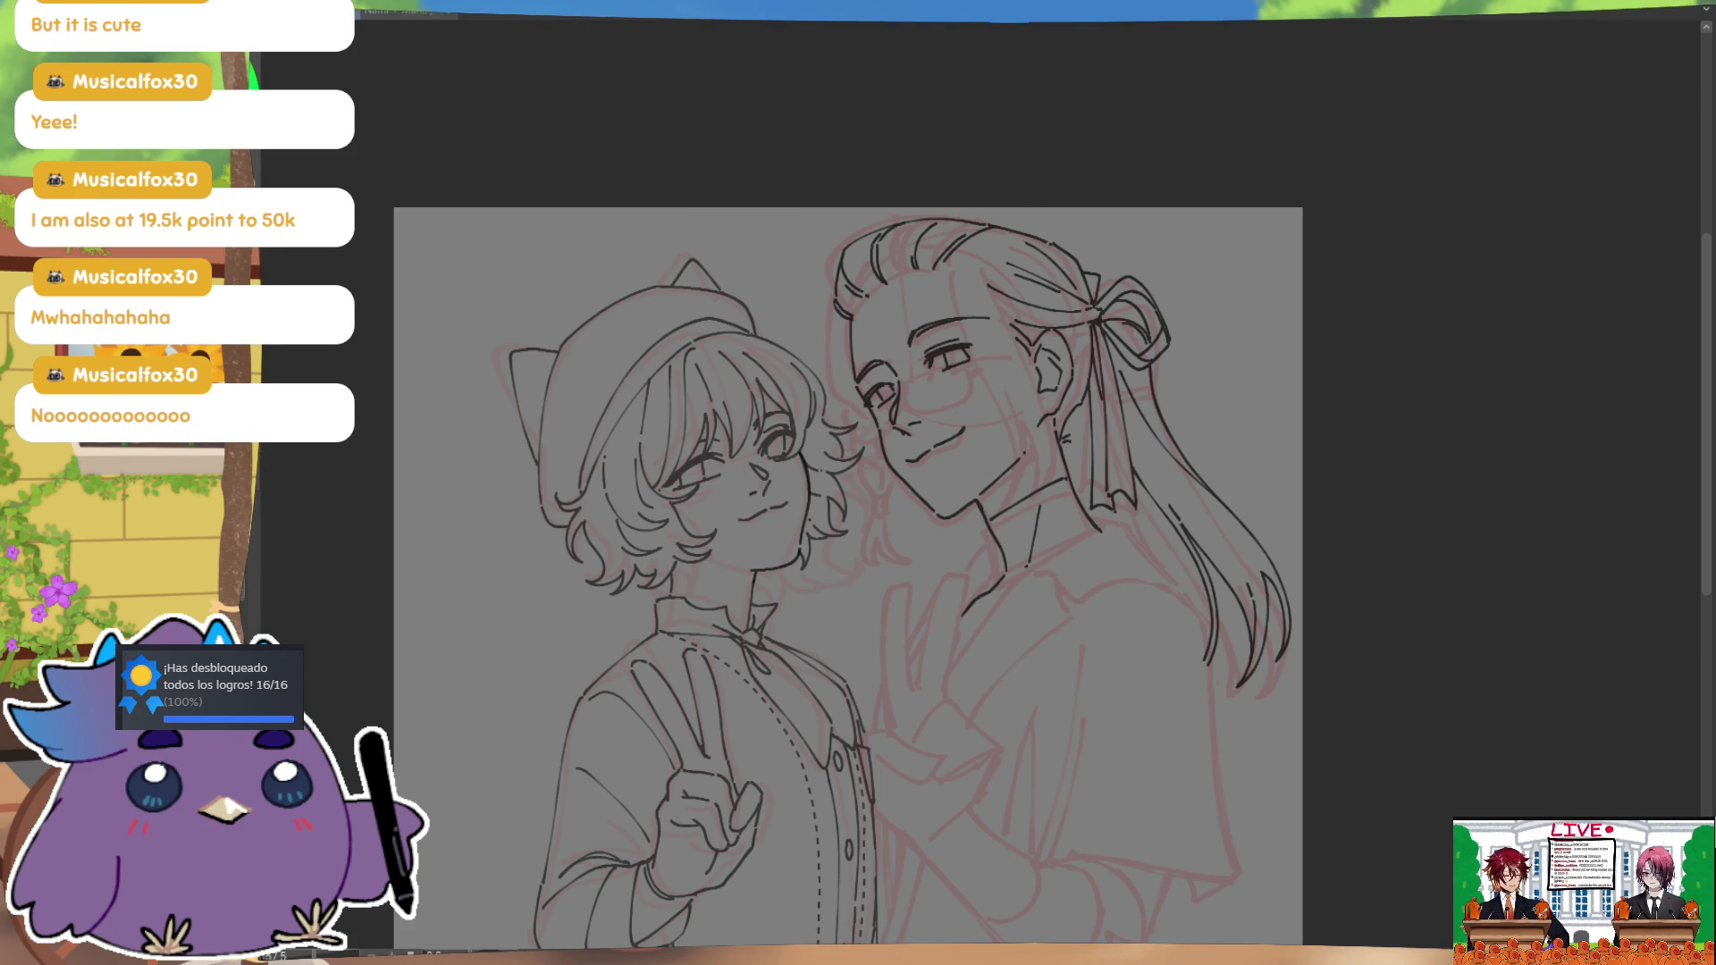
Step: Ink a long bang strand down from the forehead and bring up the character reference images
drag(948, 266, 1008, 492)
key(ctrl+z)
drag(948, 264, 1023, 457)
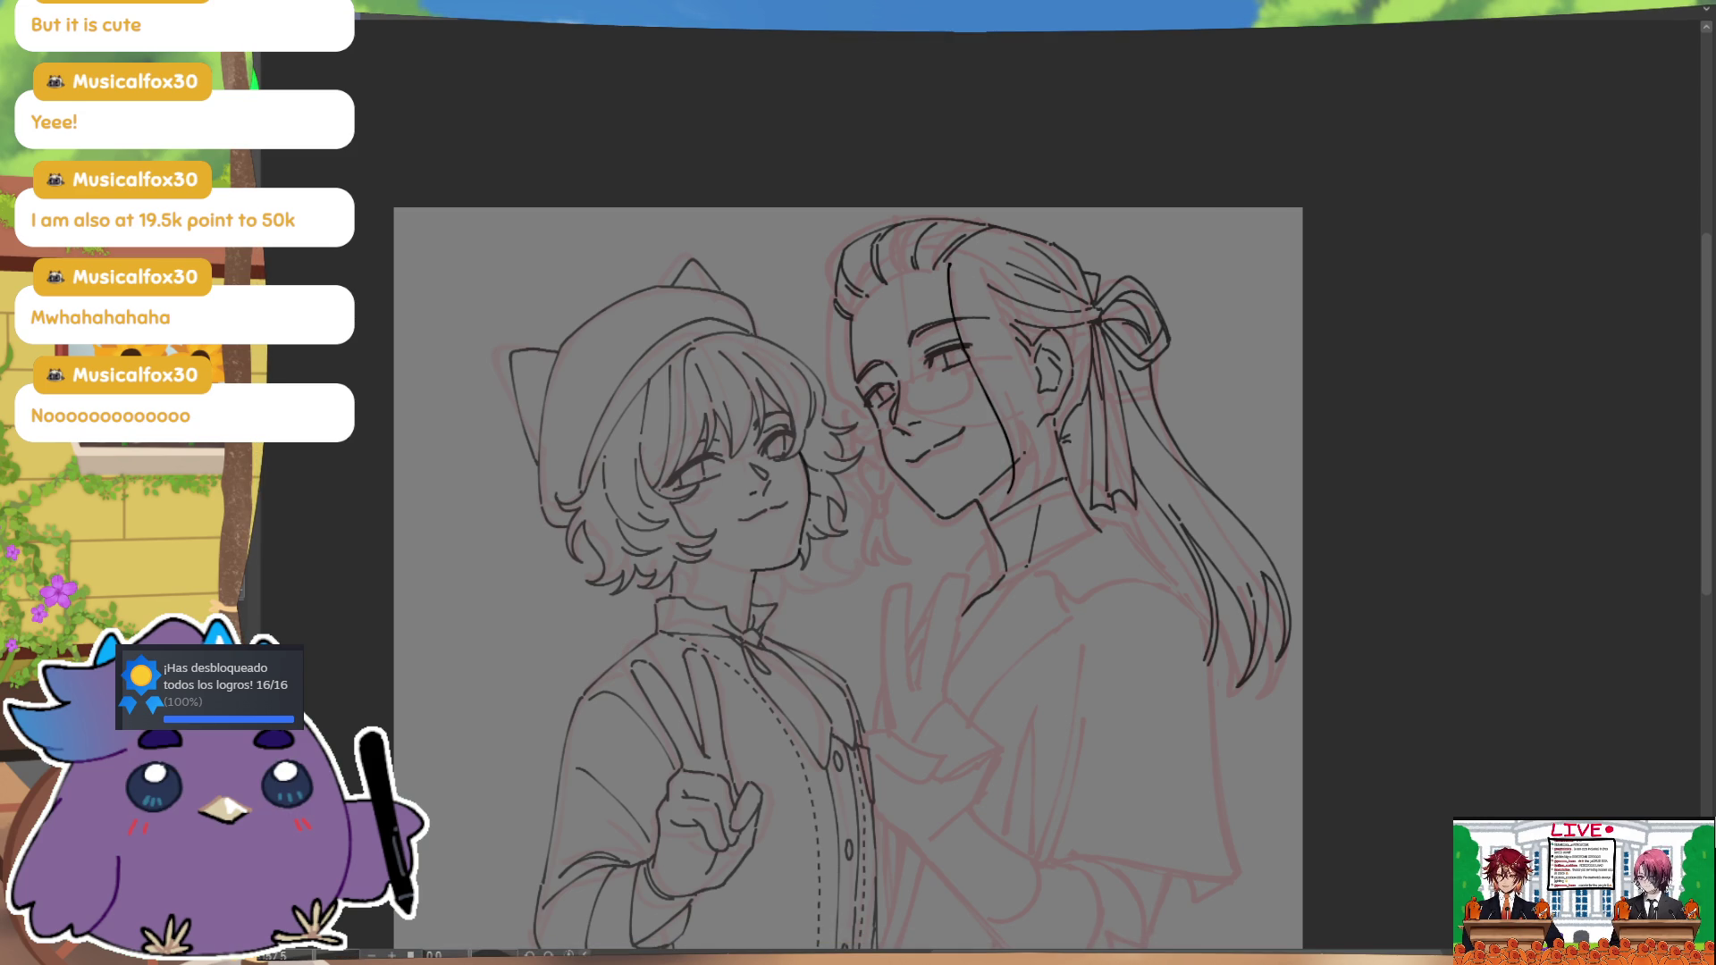
key(alt+Tab)
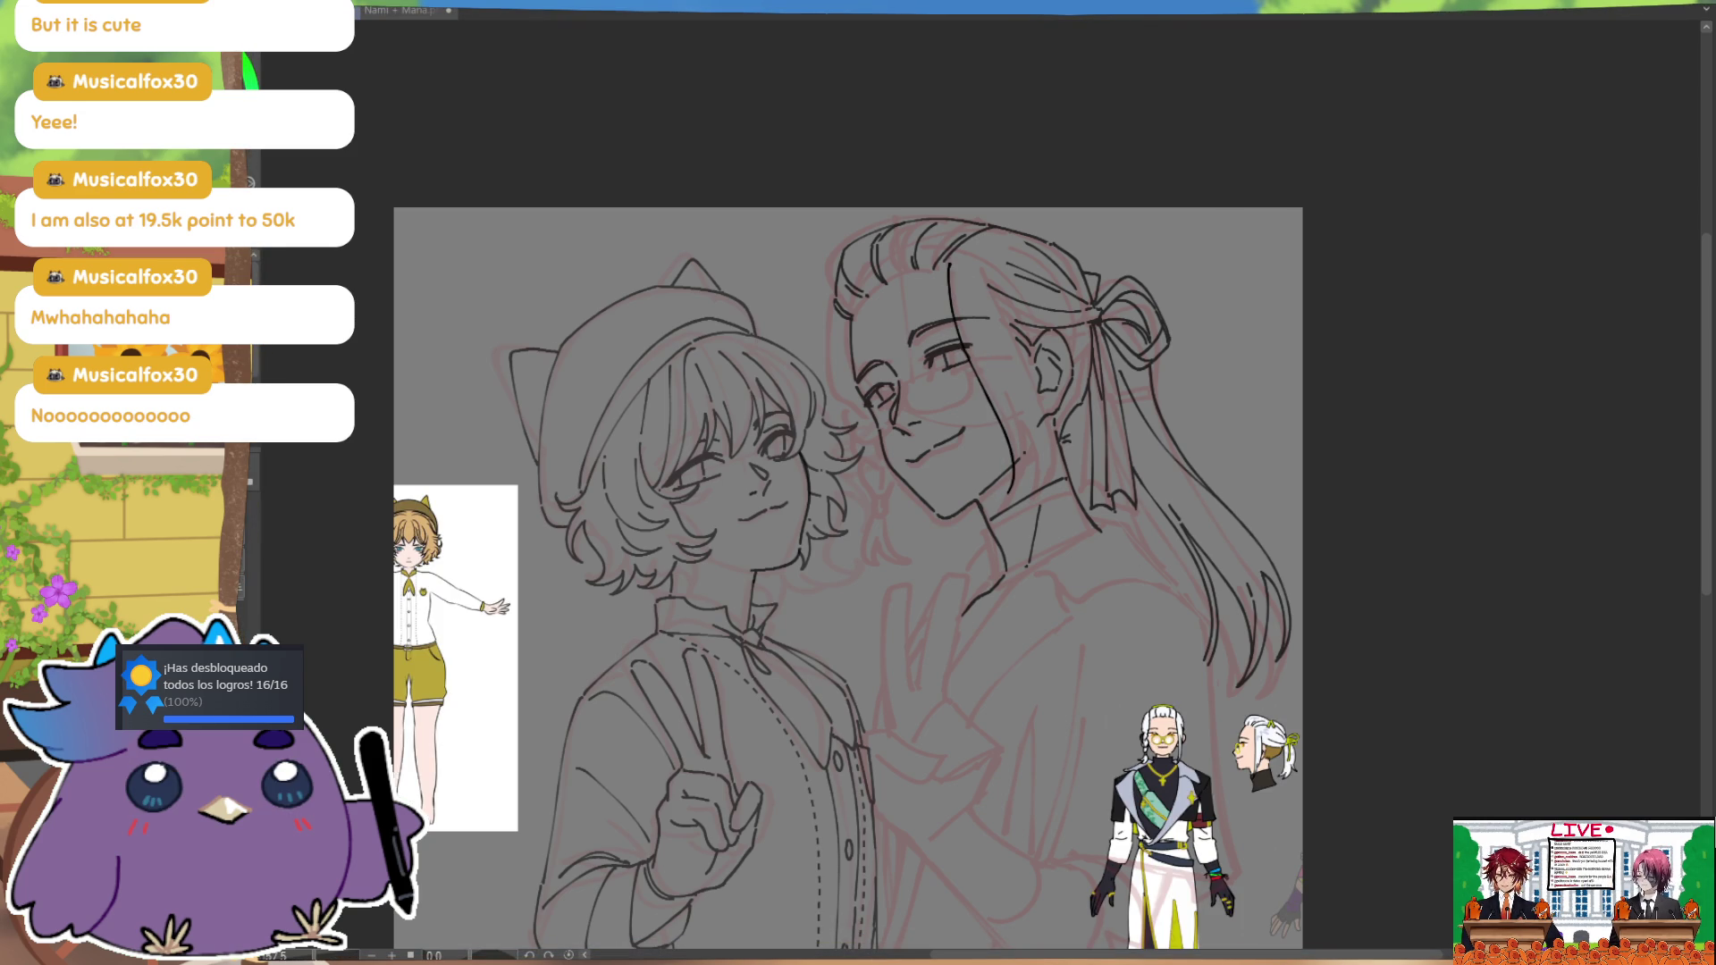
Step: Move the tall reference figure to the upper right and ink strands over the long hair
mouse_move(1162, 805)
mouse_down()
mouse_move(1245, 375)
mouse_move(1231, 353)
mouse_up()
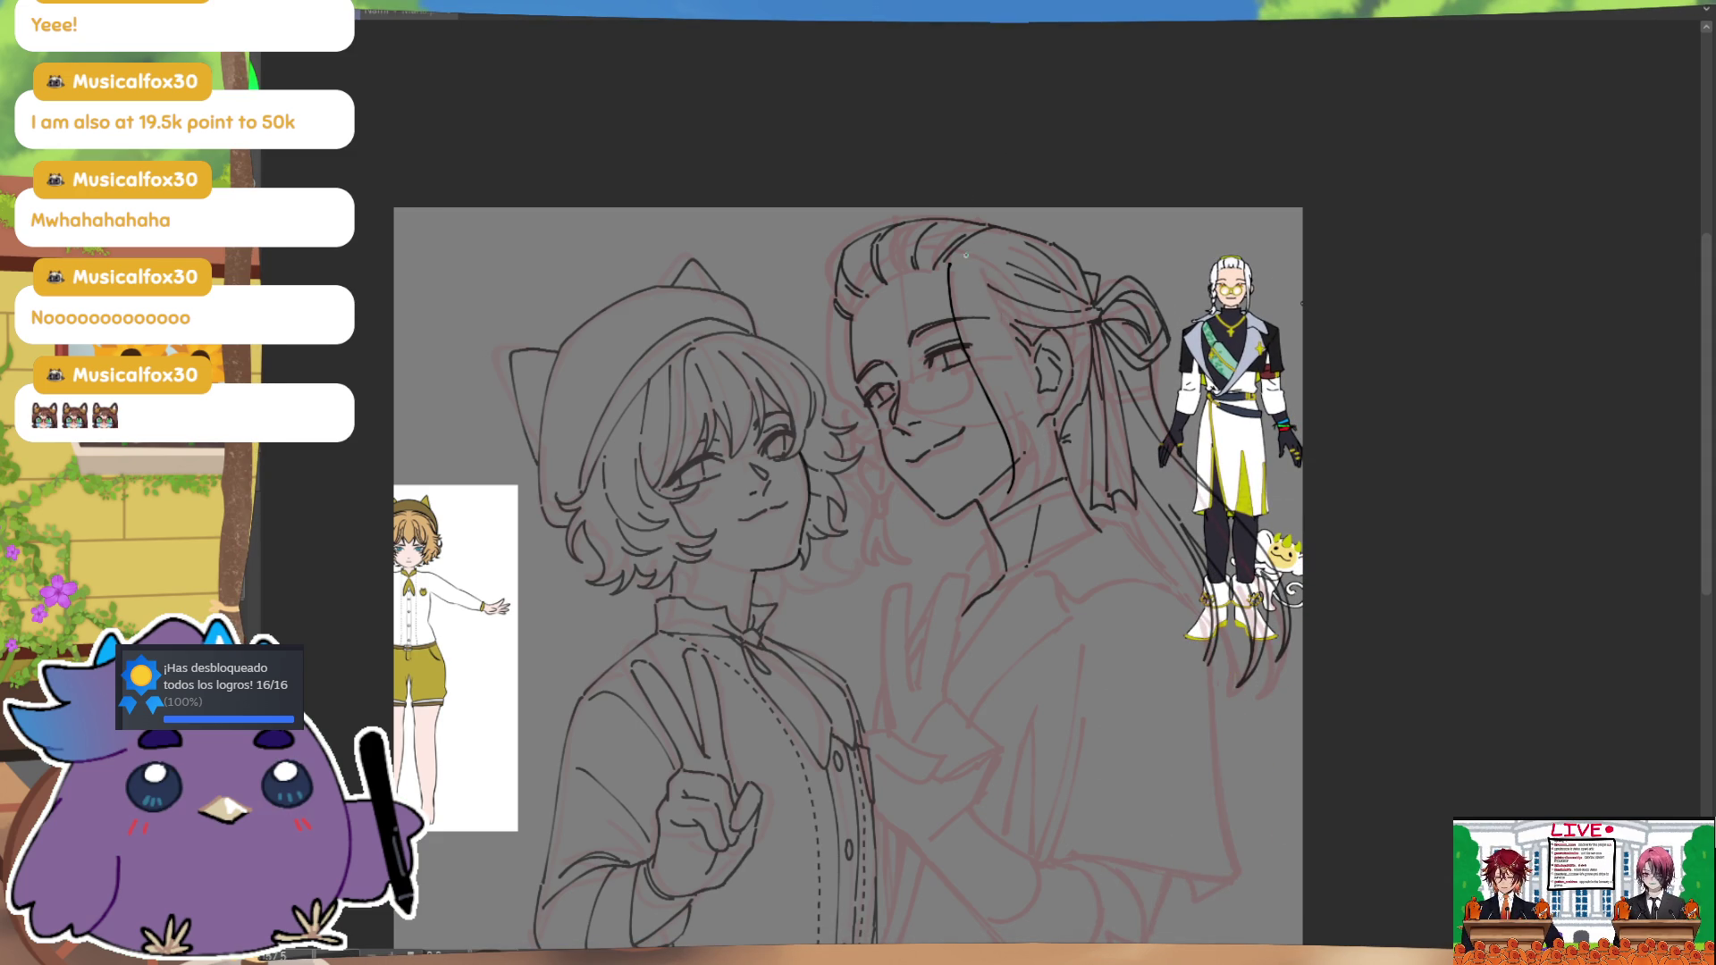
drag(981, 277, 1045, 474)
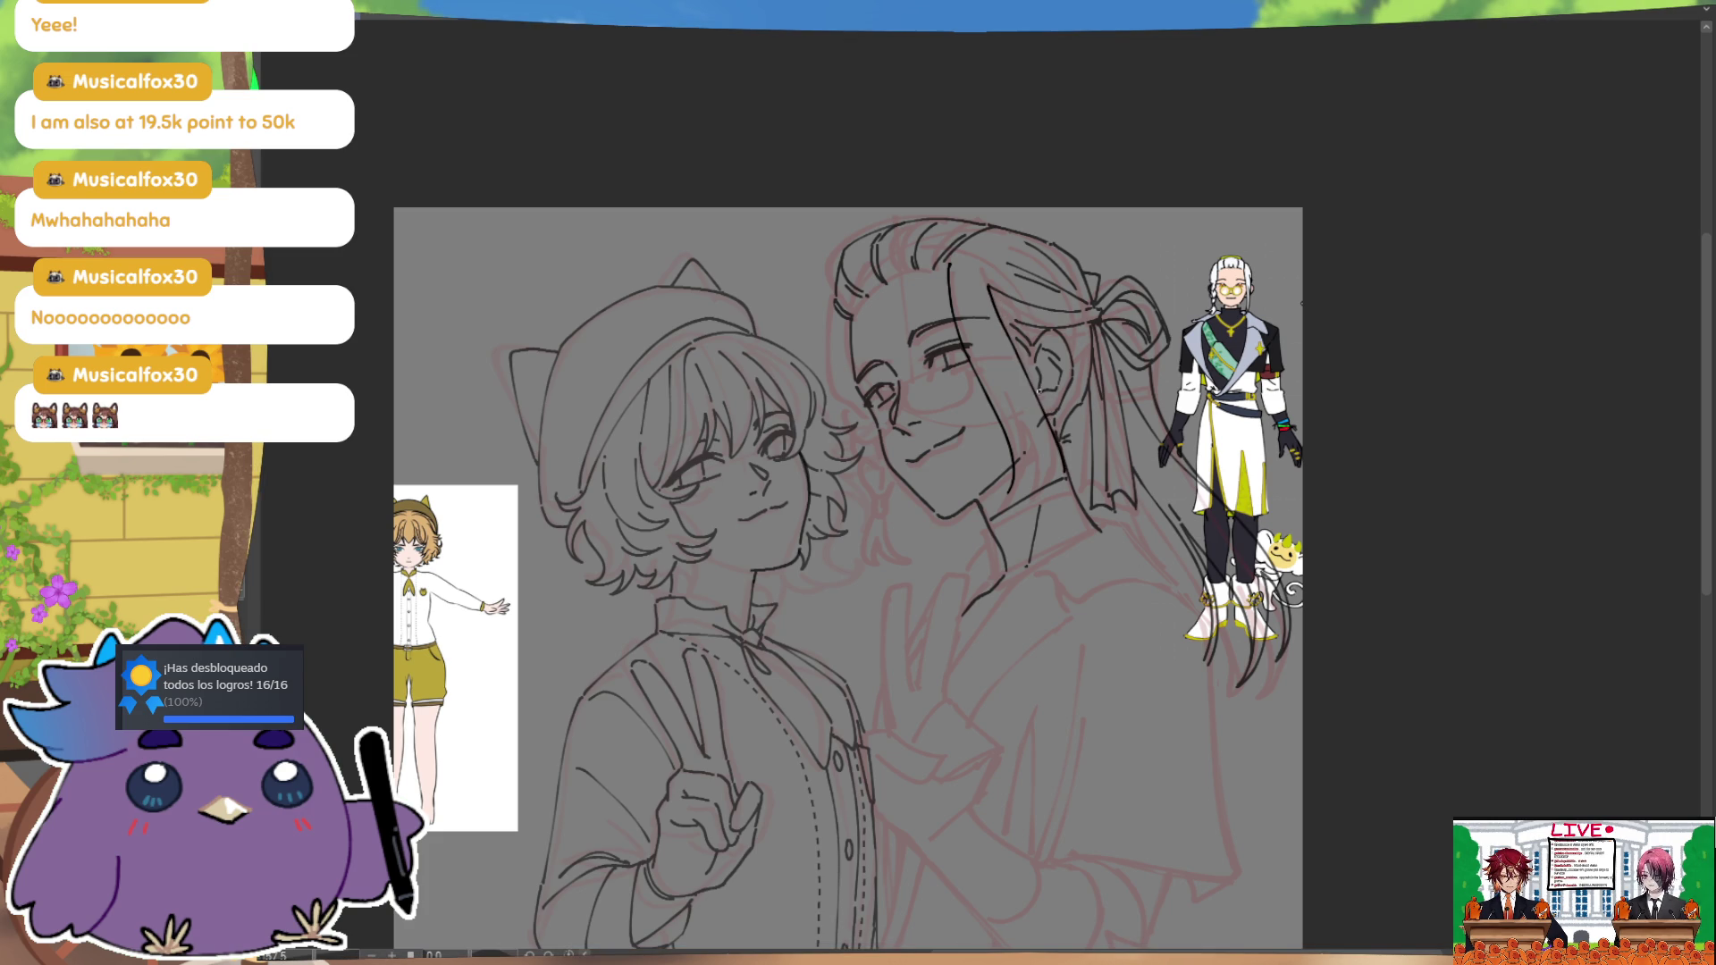
drag(988, 288, 1041, 528)
key(h)
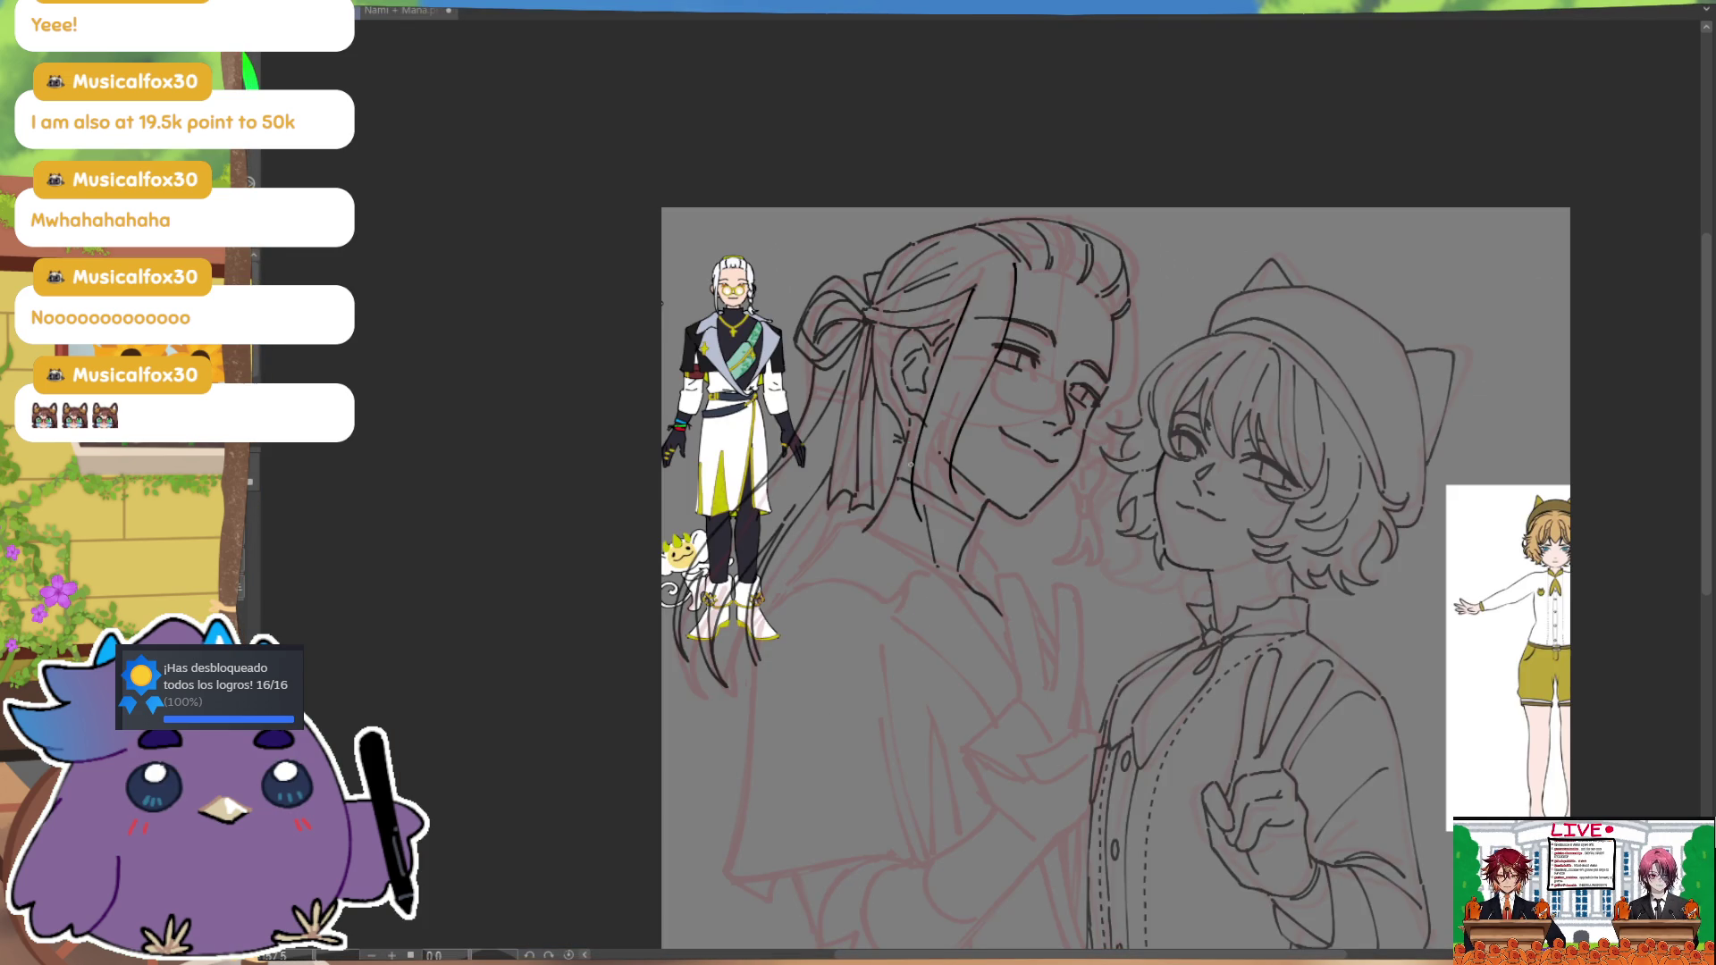
drag(942, 398, 921, 521)
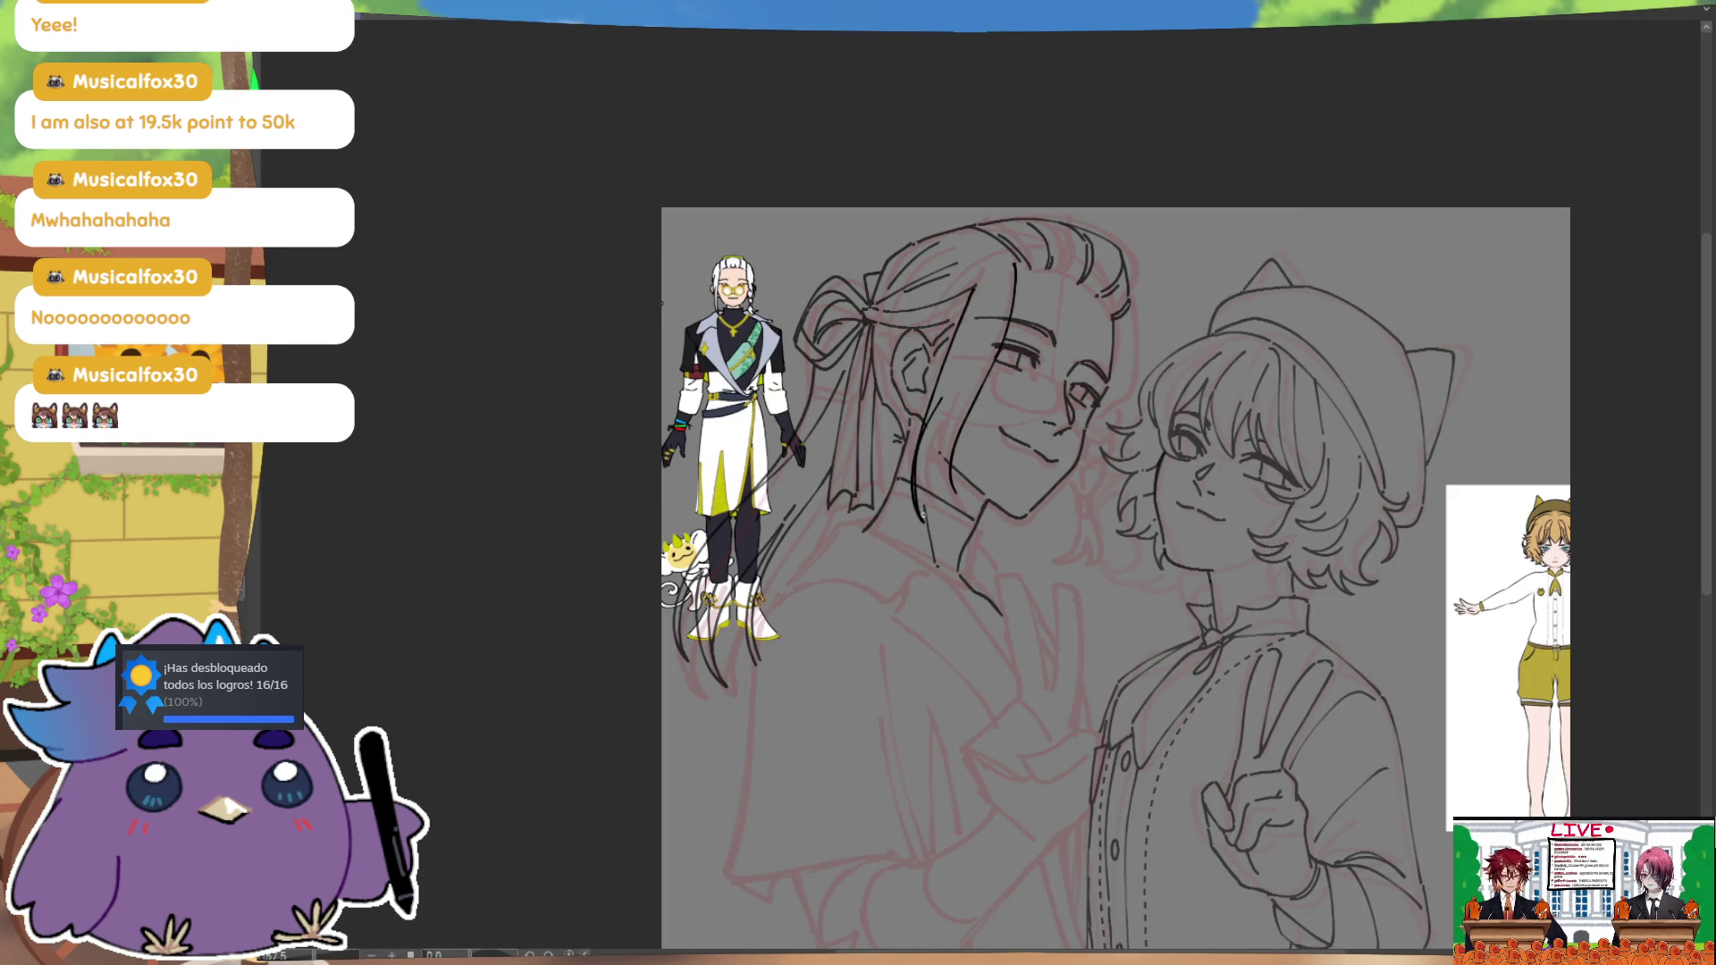
key(ctrl+z)
drag(946, 382, 949, 499)
key(ctrl+z)
drag(945, 394, 949, 490)
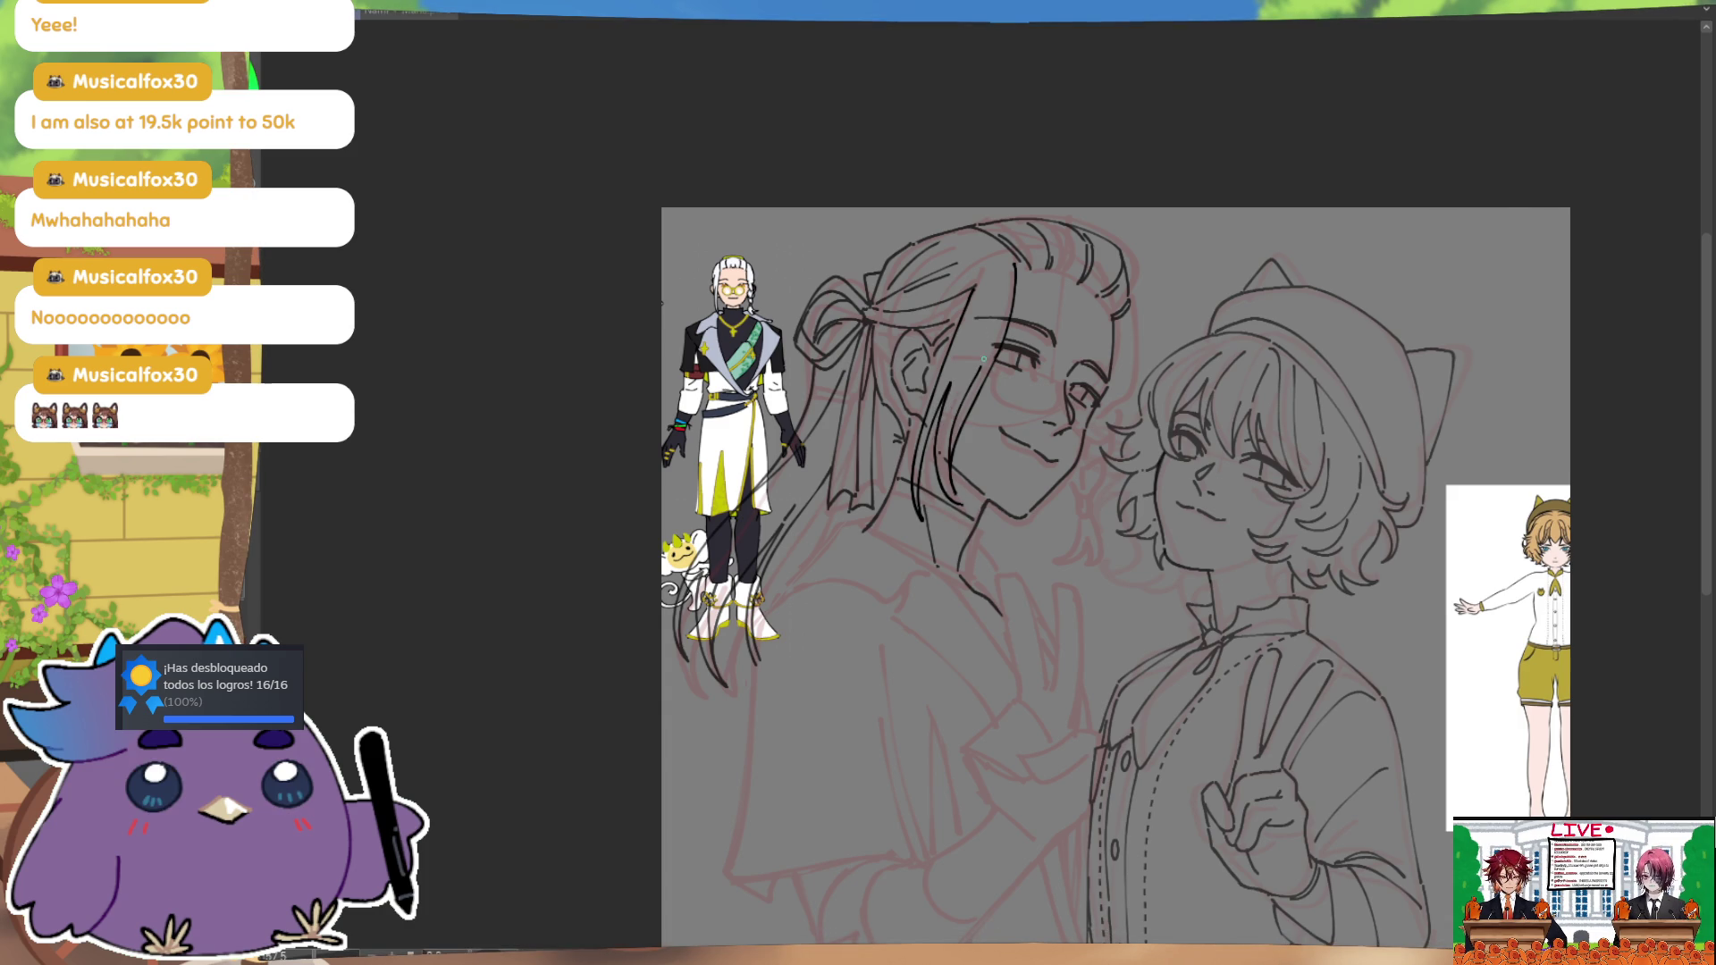
key(m)
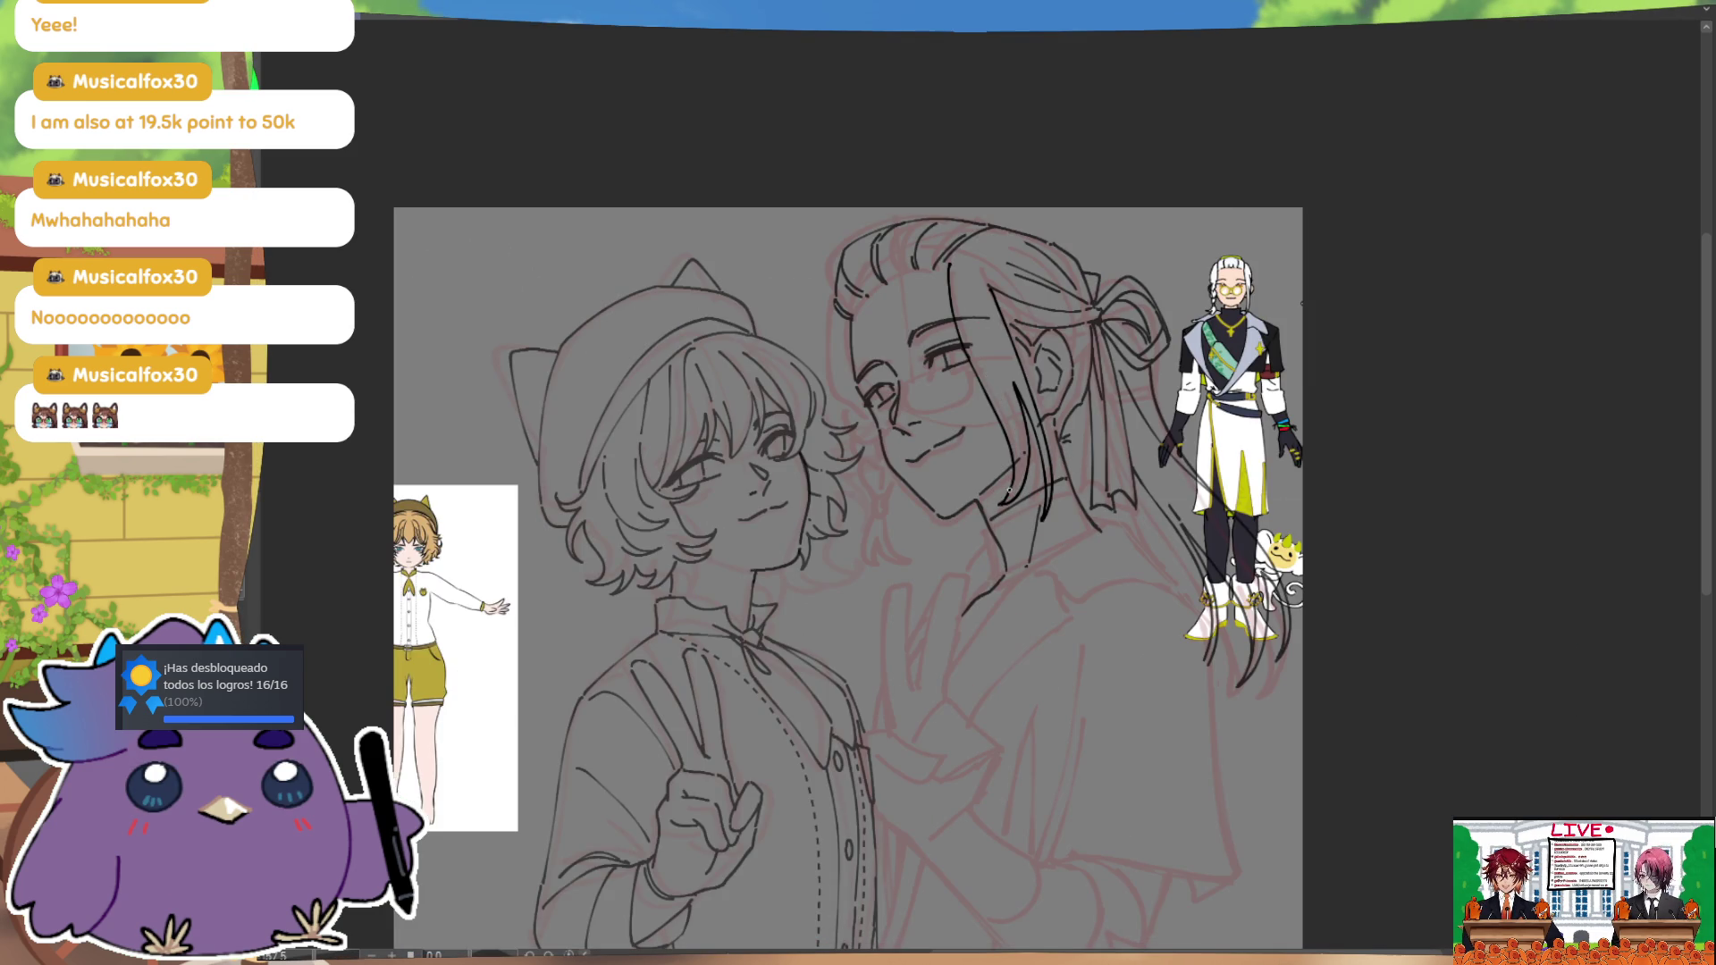
Step: Redraw two strands in the long hair, trying and discarding a line near its top
key(ctrl+z)
key(ctrl+z)
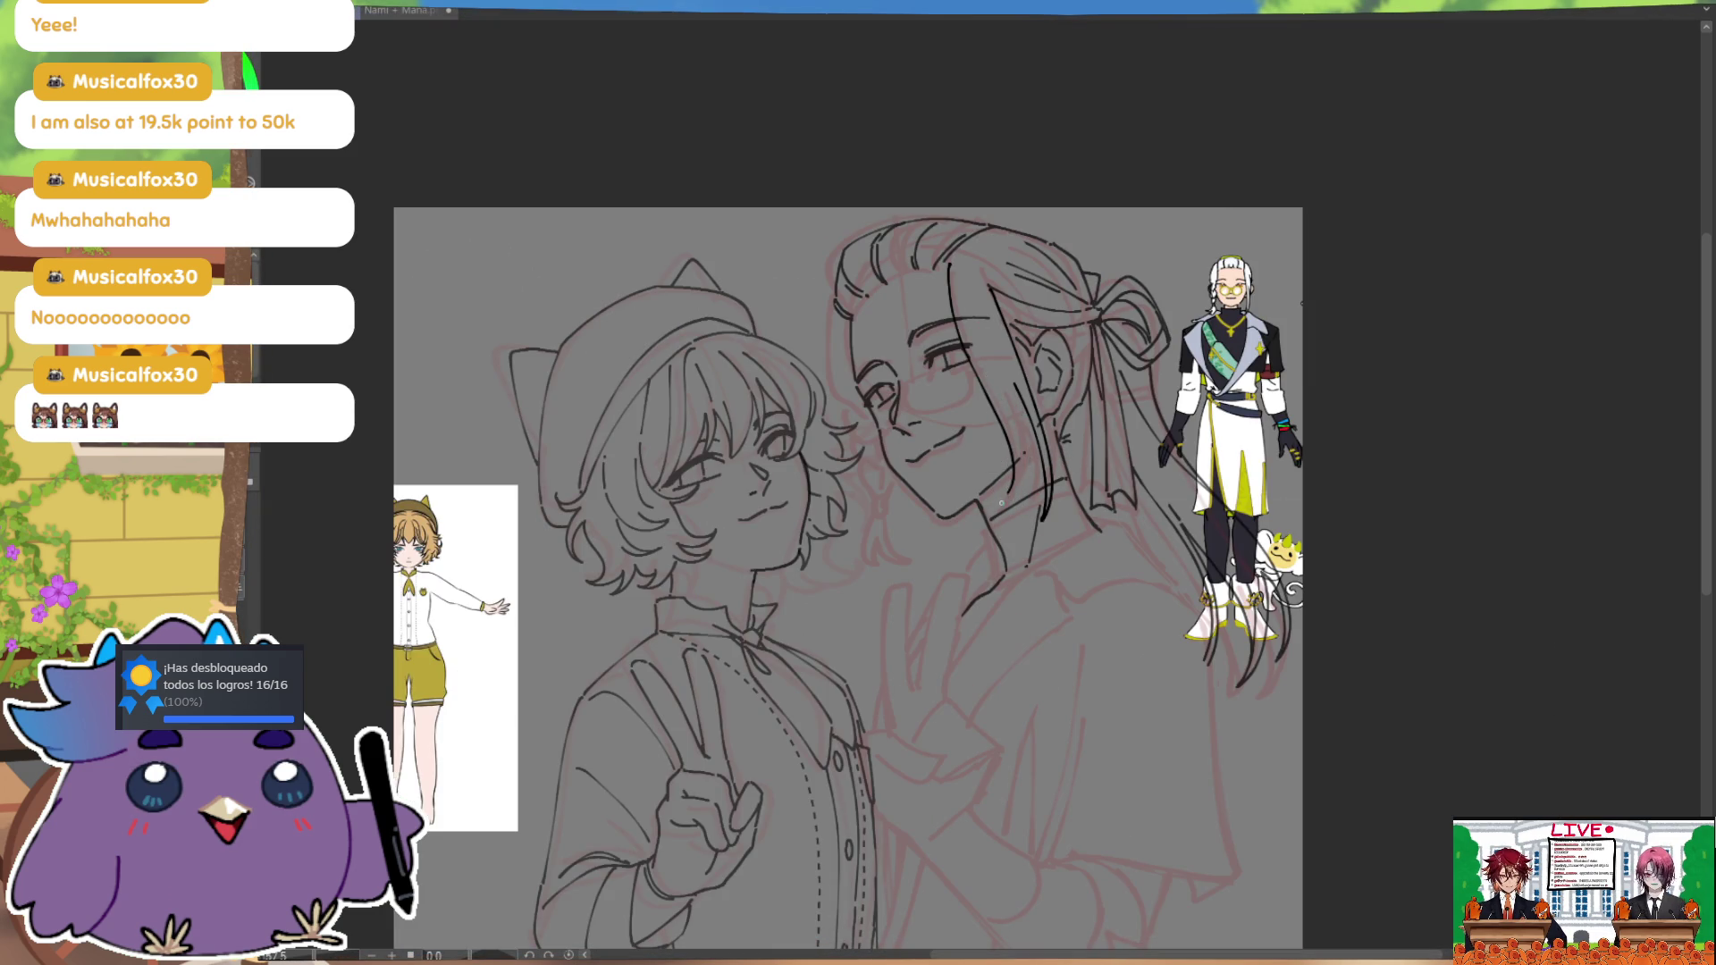
drag(1019, 487, 1028, 402)
mouse_move(997, 503)
mouse_down()
mouse_move(1026, 461)
mouse_move(1019, 383)
mouse_up()
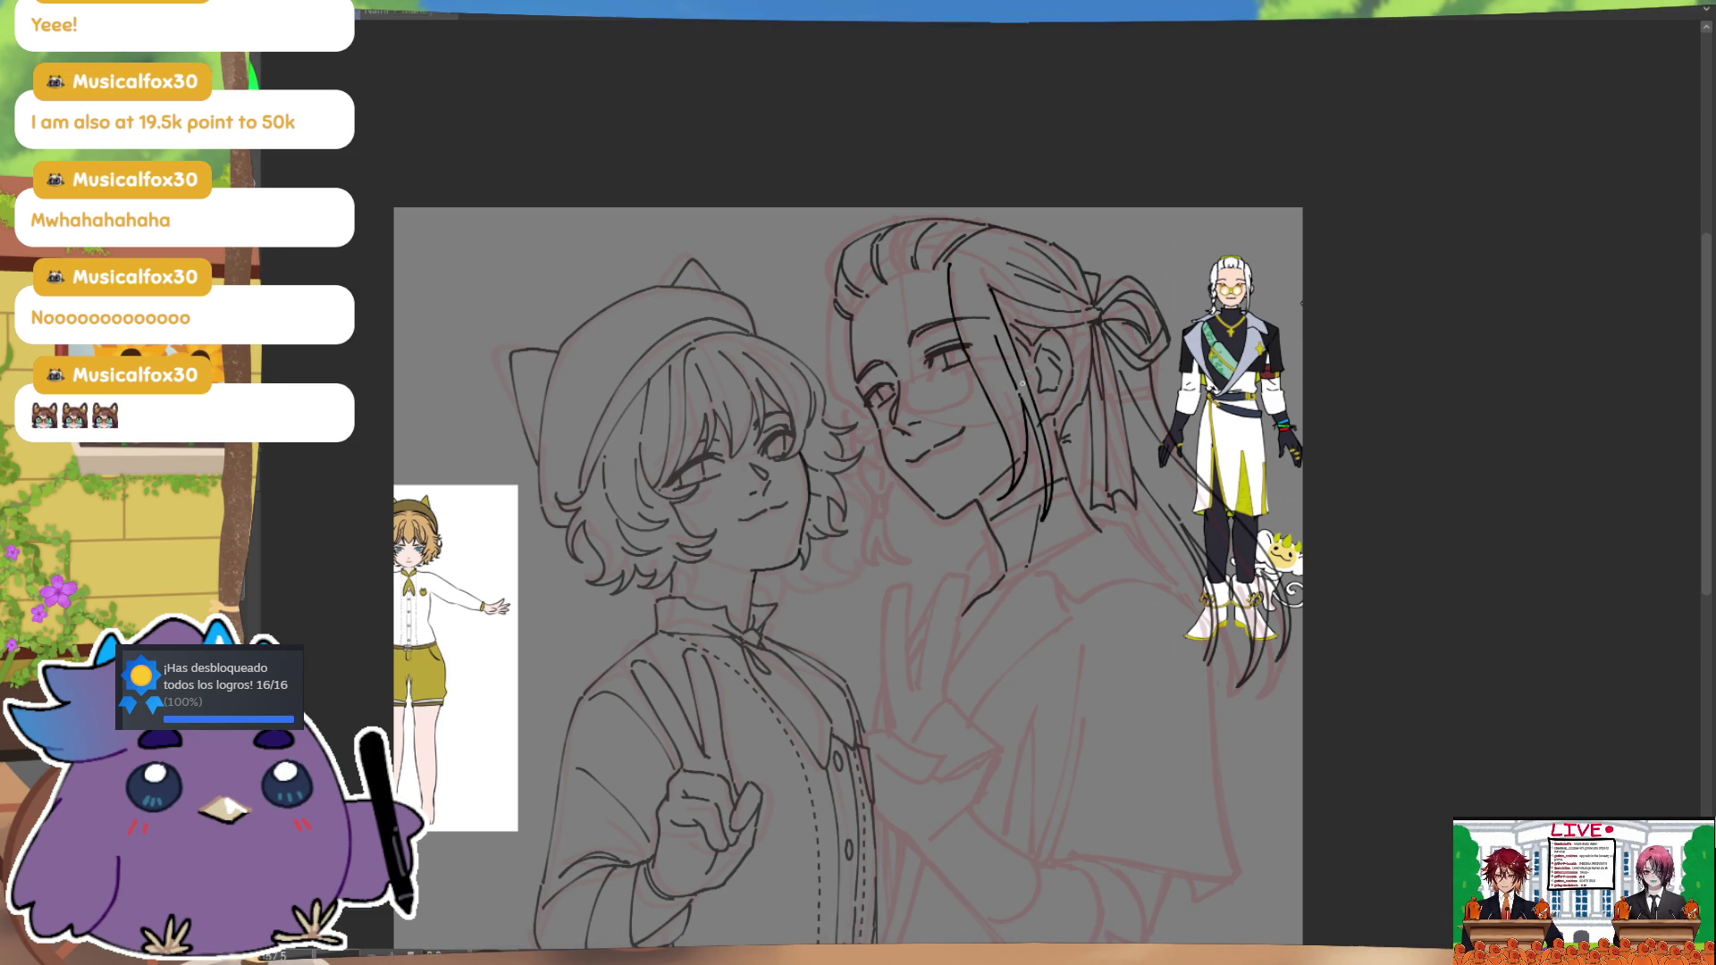
key(m)
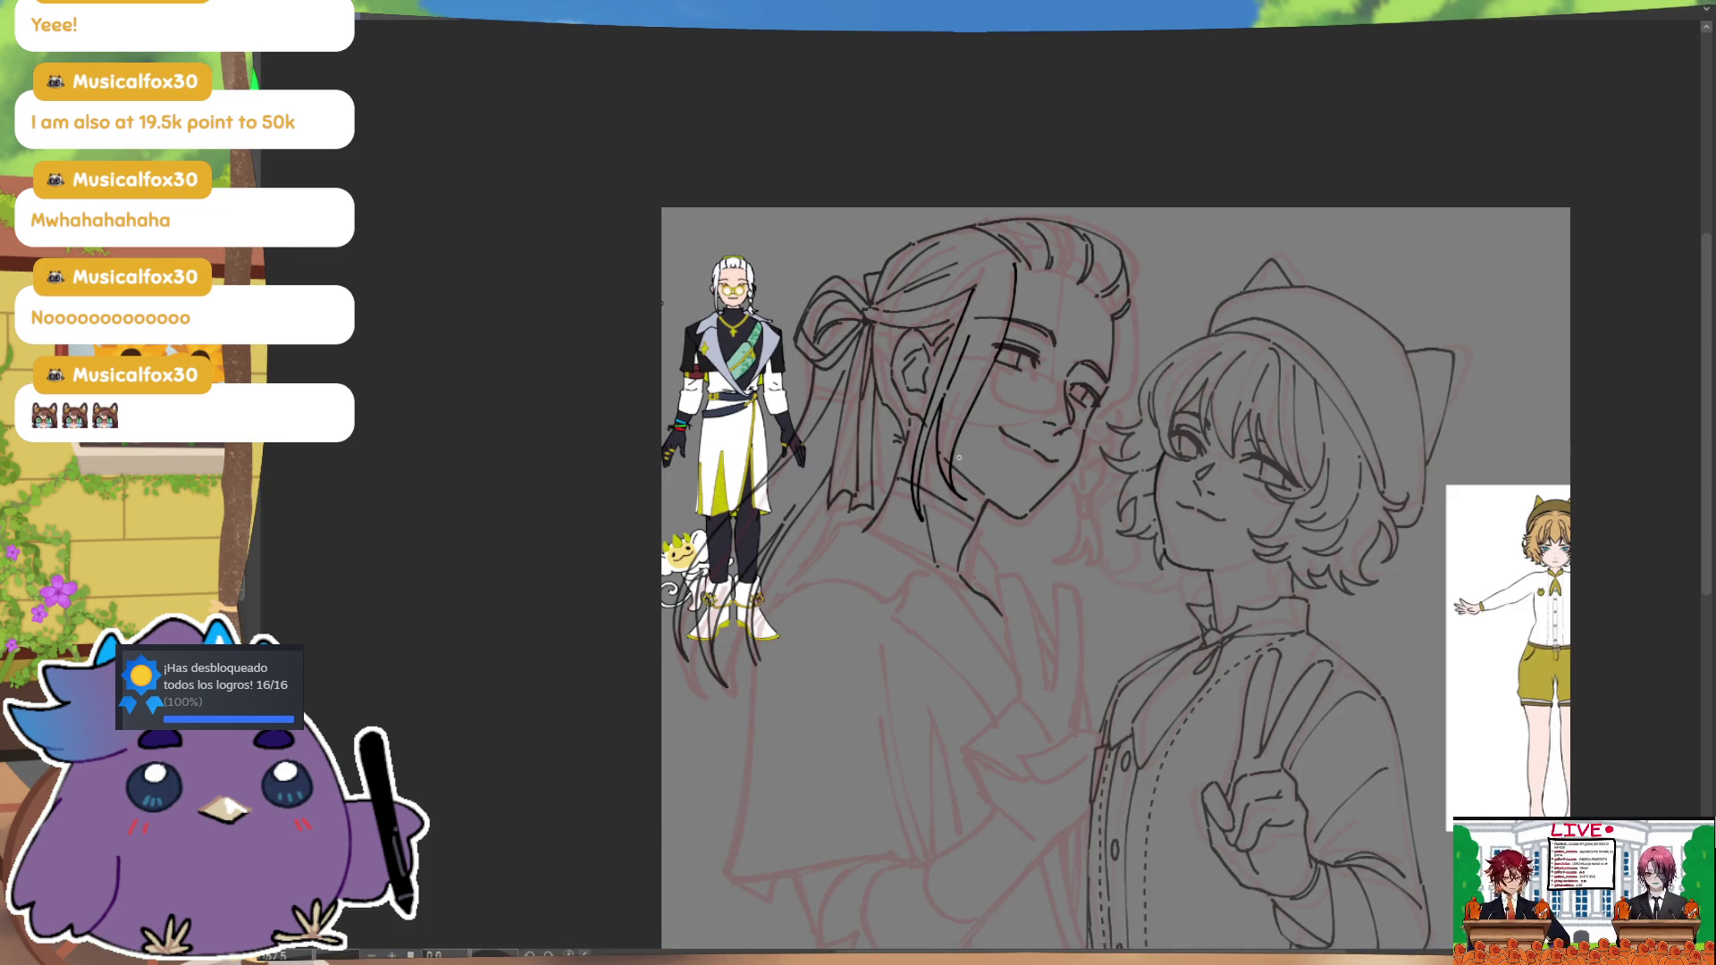
key(m)
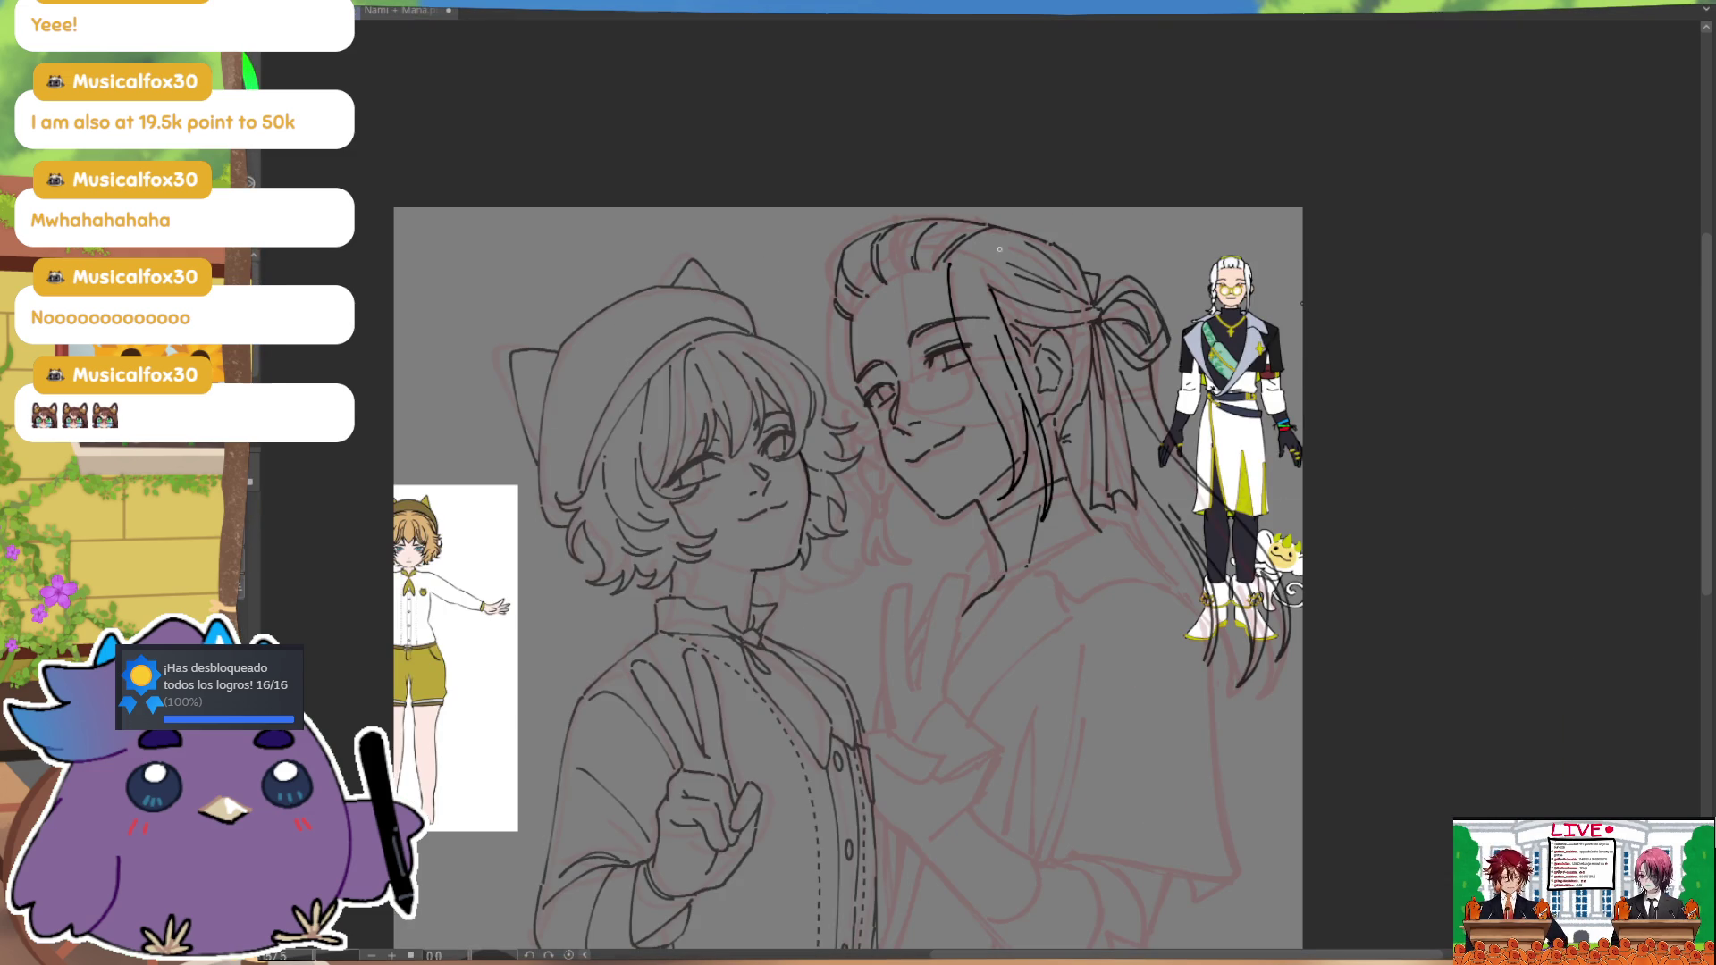
drag(969, 262, 1030, 292)
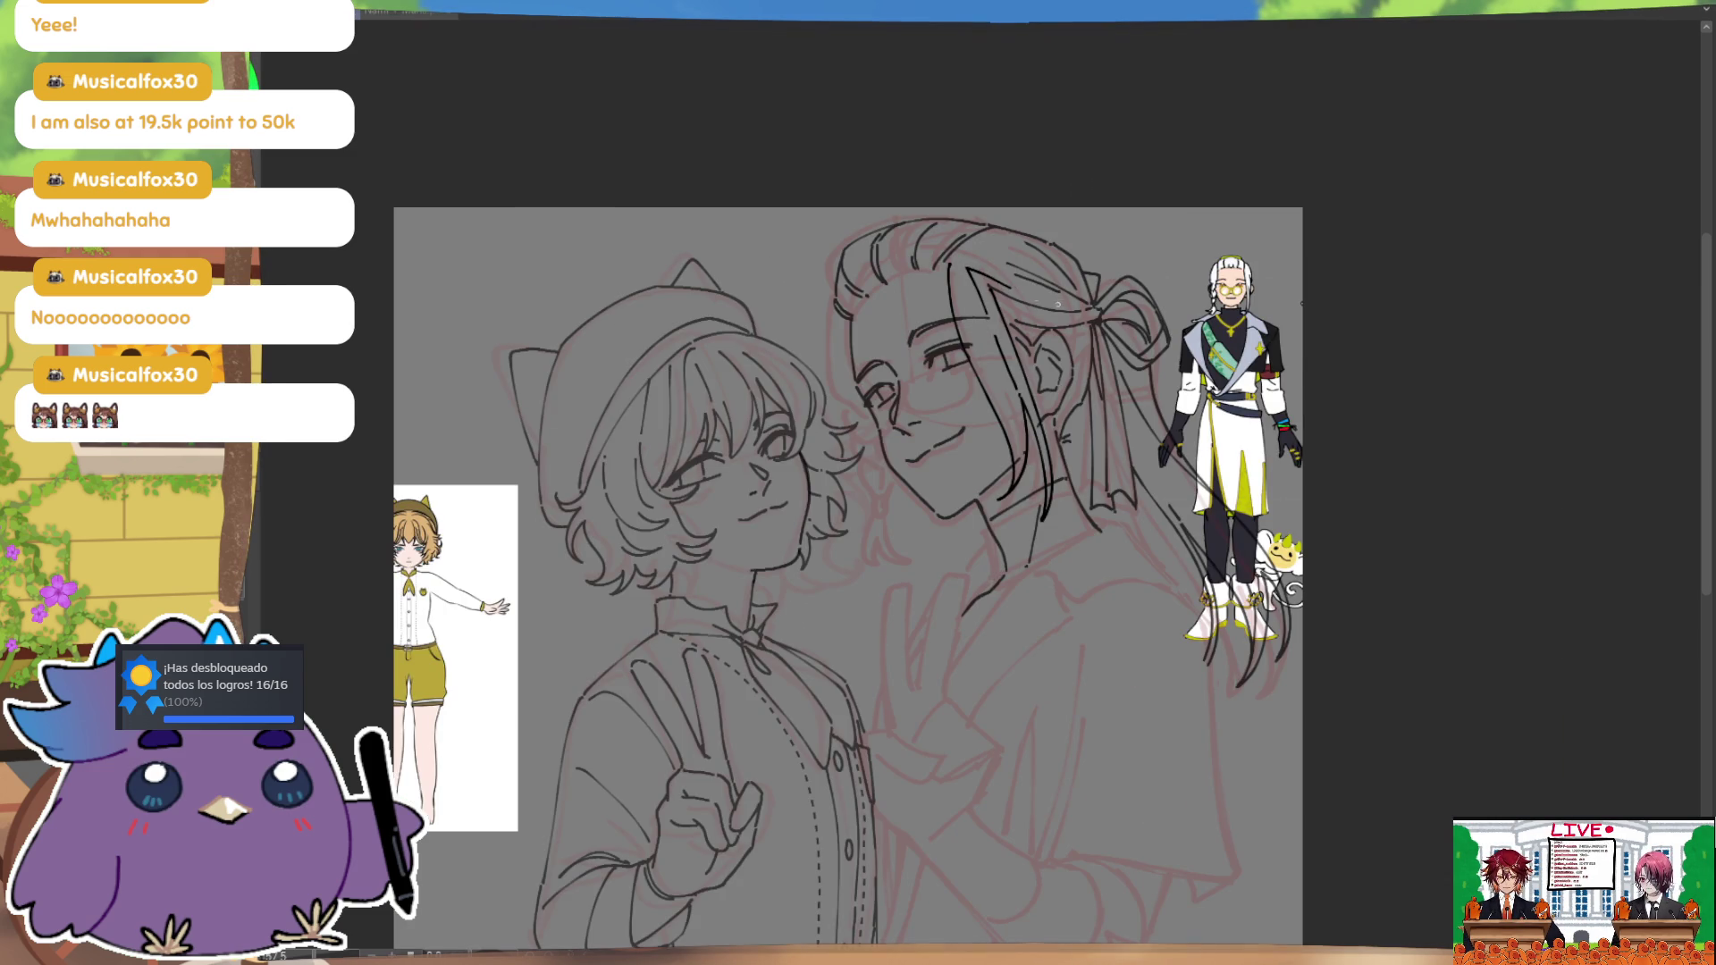
key(m)
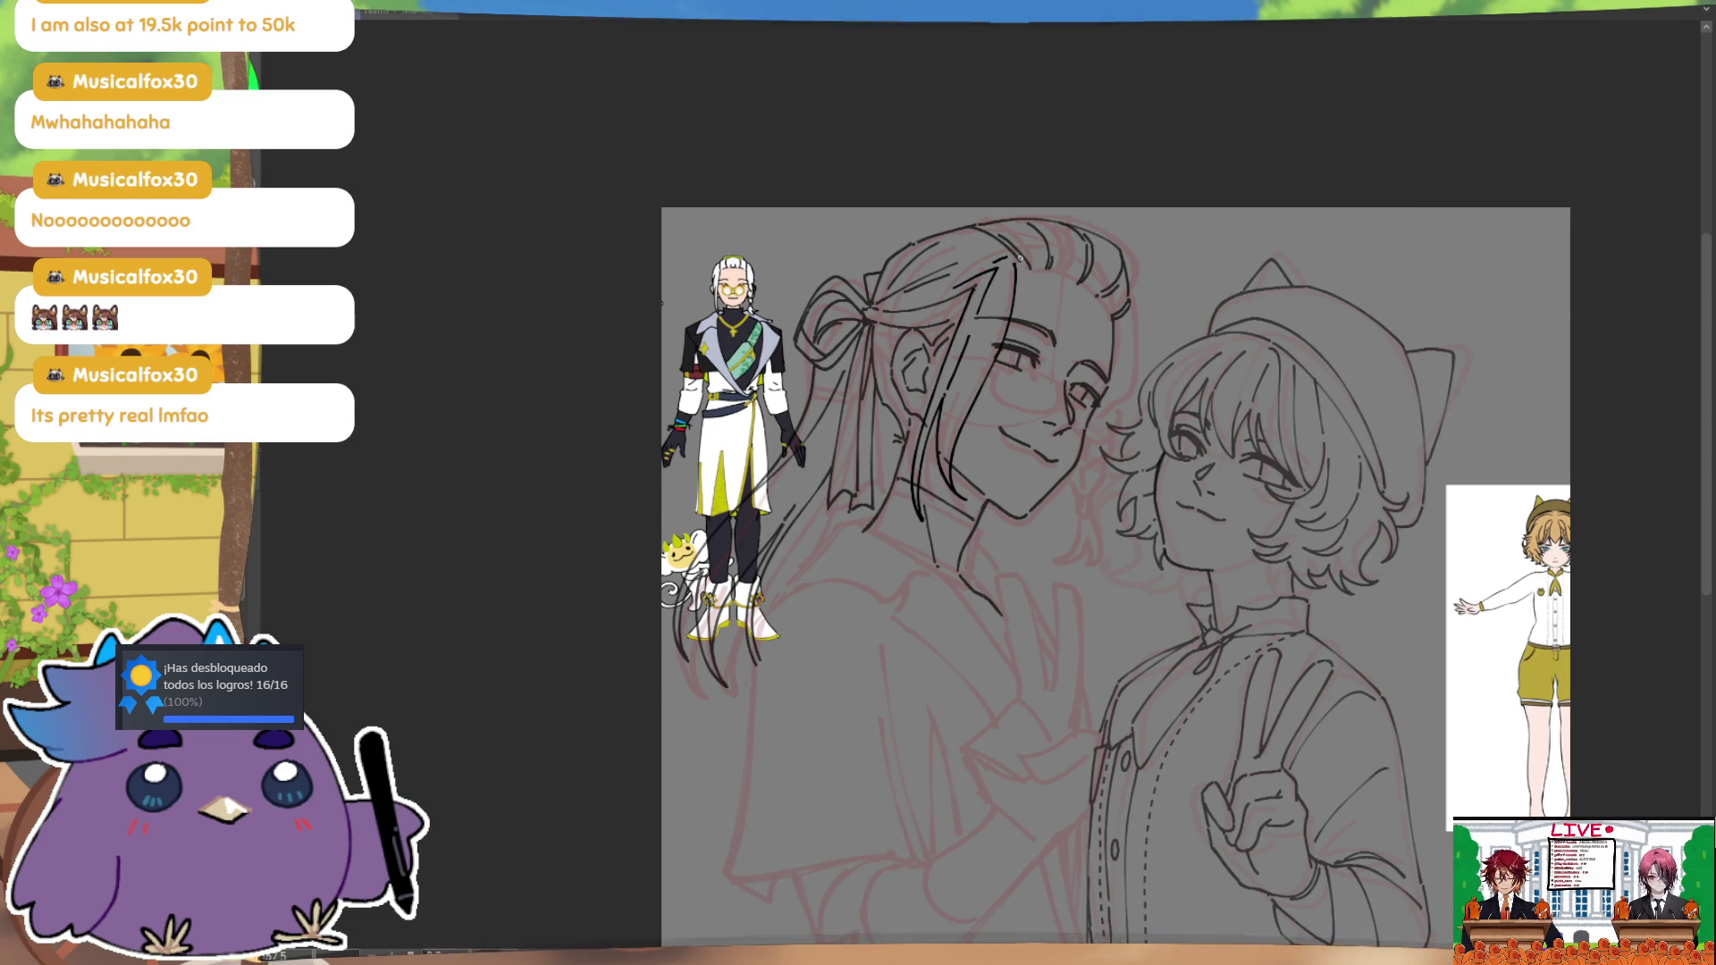
key(m)
key(ctrl+z)
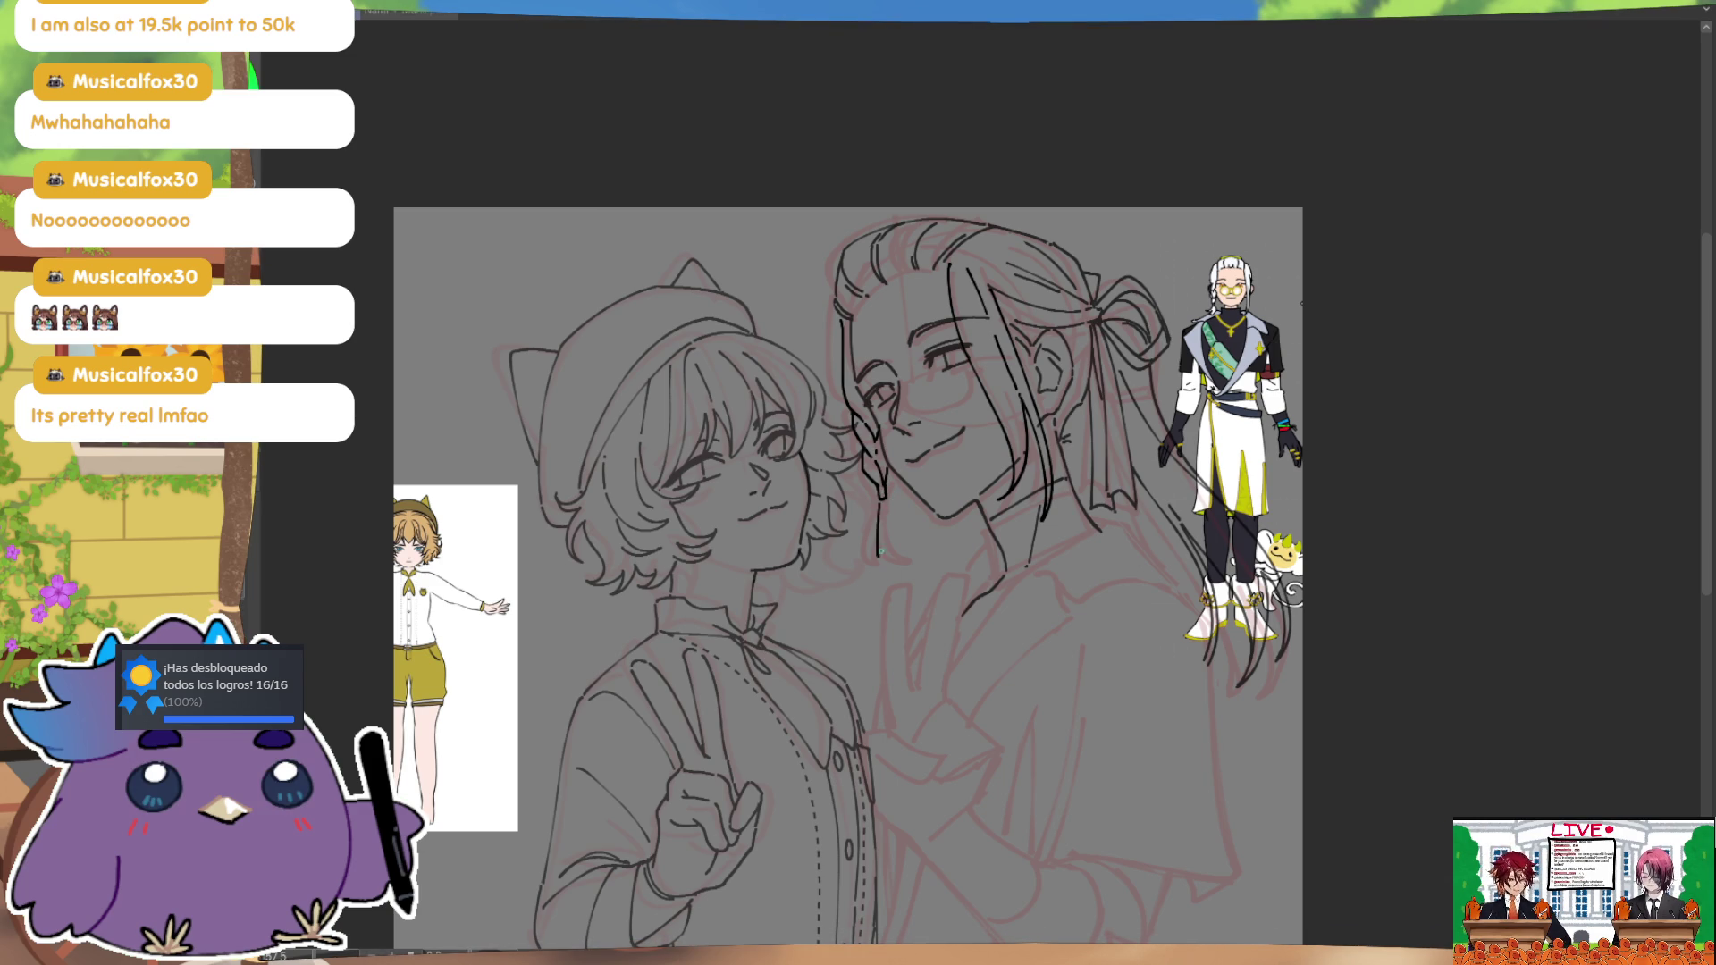
Step: Ink a thin braided lock of hair hanging below the long-haired character's face
mouse_move(881, 537)
mouse_down()
mouse_move(873, 558)
mouse_move(903, 563)
mouse_up()
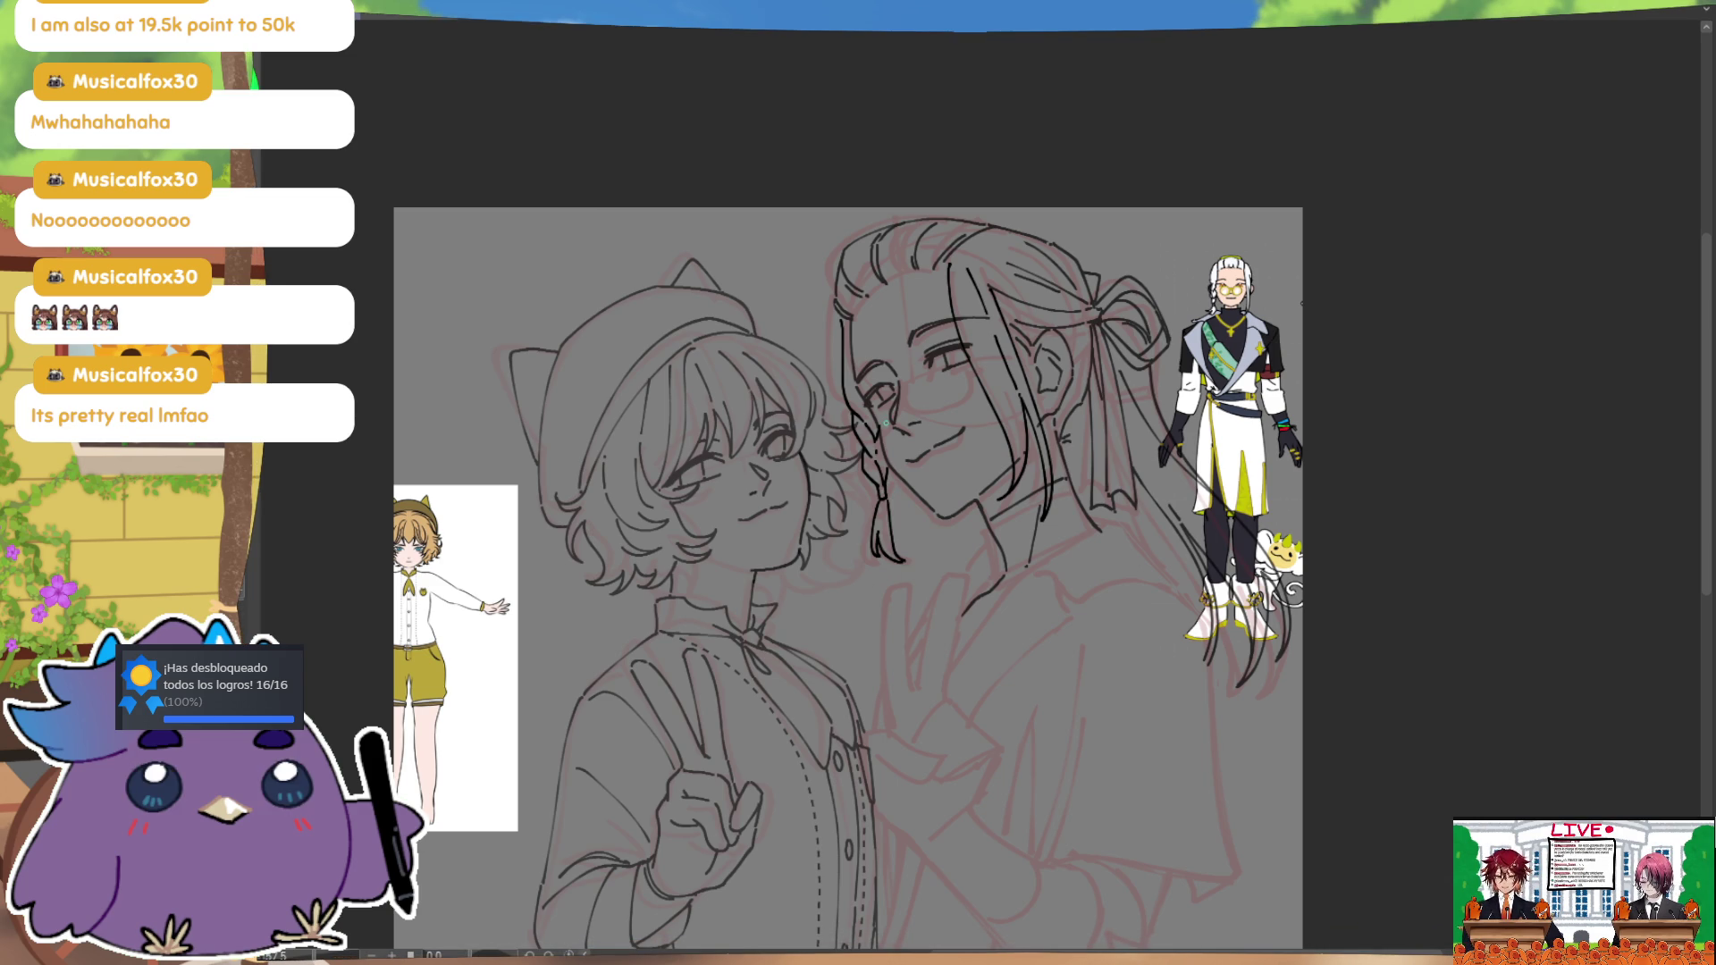
key(m)
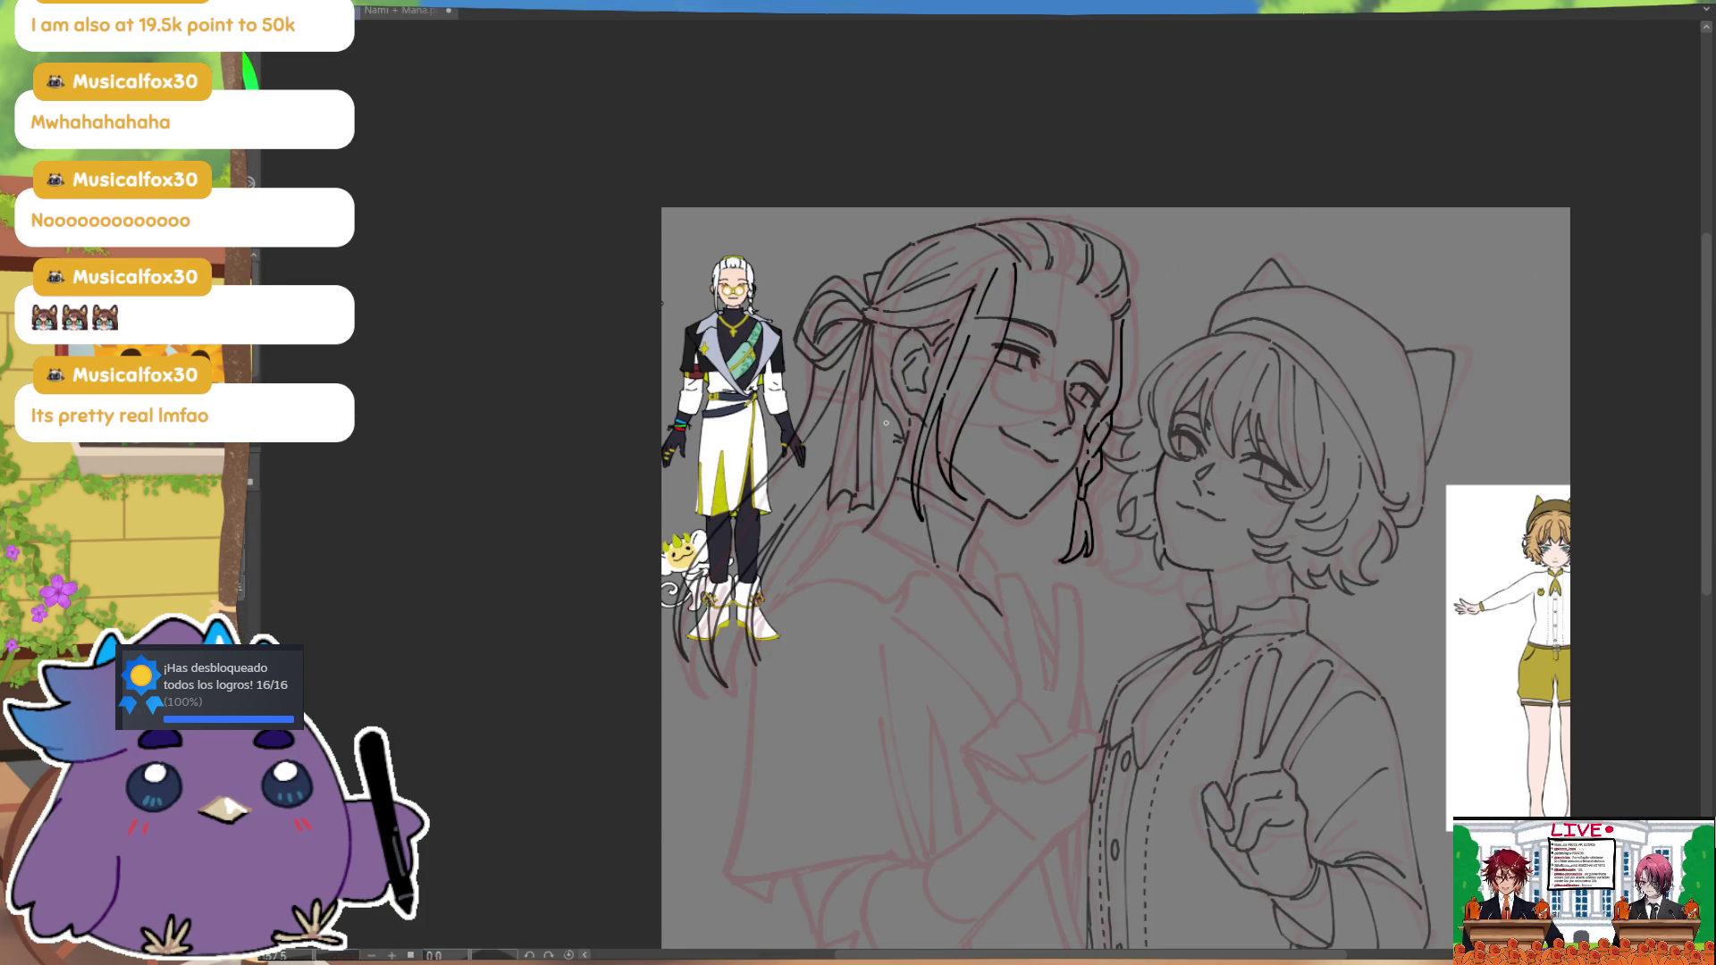
key(m)
key(ctrl+z)
key(ctrl+z)
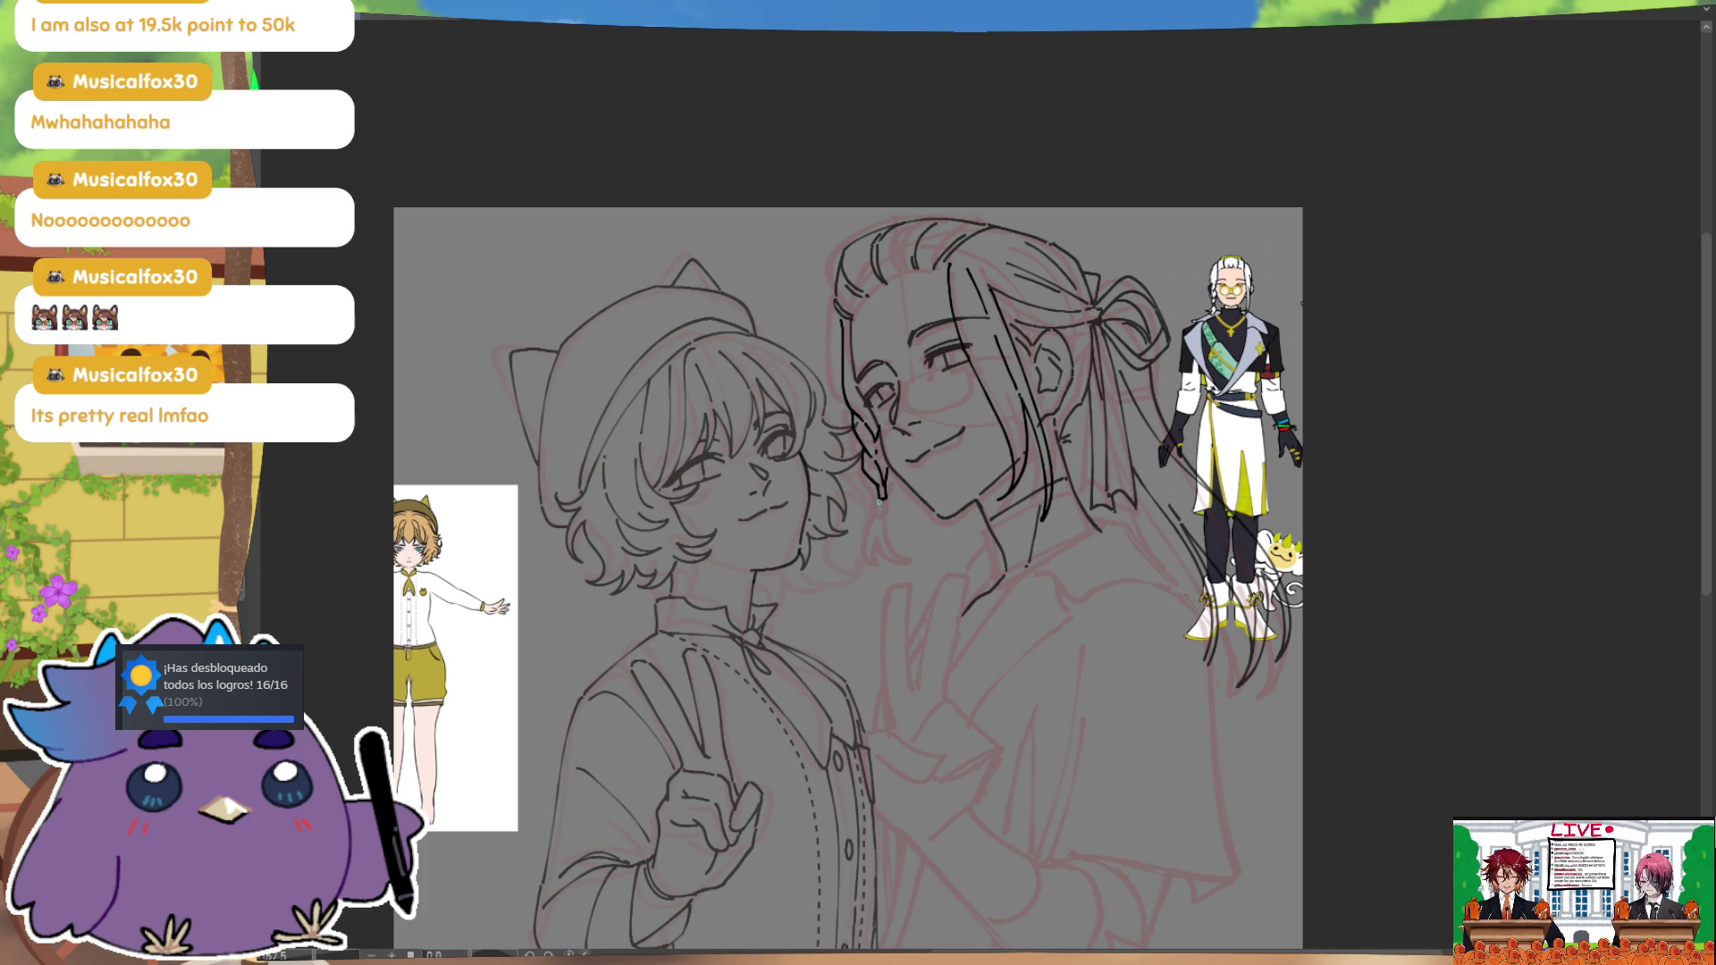
drag(880, 503, 879, 532)
key(ctrl+z)
key(ctrl+z)
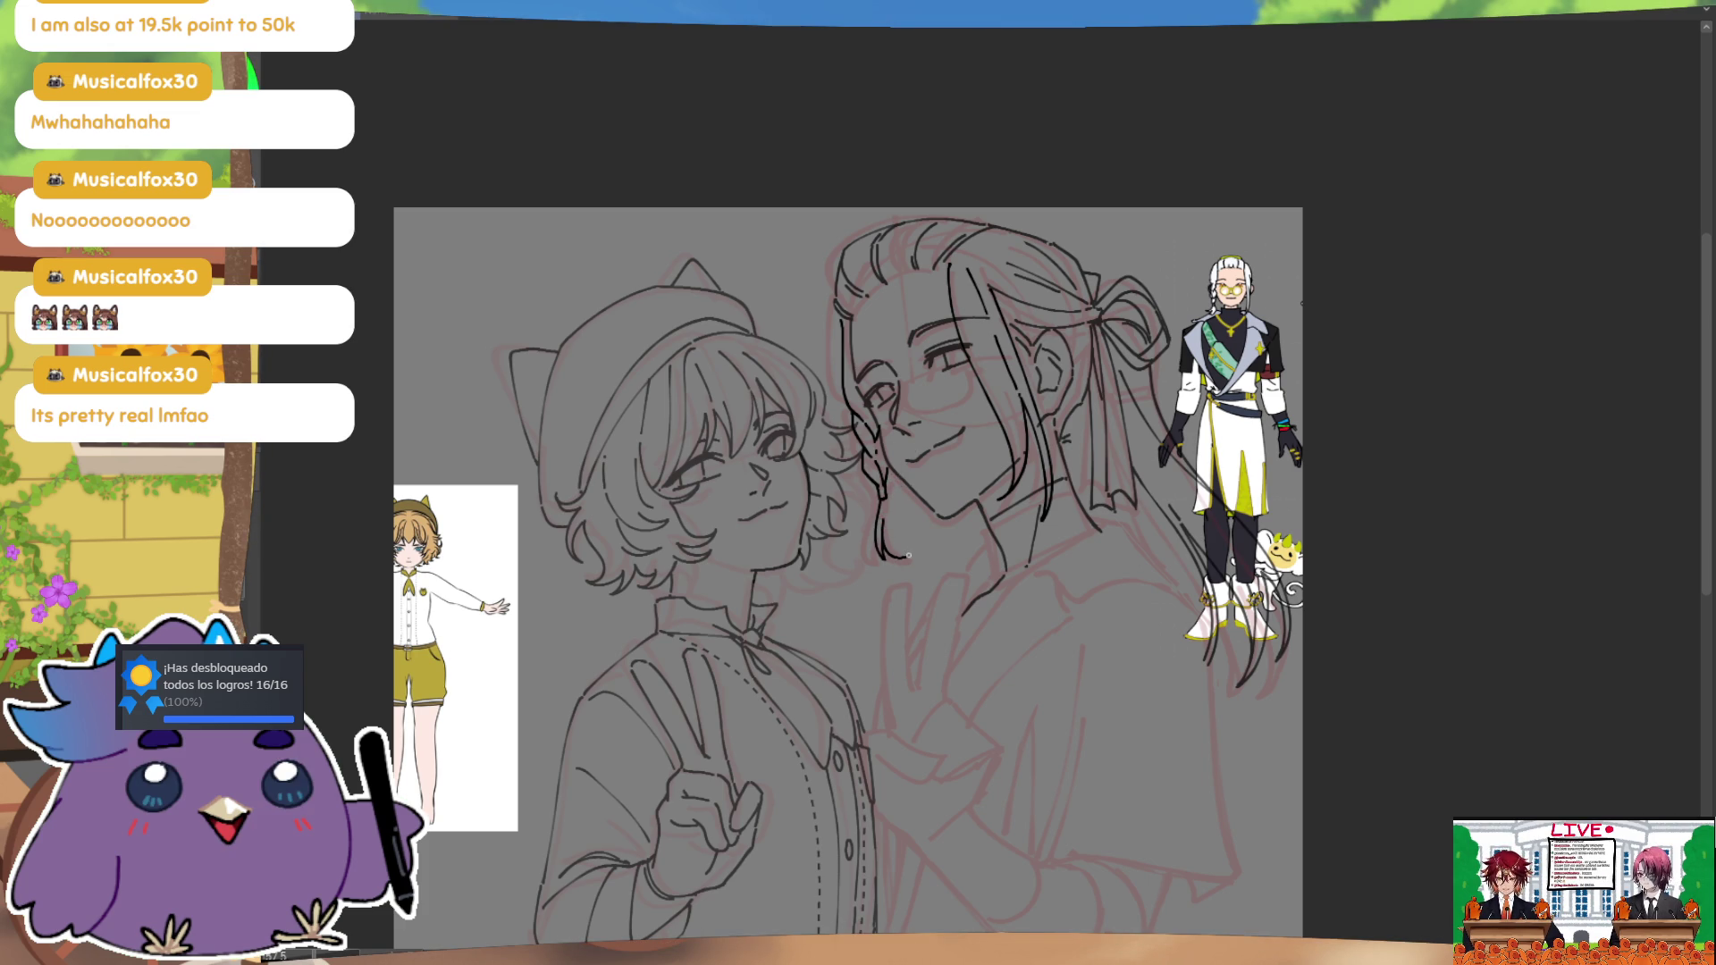
drag(889, 500, 907, 554)
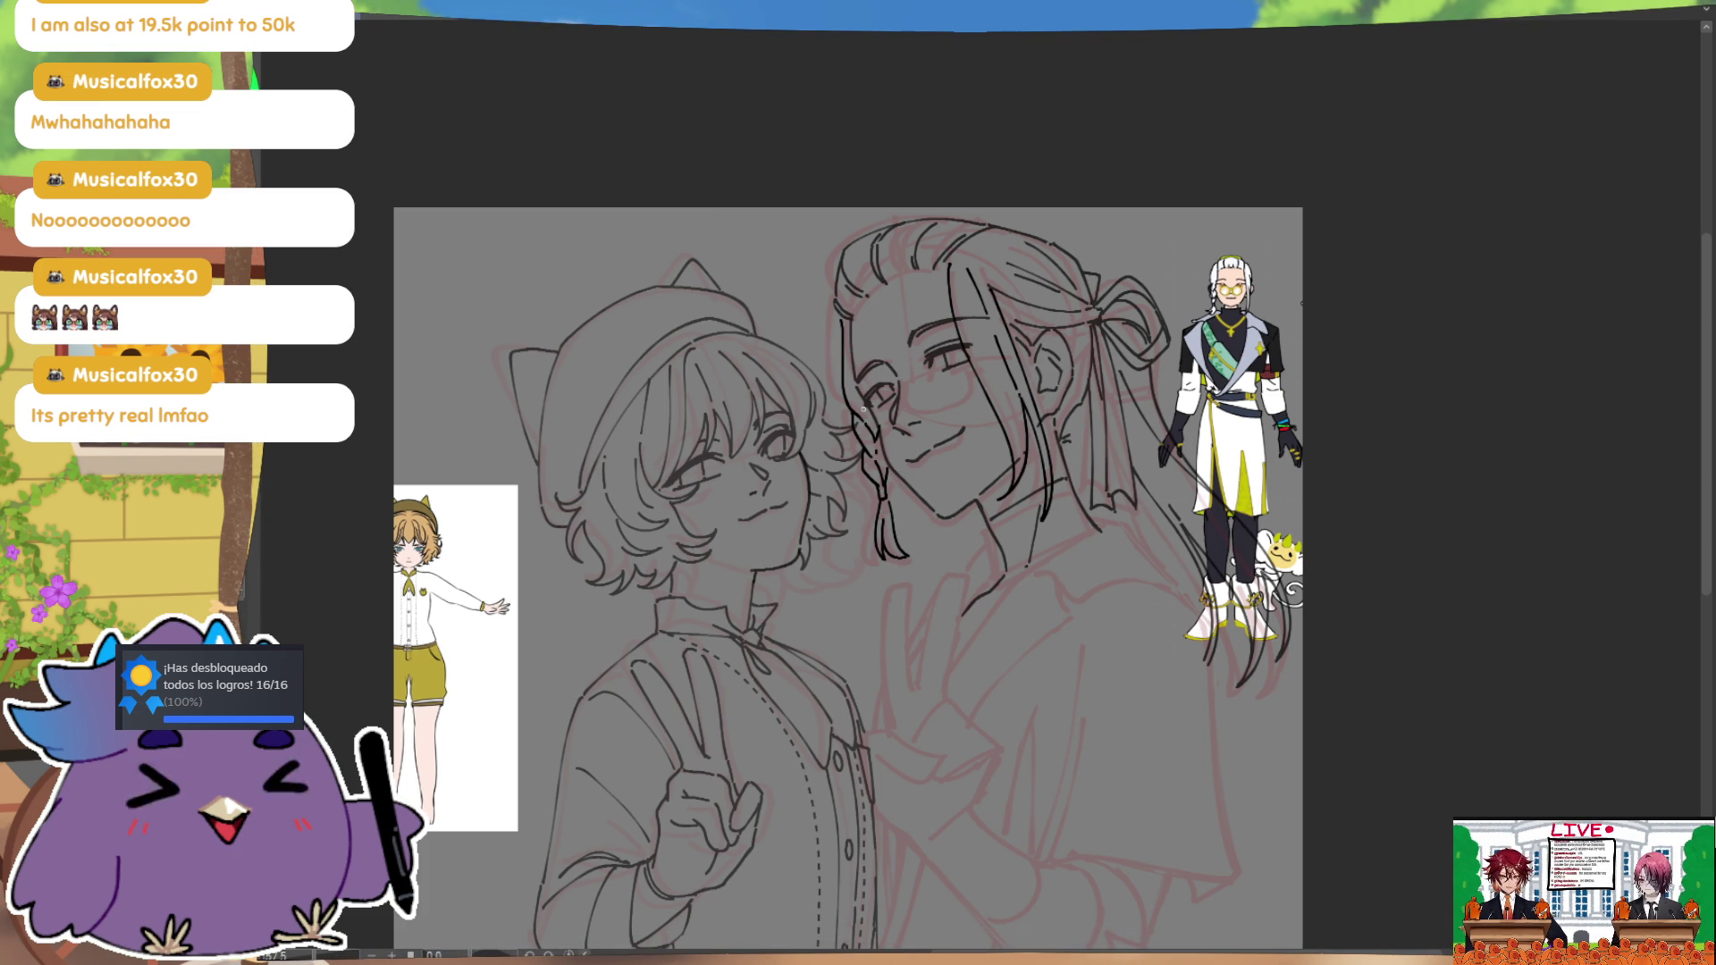
drag(879, 652, 896, 652)
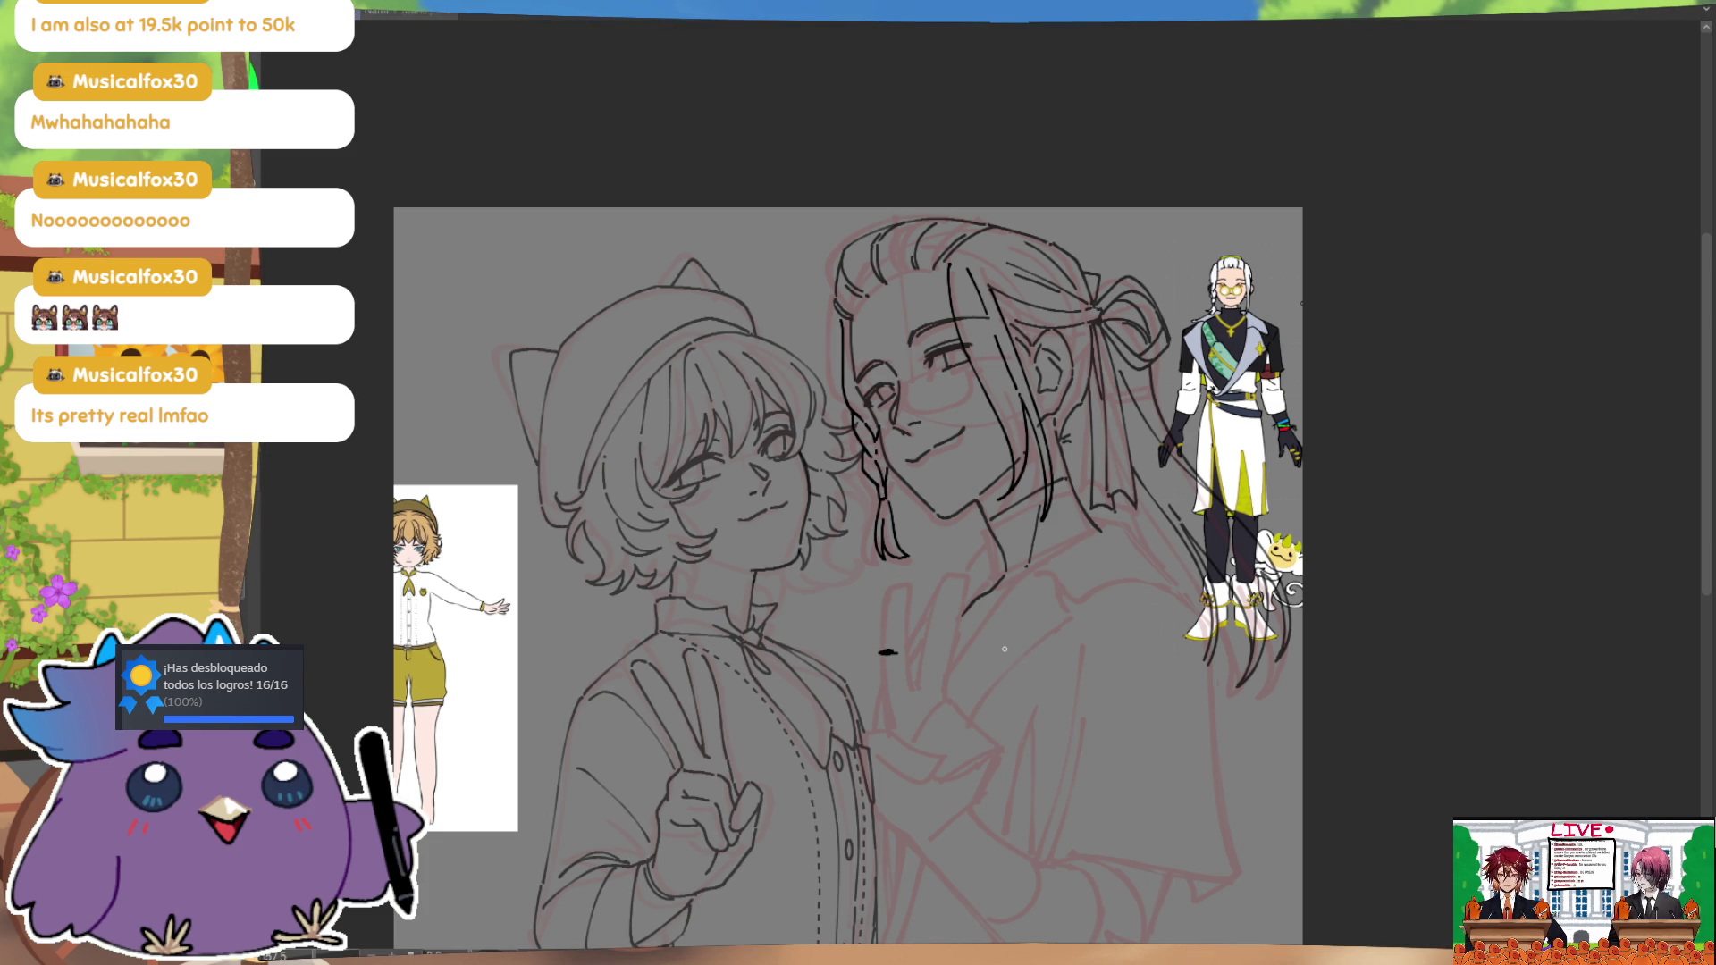
key(m)
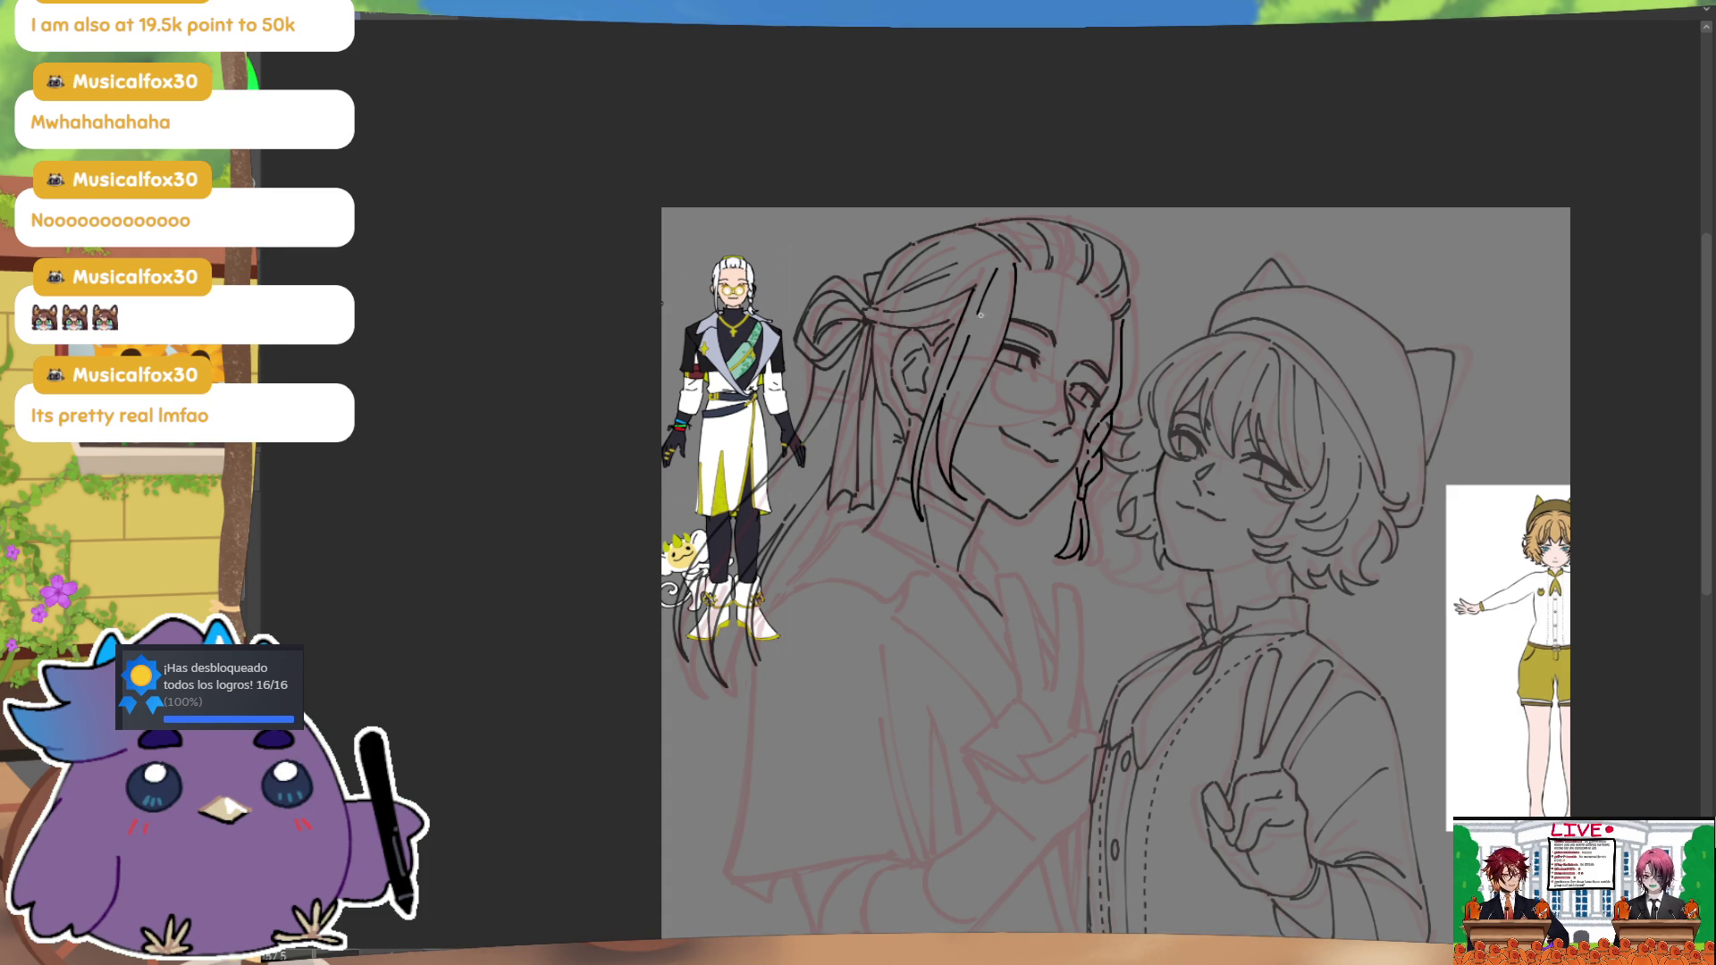
key(h)
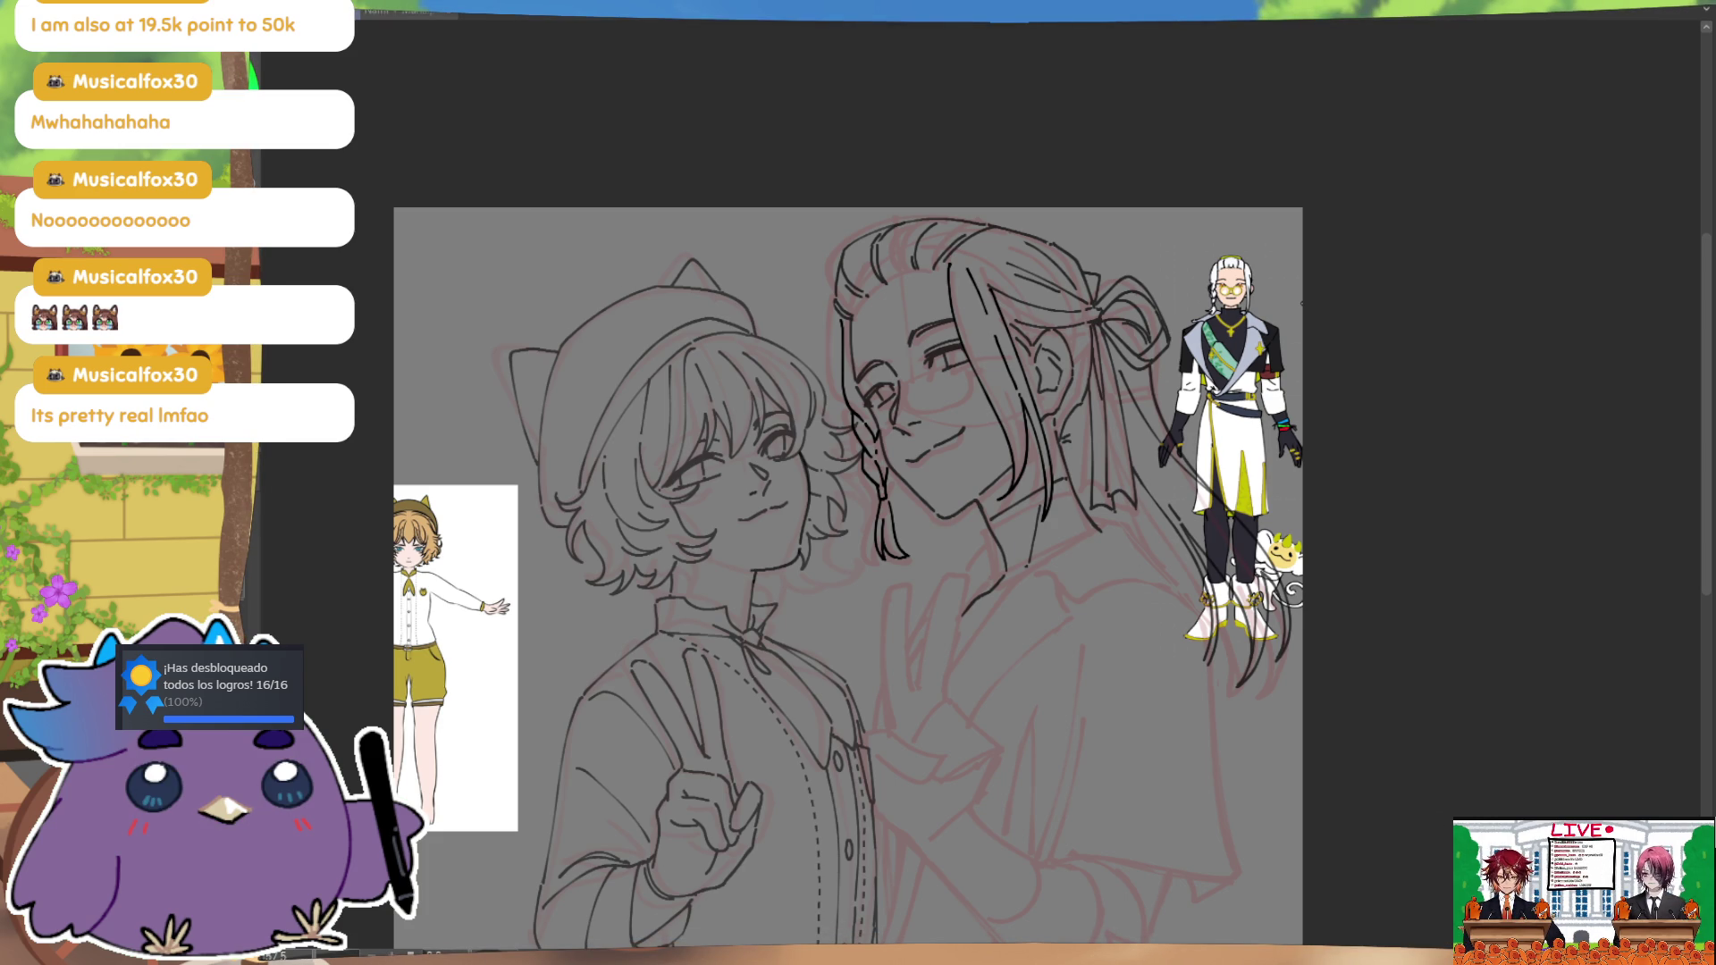
scroll(1103, 624, down, 2)
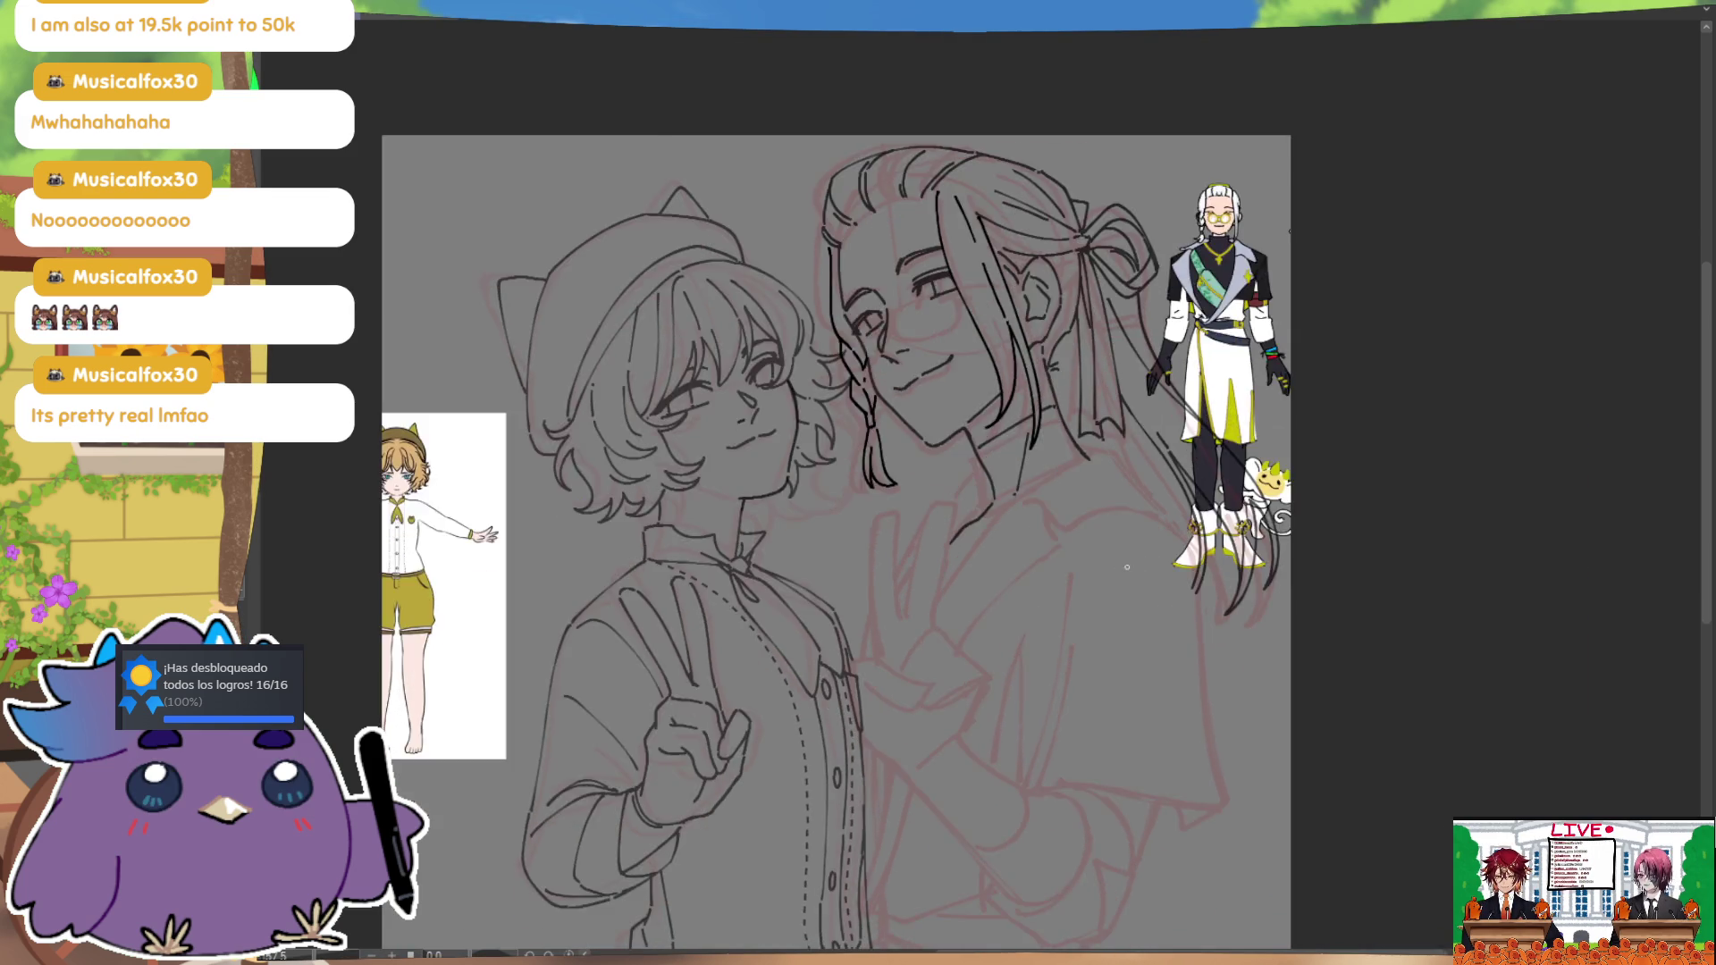
Step: Ink the long-haired character's raised finger and the second finger line beside it
key(h)
mouse_move(1149, 517)
mouse_down()
mouse_move(1131, 545)
mouse_move(1135, 376)
mouse_up()
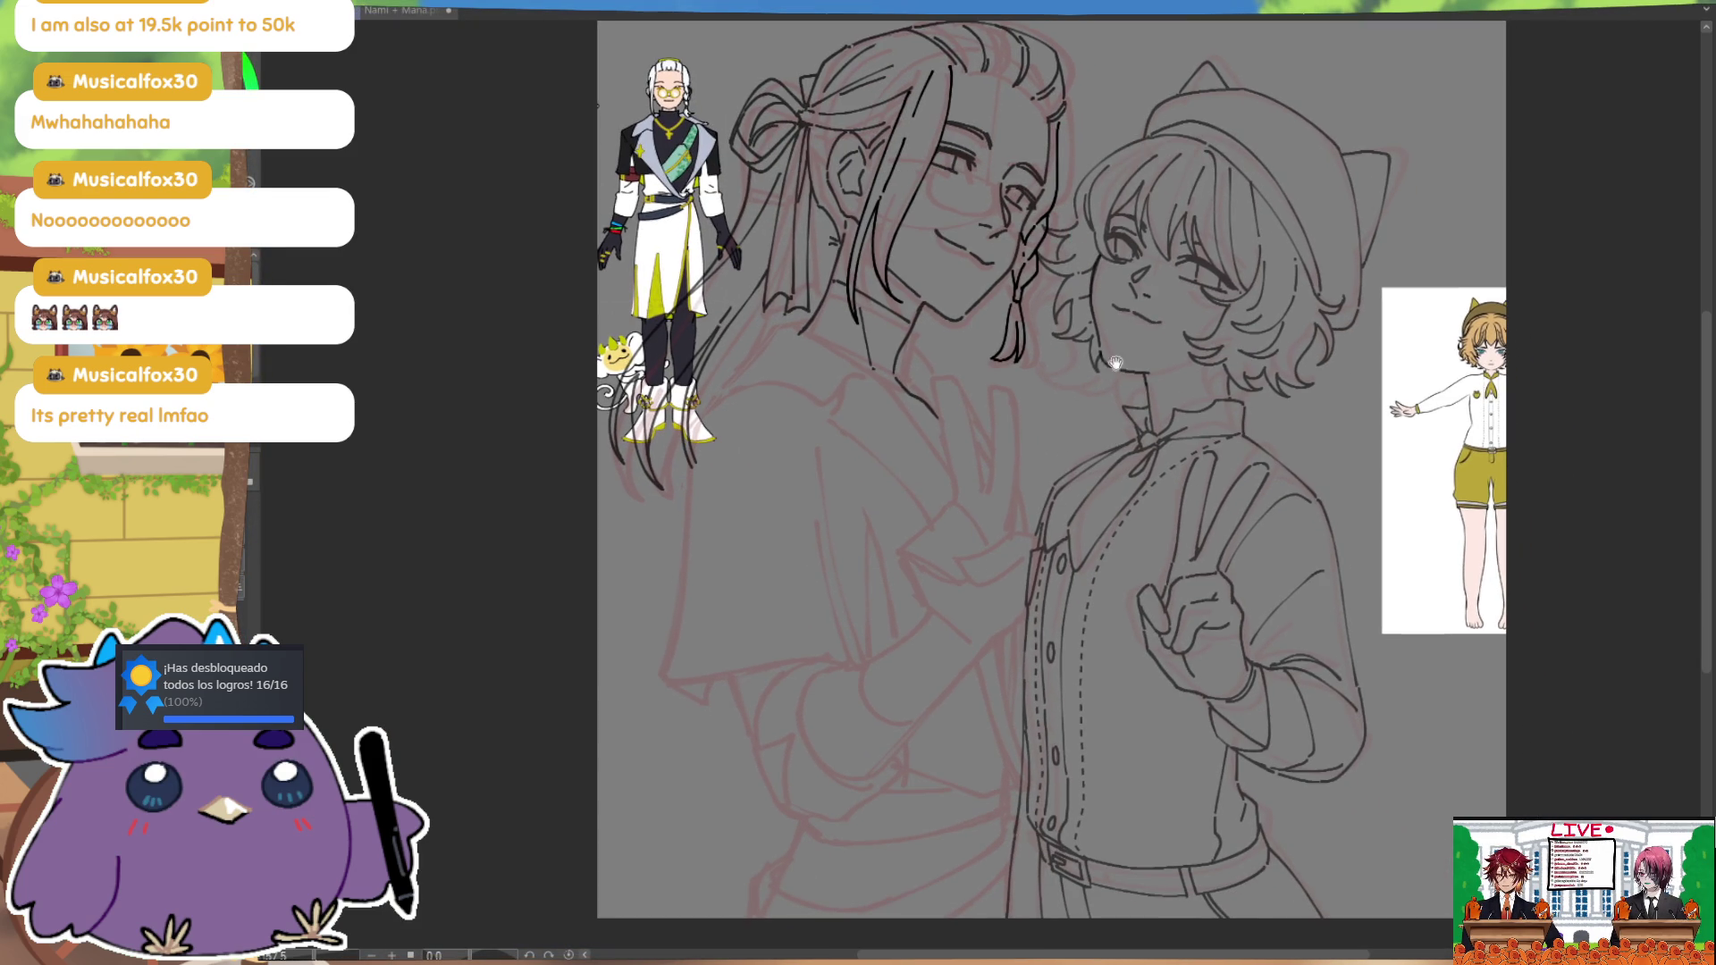
drag(931, 372, 970, 434)
drag(947, 375, 976, 490)
drag(947, 377, 979, 480)
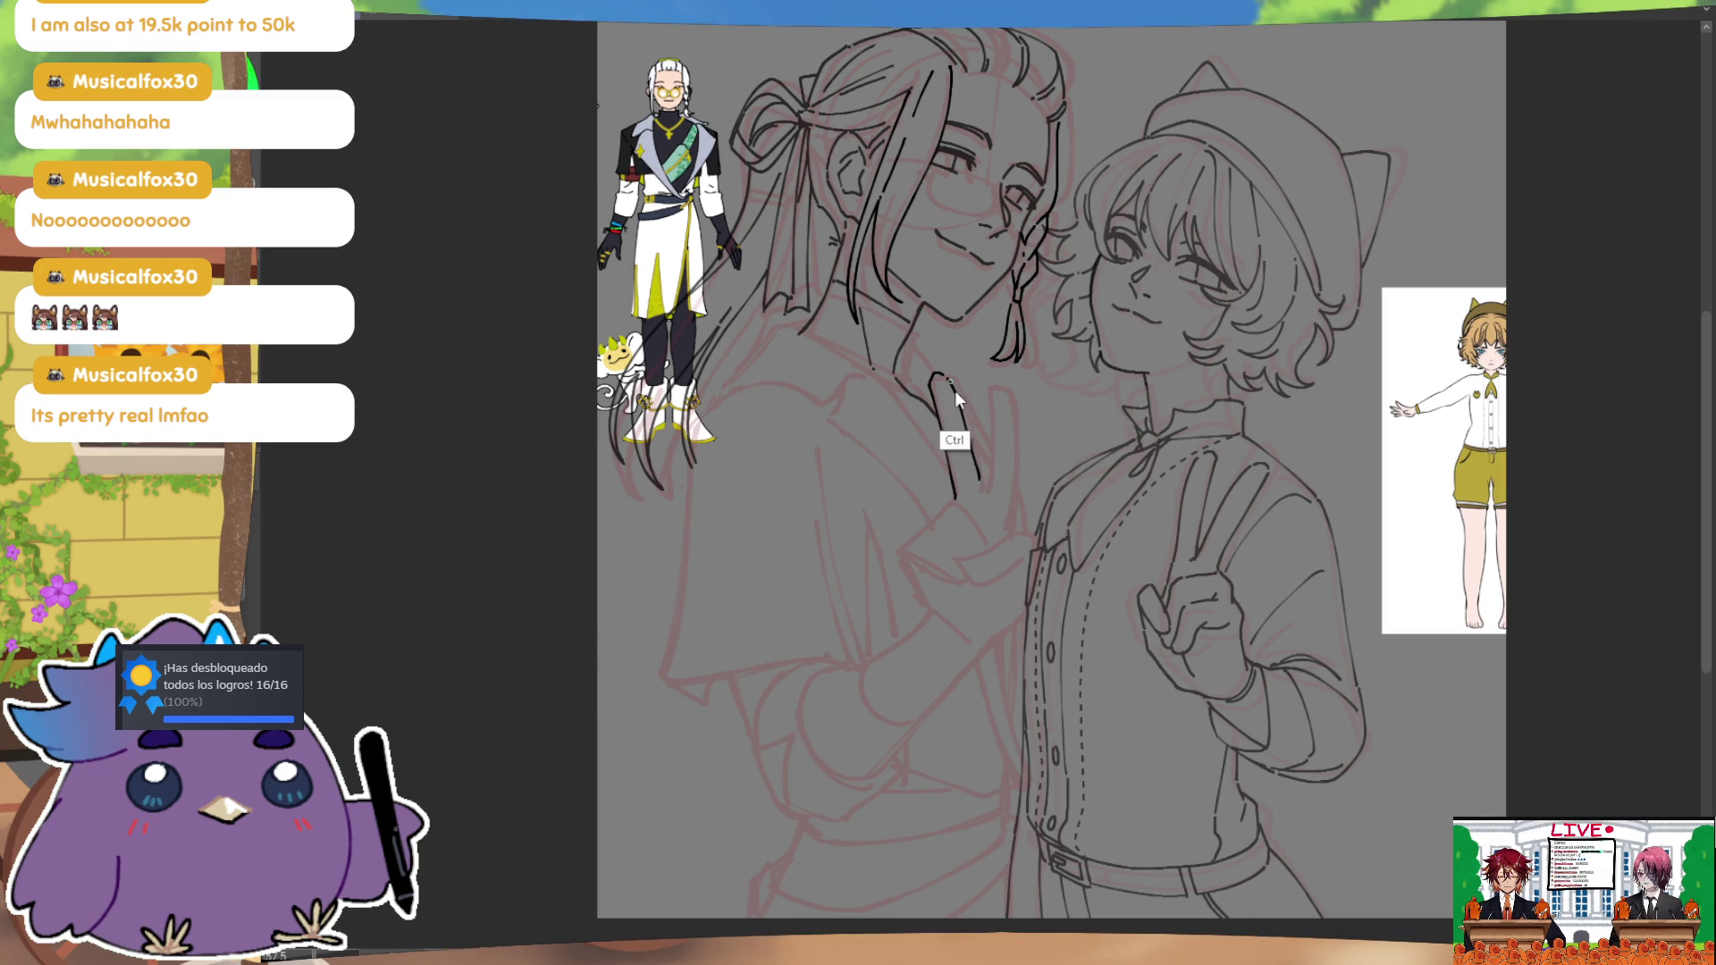
Step: Ink the left finger's base, redoing it as a small curve at the finger base
key(m)
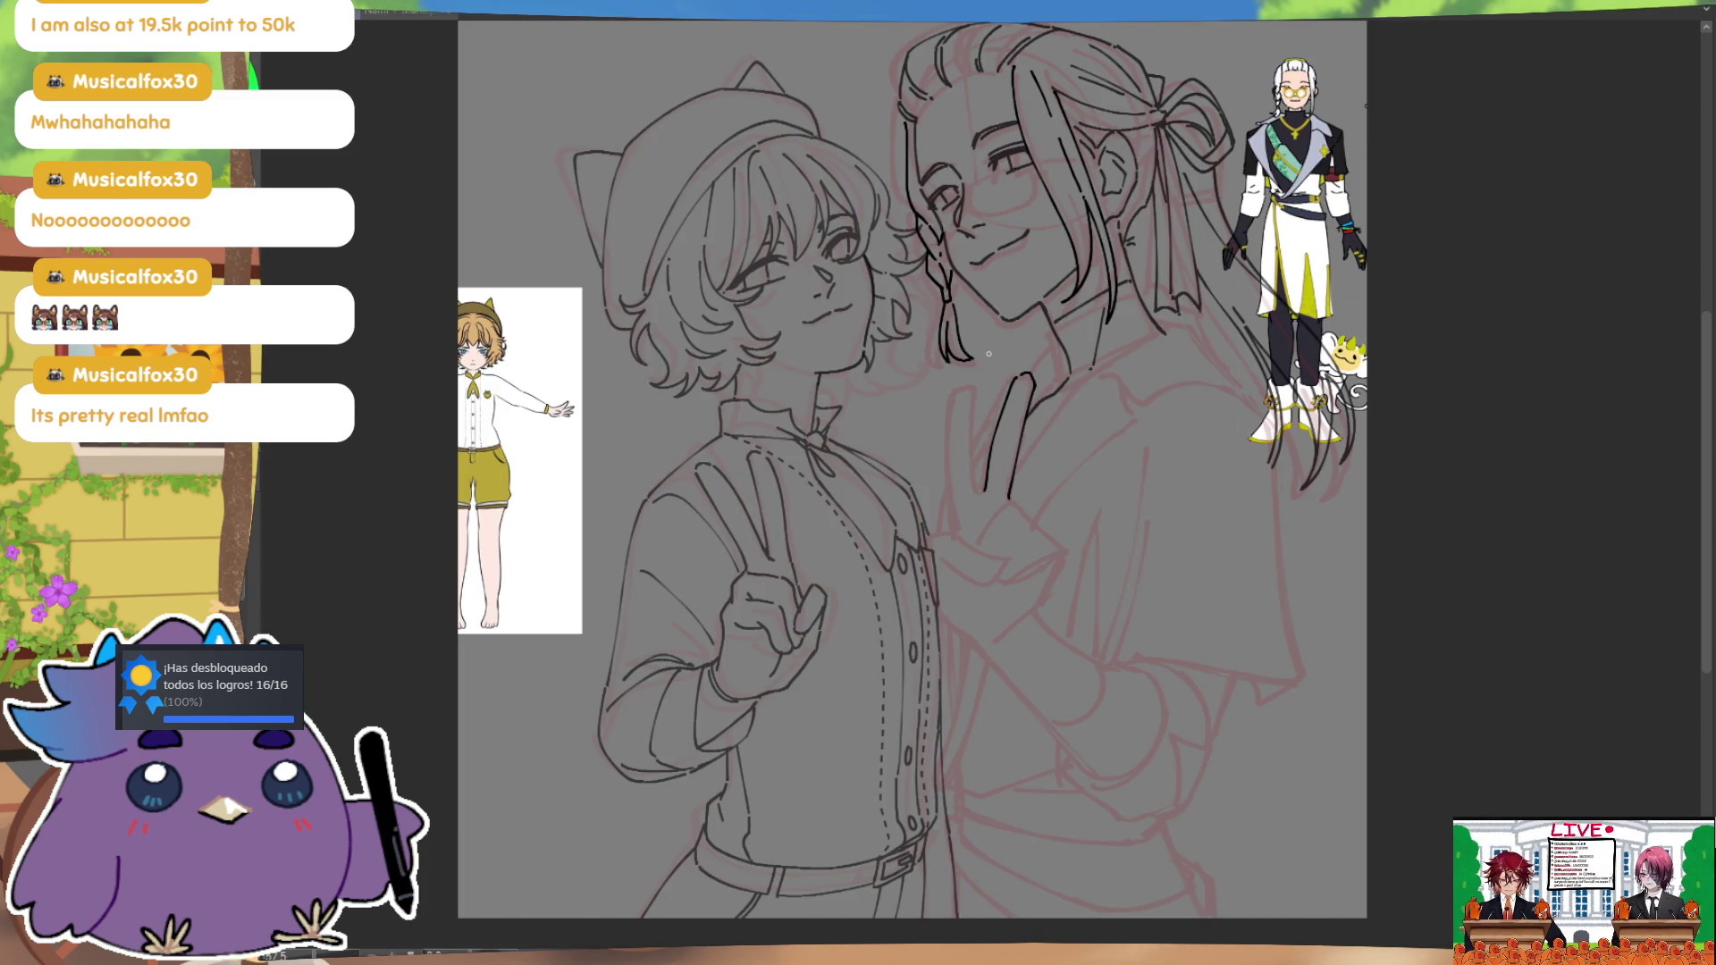
drag(985, 494, 975, 507)
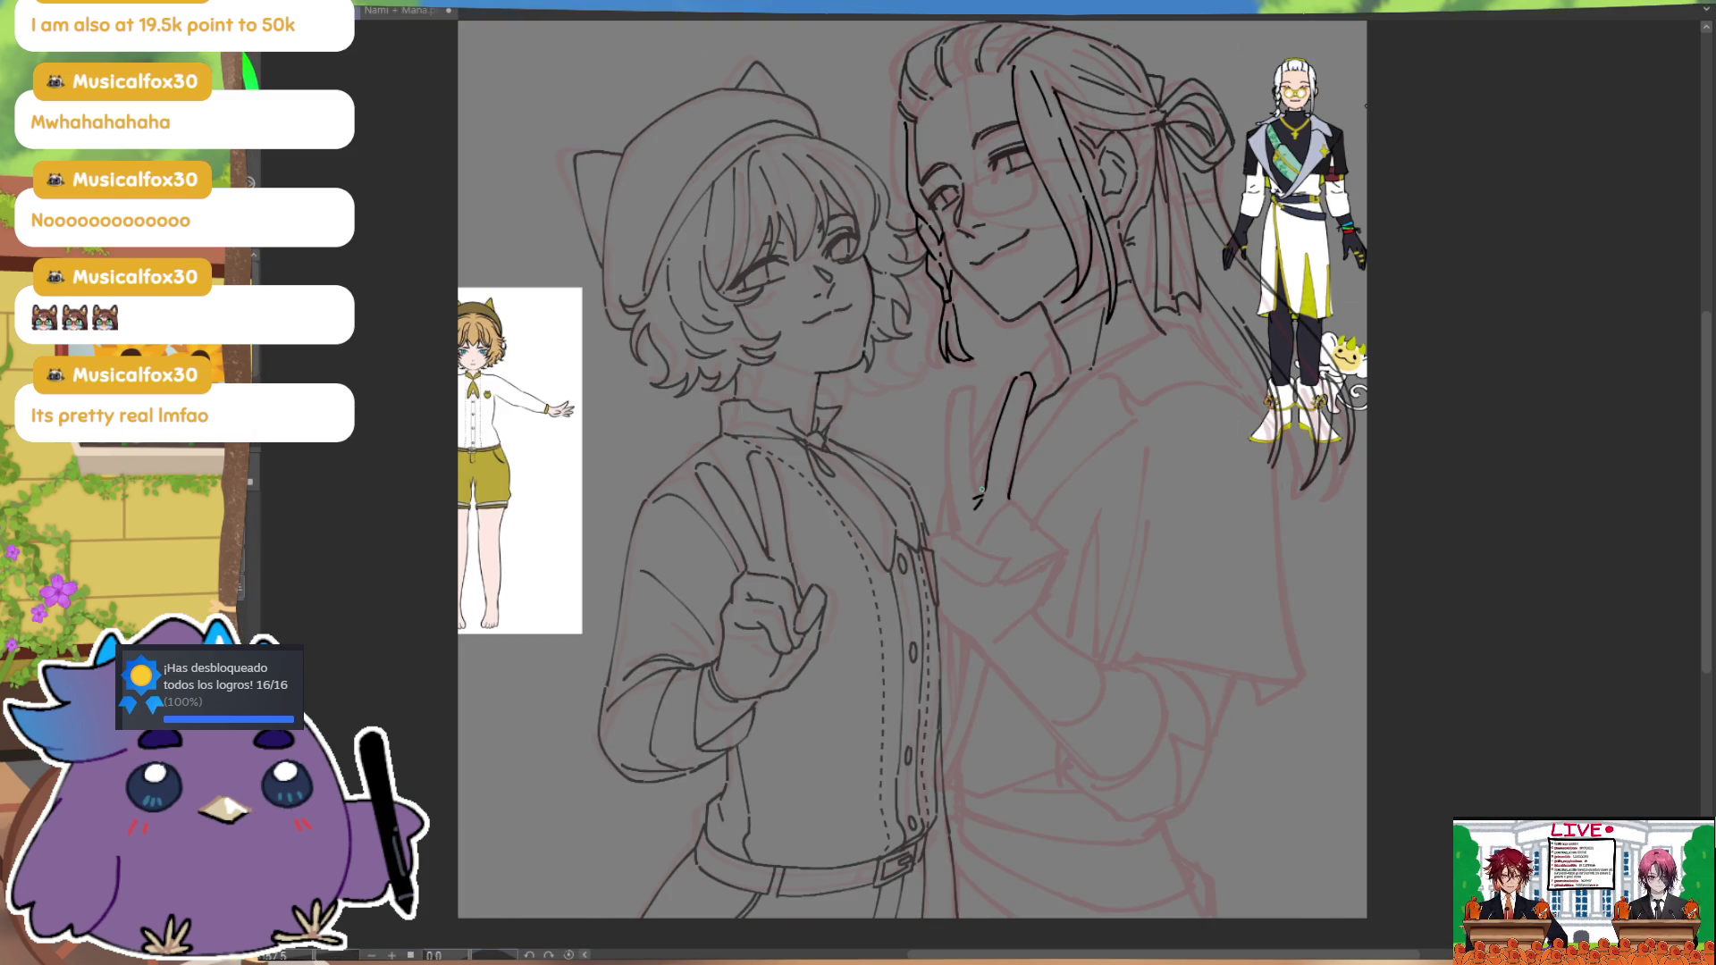
mouse_move(979, 494)
mouse_down()
mouse_move(975, 382)
mouse_move(953, 408)
mouse_up()
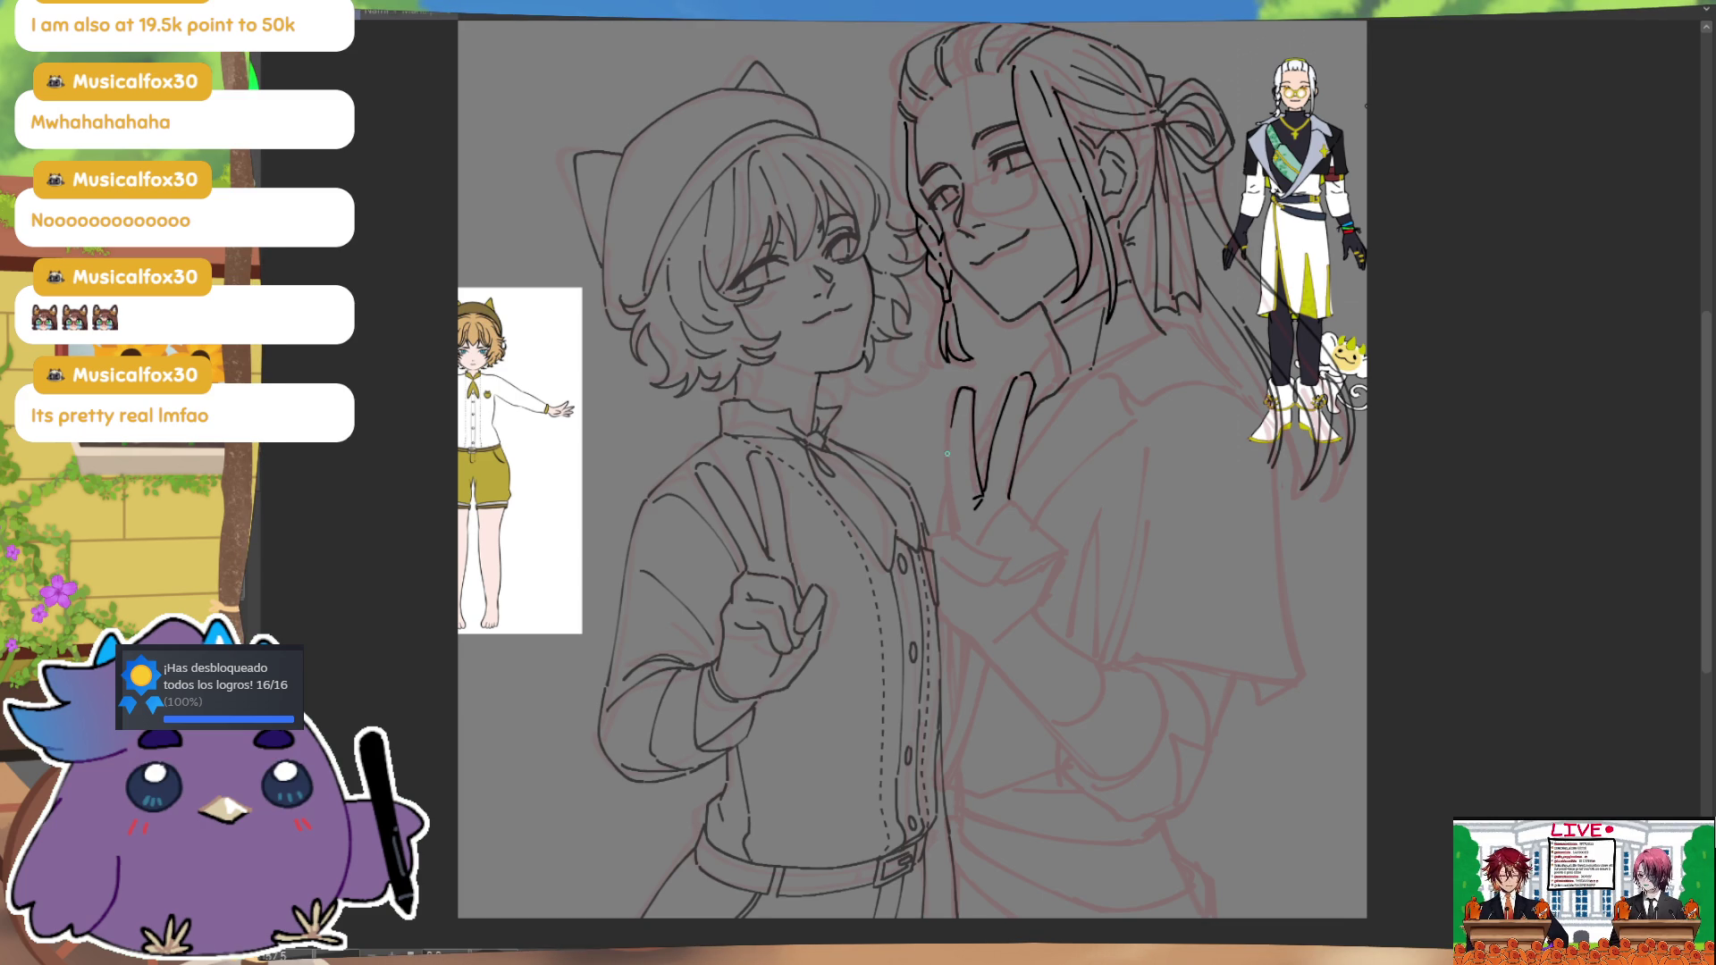
key(ctrl+z)
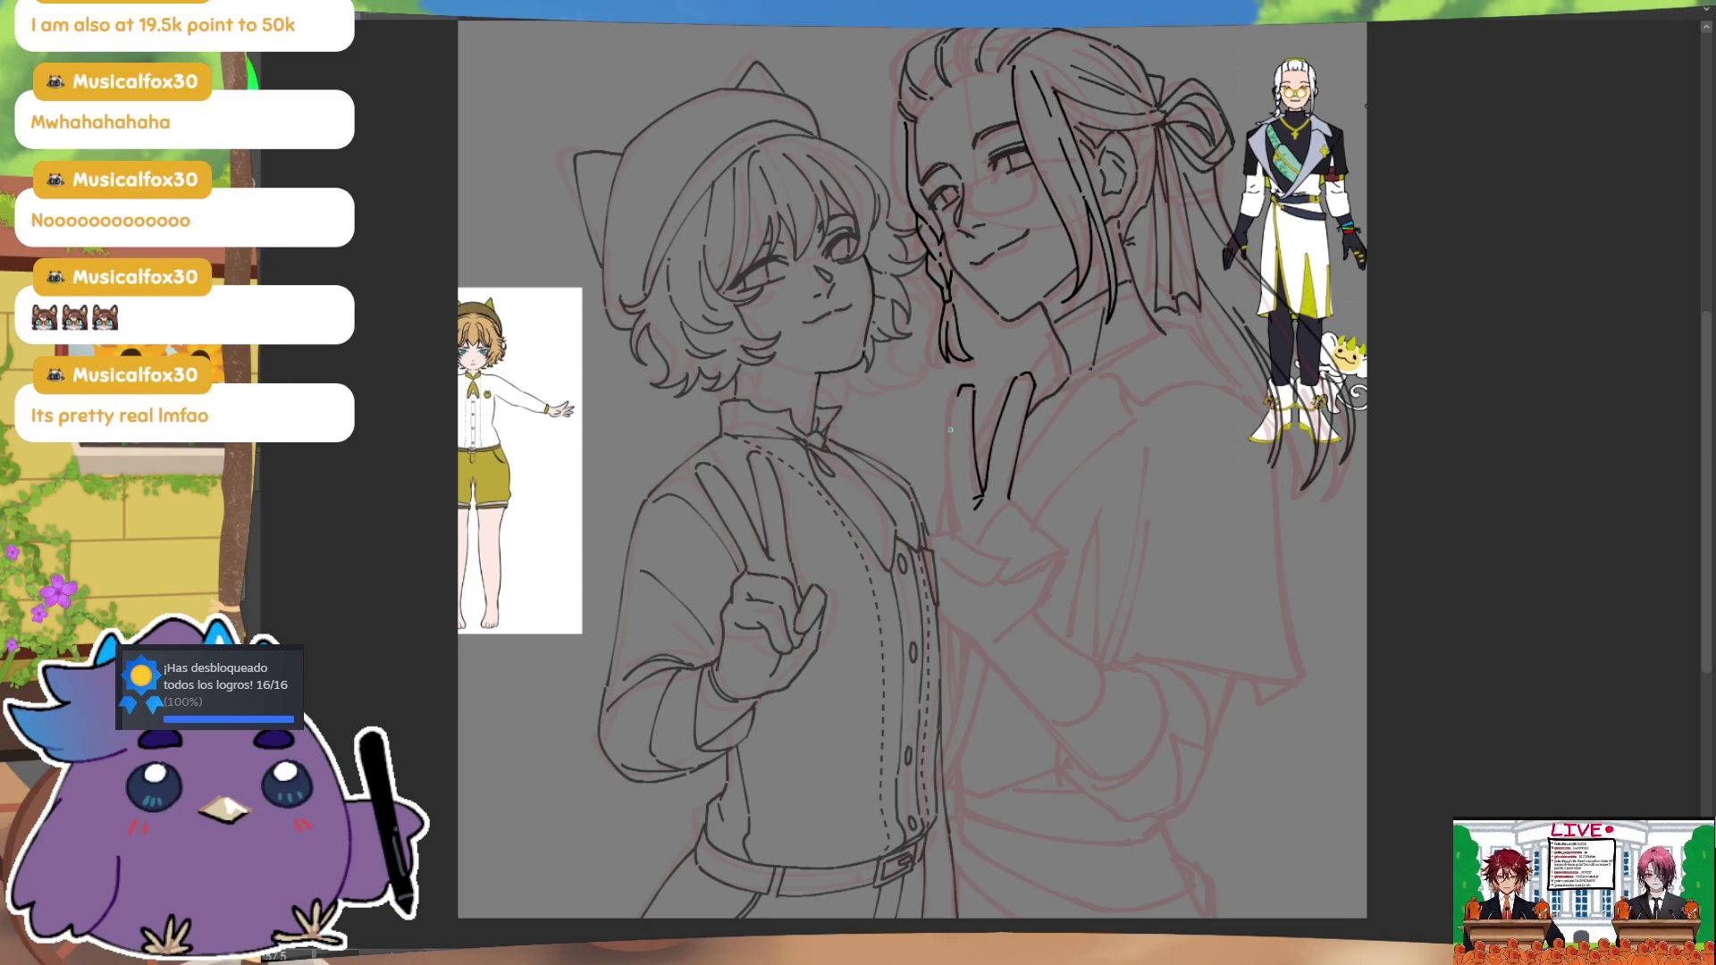
key(h)
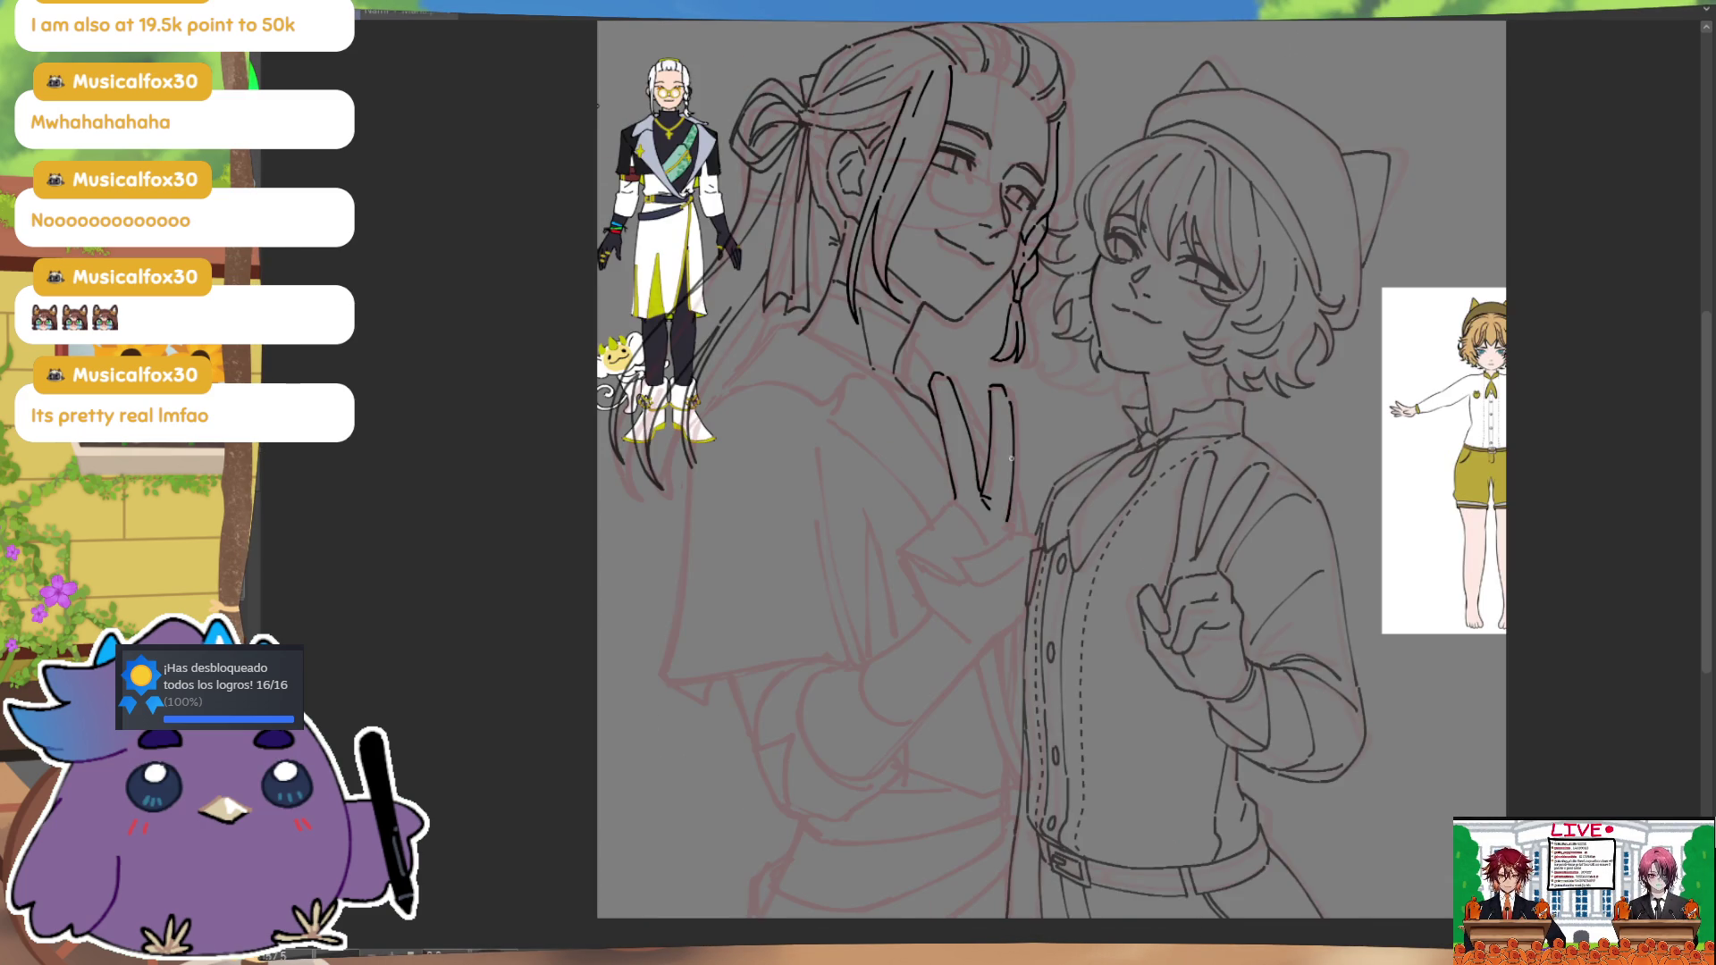
key(ctrl+z)
drag(947, 497, 910, 561)
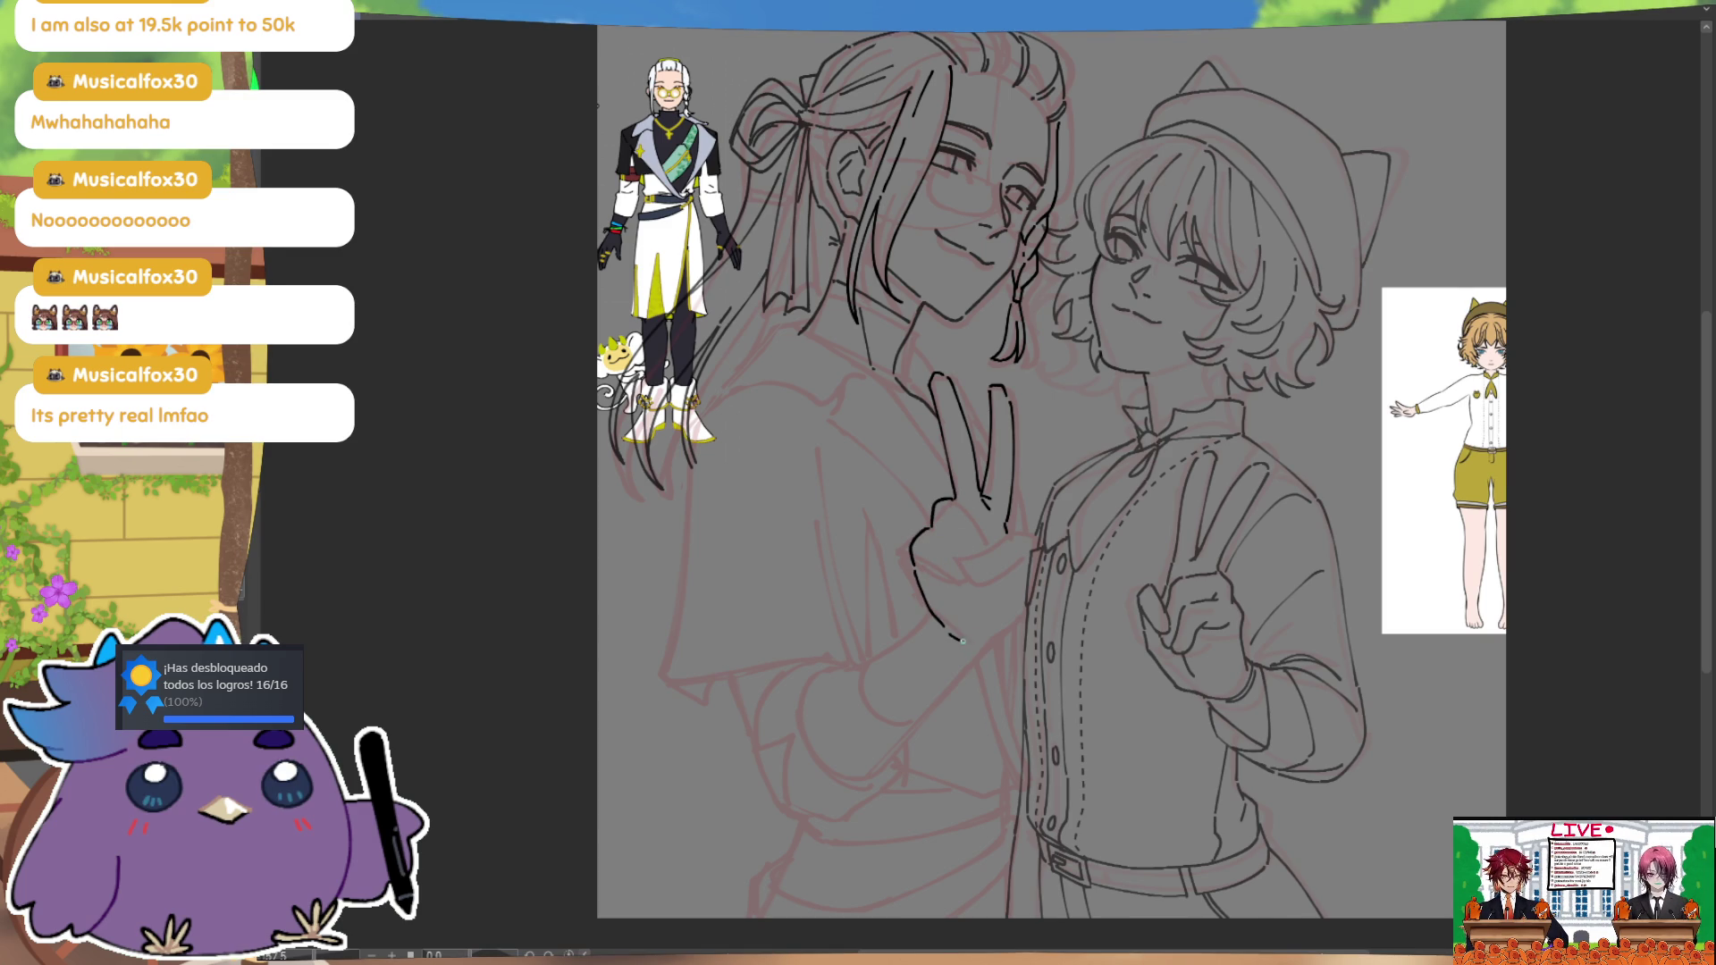
Step: Try inking the hand's lower edge down to the bottom line, then undo those strokes
key(h)
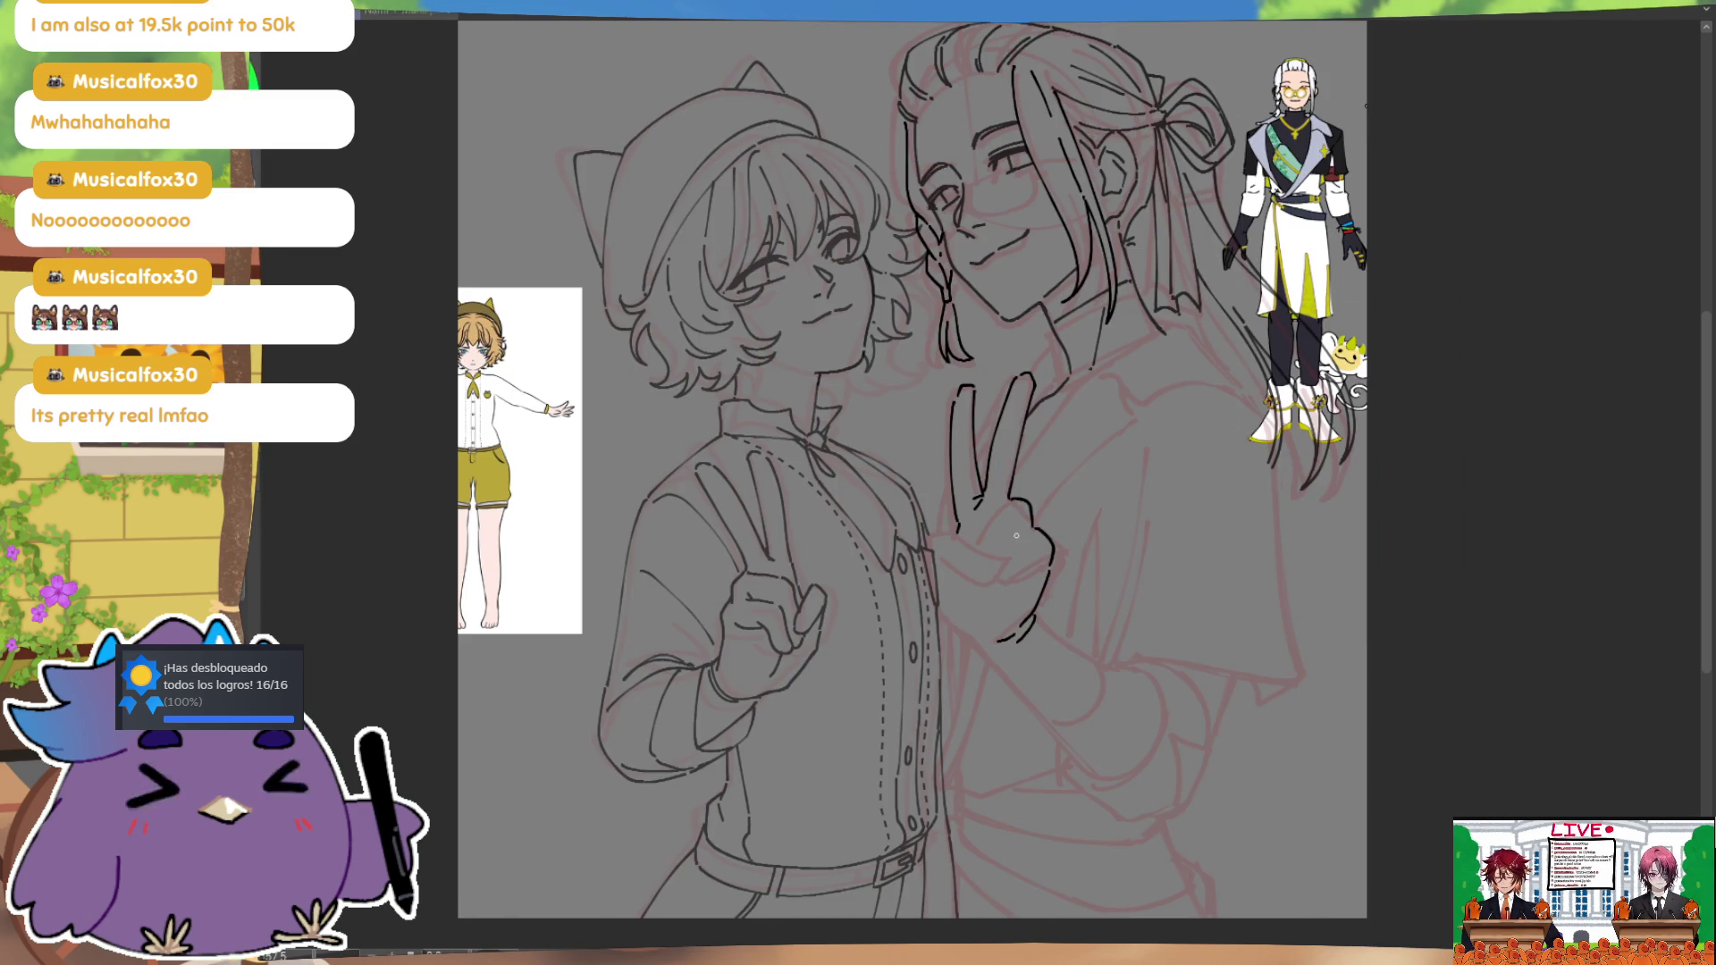
mouse_move(1036, 616)
mouse_down()
mouse_move(1105, 667)
mouse_move(1045, 716)
mouse_up()
mouse_move(1102, 664)
mouse_down()
mouse_move(1077, 726)
mouse_move(1159, 687)
mouse_move(1166, 708)
mouse_move(1087, 789)
mouse_up()
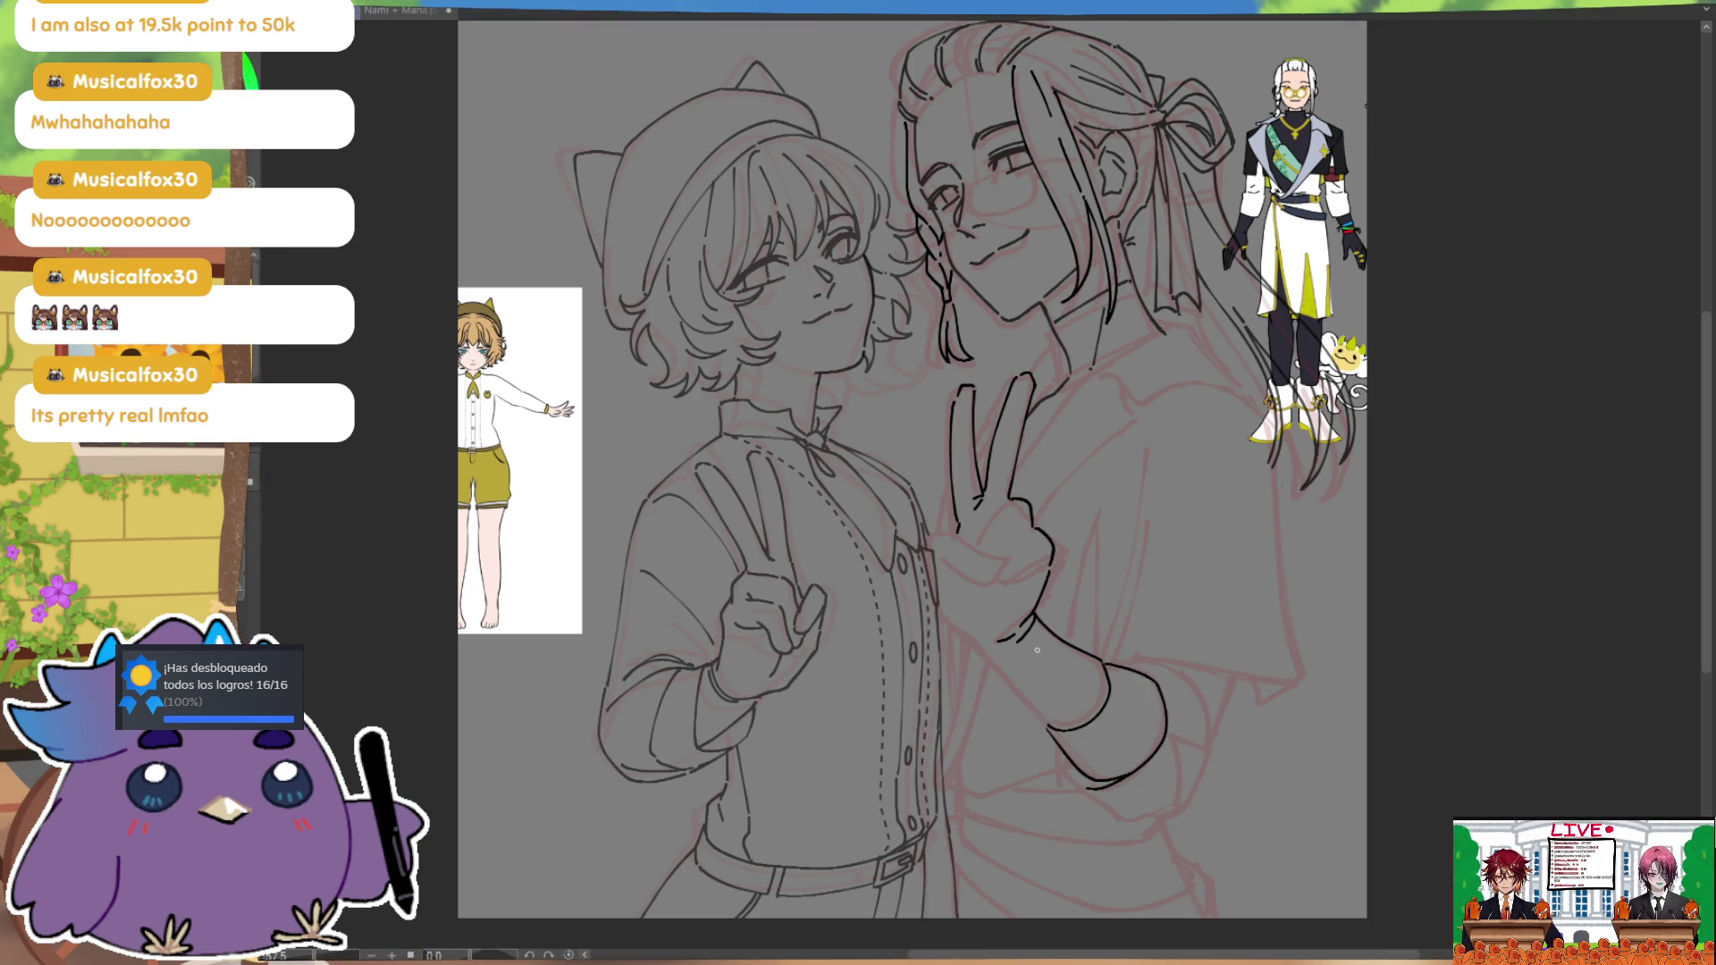
key(ctrl+z)
key(ctrl+z)
key(h)
Step: Trim the stray tail of the hand's lower line and ink the forearm outline
drag(809, 679, 839, 668)
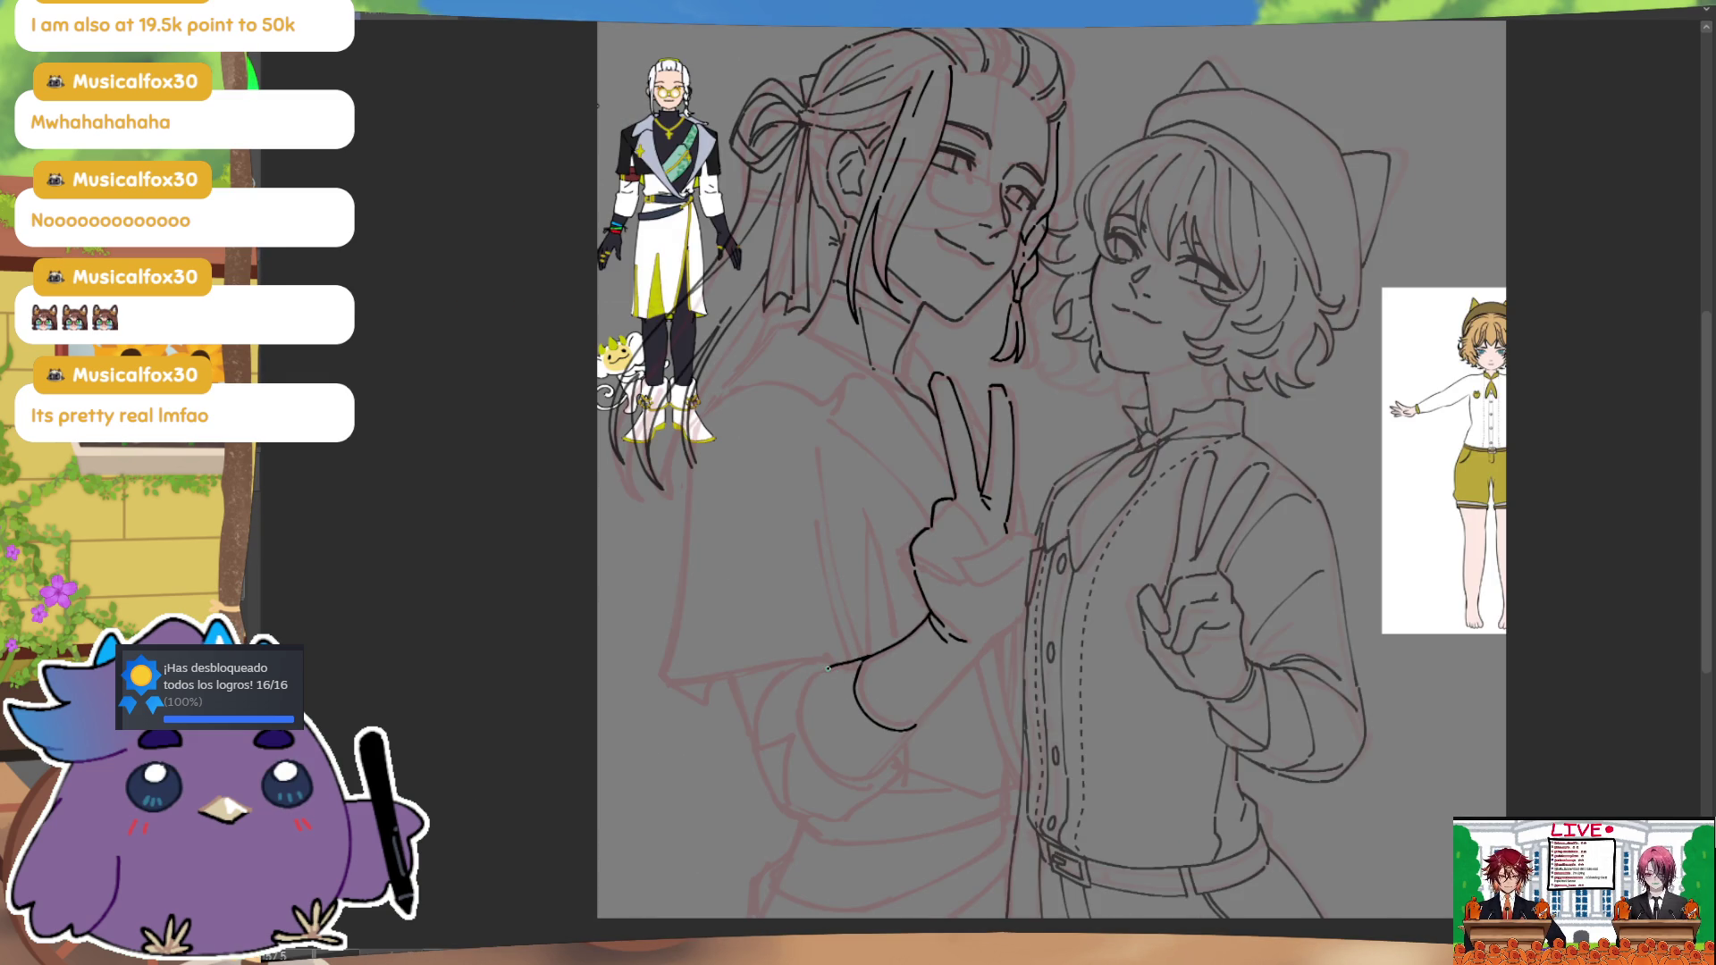
key(ctrl+z)
drag(856, 673, 863, 770)
mouse_move(979, 650)
mouse_down()
mouse_move(862, 770)
mouse_move(988, 653)
mouse_up()
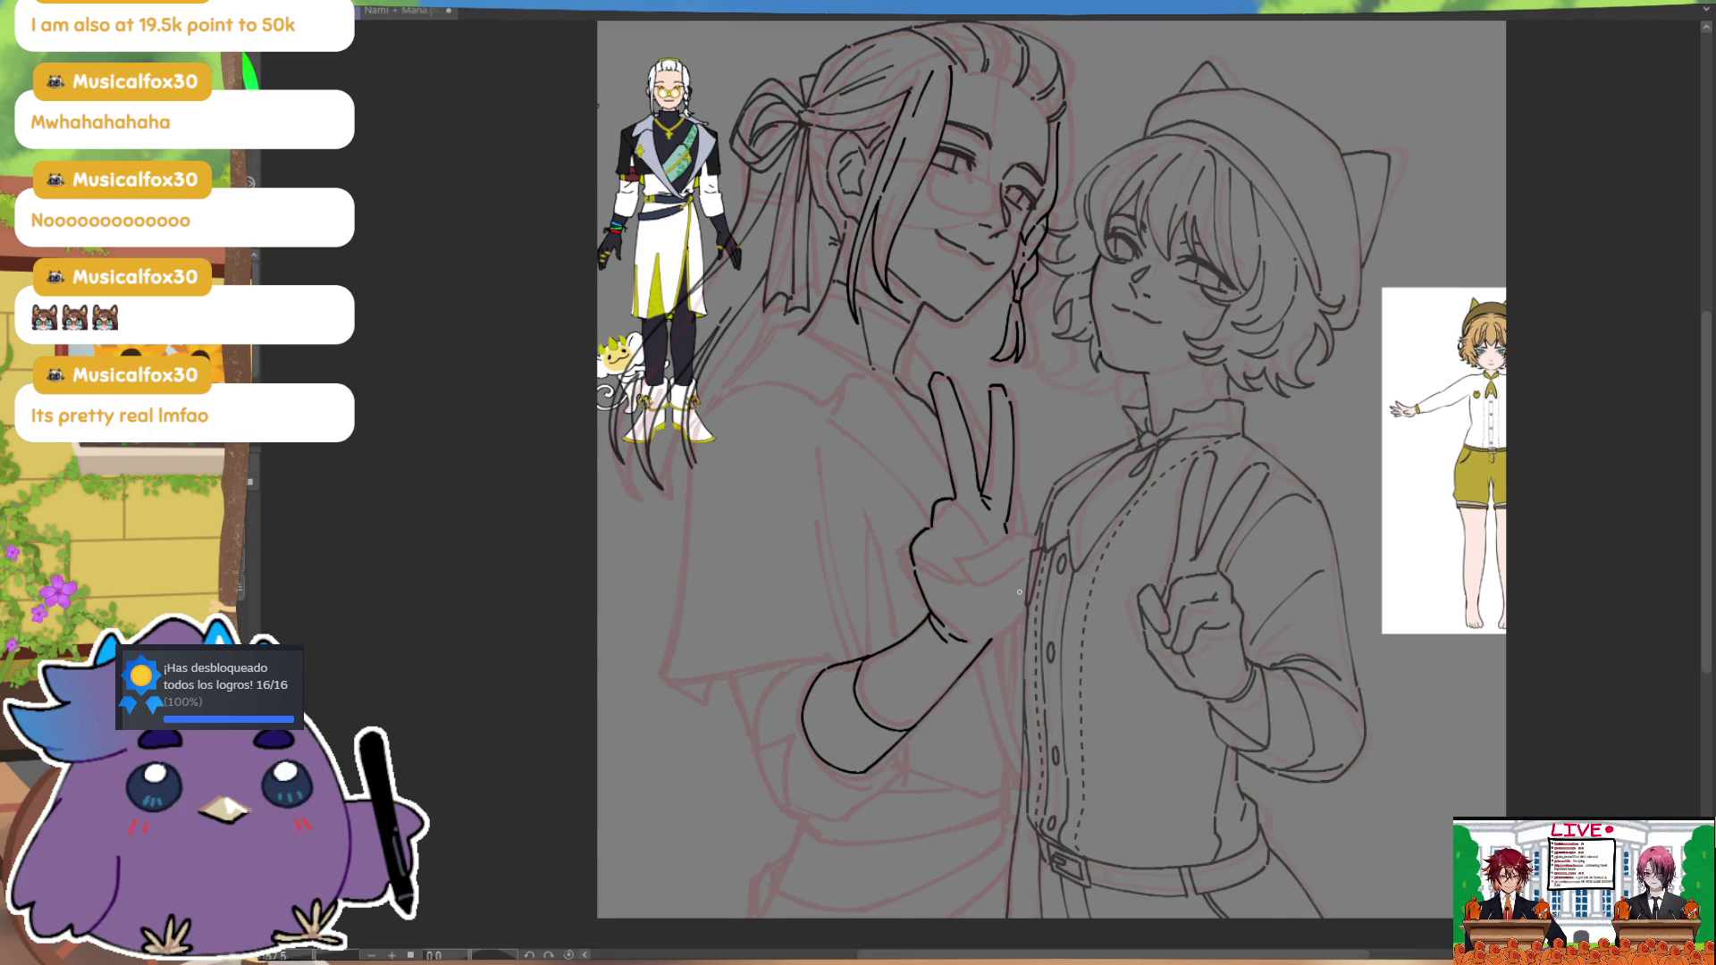
key(h)
drag(1019, 591, 960, 494)
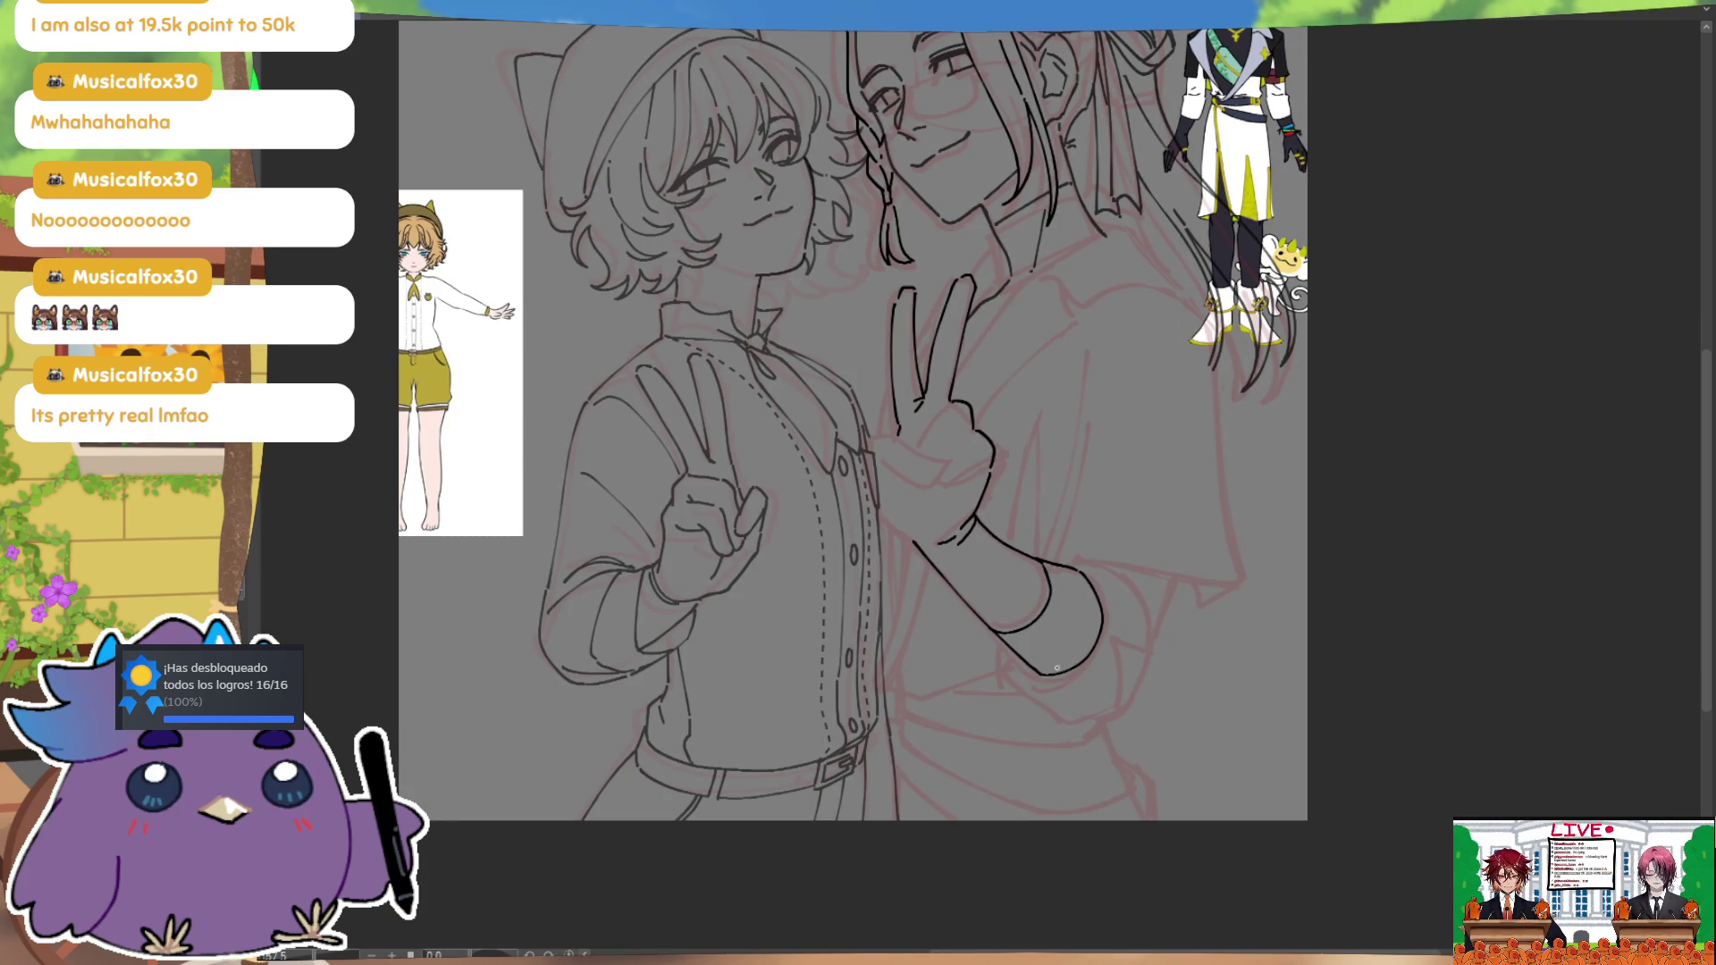
Step: Ink the curve under the sleeve cuff, its outer edge and an inner fold line
drag(1140, 651, 1119, 605)
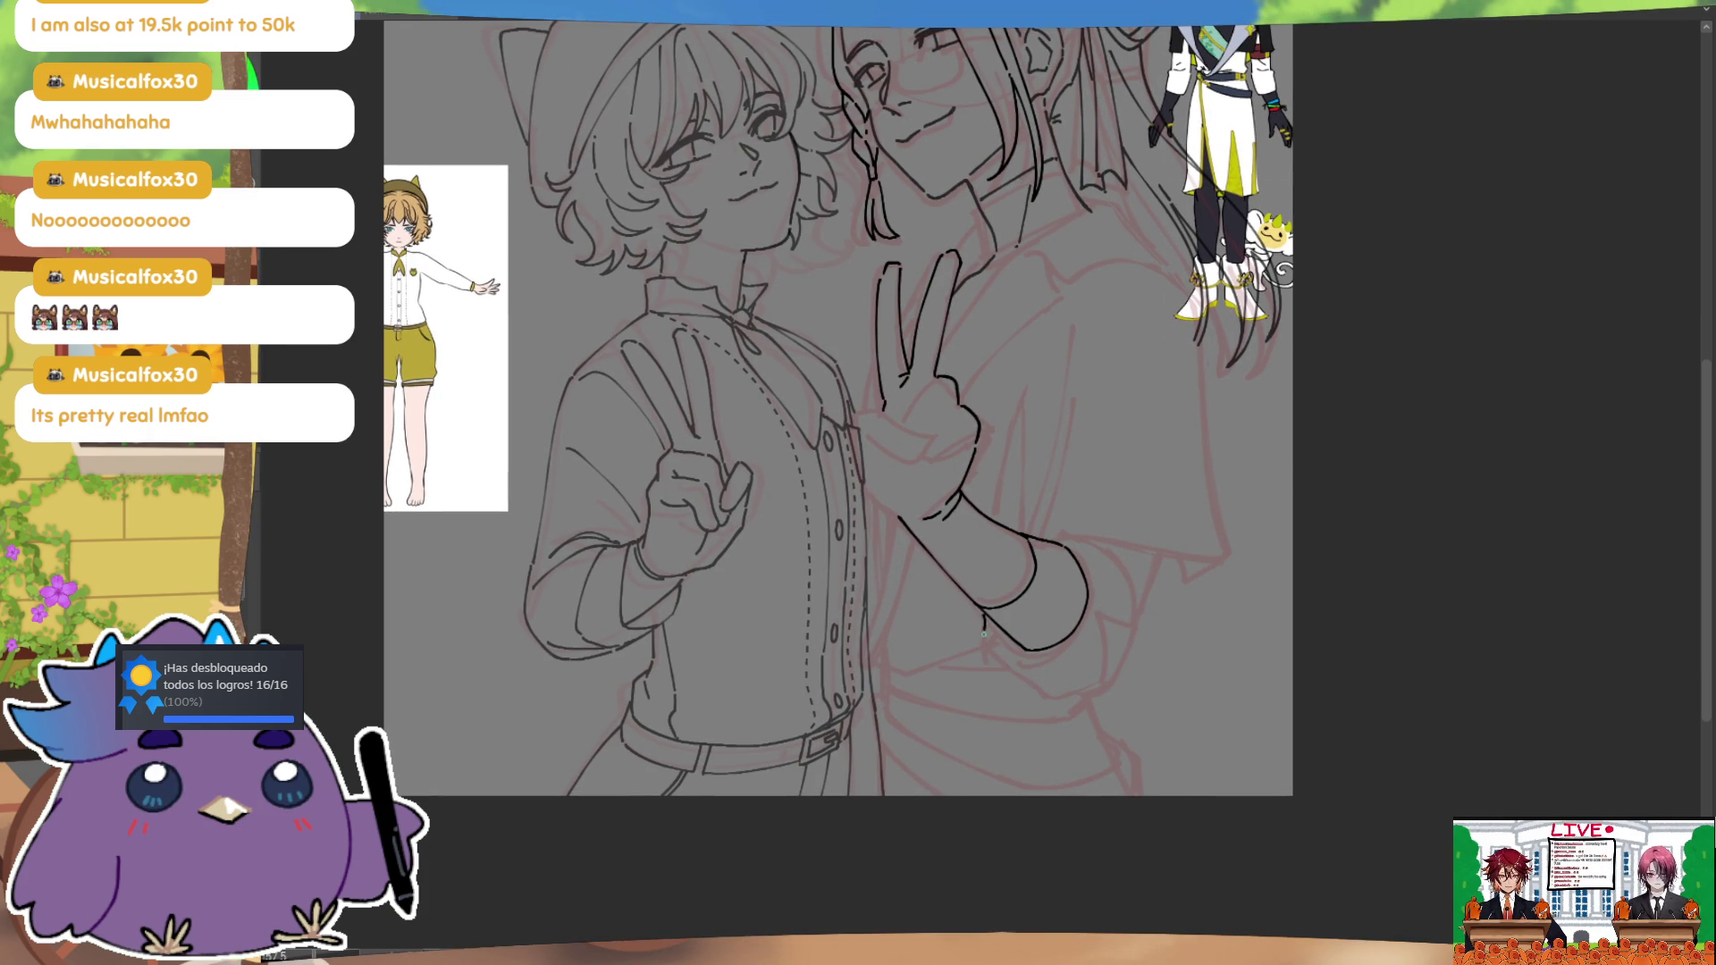
mouse_move(978, 614)
mouse_down()
mouse_move(1073, 693)
mouse_move(1100, 606)
mouse_up()
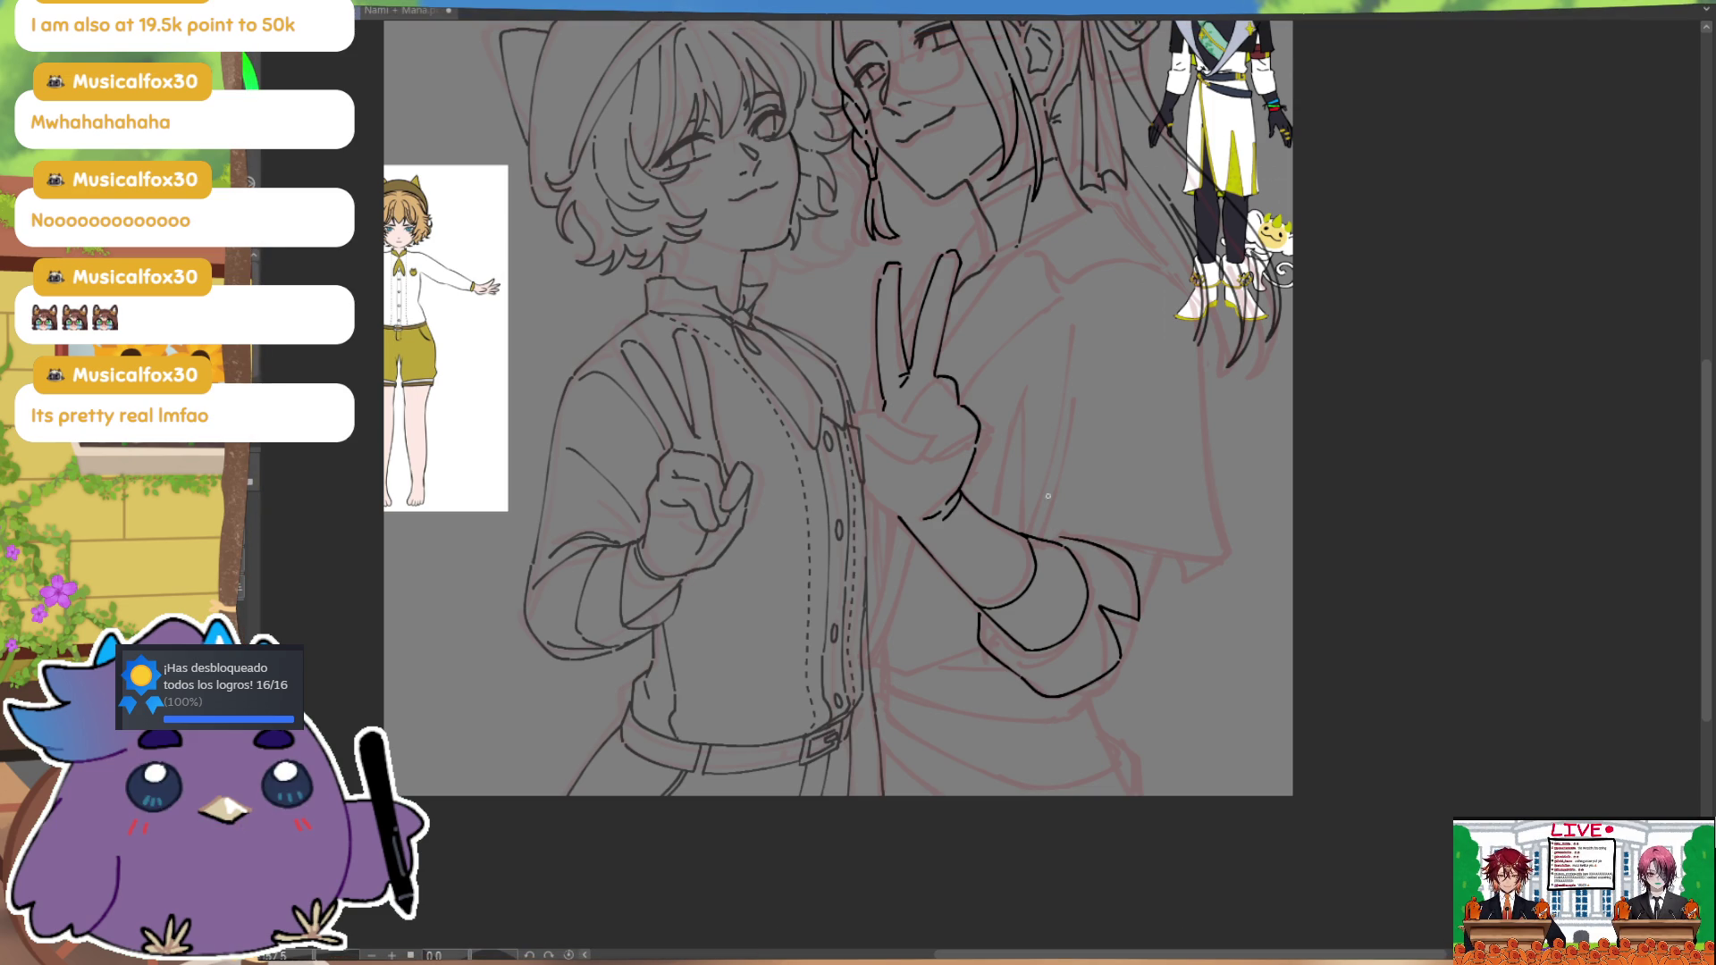
drag(1109, 542, 1139, 601)
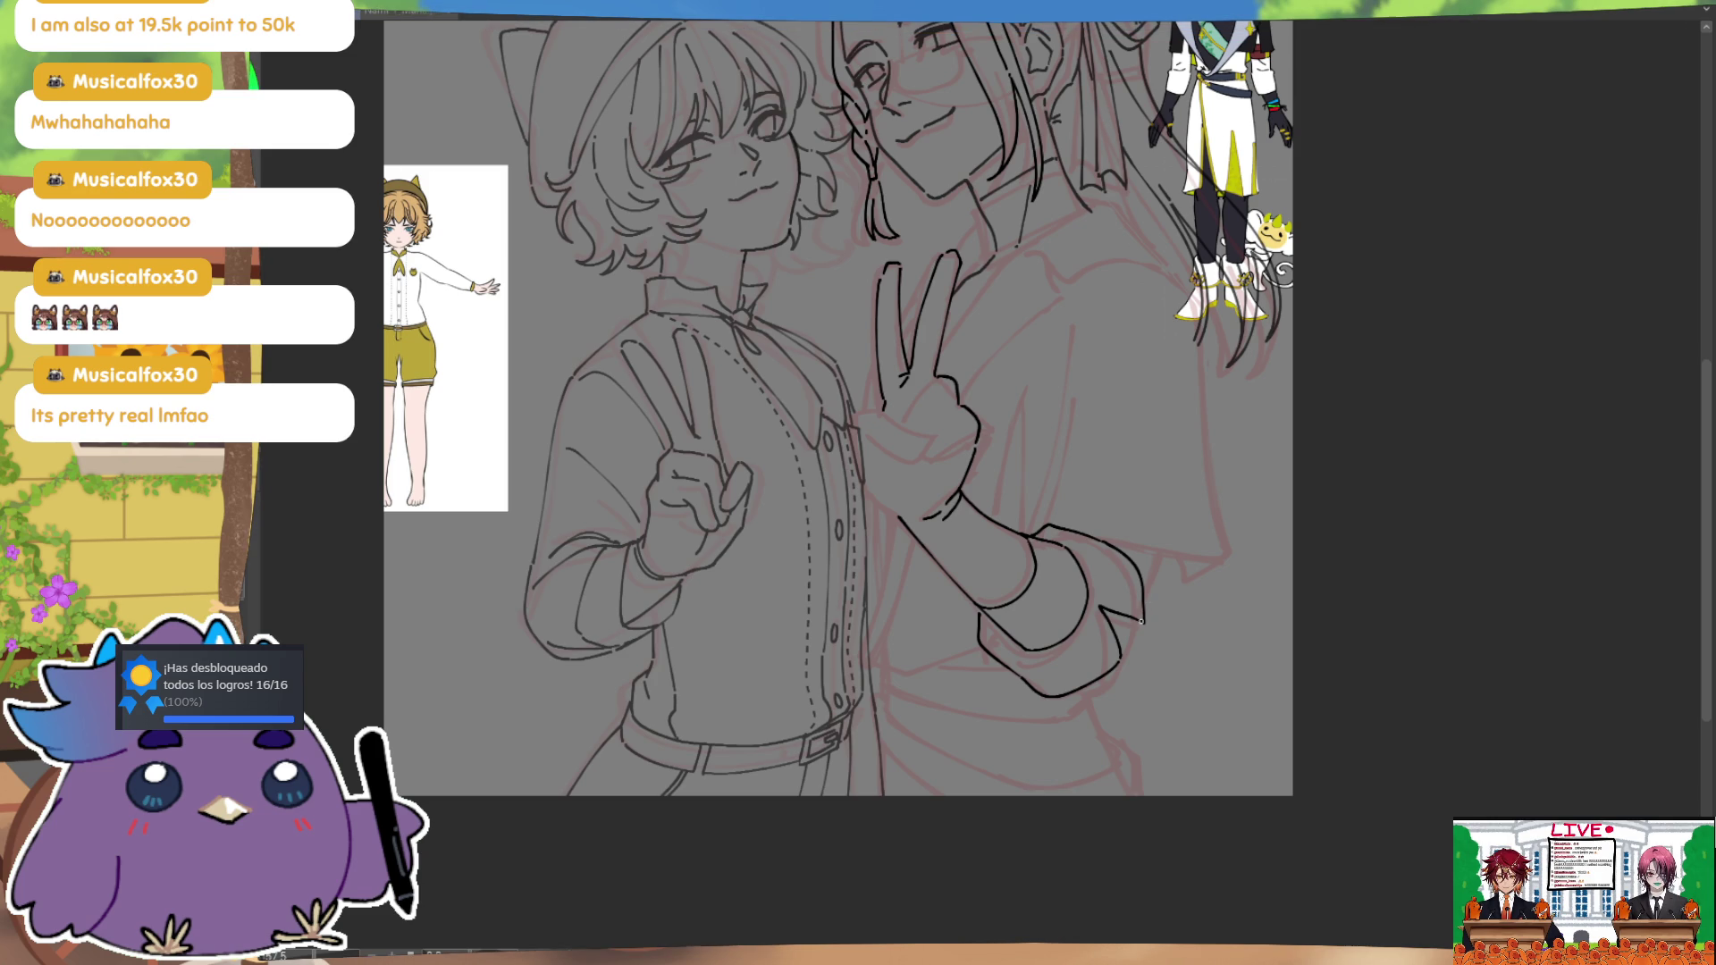
drag(1030, 649, 983, 621)
key(h)
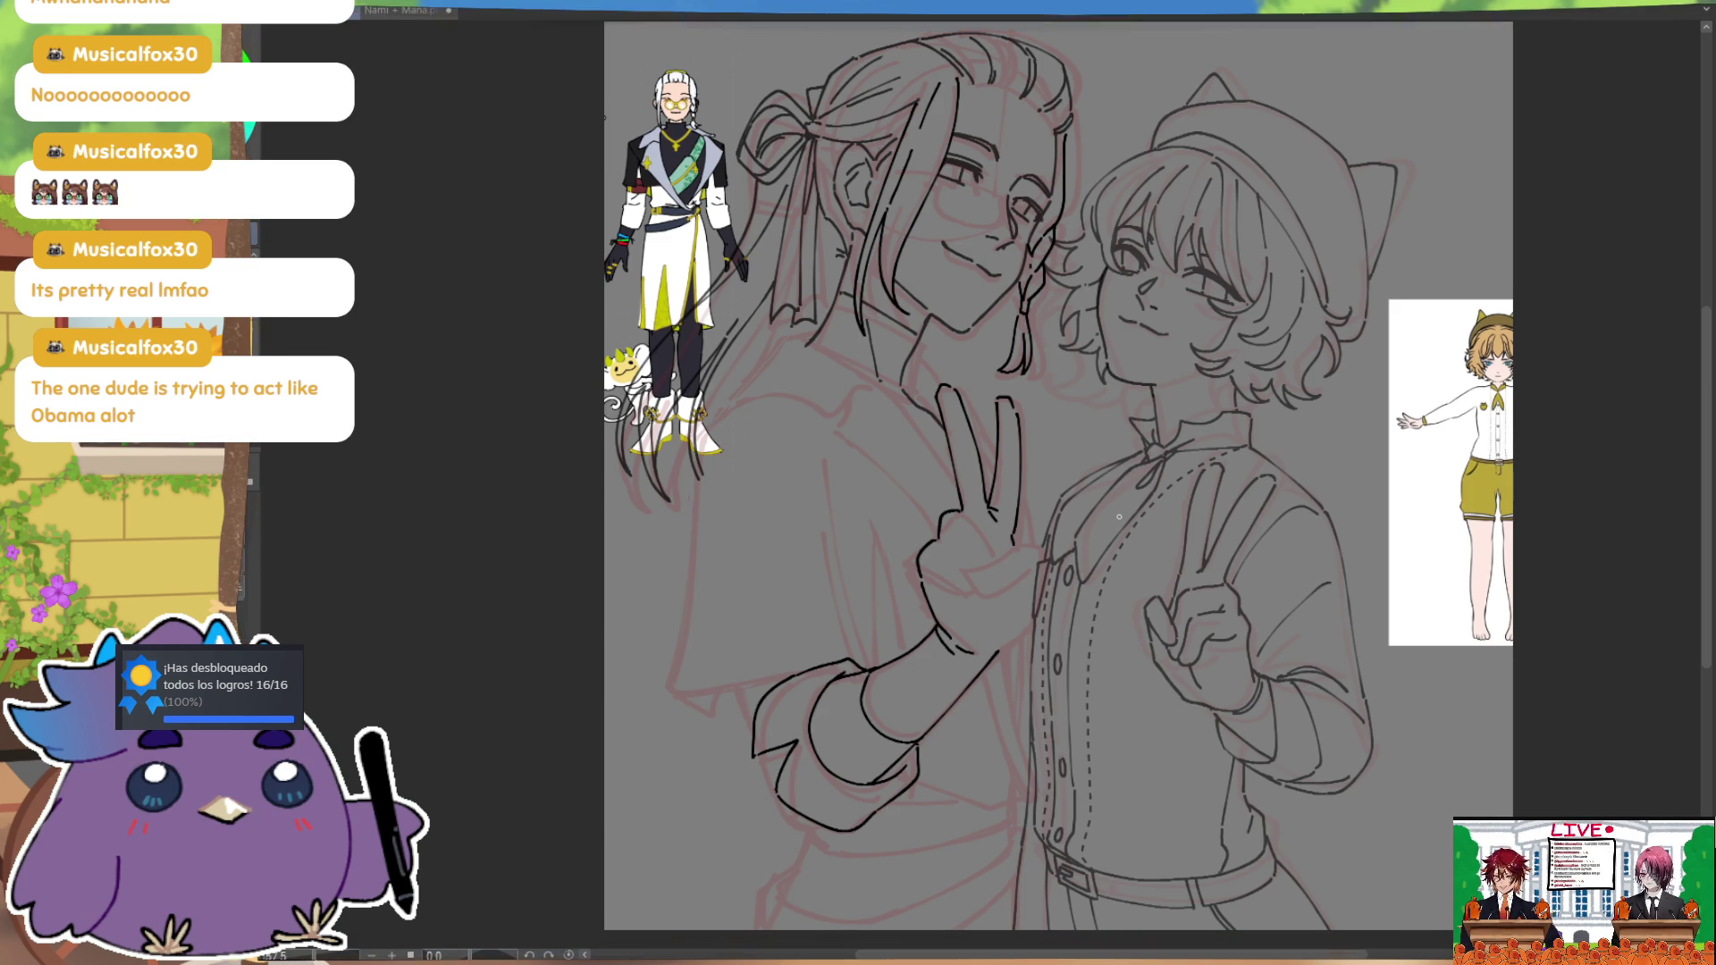
drag(1012, 374, 988, 377)
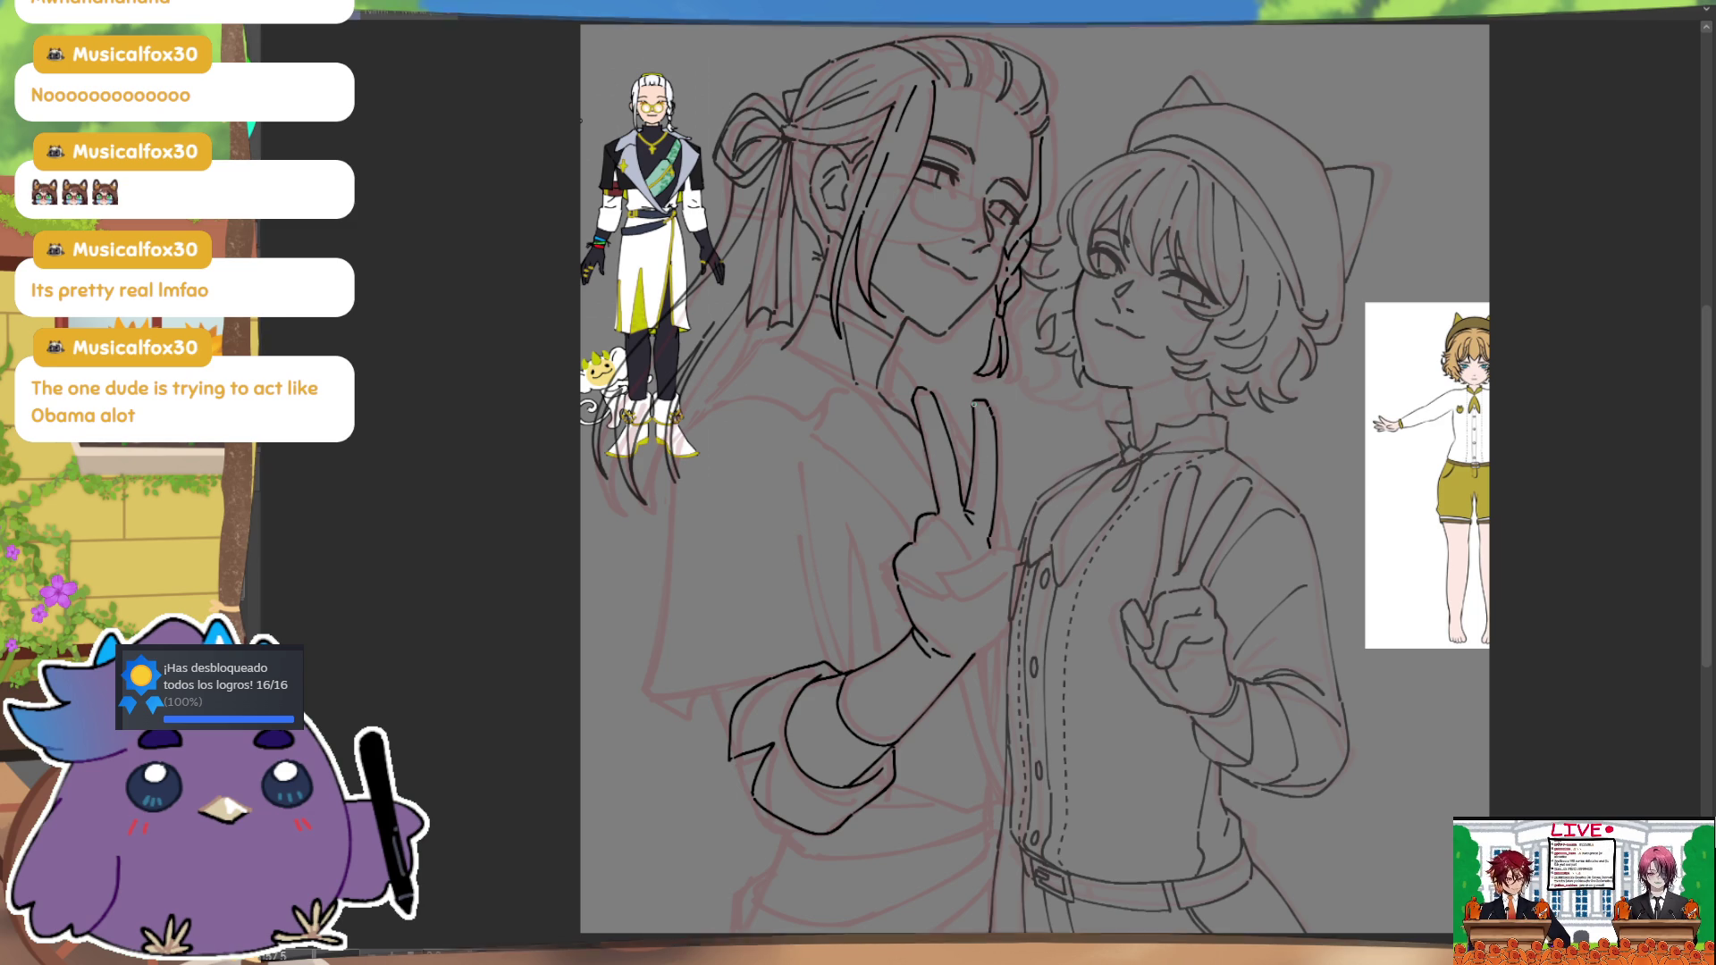
key(m)
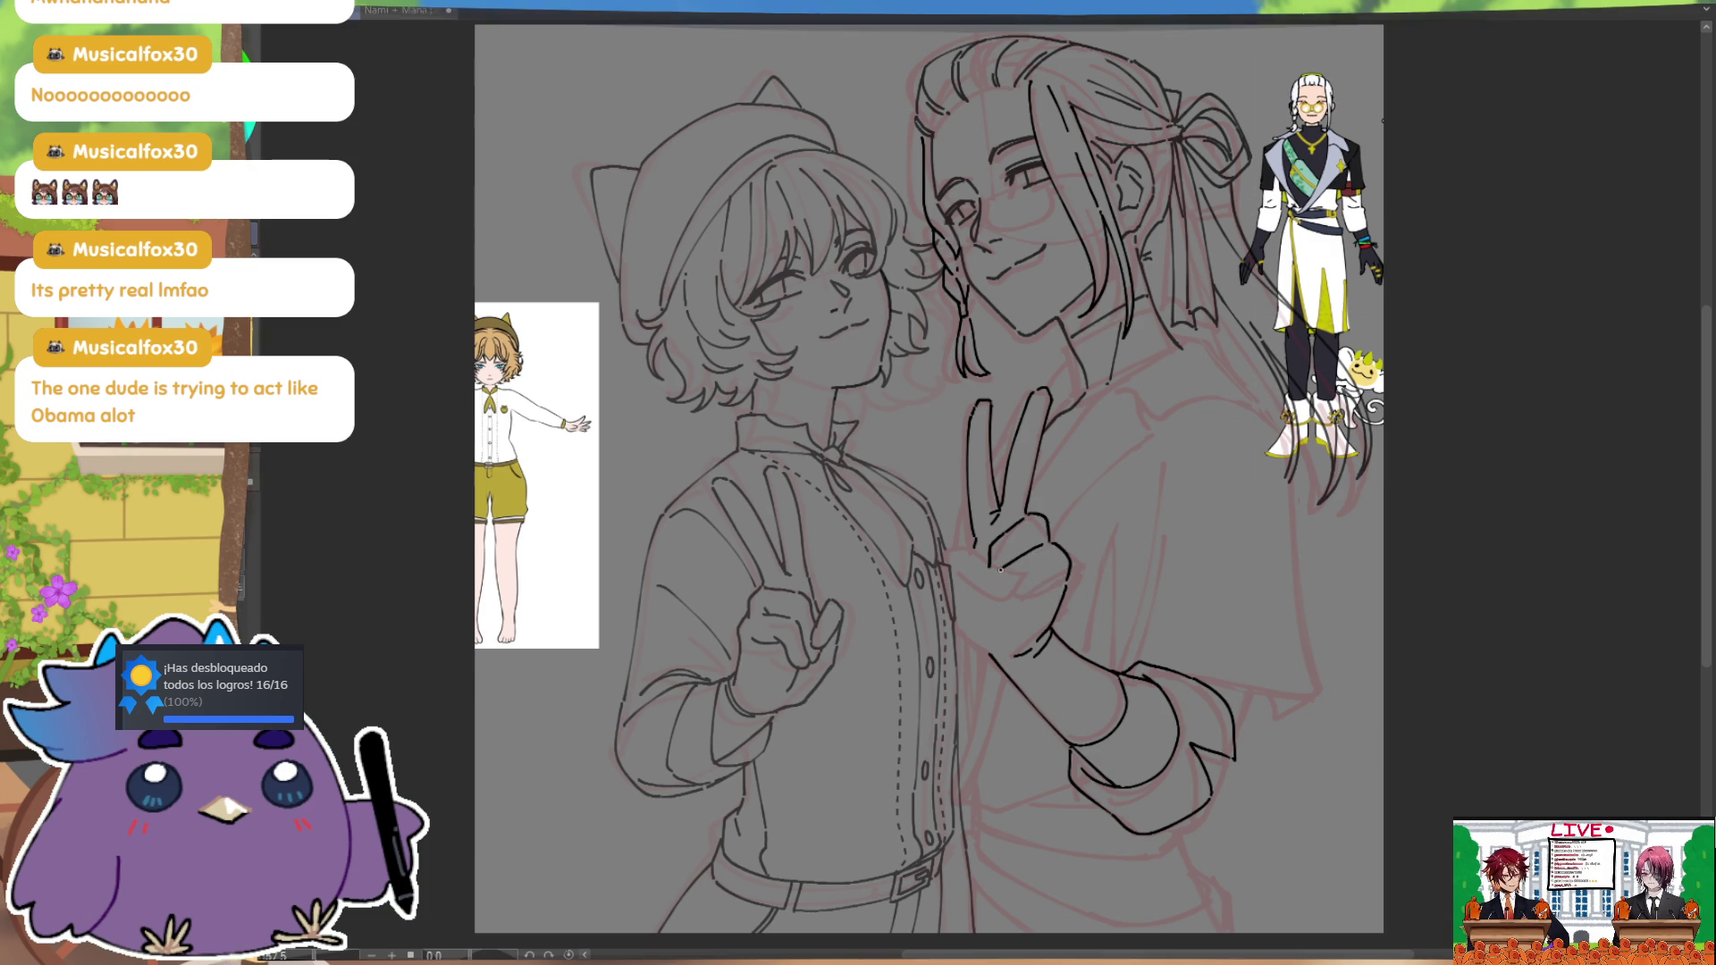
key(h)
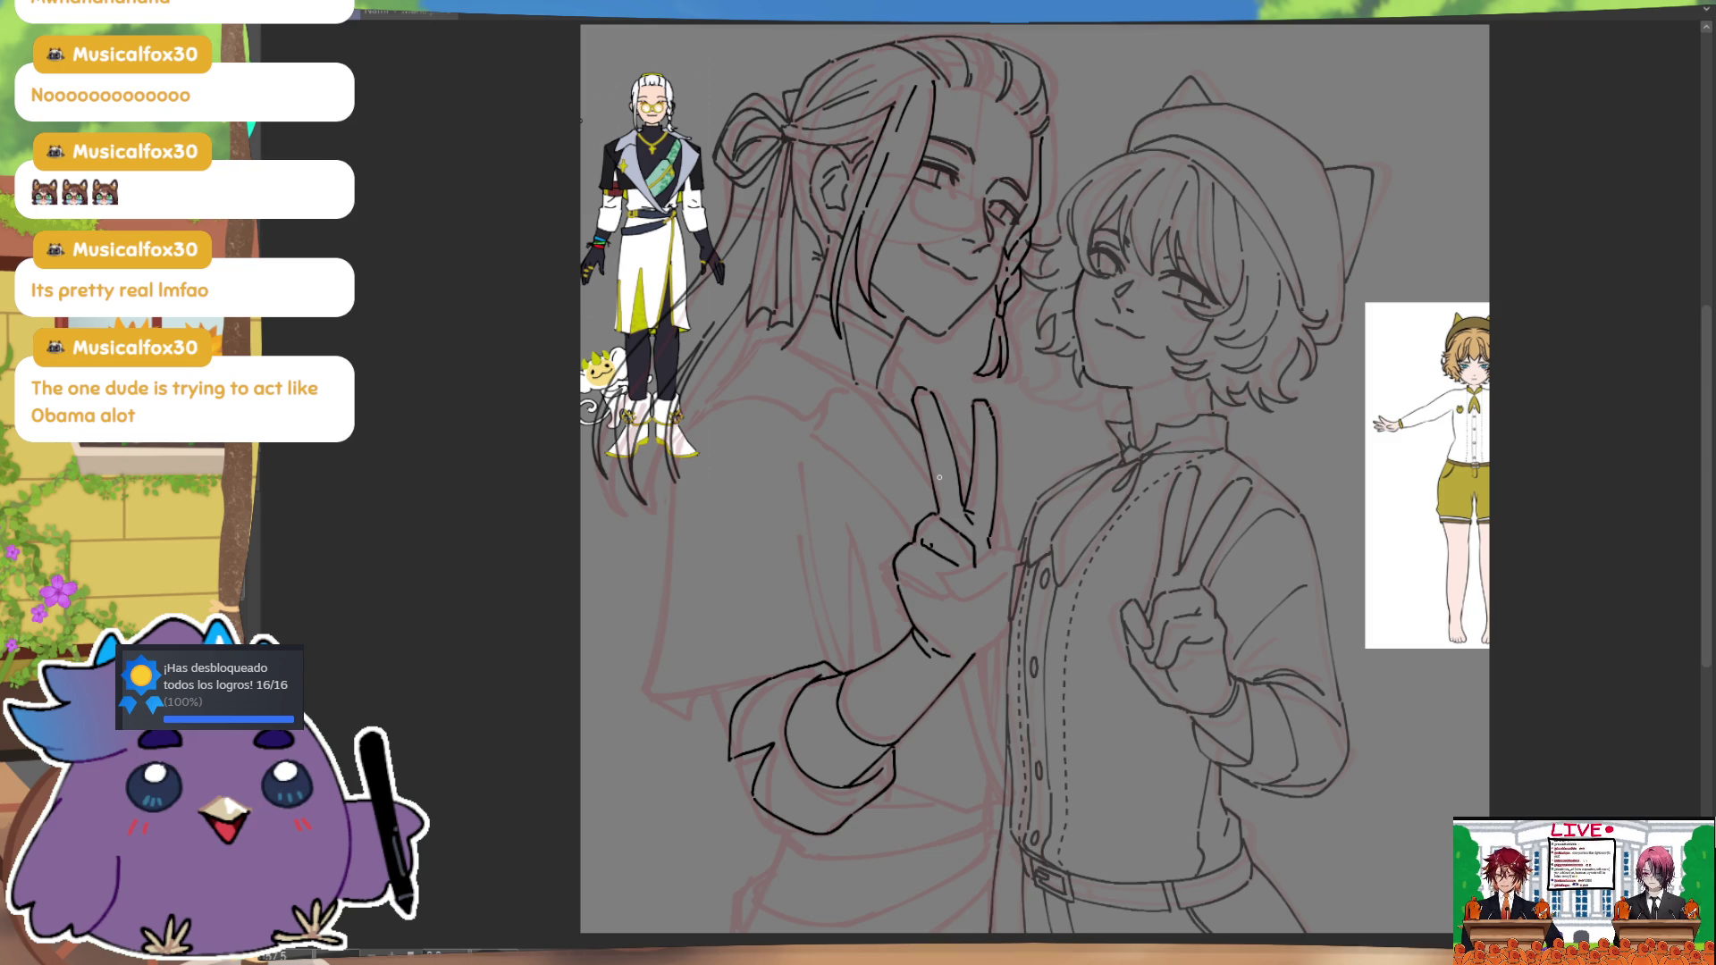
drag(994, 521, 980, 478)
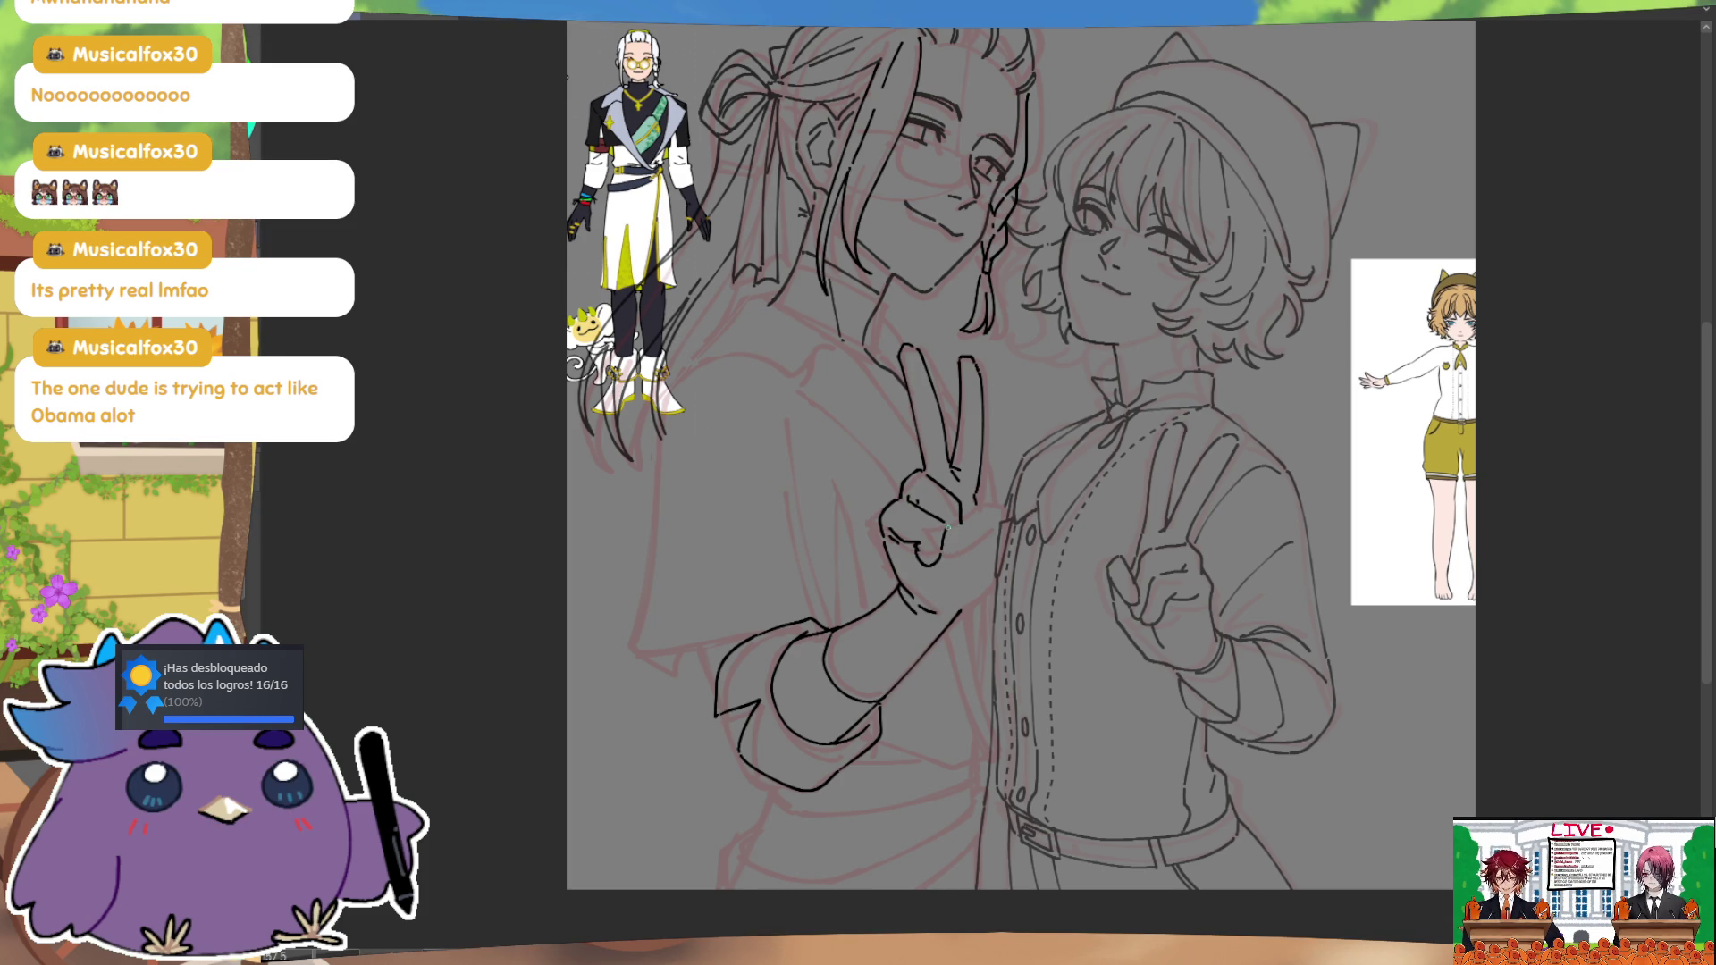
key(ctrl)
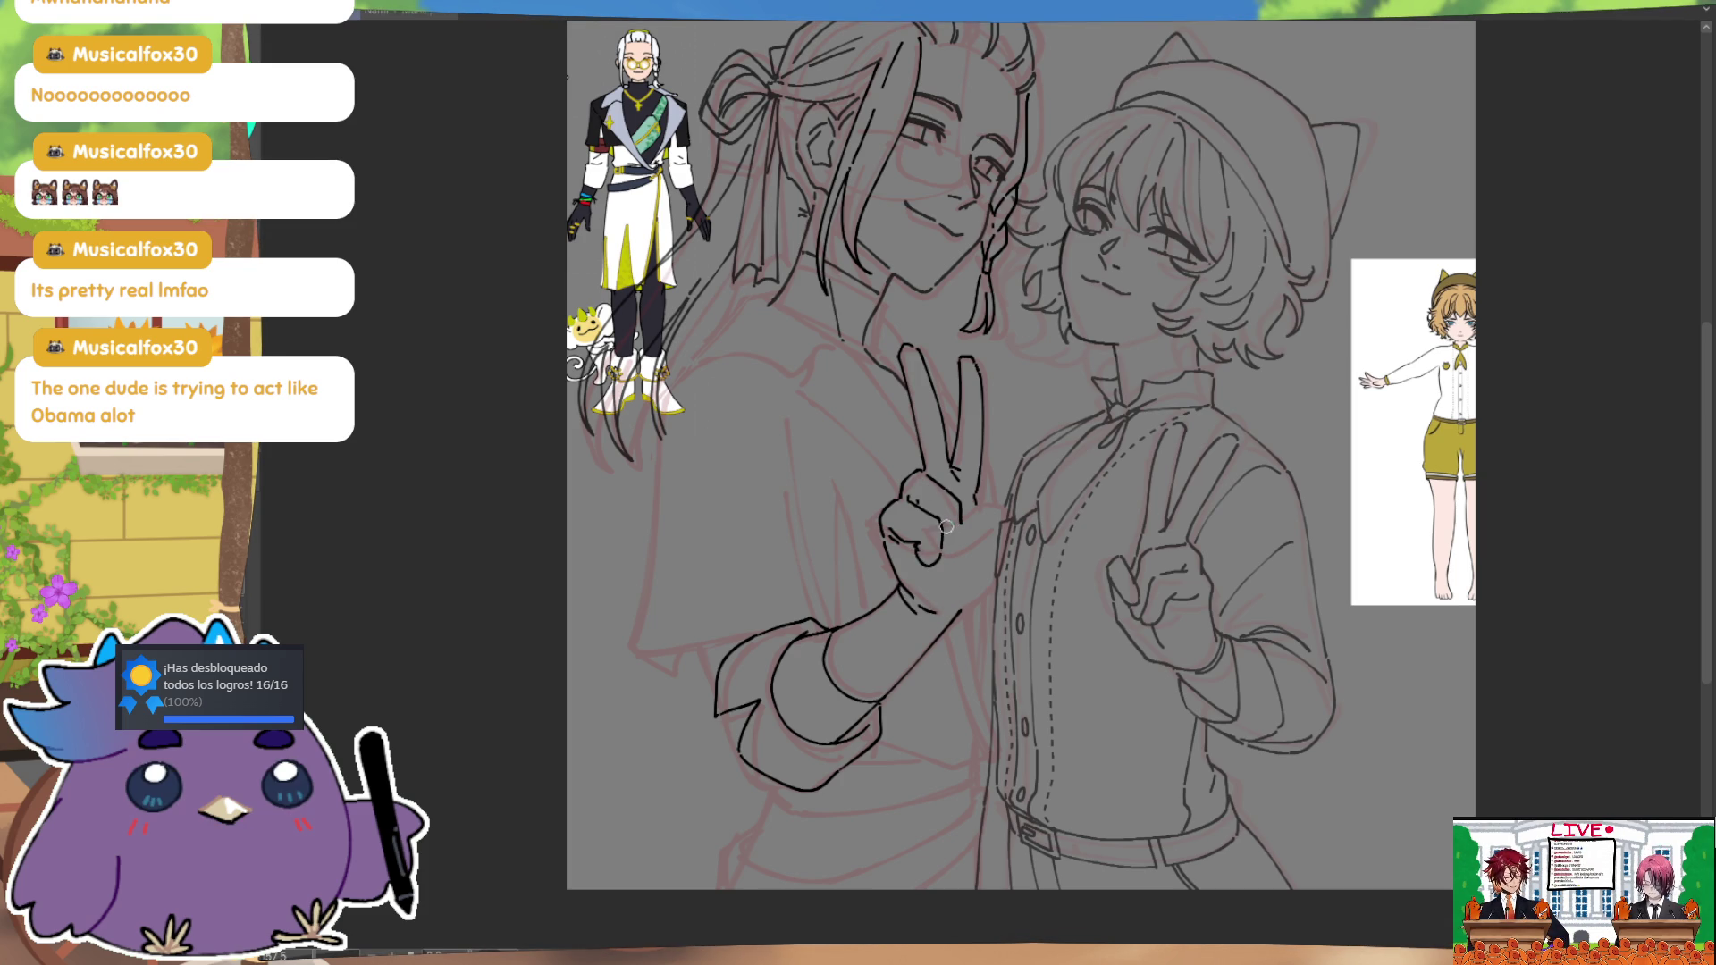
key(h)
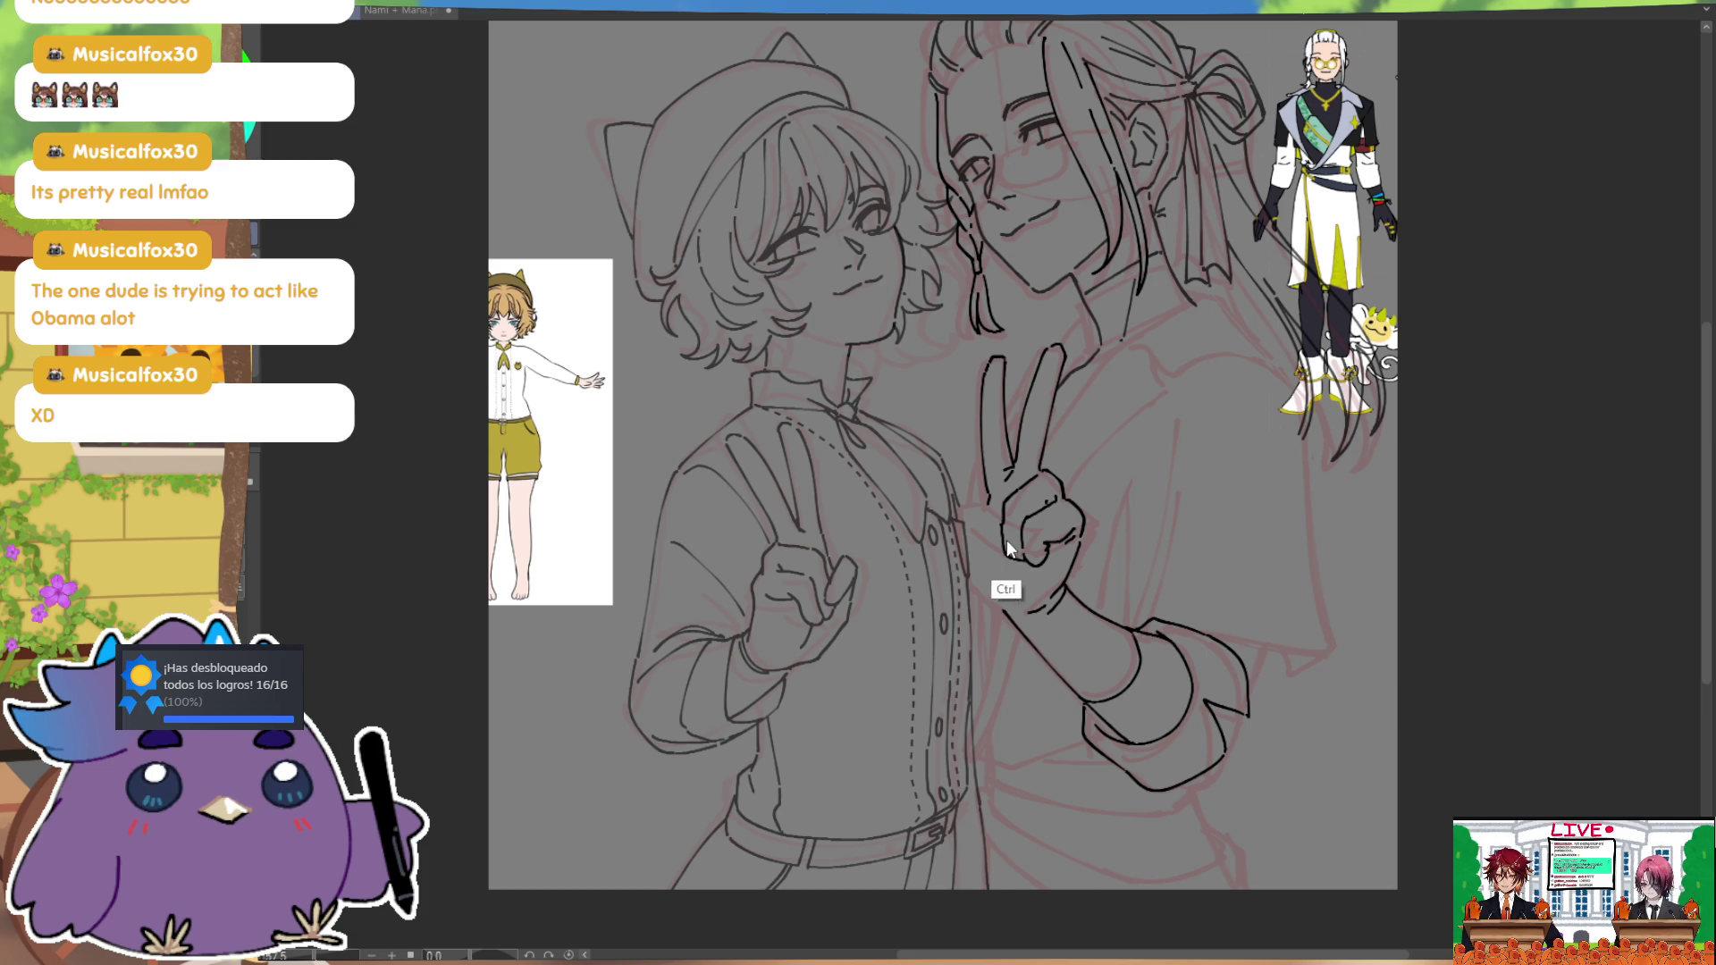
key(h)
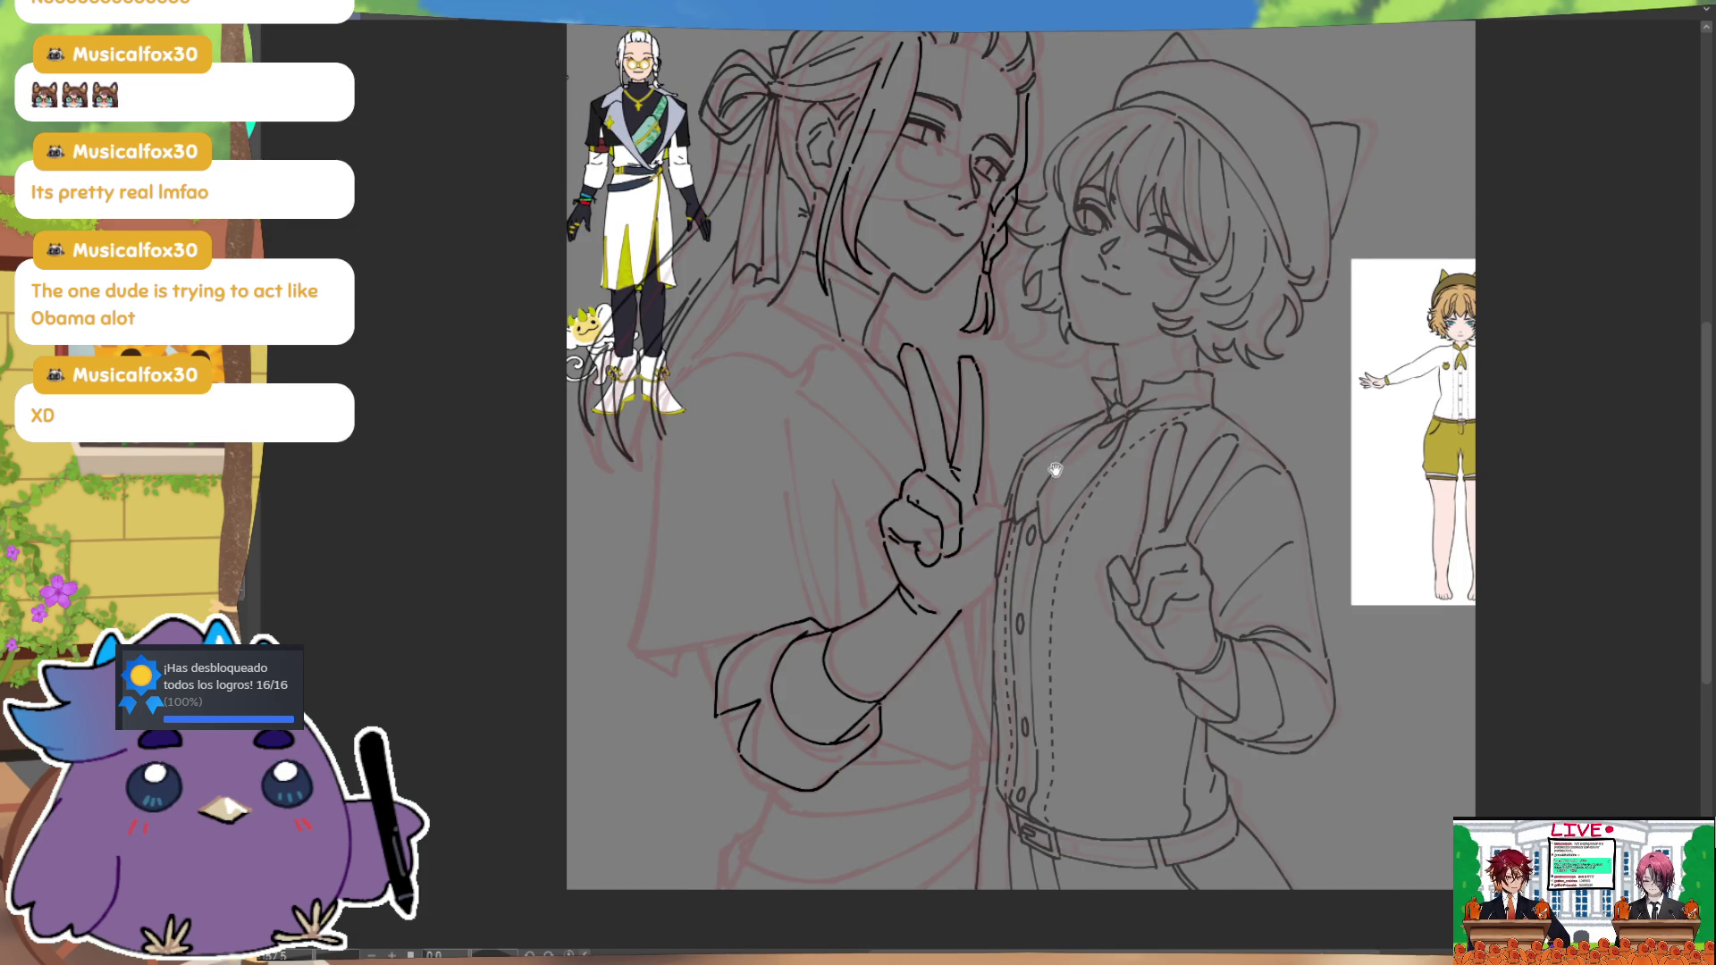
key(h)
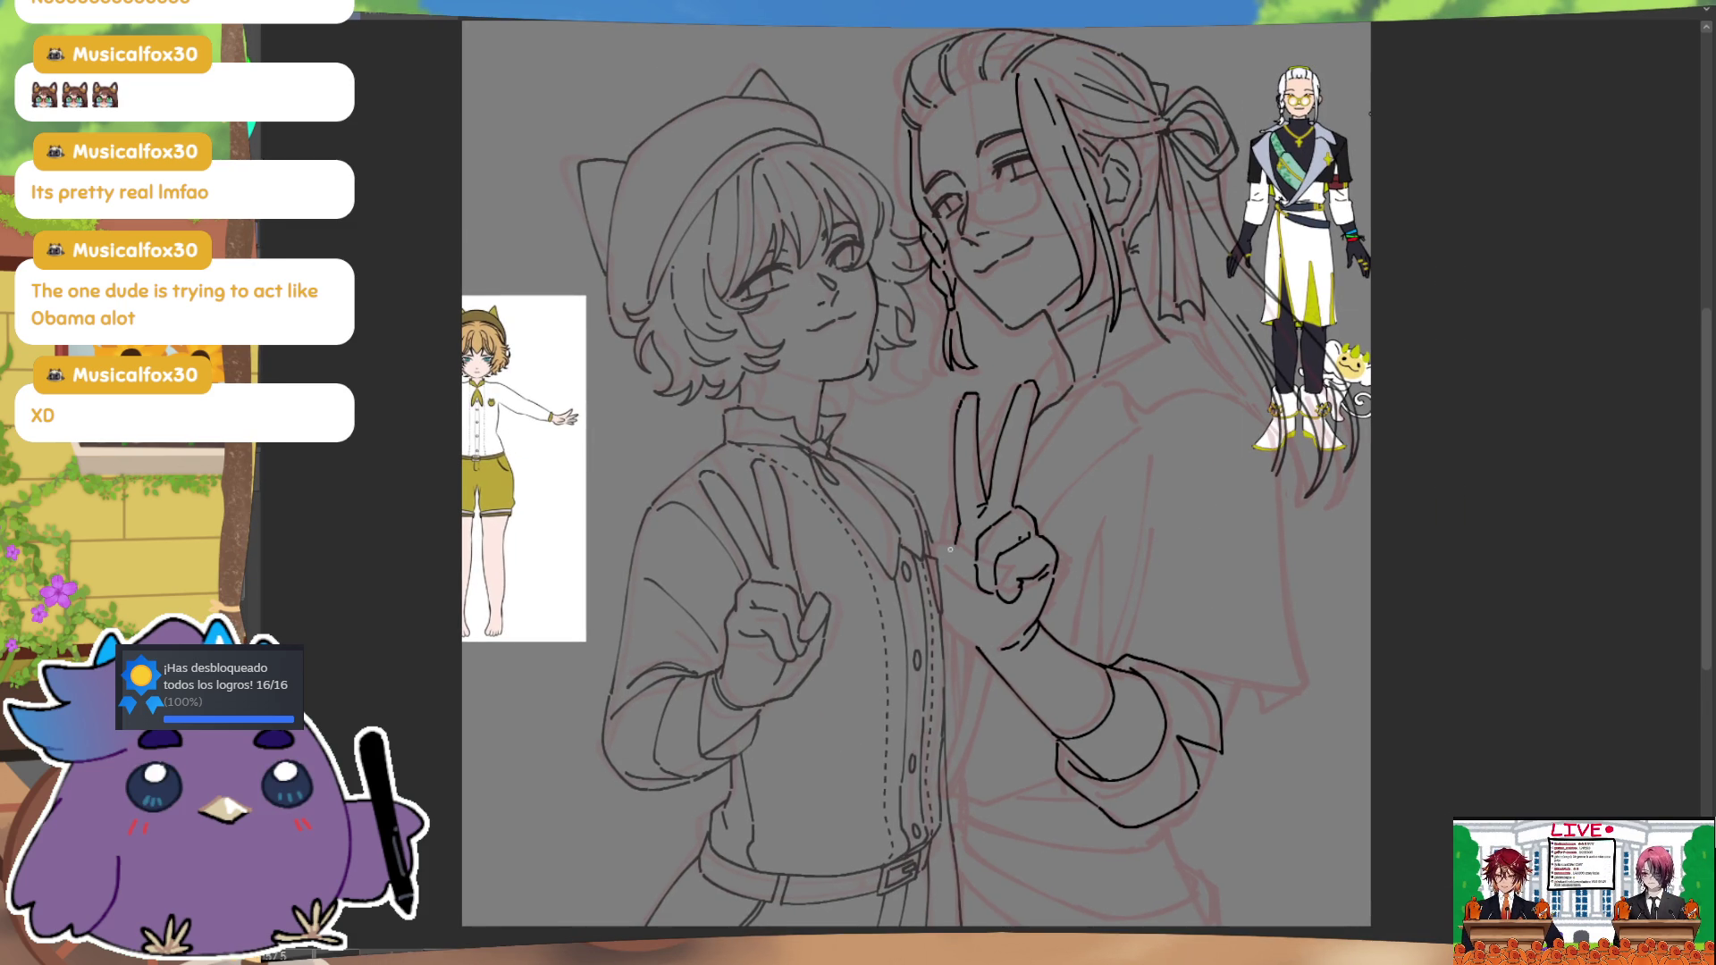
key(h)
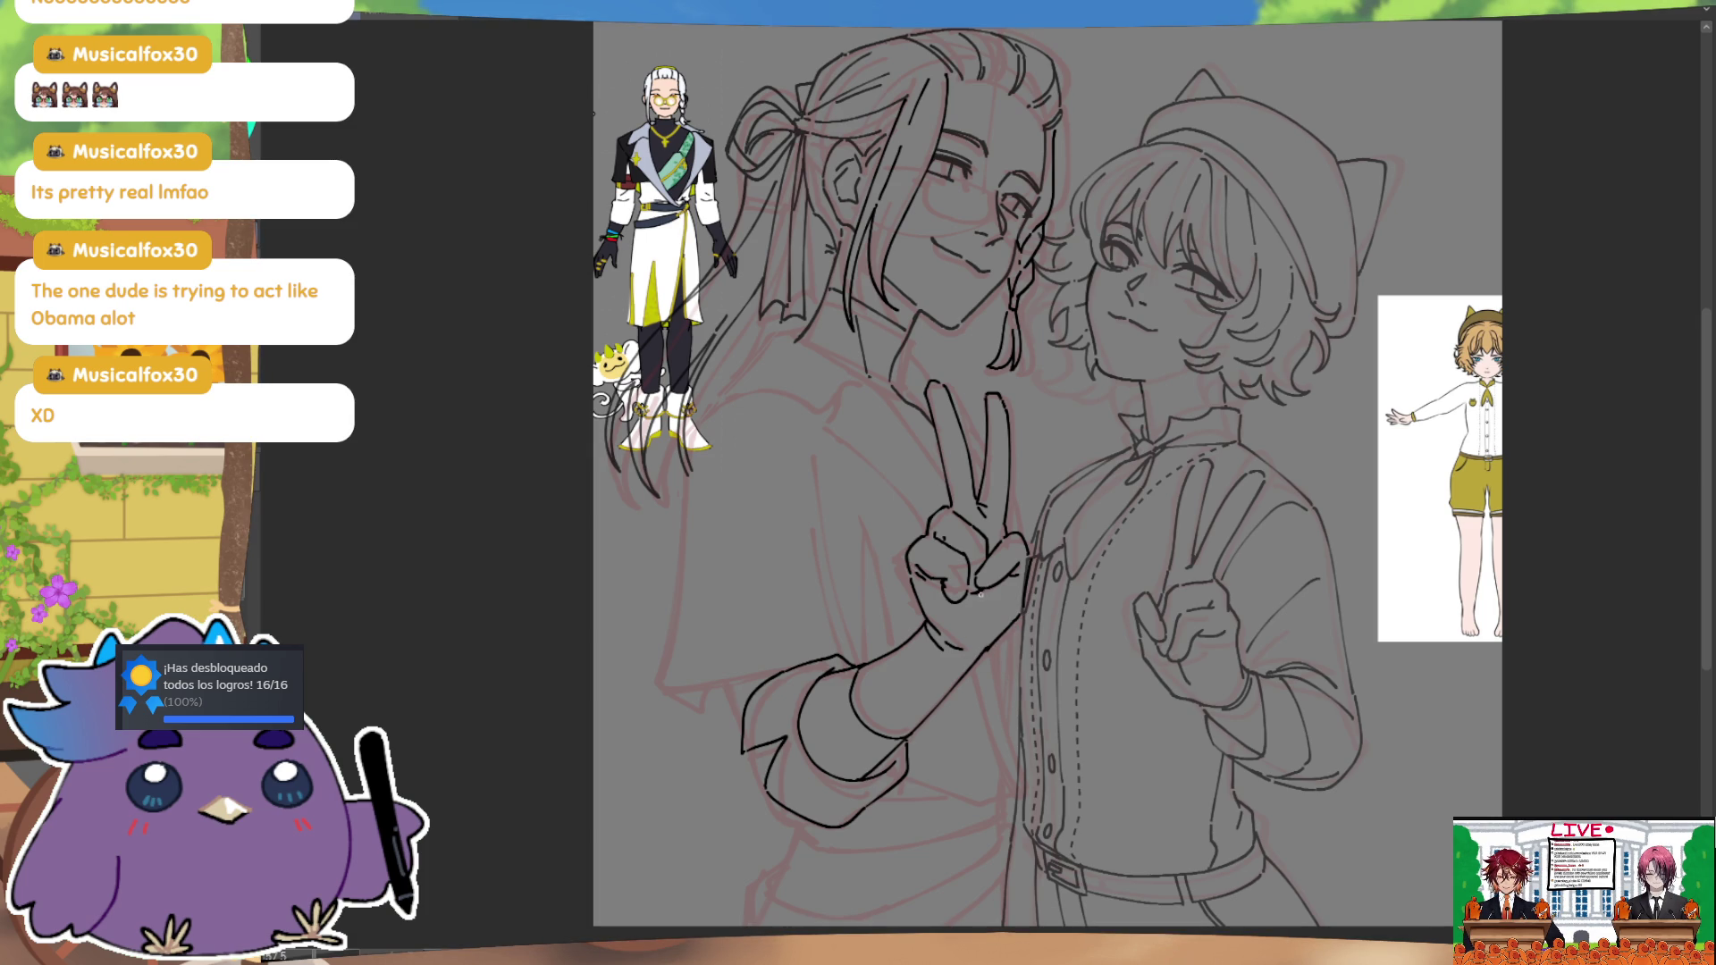
key(h)
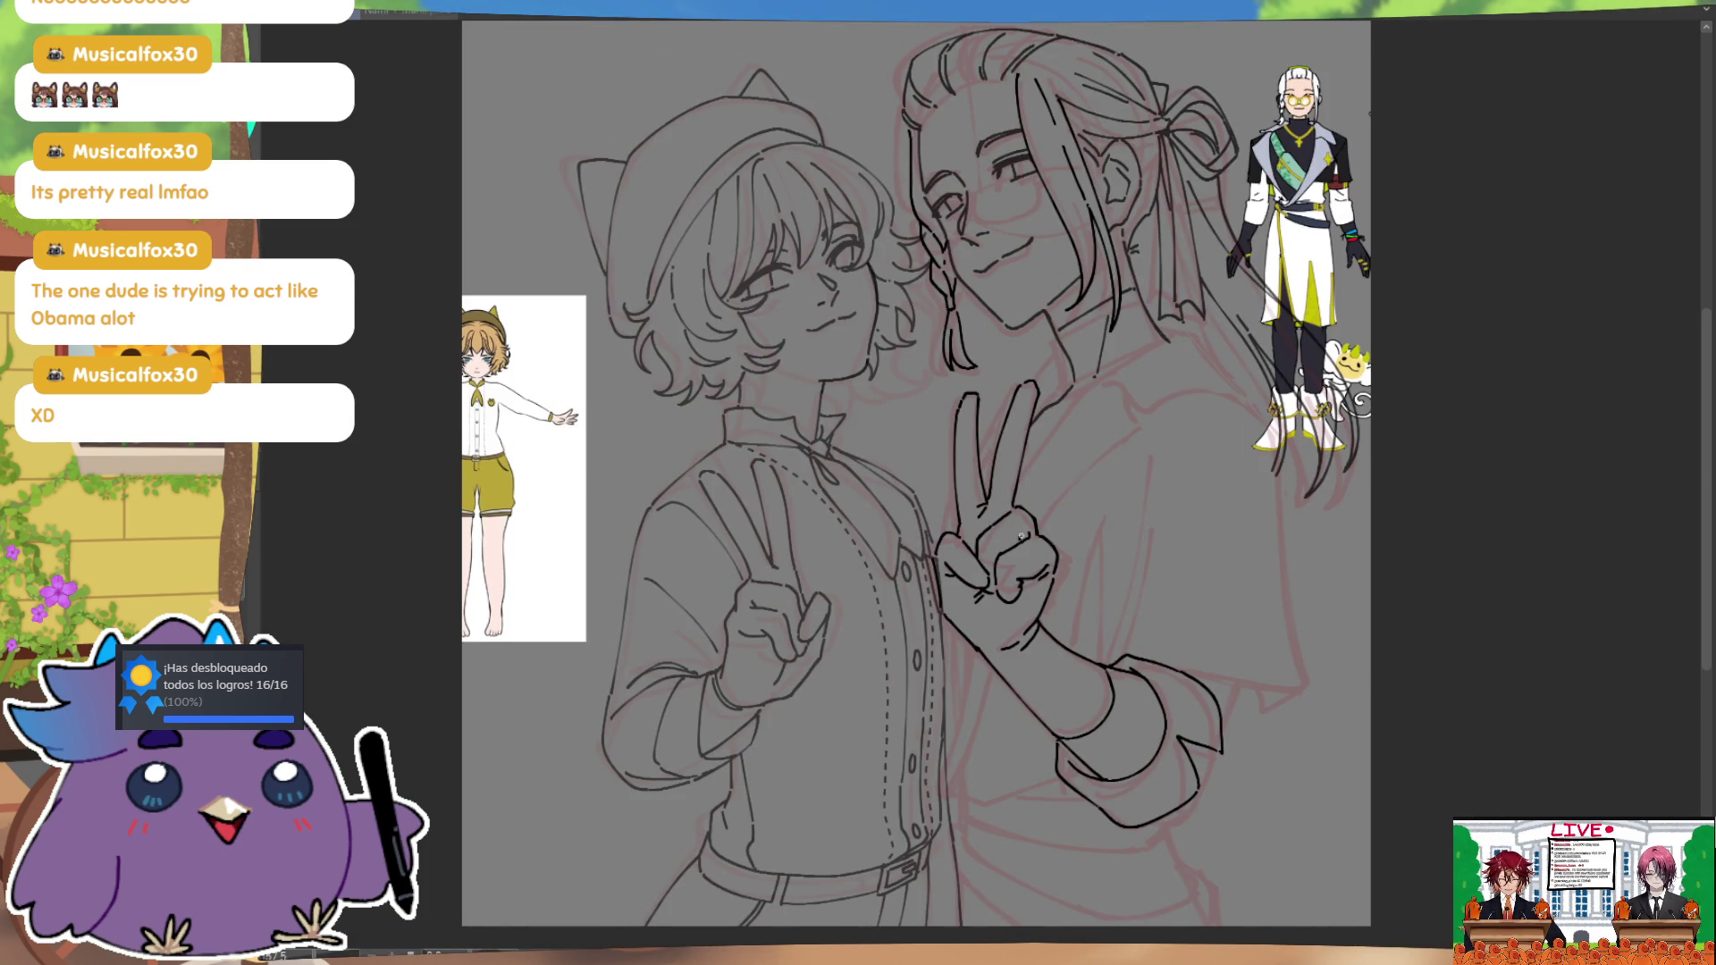
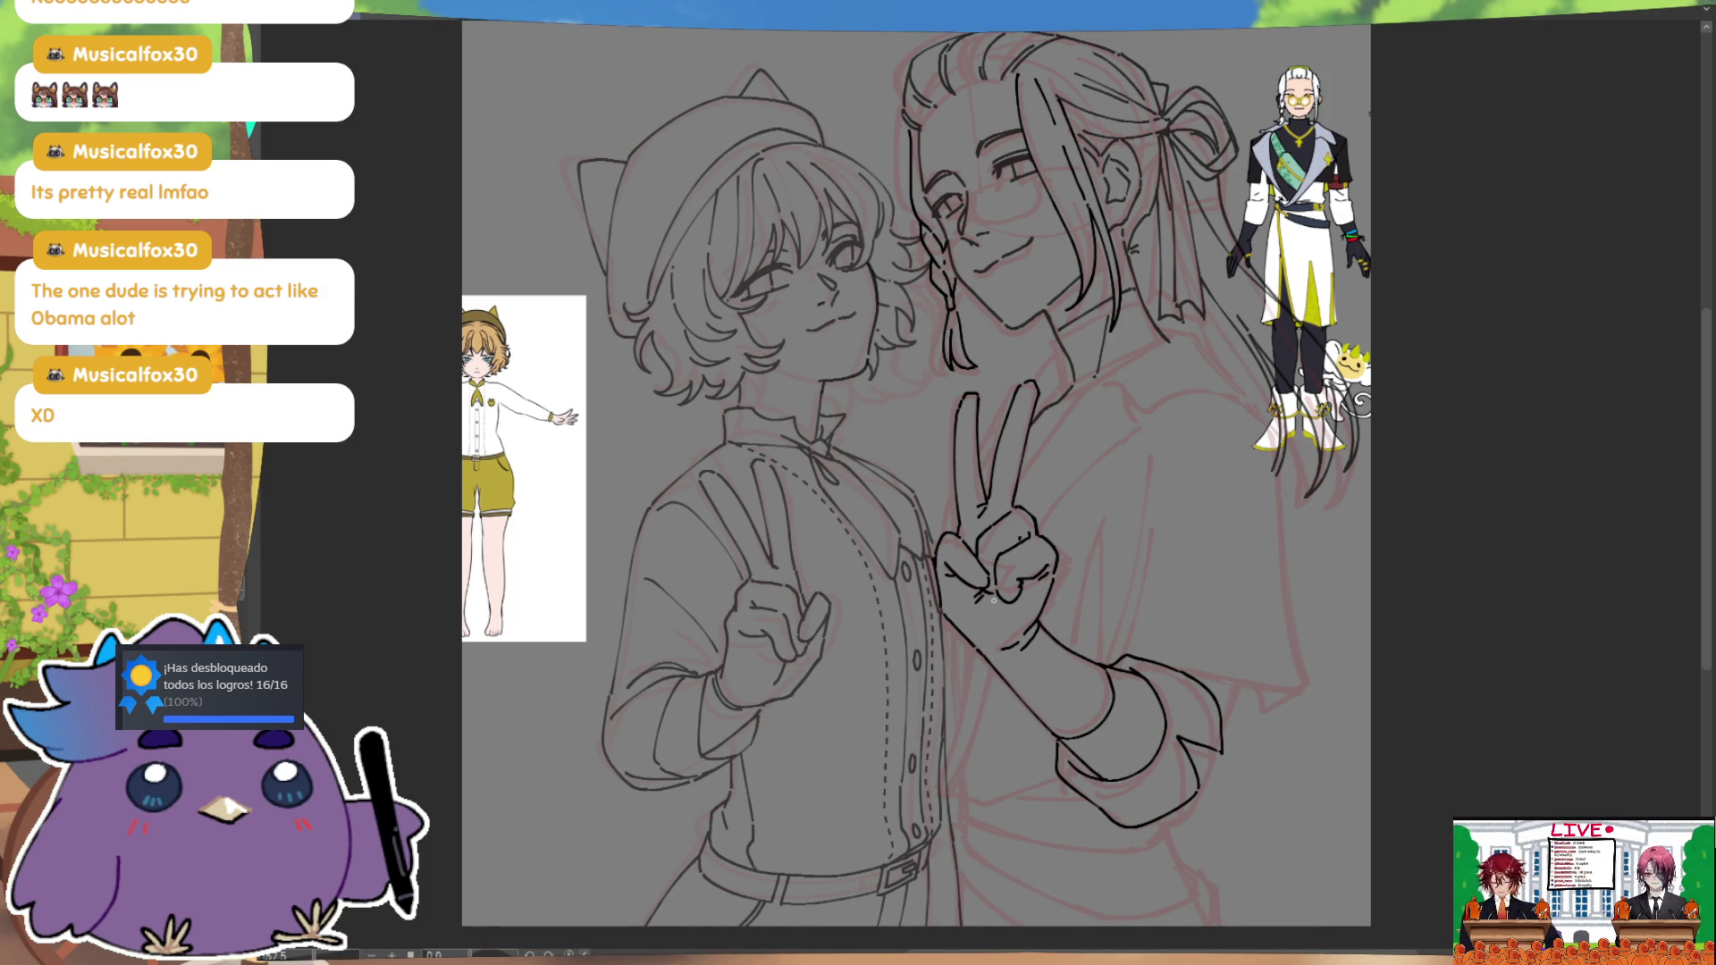
Step: Ink the line down the side of the rolled sleeve, redrawing it for a cleaner stroke
key(h)
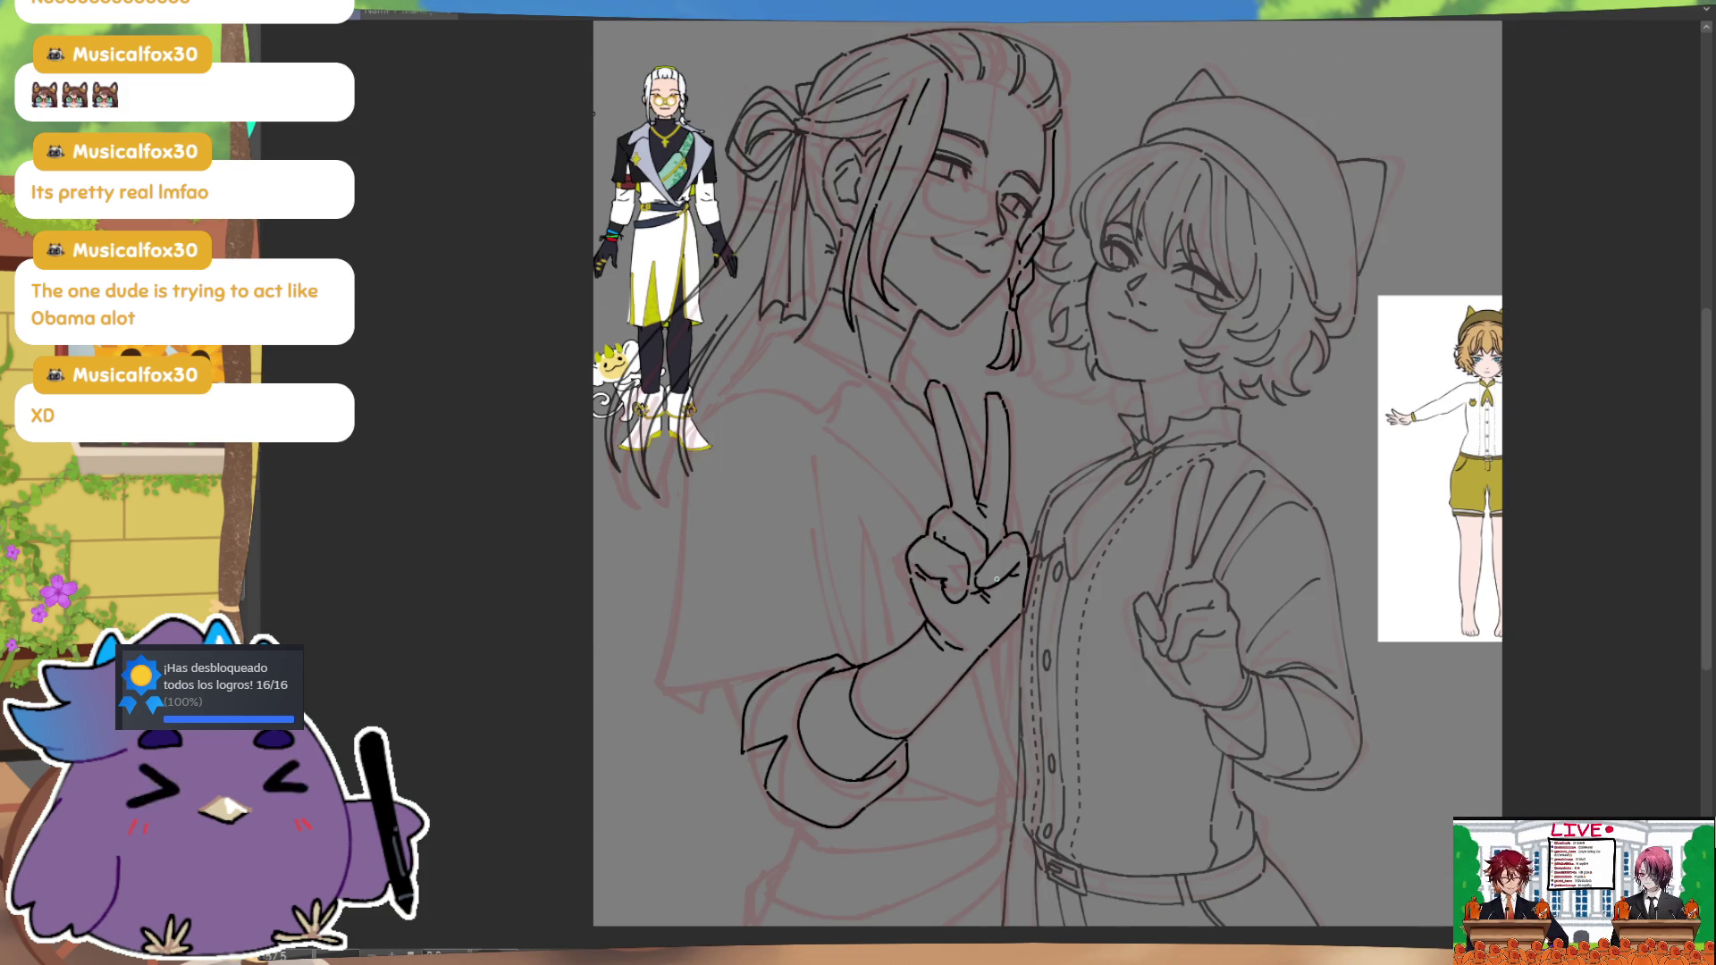
key(h)
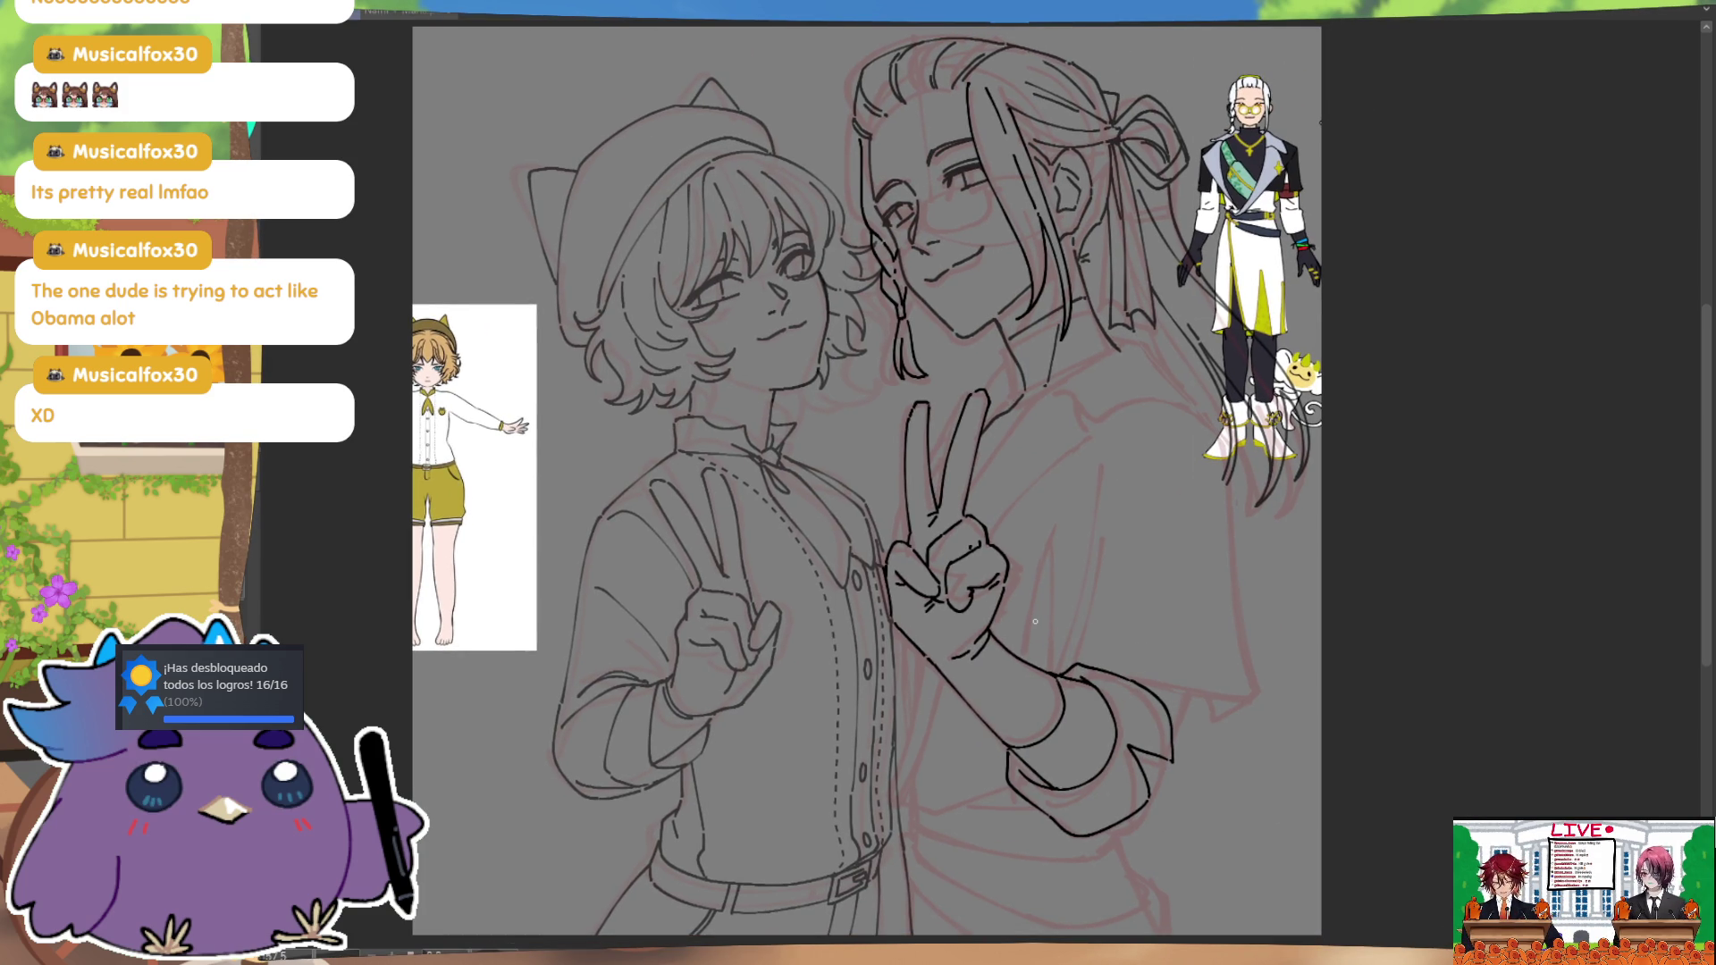
drag(1107, 455, 1056, 666)
key(ctrl+z)
mouse_move(1105, 462)
mouse_down()
mouse_move(1051, 666)
mouse_move(1115, 639)
mouse_up()
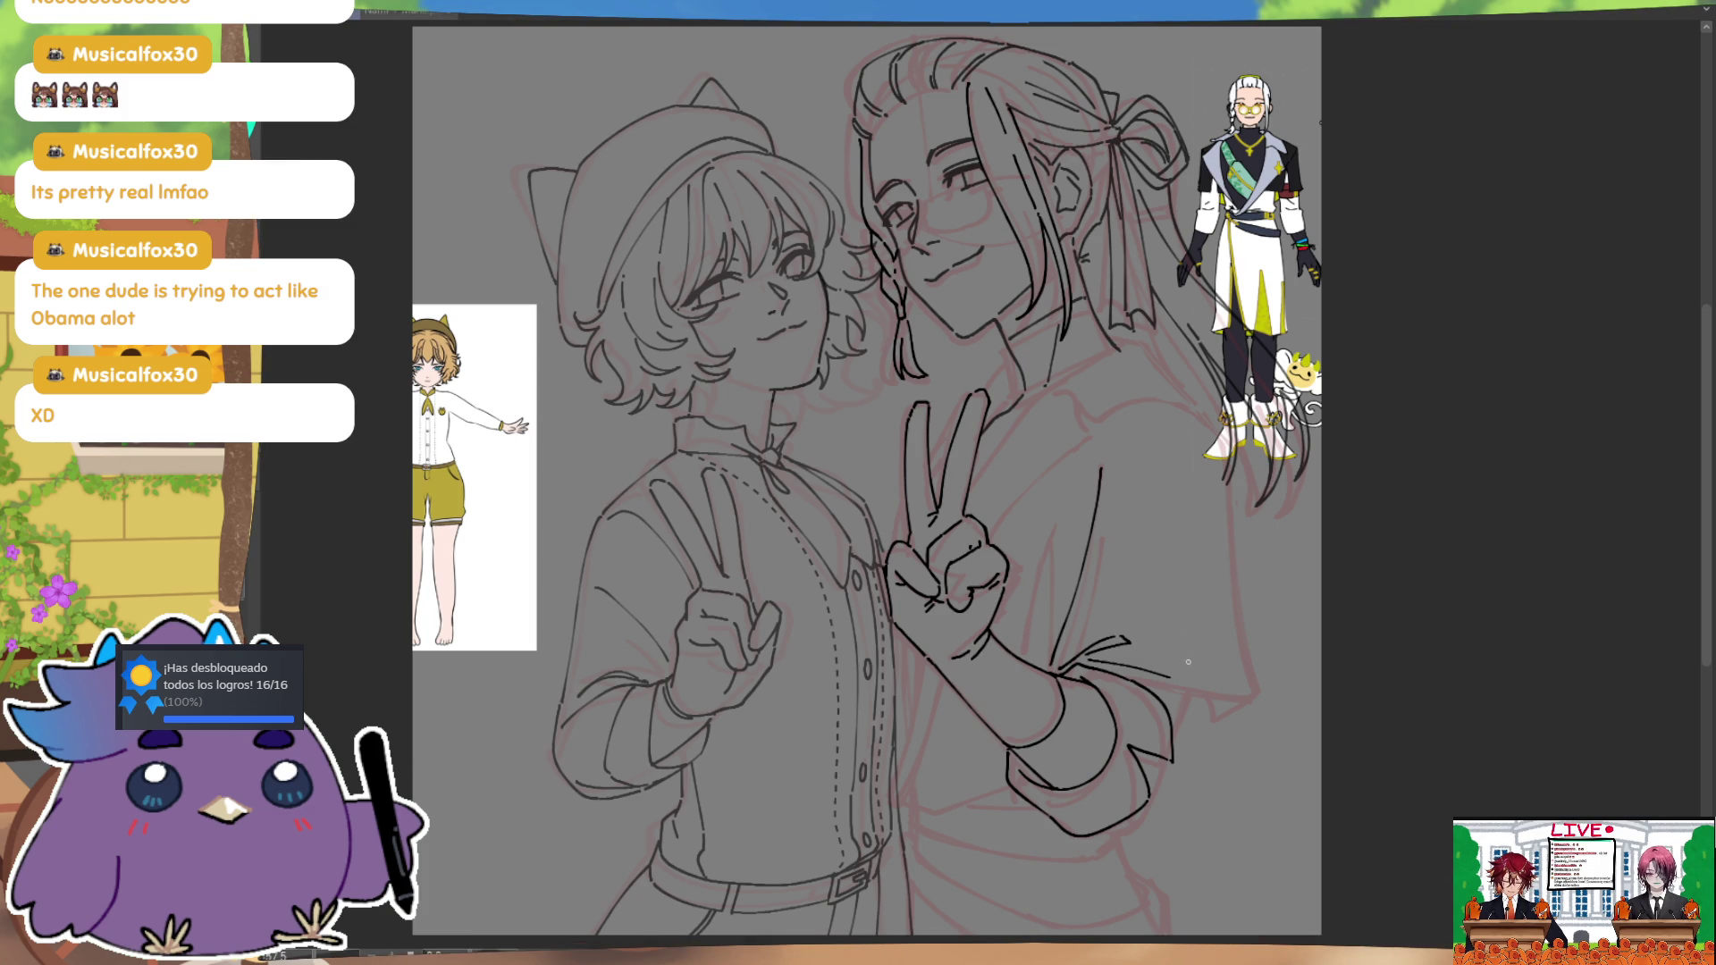
key(ctrl+z)
Step: Add the flatter sleeve edge, short strokes near the hair tips, and the sleeve's right-side line
drag(1193, 682, 1263, 677)
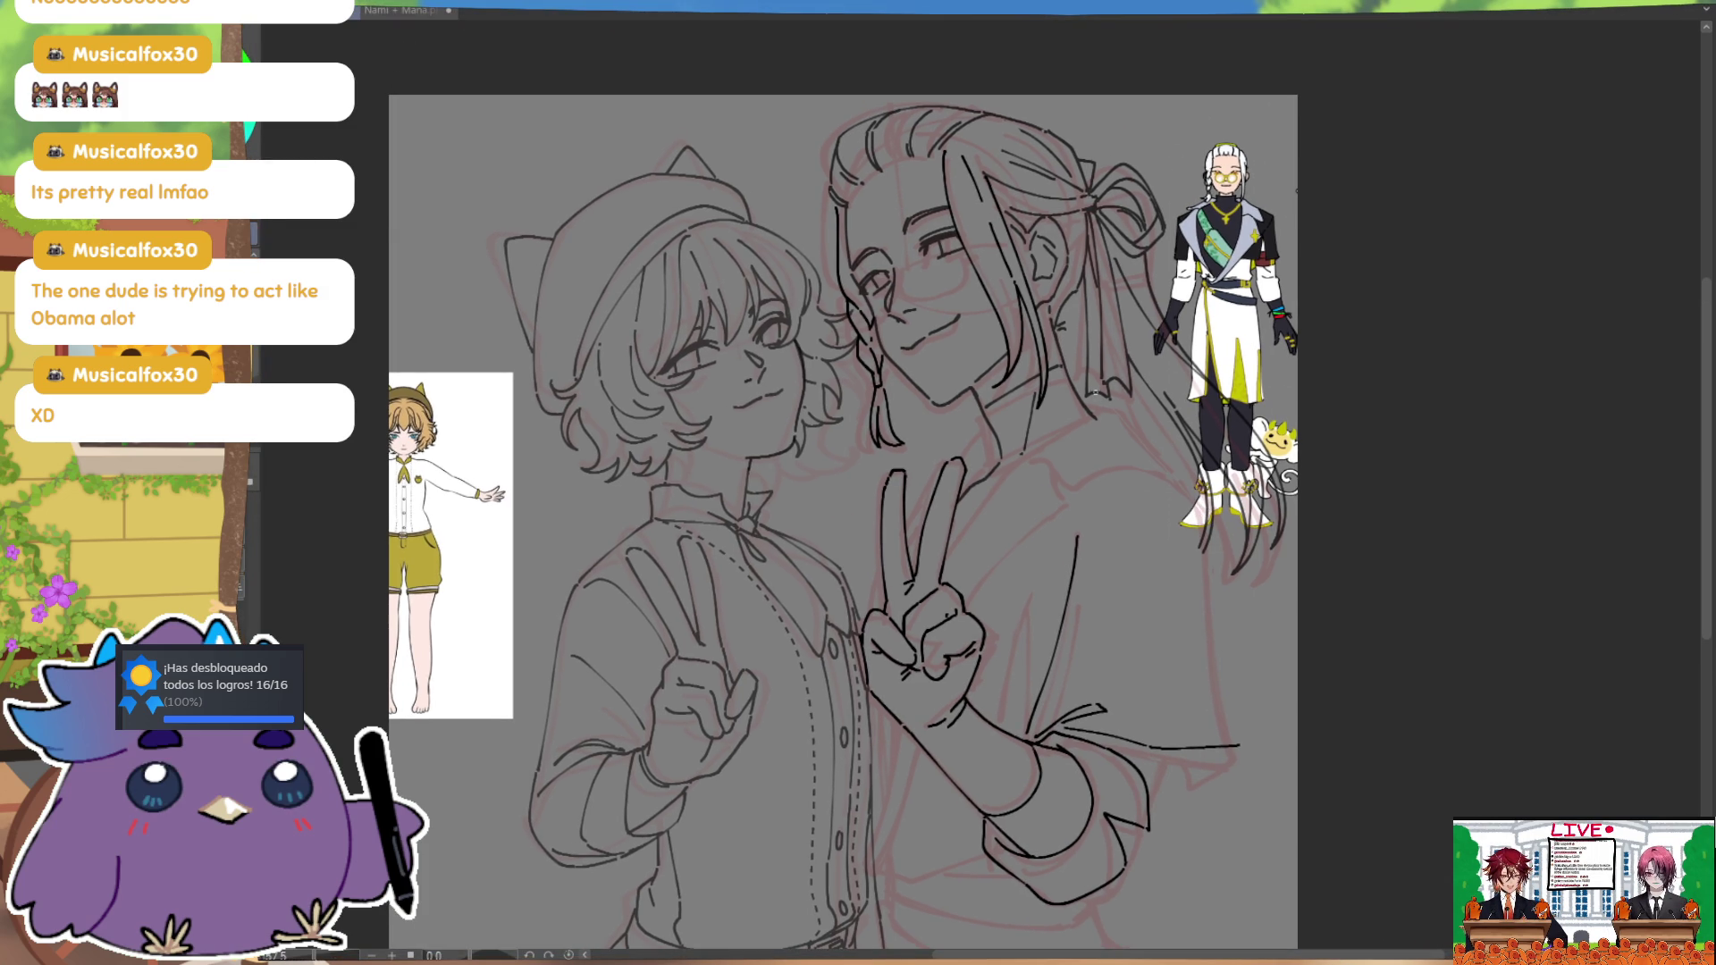
drag(1134, 396, 1153, 434)
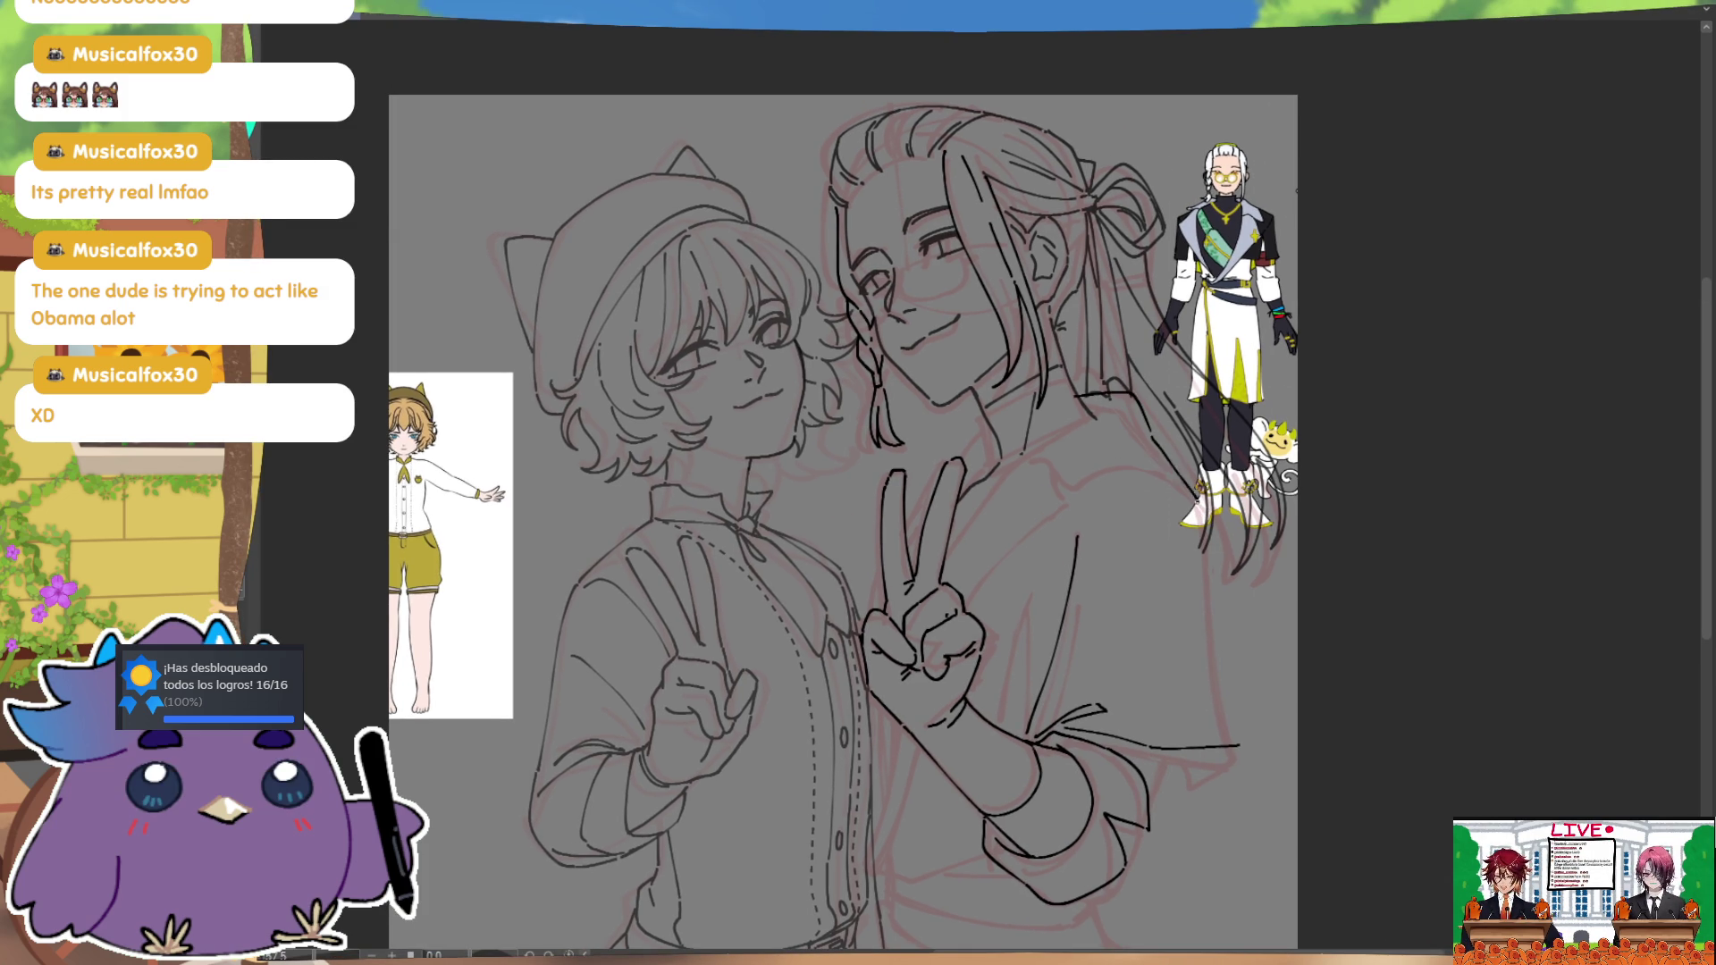
drag(1202, 523, 1229, 702)
key(ctrl+z)
drag(1193, 505, 1236, 749)
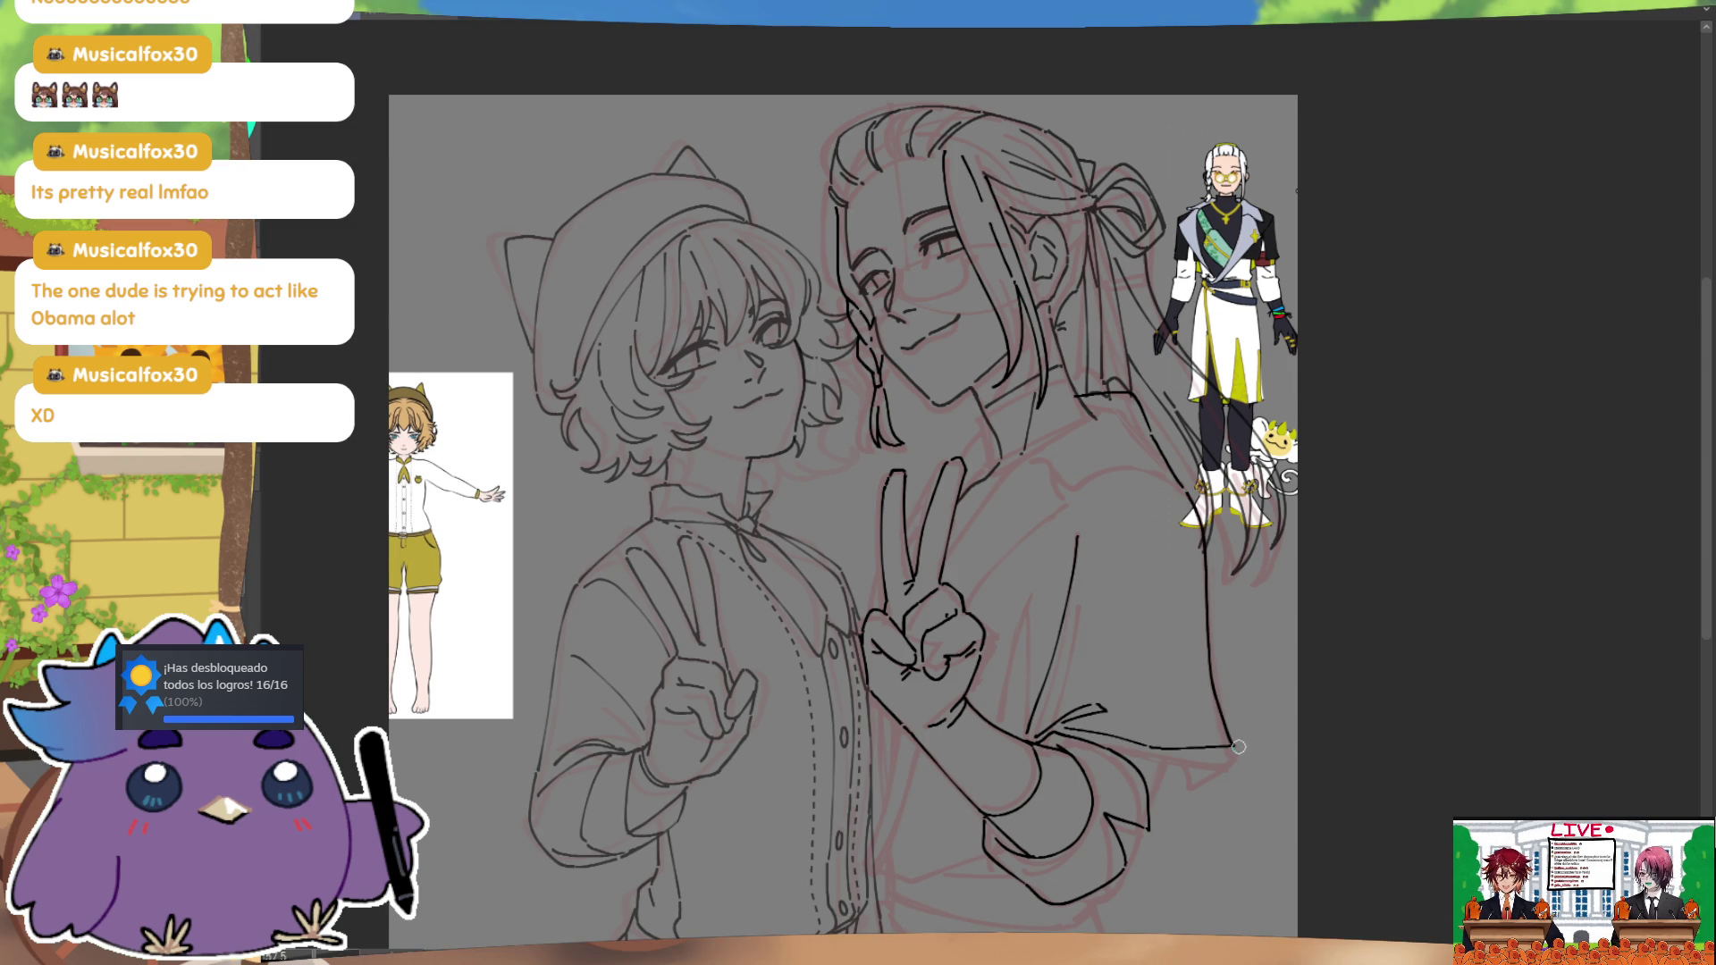
mouse_move(1219, 737)
mouse_down()
mouse_move(1222, 531)
mouse_move(1154, 598)
mouse_up()
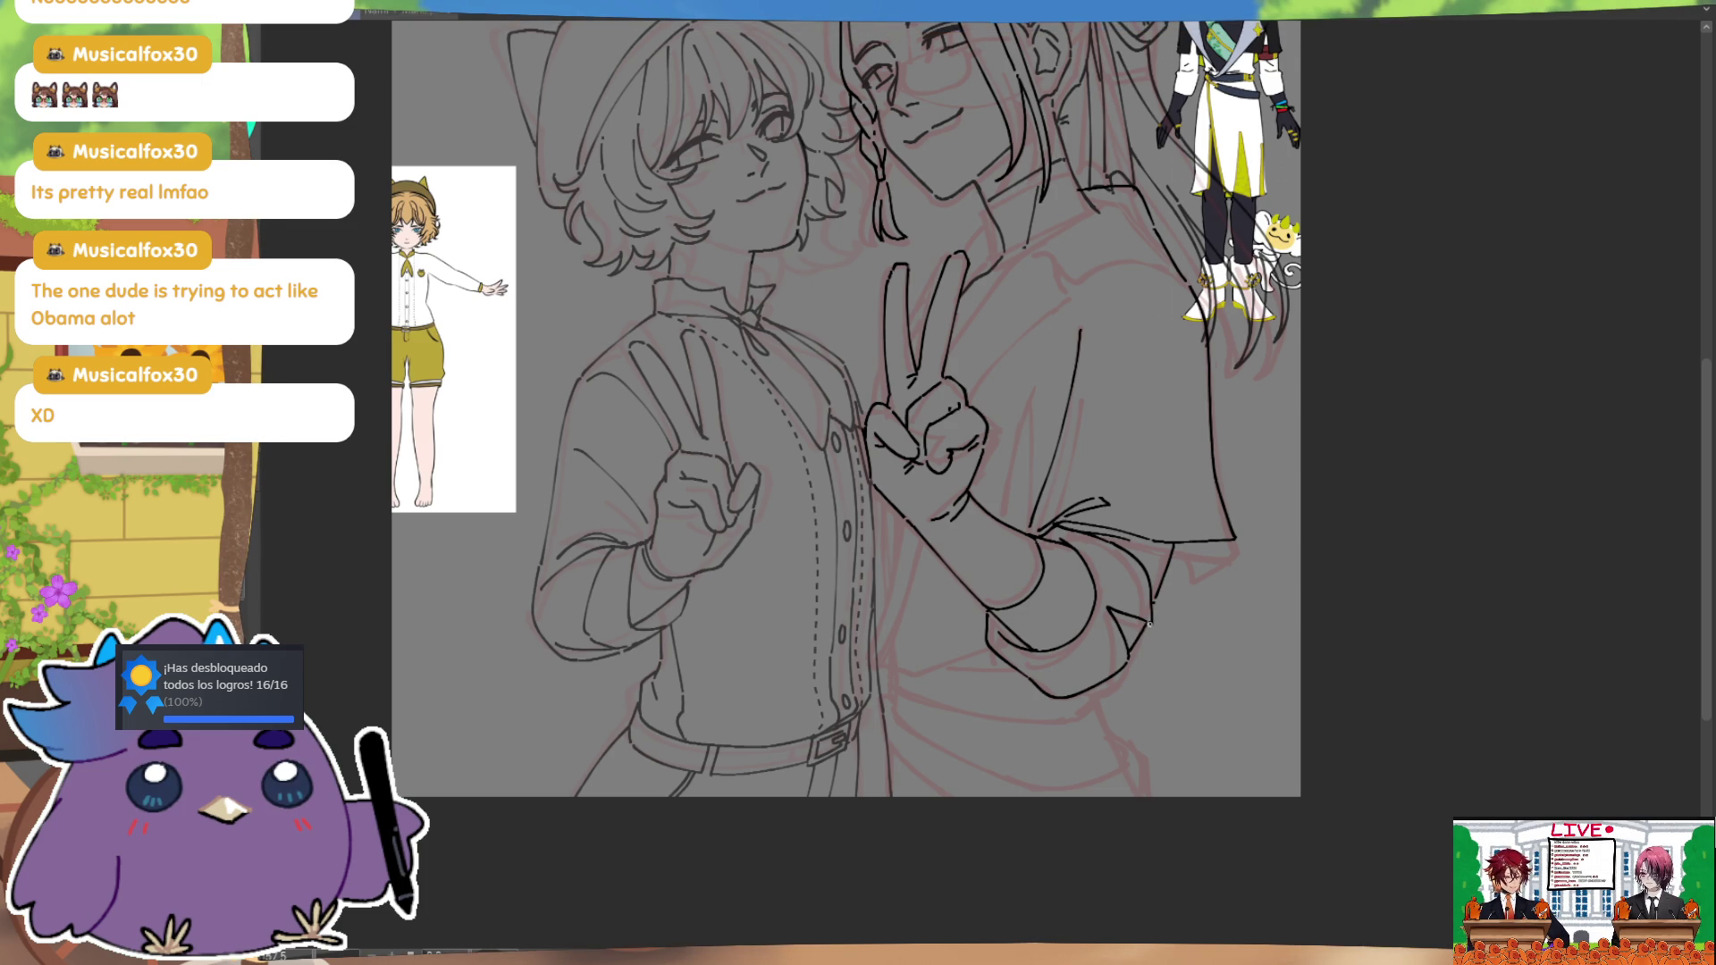
Step: Ink a curve across the long-haired character's collar with the view mirrored
scroll(1125, 659, up, 3)
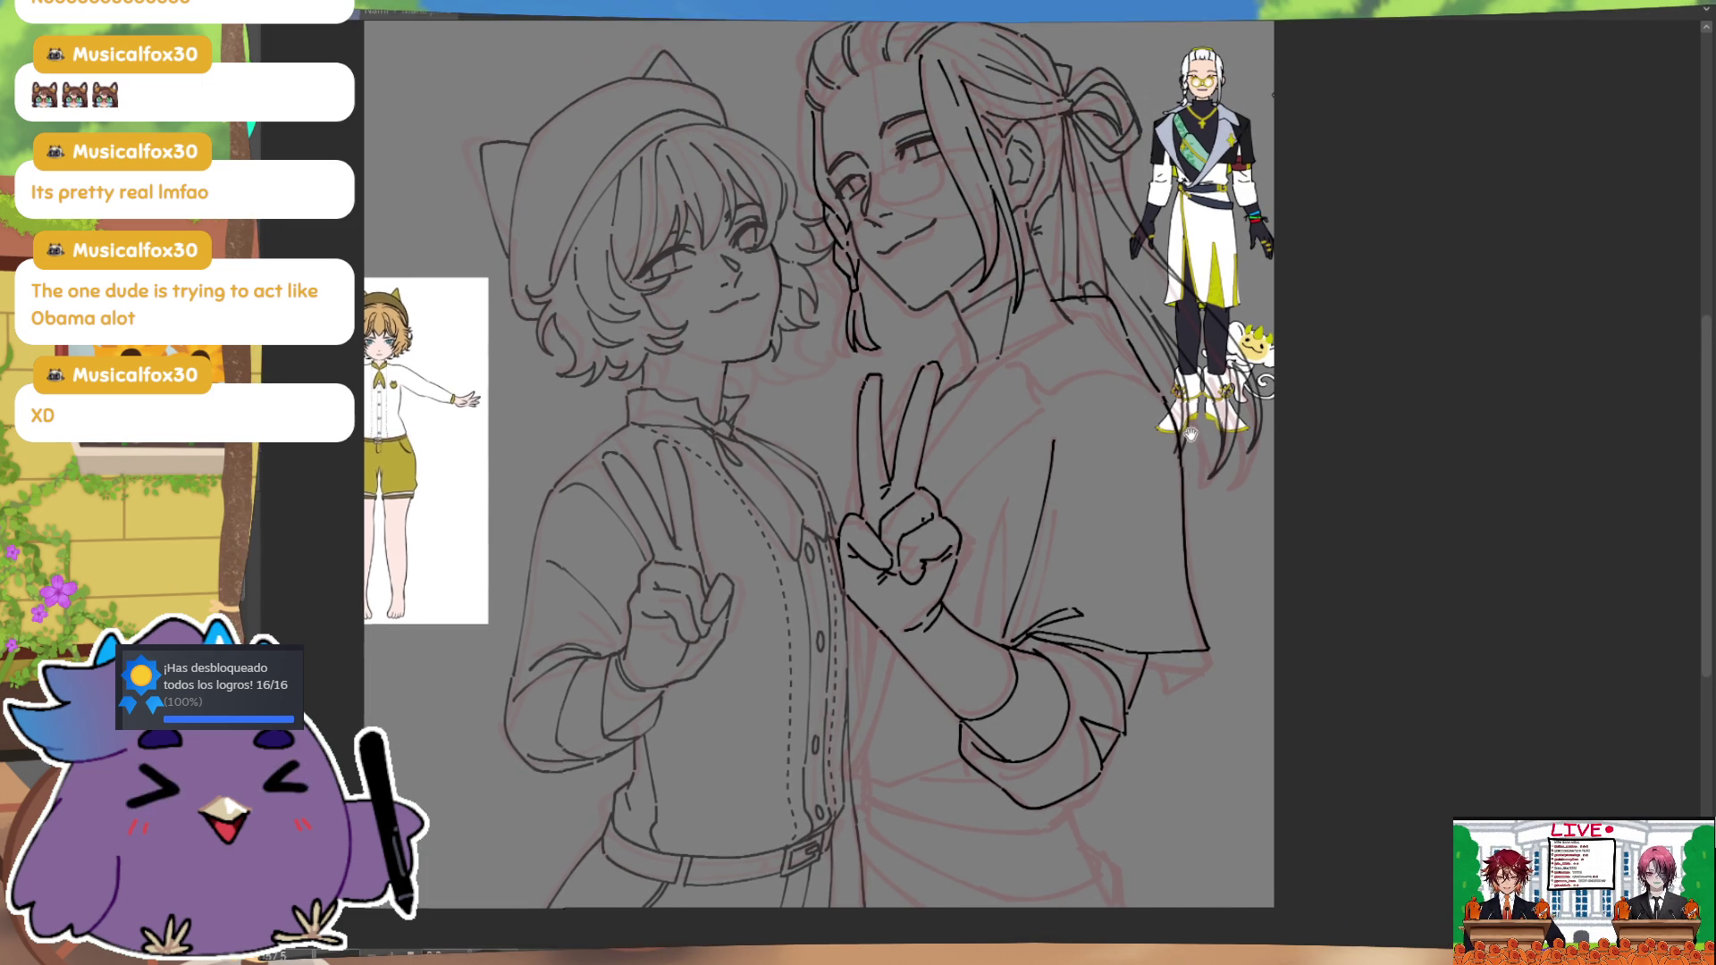
scroll(1160, 608, up, 3)
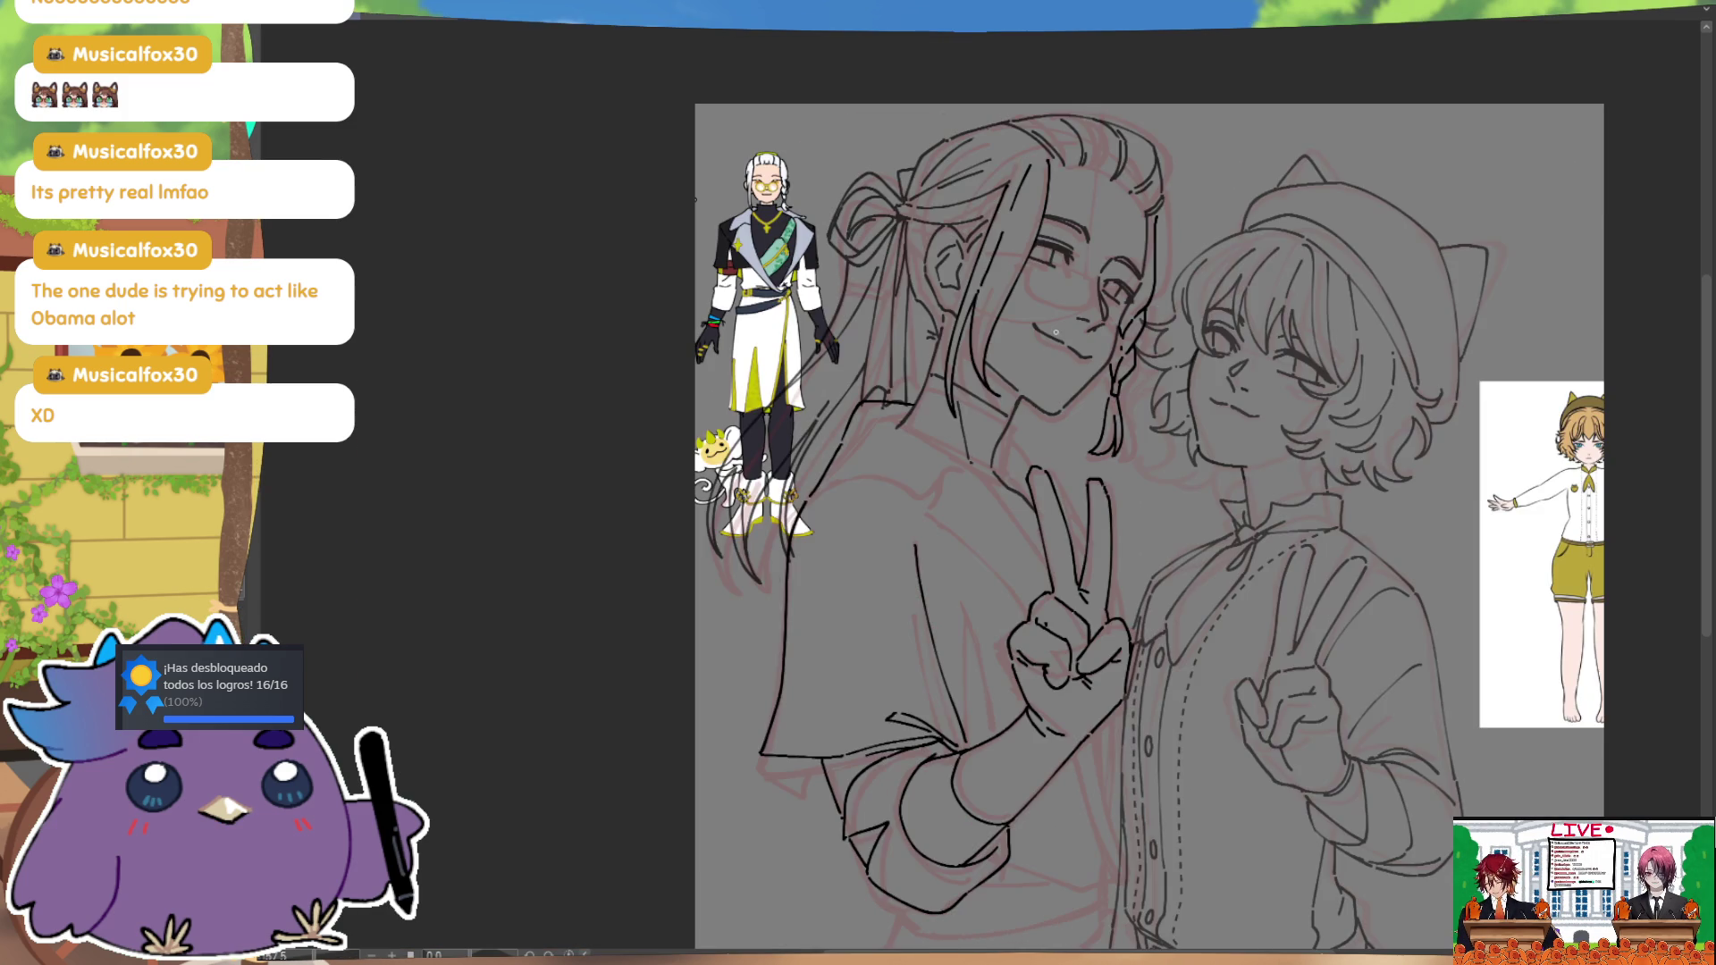
key(h)
drag(851, 417, 929, 390)
key(h)
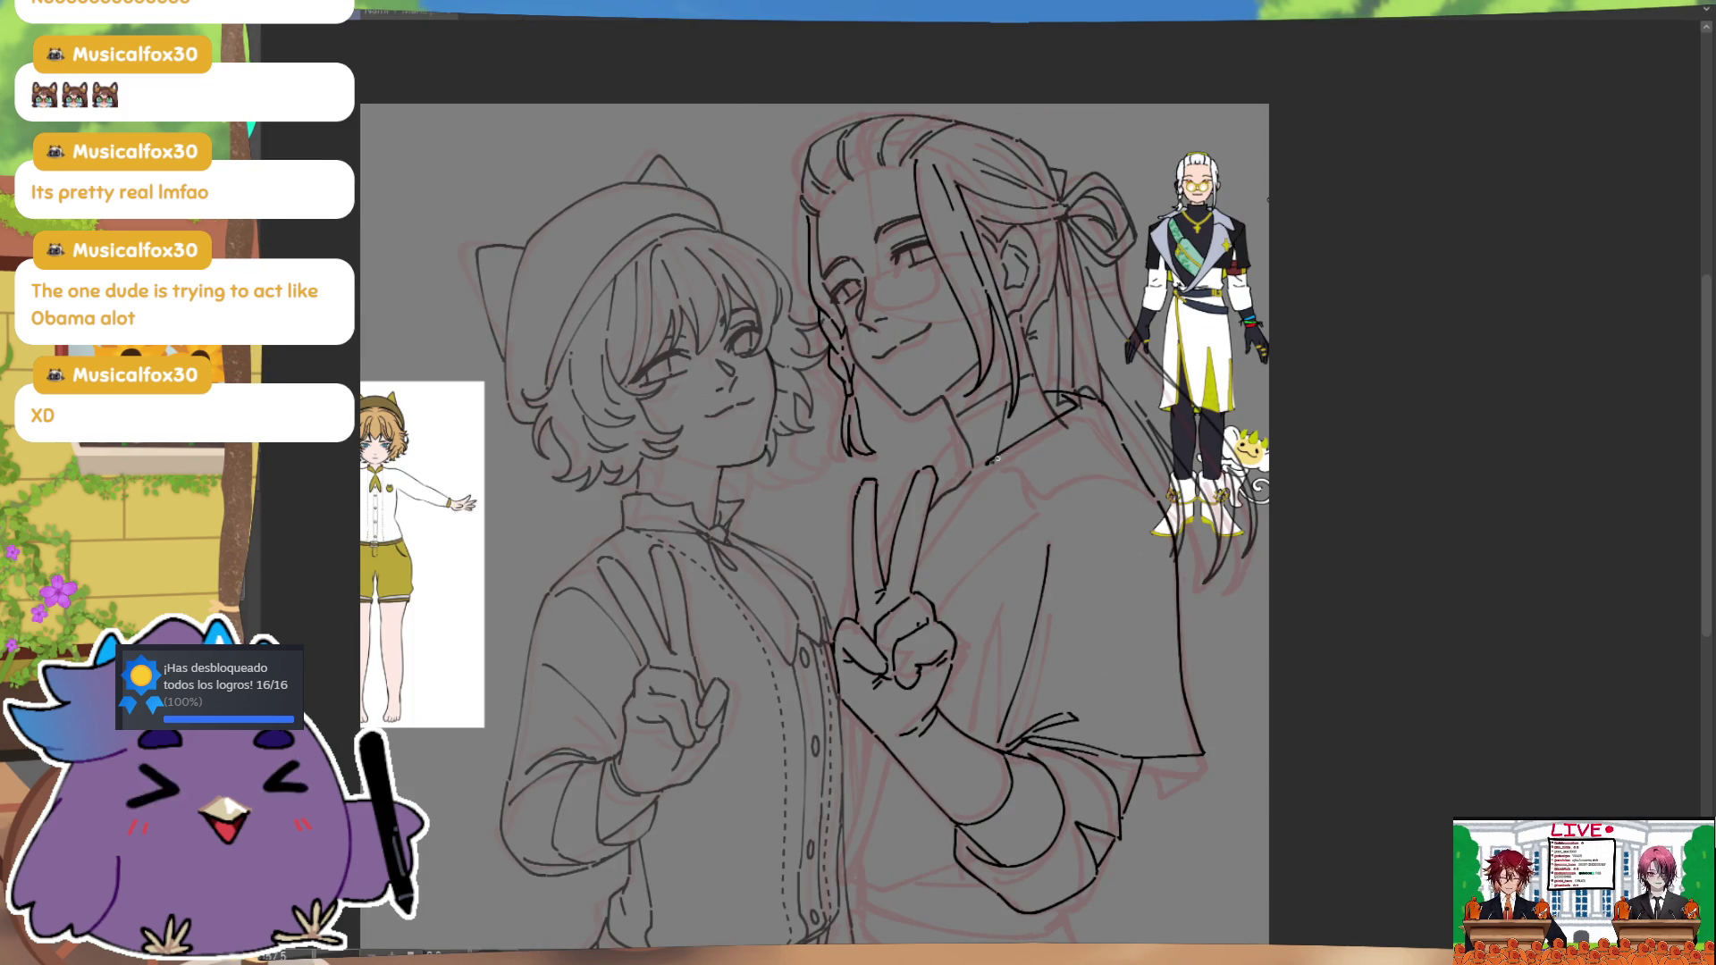
Step: Add a short hooked line at the collar tip, fit the canvas, and lasso the head
drag(1077, 417, 965, 488)
key(ctrl+z)
drag(1075, 398, 1073, 423)
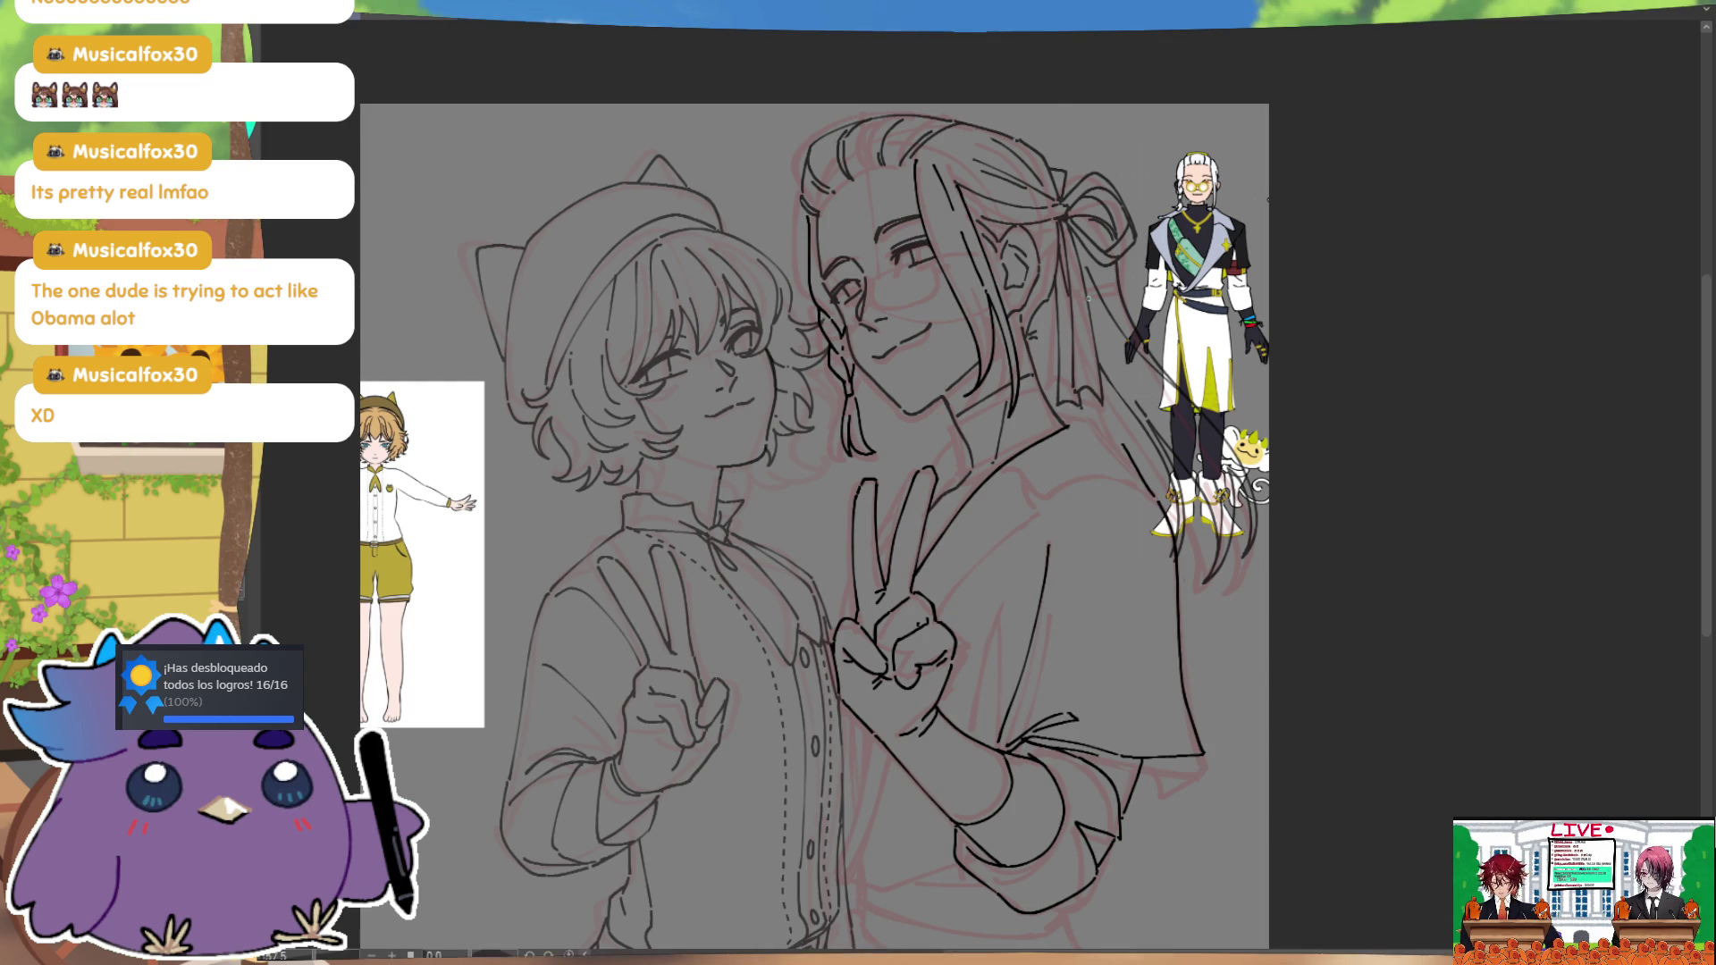
key(h)
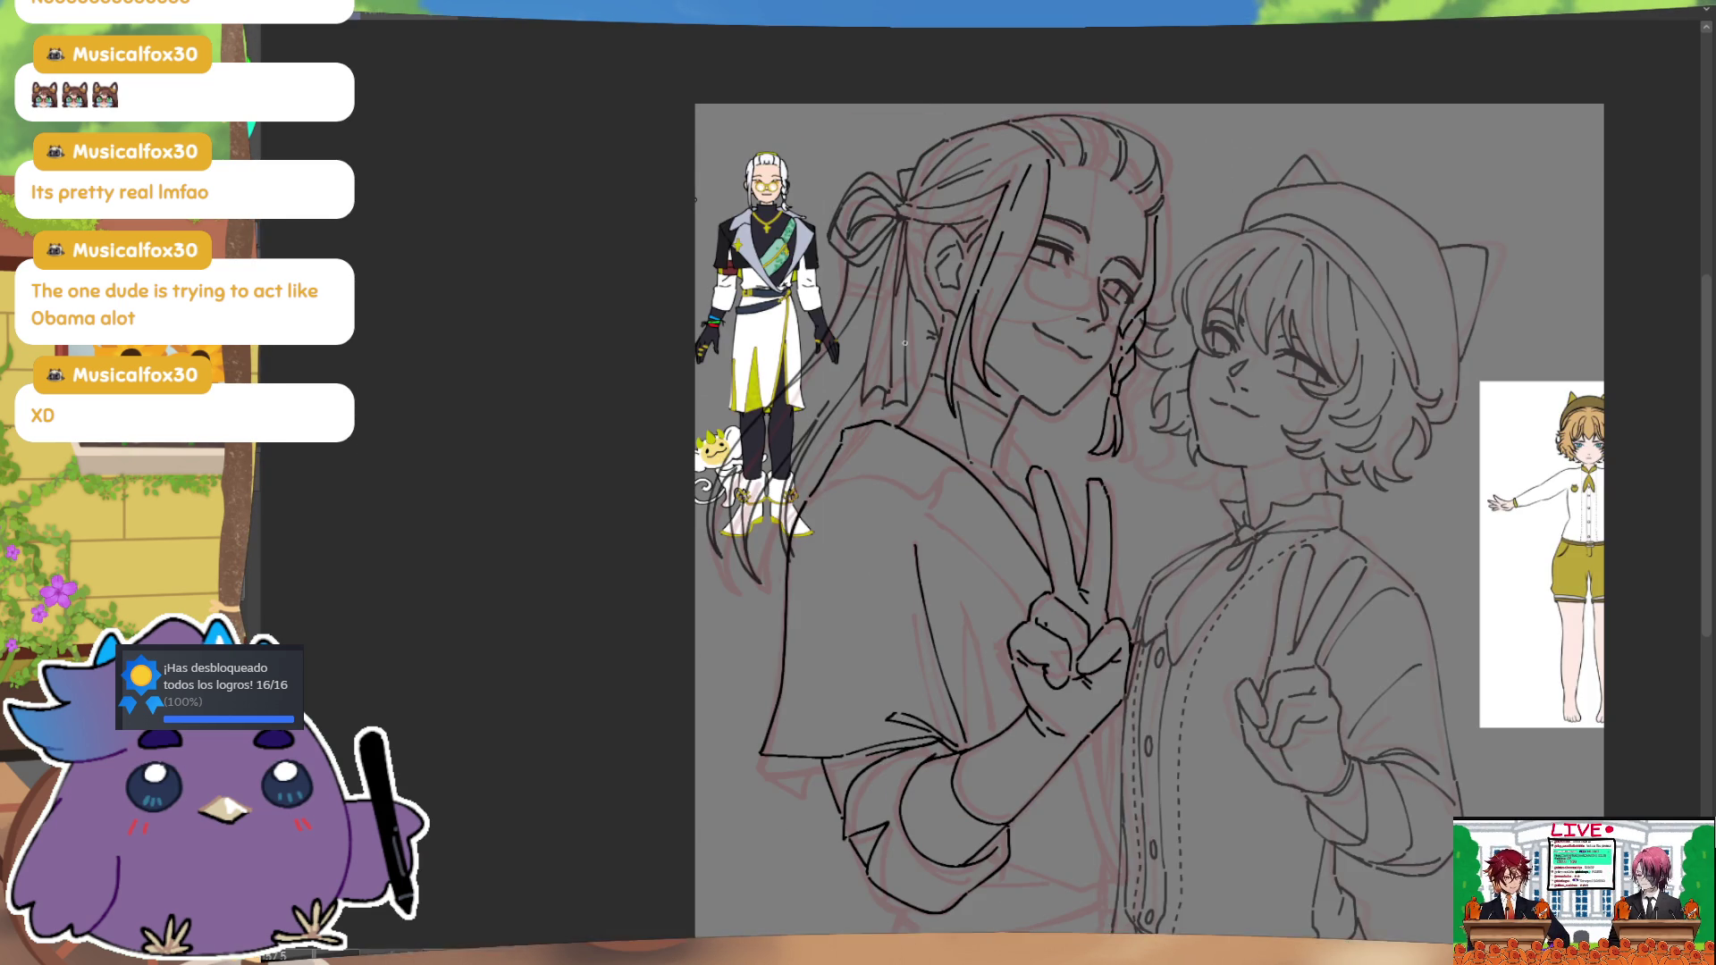
key(h)
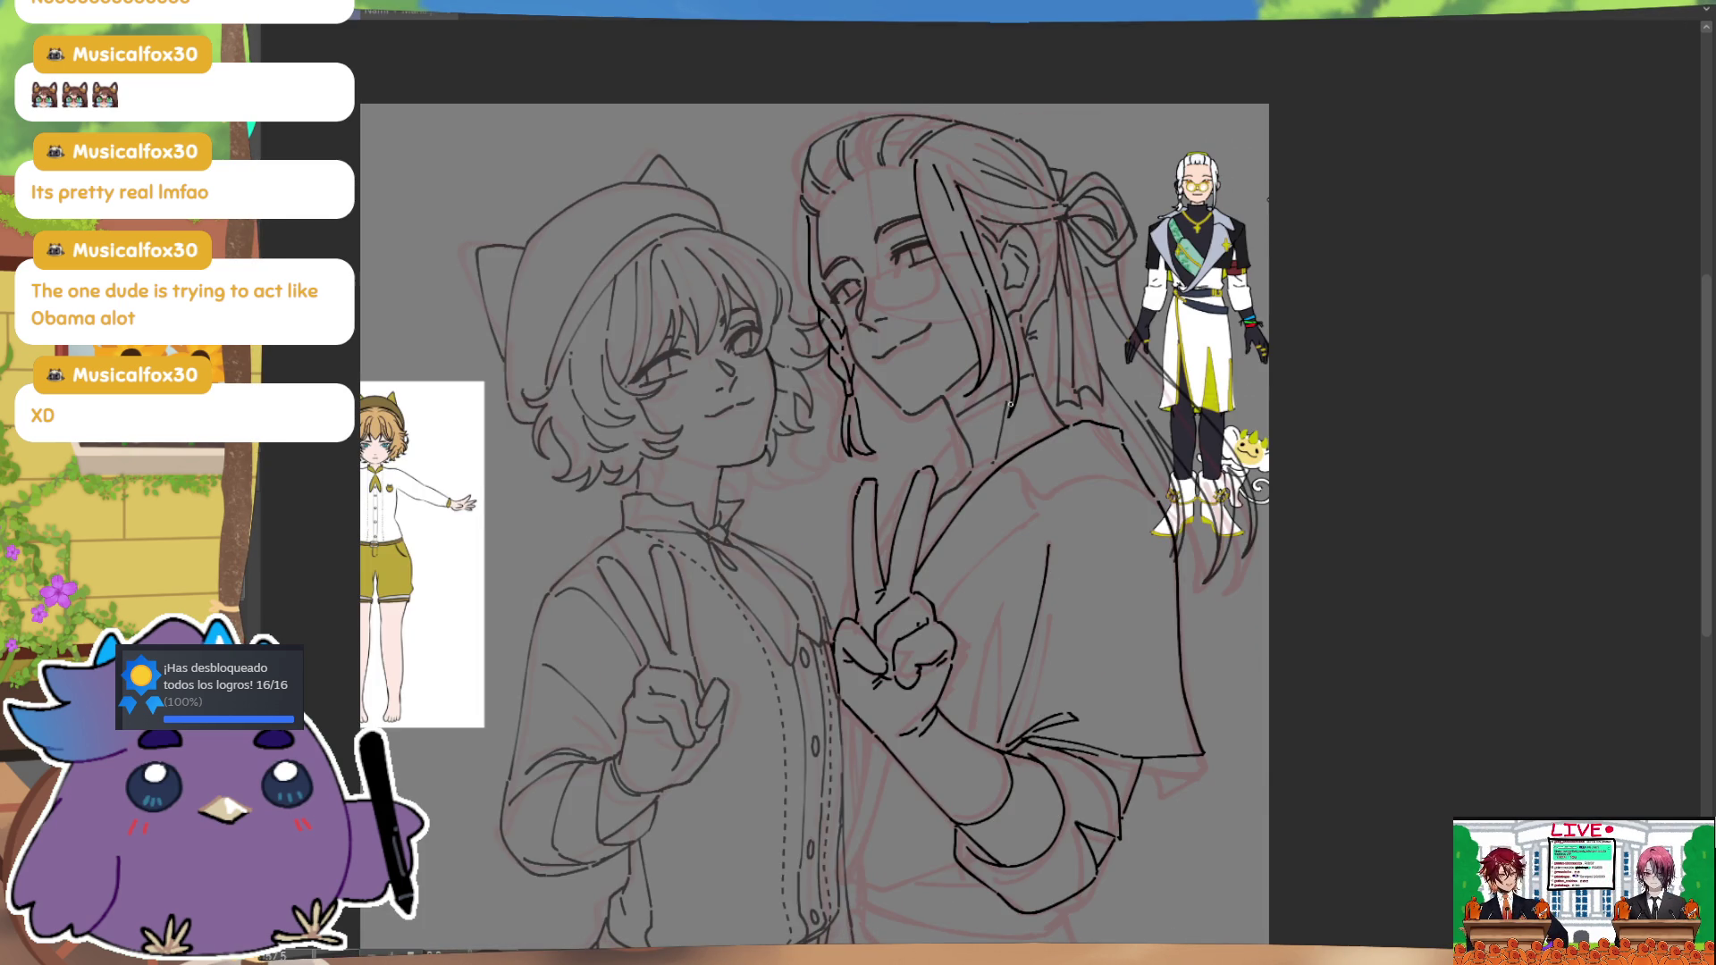
mouse_move(1011, 405)
mouse_down()
mouse_move(911, 339)
mouse_move(1337, 467)
mouse_move(1320, 502)
mouse_up()
key(ctrl+0)
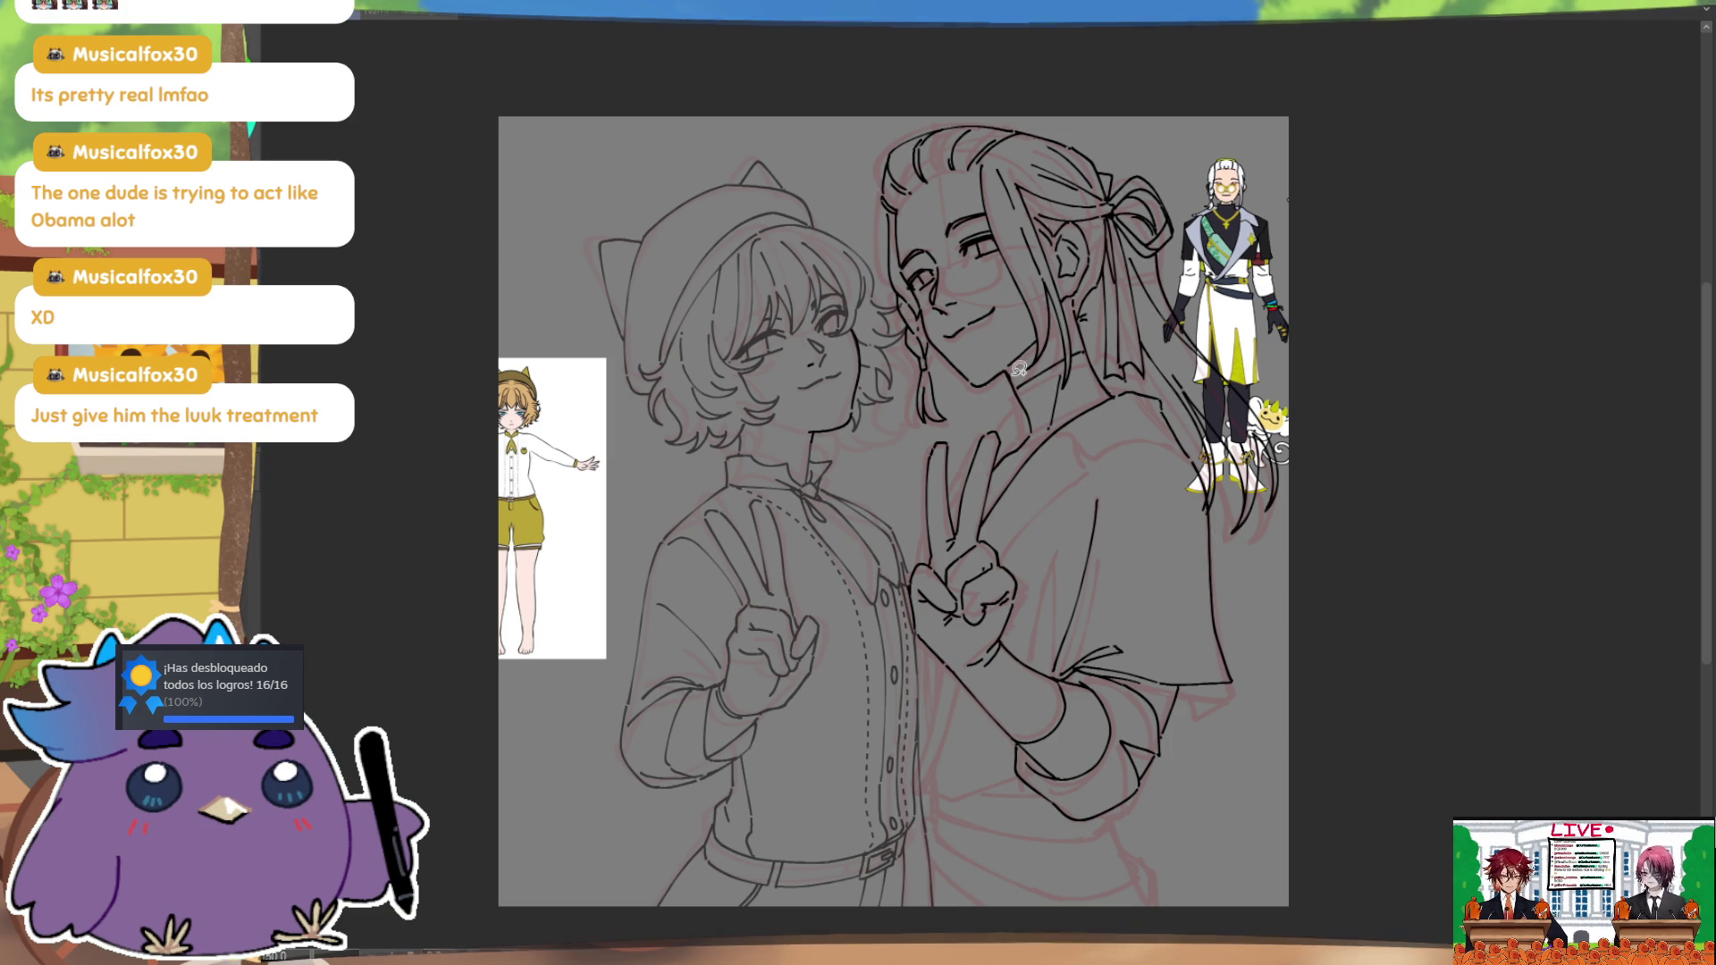
mouse_move(952, 424)
mouse_down()
mouse_move(903, 420)
mouse_move(1234, 104)
mouse_move(1314, 486)
mouse_move(1227, 540)
mouse_move(1193, 424)
mouse_move(1152, 376)
mouse_move(1085, 361)
mouse_move(1069, 390)
mouse_move(1028, 386)
mouse_up()
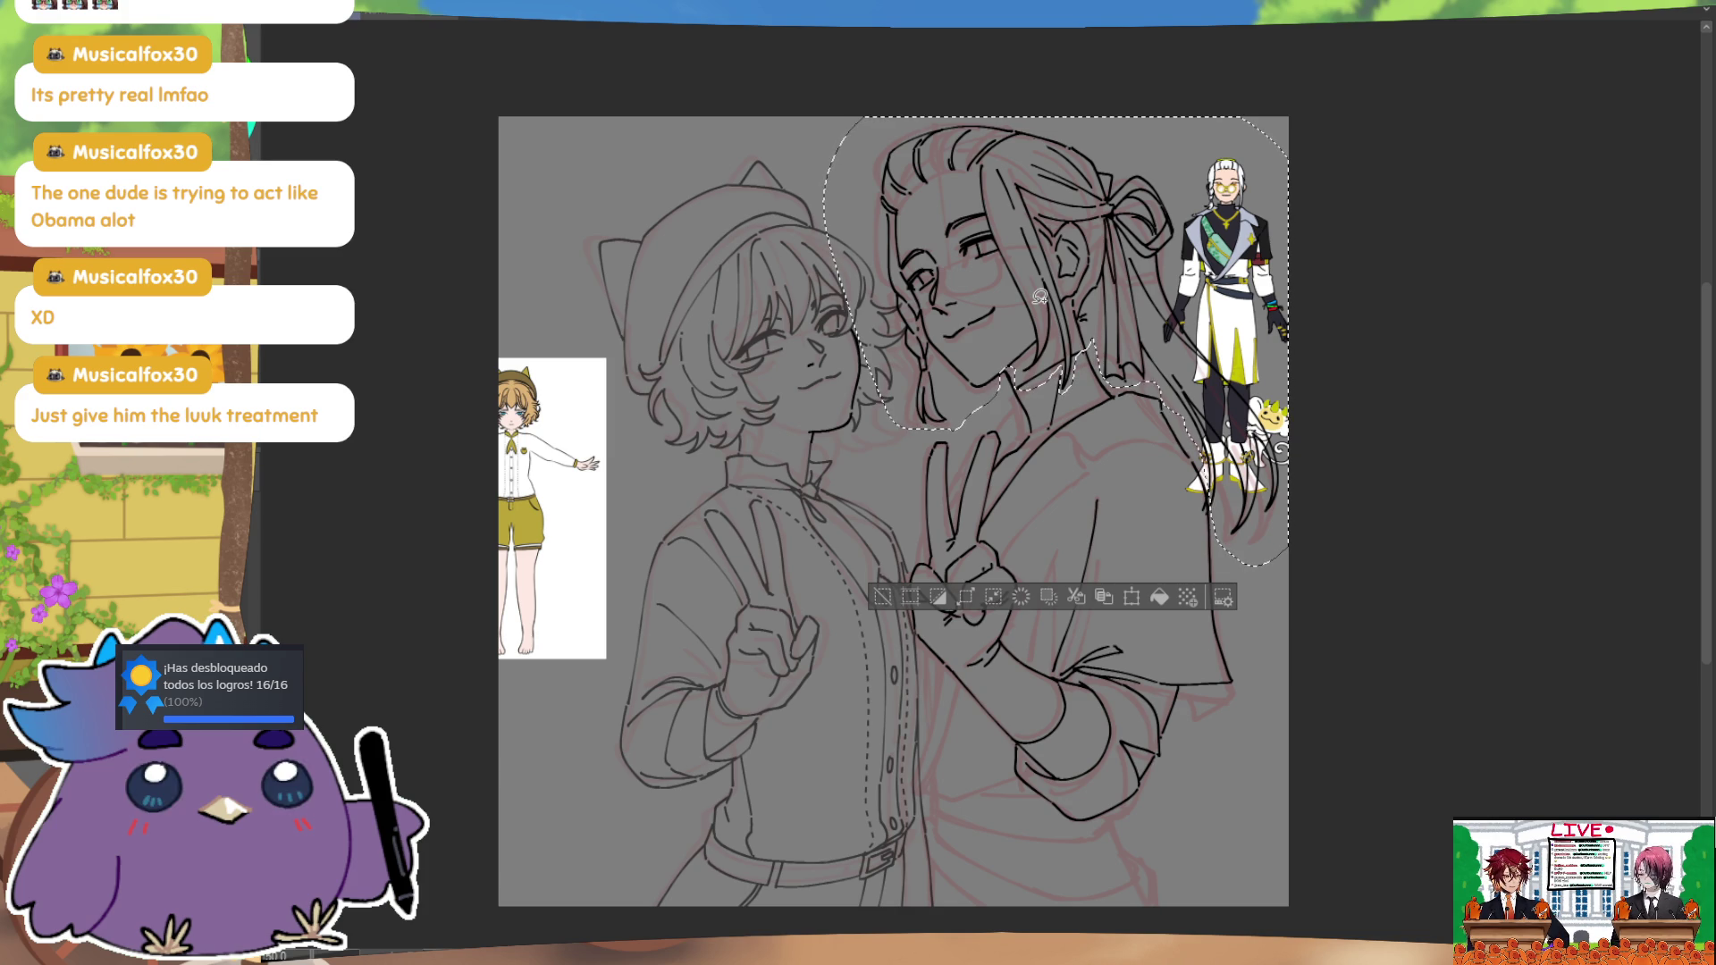
Step: Scale the selected head and hair down slightly with Ctrl+T, nudge them left, and apply
key(ctrl+t)
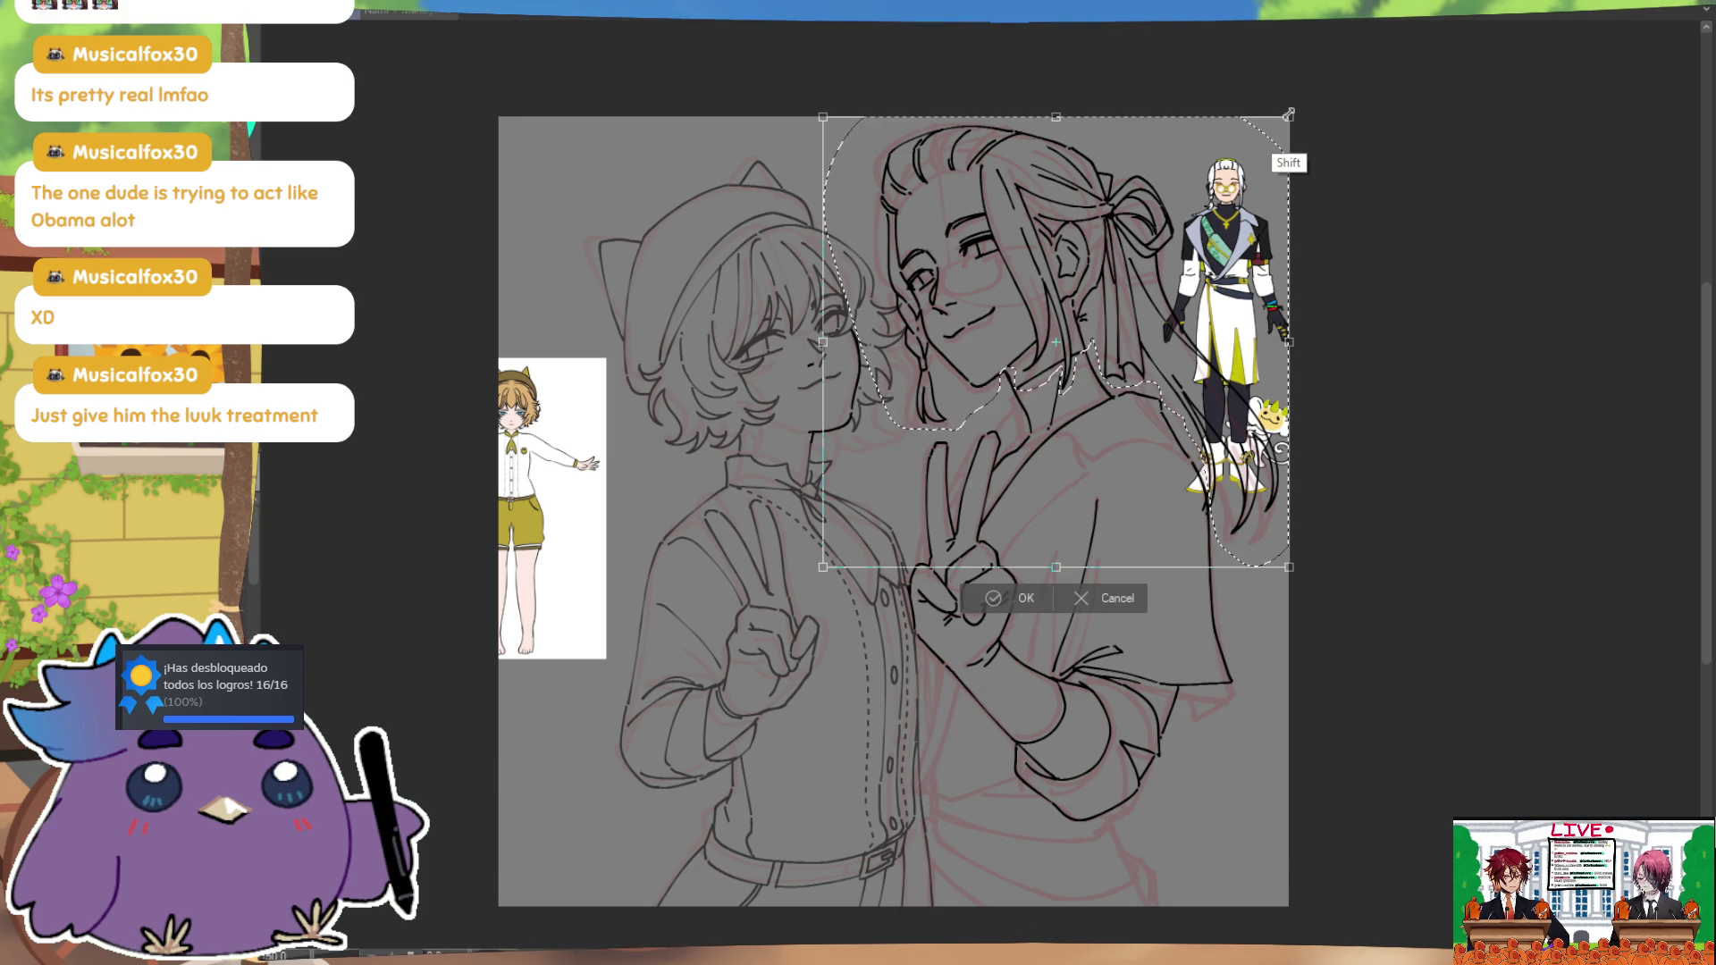
drag(1280, 123, 1278, 125)
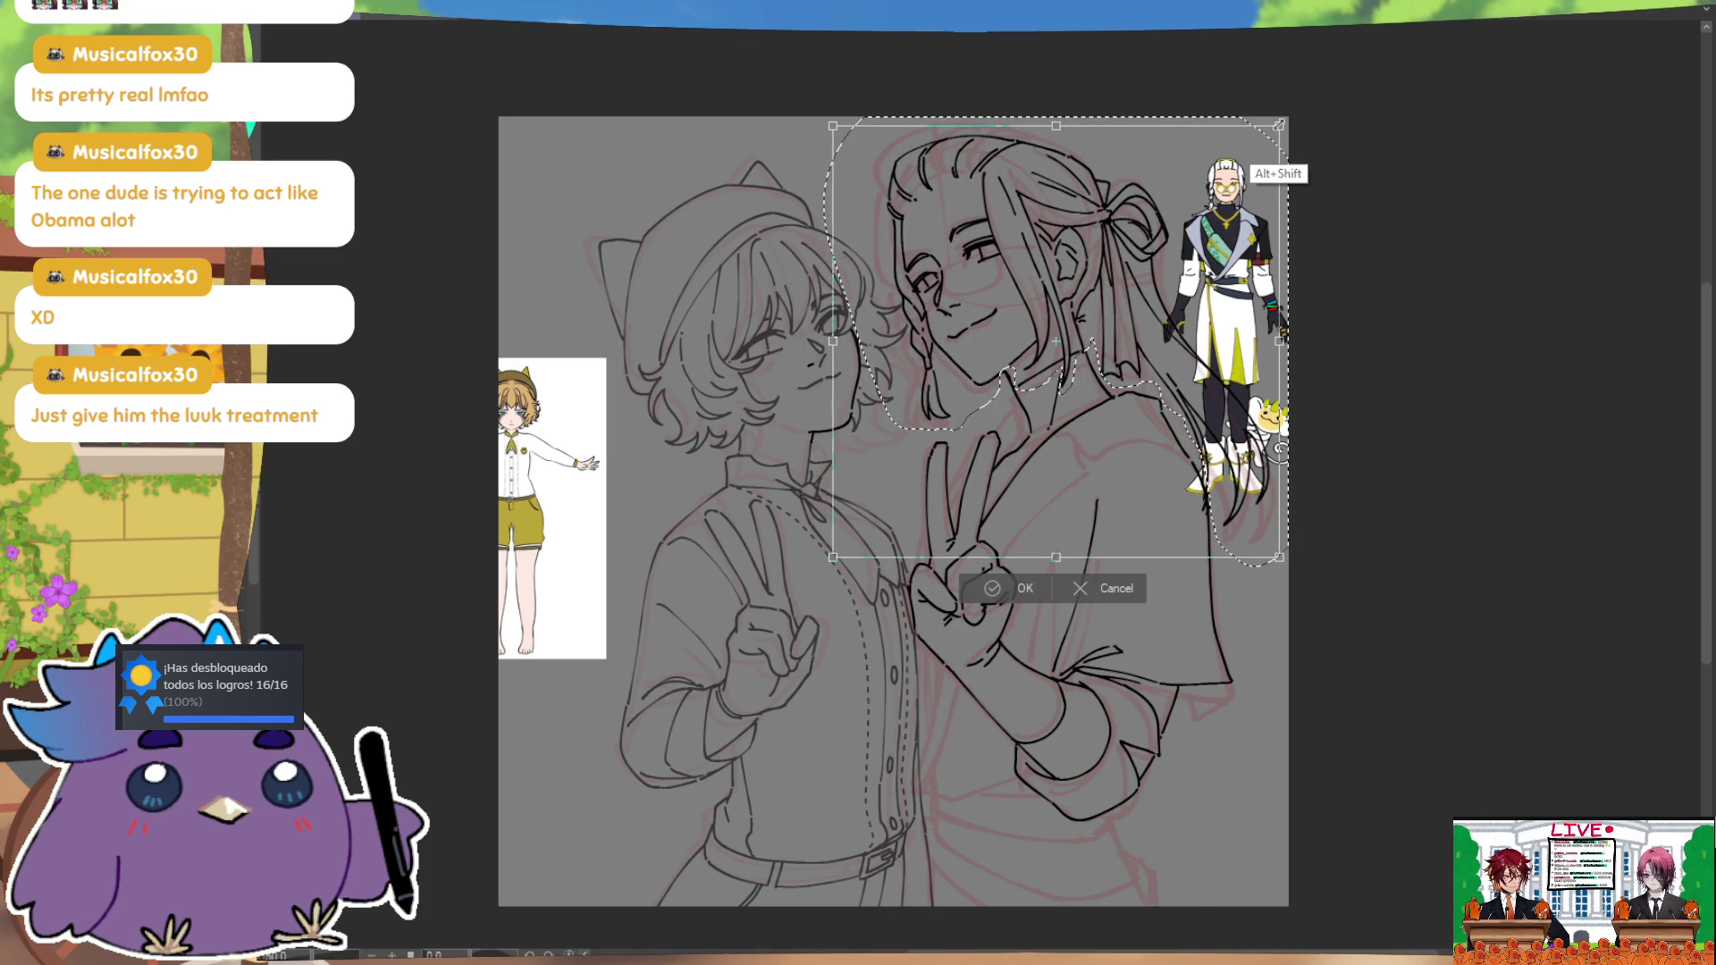
drag(1247, 205, 1248, 206)
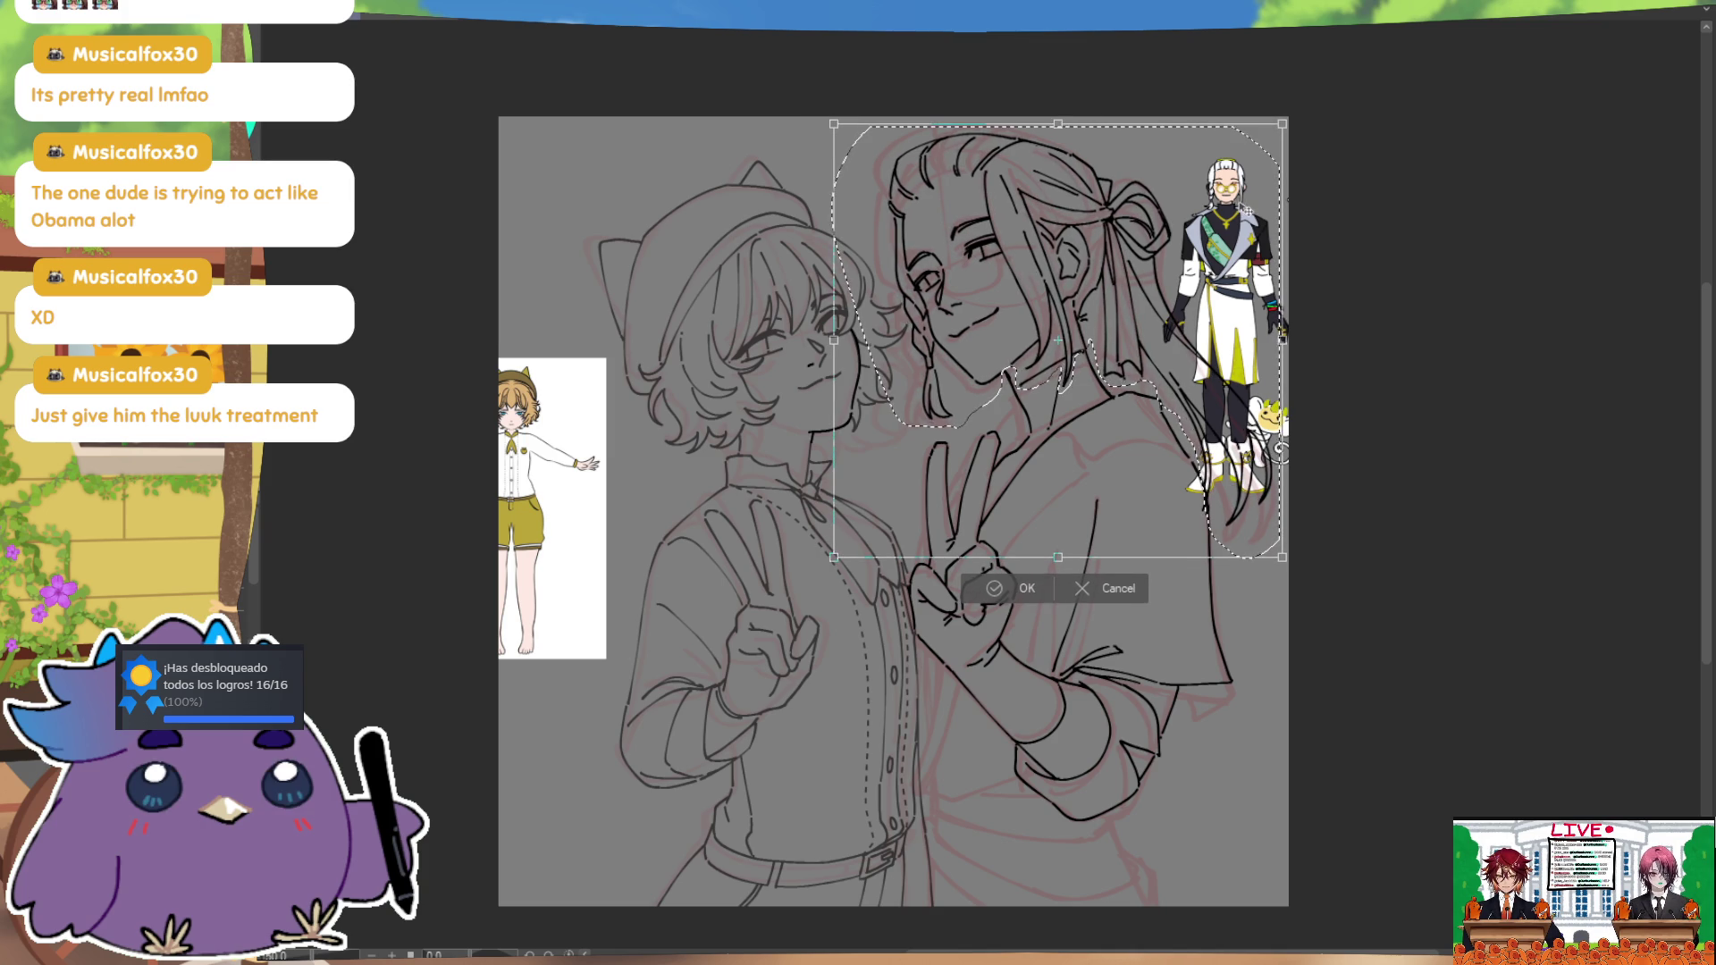
click(1004, 585)
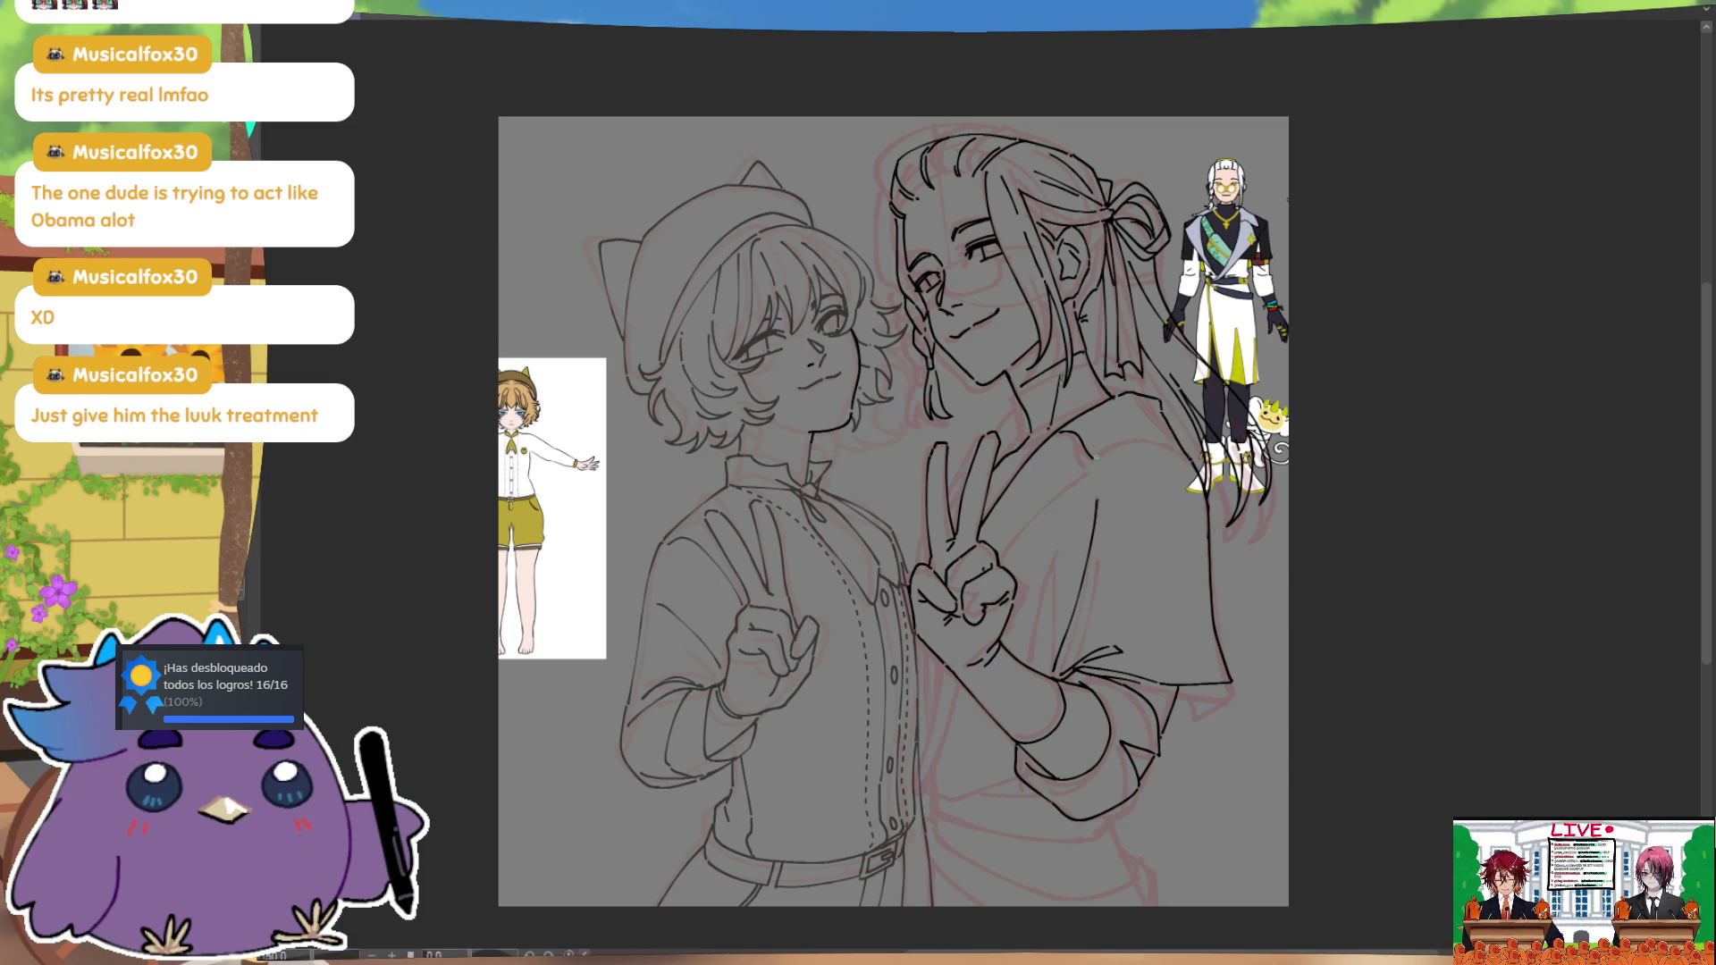
key(h)
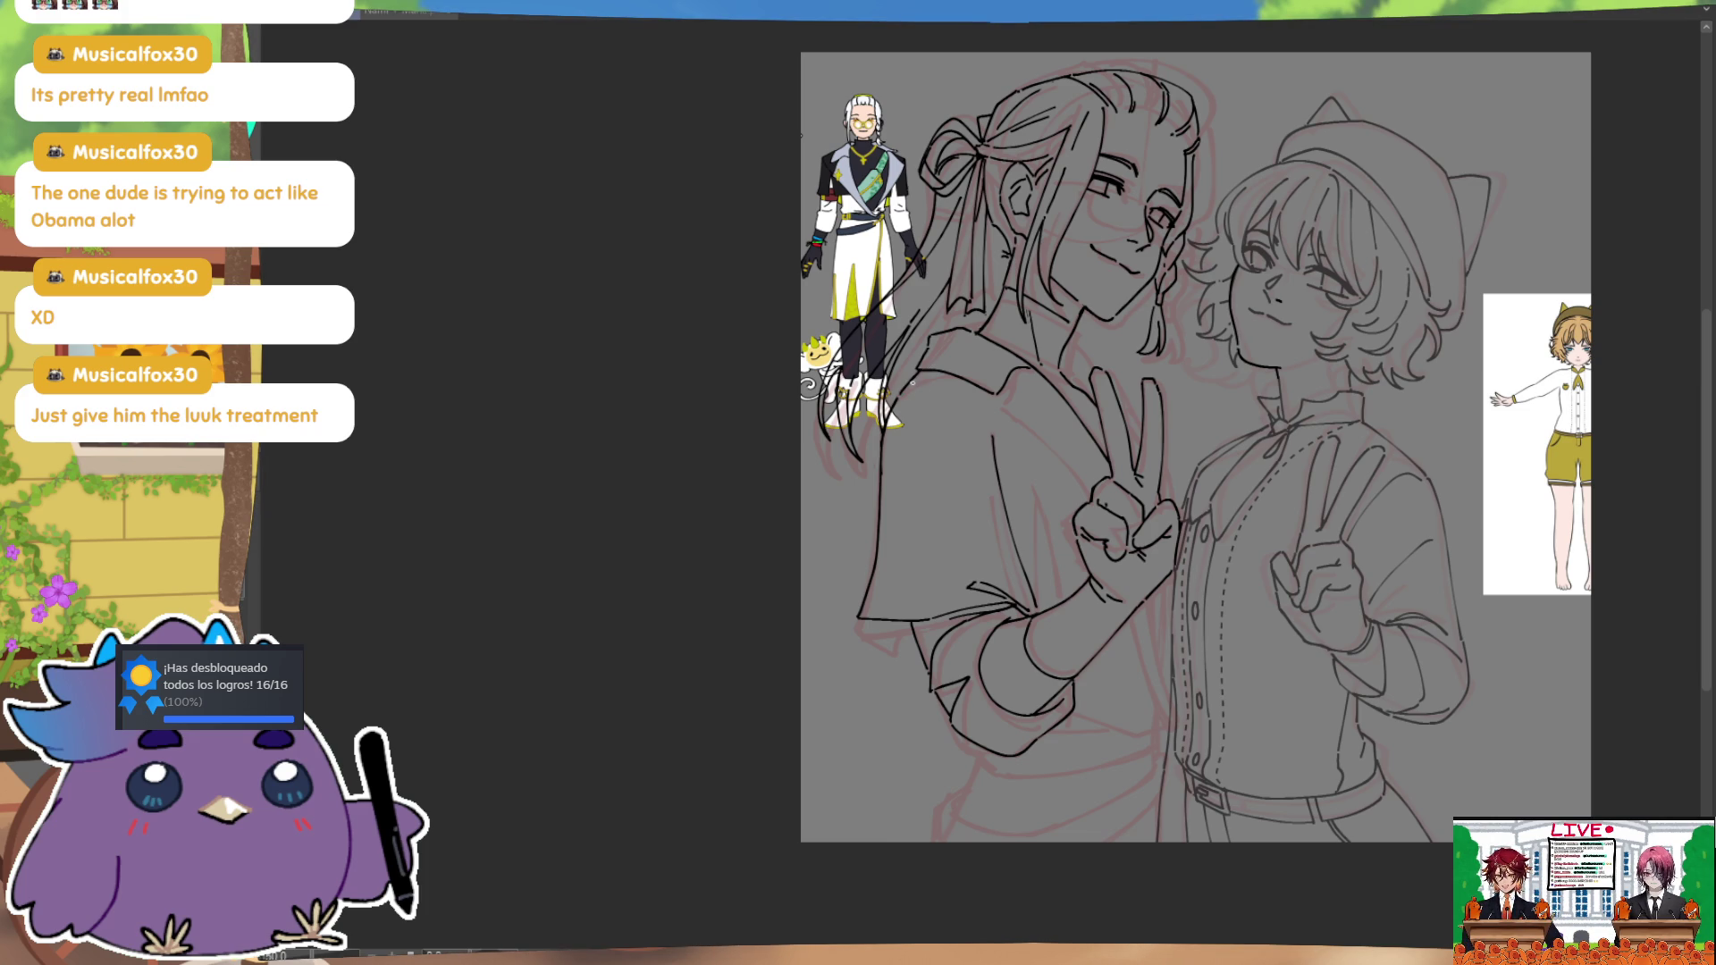
Step: Flip the canvas back and forth several times to check the drawing's proportions
key(h)
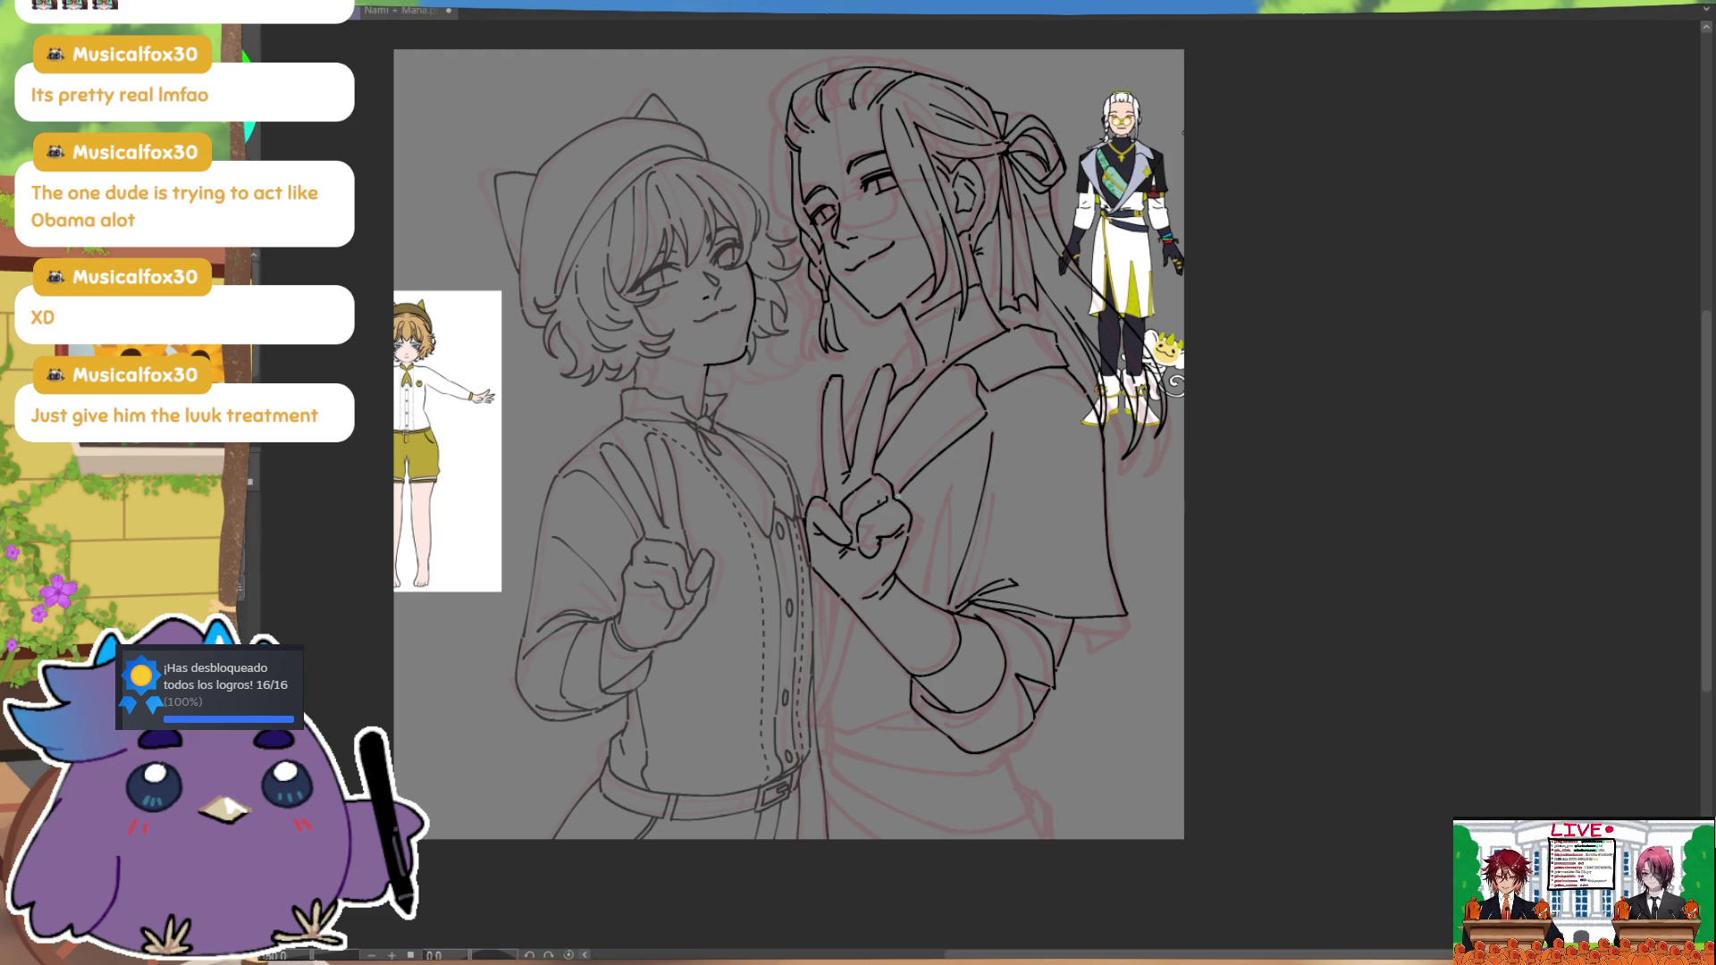
scroll(965, 389, up, 1)
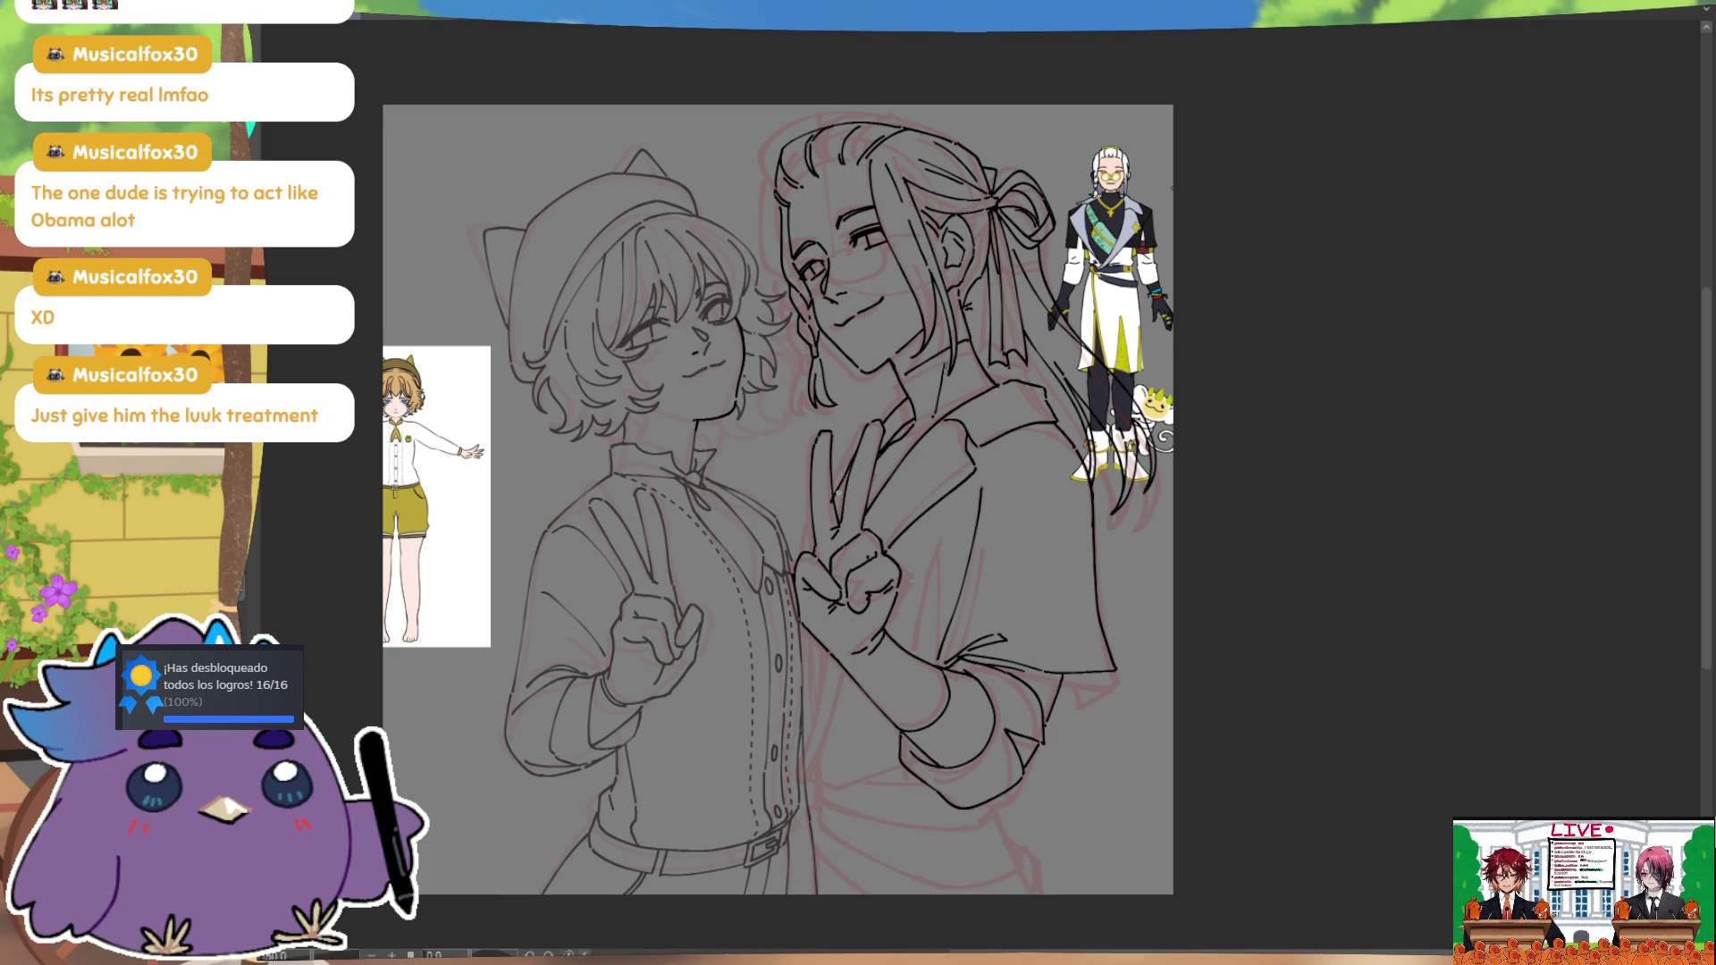
key(h)
mouse_move(1177, 523)
mouse_down()
mouse_move(1076, 449)
mouse_move(1068, 540)
mouse_up()
key(h)
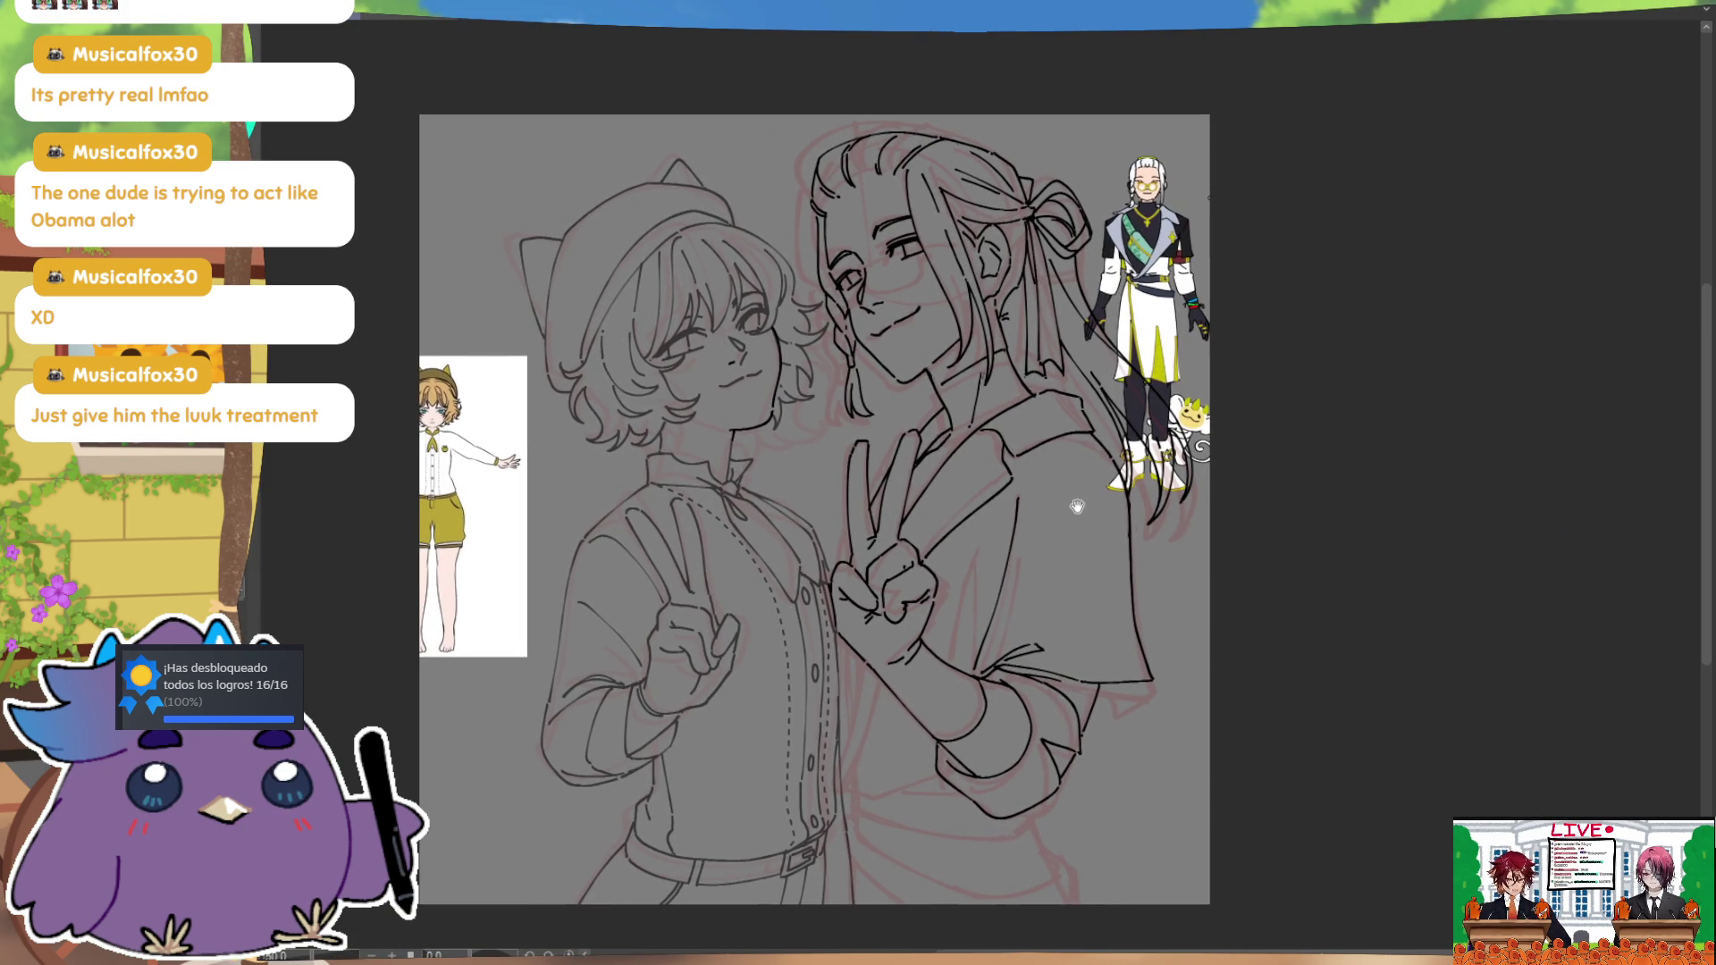
key(h)
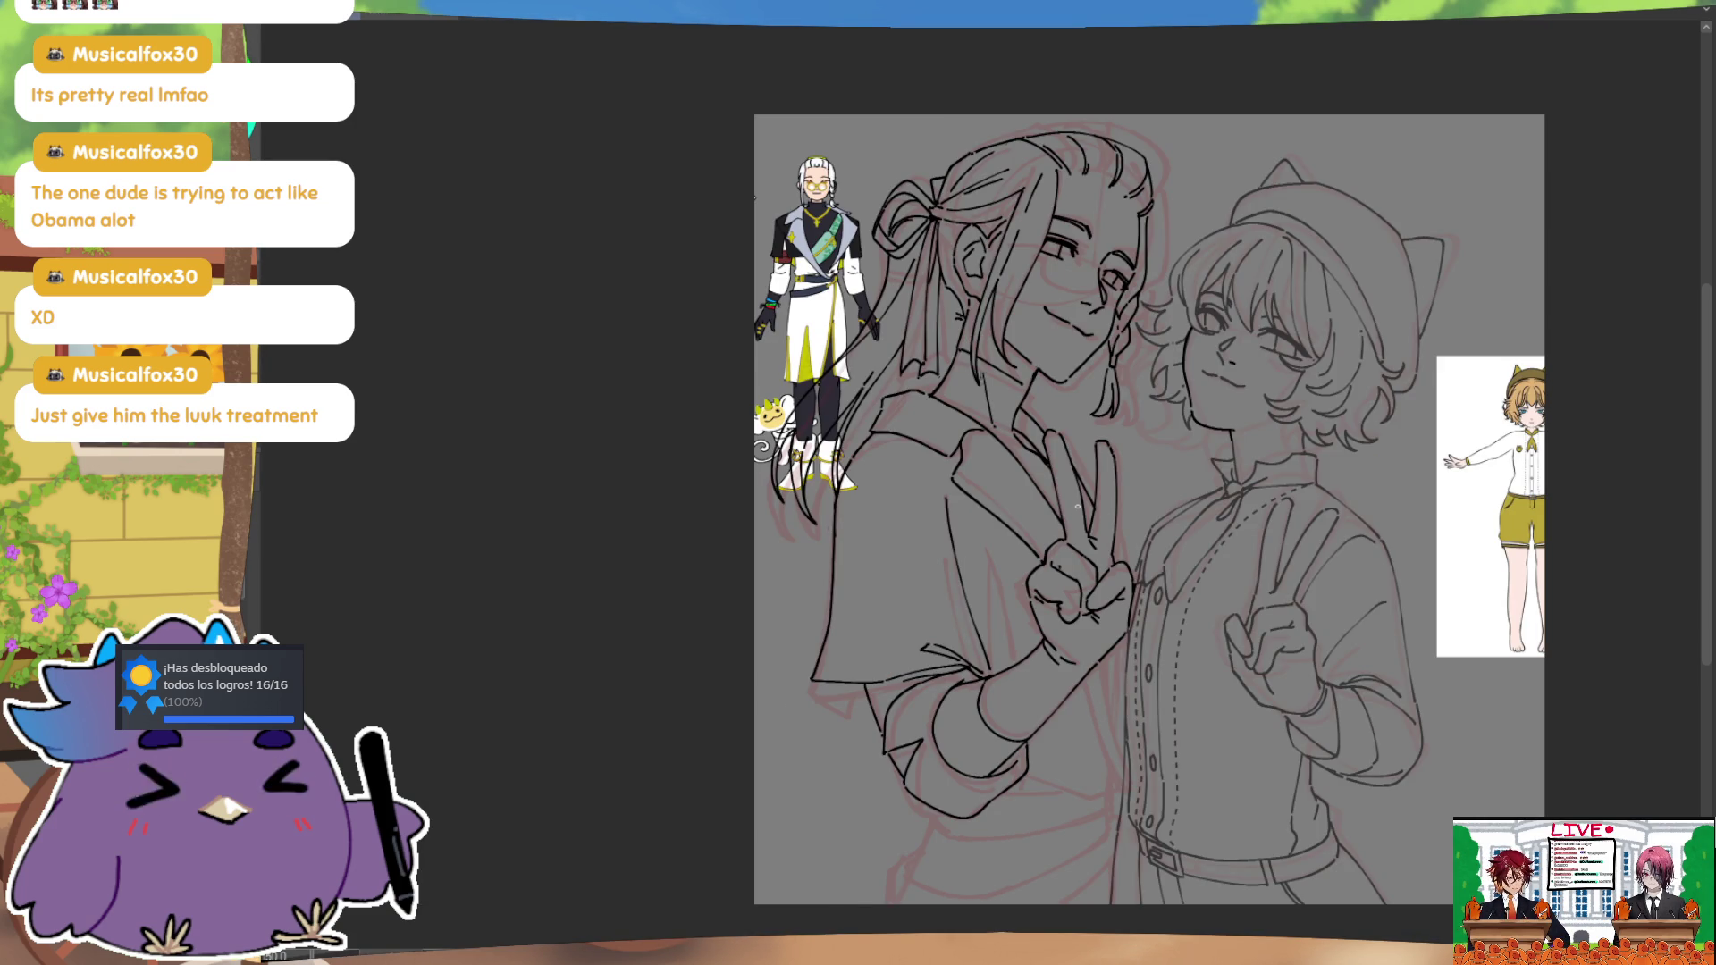
key(h)
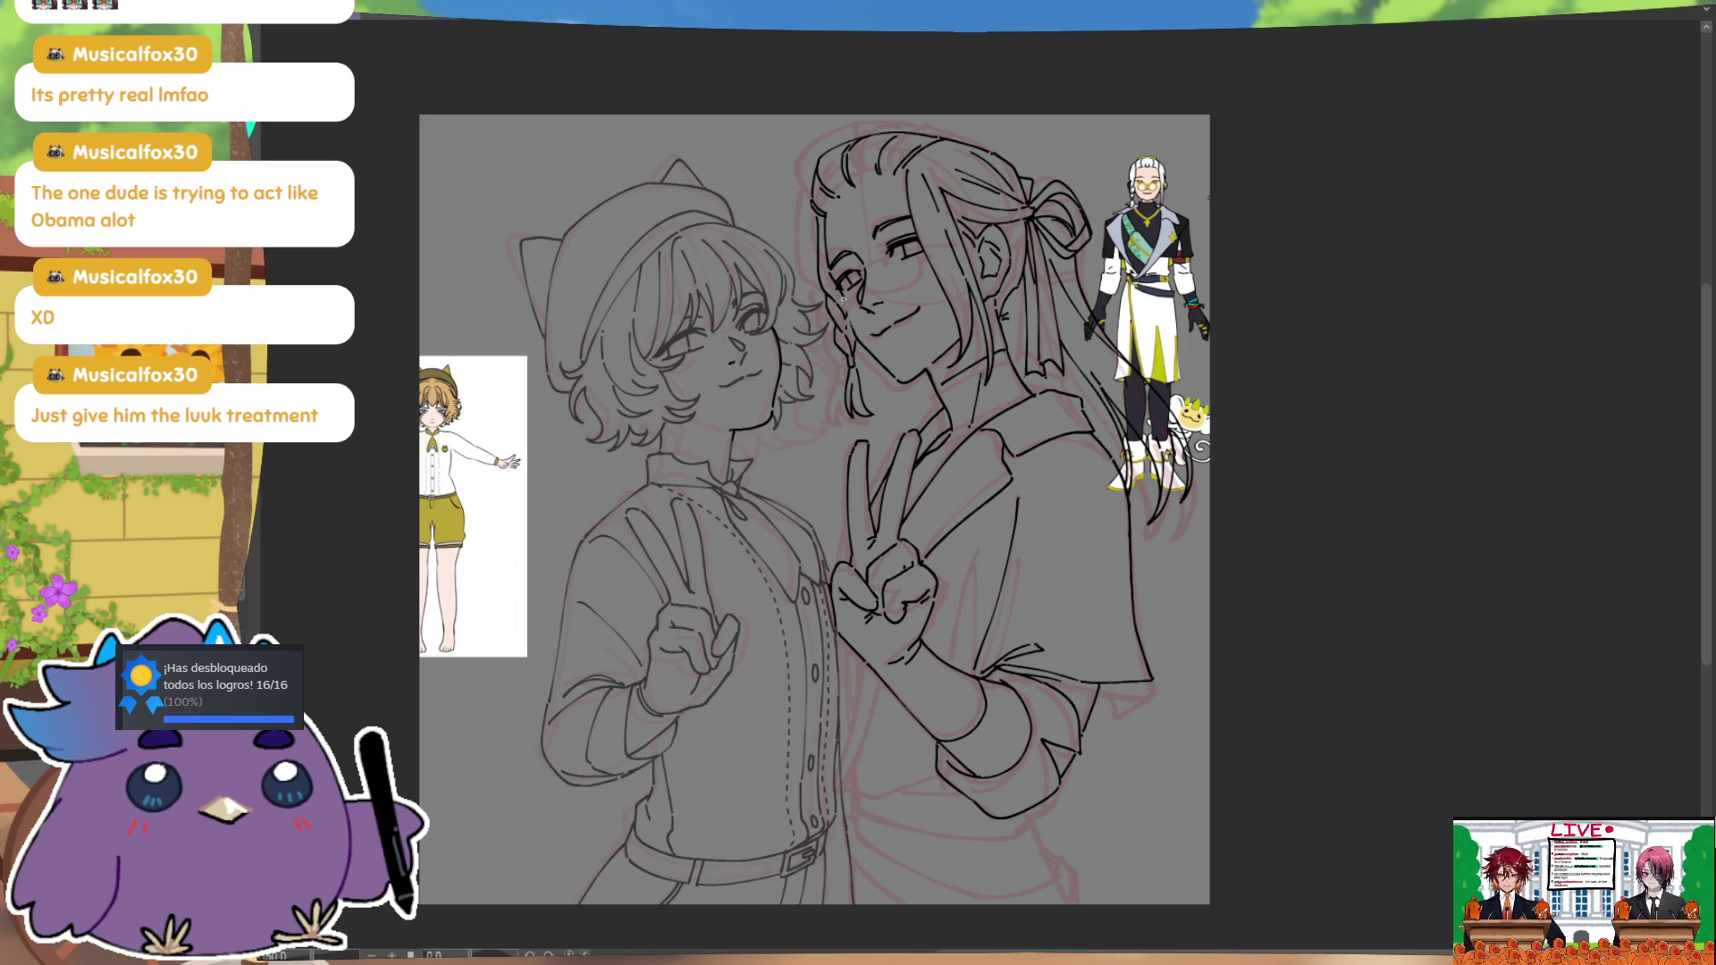
key(h)
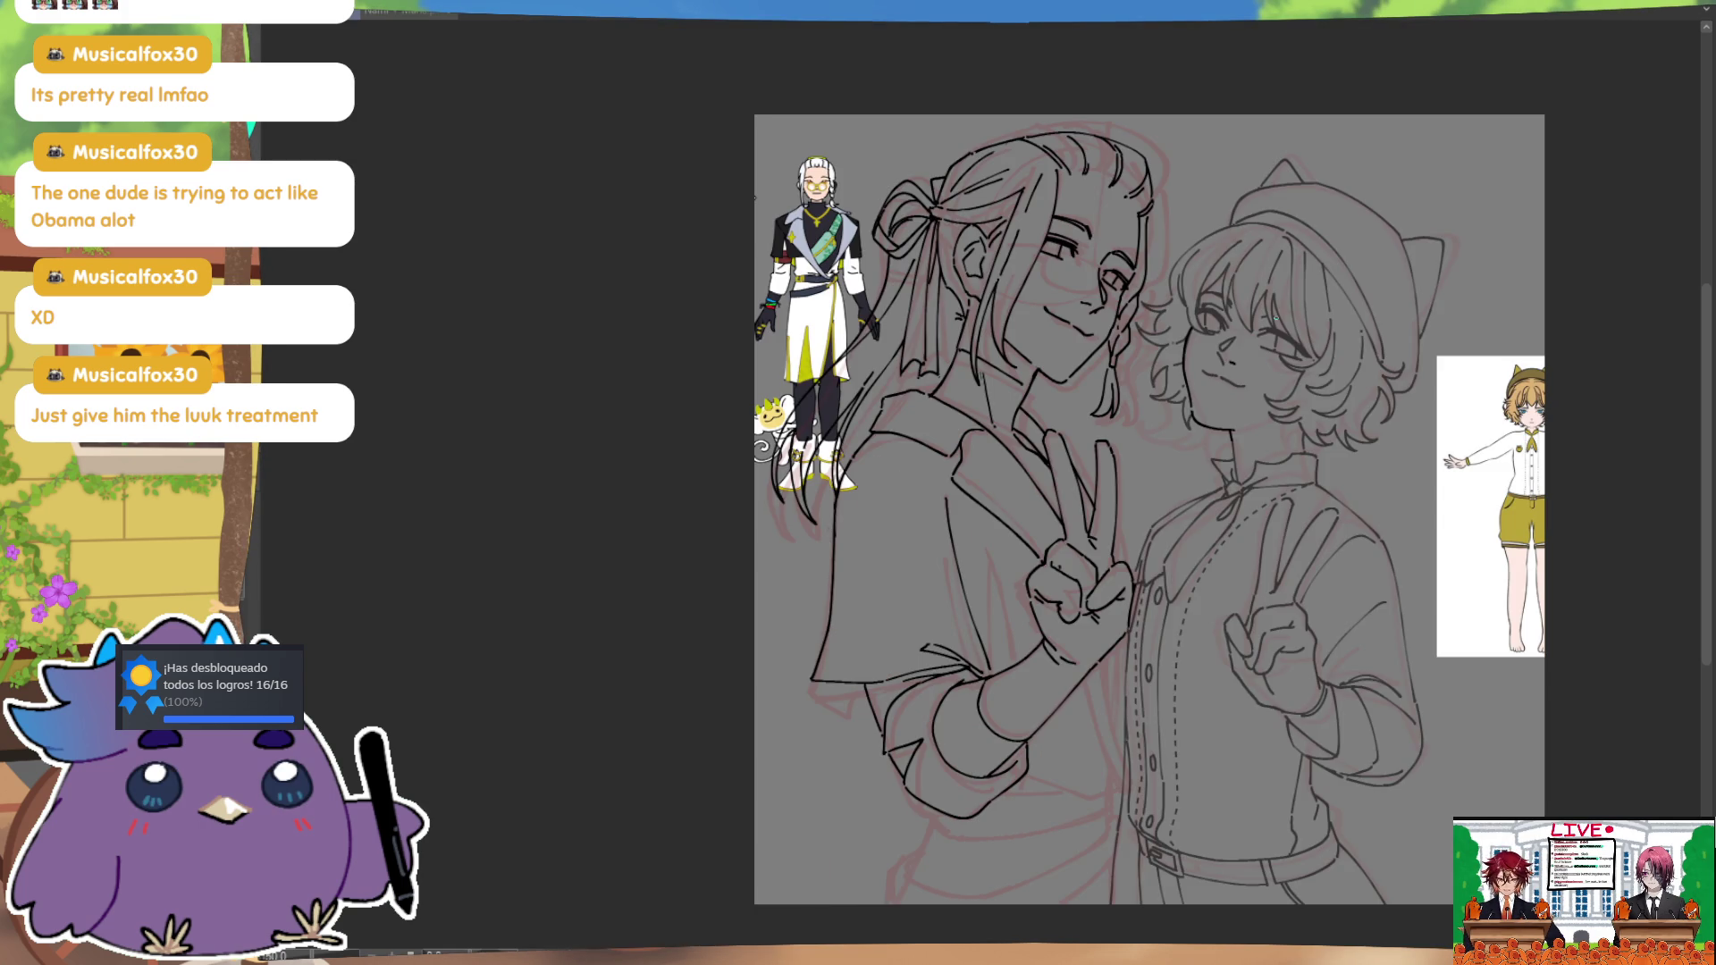
key(h)
scroll(1243, 492, down, 1)
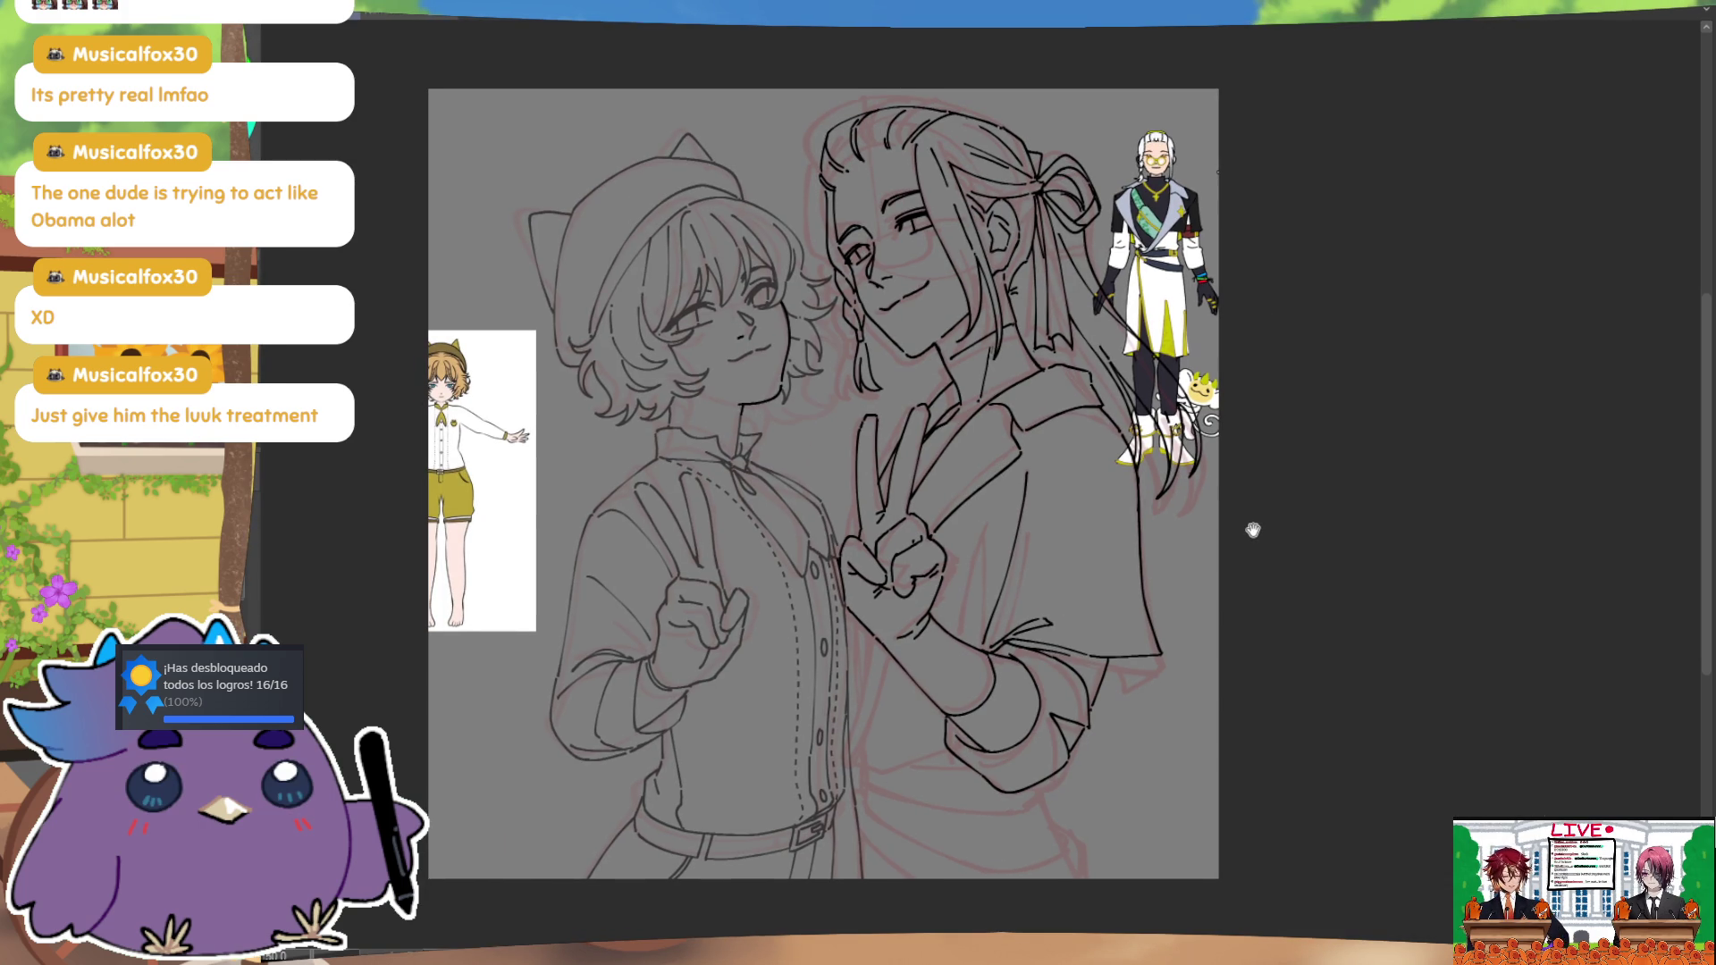
drag(1255, 533, 1257, 509)
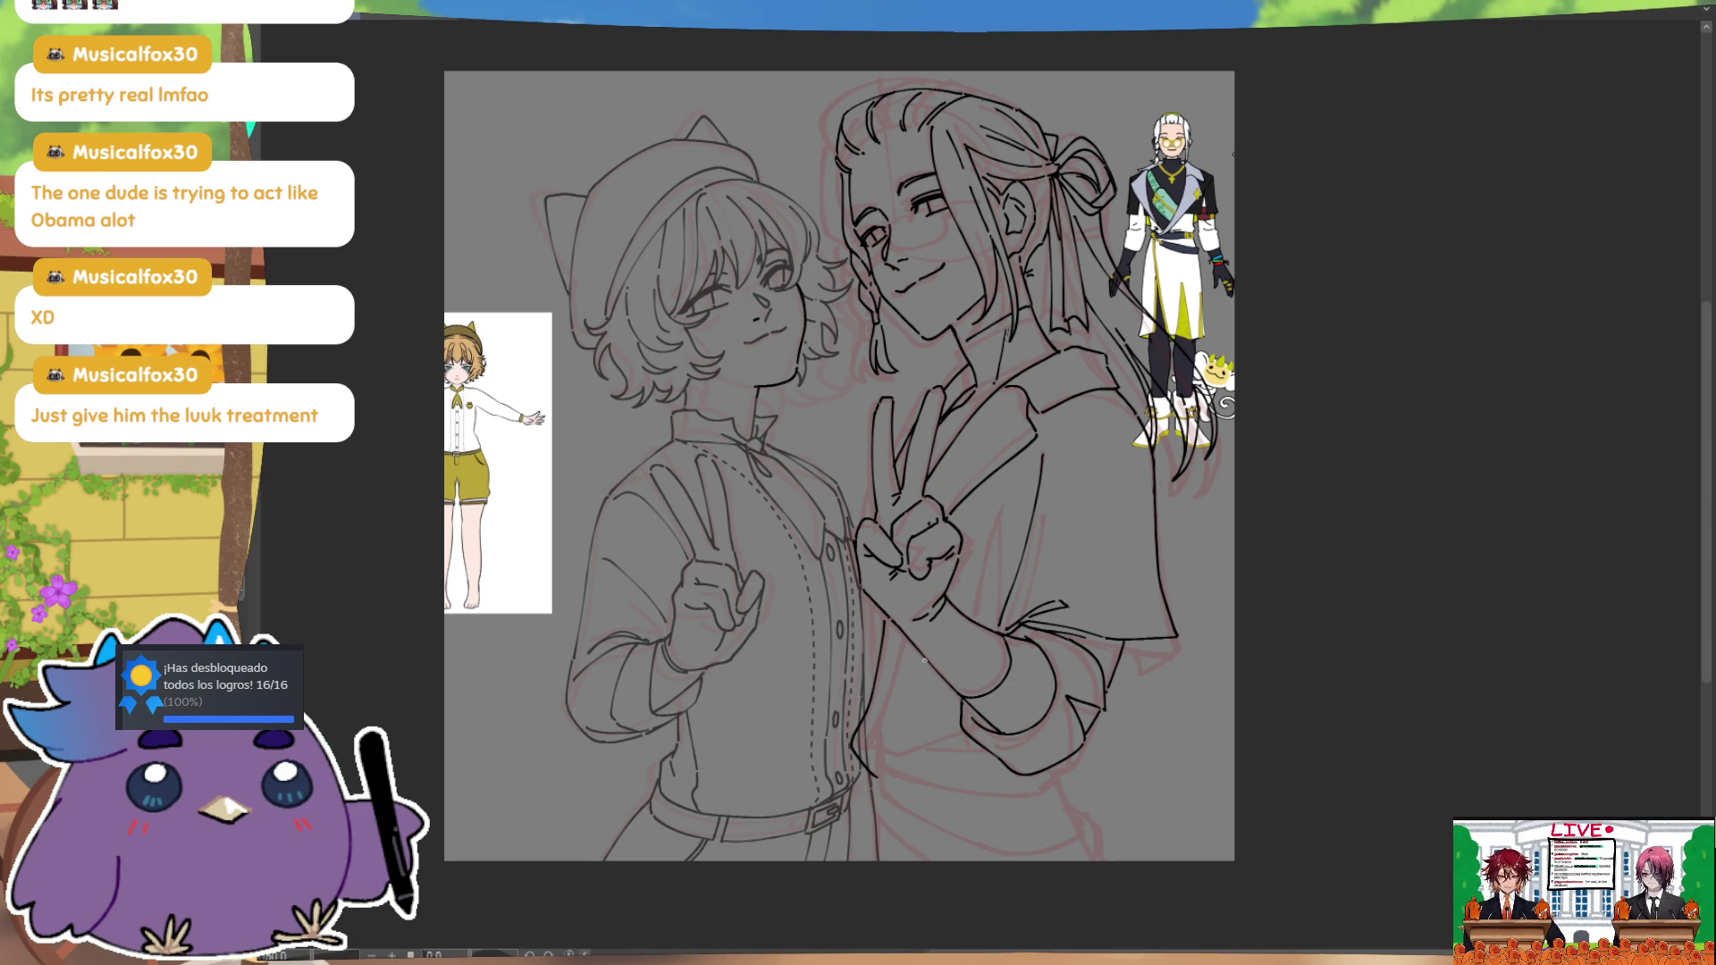
Step: Ink lines below the hand and down the arm, then undo the lower sleeve's bottom-edge stroke
mouse_move(885, 617)
mouse_down()
mouse_move(889, 762)
mouse_move(910, 760)
mouse_up()
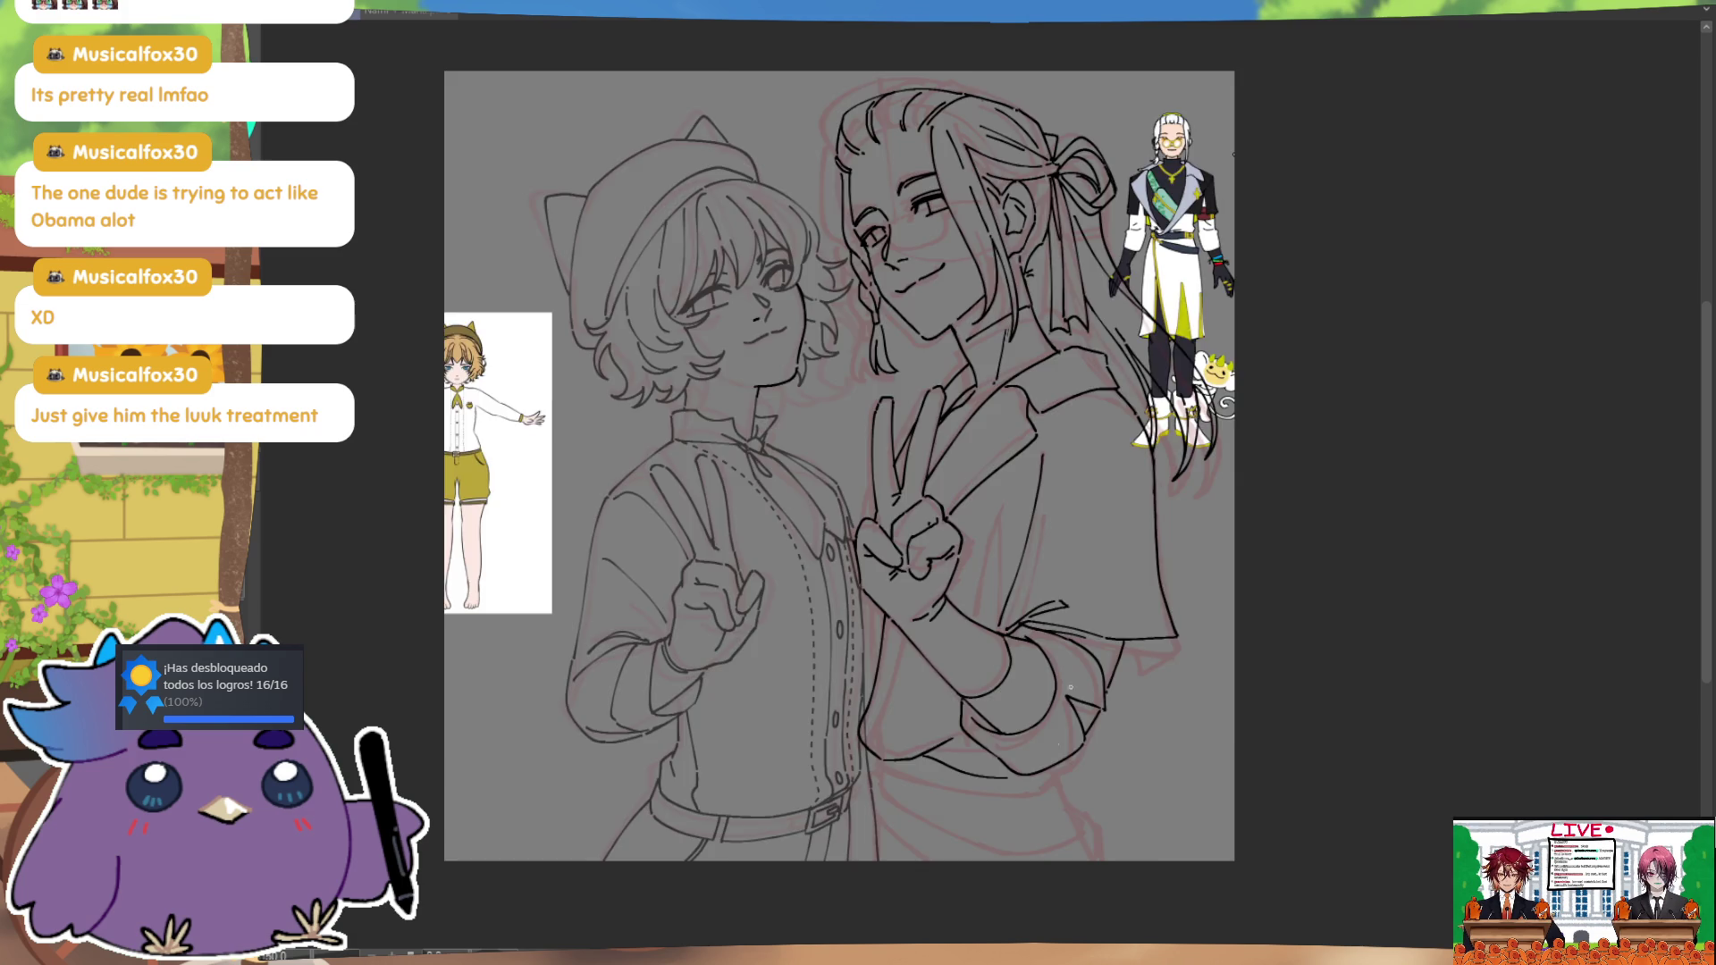
key(h)
key(ctrl+z)
drag(1104, 721, 1062, 765)
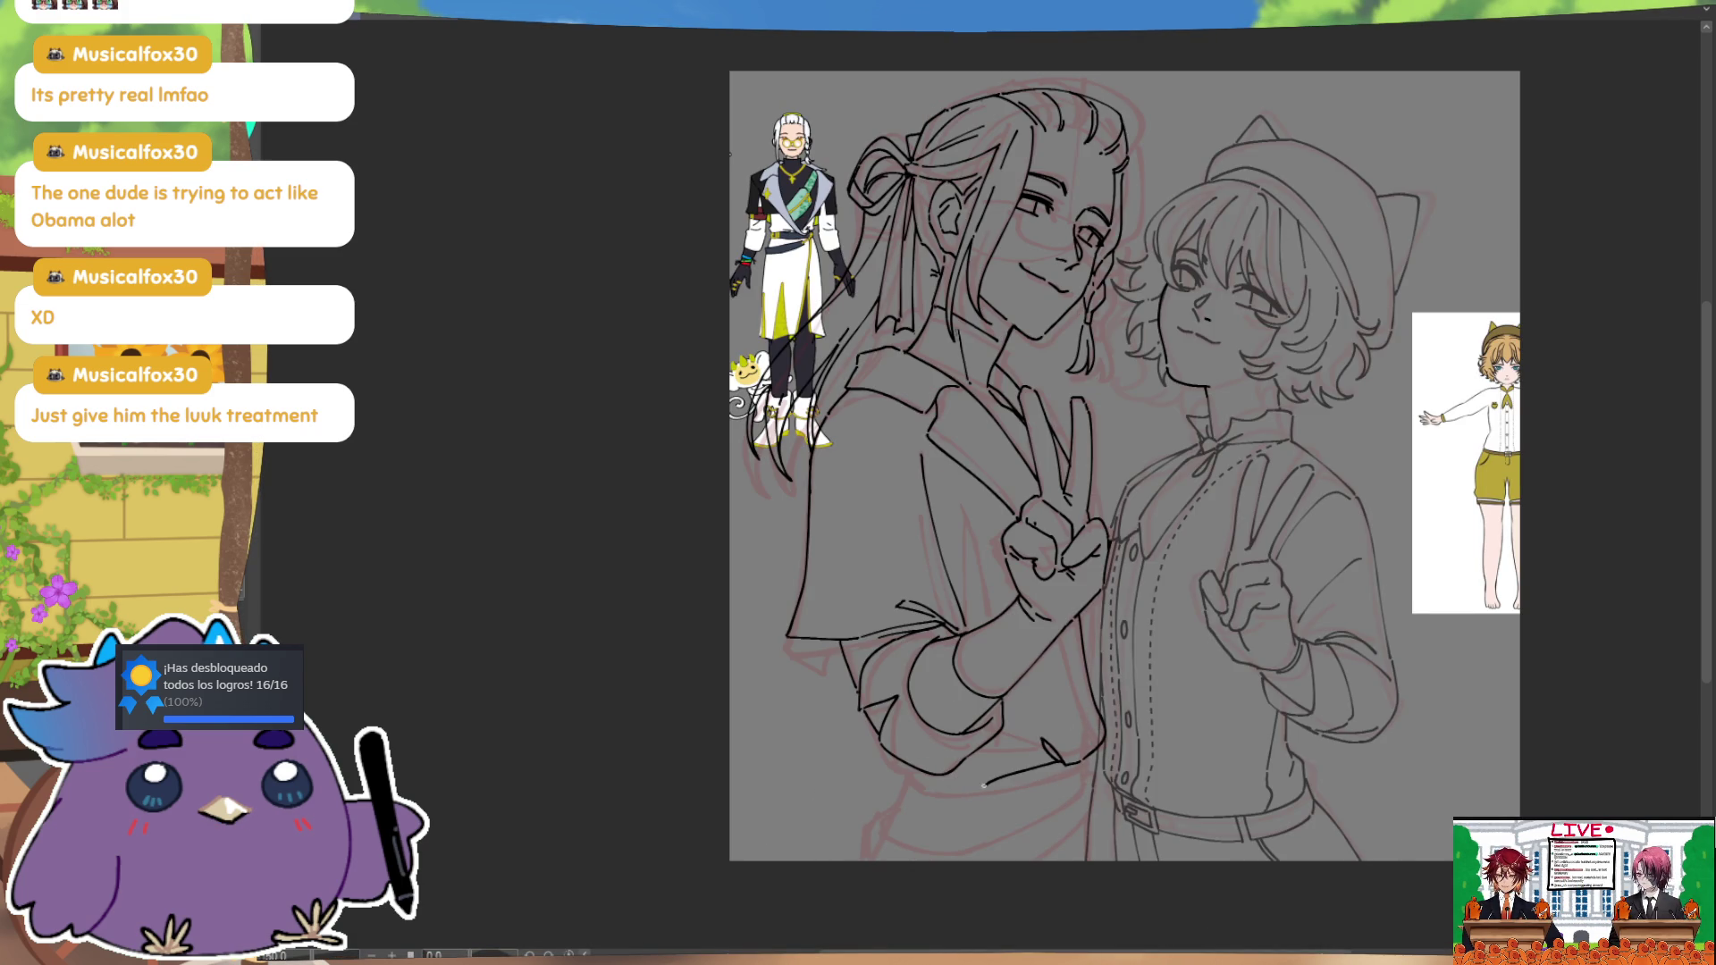
key(h)
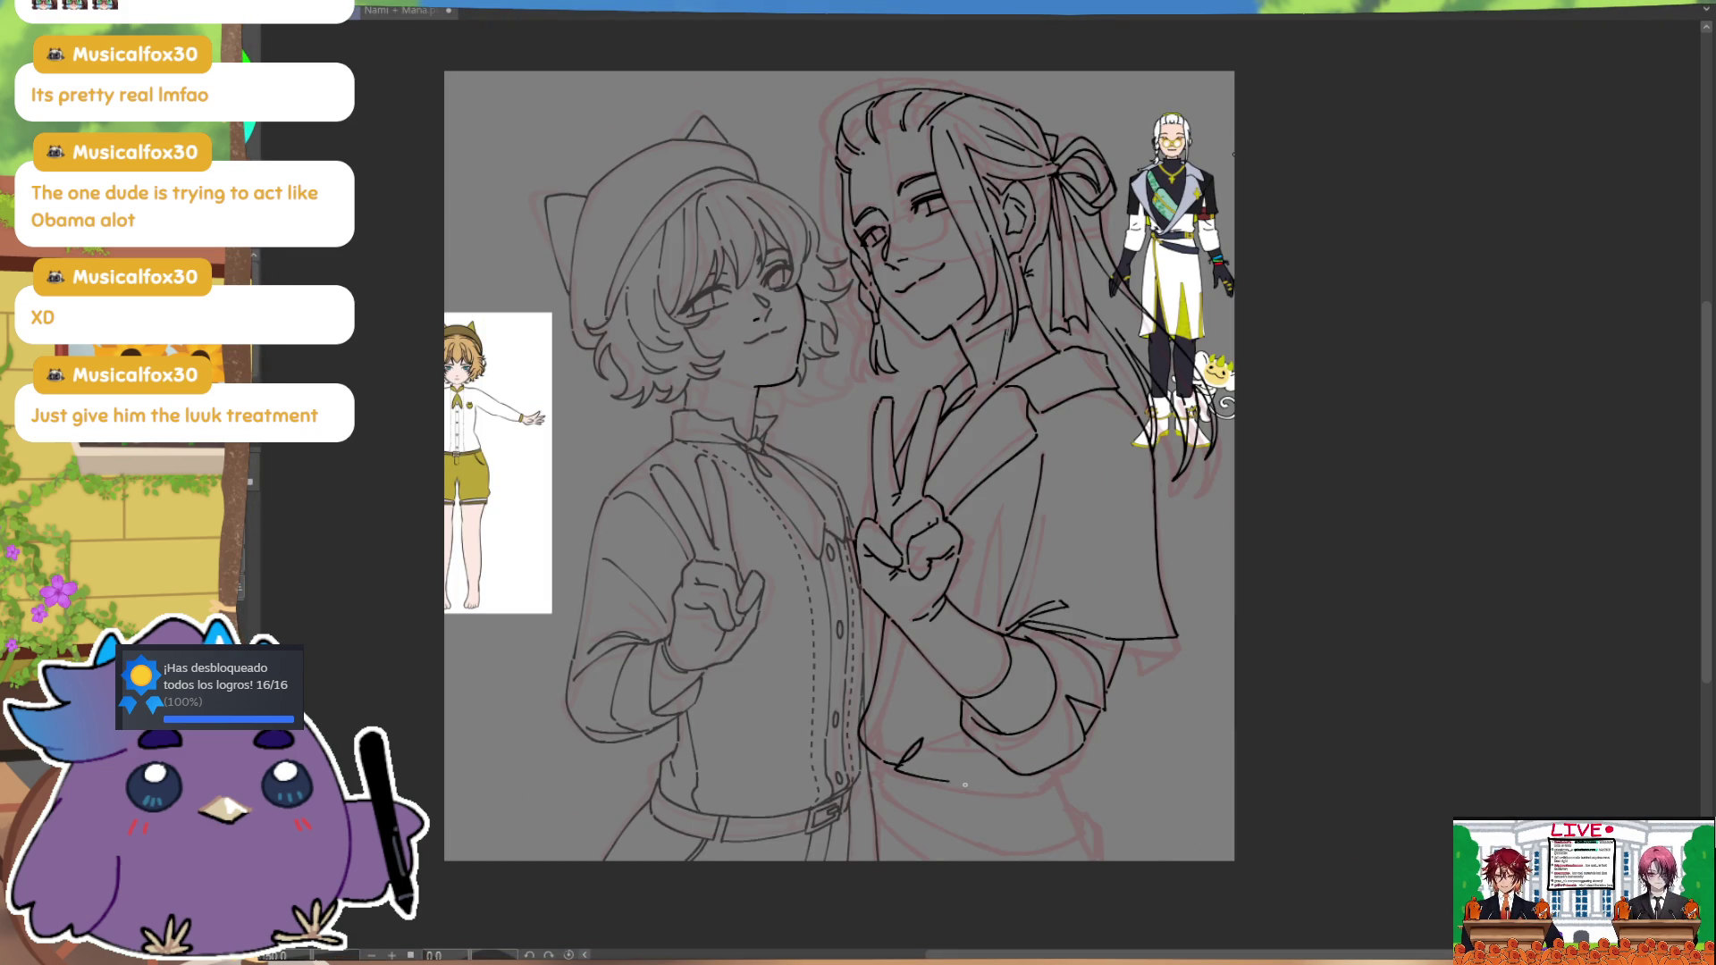
drag(934, 777, 1055, 790)
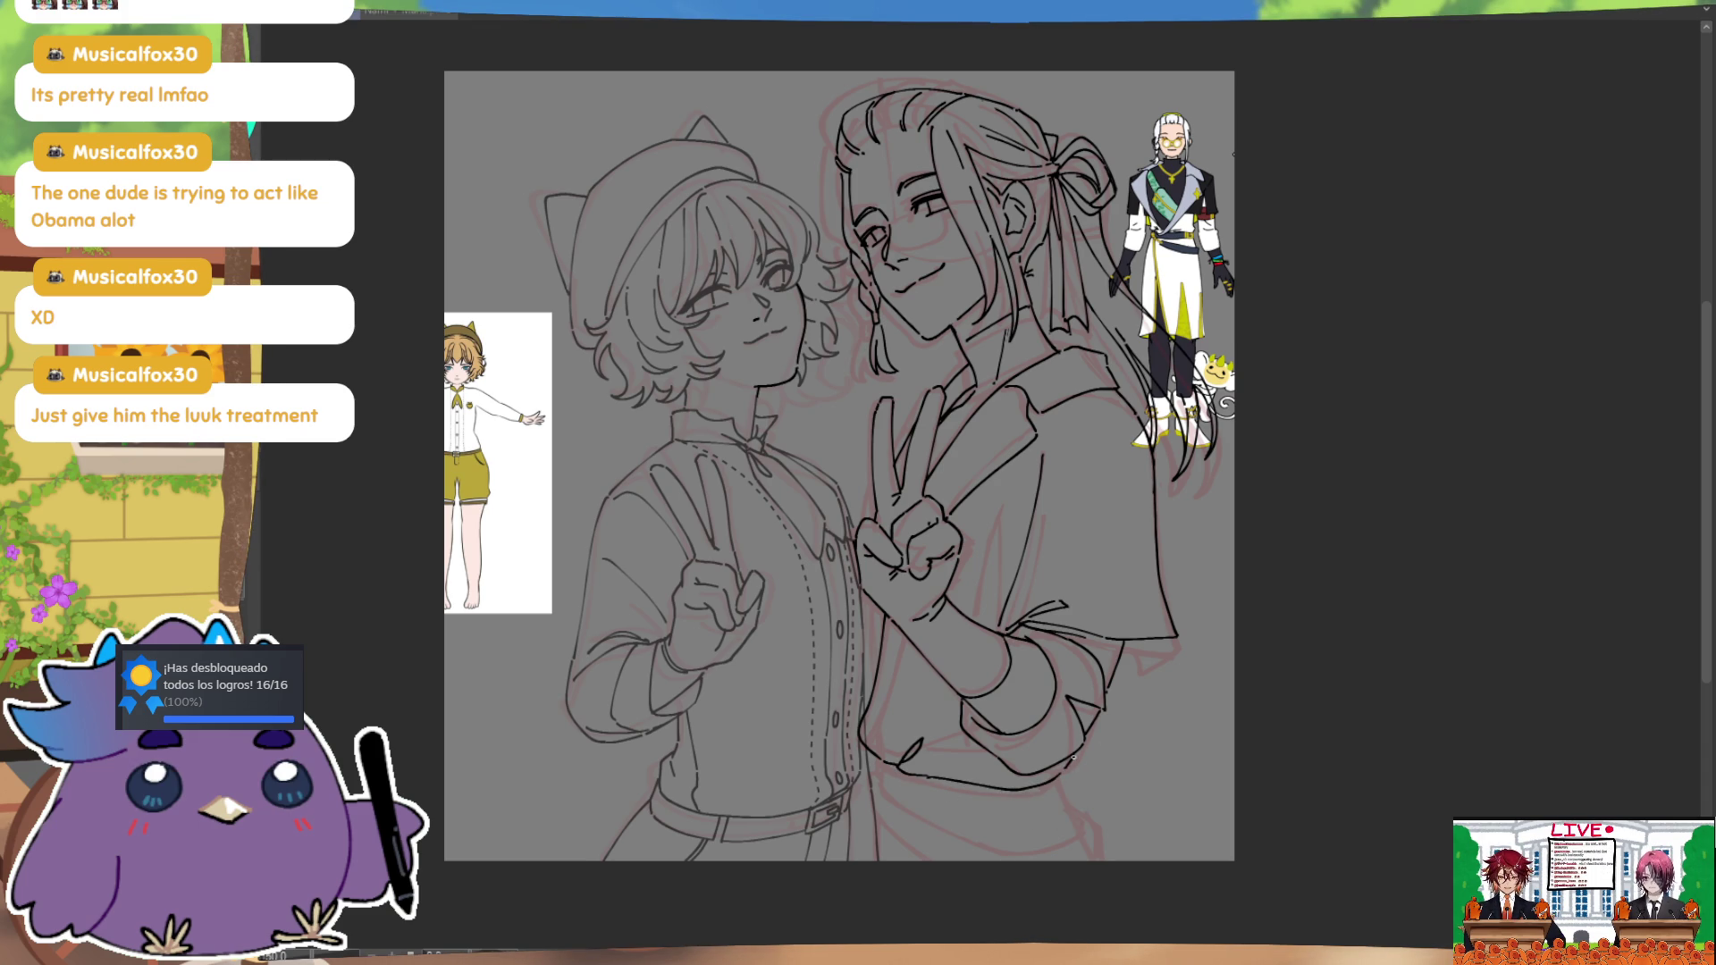
key(ctrl+z)
Step: Draw one clean stroke along the bottom edge of the long-haired character's lower sleeve
mouse_move(938, 785)
mouse_down()
mouse_move(1041, 788)
mouse_move(1080, 766)
mouse_up()
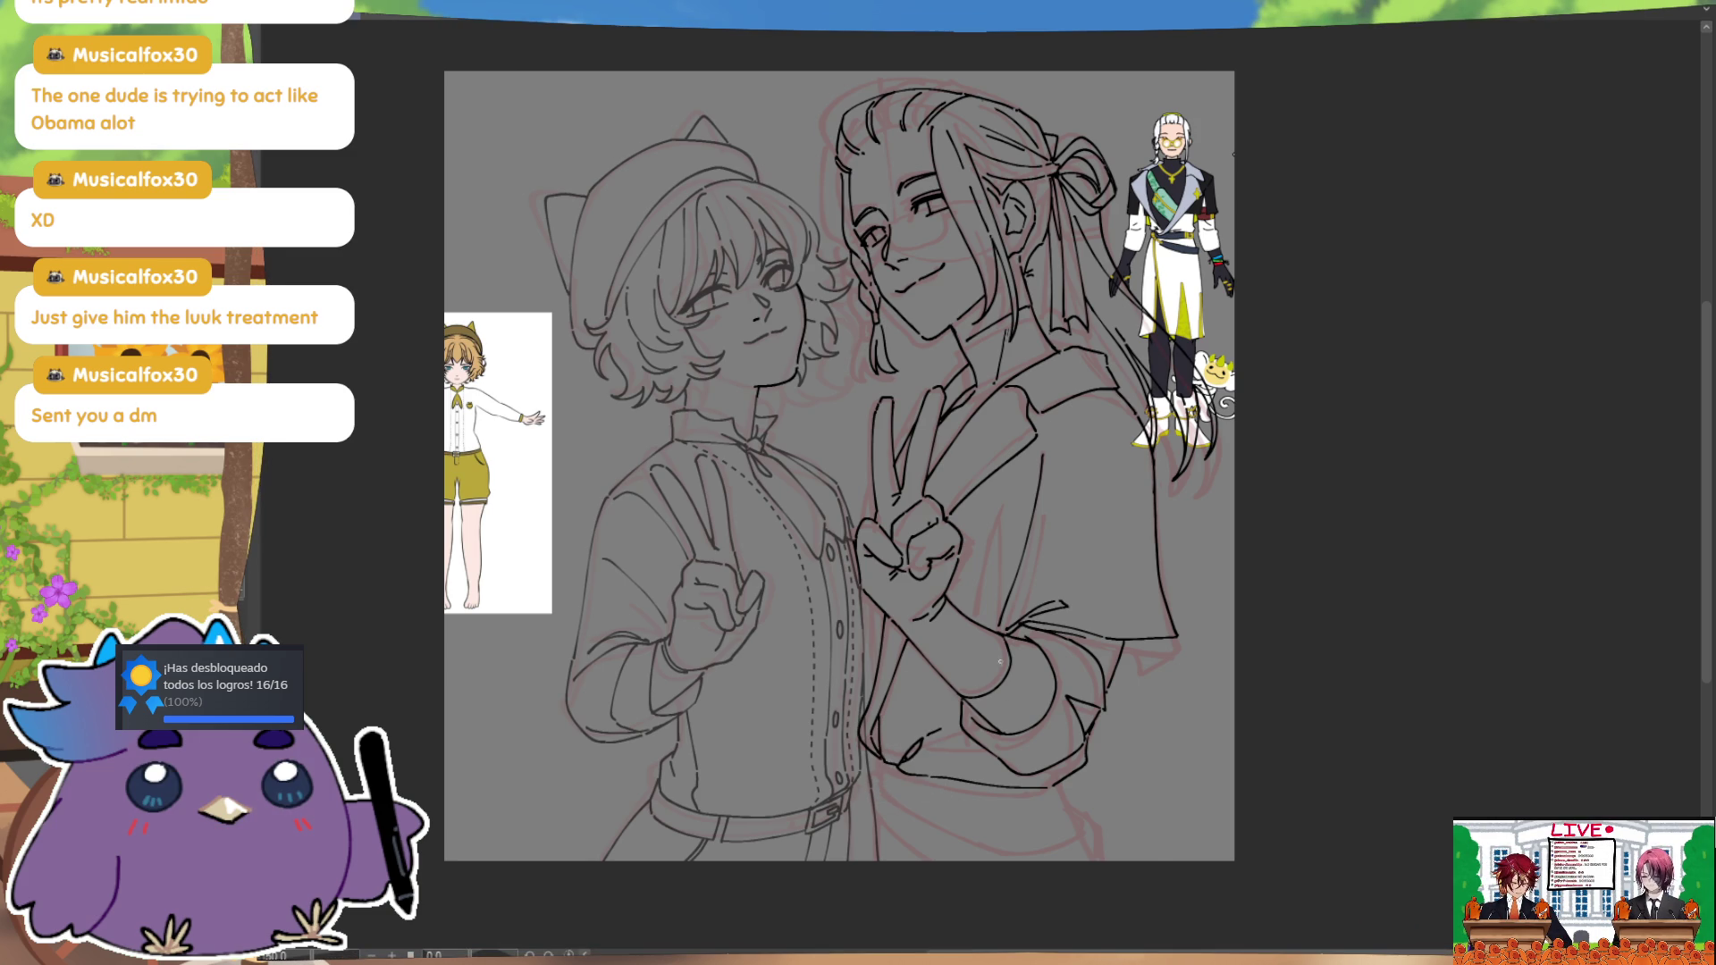
Step: Check the drawing mirrored, then add a thin pen line on the raised arm
key(h)
key(h)
drag(1106, 743, 1106, 621)
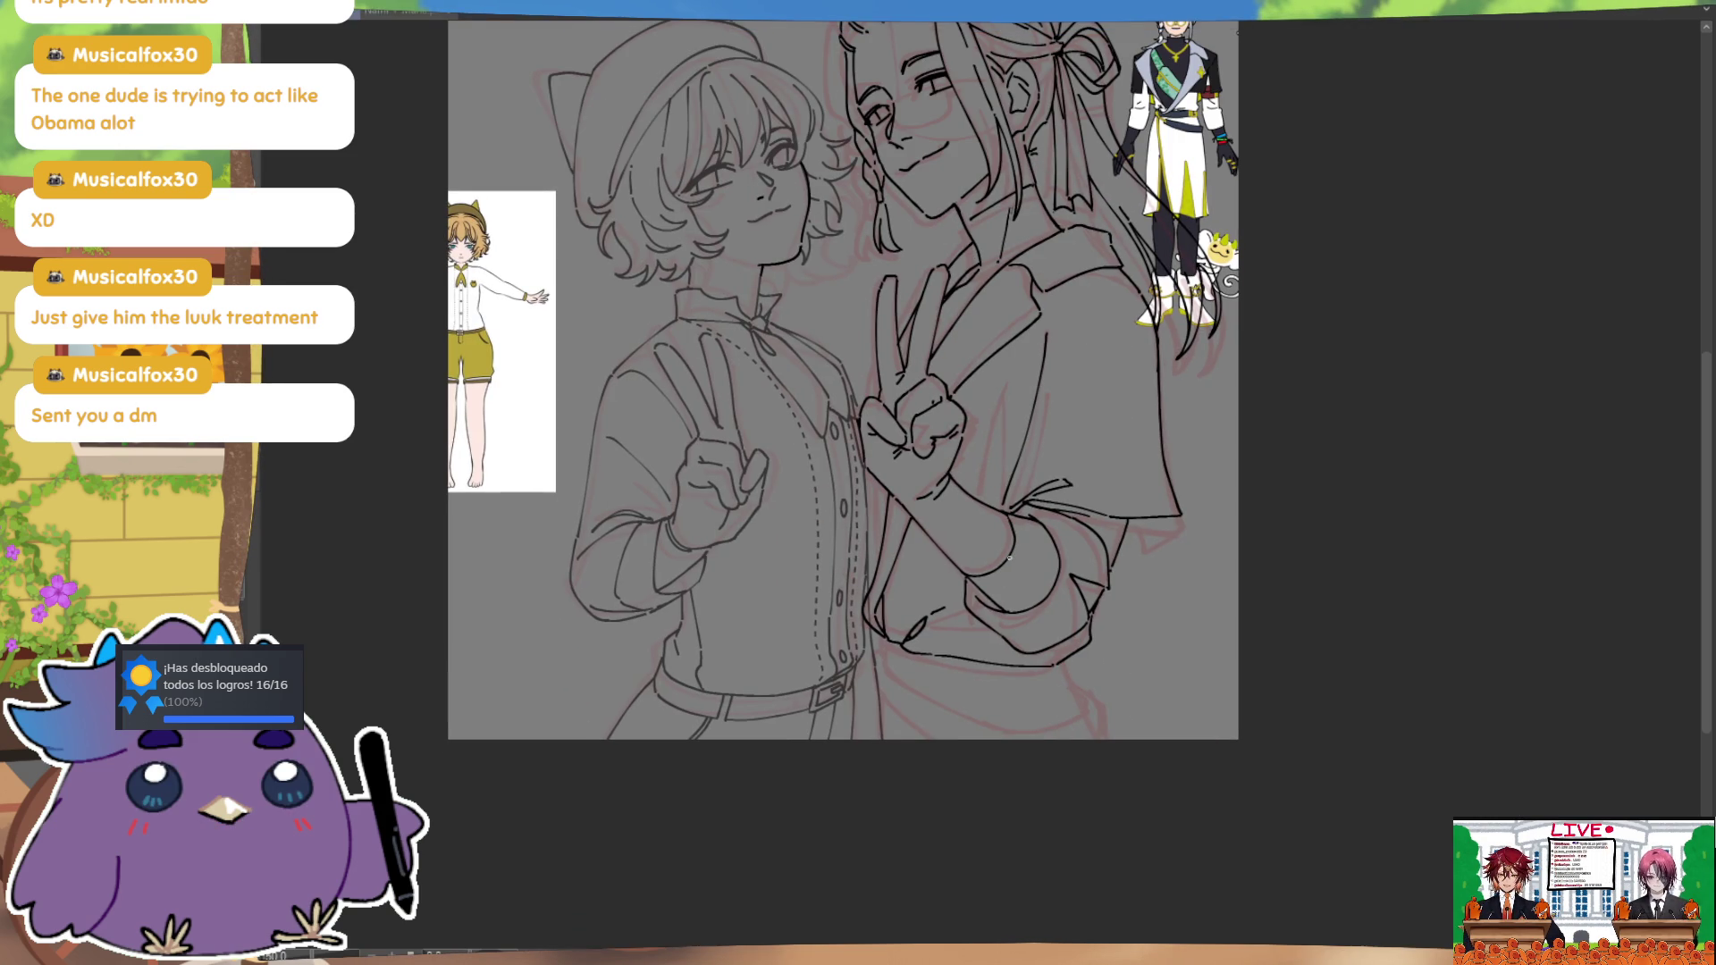
mouse_move(966, 574)
mouse_down()
mouse_move(950, 678)
mouse_move(916, 741)
mouse_up()
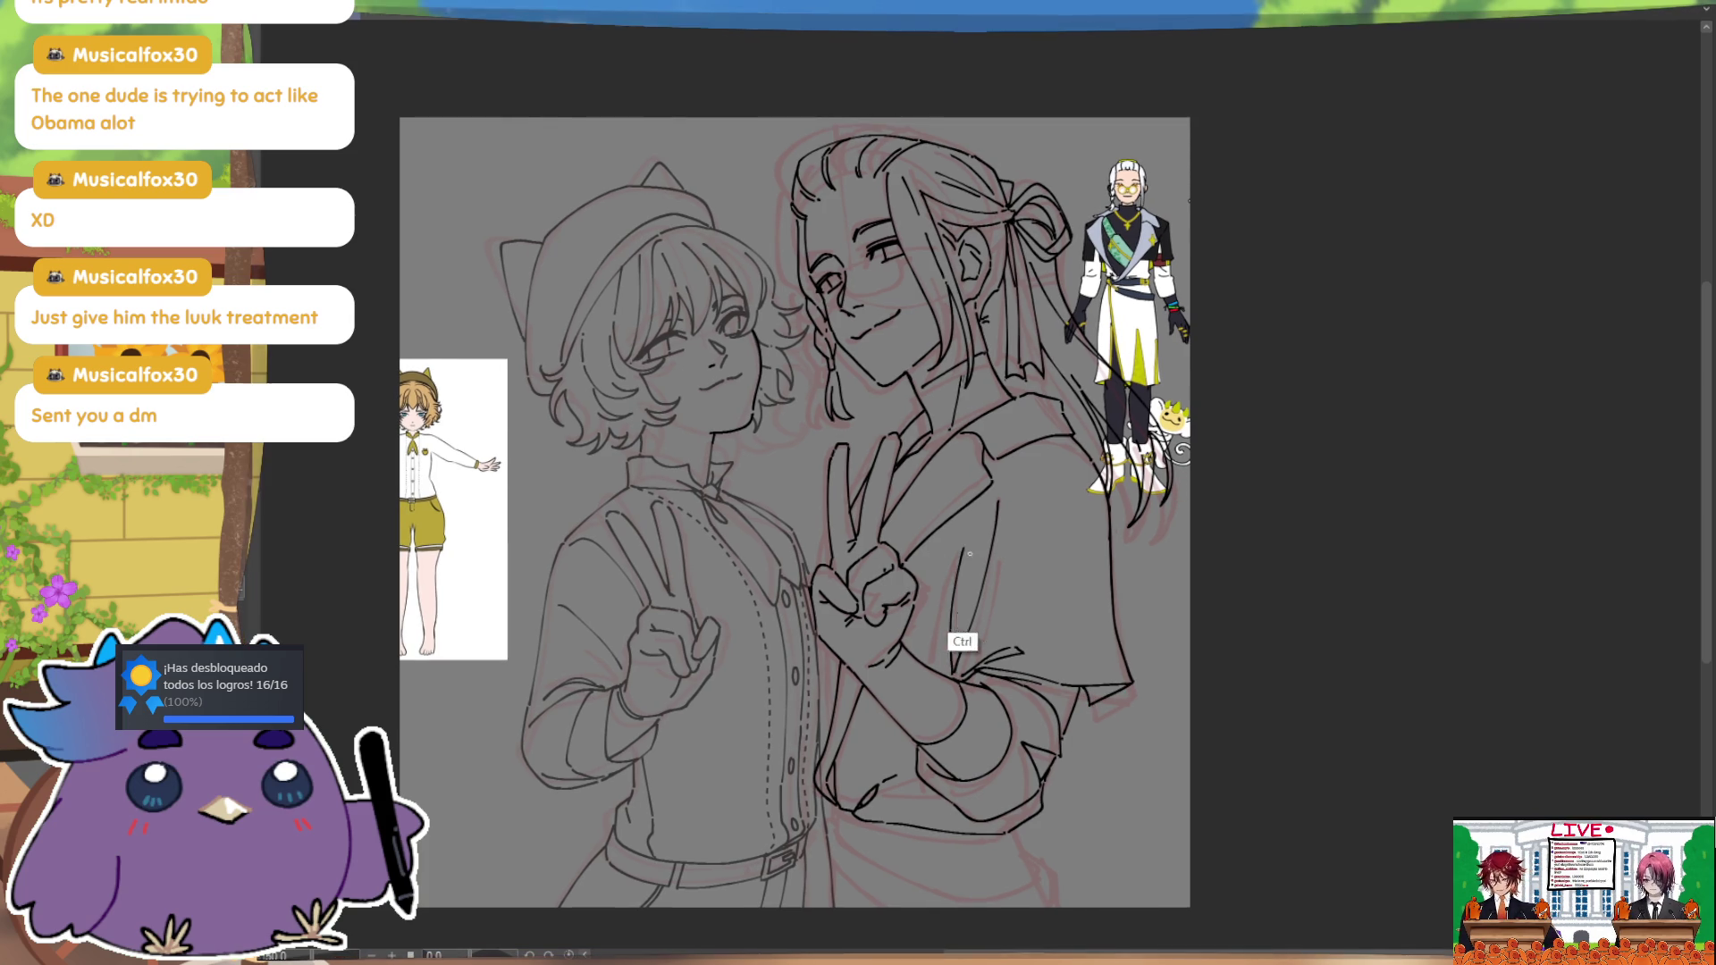
drag(954, 528, 914, 635)
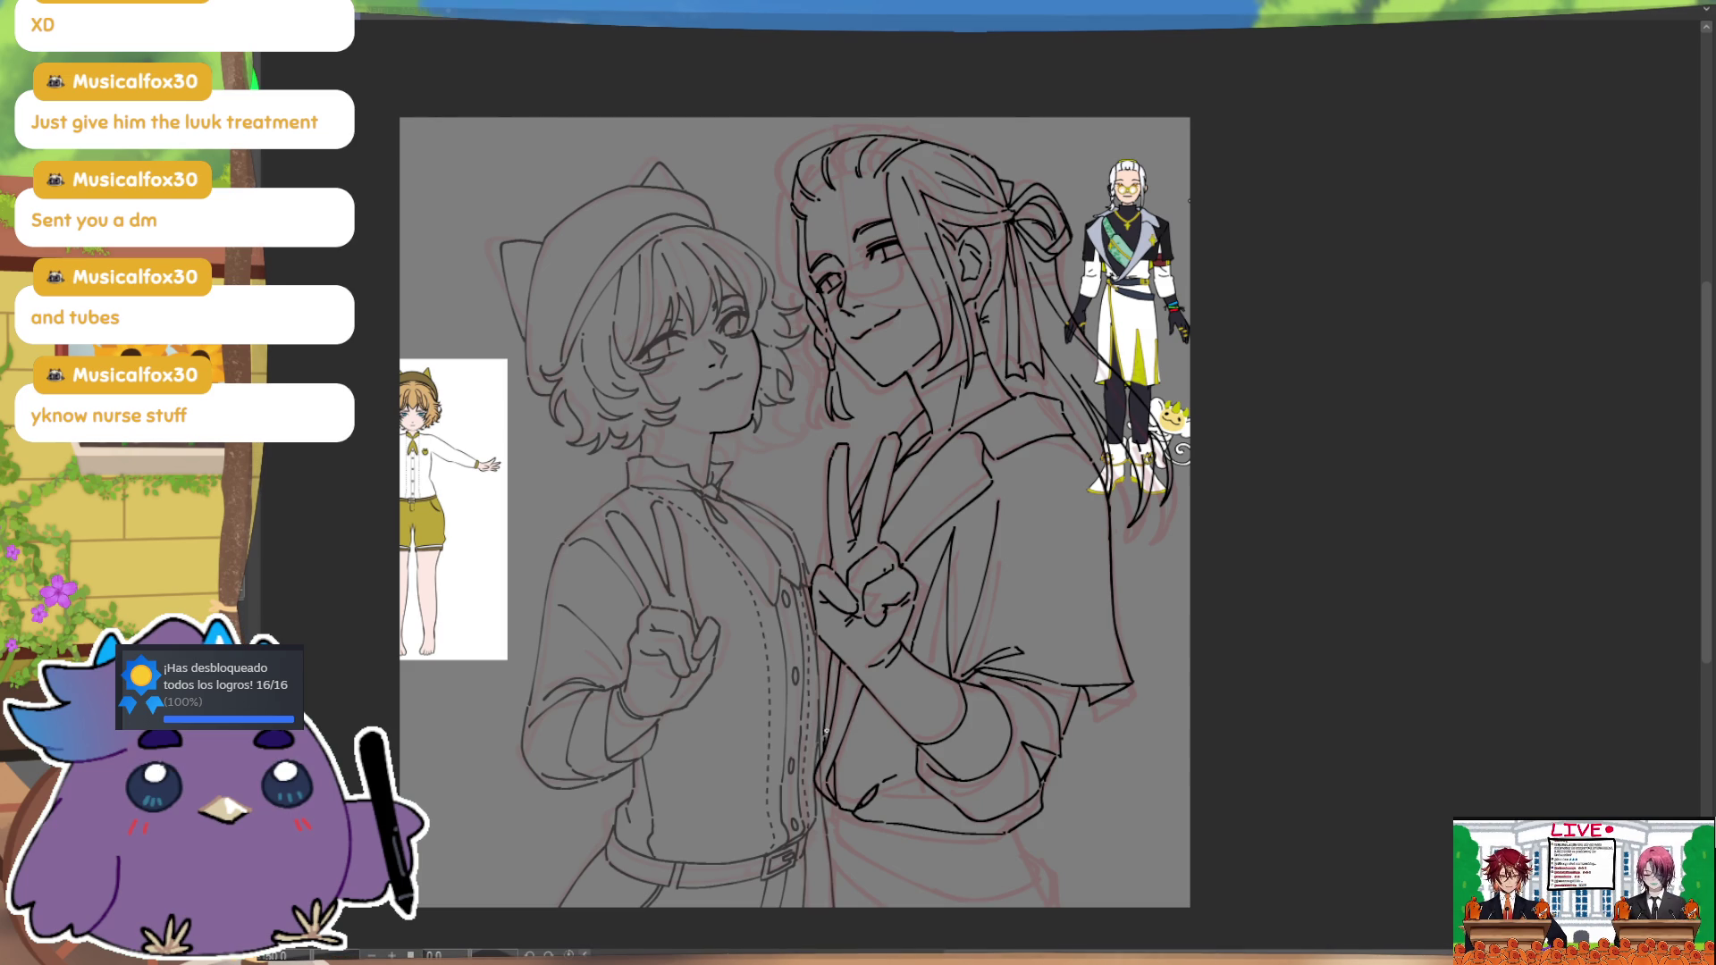
drag(823, 738, 832, 665)
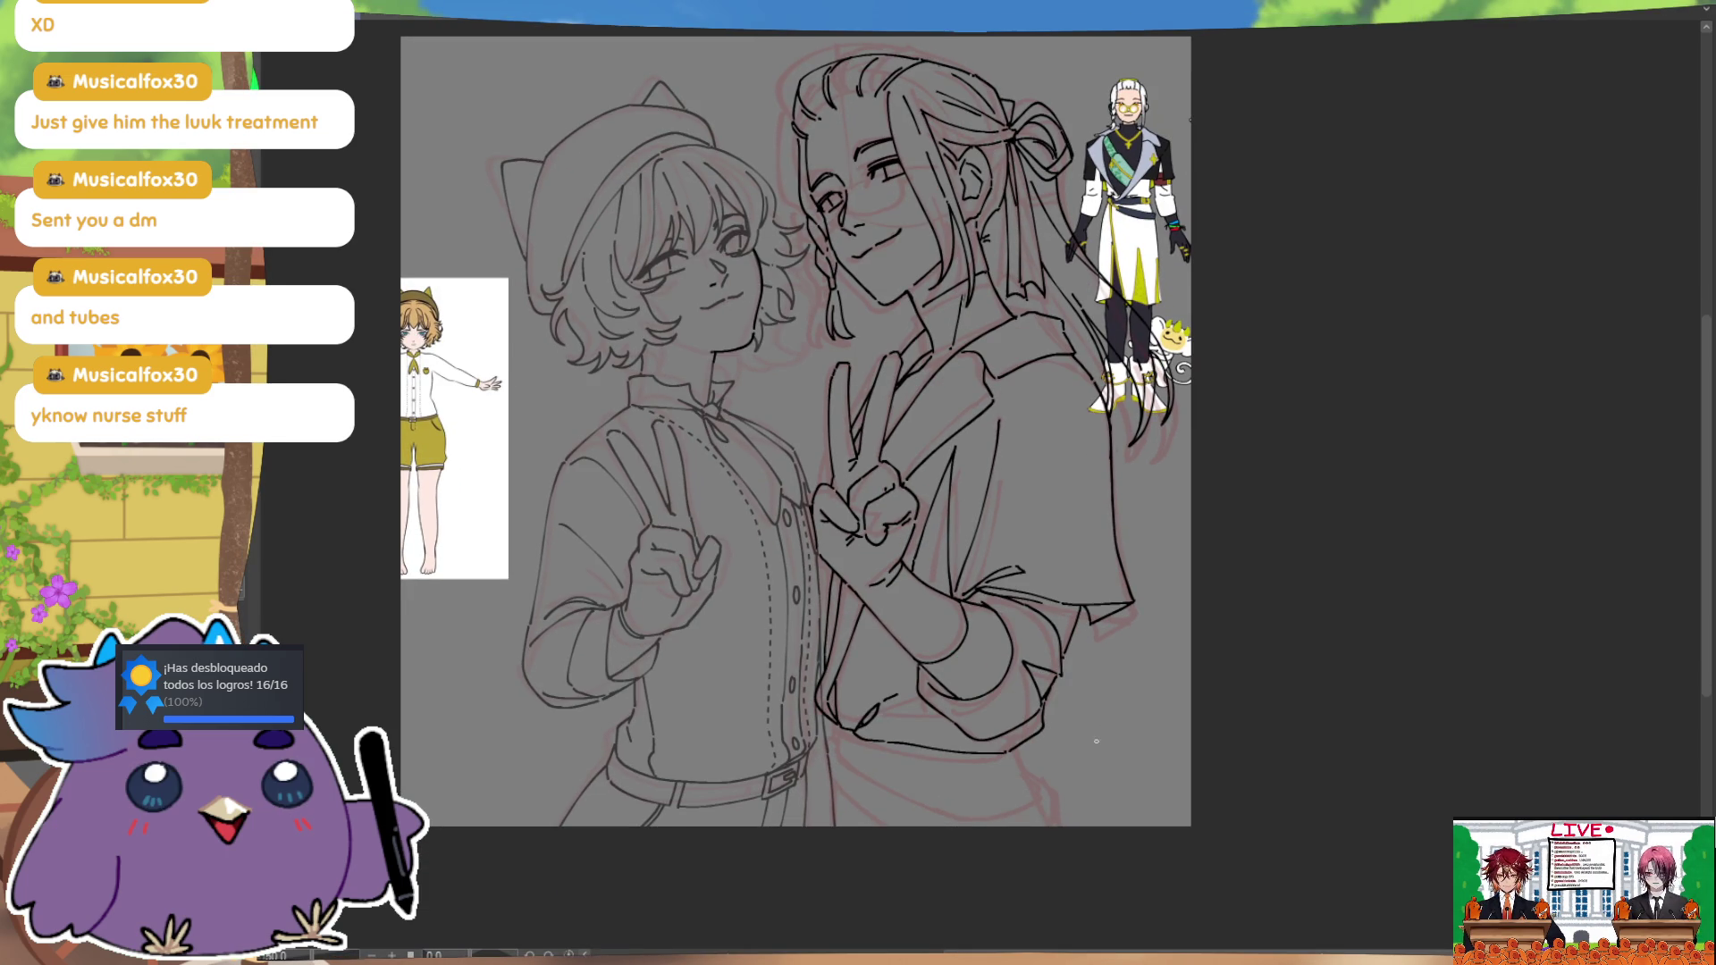
drag(555, 418, 619, 517)
drag(543, 400, 555, 409)
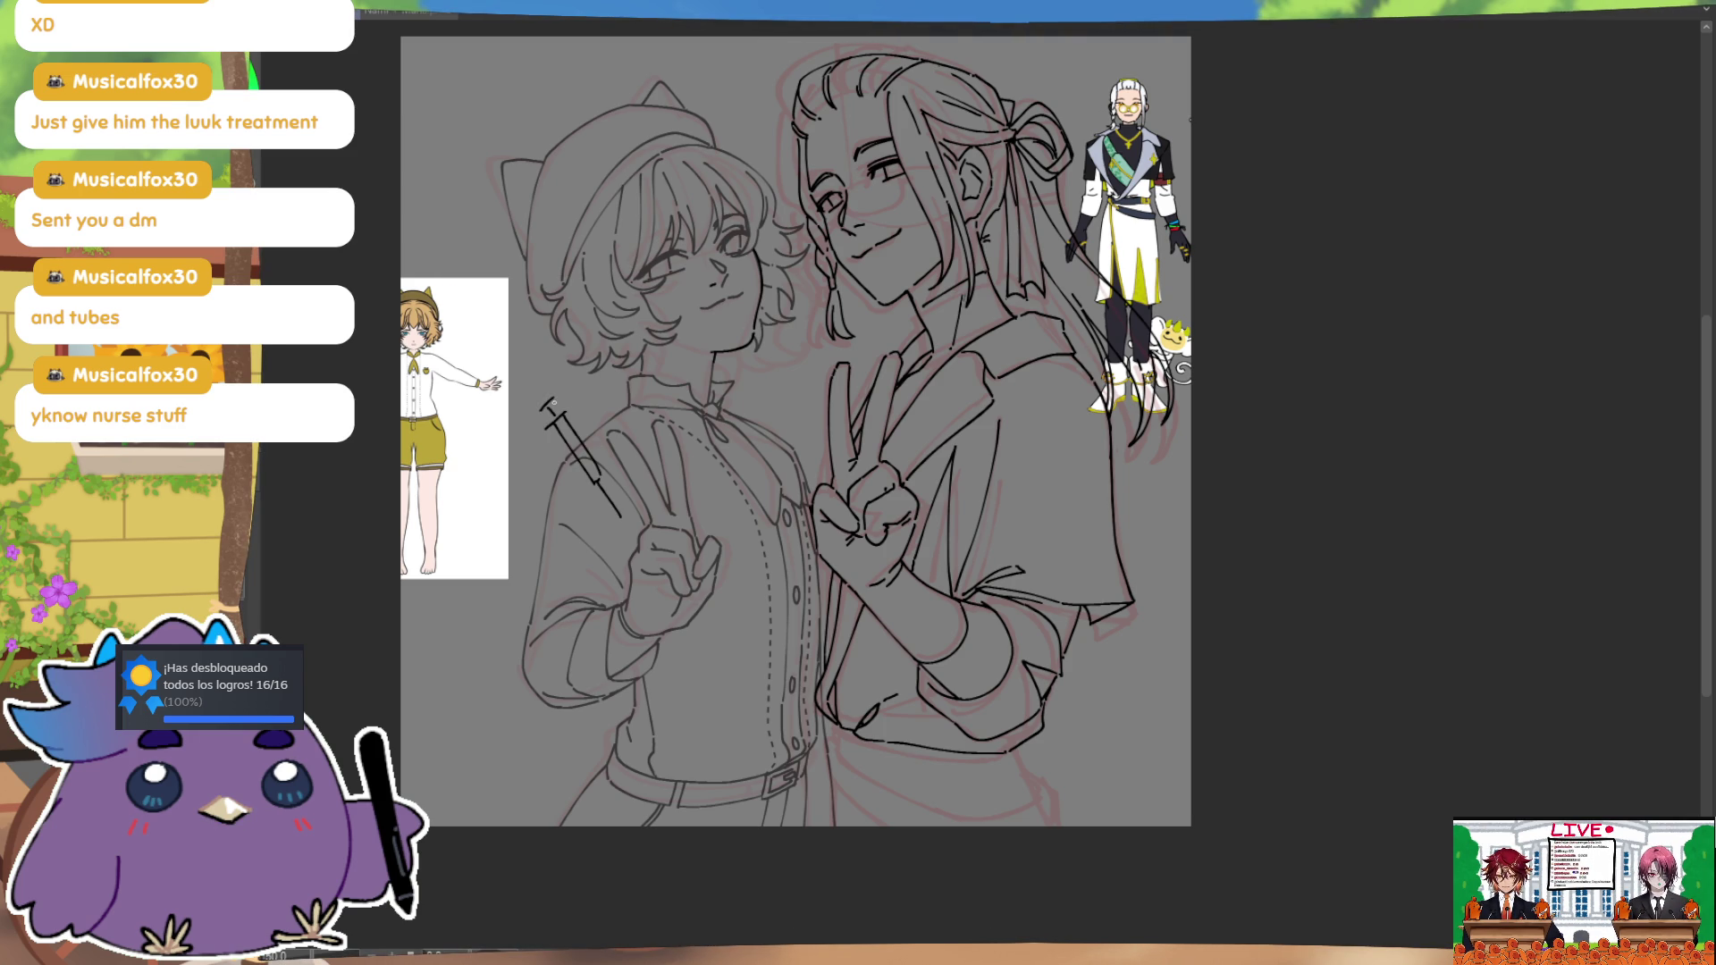
drag(1009, 701, 1153, 727)
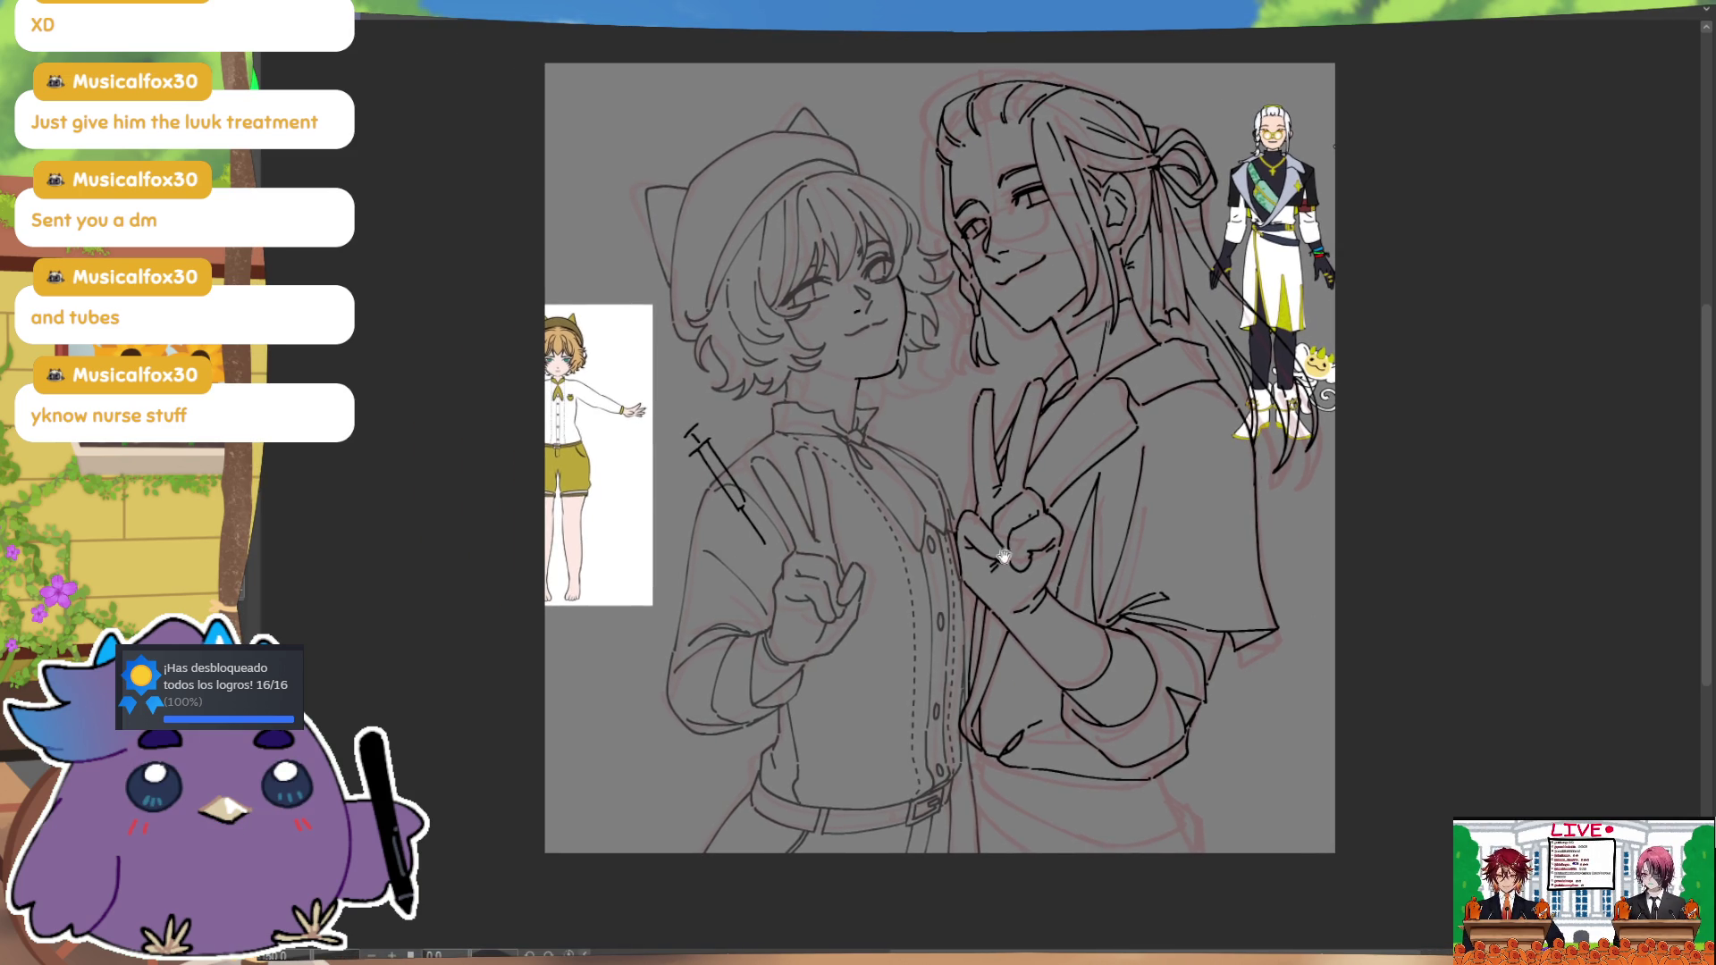
key(ctrl+z)
key(ctrl+z)
key(ctrl+z)
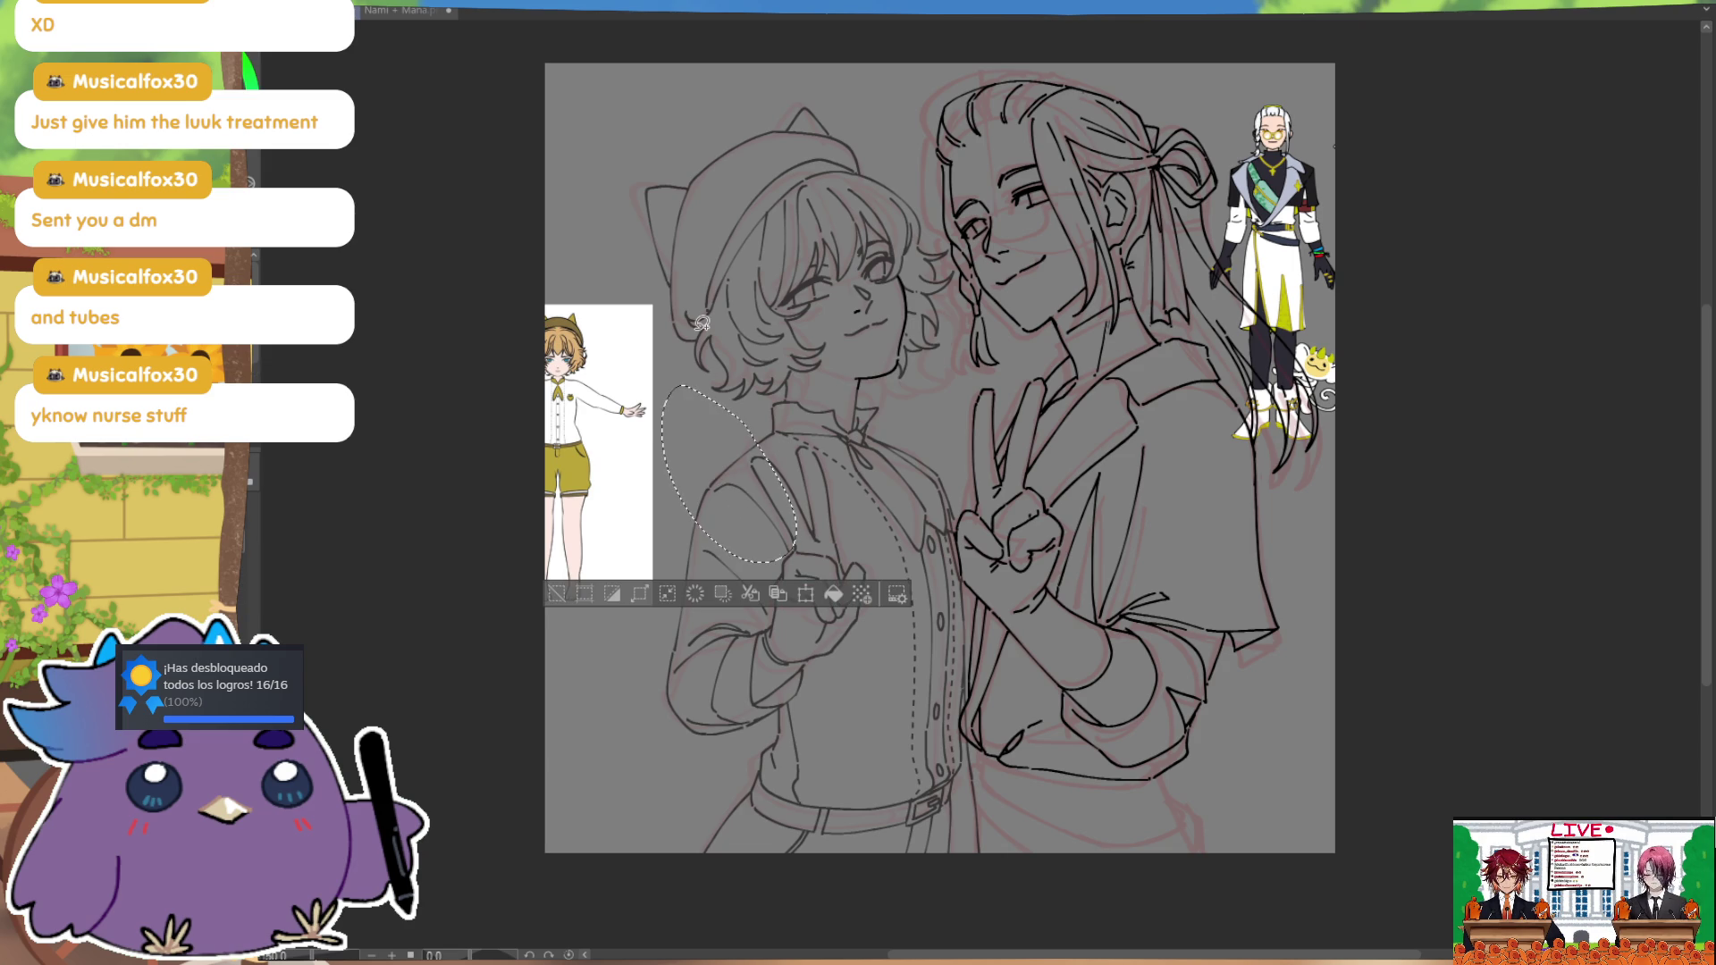
mouse_move(1180, 582)
mouse_down()
mouse_move(1125, 555)
mouse_move(1105, 565)
mouse_move(1144, 581)
mouse_up()
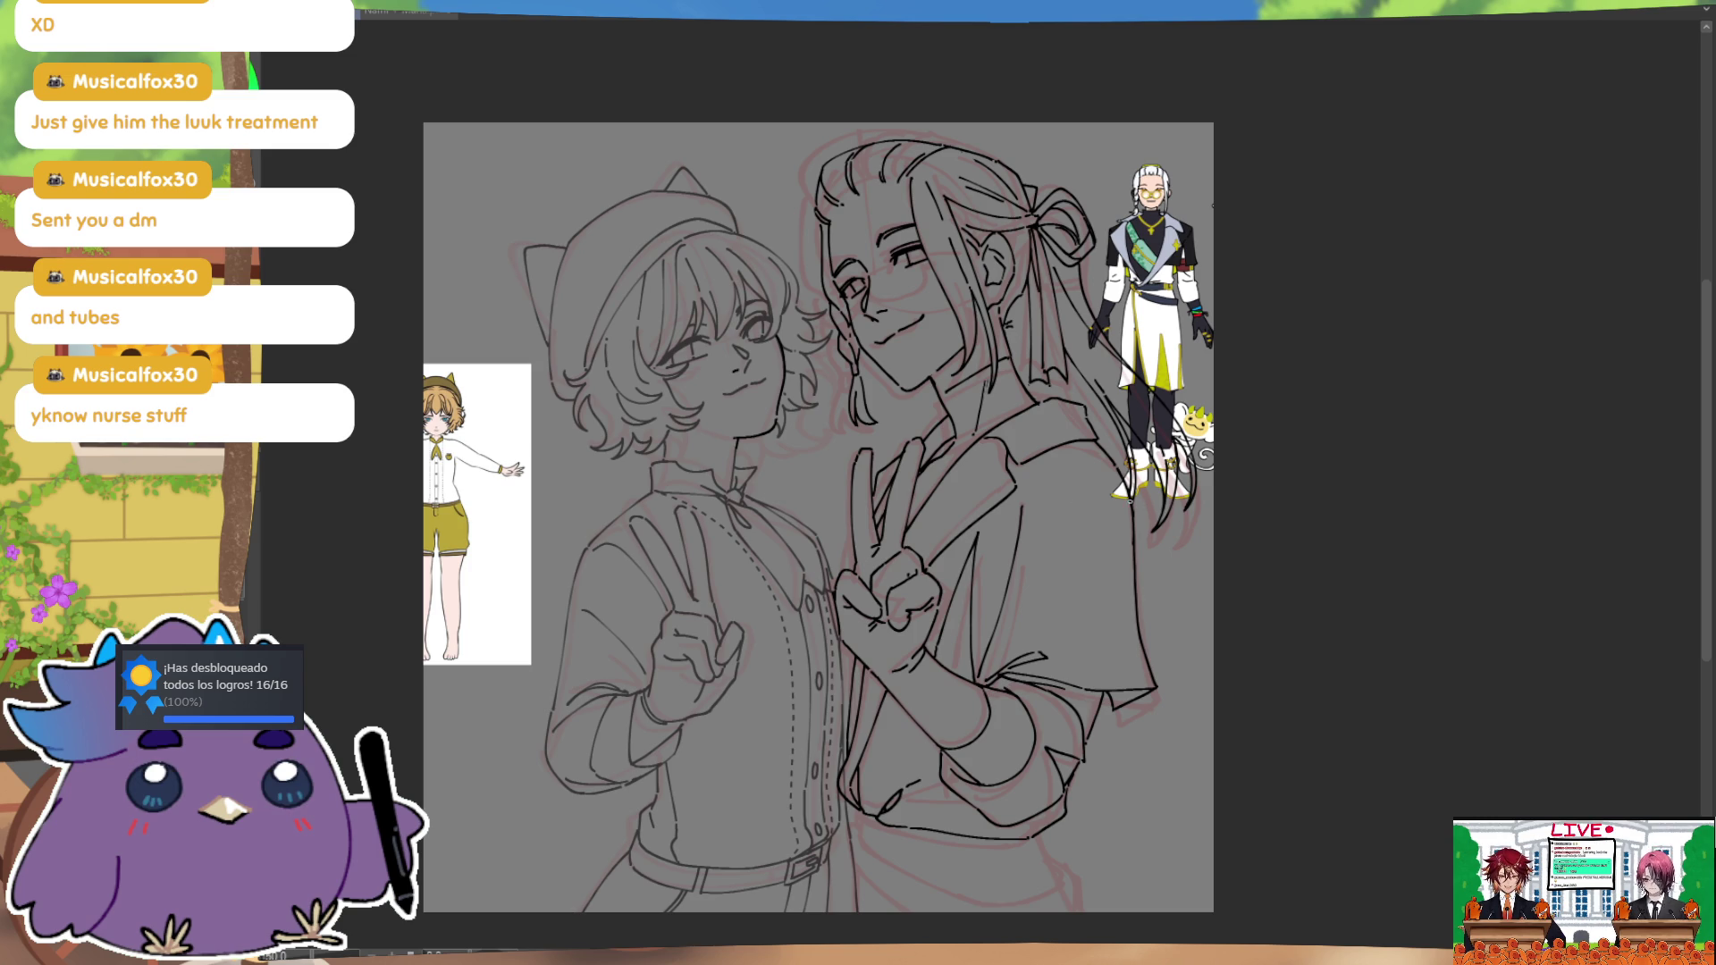
Step: Flip the canvas back and forth several times to check the drawing
key(m)
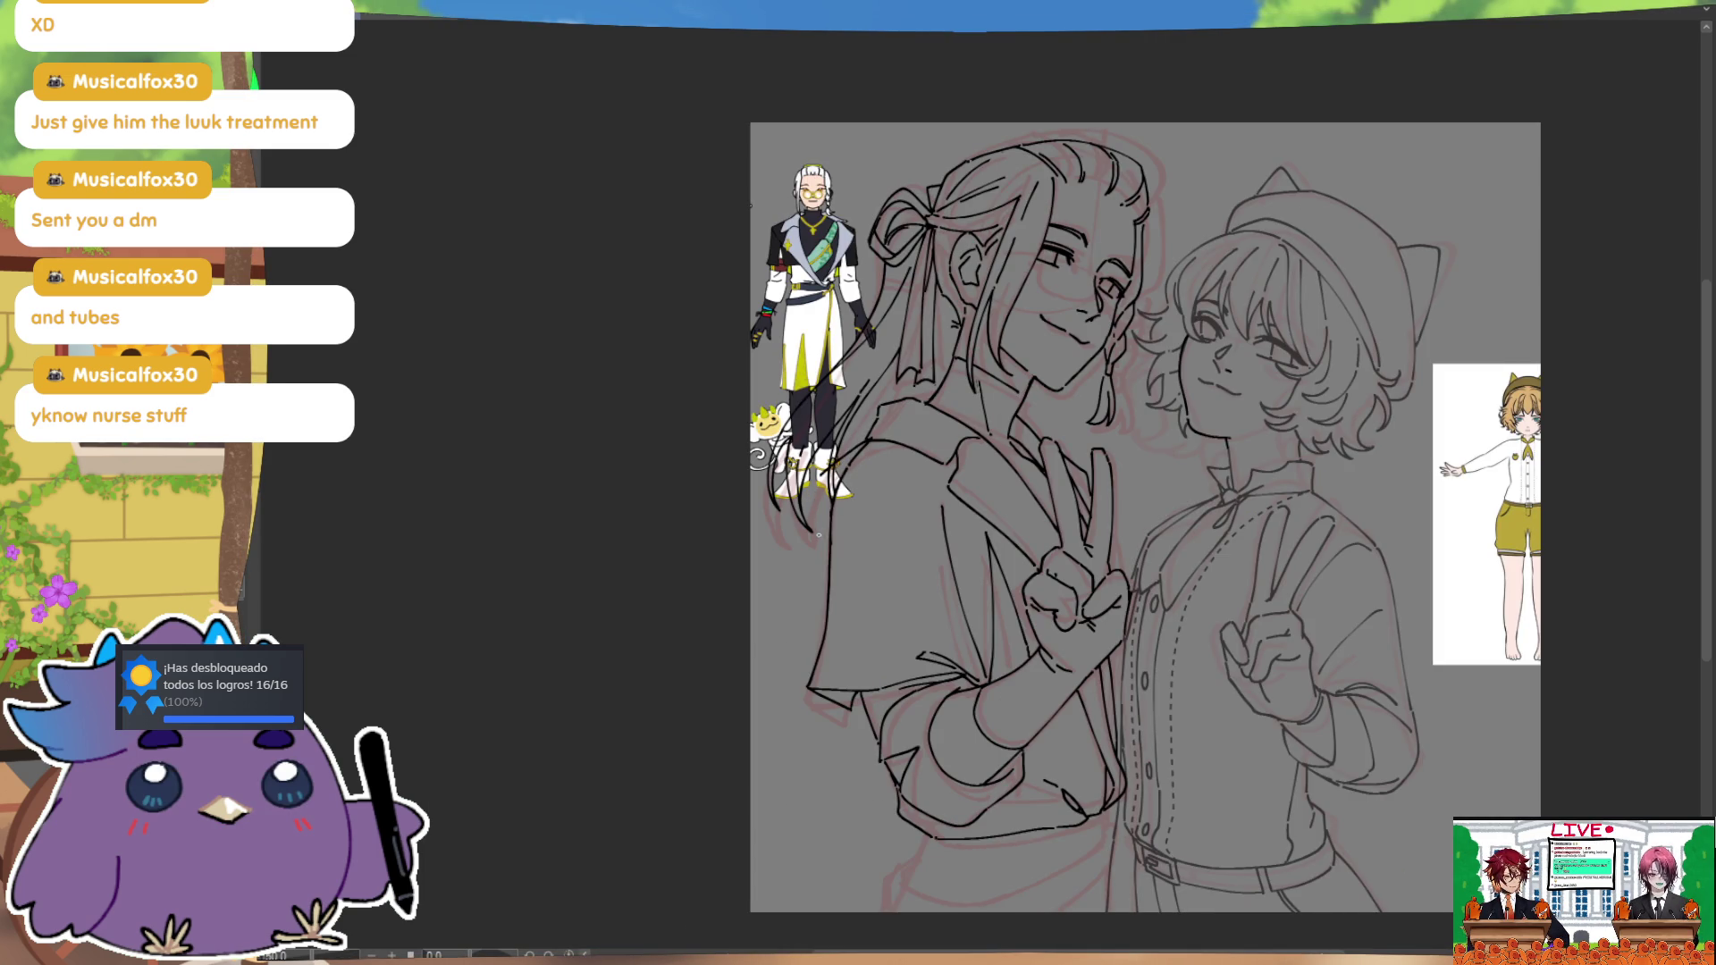
key(ctrl)
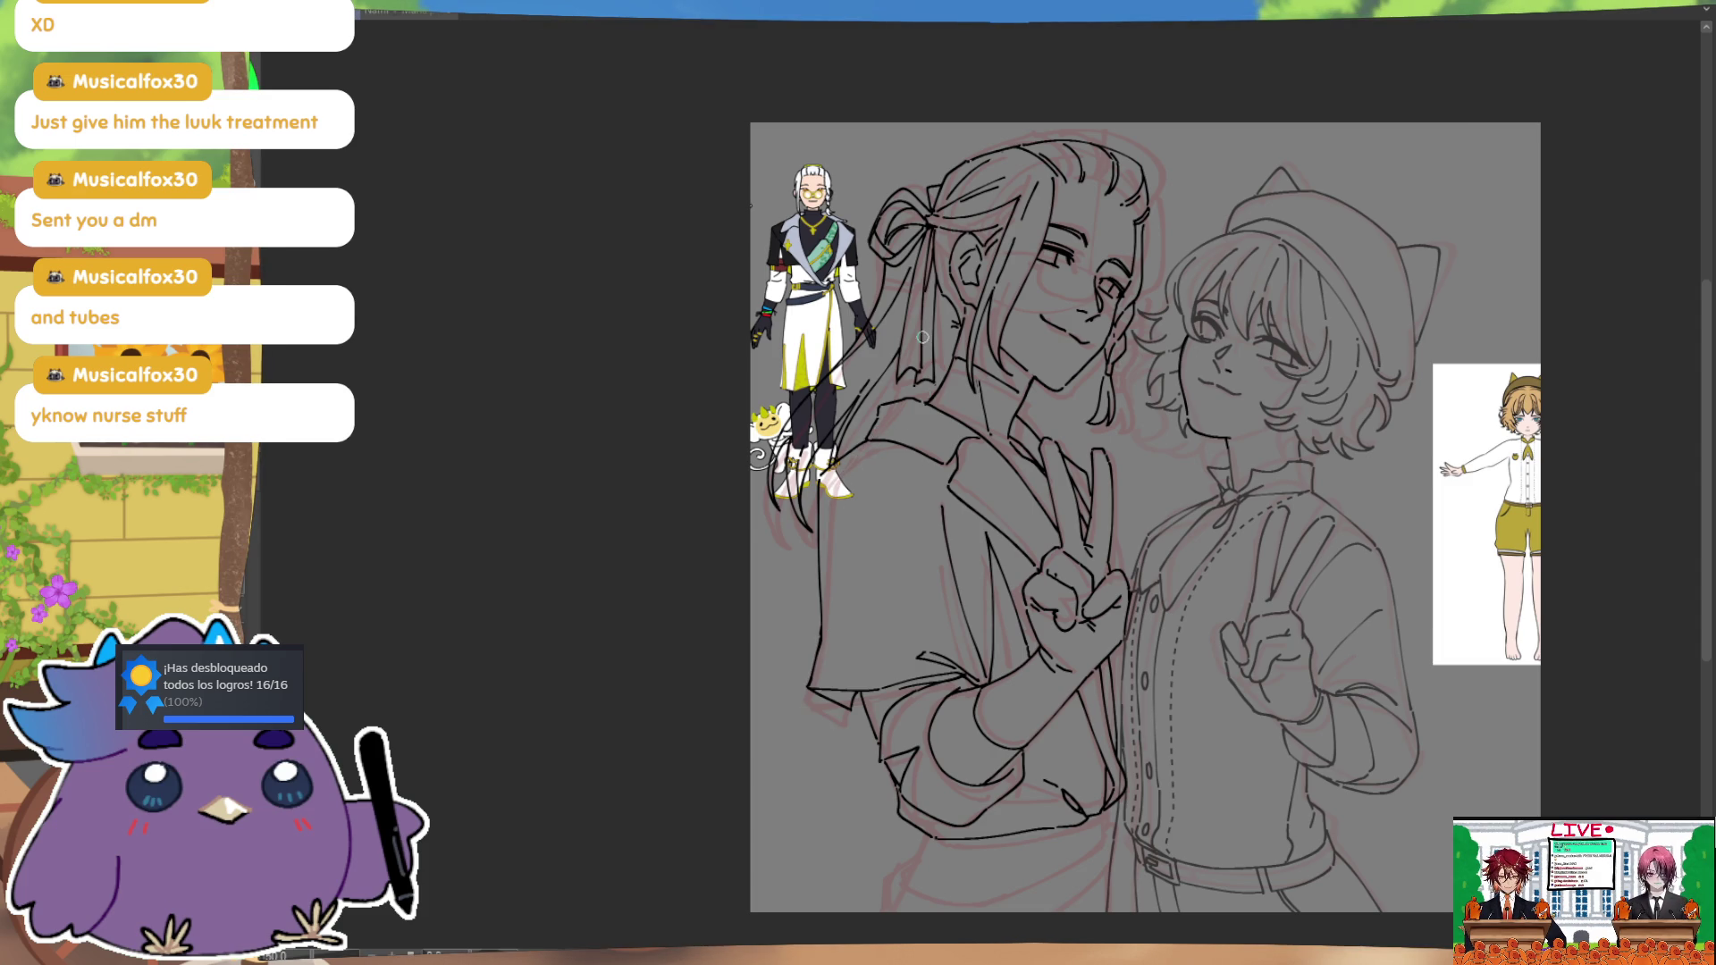
key(m)
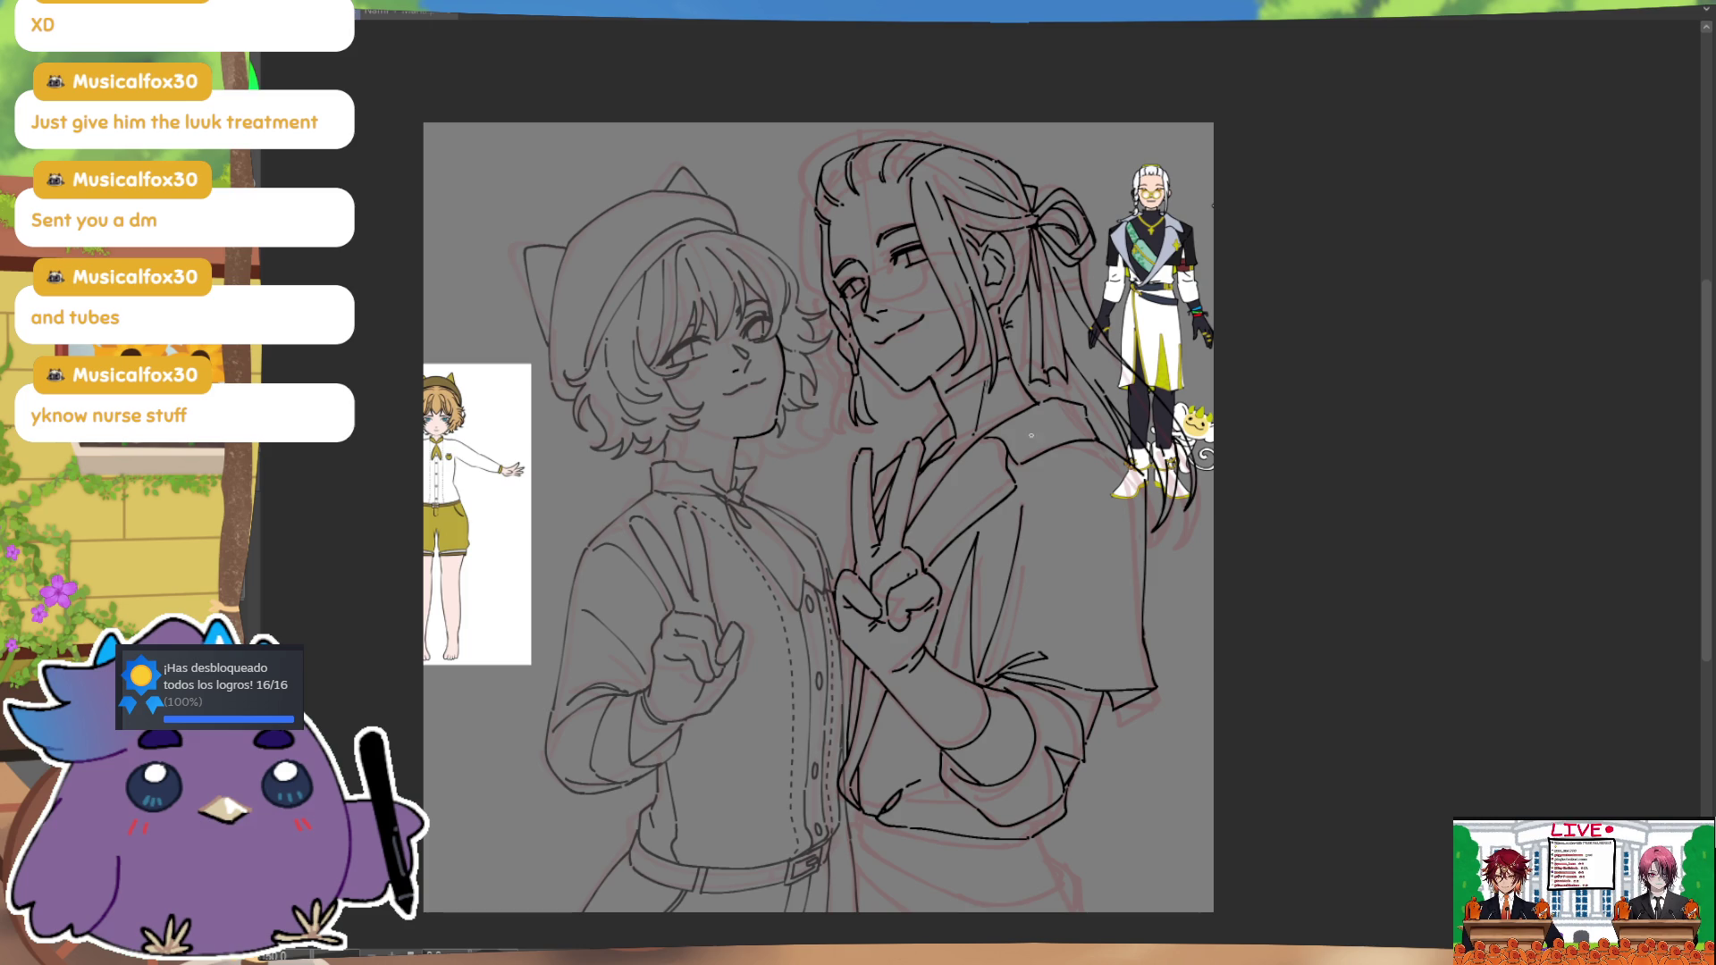
key(ctrl)
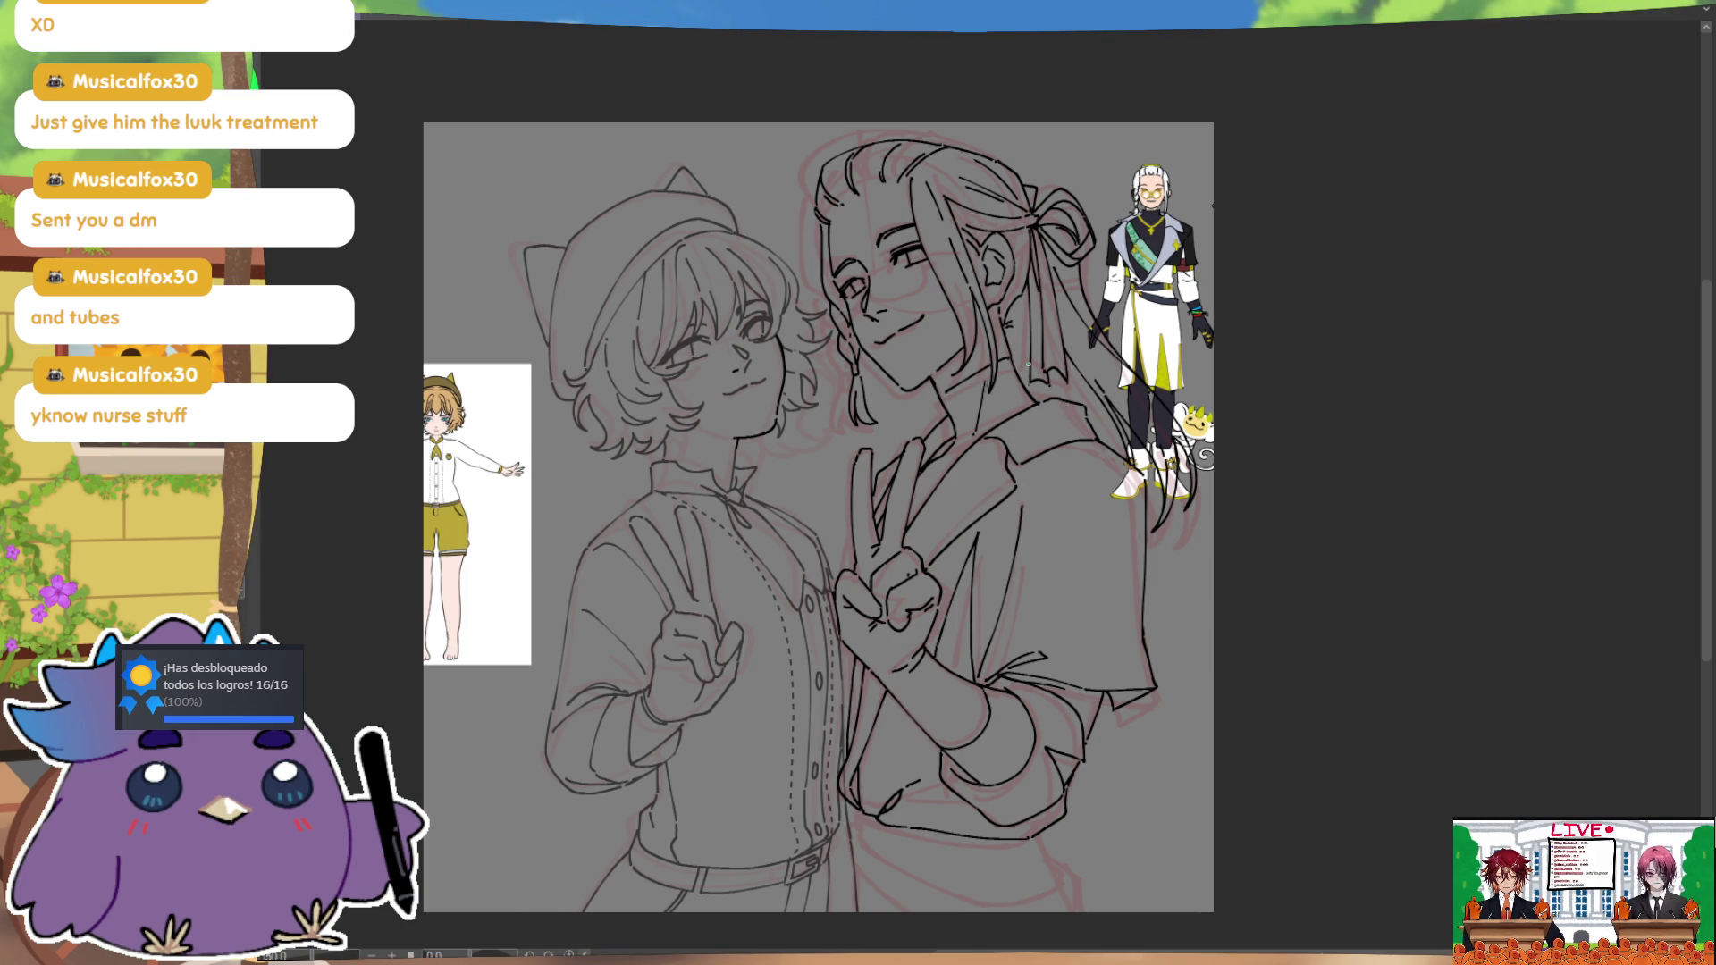
drag(1029, 364, 995, 358)
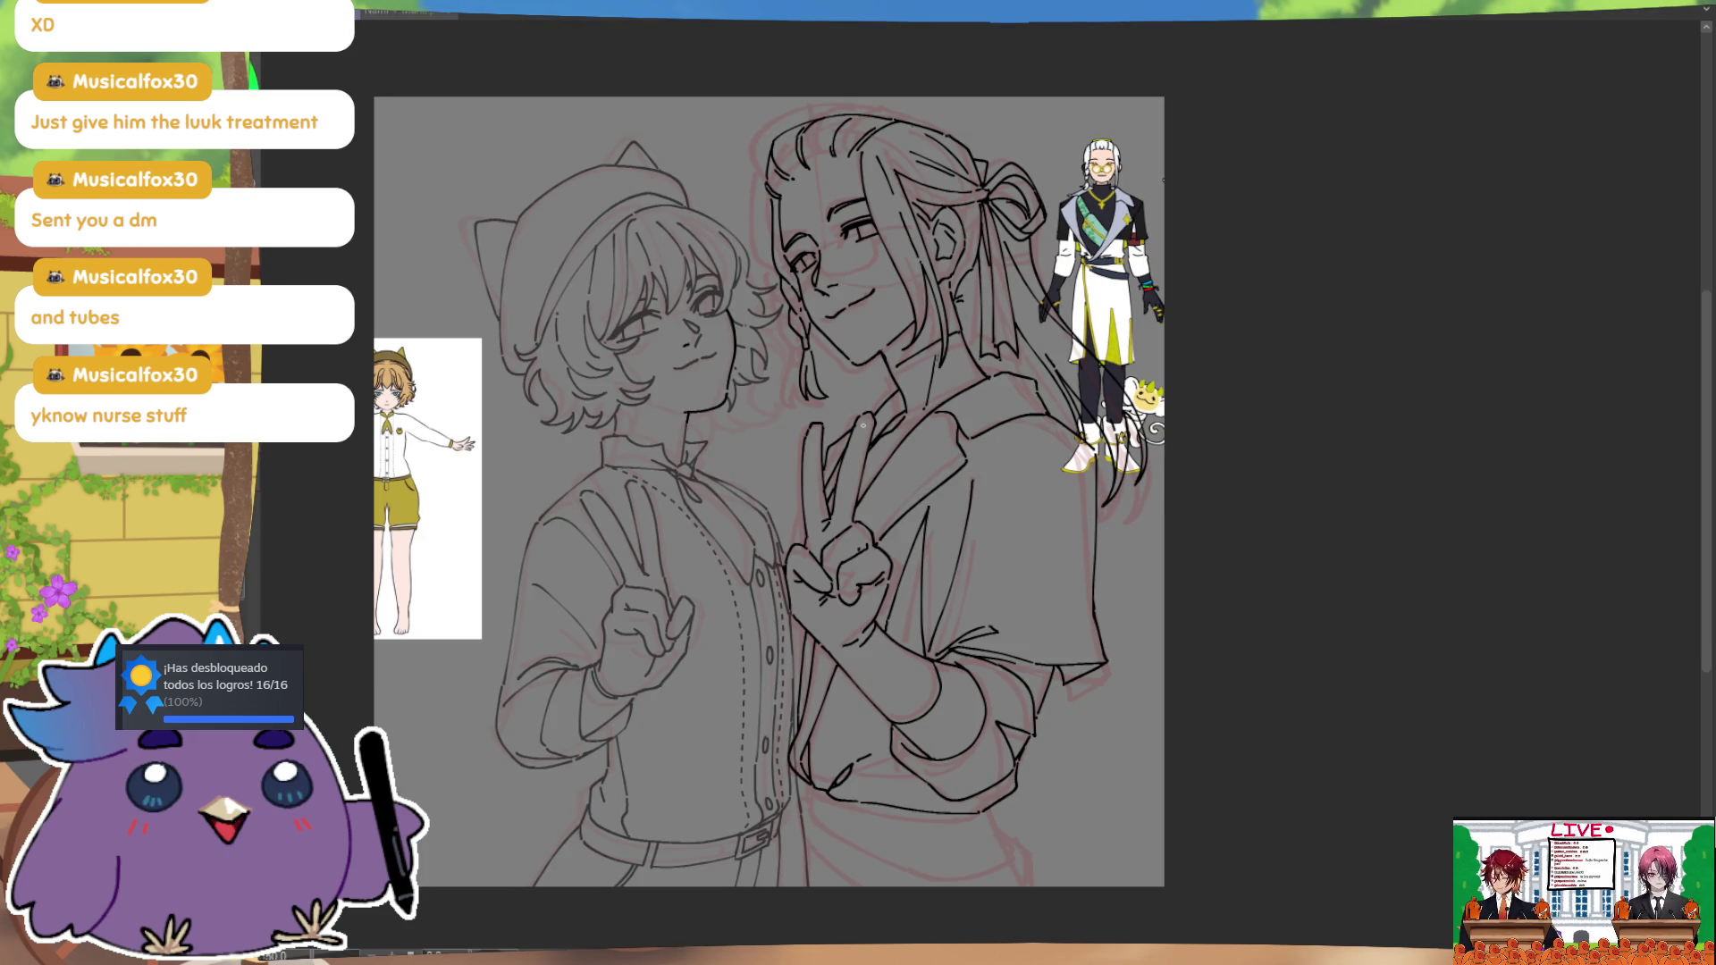
key(m)
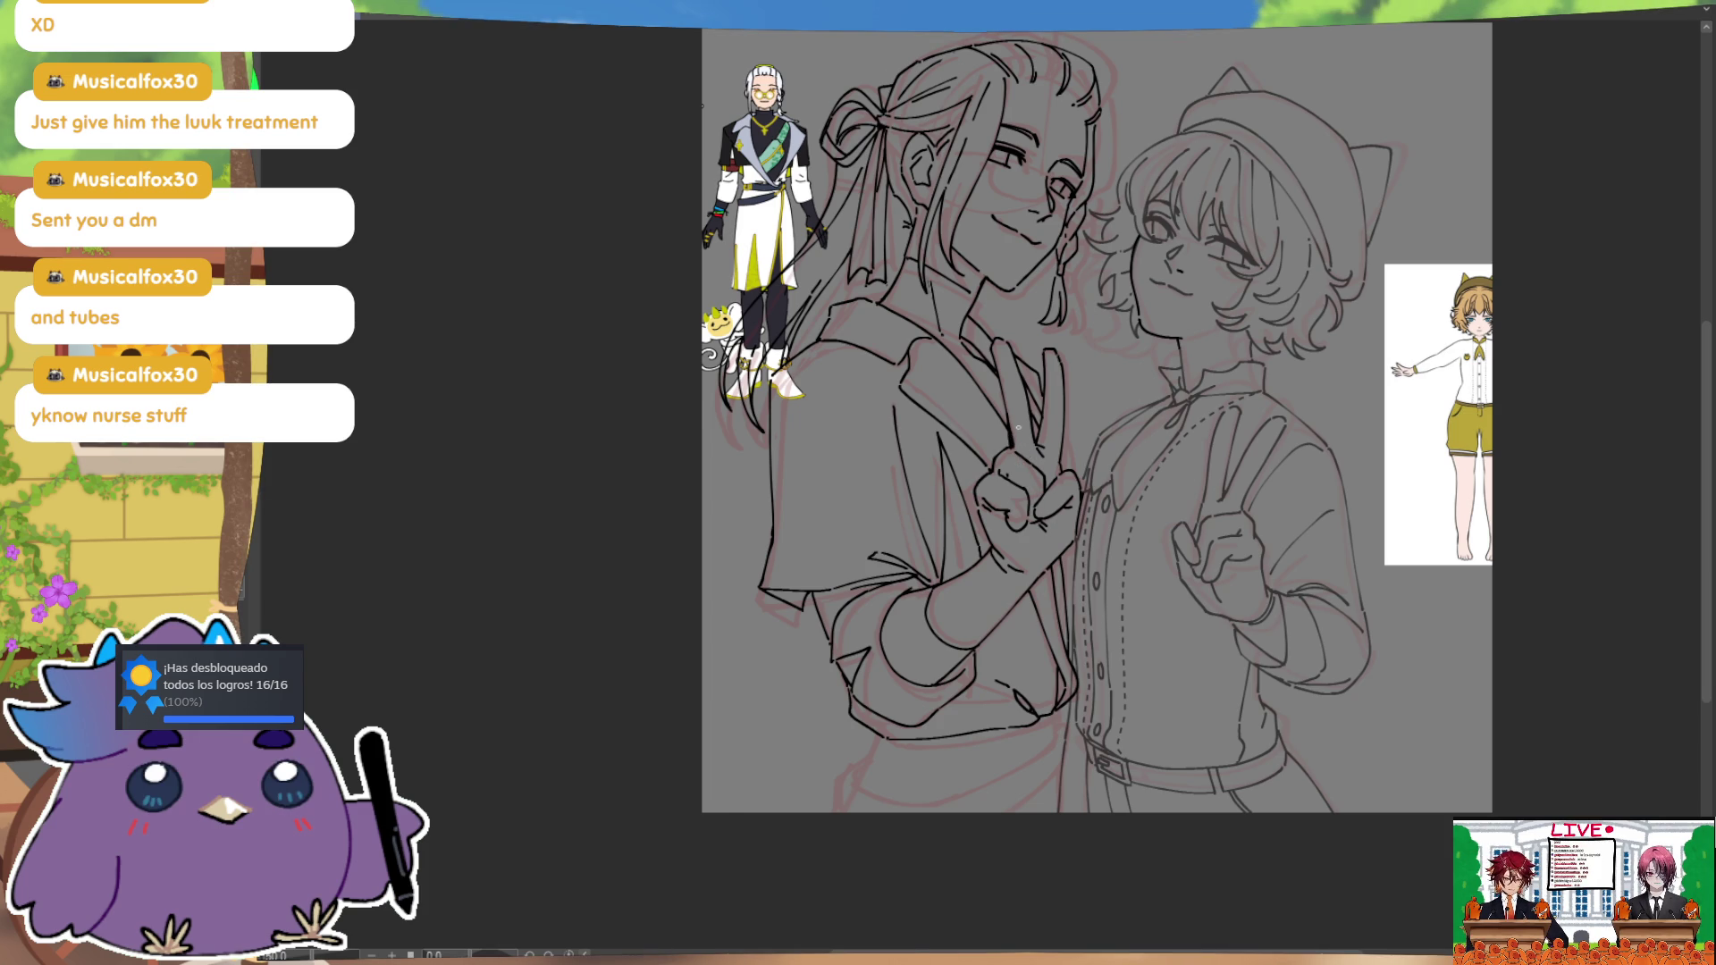
key(h)
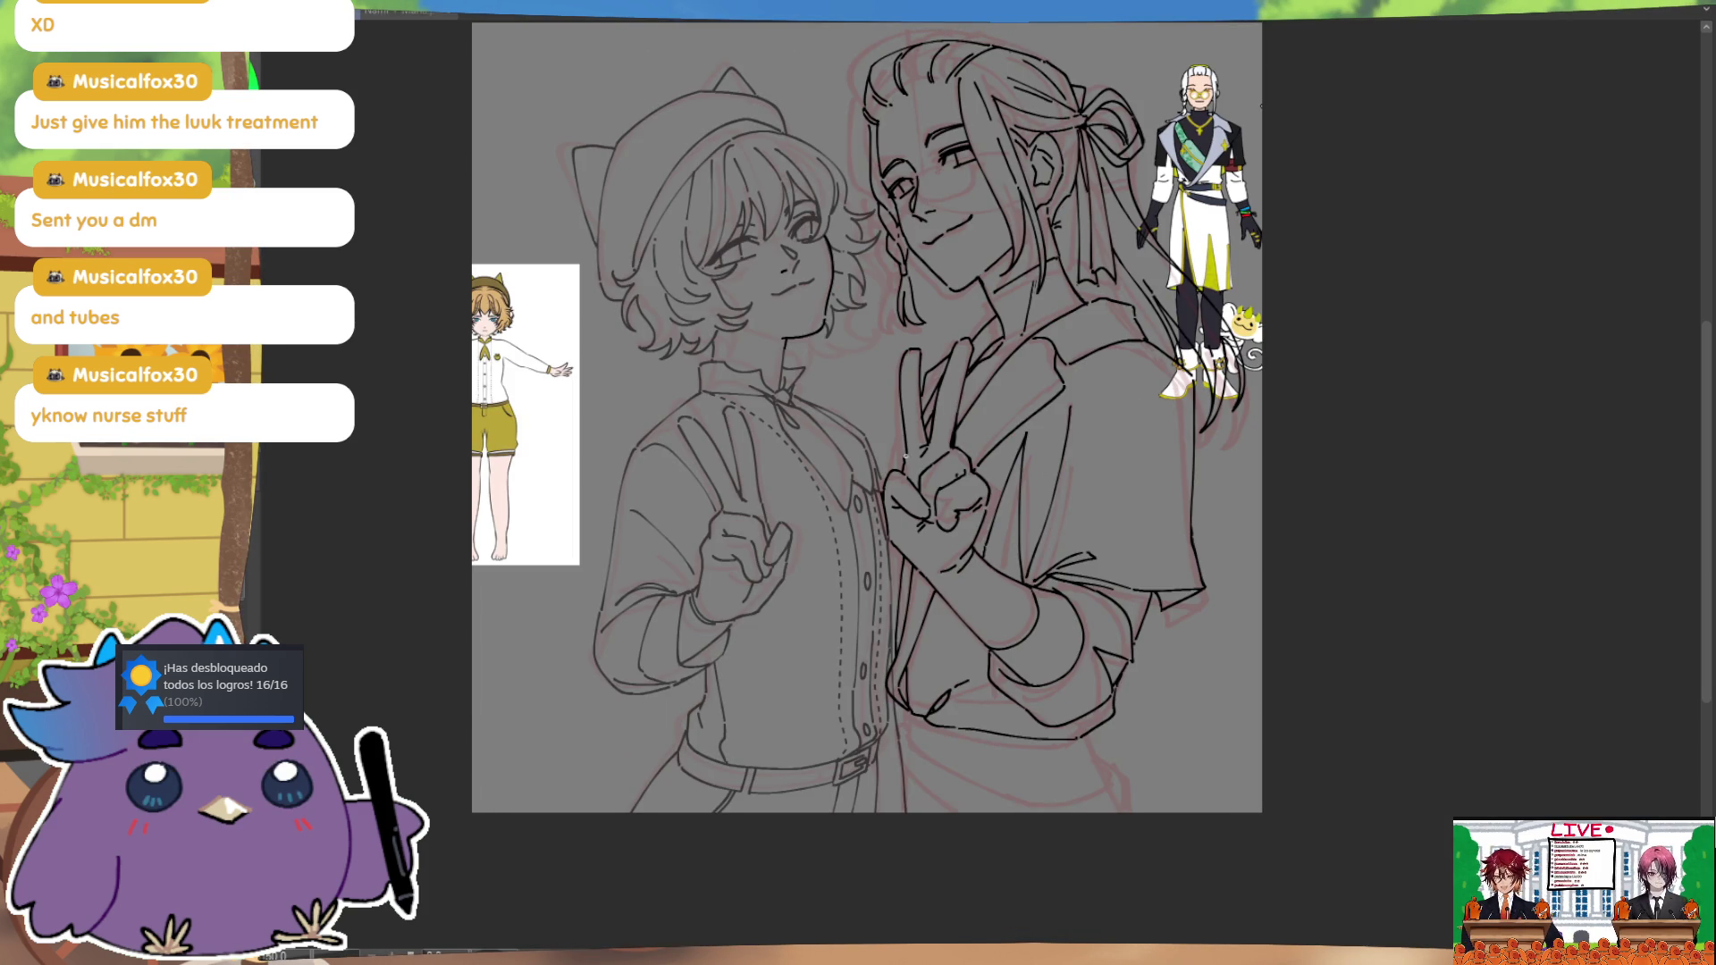
key(h)
Step: Recentre the drawing, nudge the long-haired figure right and down, and lasso around him
mouse_move(1204, 484)
mouse_down()
mouse_move(1118, 467)
mouse_move(1077, 484)
mouse_up()
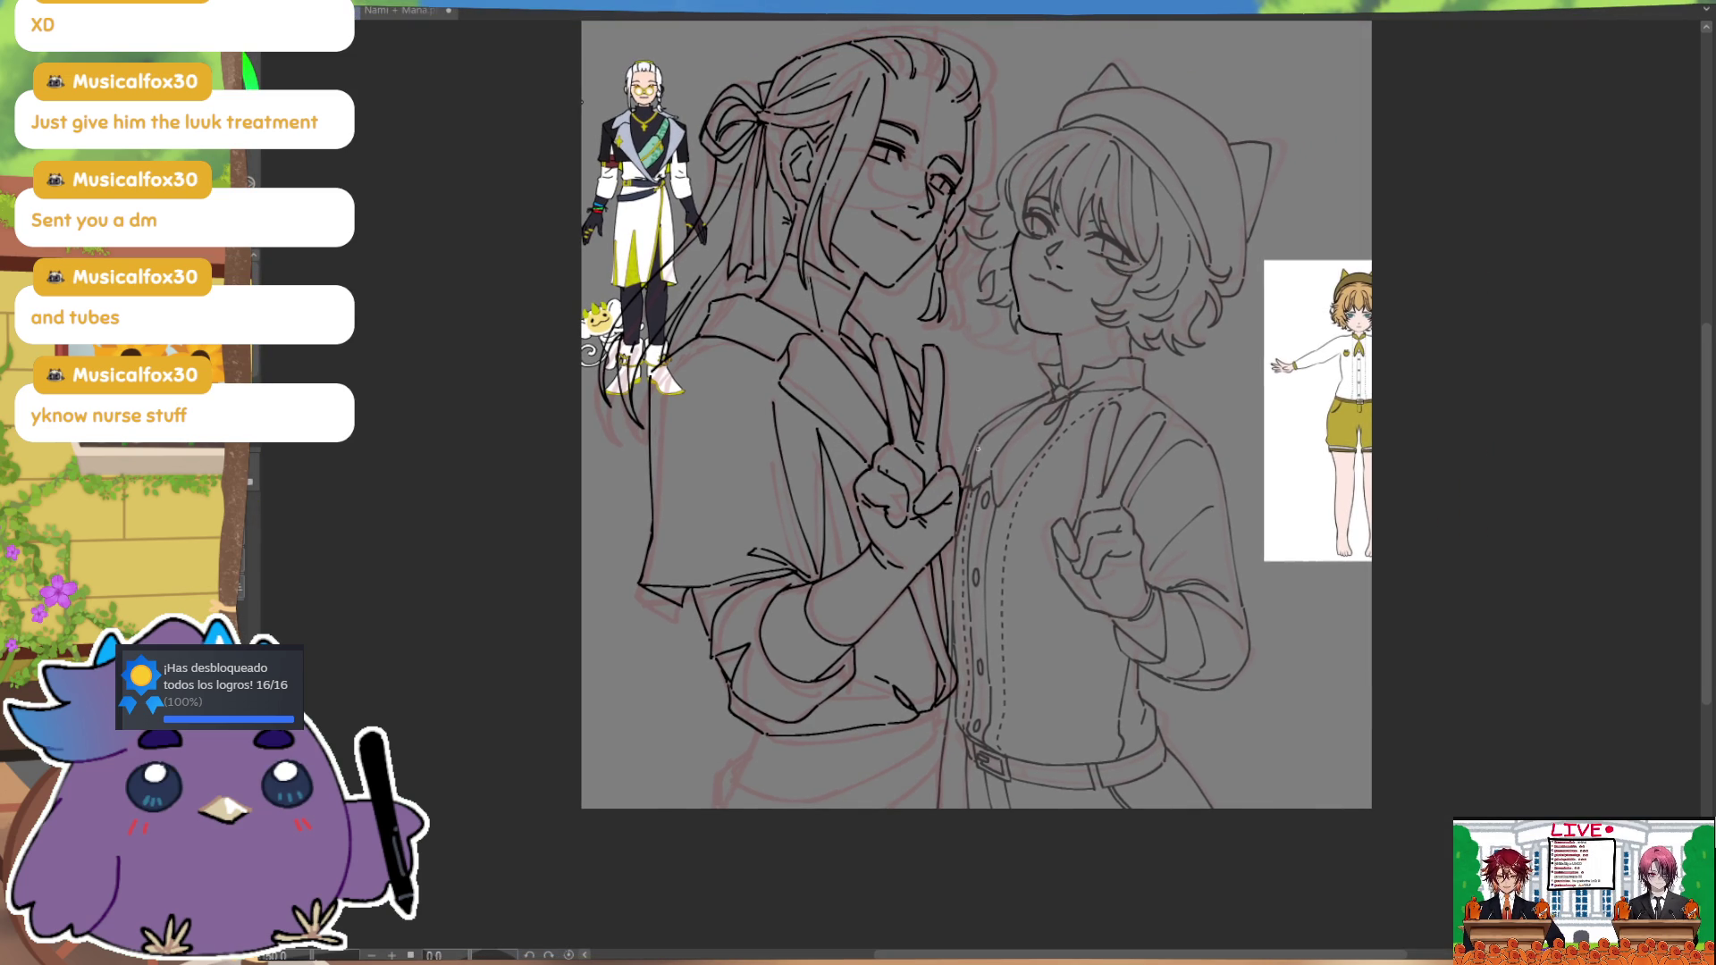
key(h)
mouse_move(1323, 469)
mouse_down()
mouse_move(1194, 467)
mouse_move(1239, 470)
mouse_move(1210, 498)
mouse_up()
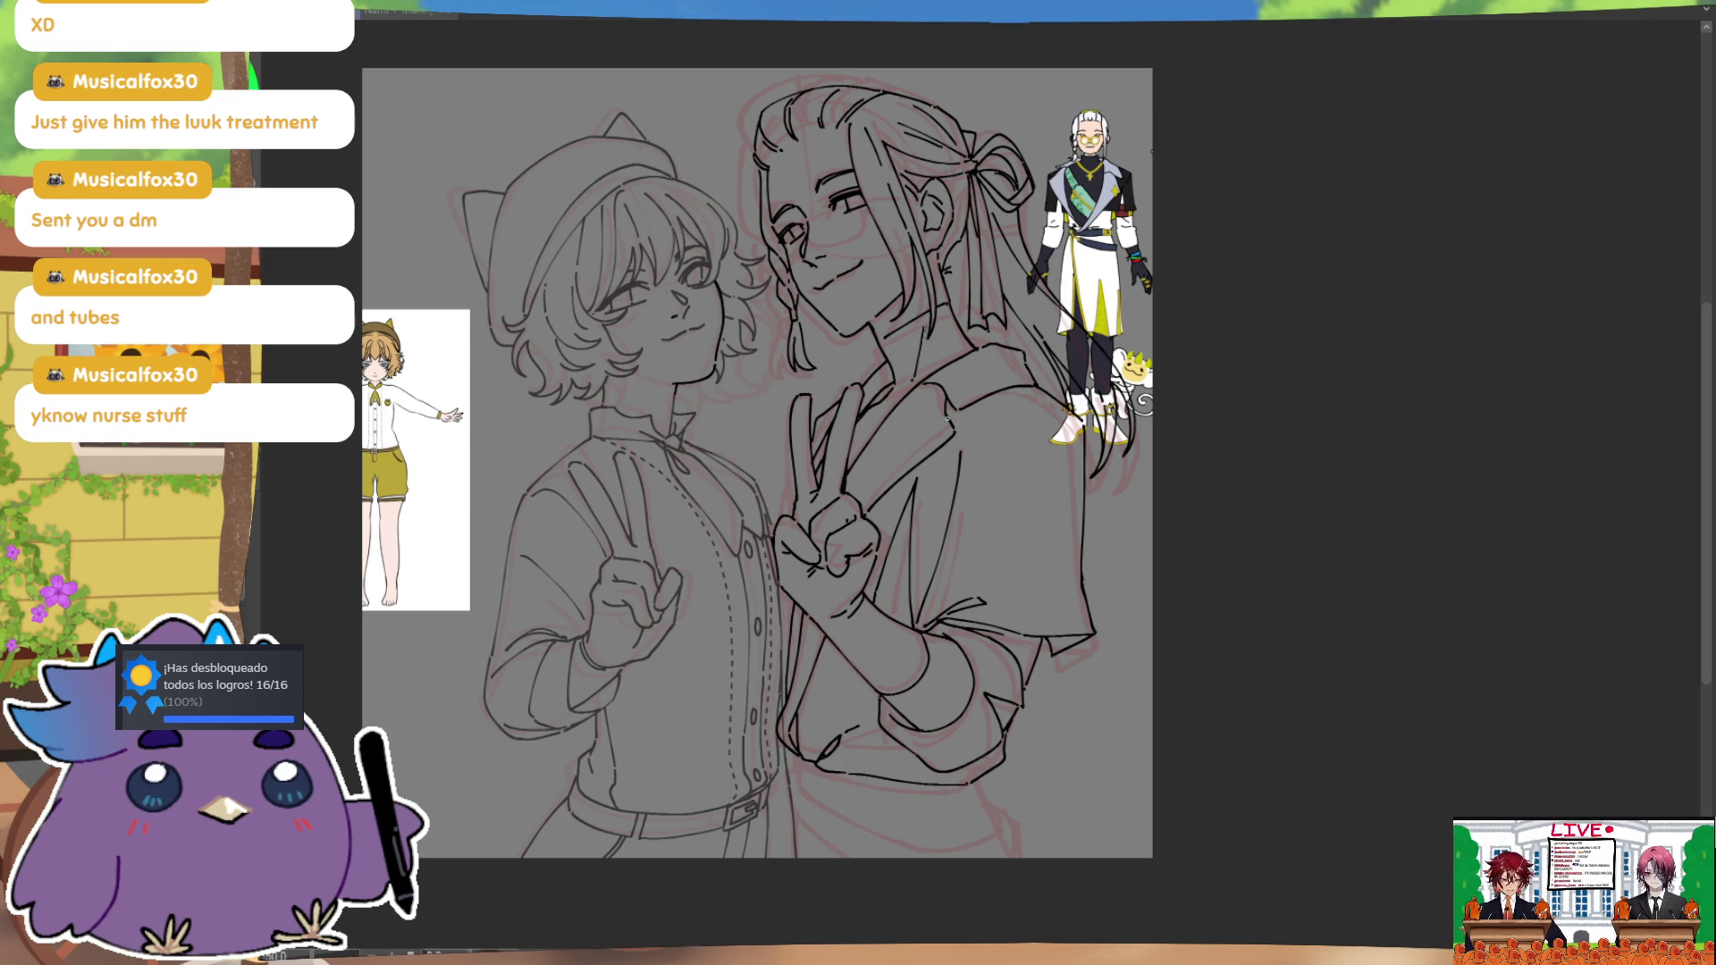
mouse_move(1086, 617)
mouse_down()
mouse_move(1041, 659)
mouse_move(1003, 579)
mouse_up()
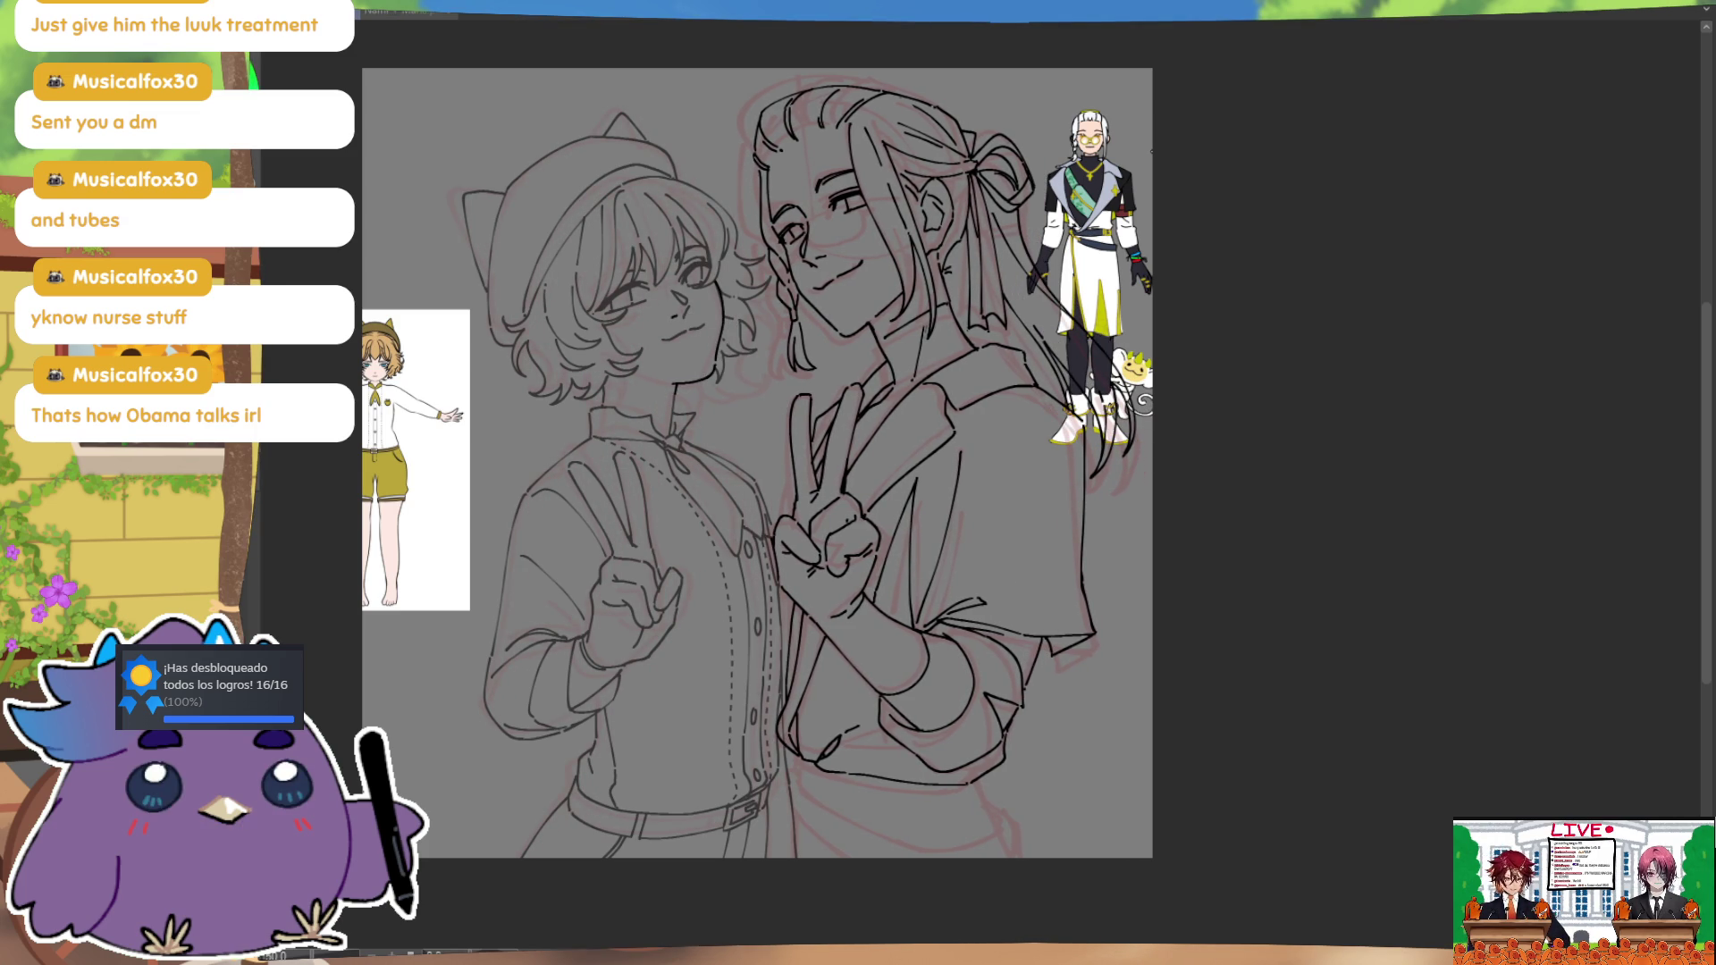
mouse_move(716, 53)
mouse_down()
mouse_move(856, 930)
mouse_move(1086, 40)
mouse_up()
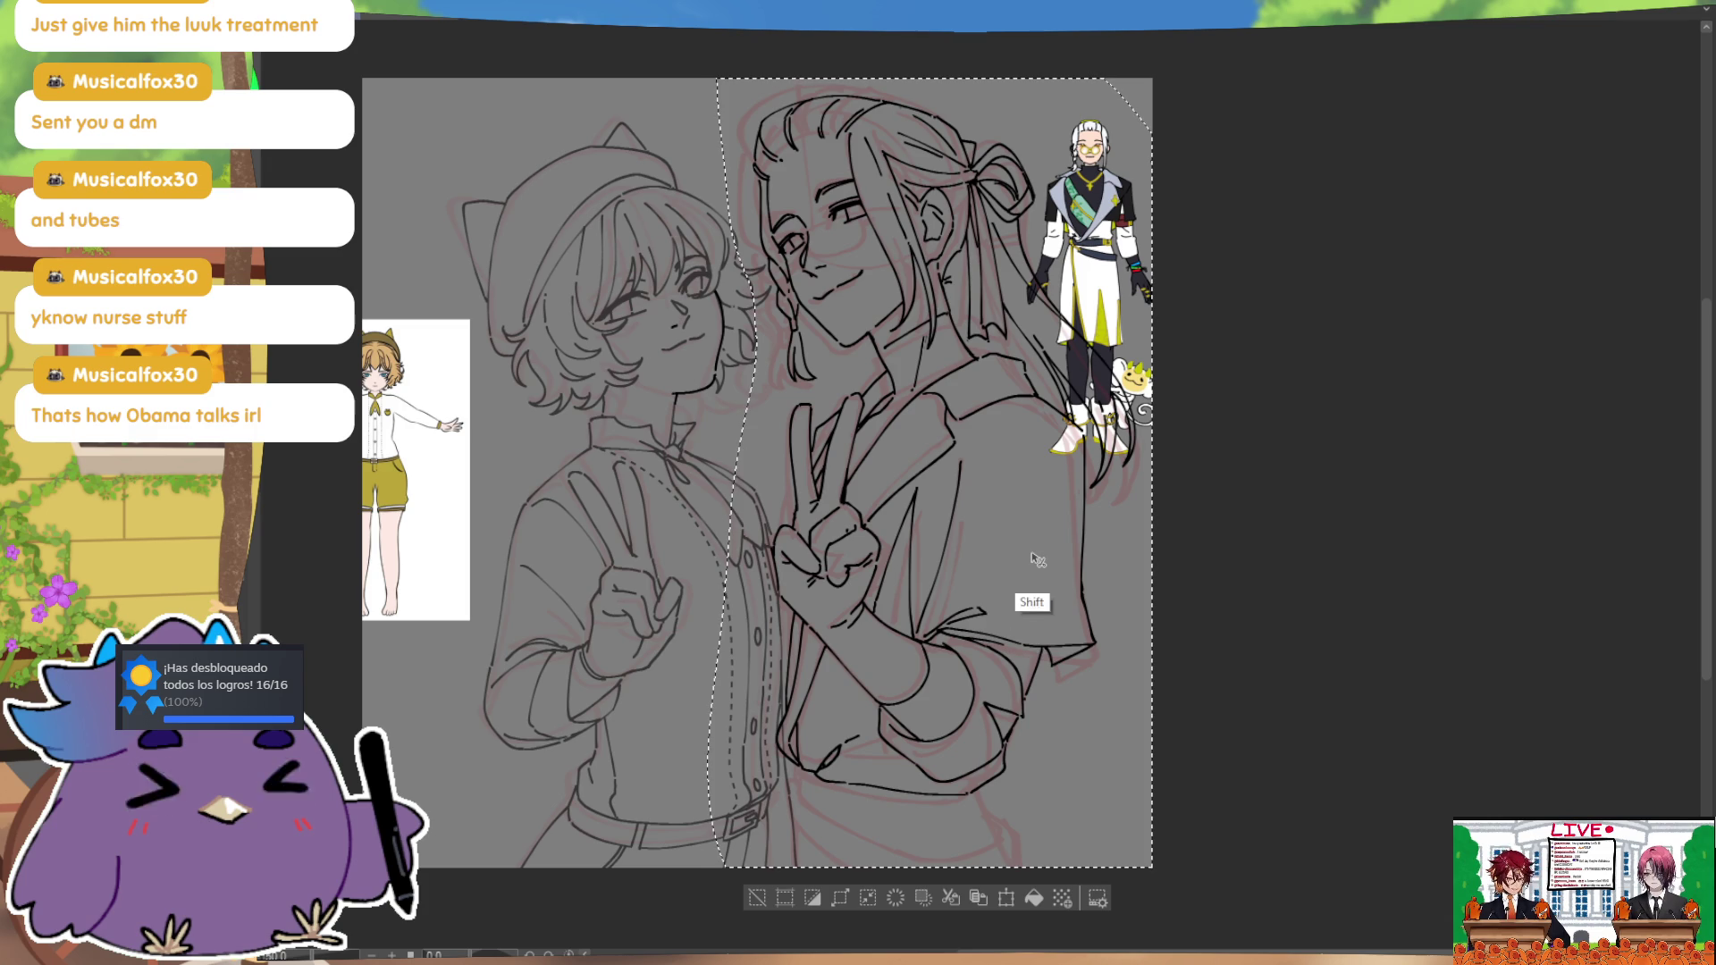
Step: Move the long-haired figure right, deselect, and lasso around the short-haired figure
drag(1048, 715, 1090, 689)
key(ctrl+d)
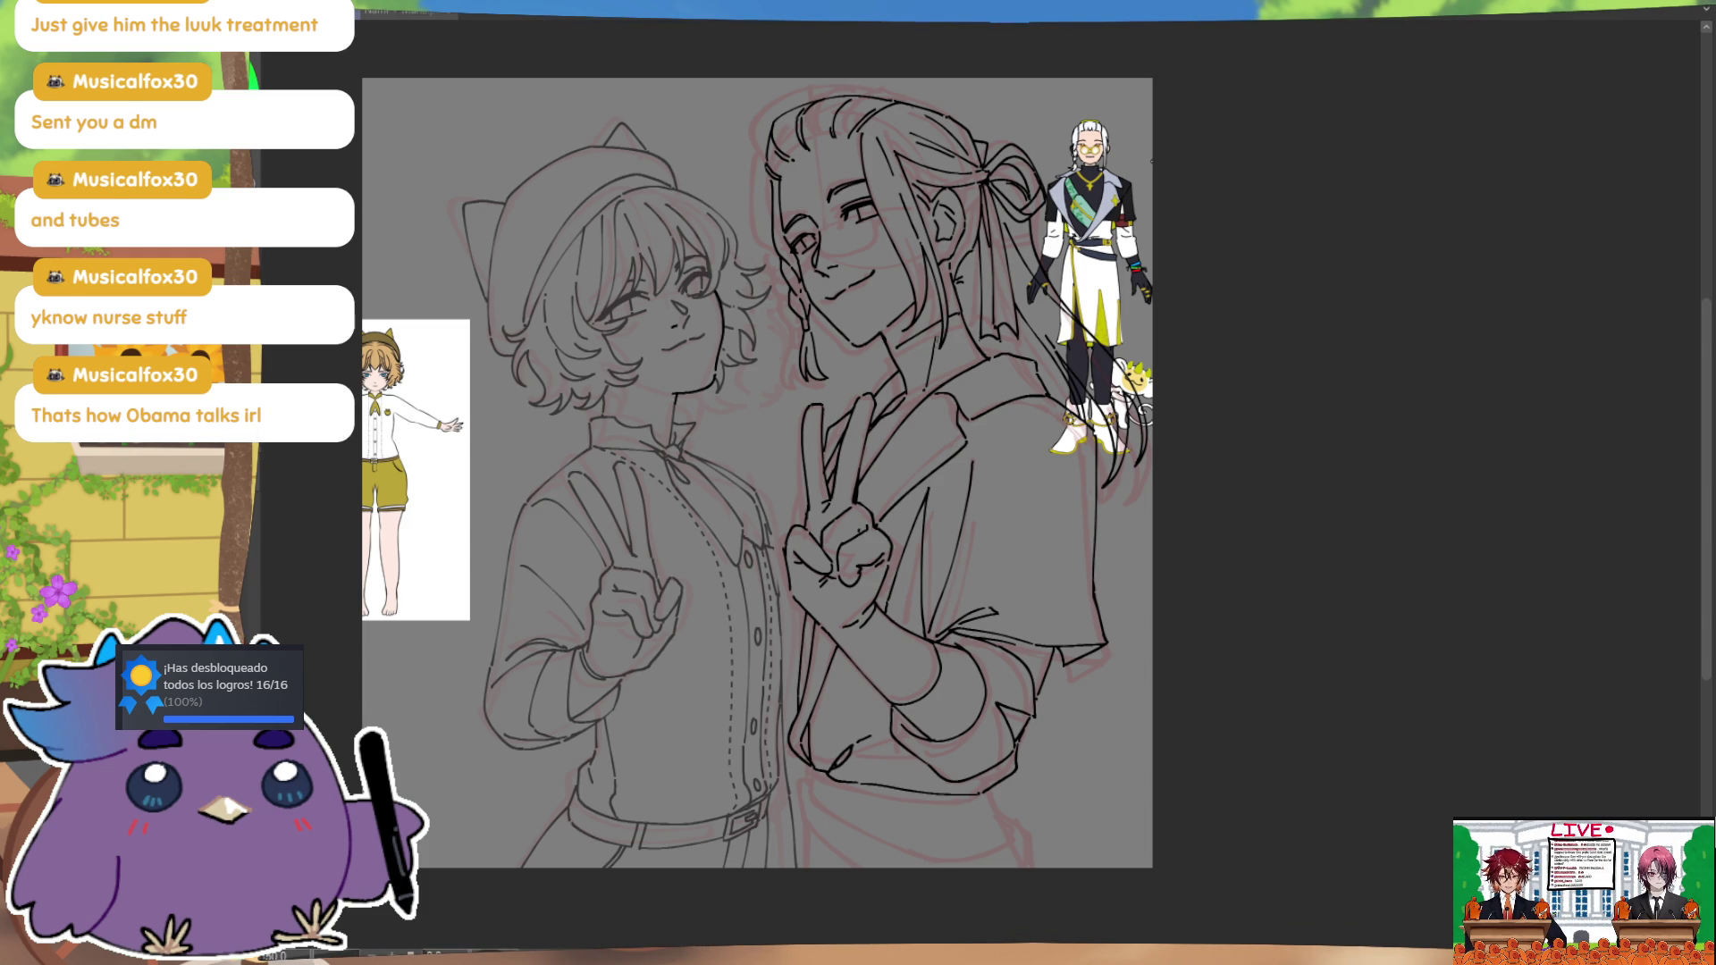
drag(777, 241, 784, 317)
mouse_move(779, 472)
mouse_down()
mouse_move(798, 708)
mouse_move(429, 894)
mouse_move(329, 497)
mouse_move(697, 107)
mouse_up()
mouse_move(537, 904)
mouse_down()
mouse_move(796, 759)
mouse_move(816, 787)
mouse_move(792, 758)
mouse_up()
Step: Extend the selection, shift the short-haired figure slightly left, deselect, and check spacing mirrored
mouse_move(785, 639)
mouse_down()
mouse_move(804, 765)
mouse_move(781, 789)
mouse_move(751, 625)
mouse_up()
key(shift)
drag(777, 775, 766, 774)
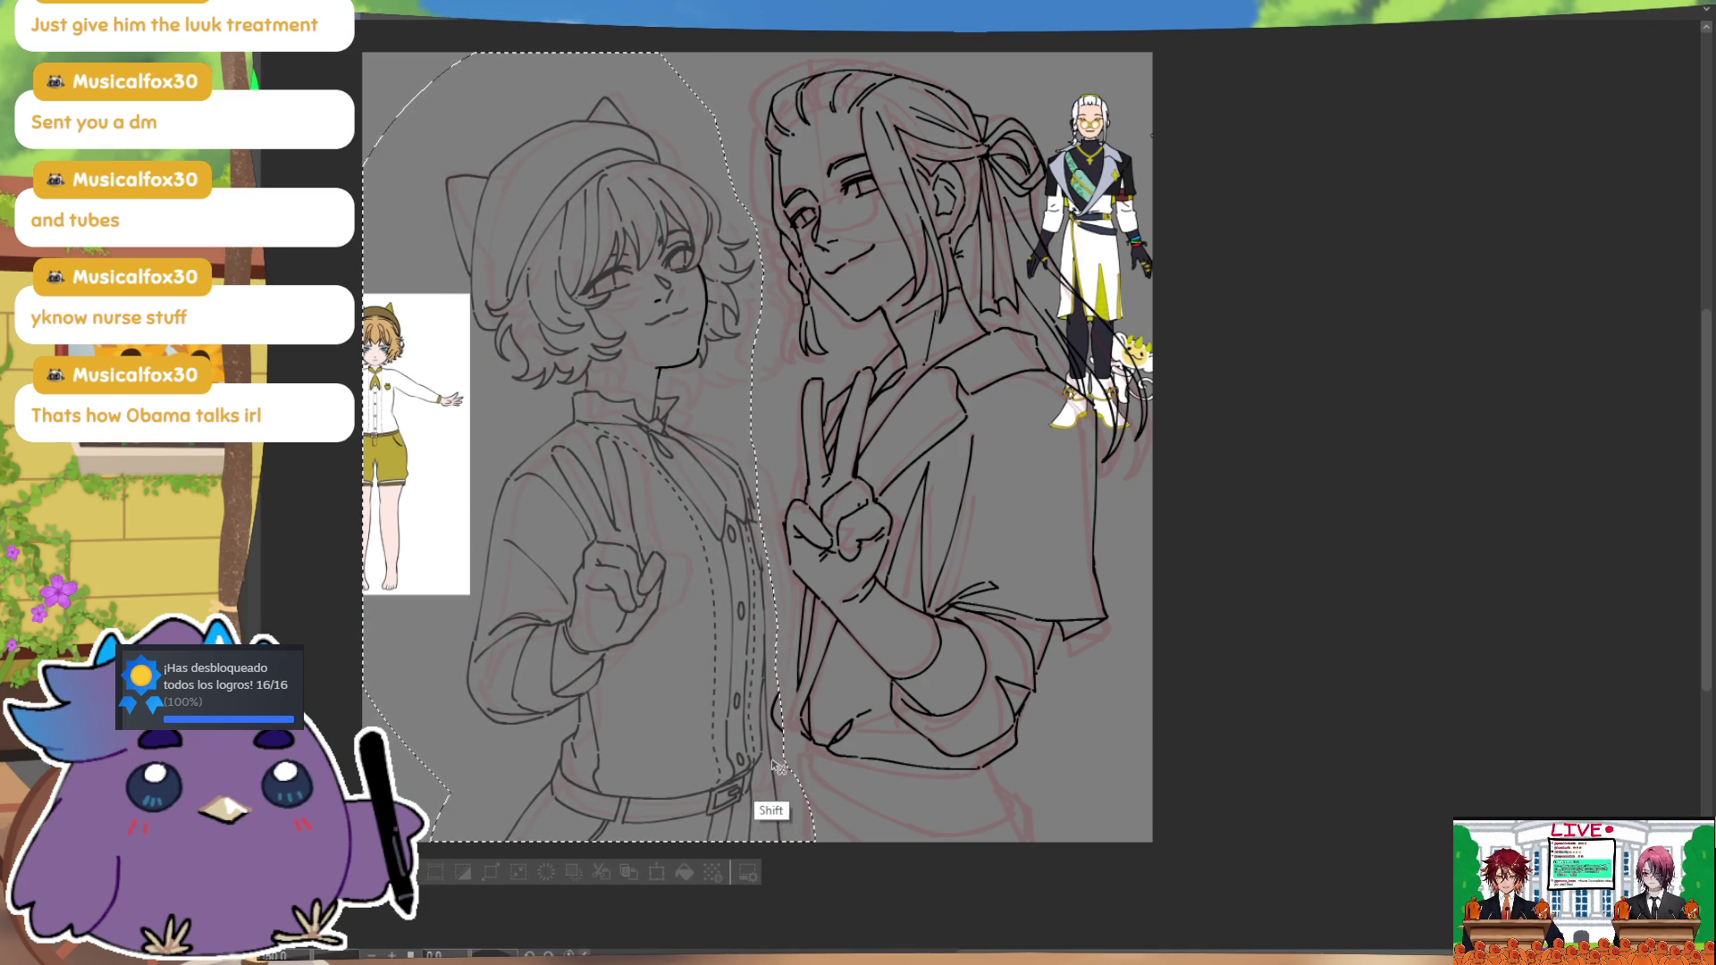
key(ctrl+d)
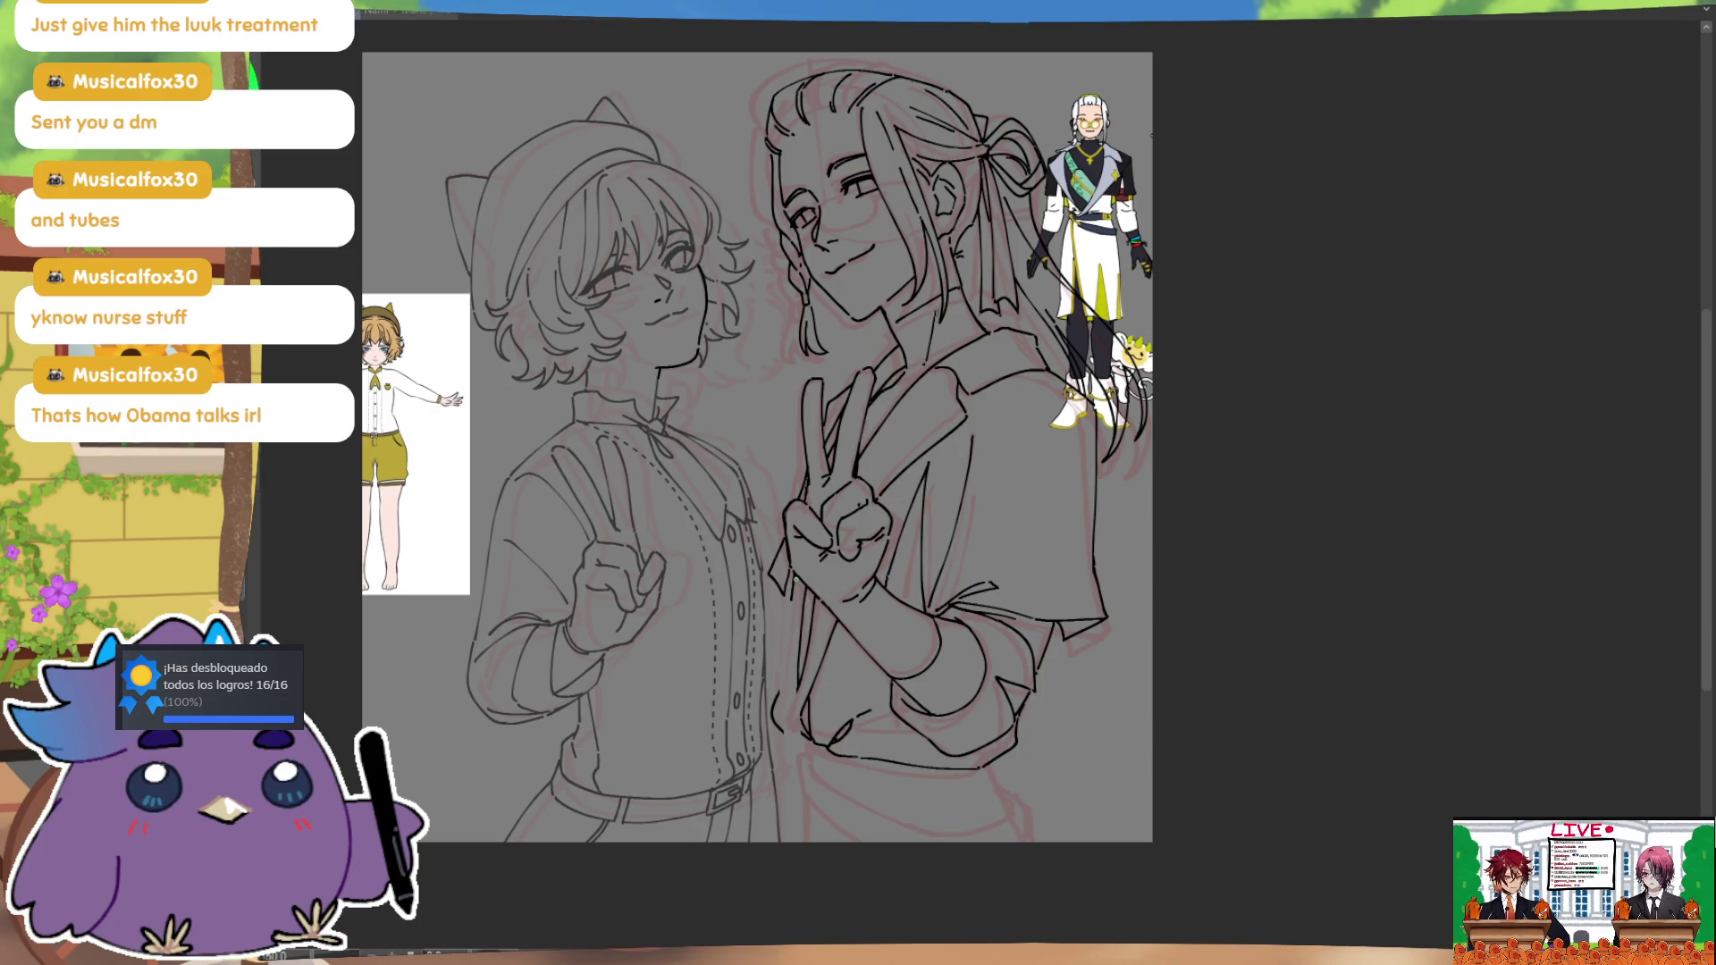
key(h)
drag(1238, 707, 1063, 580)
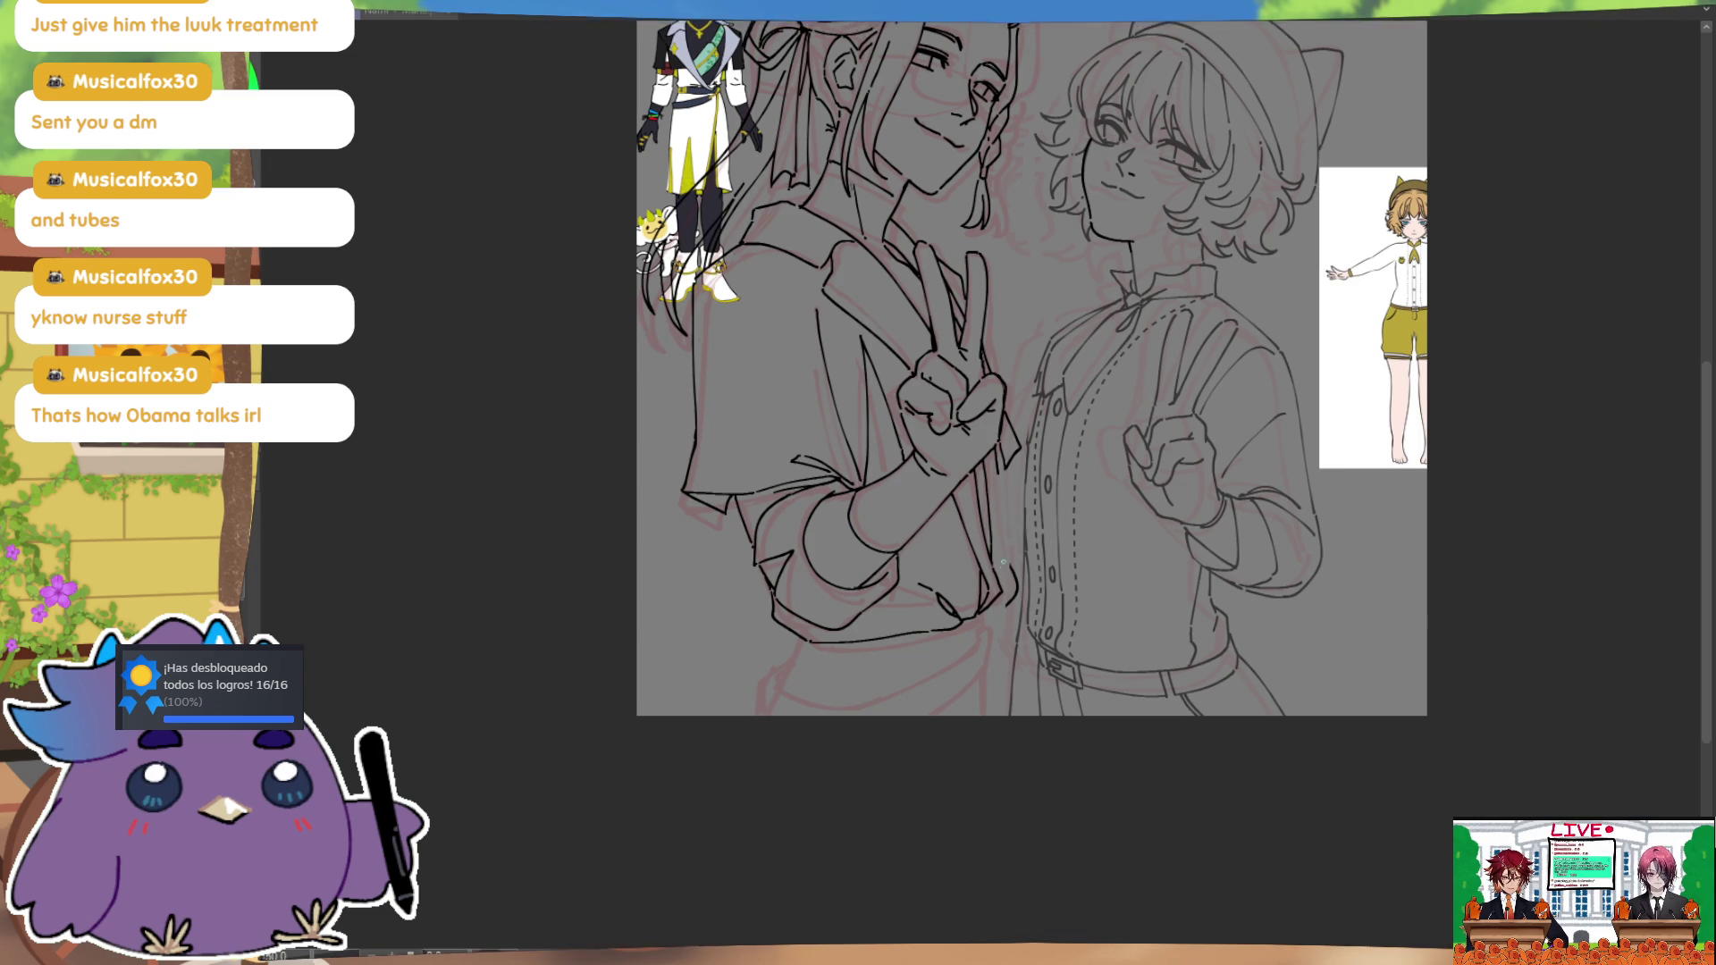
key(h)
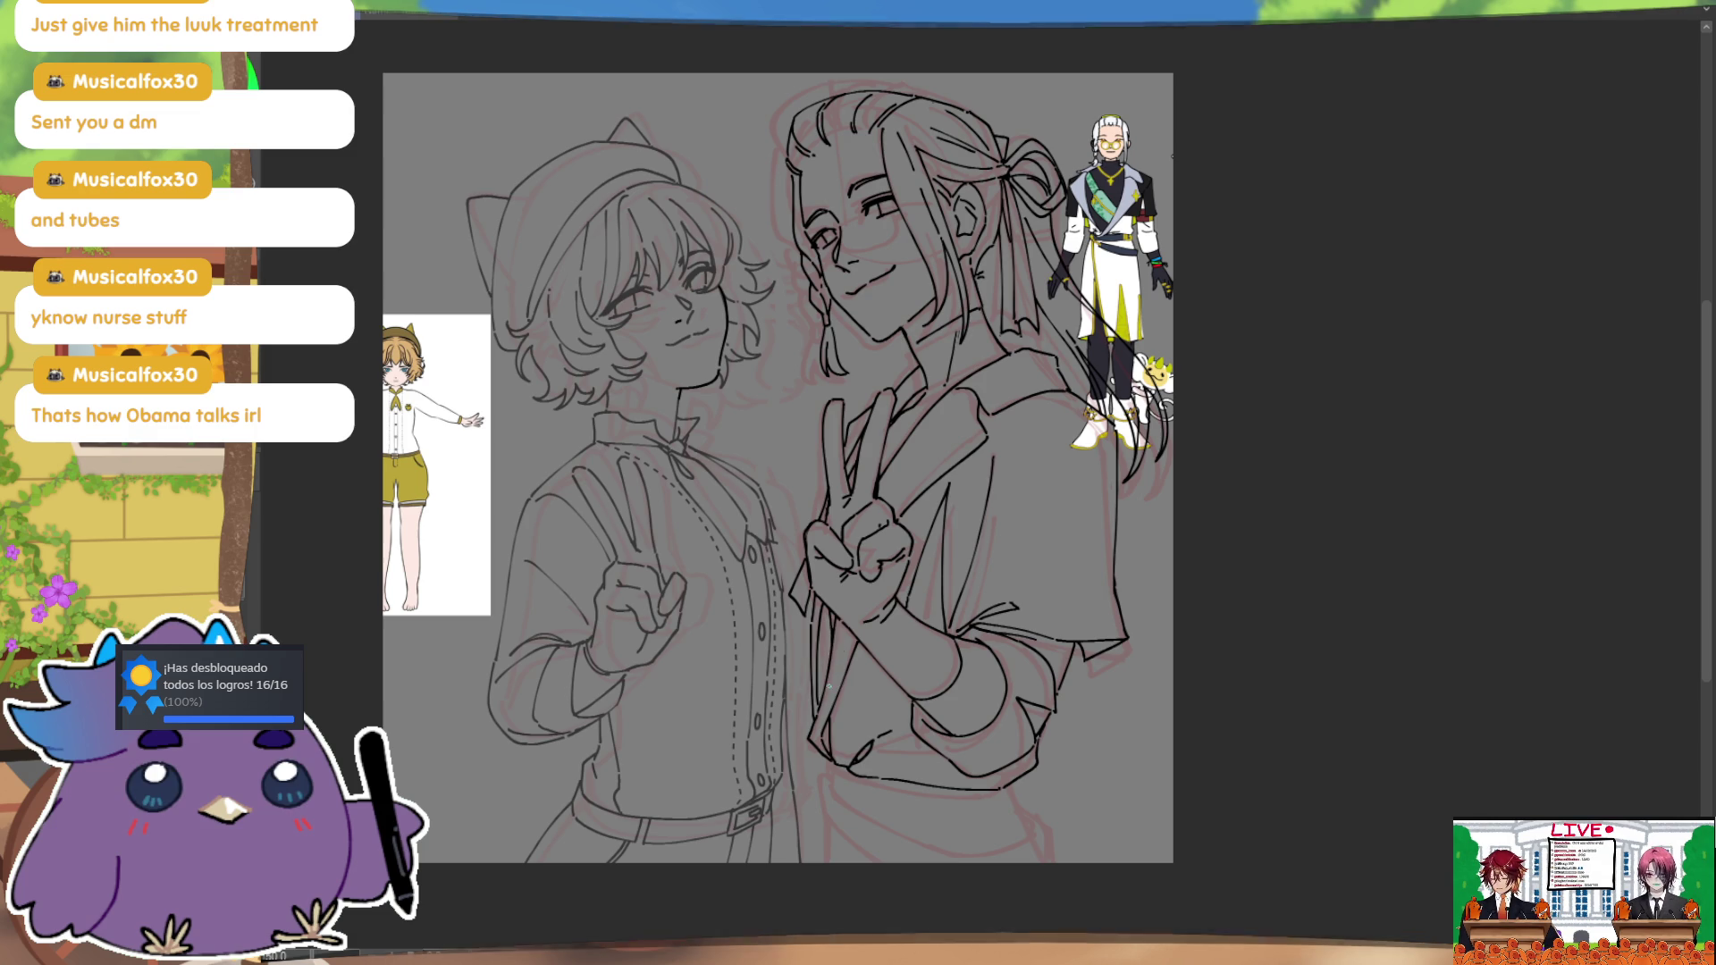
key(m)
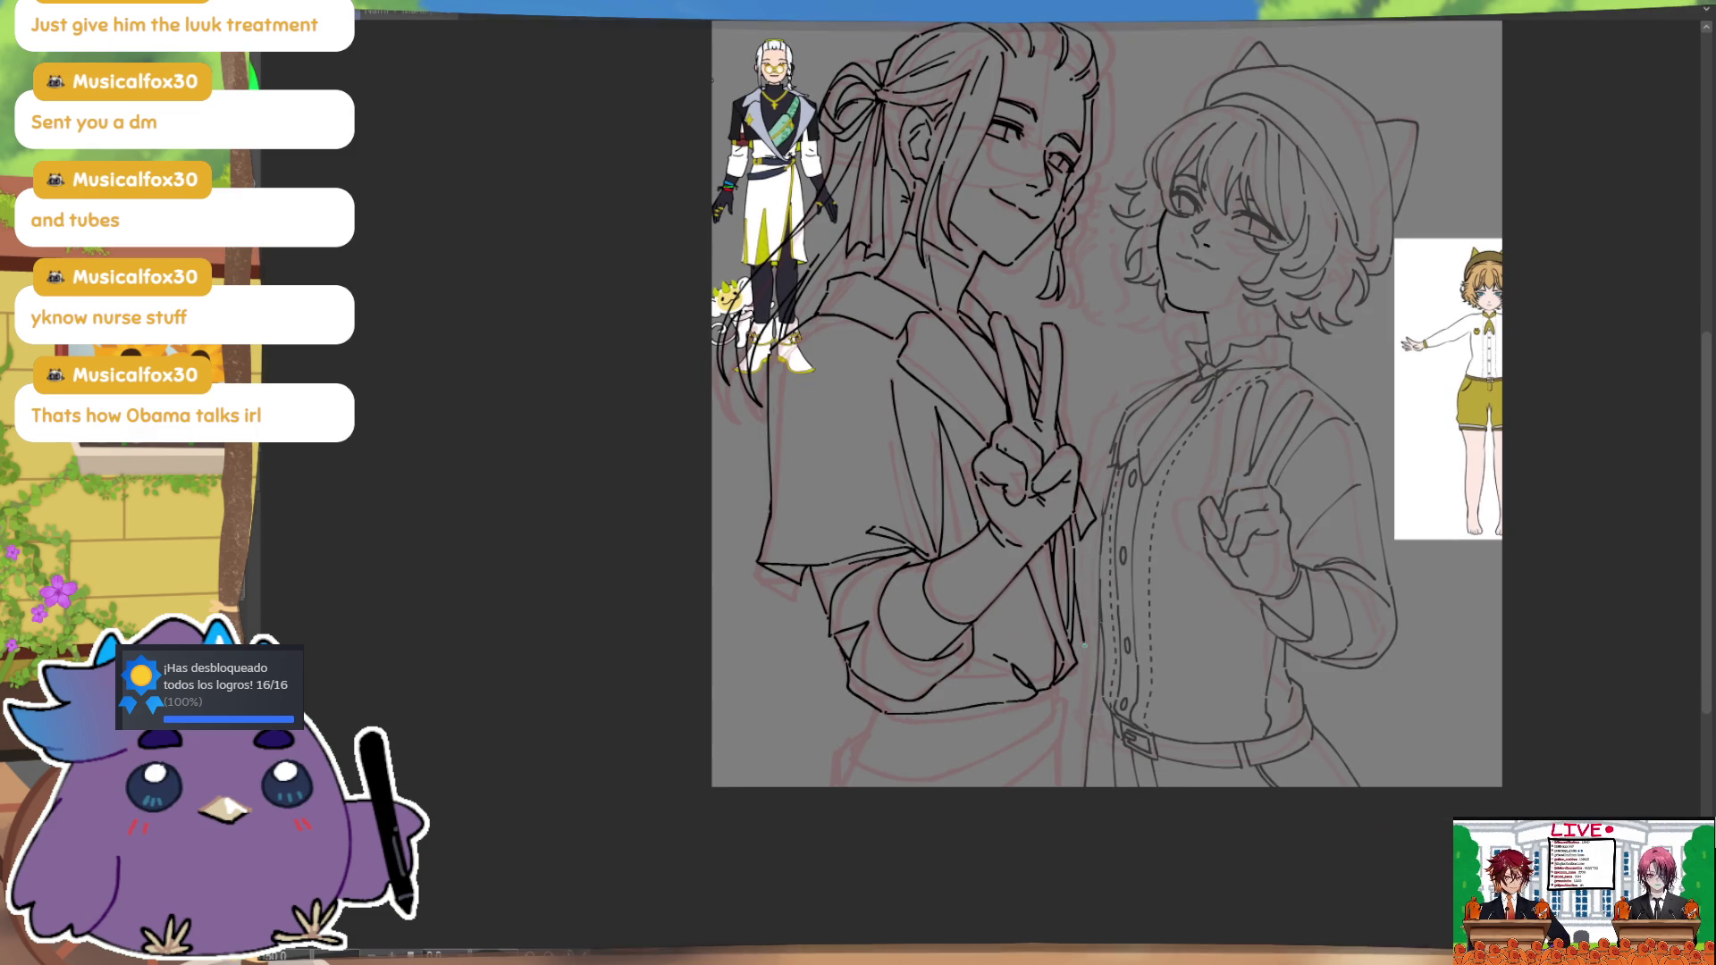
key(ctrl)
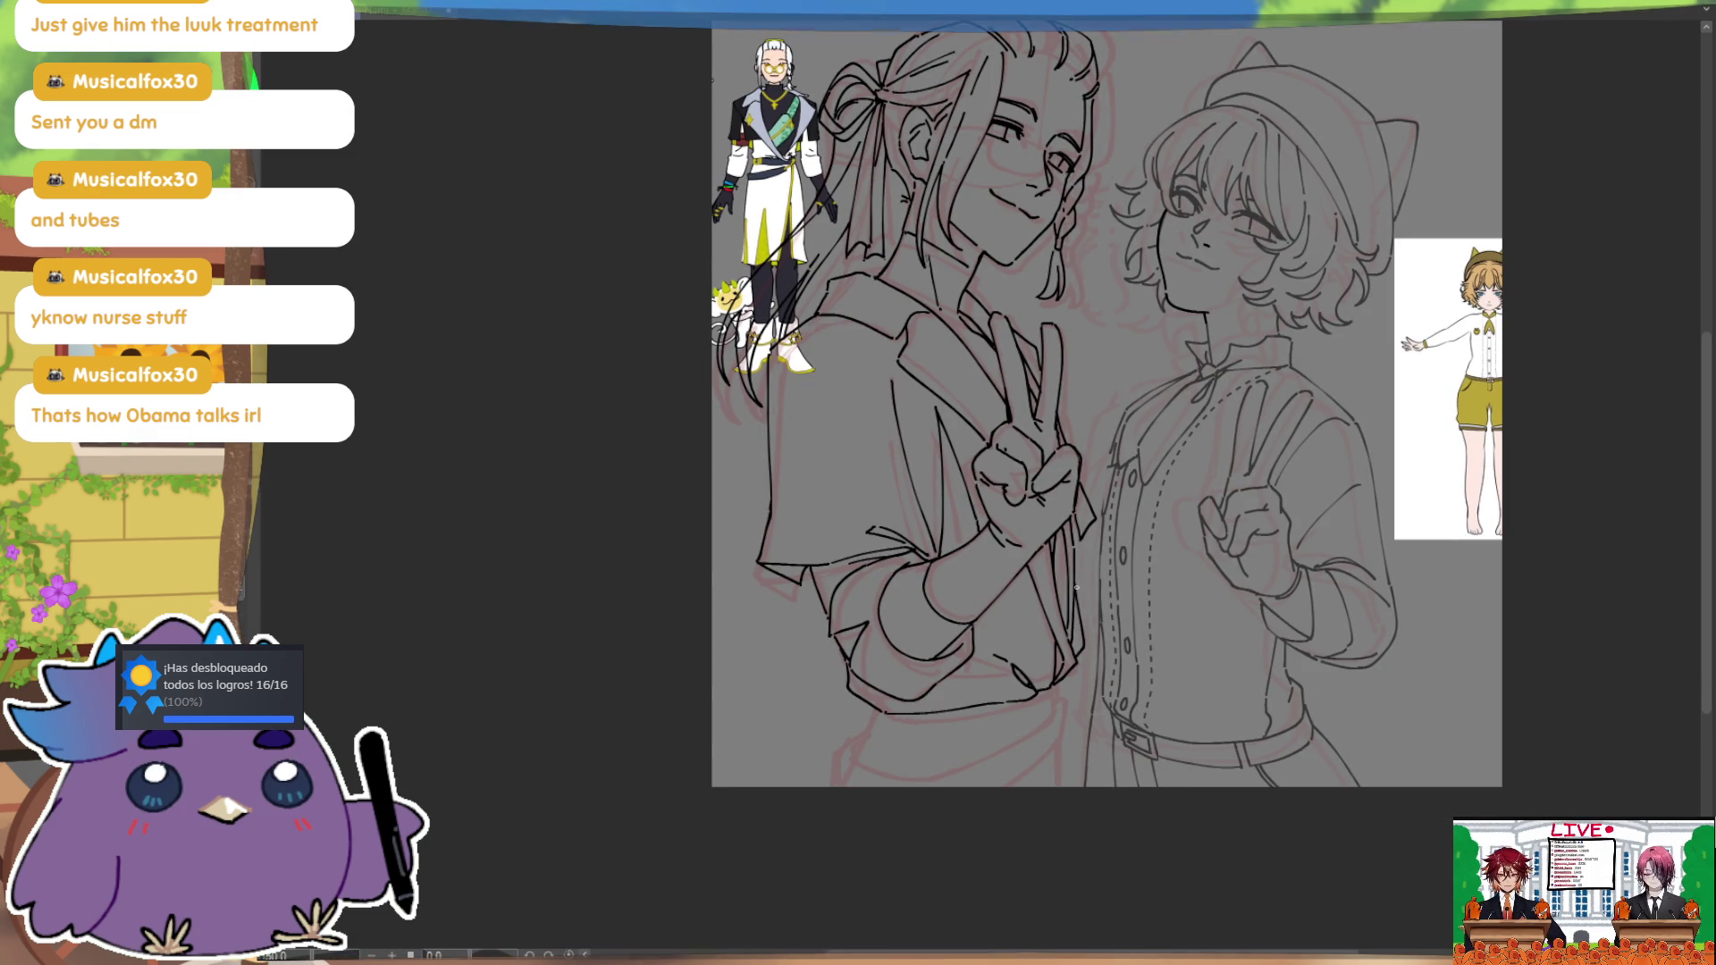
key(h)
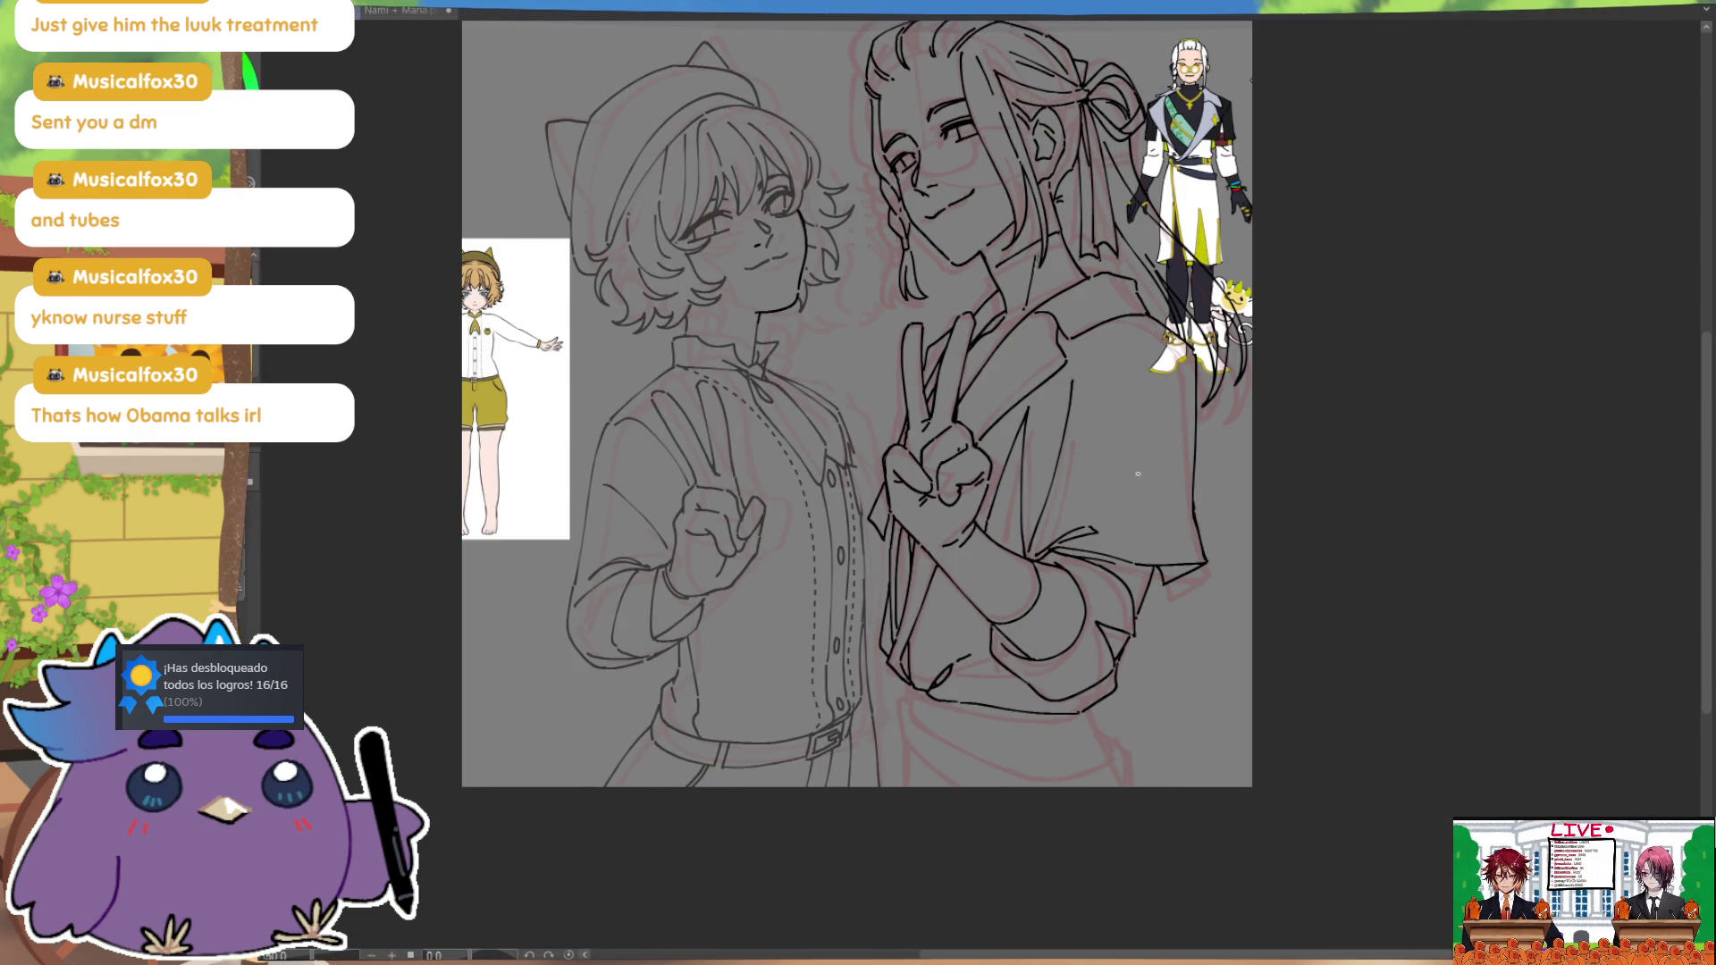
drag(1000, 712, 995, 686)
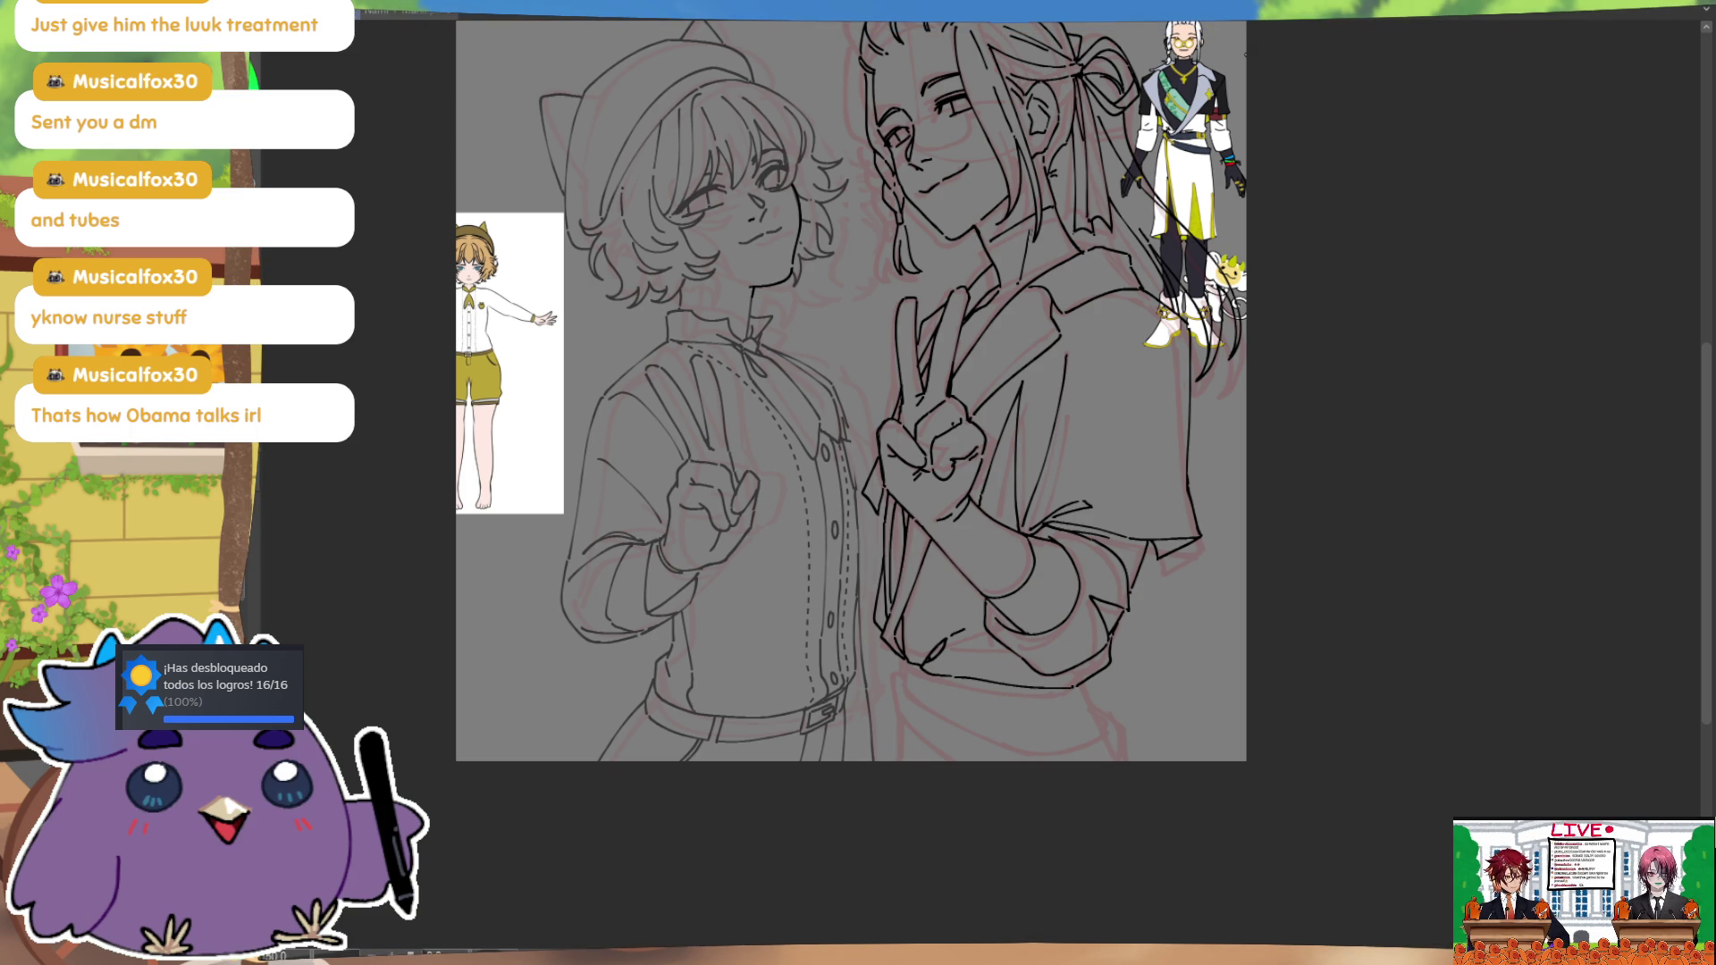
drag(1166, 570, 1112, 650)
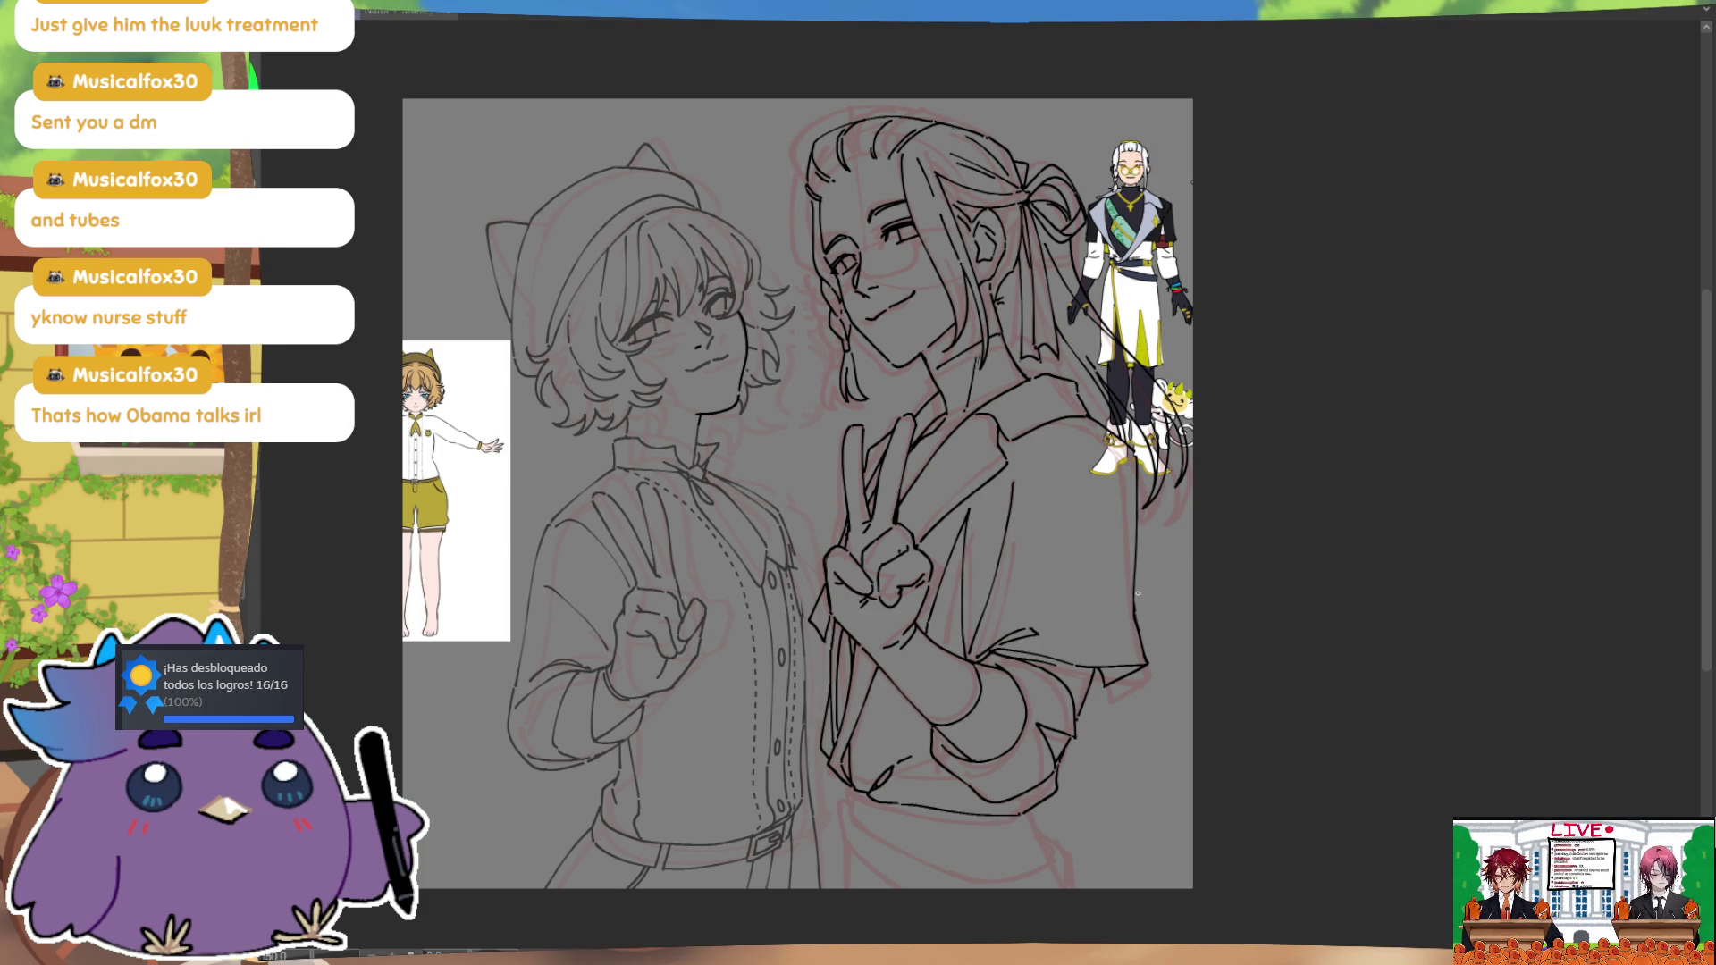
Step: Ink the curved jacket hem line, redrawing it several times, plus a short vertical at its right end
key(ctrl)
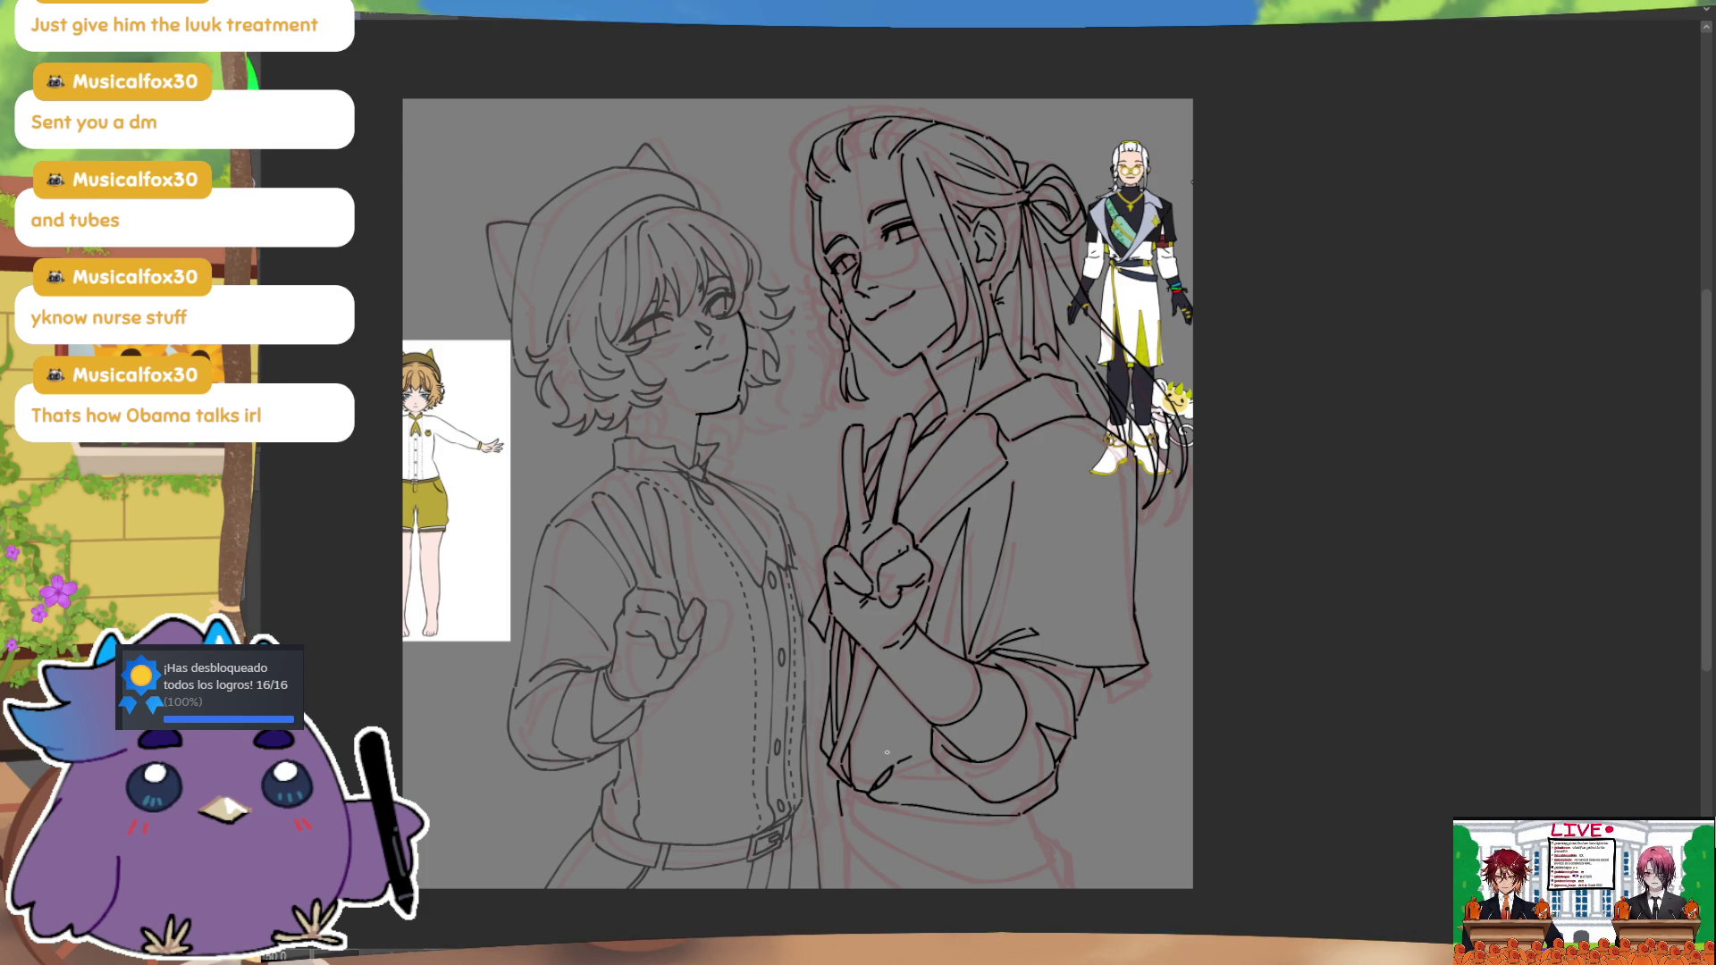
drag(838, 815, 1017, 843)
key(ctrl+z)
key(ctrl+z)
drag(842, 815, 1020, 842)
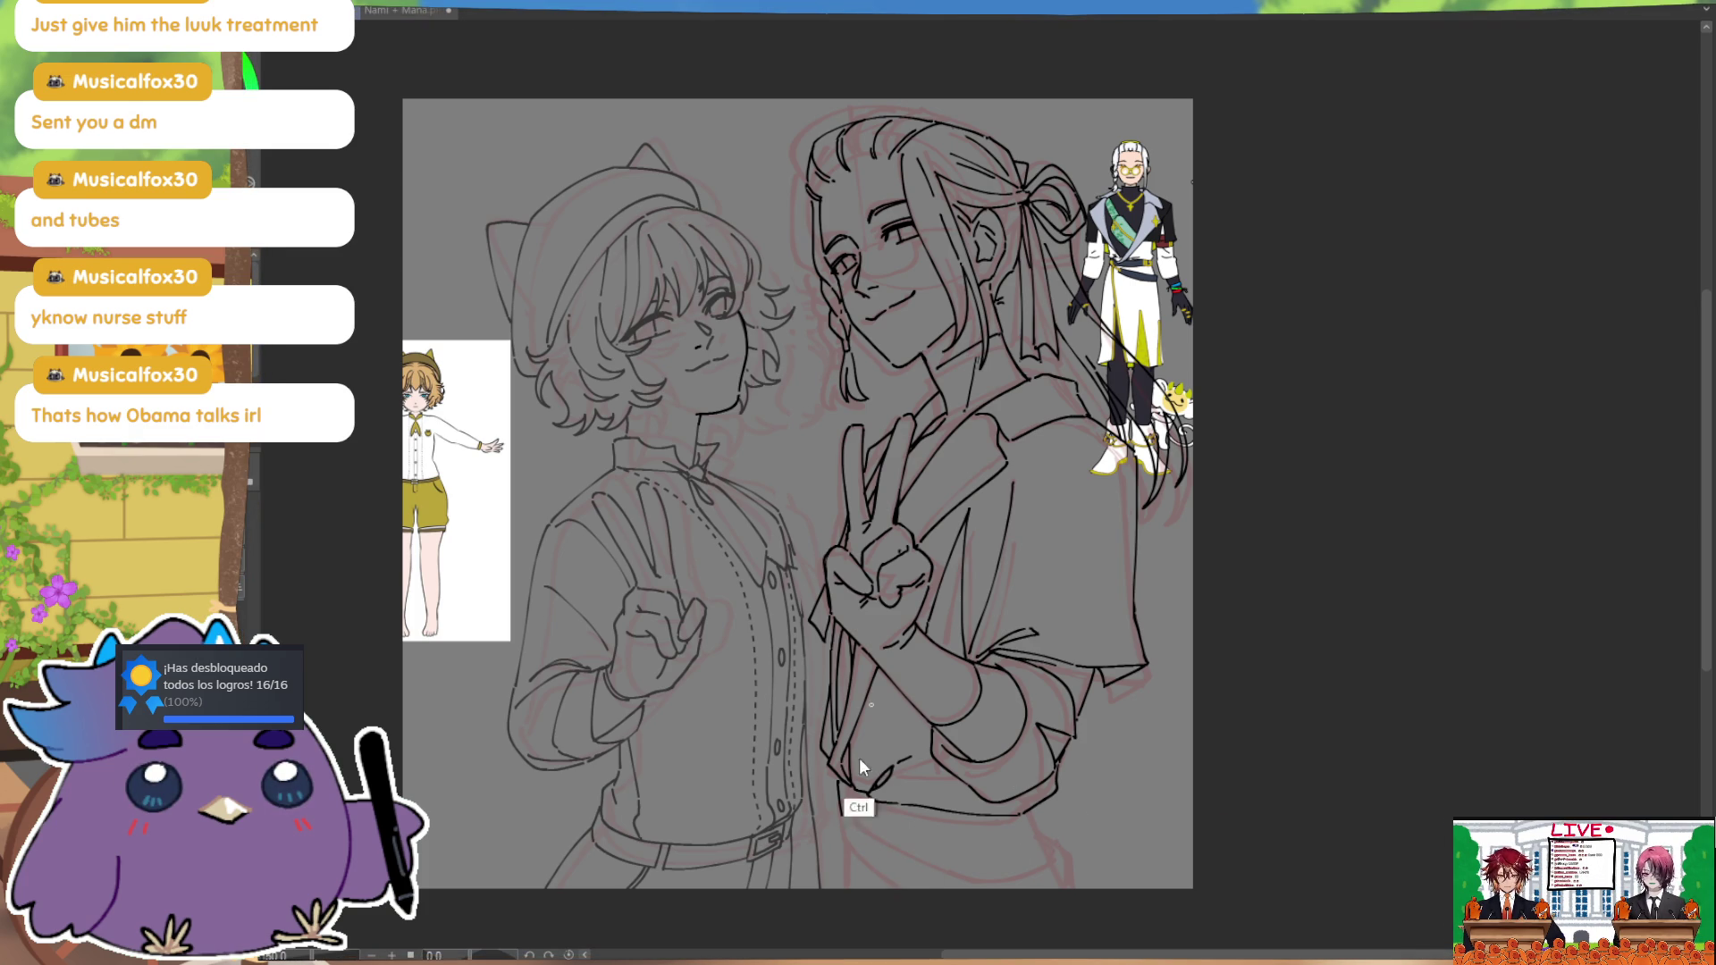
drag(842, 815, 1053, 859)
key(ctrl+z)
mouse_move(845, 820)
mouse_down()
mouse_move(1014, 856)
mouse_move(1051, 827)
mouse_move(1019, 854)
mouse_up()
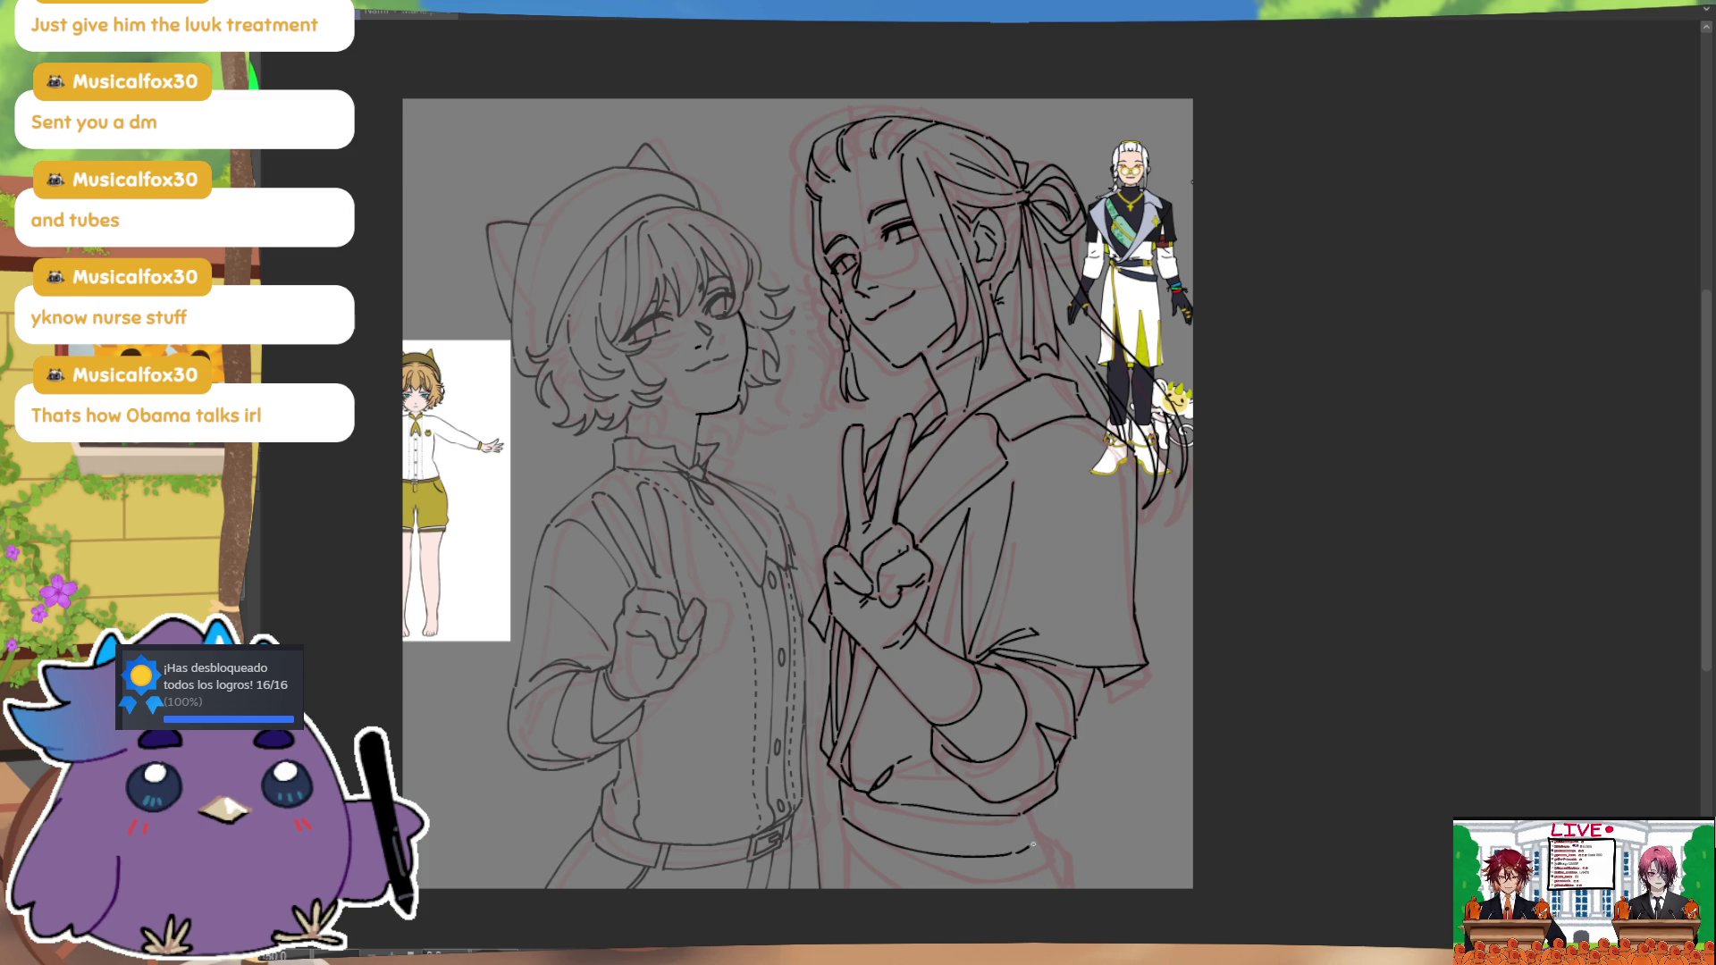
key(ctrl+z)
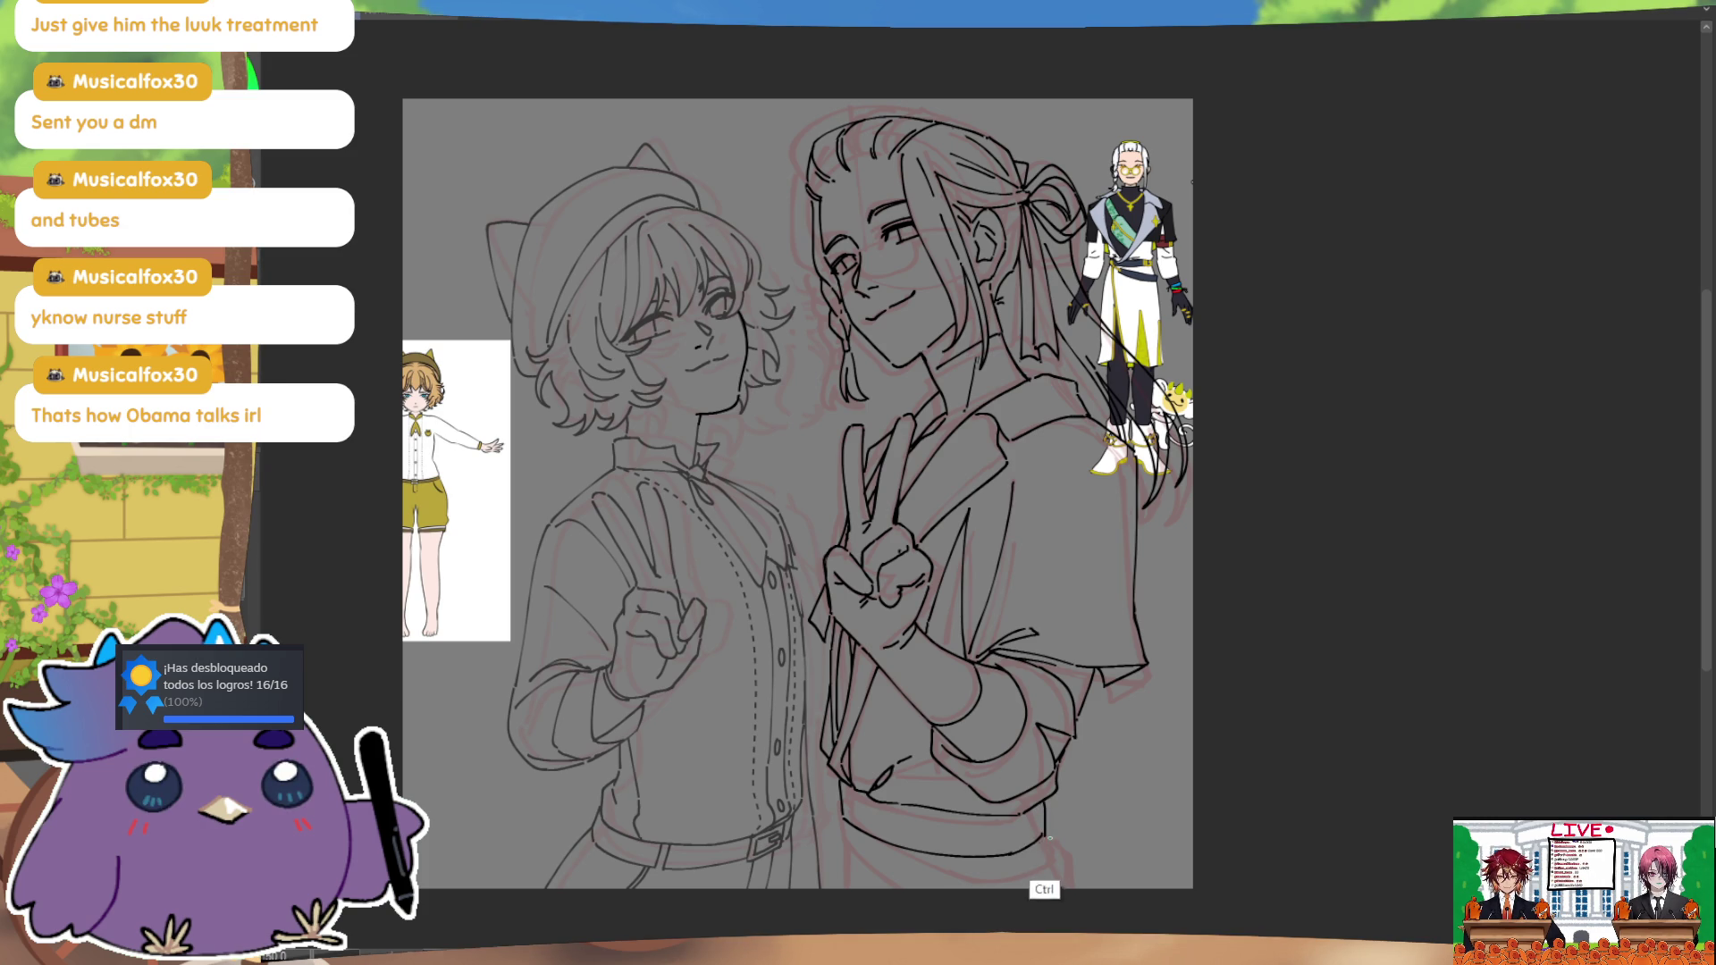
key(ctrl+z)
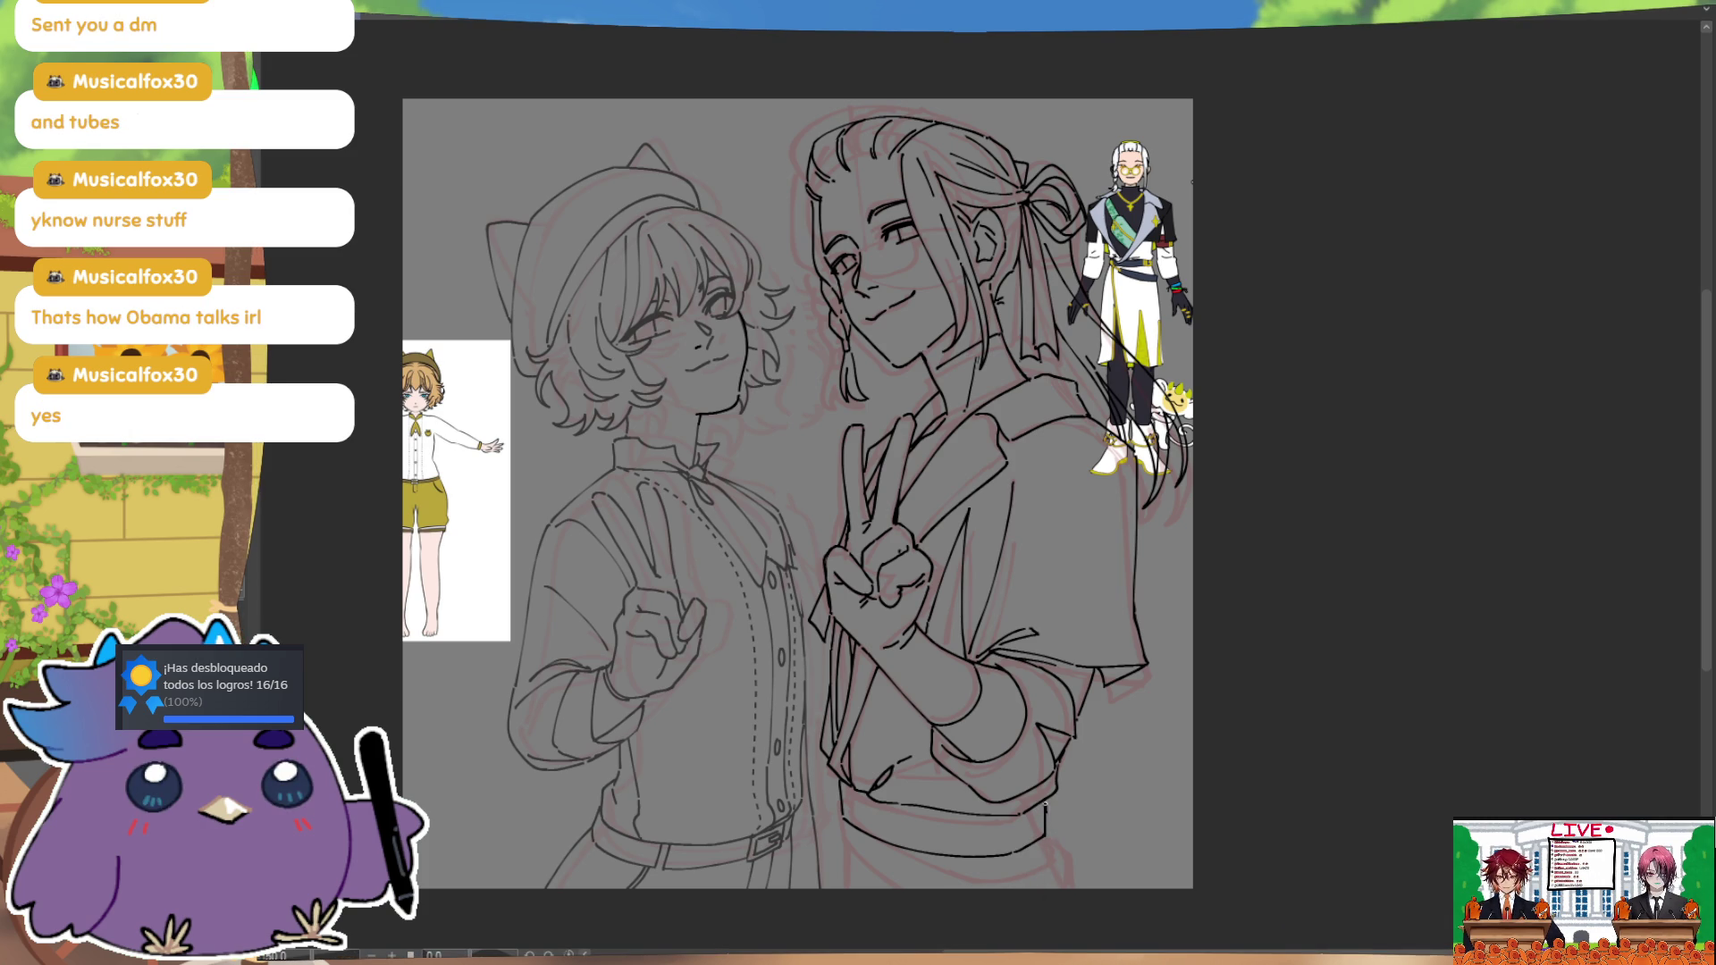
drag(1045, 800, 1044, 826)
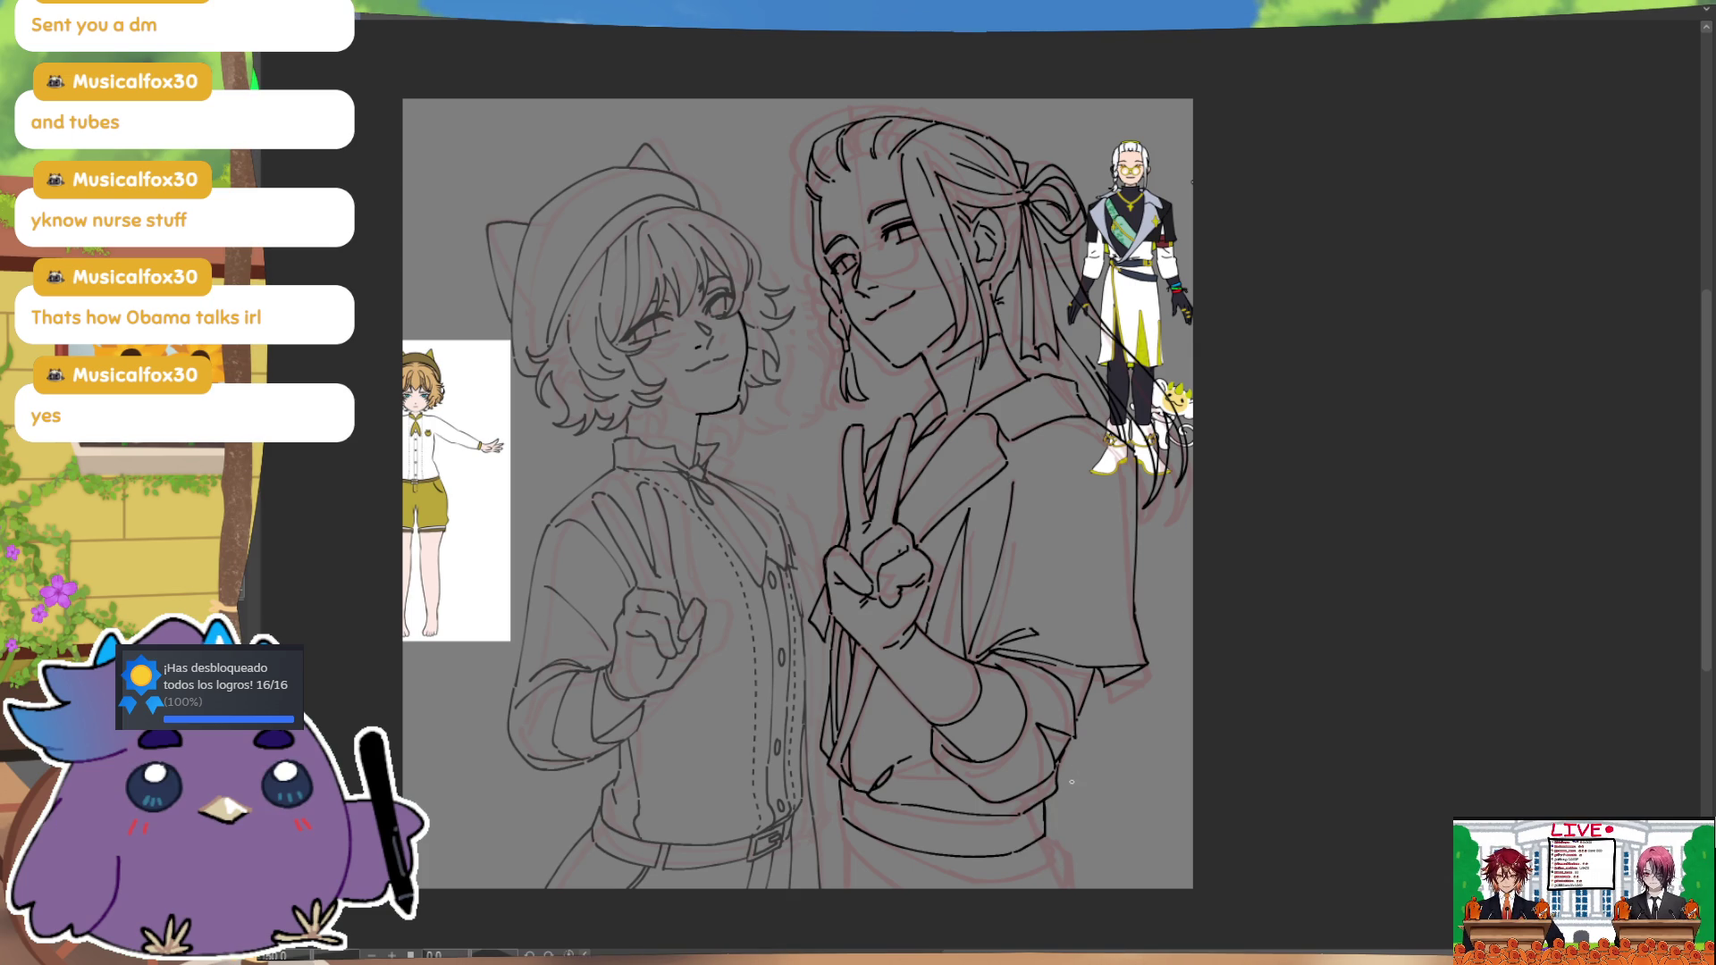
Step: After a mirrored check, redraw a longer waistband curve and a short vertical at its right end
key(h)
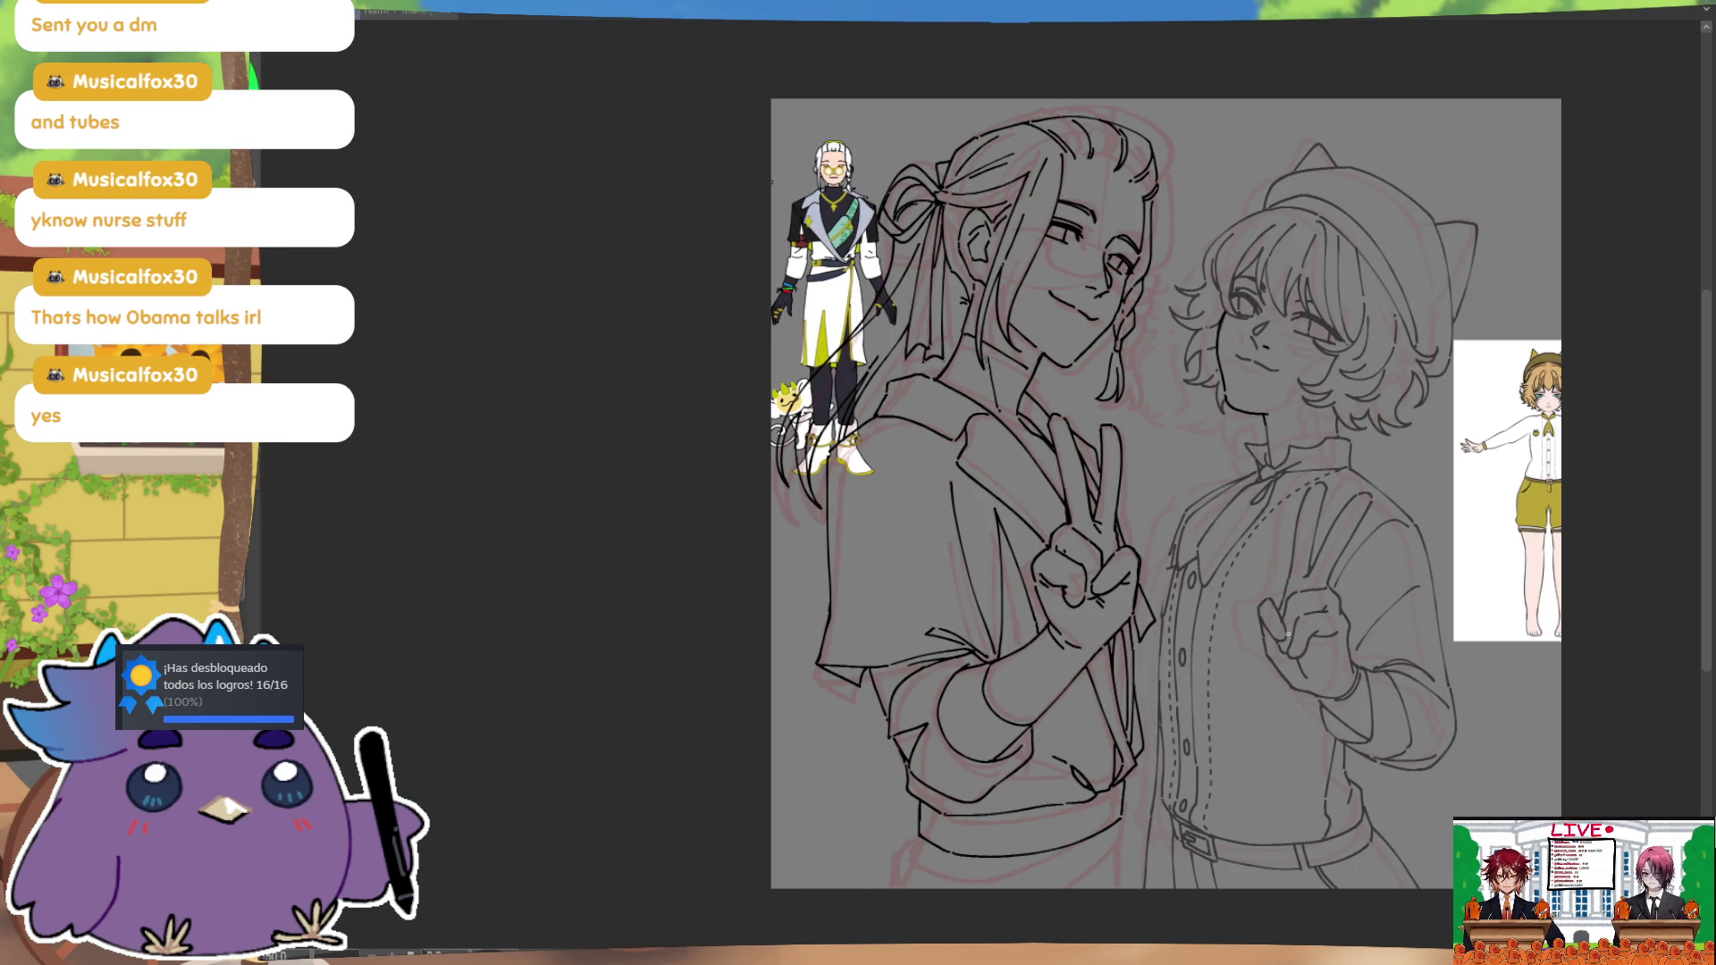
key(h)
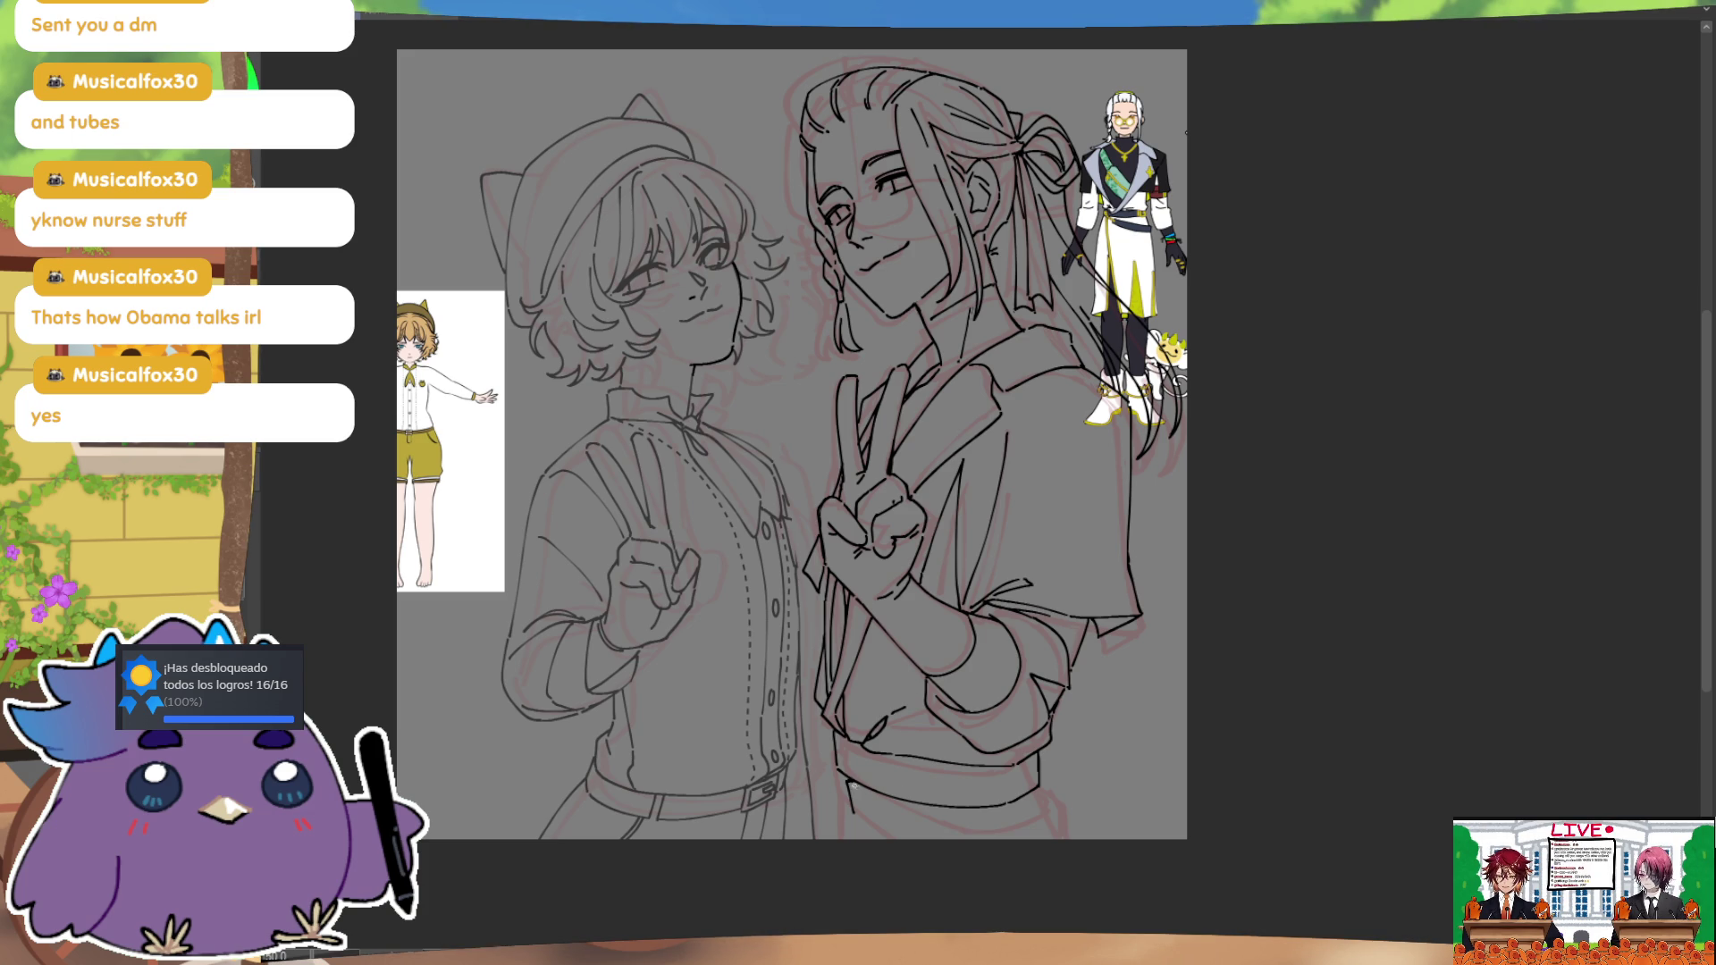
key(ctrl+z)
drag(851, 785, 970, 837)
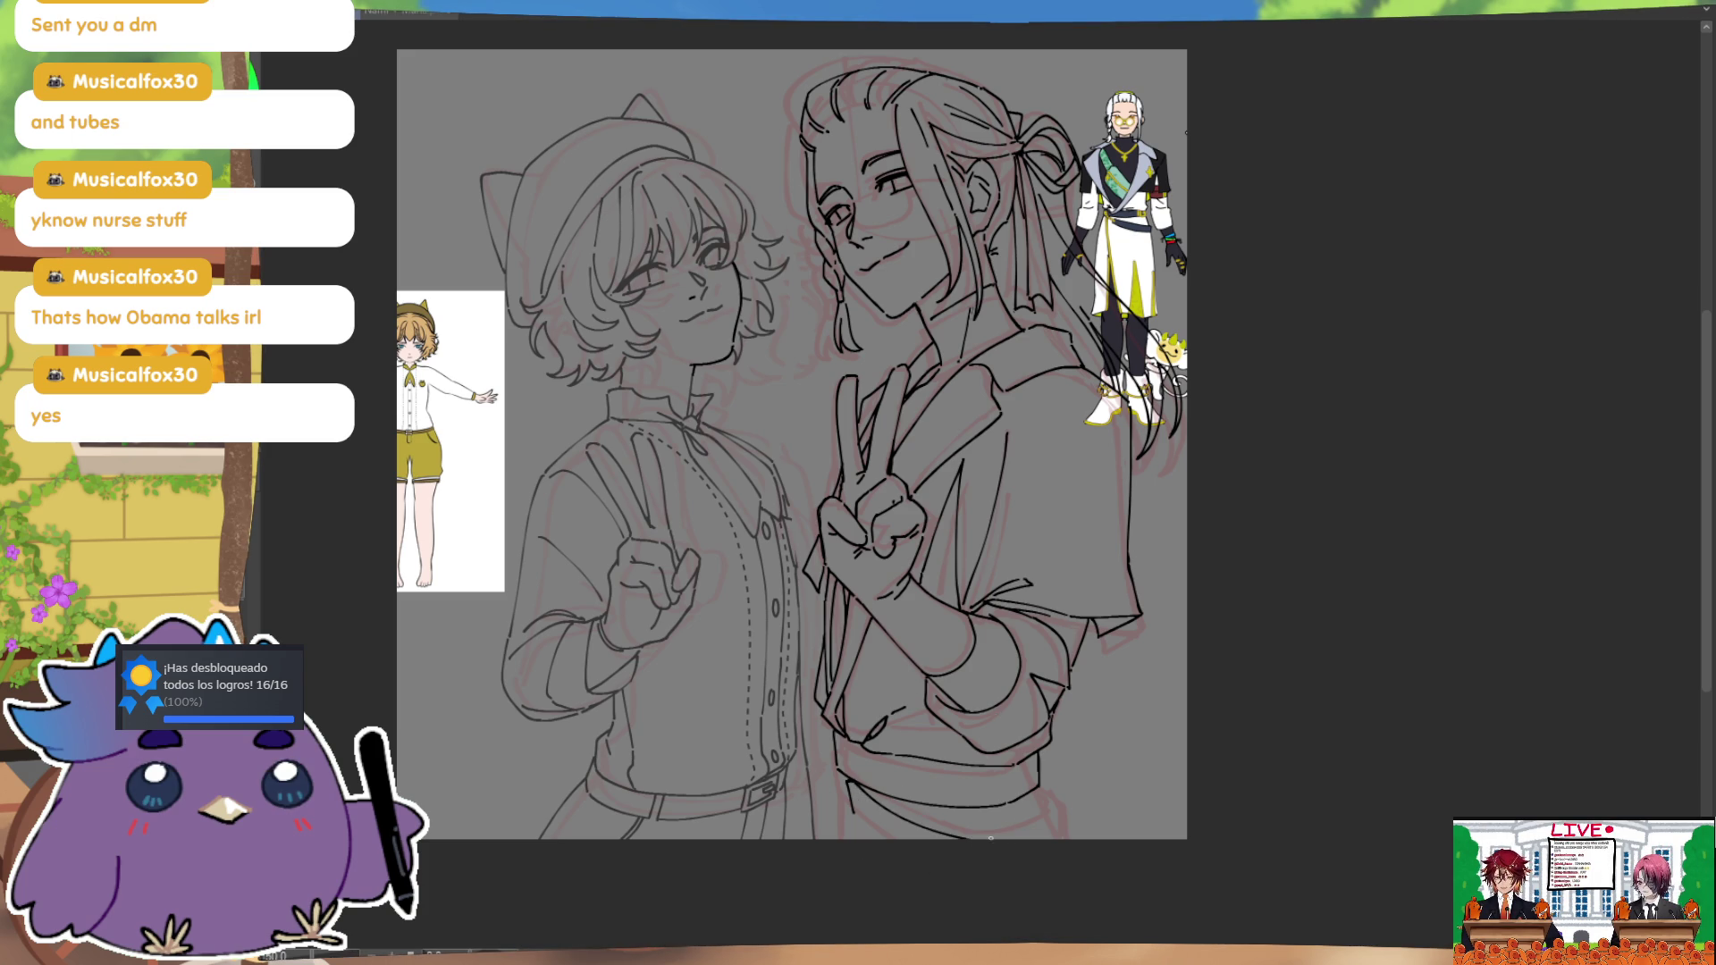
key(ctrl+z)
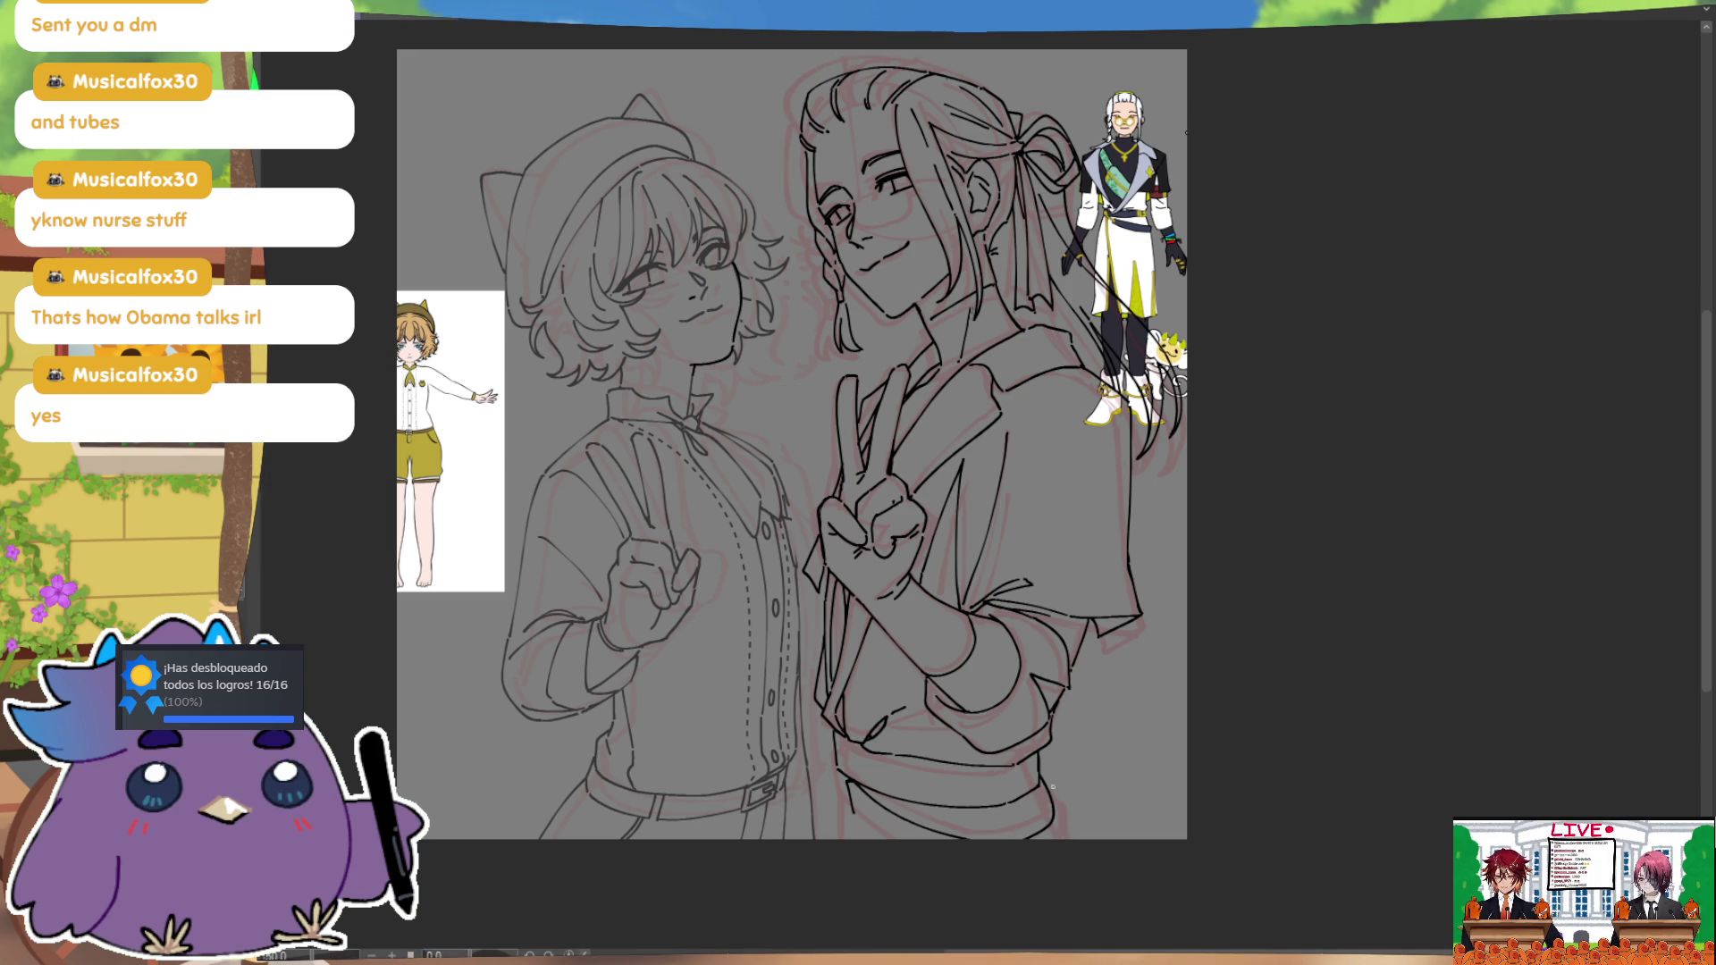
key(ctrl+z)
drag(1062, 840, 1069, 809)
Step: Undo the waistband end strokes and redraw the short stroke at its left end
key(ctrl+z)
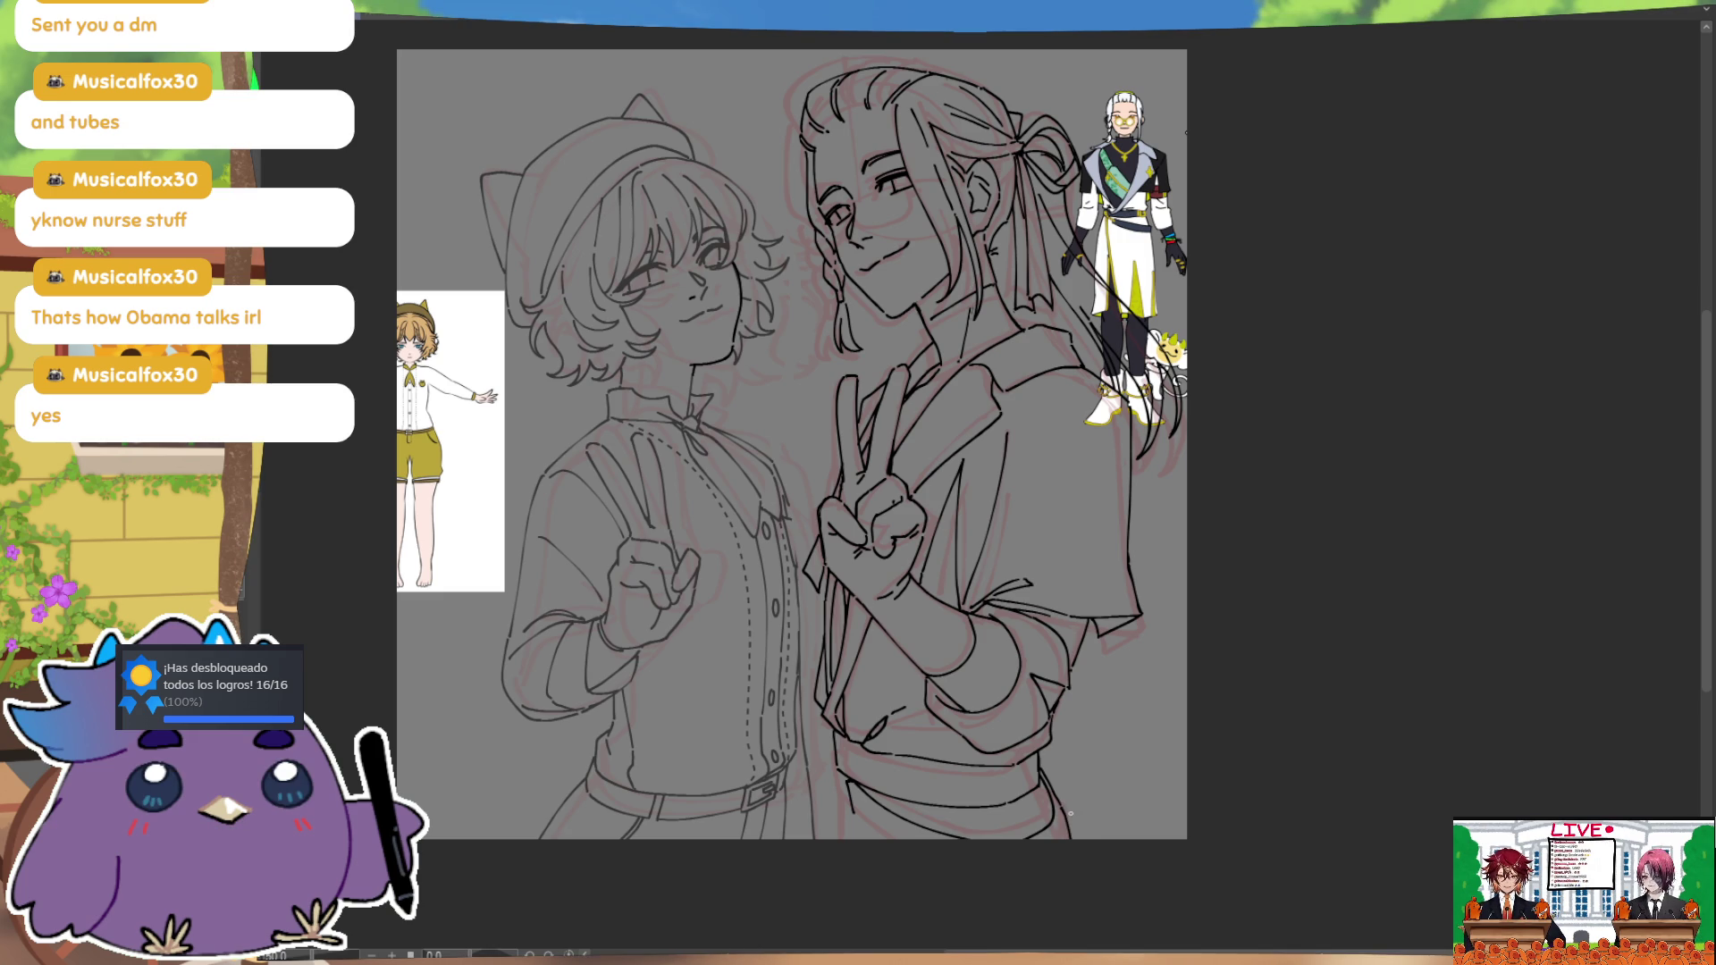
key(ctrl+z)
drag(851, 840, 885, 815)
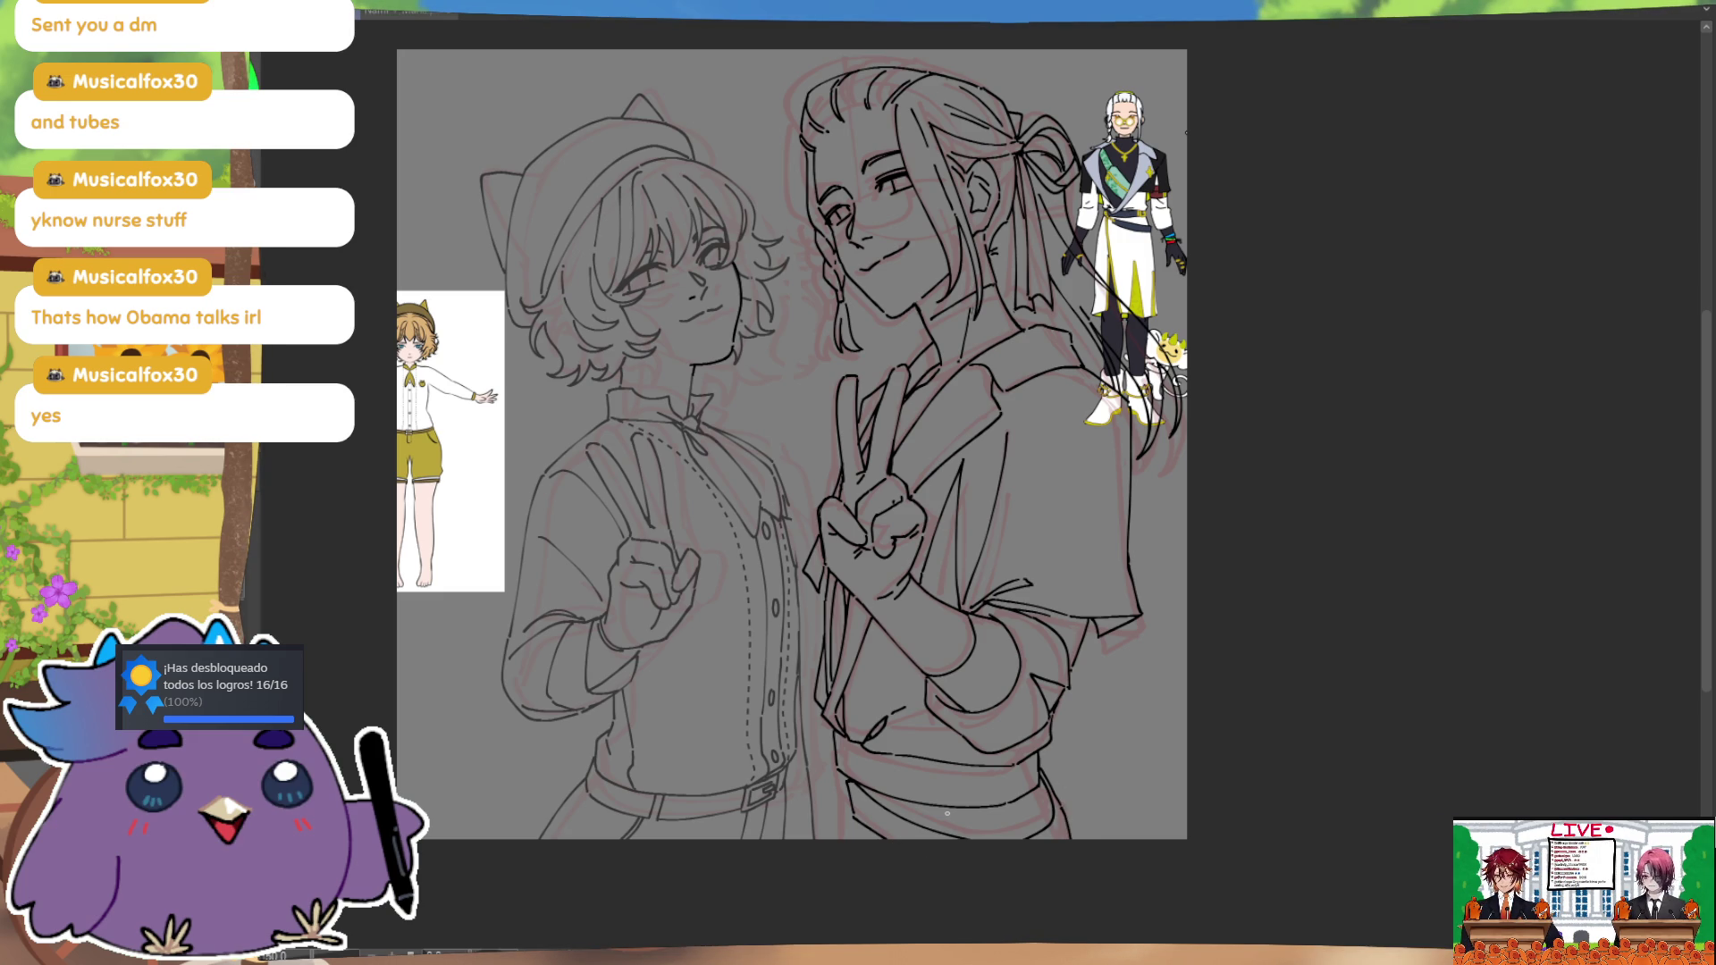
Step: Mirror the canvas to check proportions, then bring the whole drawing back into view
scroll(942, 810, down, 3)
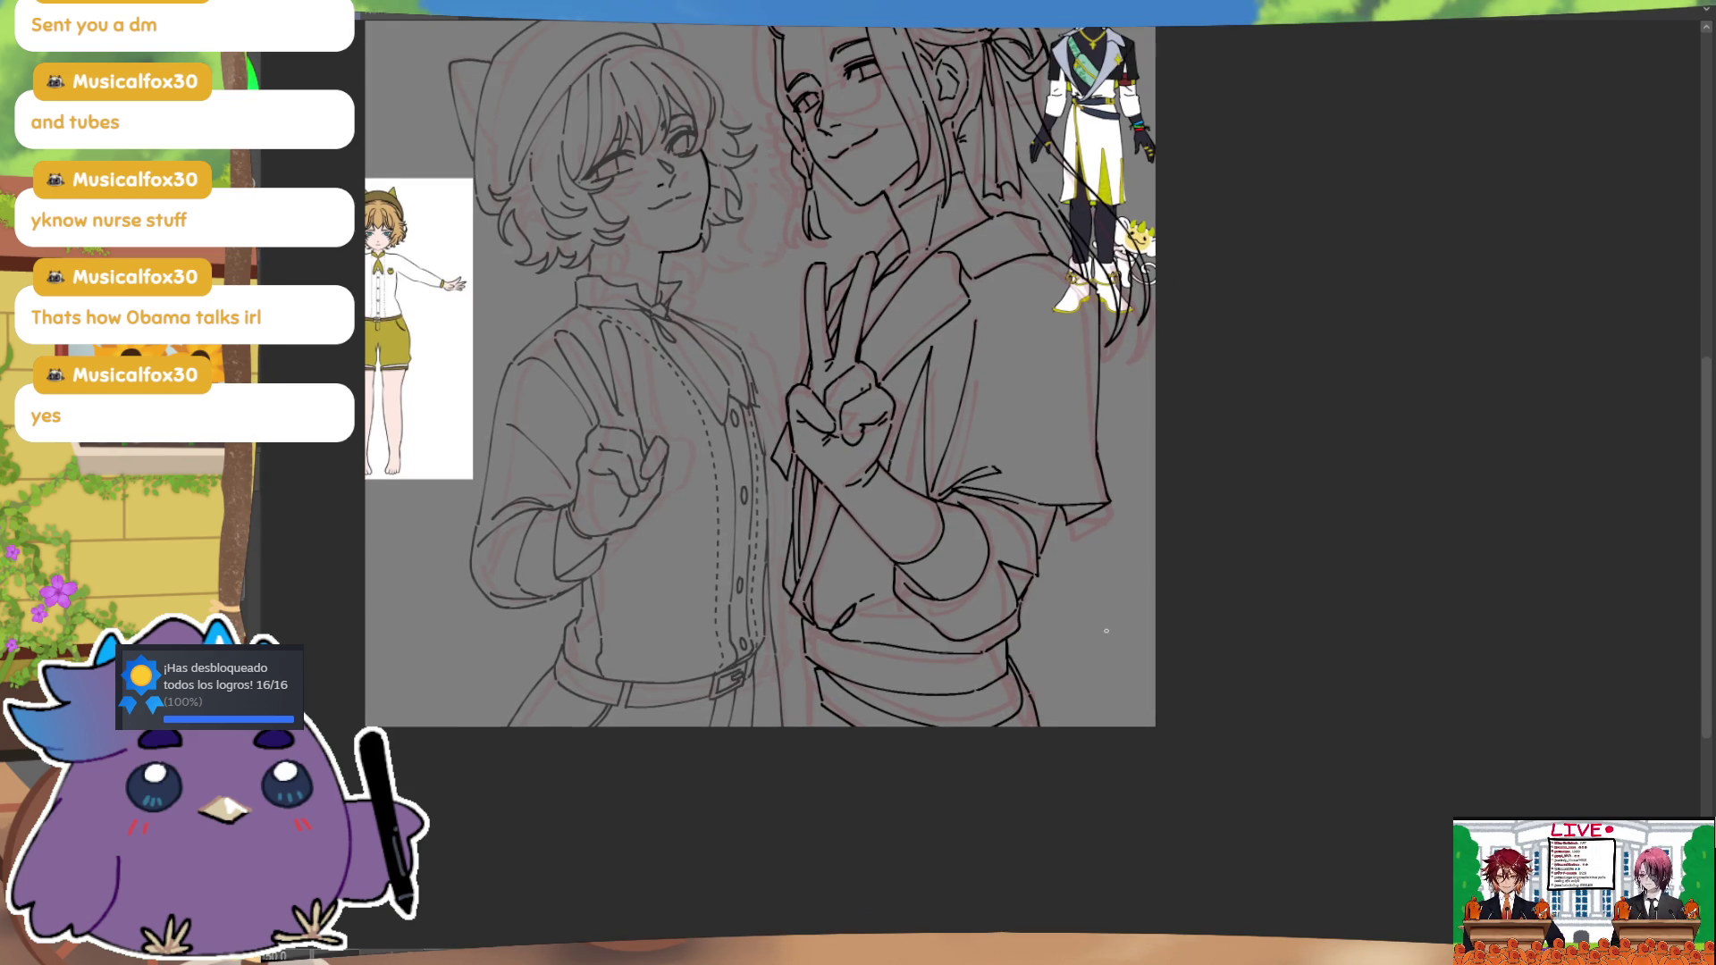
drag(1034, 638, 1032, 648)
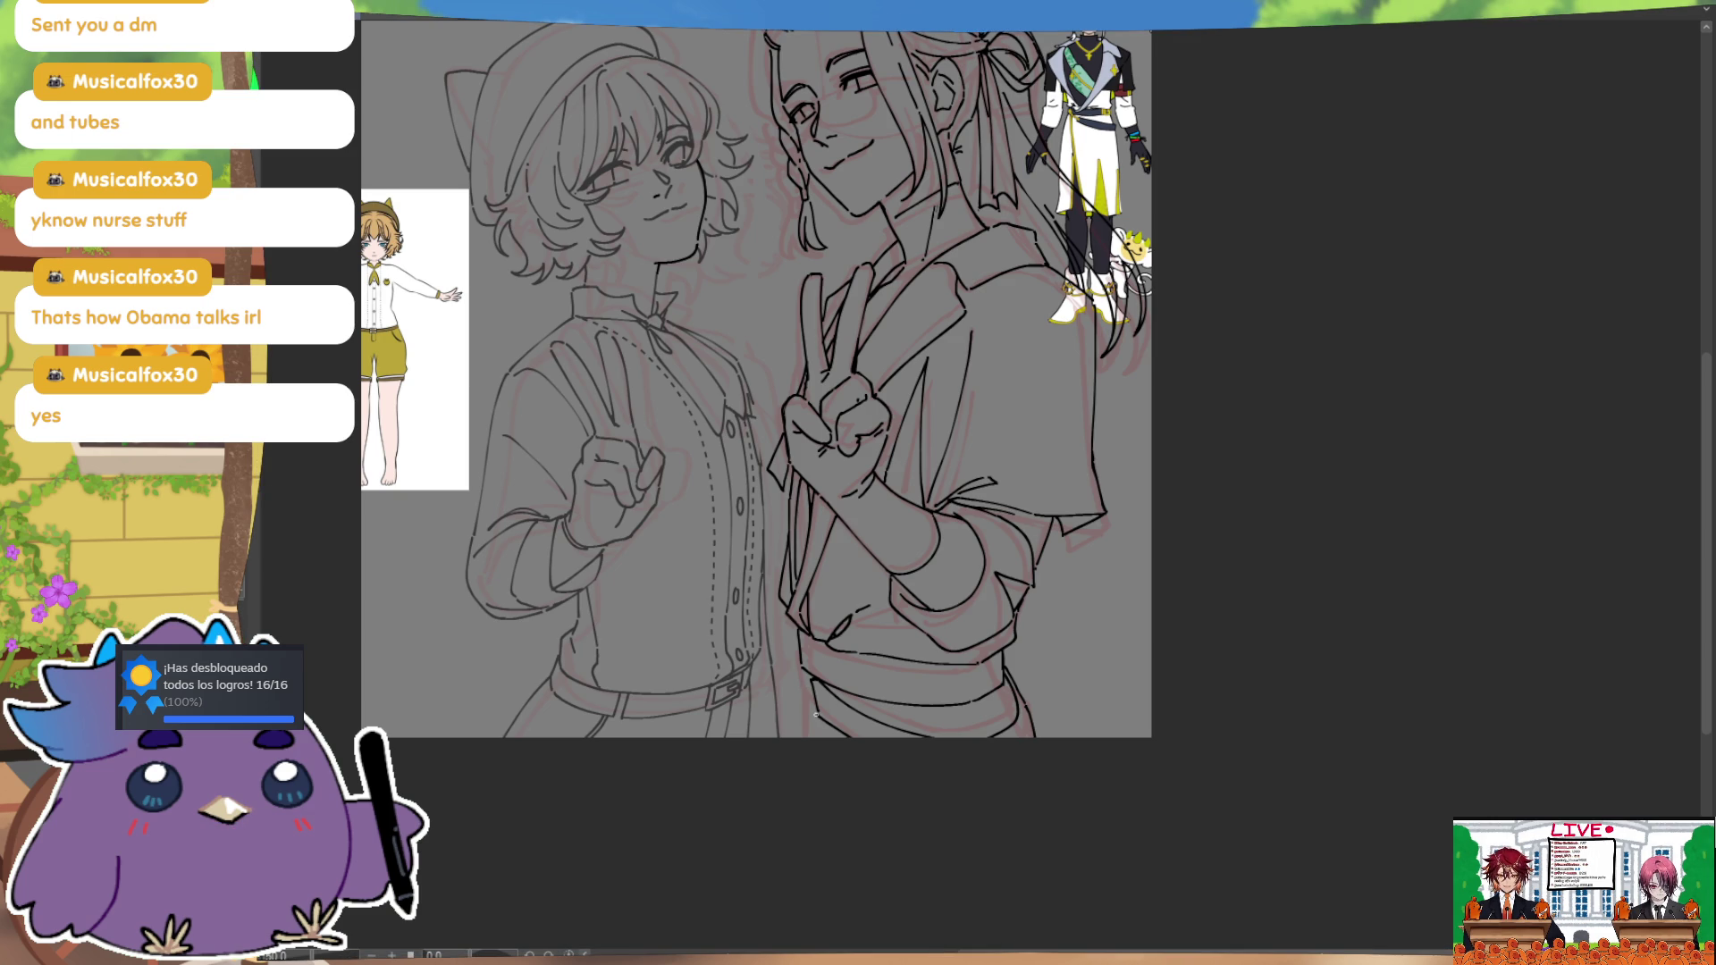
key(h)
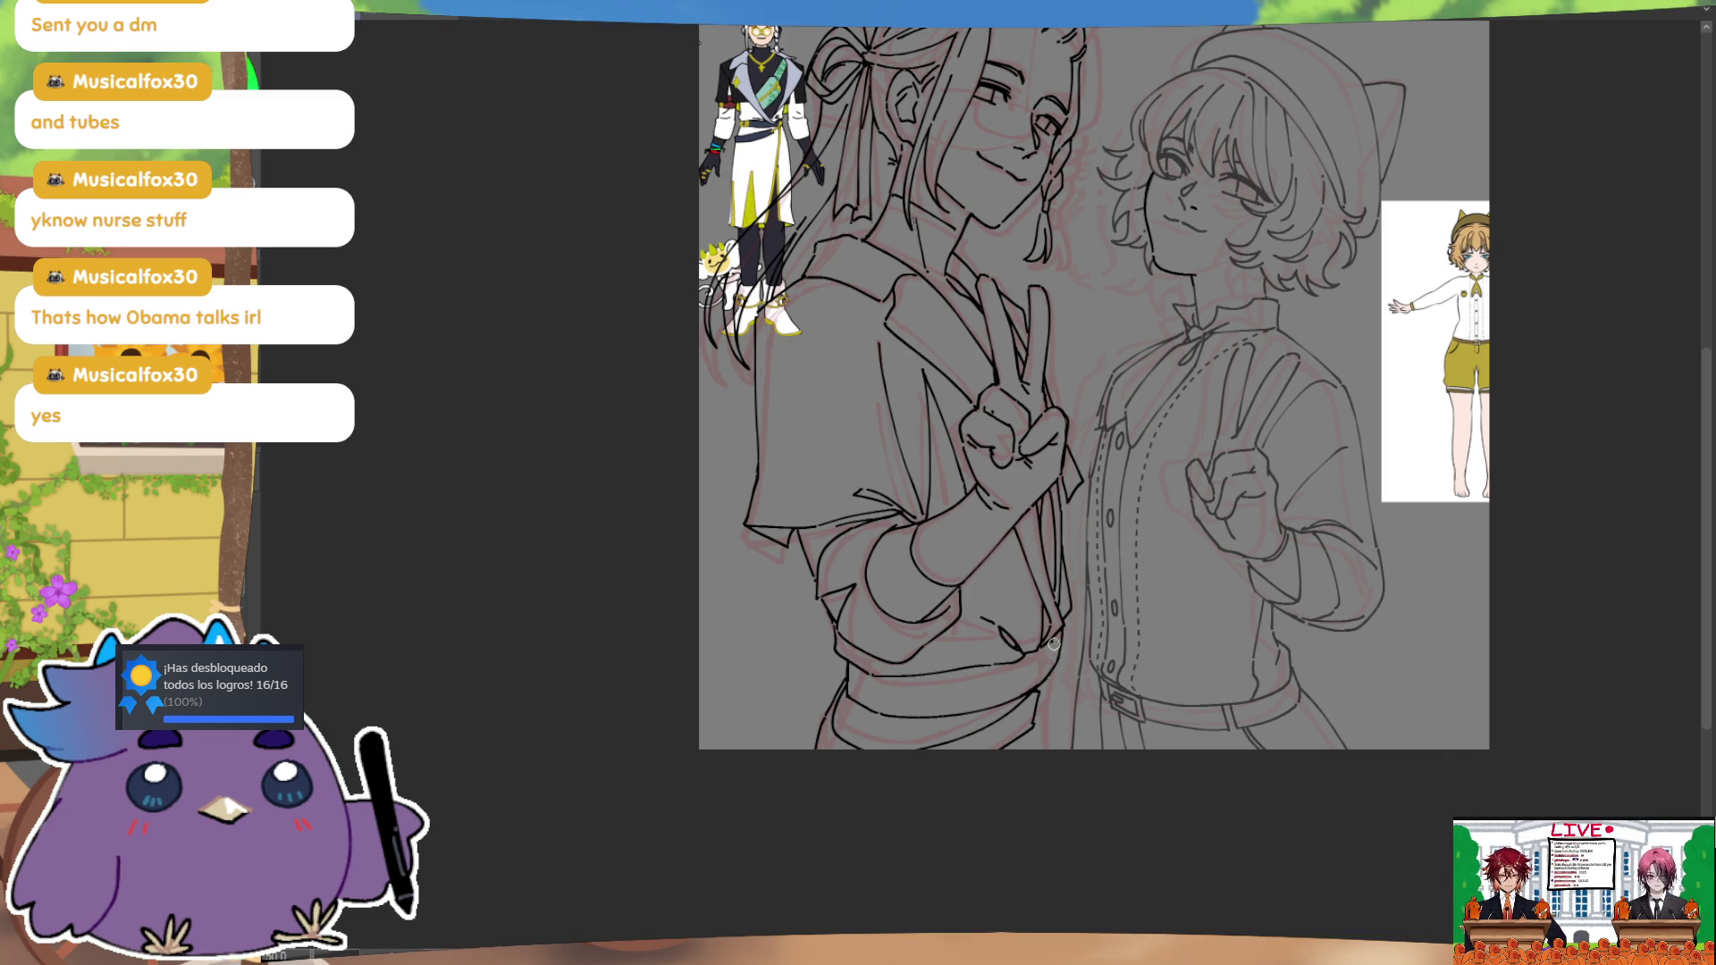
scroll(1081, 617, down, 2)
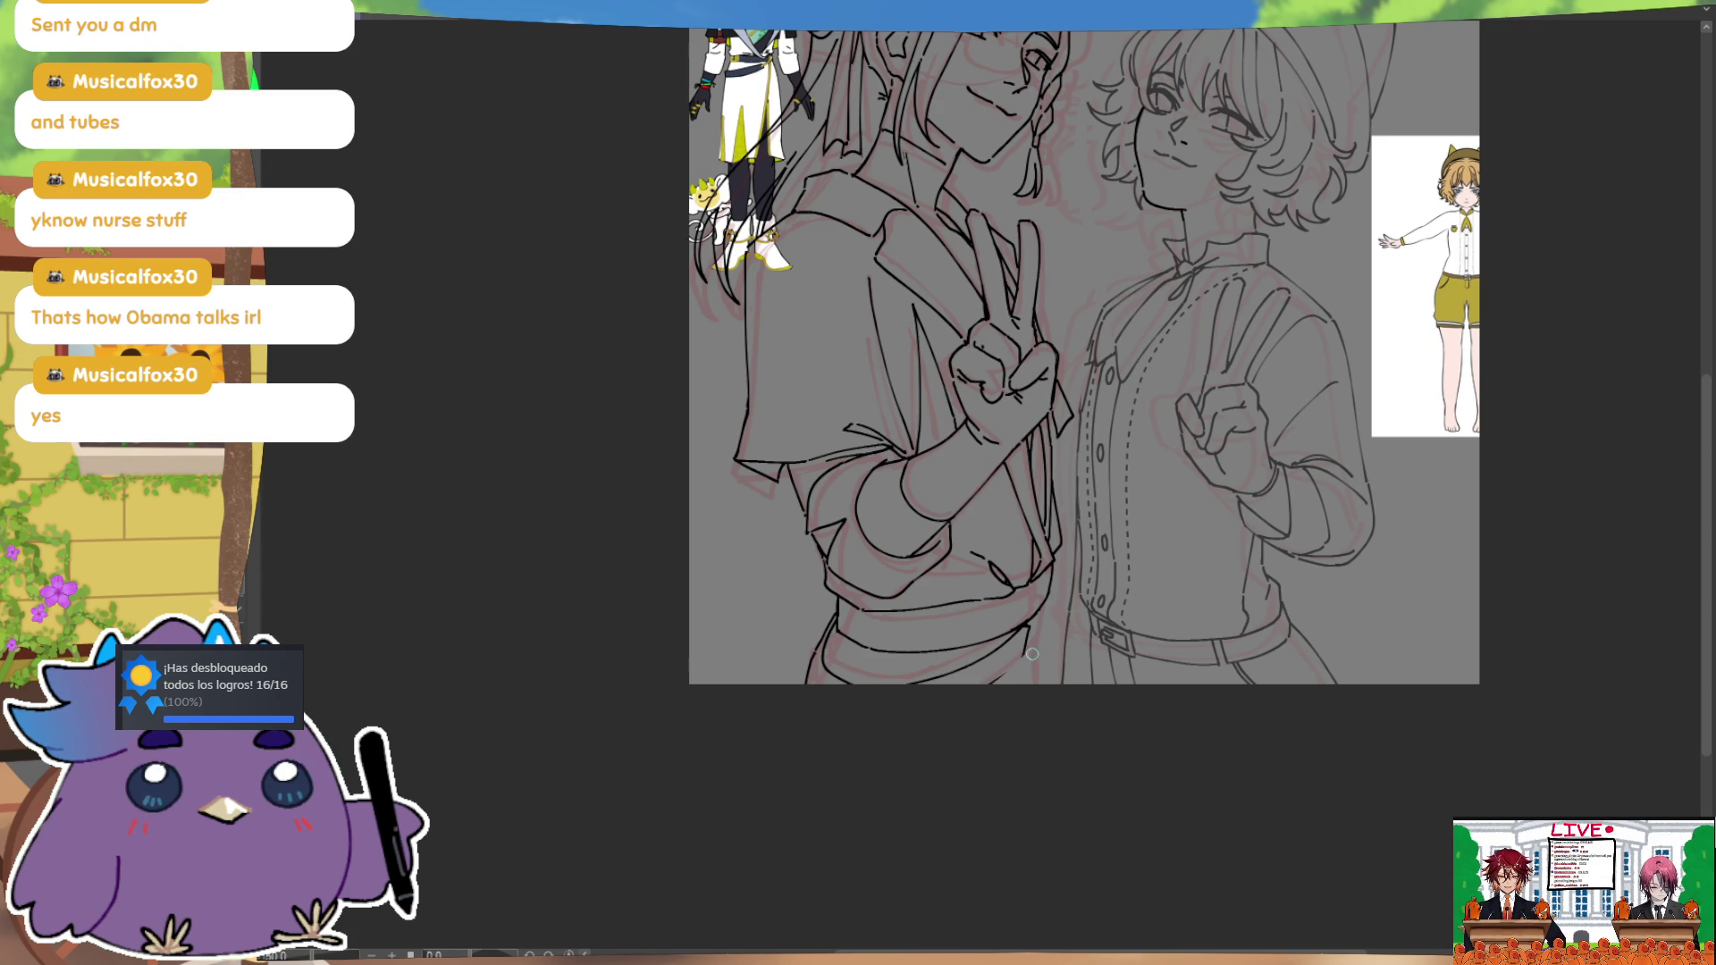
key(h)
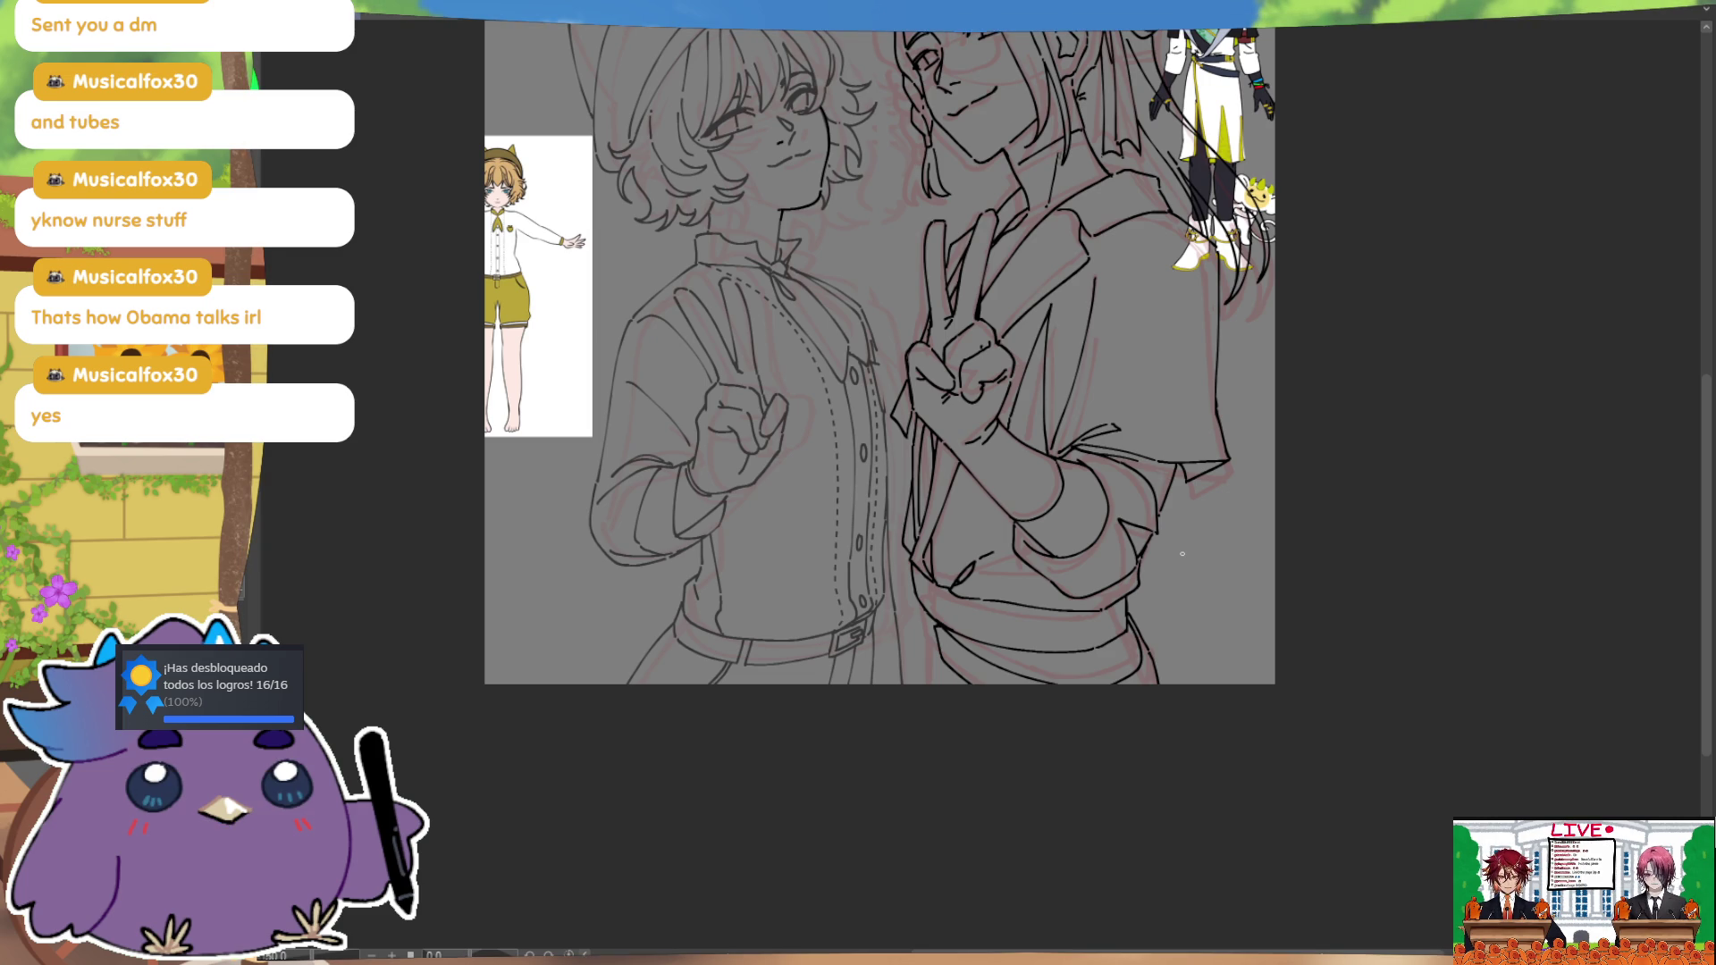
drag(917, 523, 898, 485)
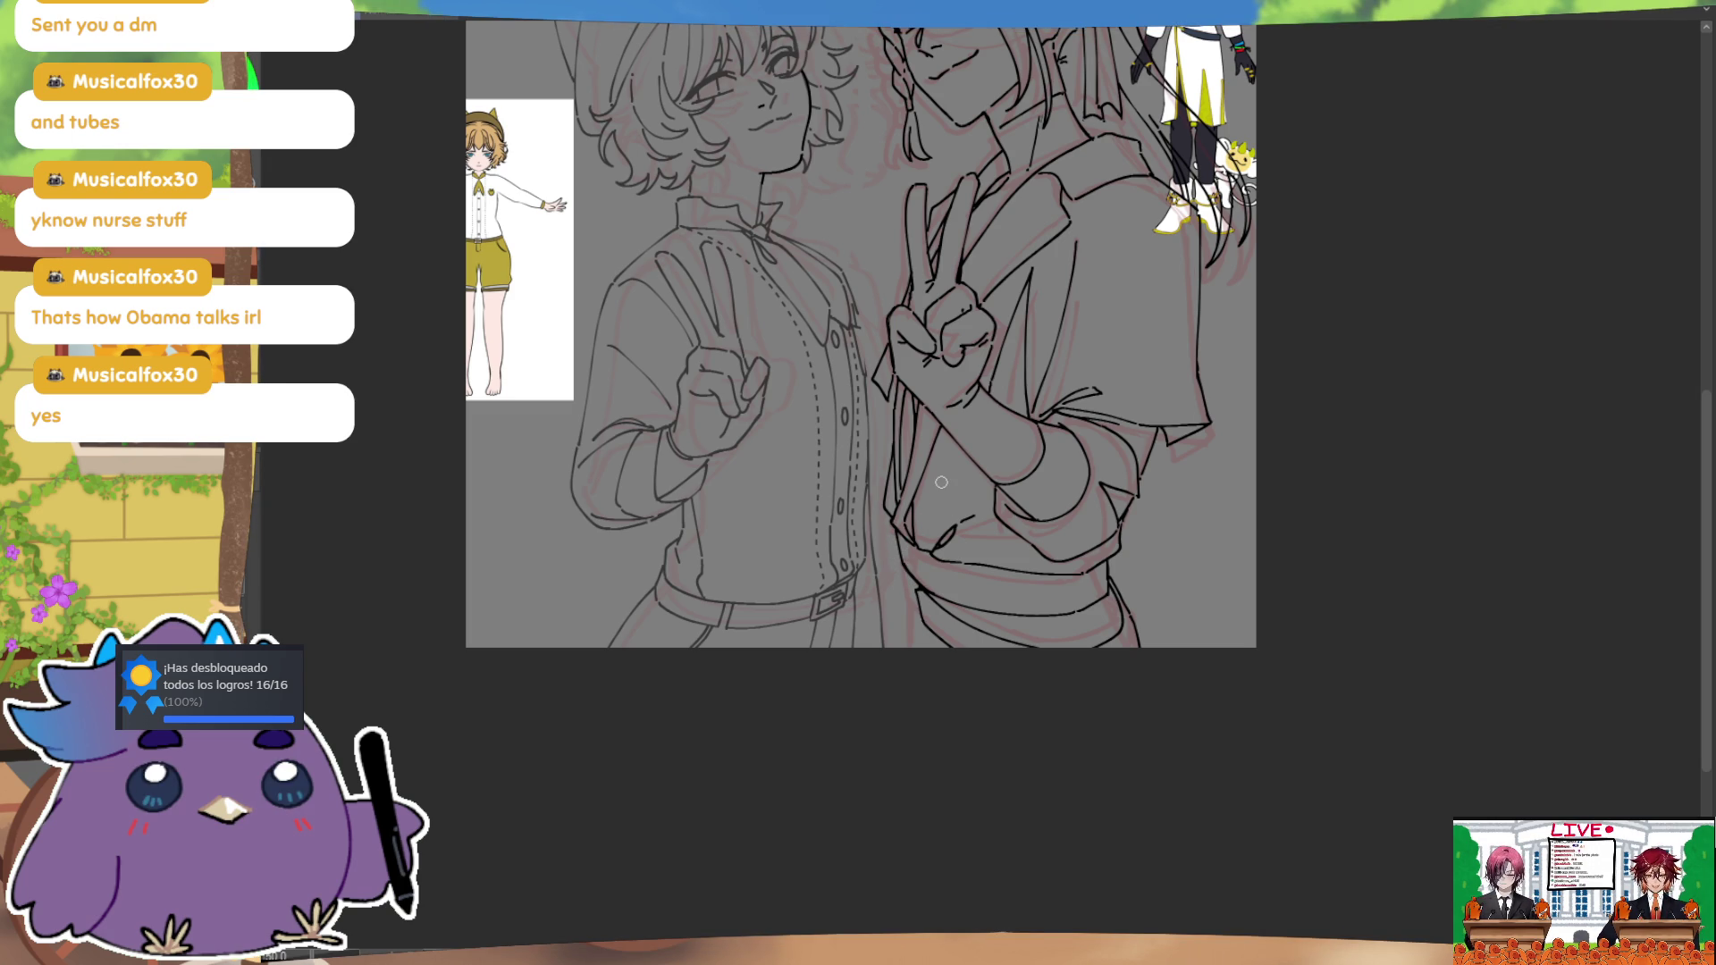
mouse_move(1185, 525)
mouse_down()
mouse_move(1176, 706)
mouse_move(1111, 777)
mouse_up()
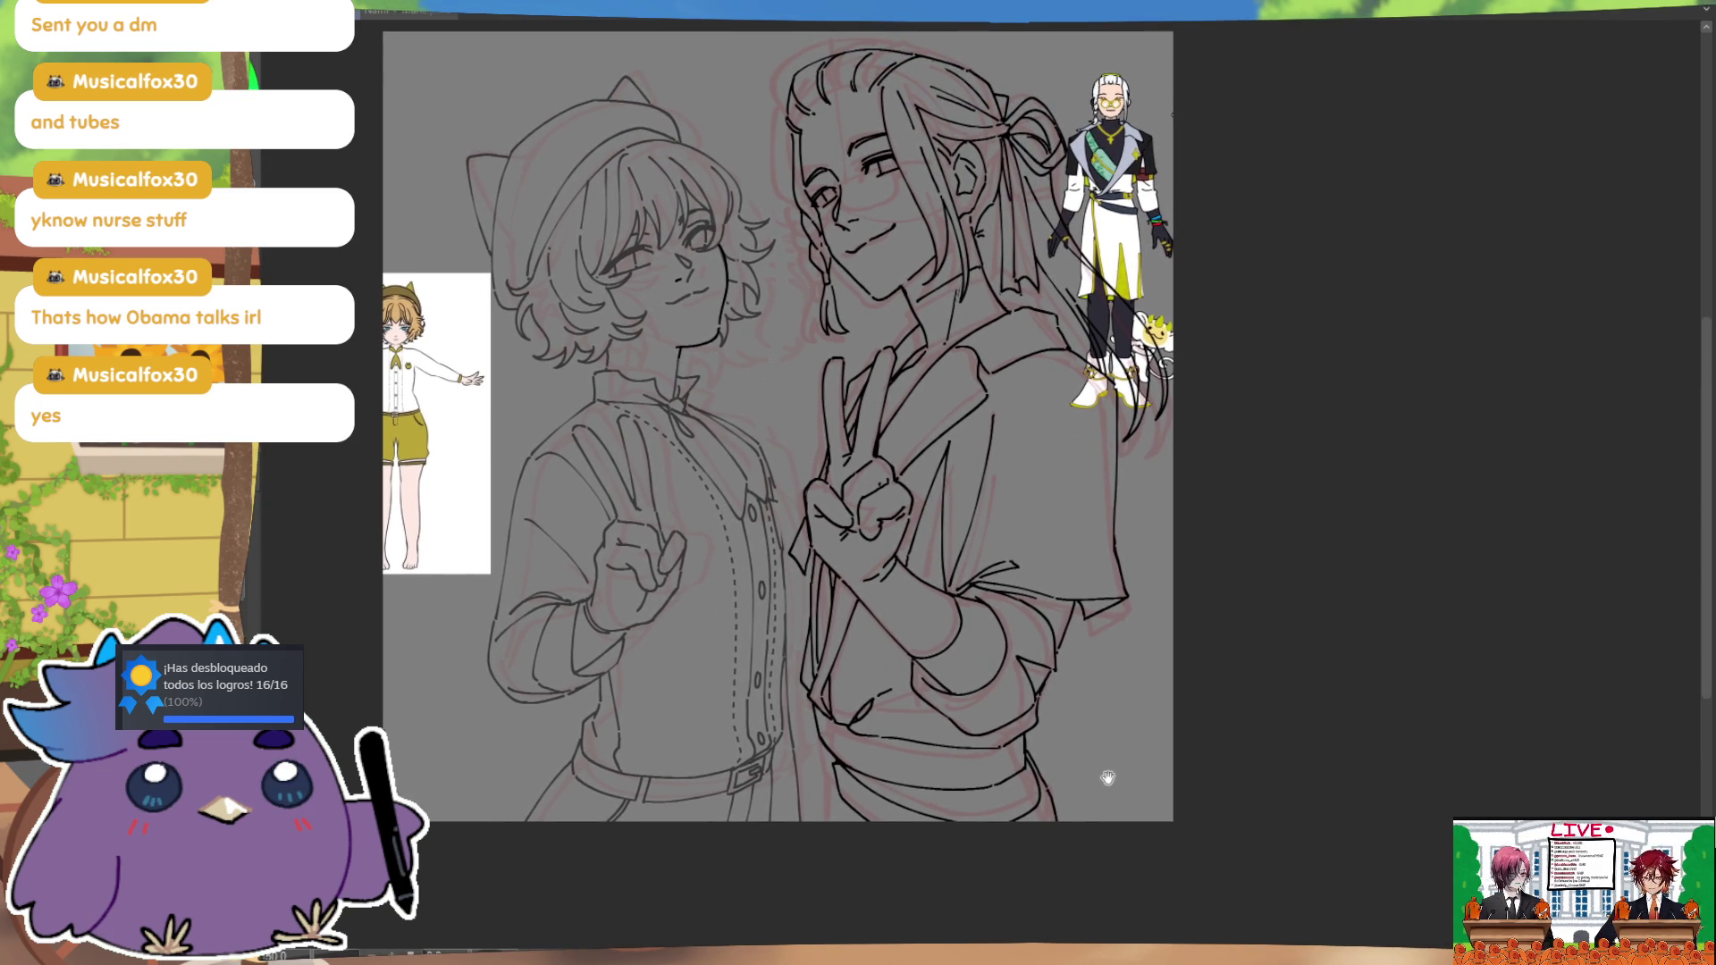
Step: Add a short jacket stroke, then fade the right character's lineart layer to light grey
drag(872, 702, 849, 722)
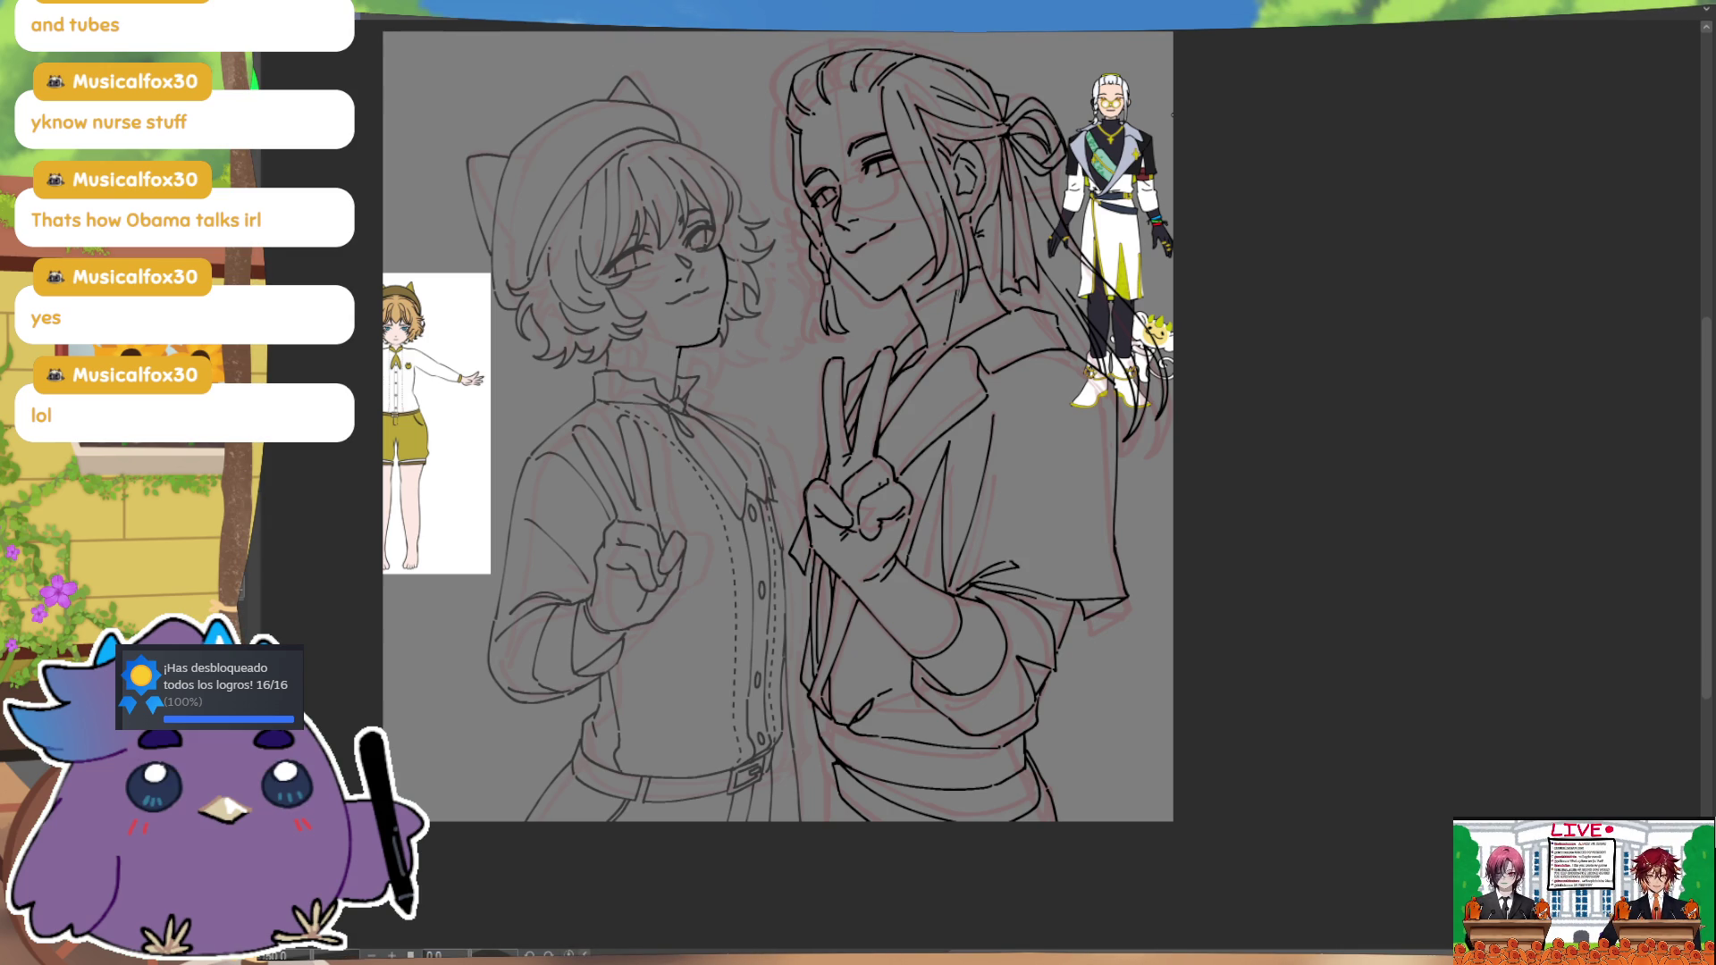
key(ctrl+z)
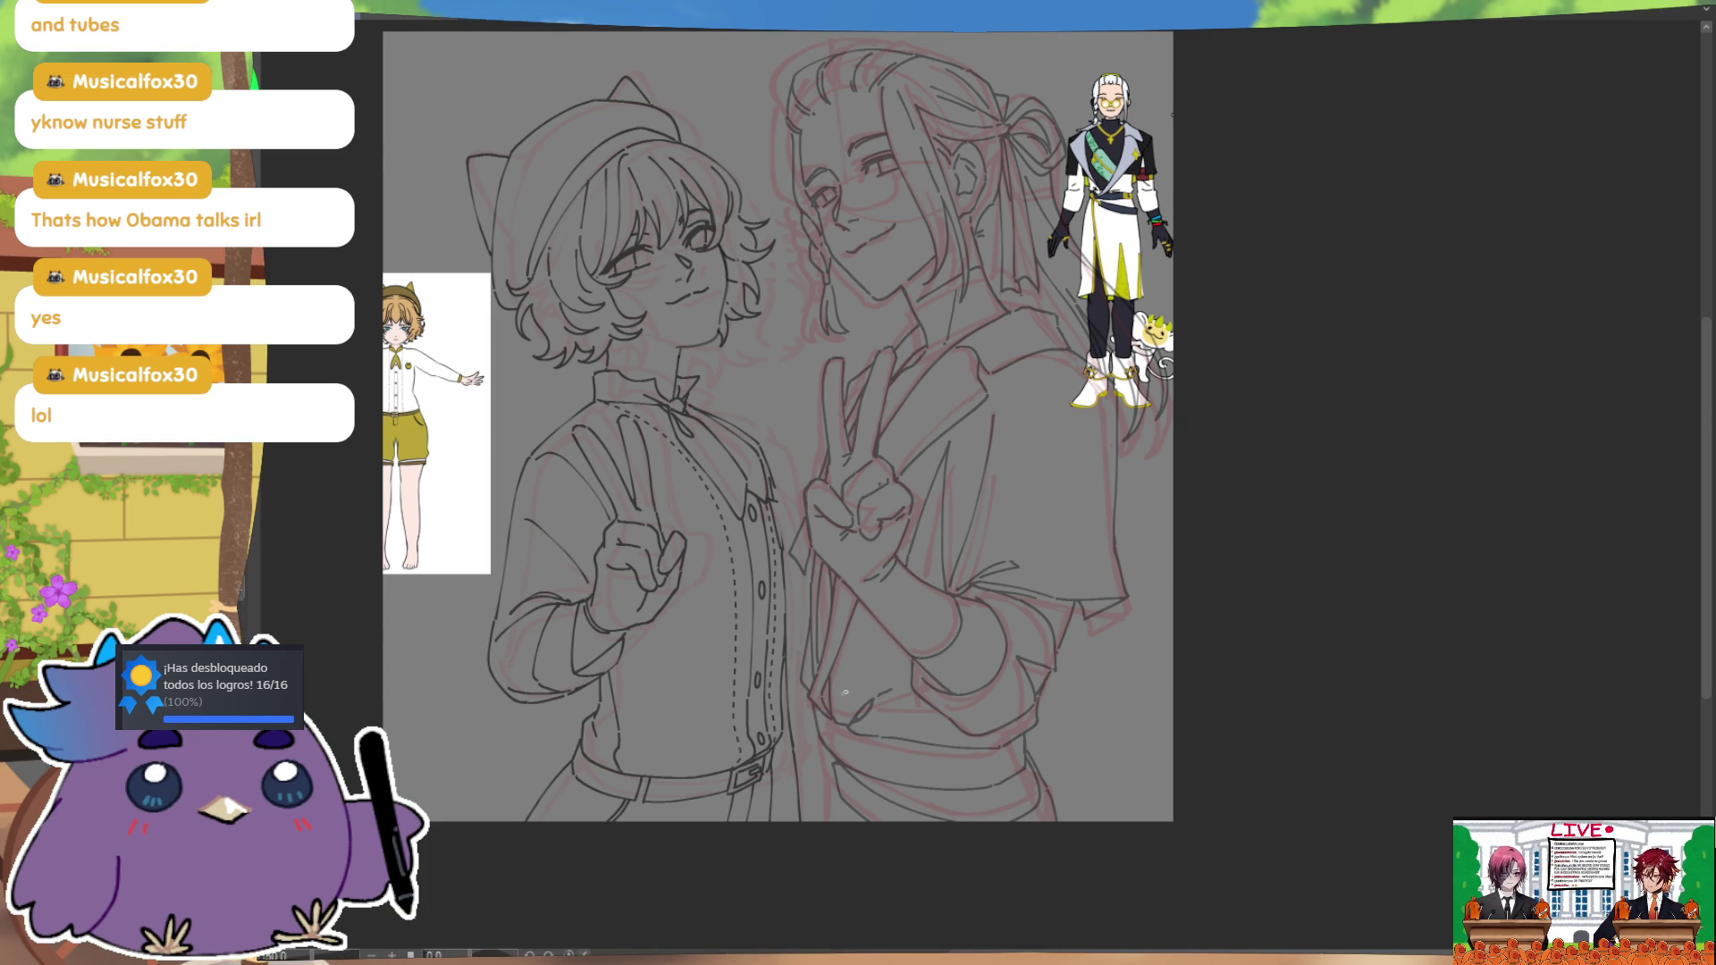
key(ctrl)
key(ctrl)
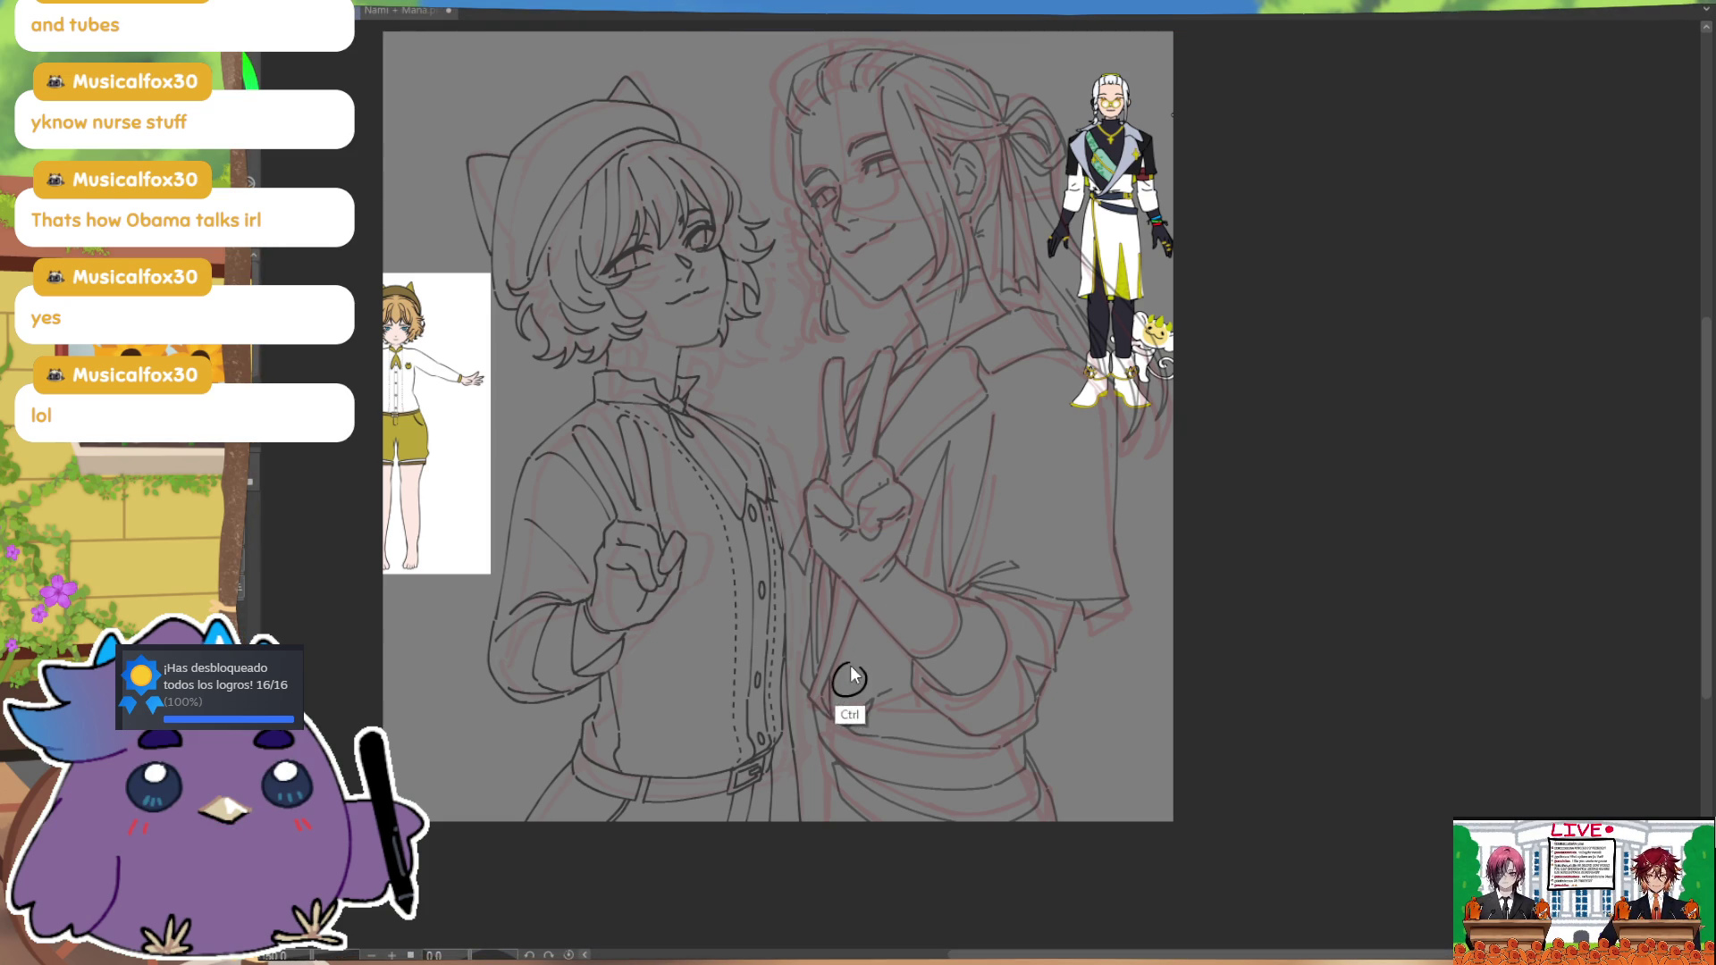
Step: Sketch the charm's handle under its round head, redrawing the handle lines and closing its bottom end
key(ctrl)
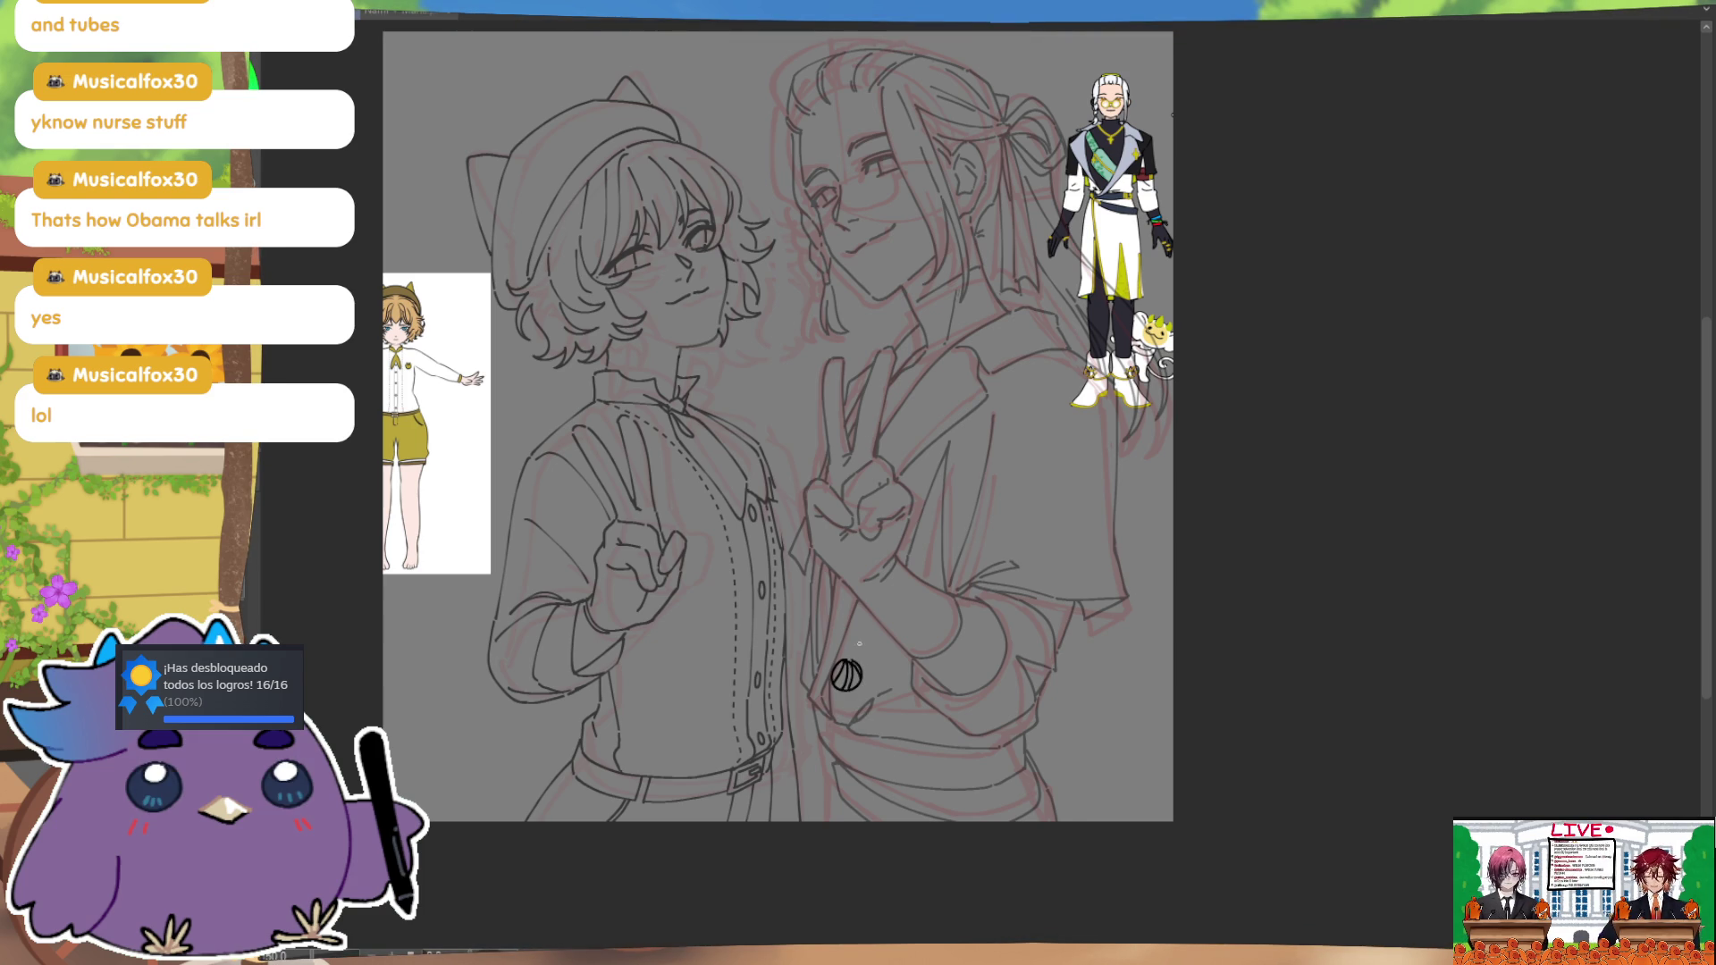
drag(849, 690, 891, 793)
key(ctrl+z)
drag(854, 688, 903, 795)
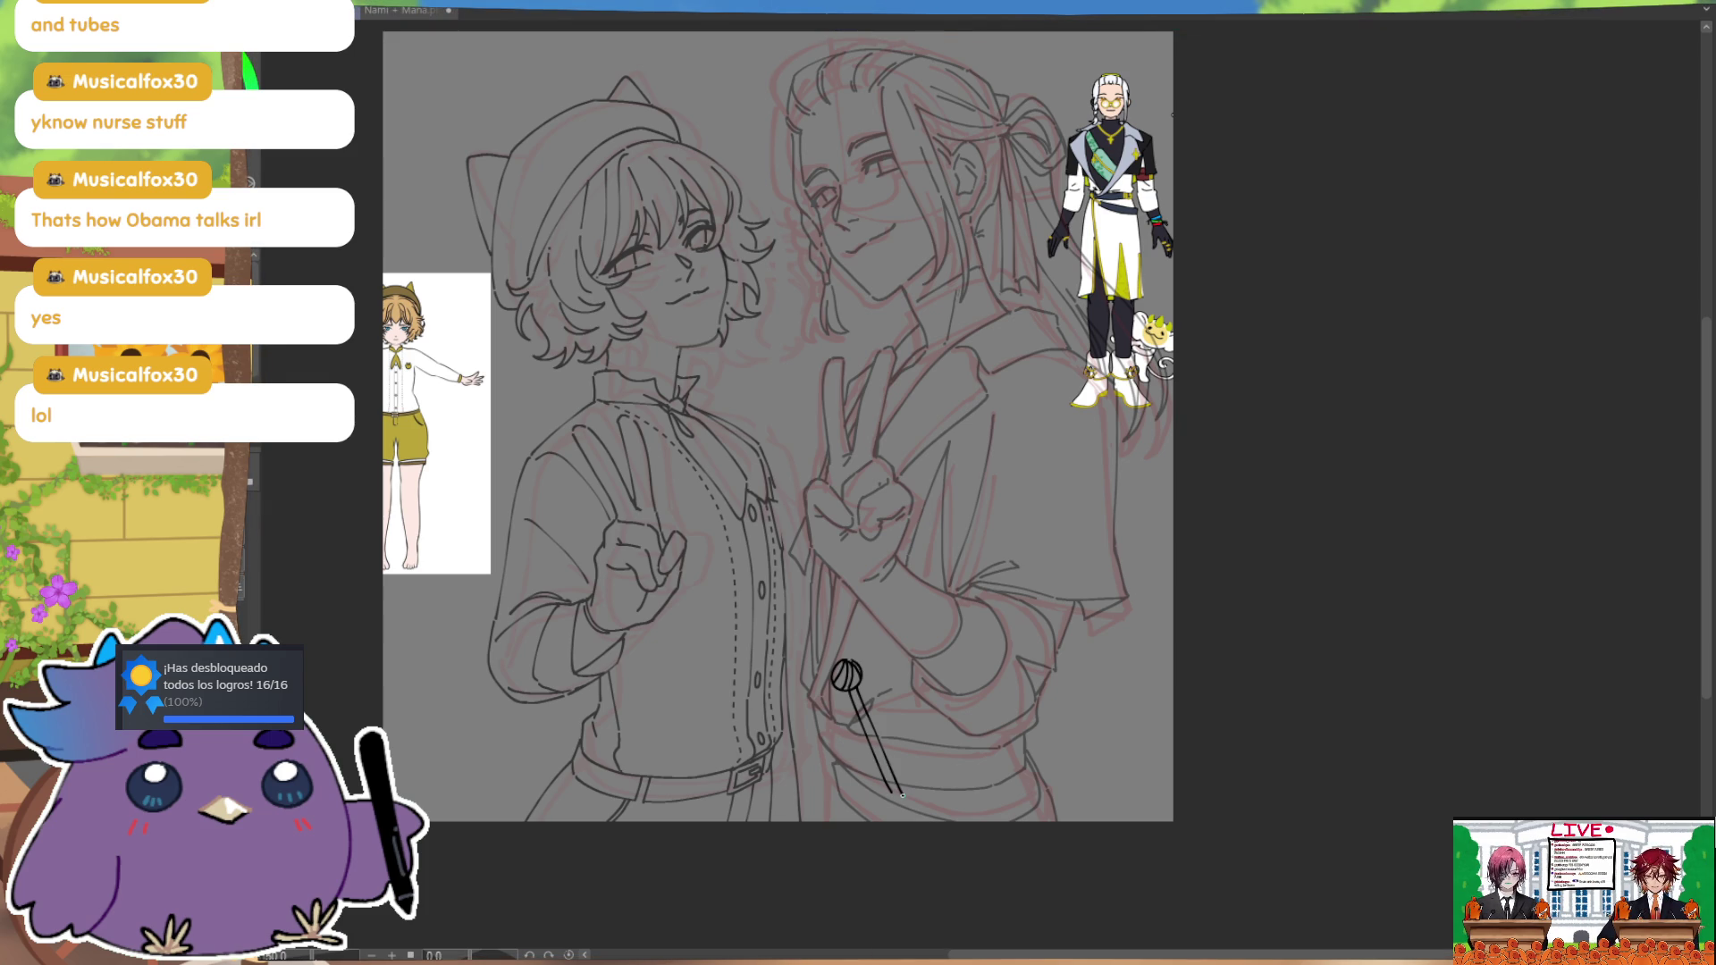
drag(791, 637, 771, 569)
key(ctrl+z)
key(ctrl+z)
drag(827, 625, 885, 722)
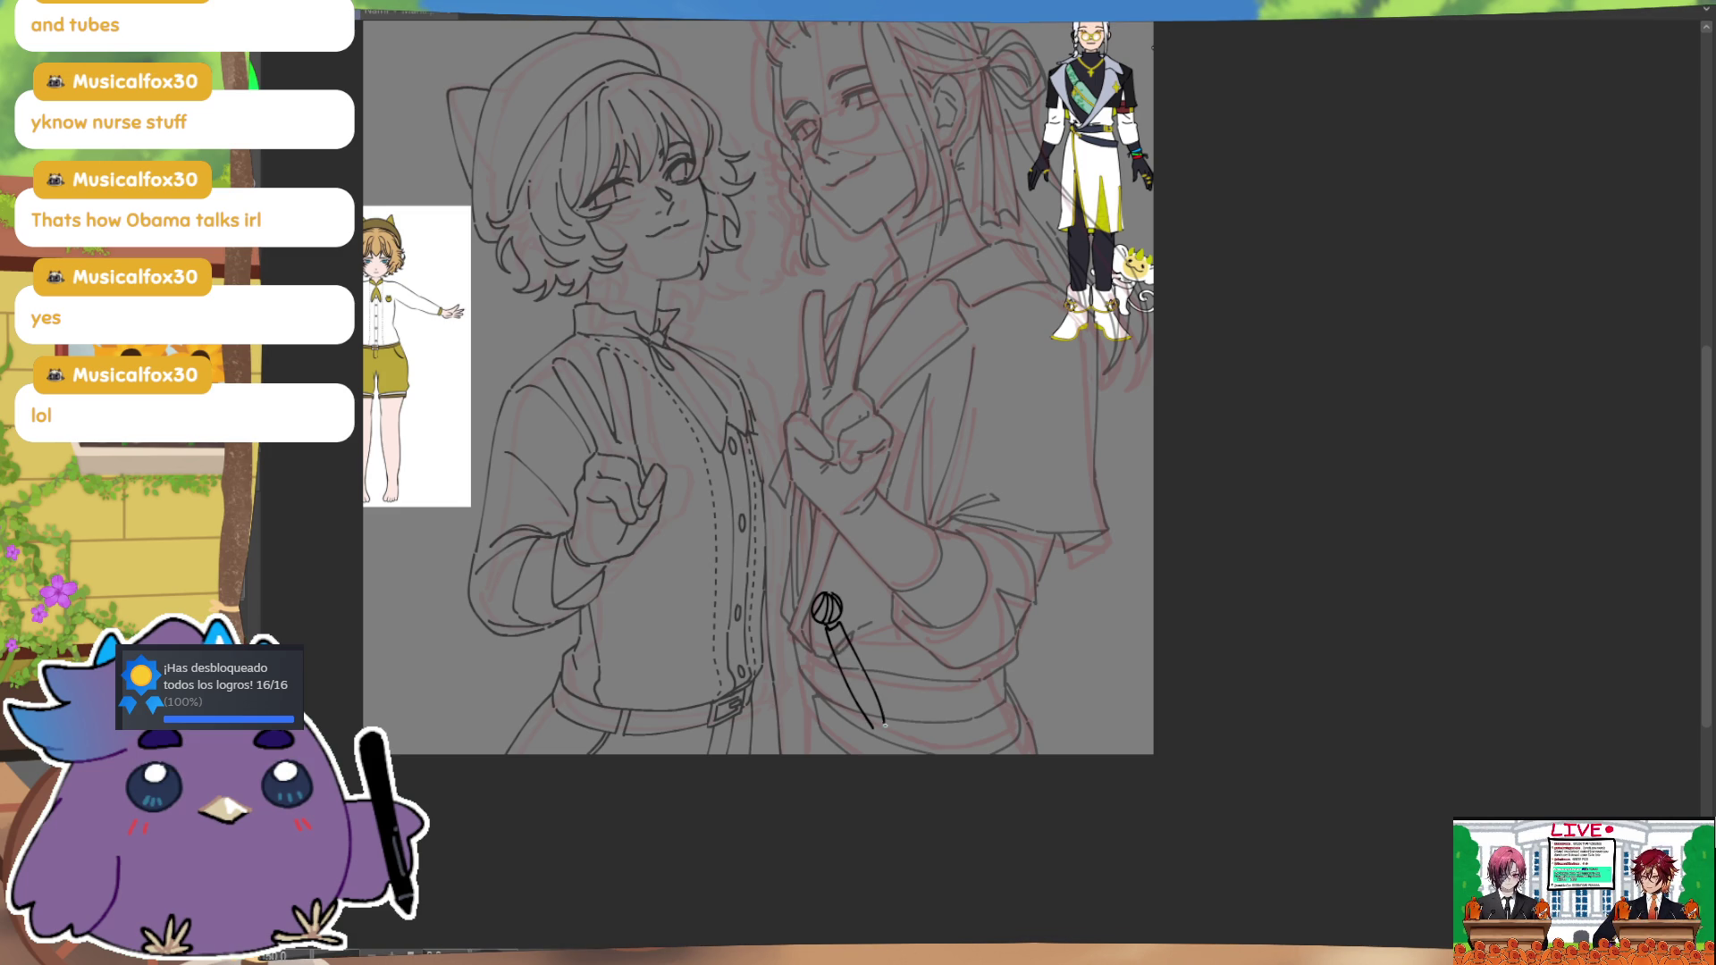
drag(874, 726, 886, 722)
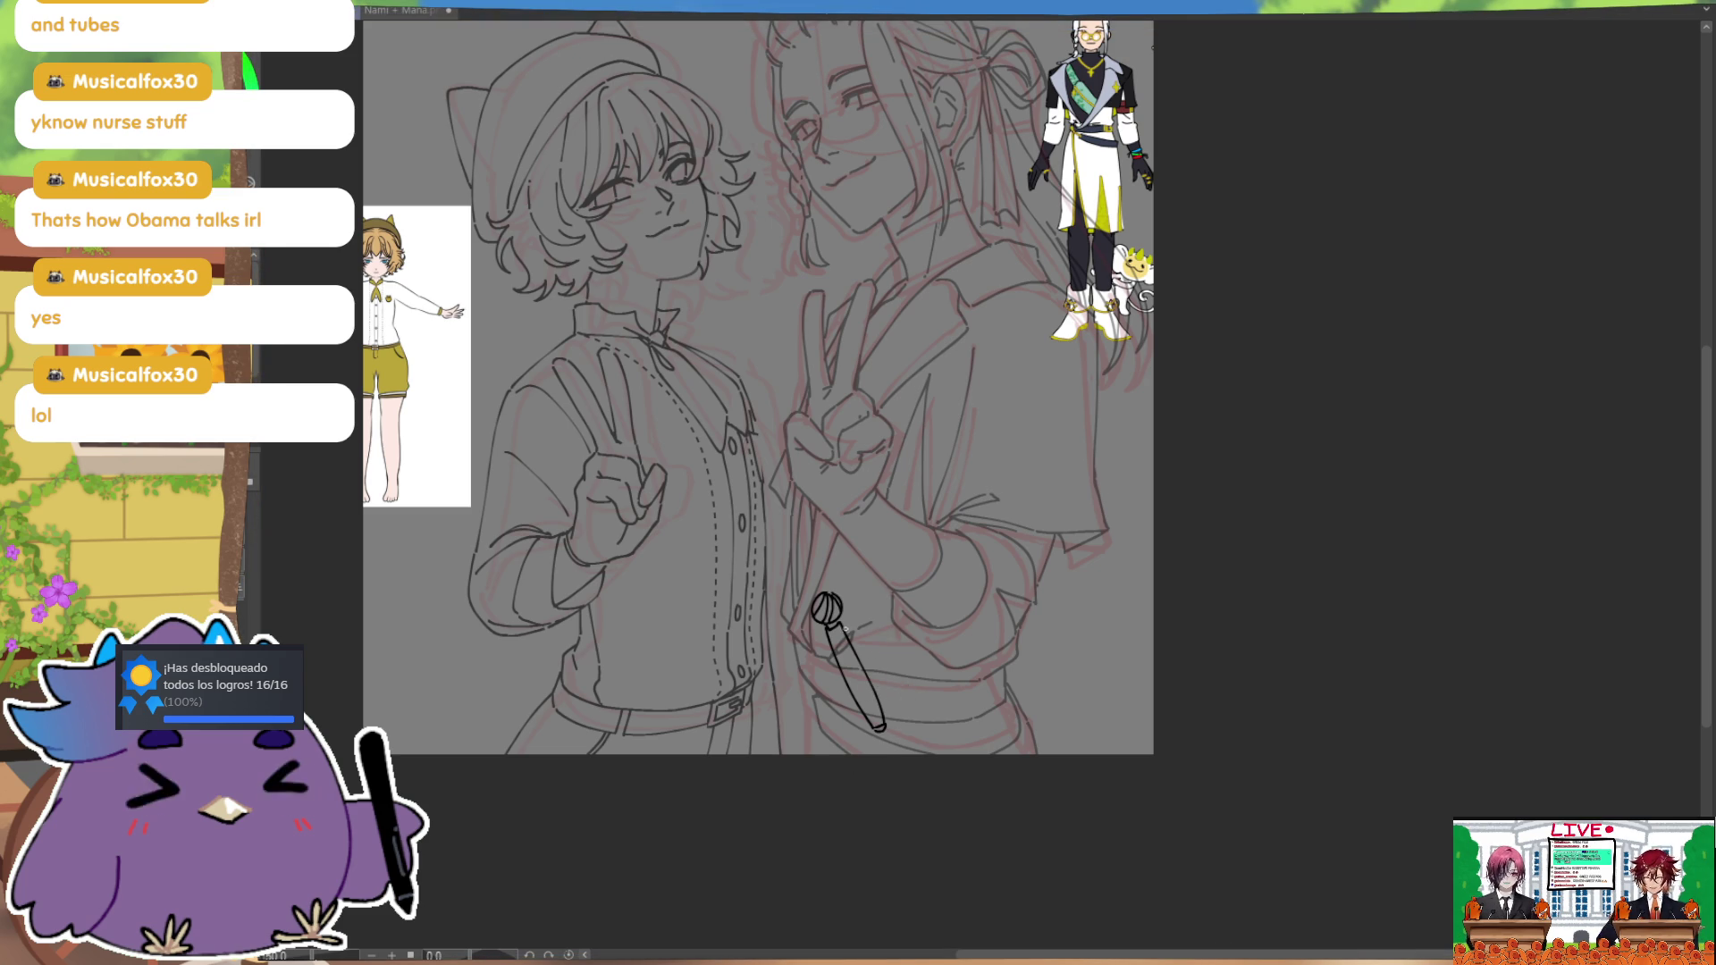
Step: Try several arcs for the cord around the microphone charm, undoing each attempt
mouse_move(881, 736)
mouse_down()
mouse_move(918, 679)
mouse_move(862, 621)
mouse_move(911, 684)
mouse_move(884, 731)
mouse_up()
key(ctrl+z)
drag(858, 623, 886, 734)
key(ctrl+z)
drag(851, 624, 881, 740)
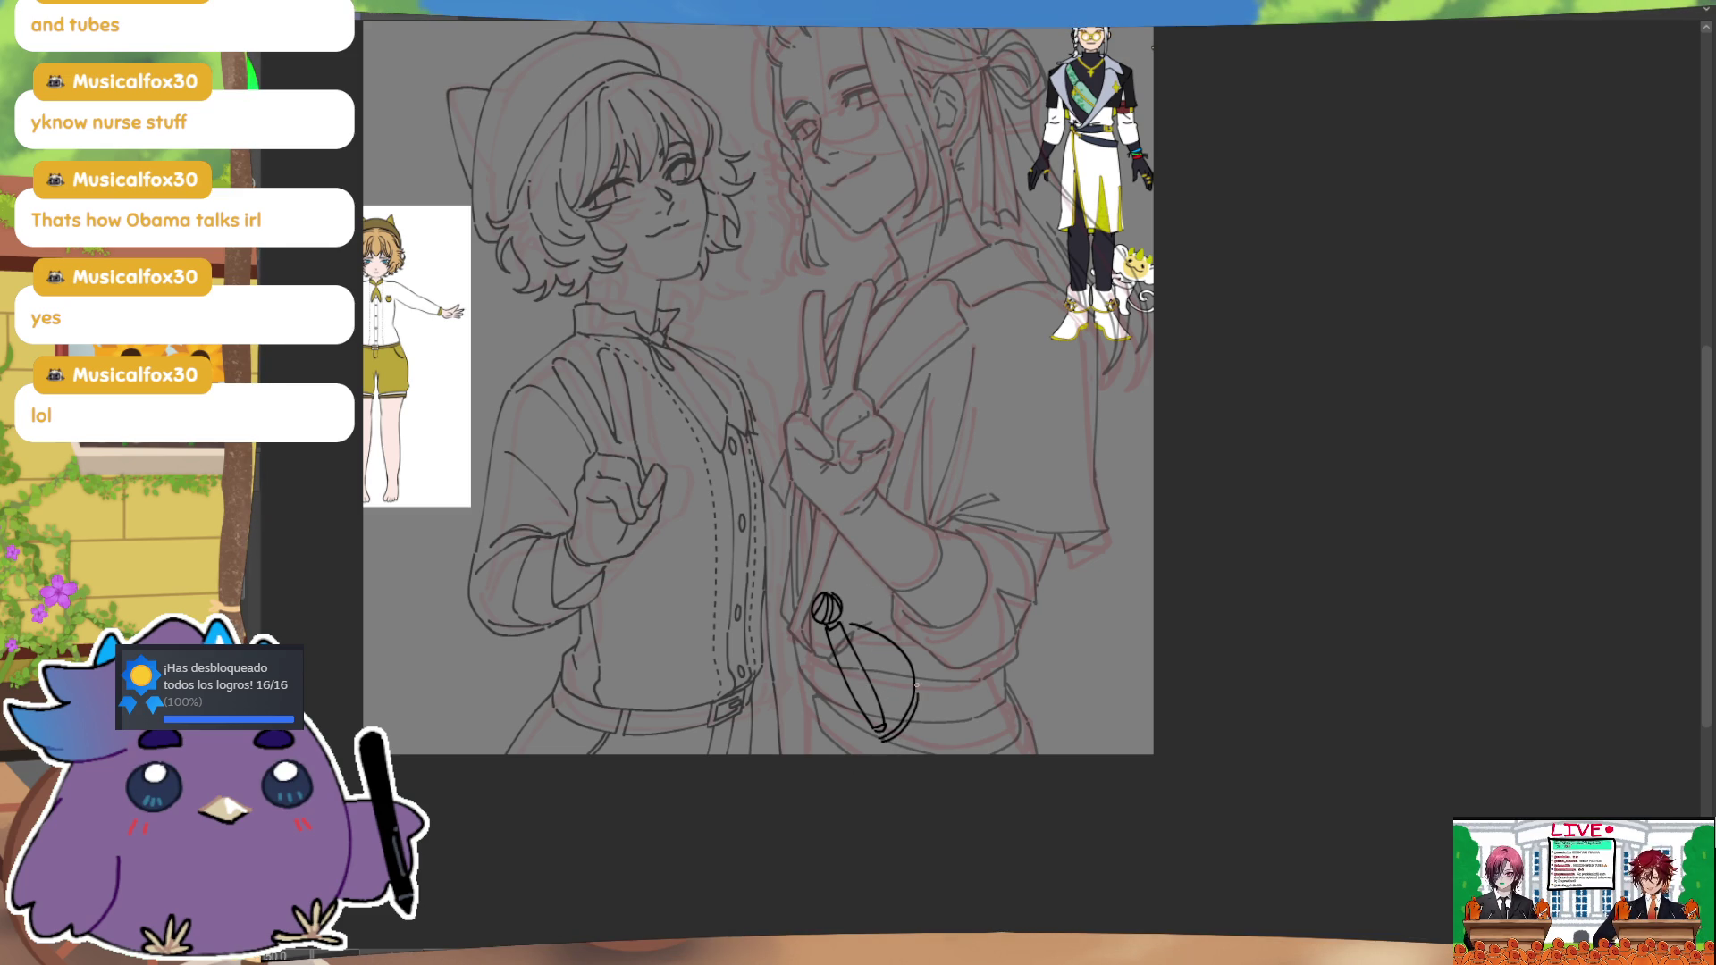
key(ctrl+z)
Step: Draw the cord loop from the microphone head down to the handle bottom
mouse_move(946, 659)
mouse_down()
mouse_move(957, 740)
mouse_move(961, 593)
mouse_up()
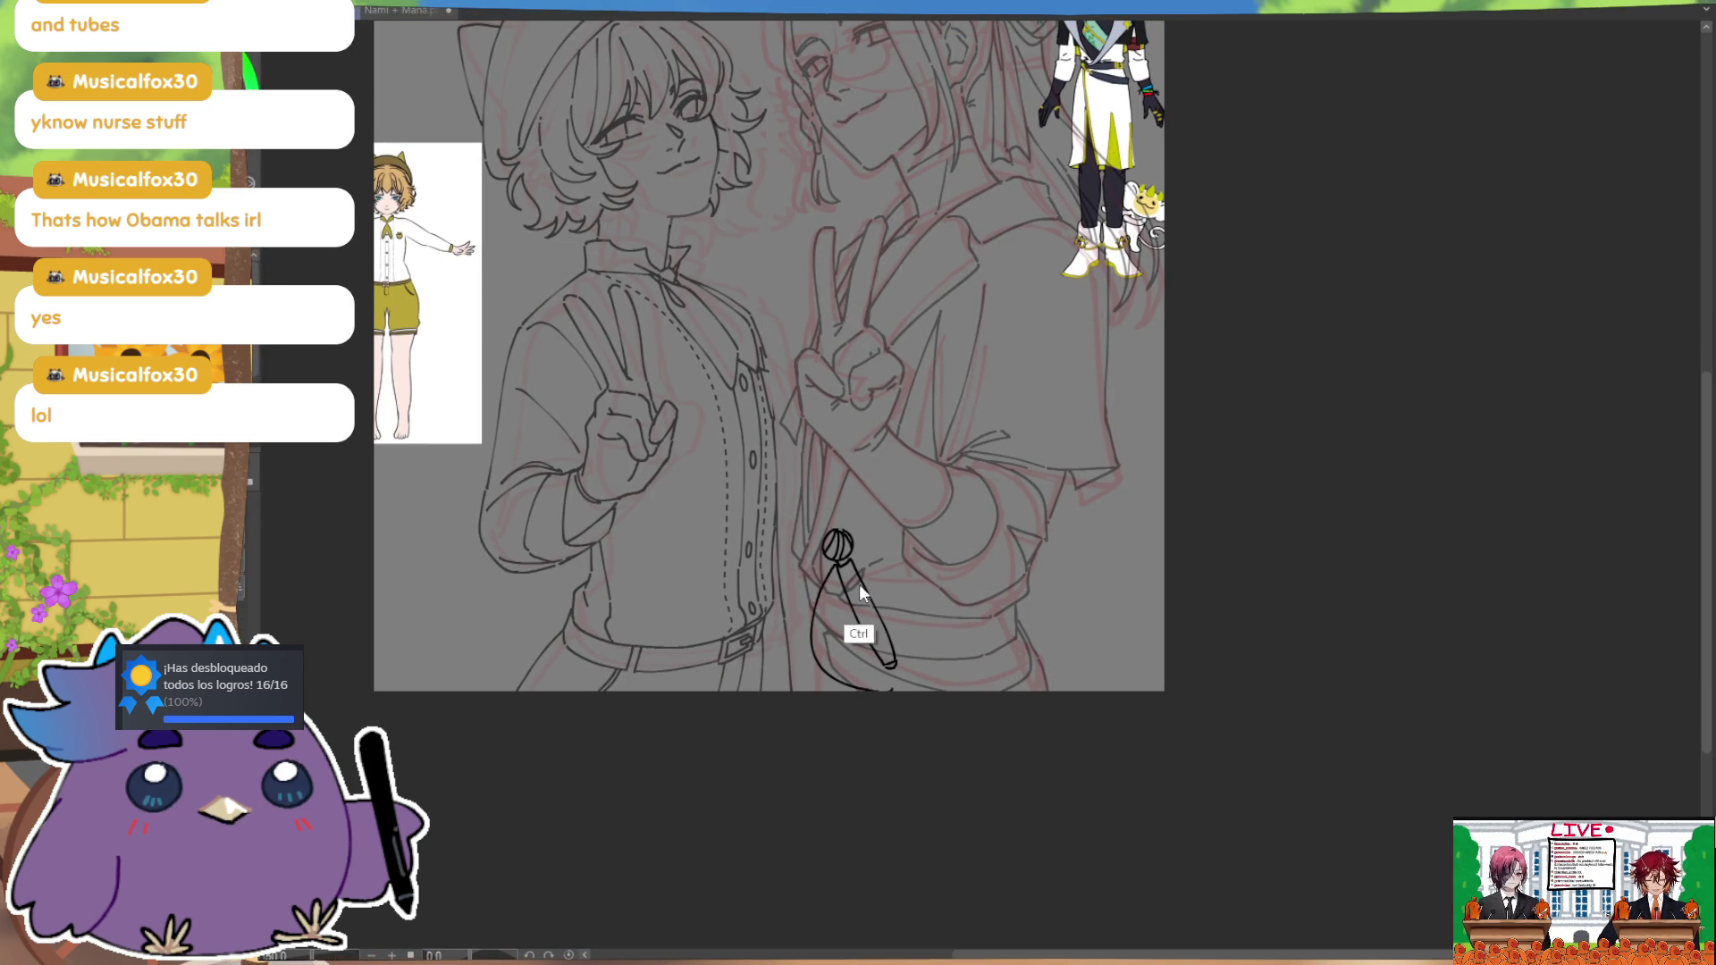
drag(838, 561, 894, 669)
key(ctrl+z)
mouse_move(838, 561)
mouse_down()
mouse_move(805, 625)
mouse_move(894, 668)
mouse_up()
drag(808, 583, 820, 662)
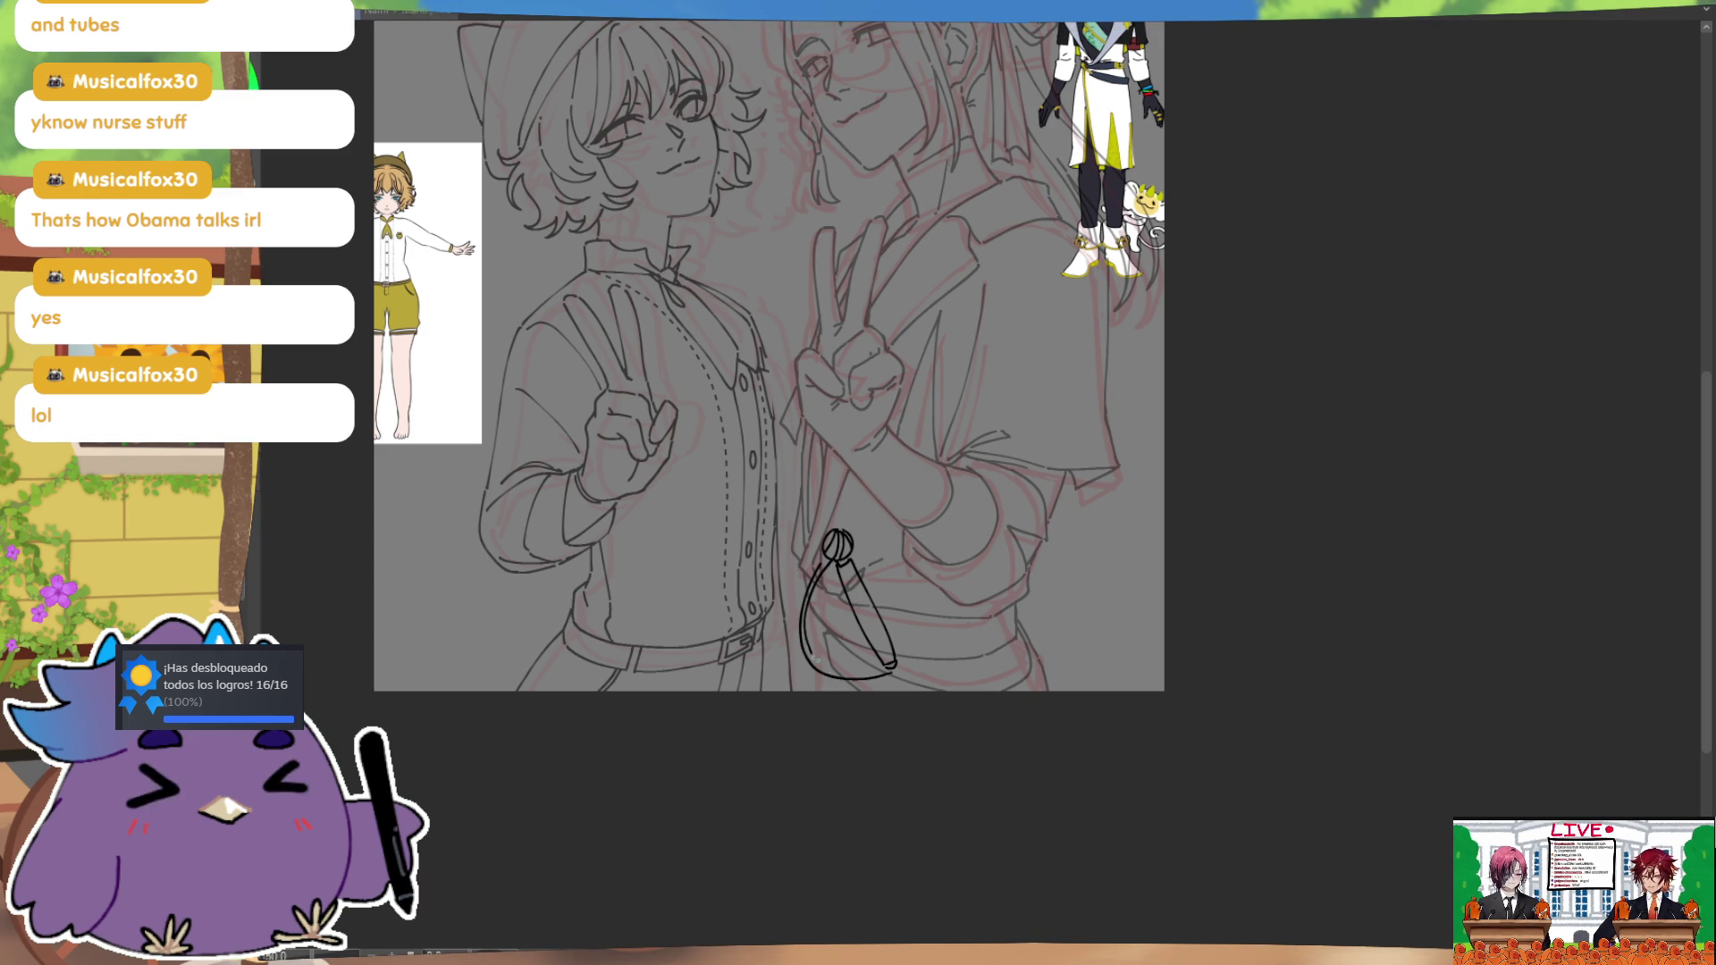
key(ctrl+z)
mouse_move(831, 562)
mouse_down()
mouse_move(809, 666)
mouse_move(890, 665)
mouse_up()
Step: Retry the loop beside the charm, then undo those strokes so only the knobbed handle remains
key(ctrl+z)
key(ctrl+z)
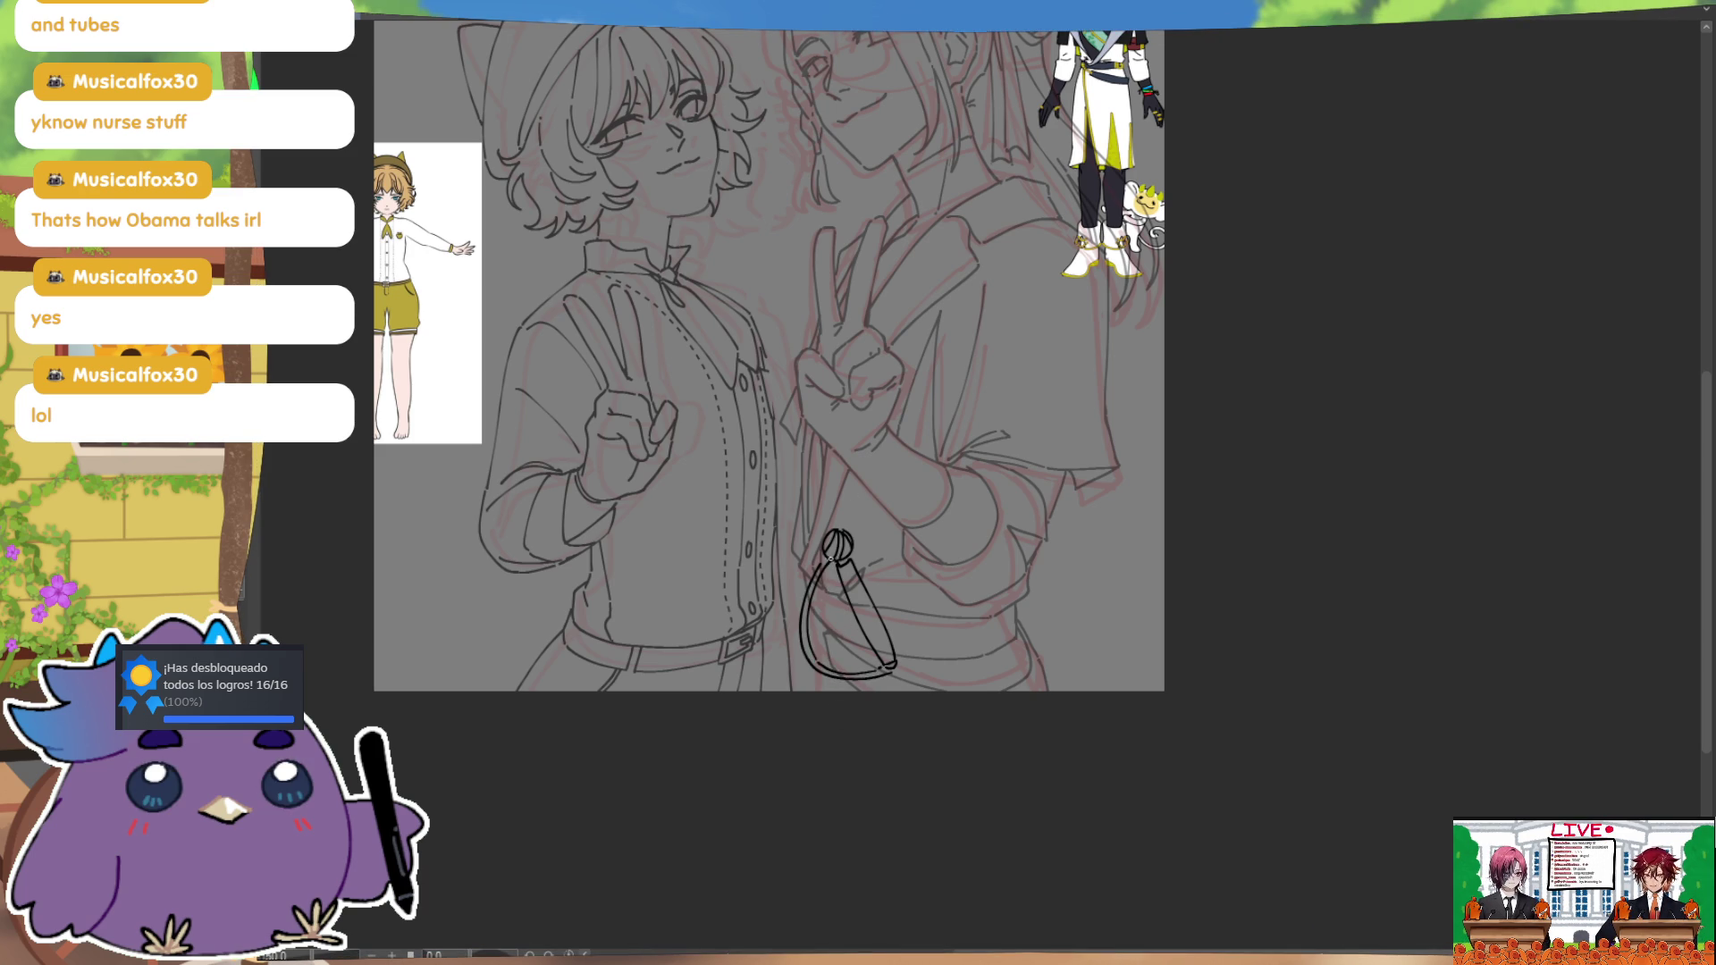
mouse_move(863, 548)
mouse_down()
mouse_move(889, 663)
mouse_move(873, 665)
mouse_up()
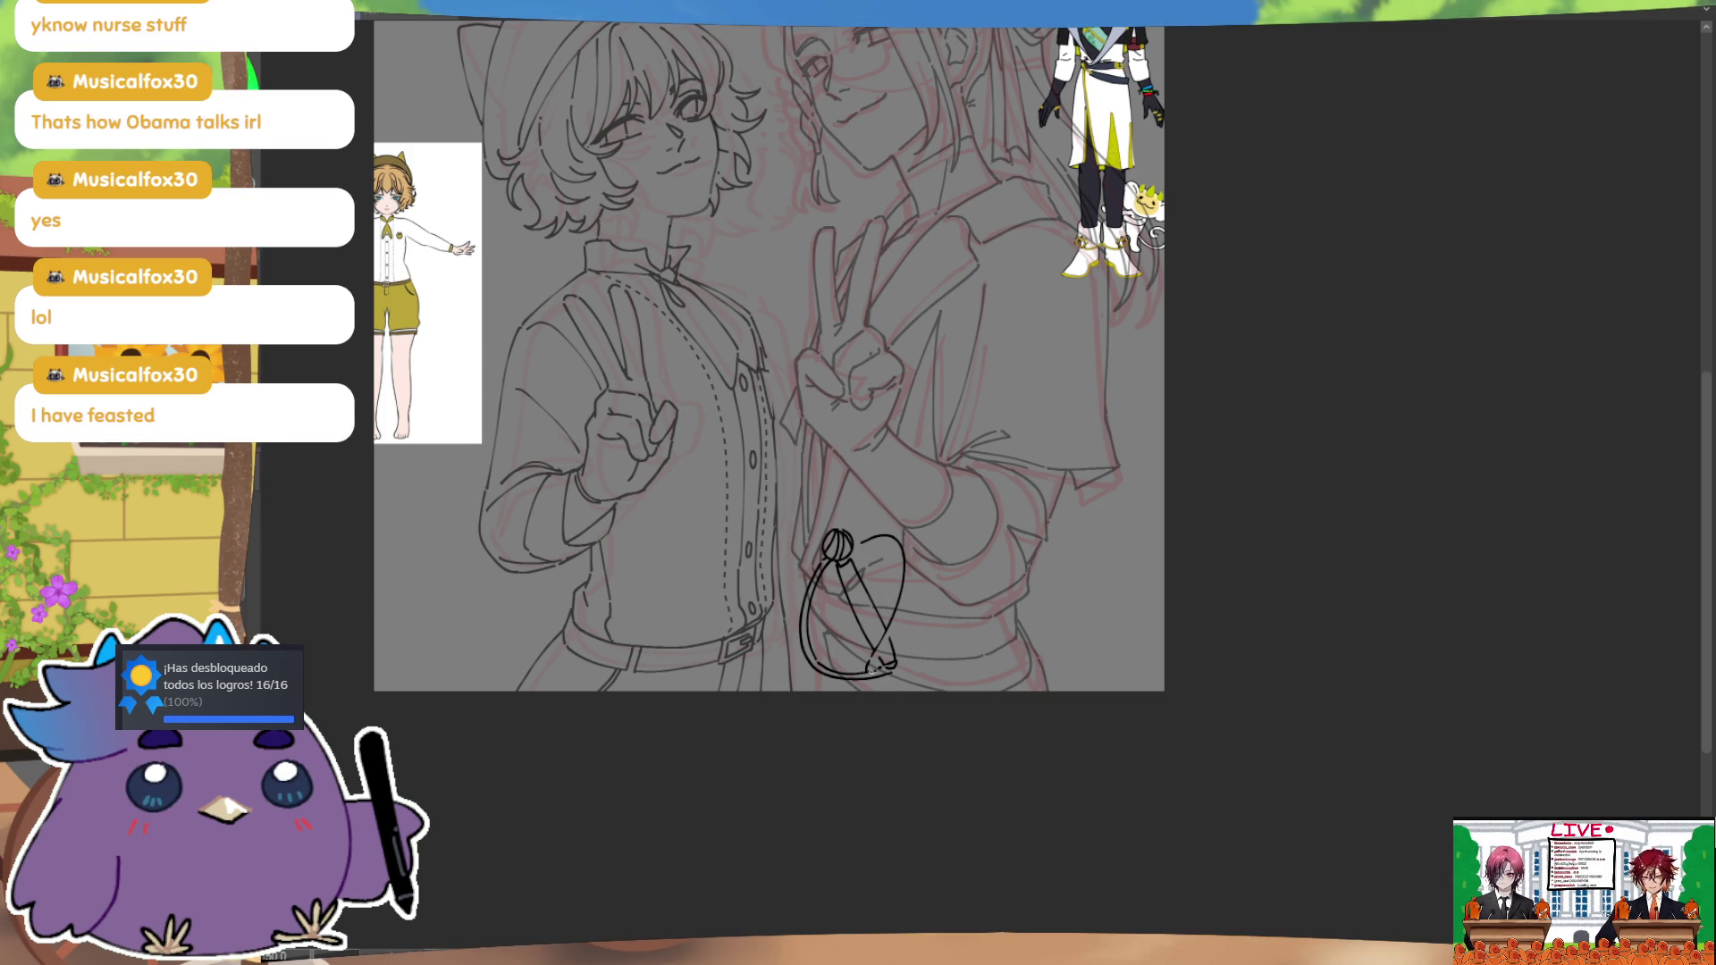
drag(872, 672, 877, 673)
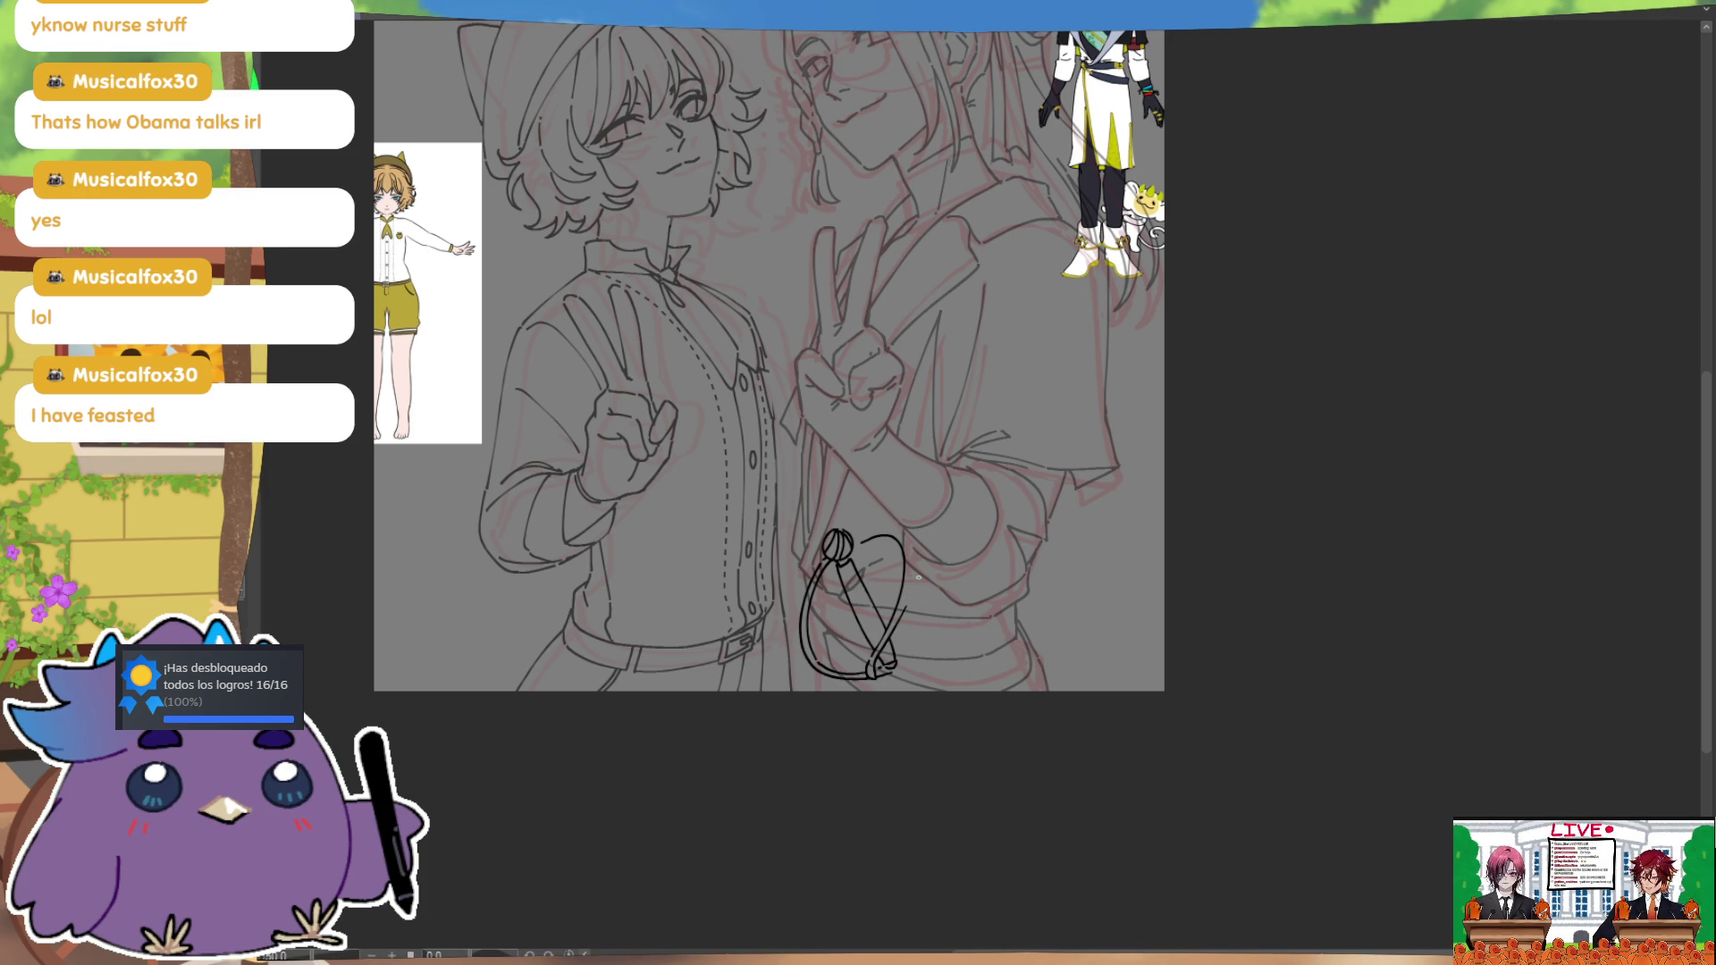
drag(909, 603, 905, 534)
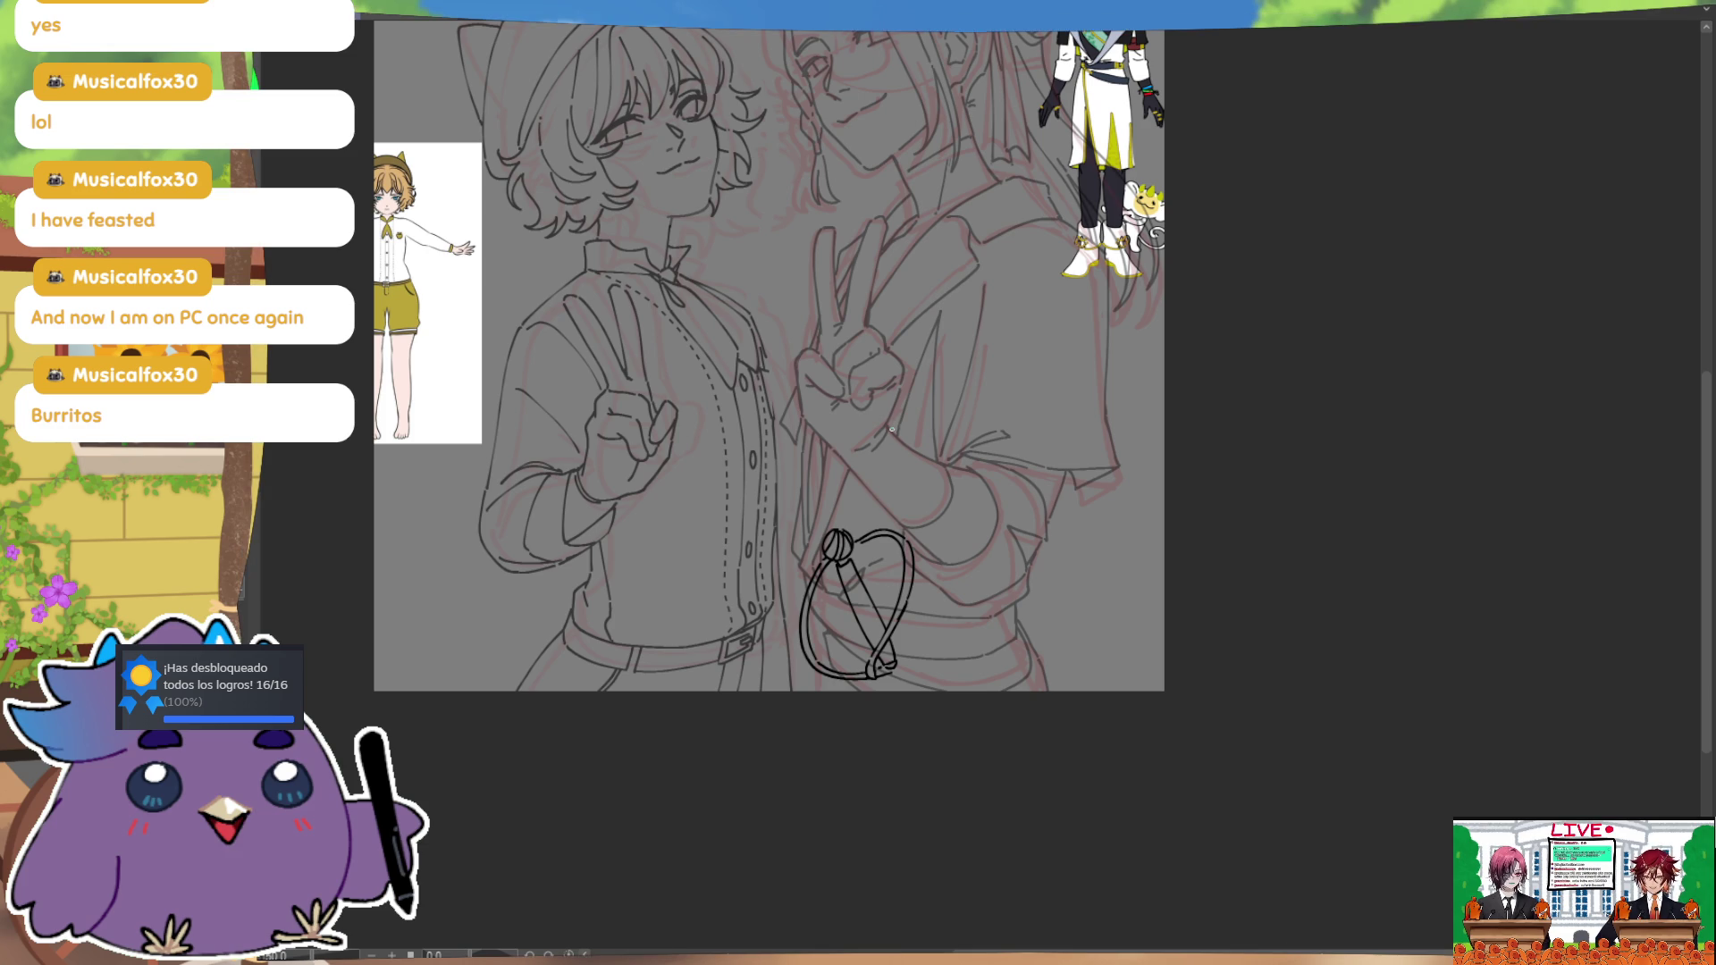
key(ctrl+z)
key(ctrl+z)
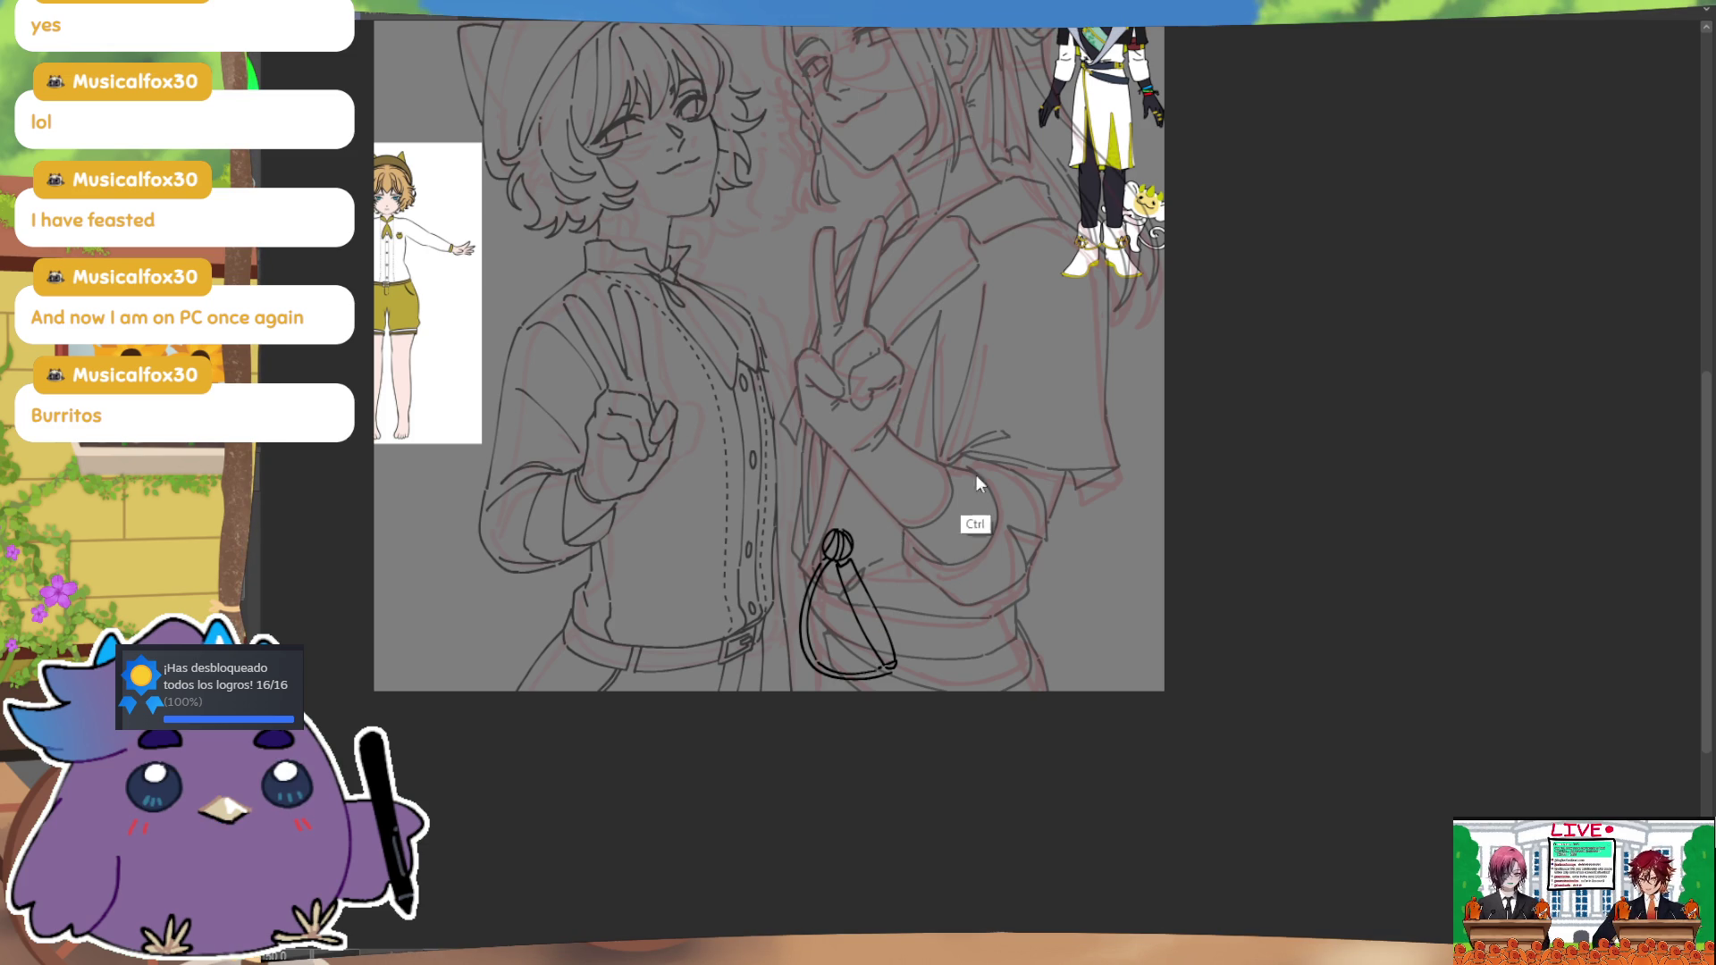
key(ctrl+z)
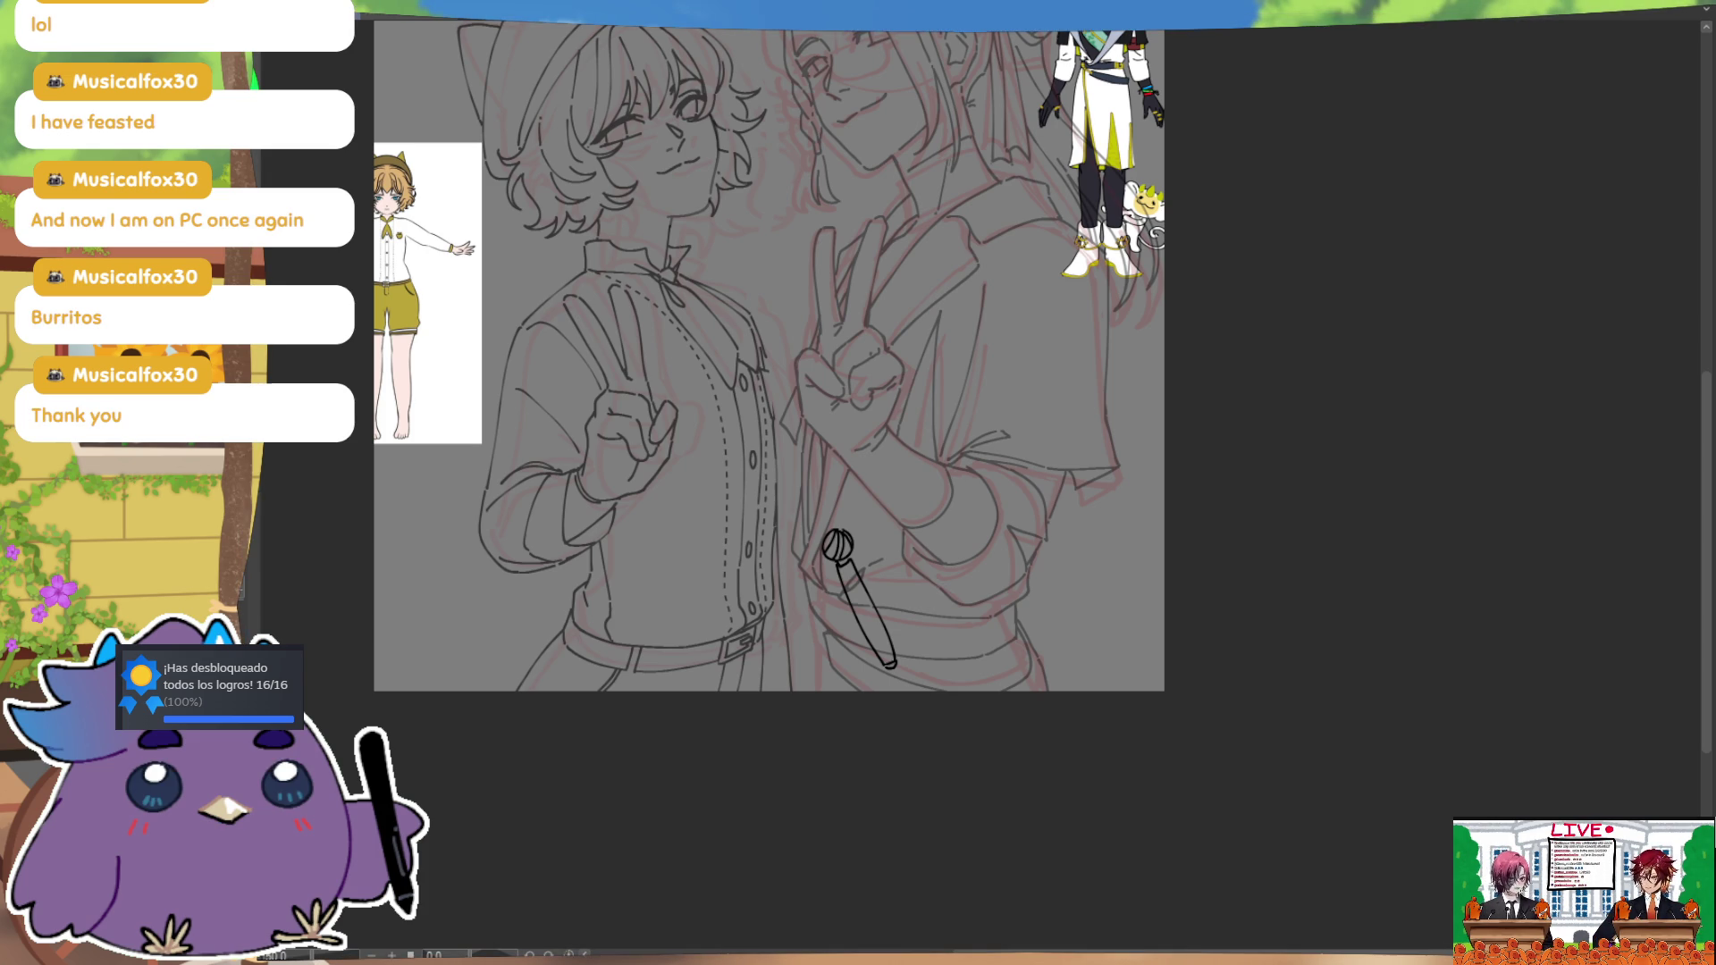
drag(940, 541, 935, 551)
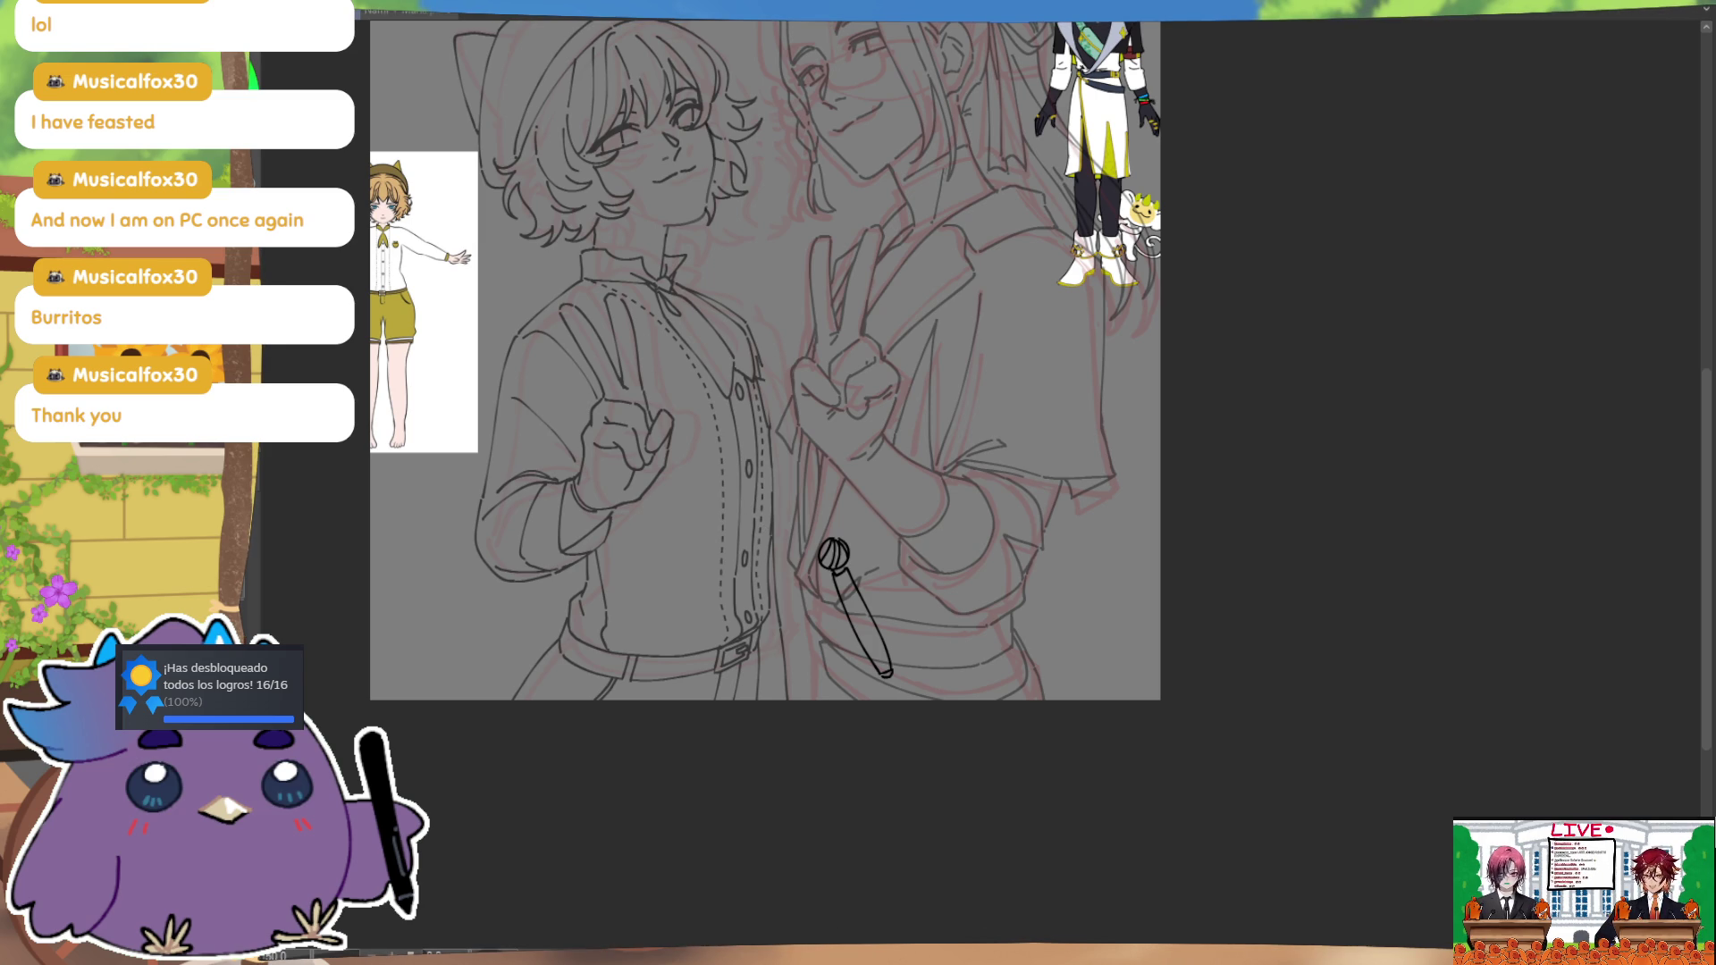
Step: Sketch a guide at the hand and ink a diagonal crossguard from the handle tip, retrying its angle
key(ctrl)
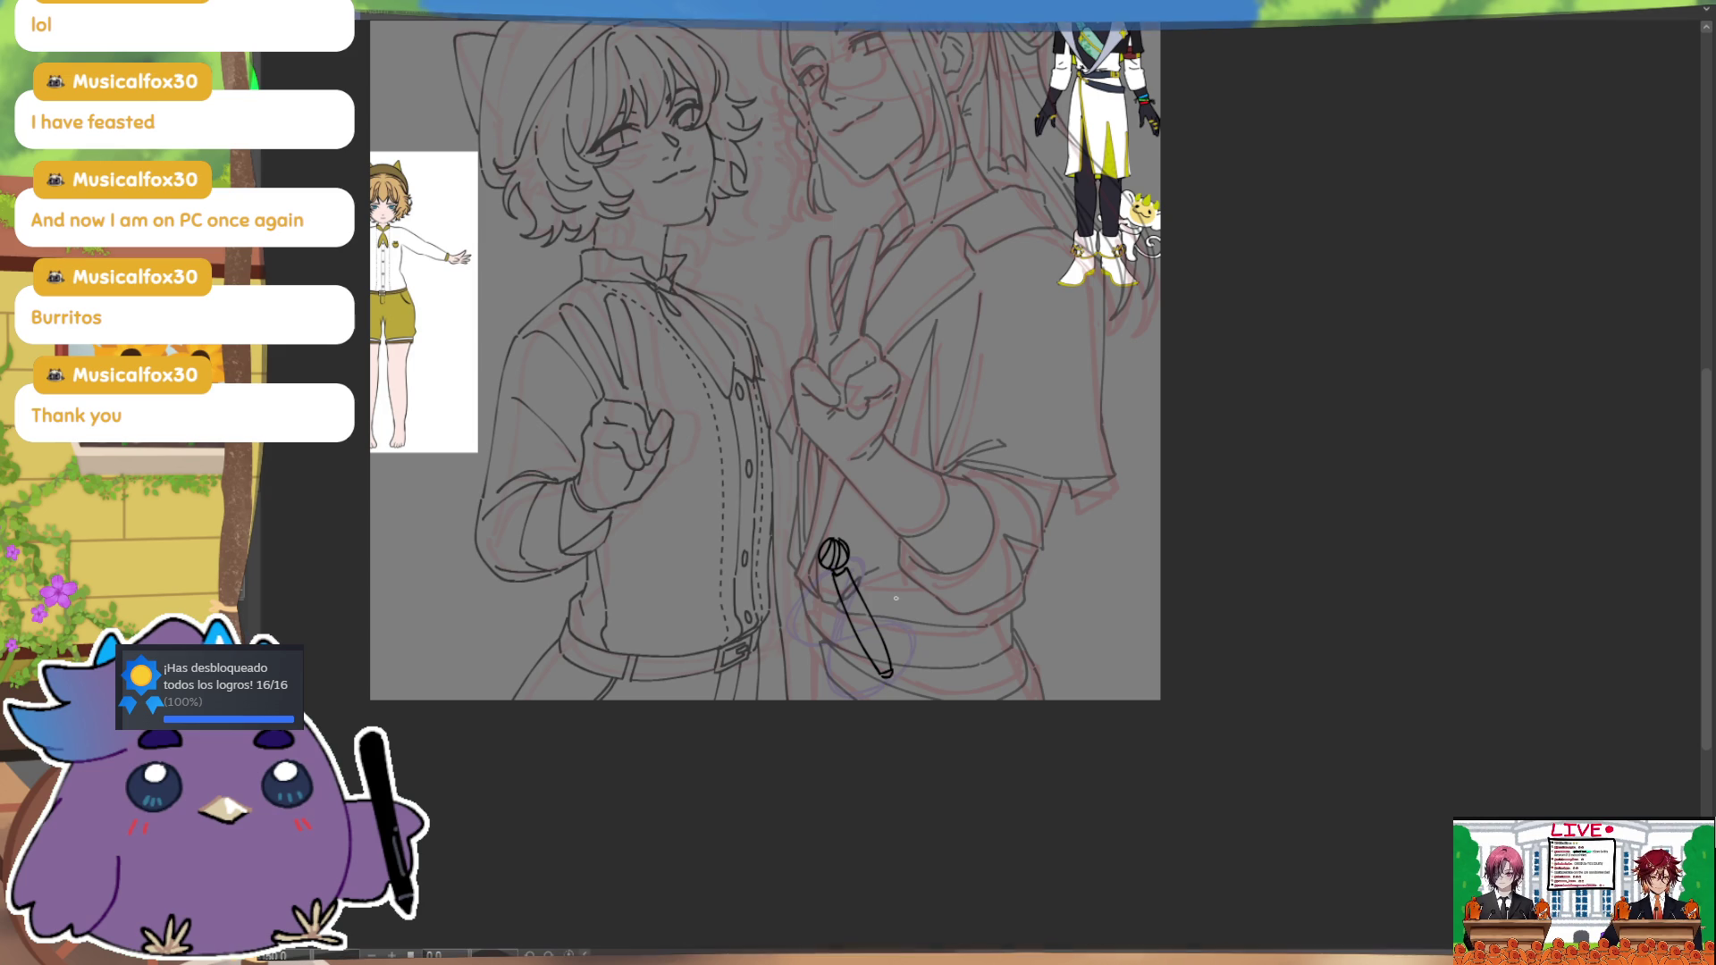
drag(914, 650, 908, 665)
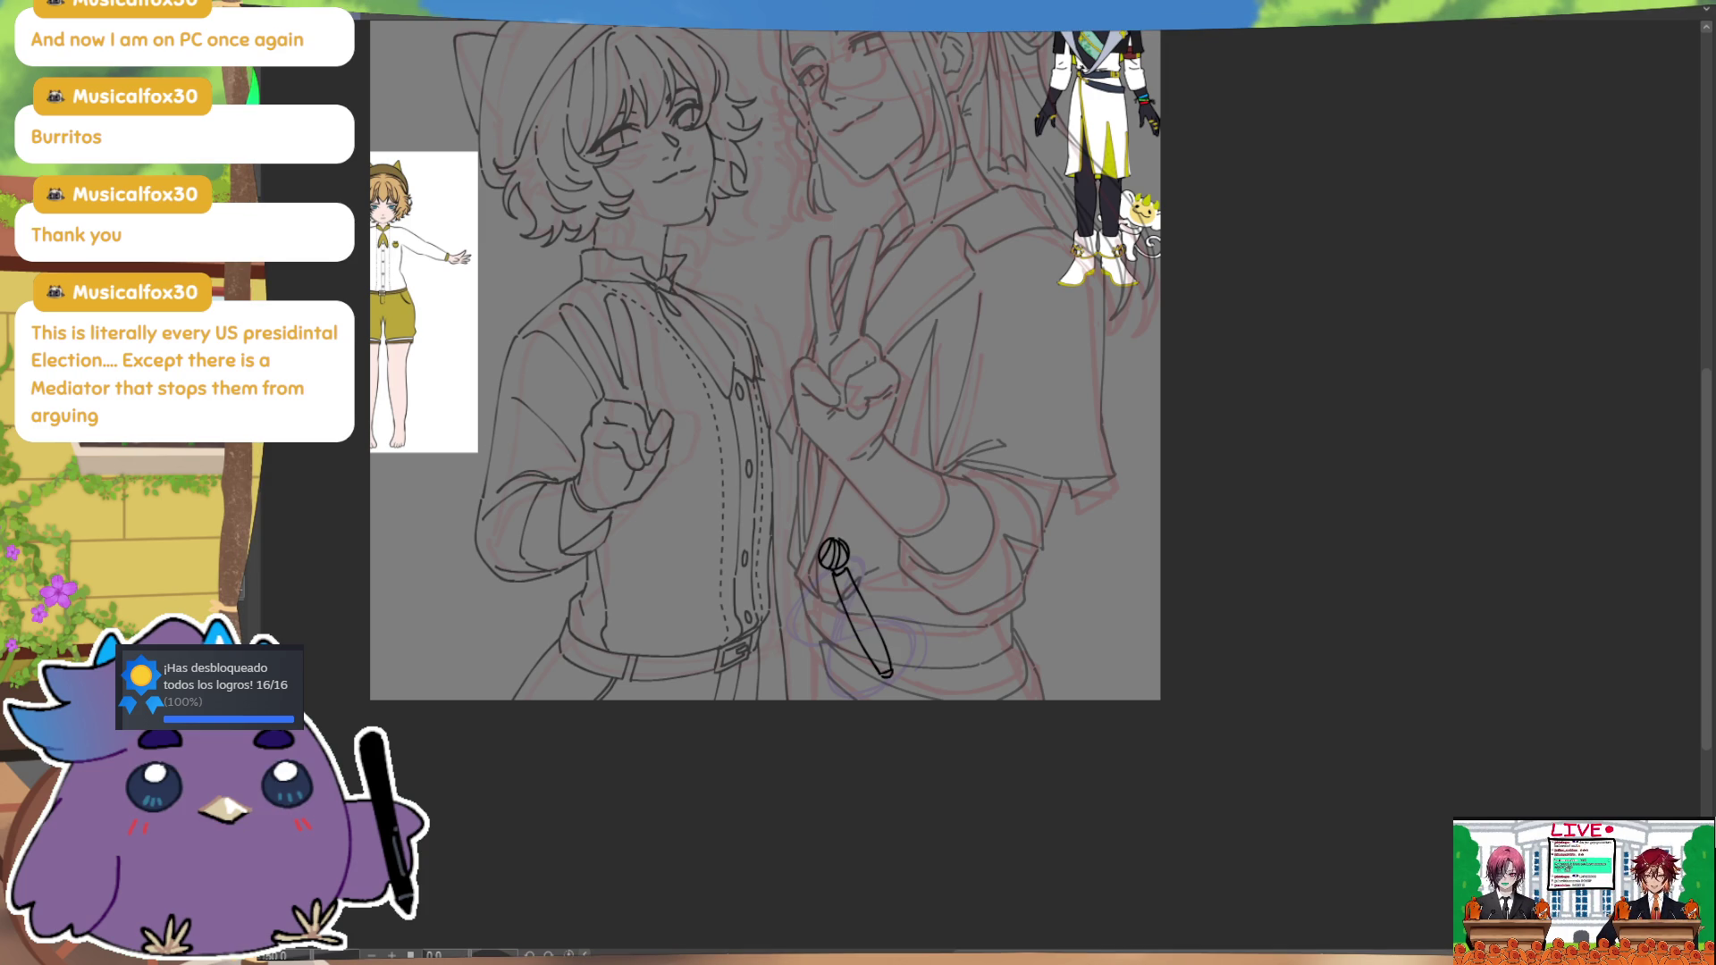
drag(872, 675, 819, 699)
key(ctrl+z)
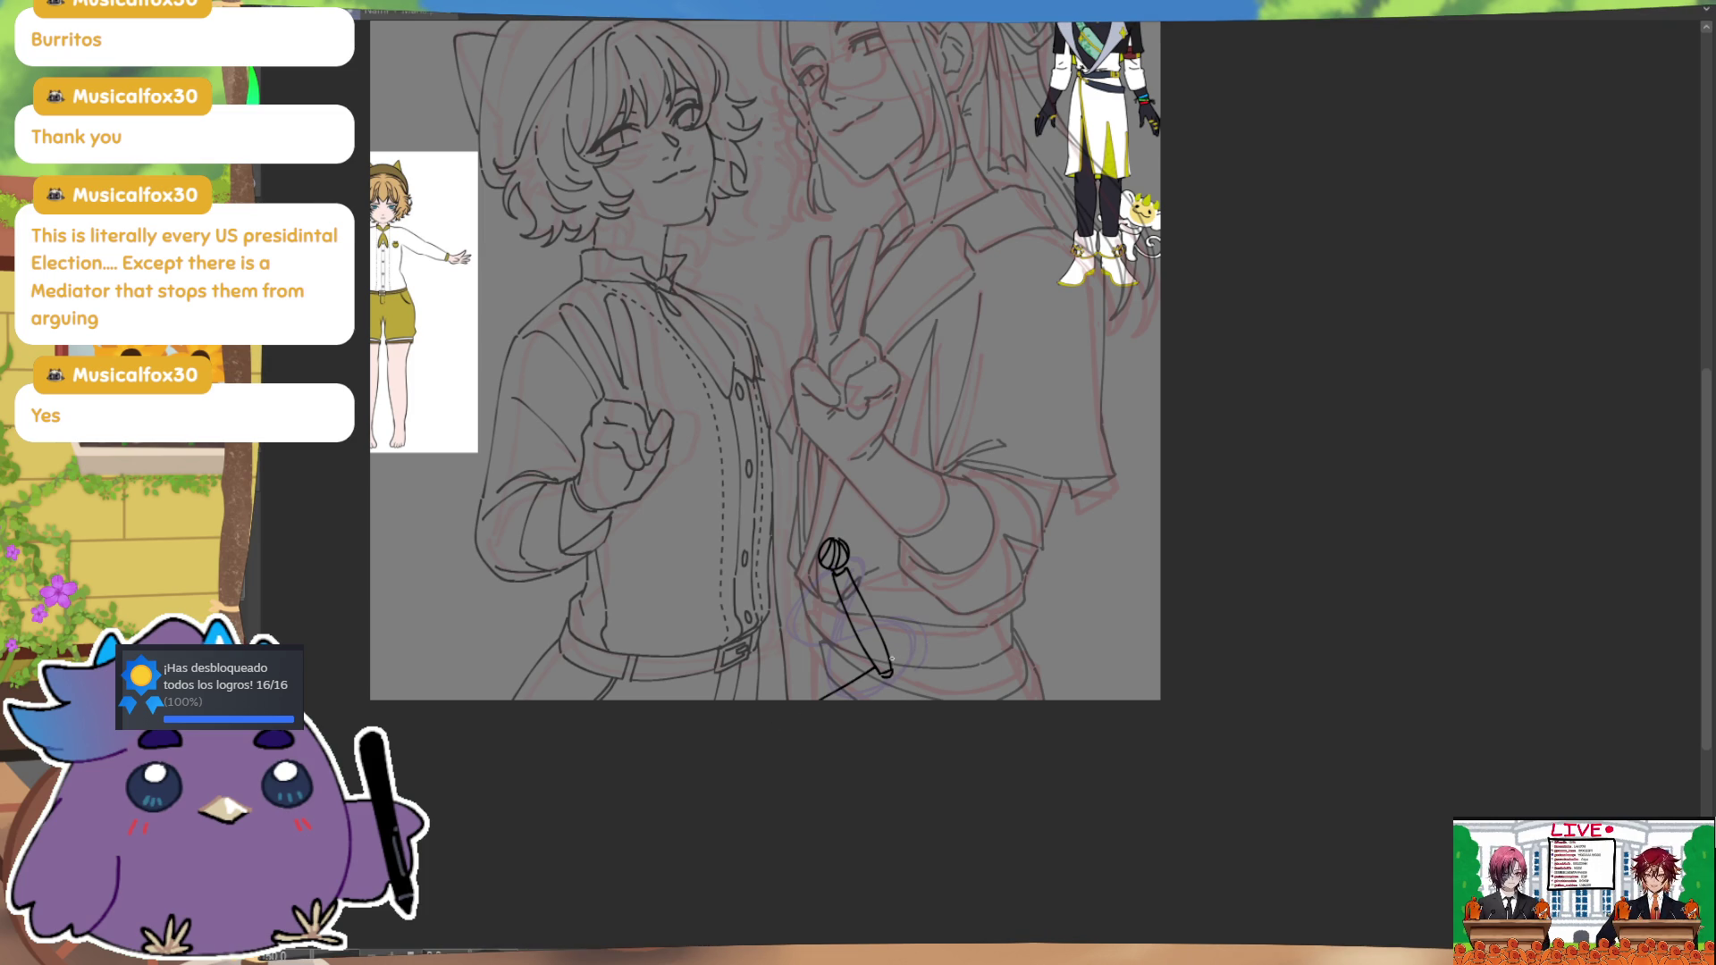
key(ctrl+z)
drag(886, 672, 936, 617)
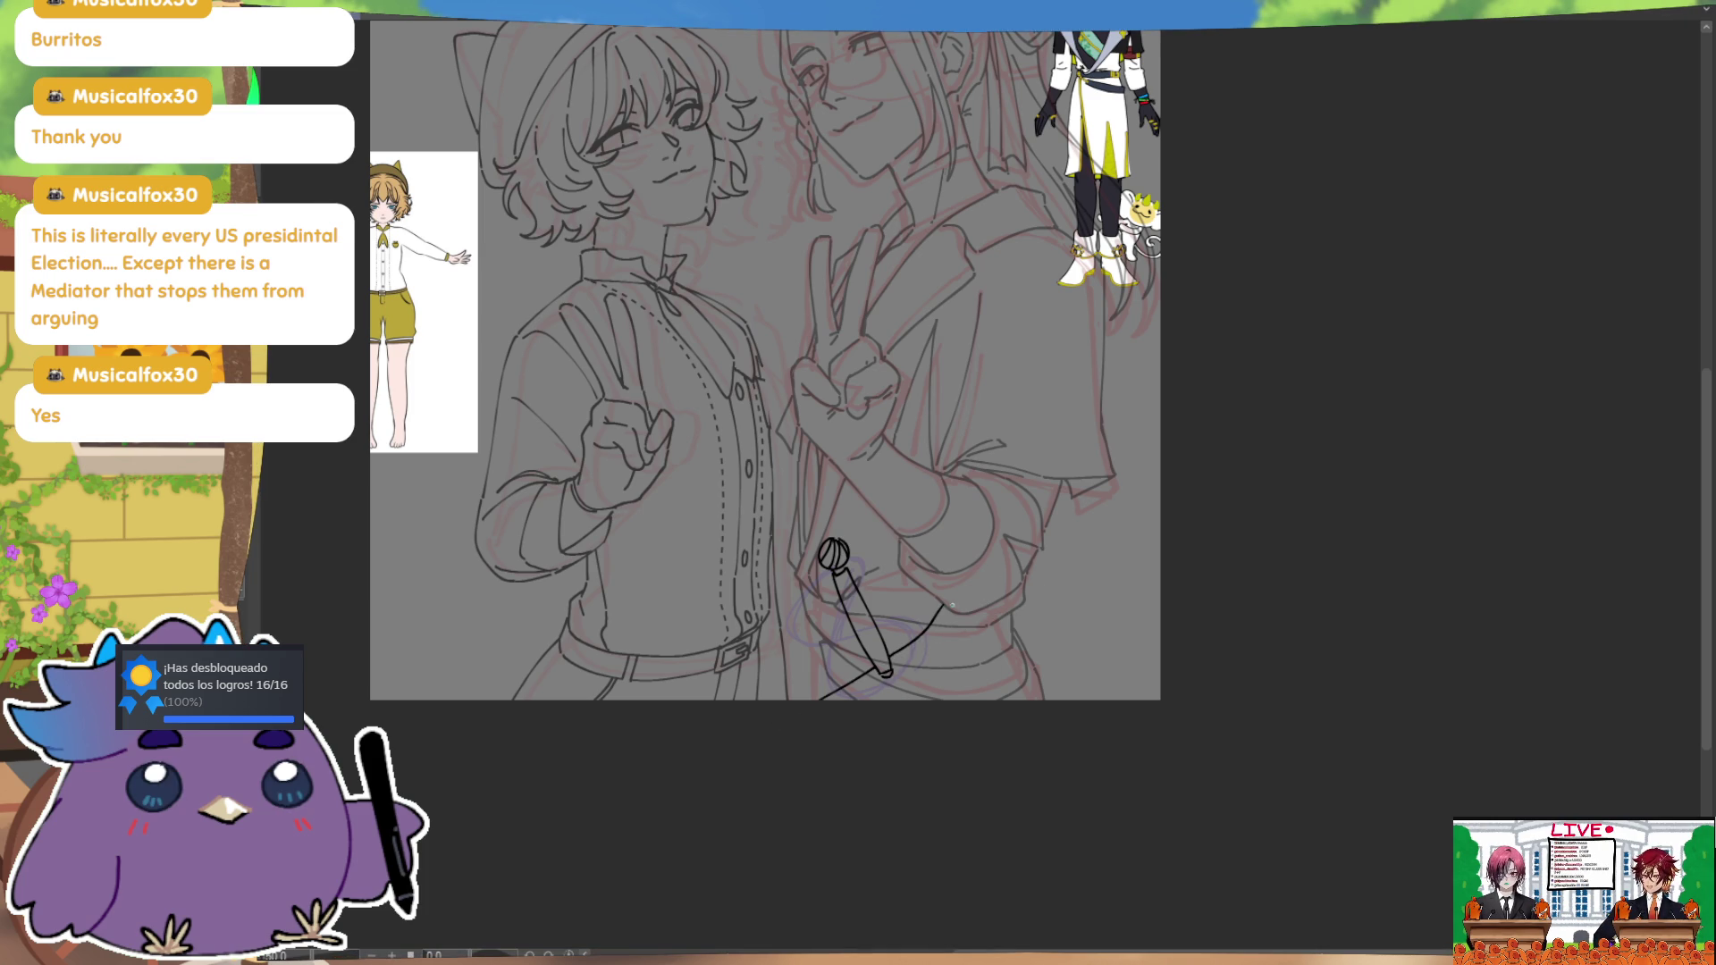
key(ctrl+z)
drag(885, 672, 956, 613)
key(ctrl+z)
drag(895, 667, 934, 649)
key(ctrl+z)
key(ctrl+z)
key(ctrl+z)
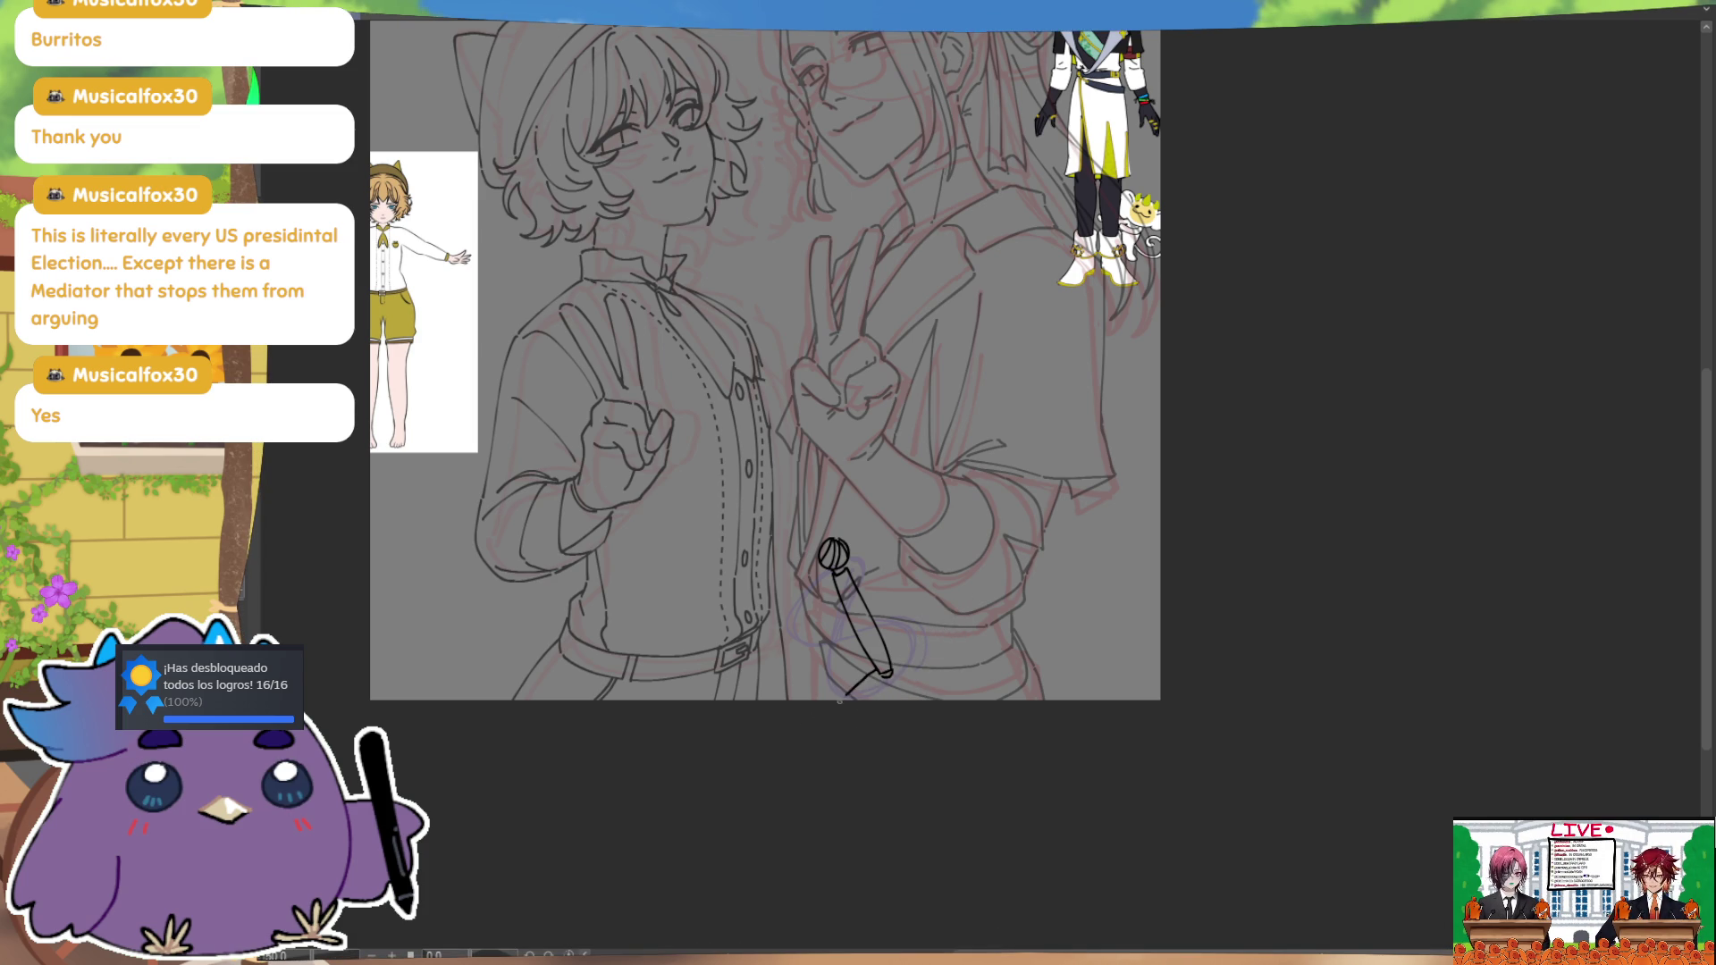
mouse_move(901, 672)
mouse_down()
mouse_move(889, 684)
mouse_move(892, 650)
mouse_move(955, 592)
mouse_move(954, 610)
mouse_up()
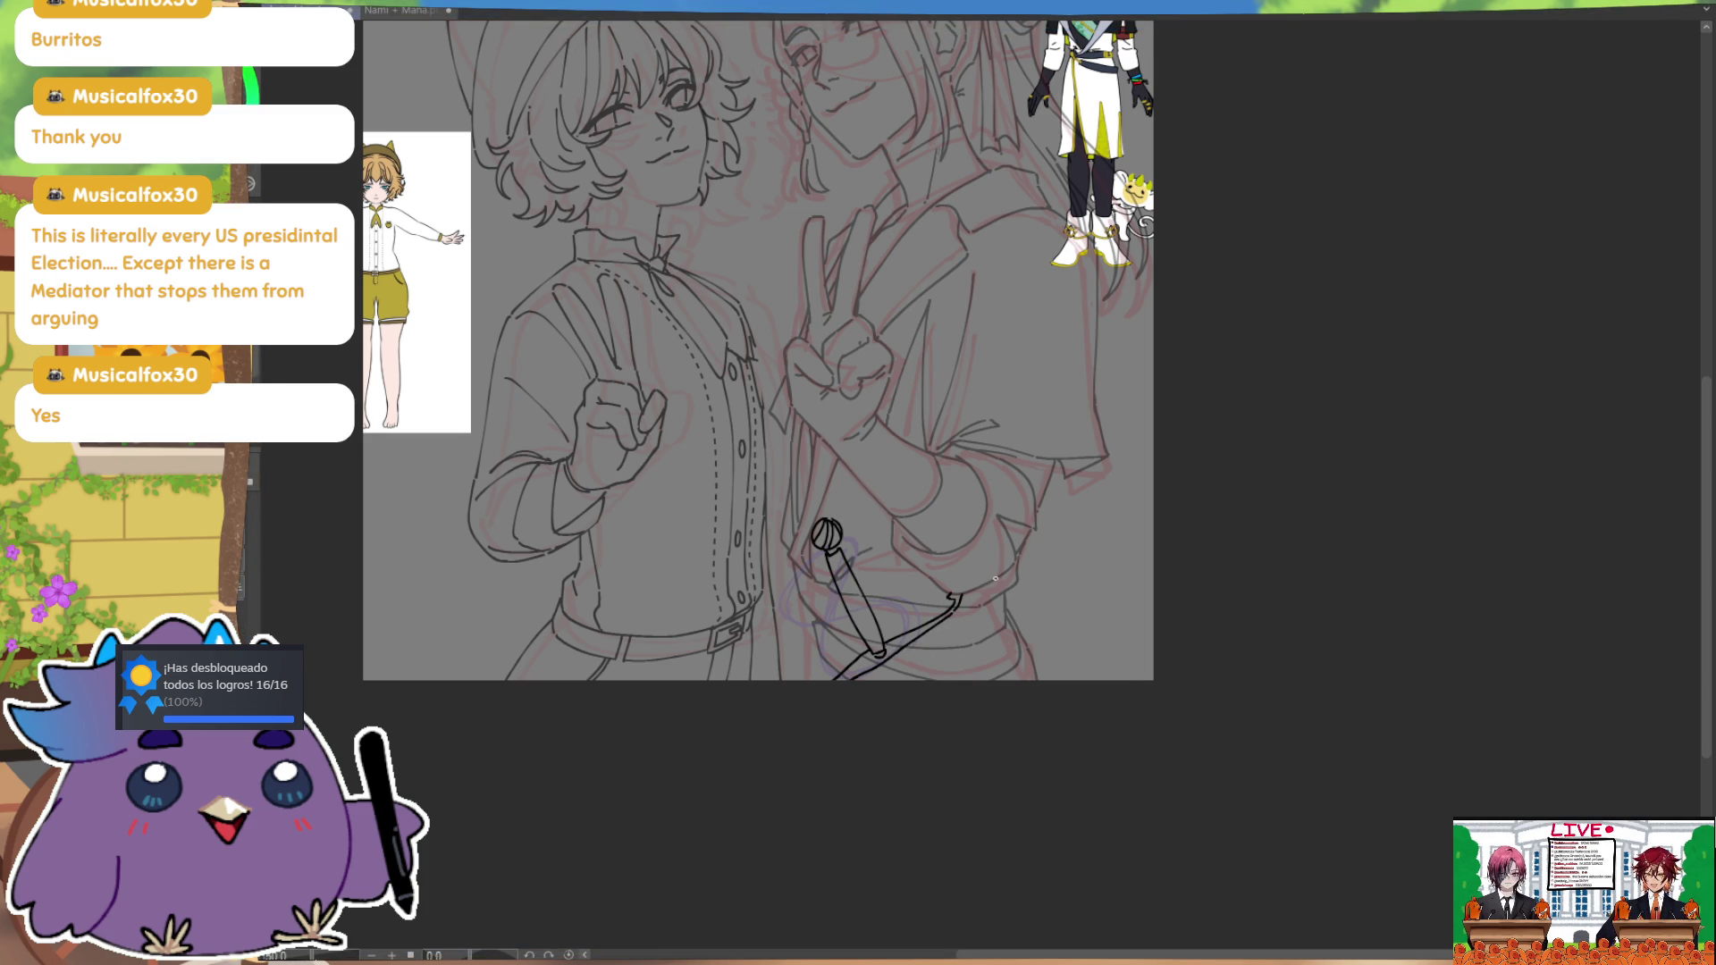
Step: Mirror the view and try a short stroke below the crossguard
key(h)
key(h)
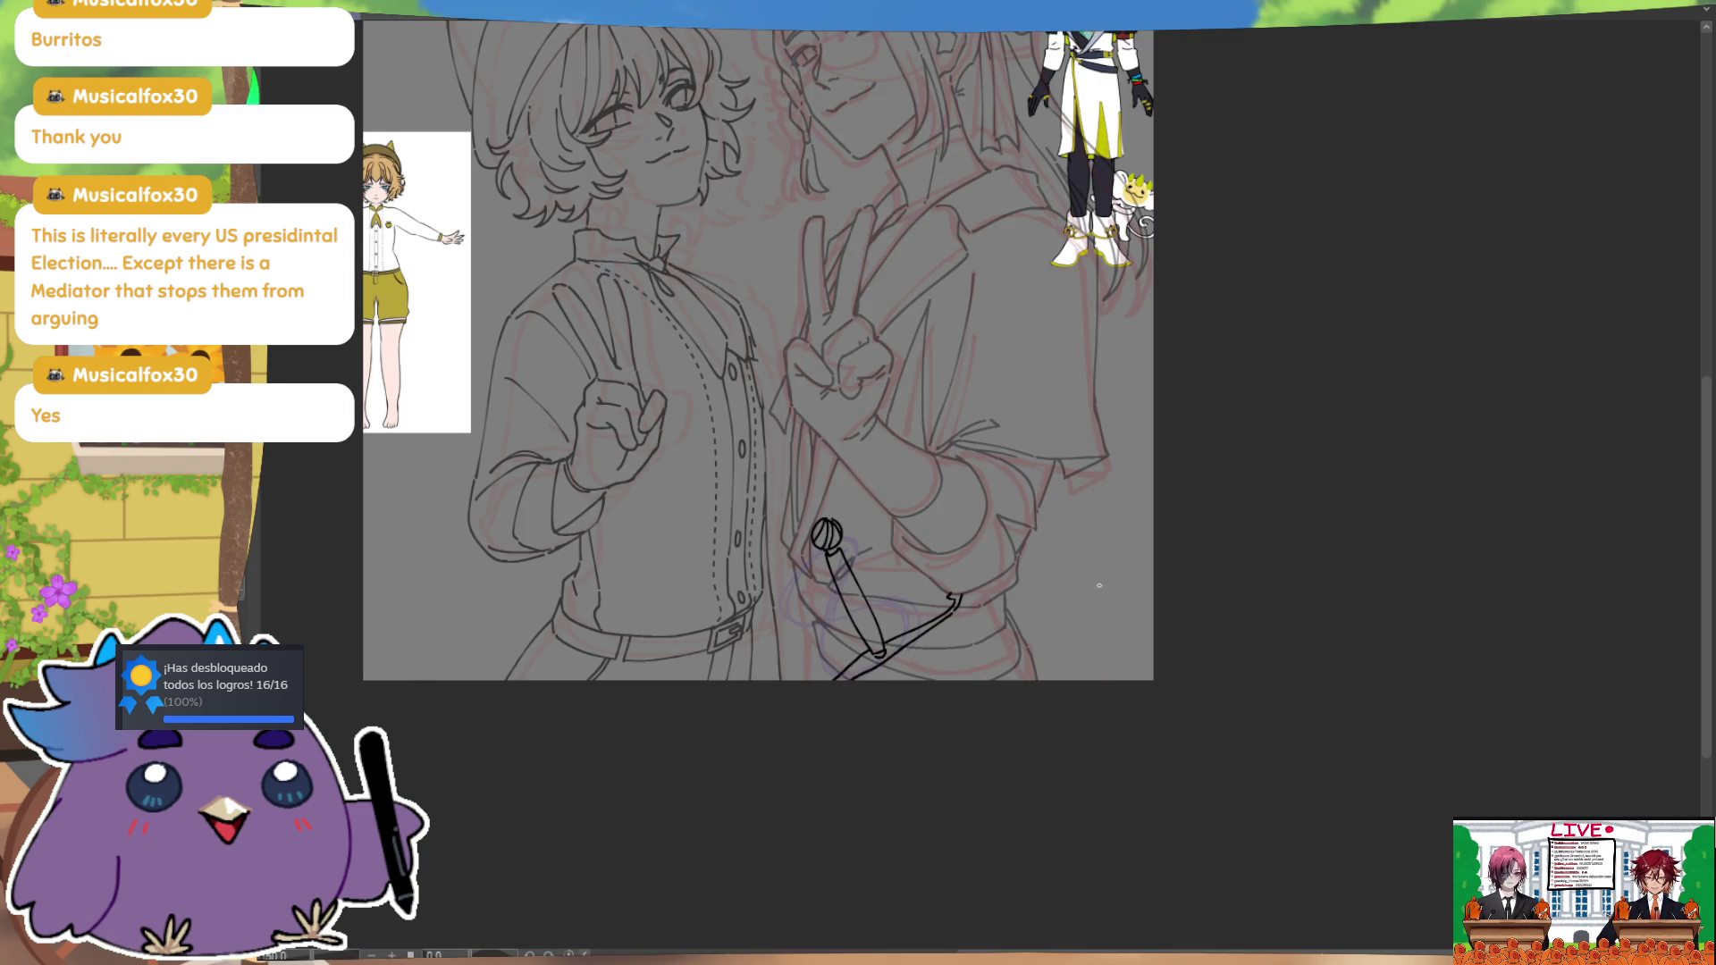
scroll(900, 574, down, 1)
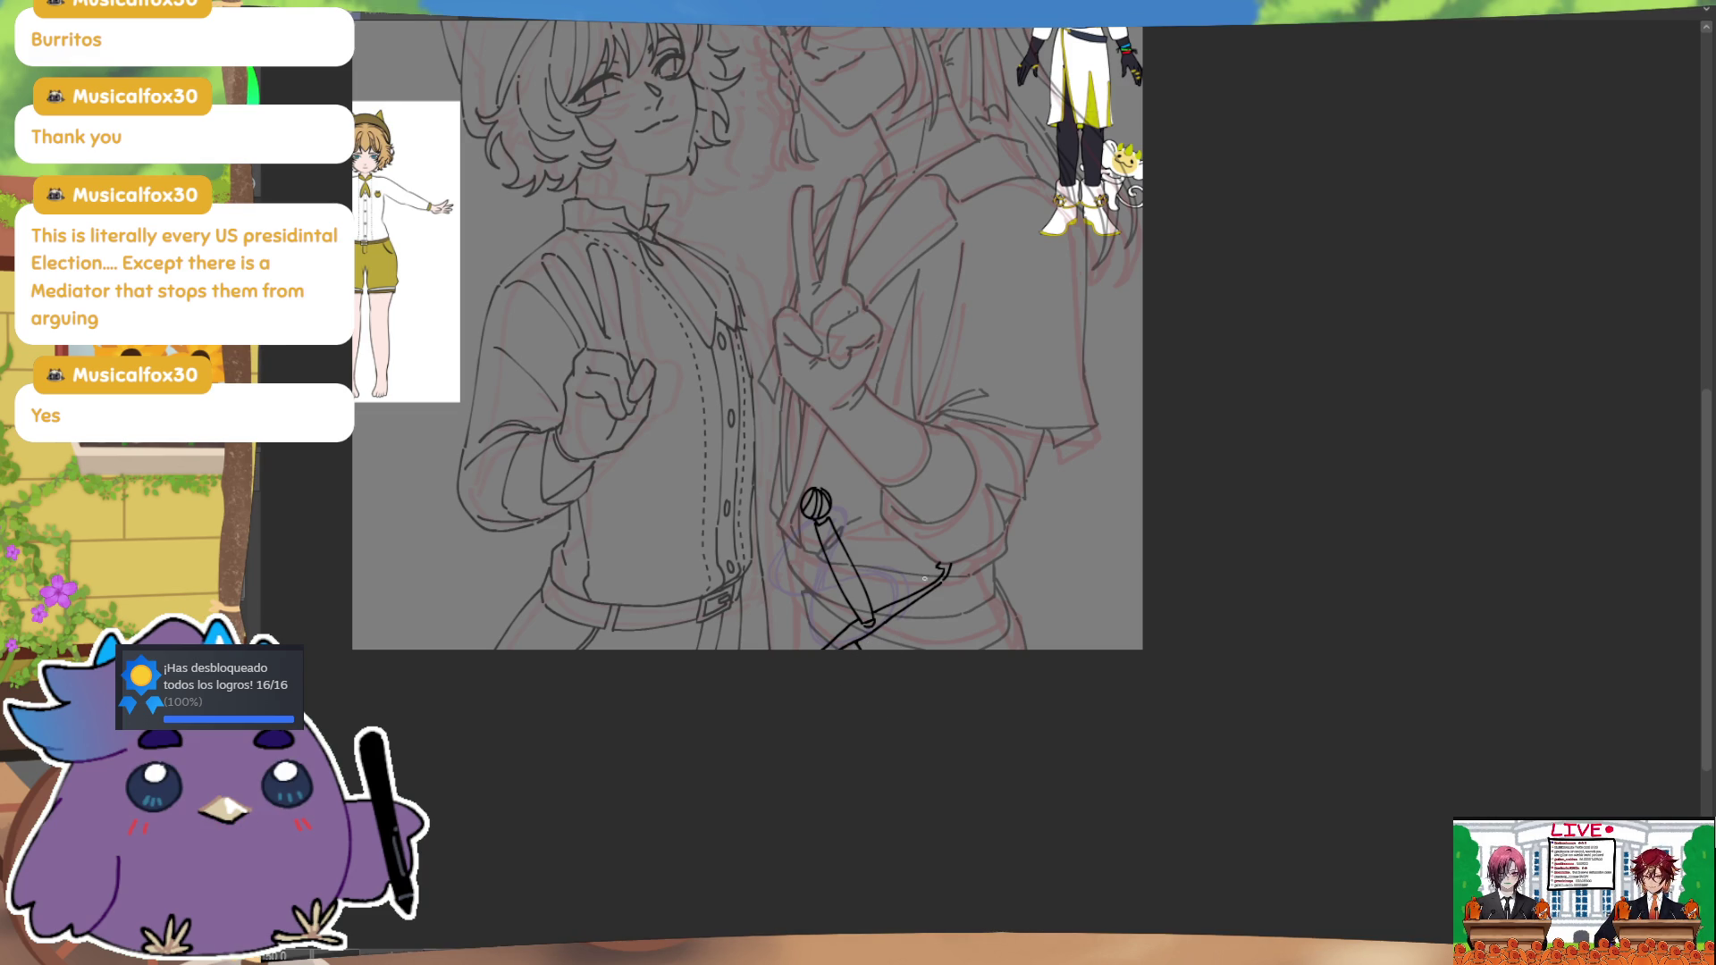
drag(898, 624, 905, 649)
key(ctrl+z)
key(ctrl+z)
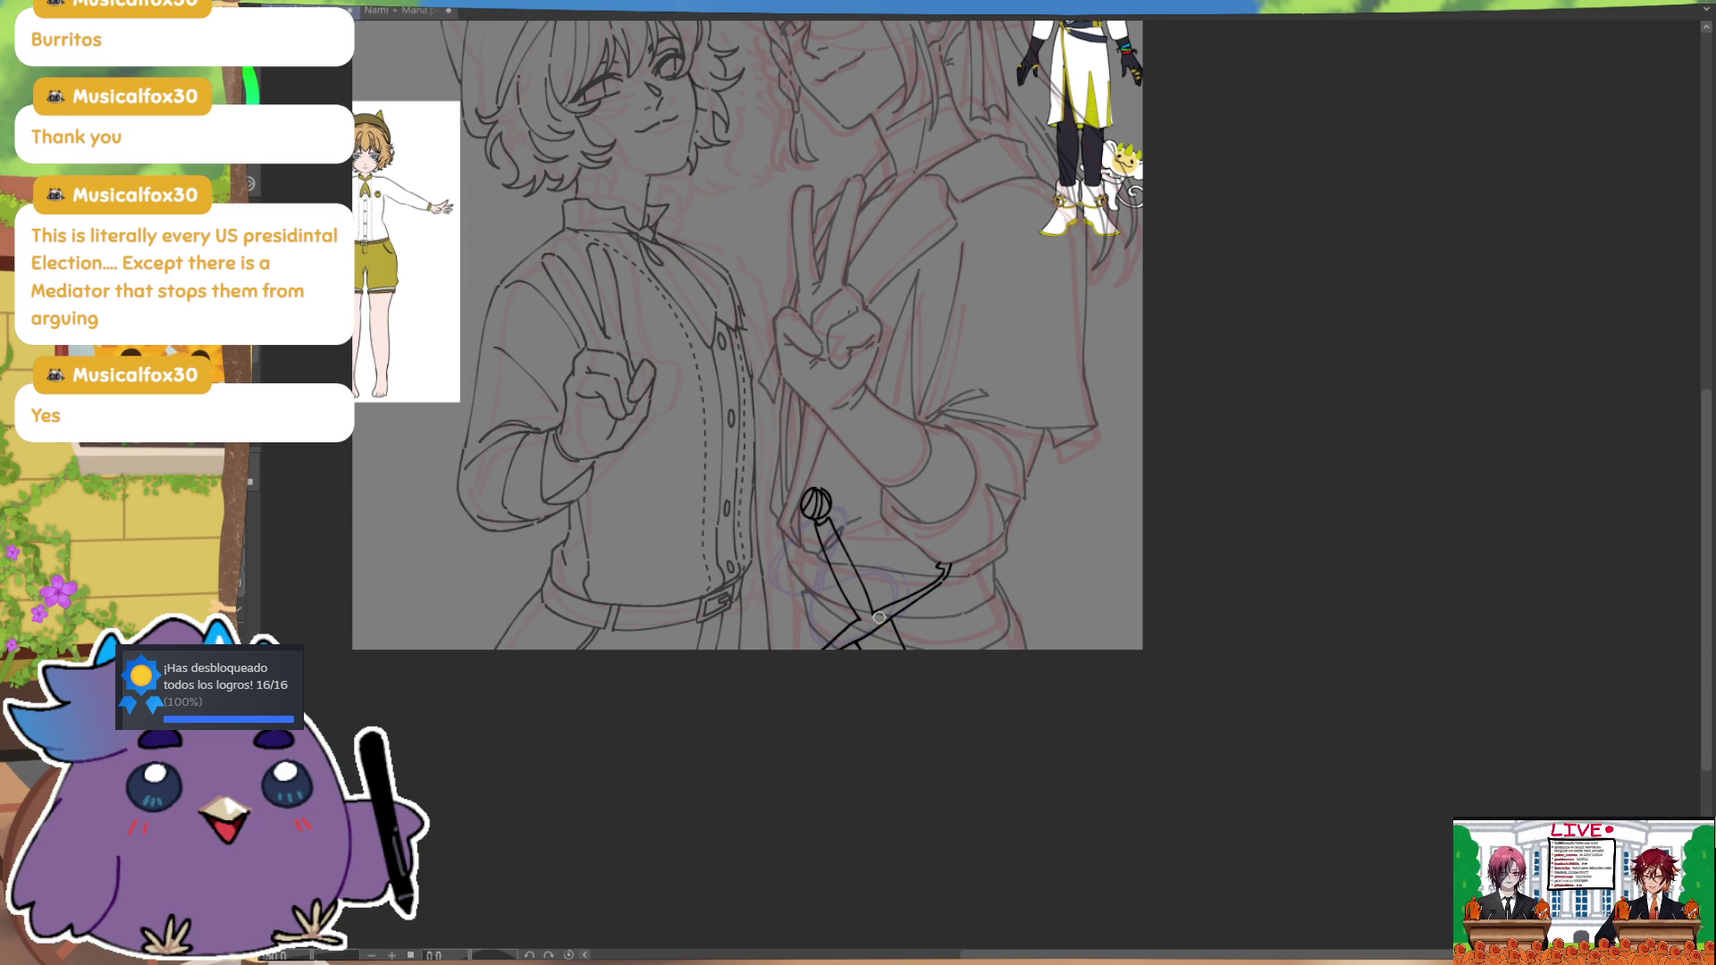
Step: Flip the canvas horizontally several times to check the sword hilt's proportions
key(ctrl)
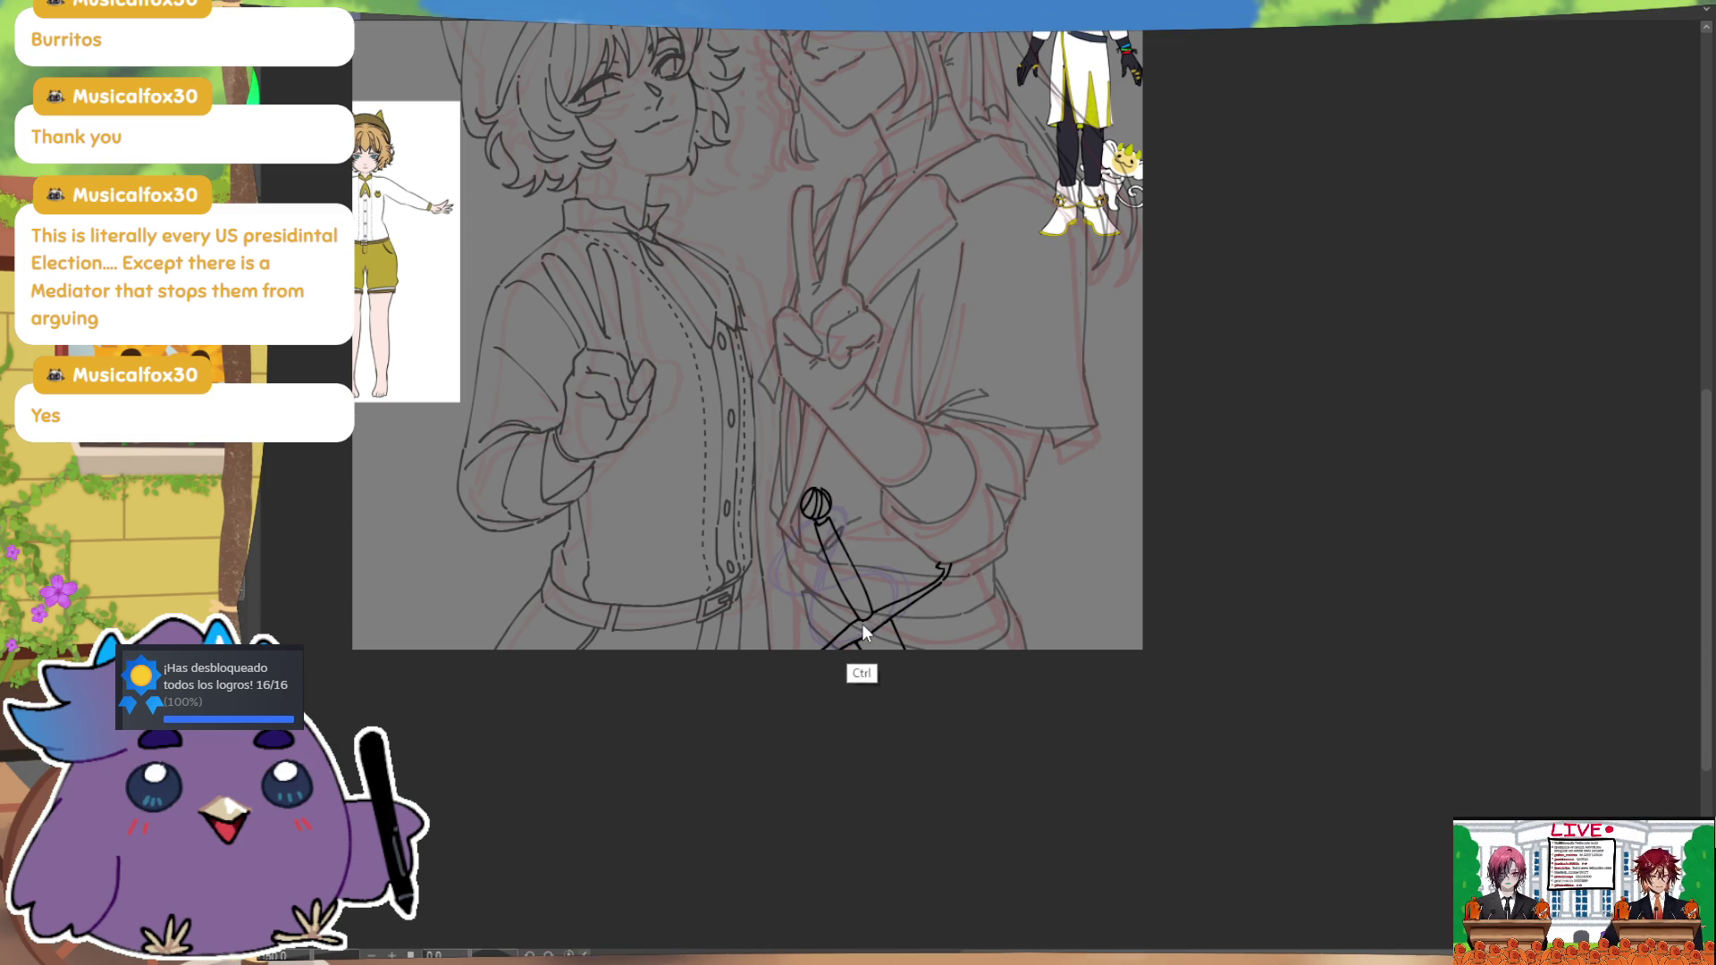
key(h)
key(h)
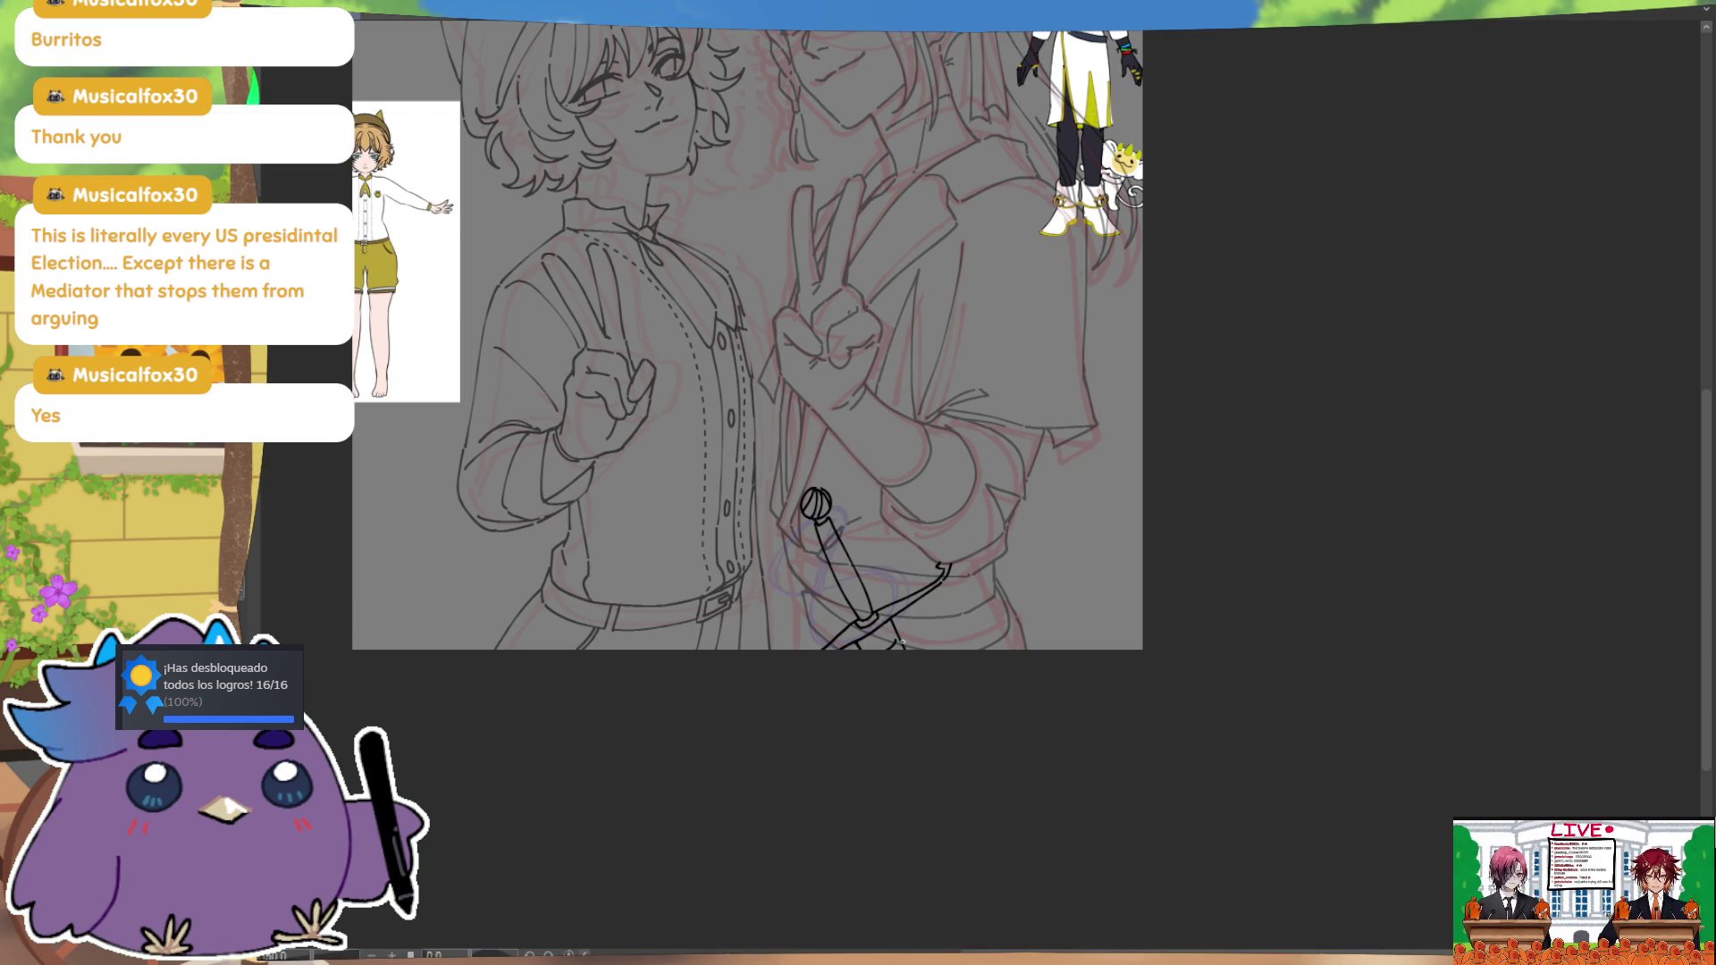
key(h)
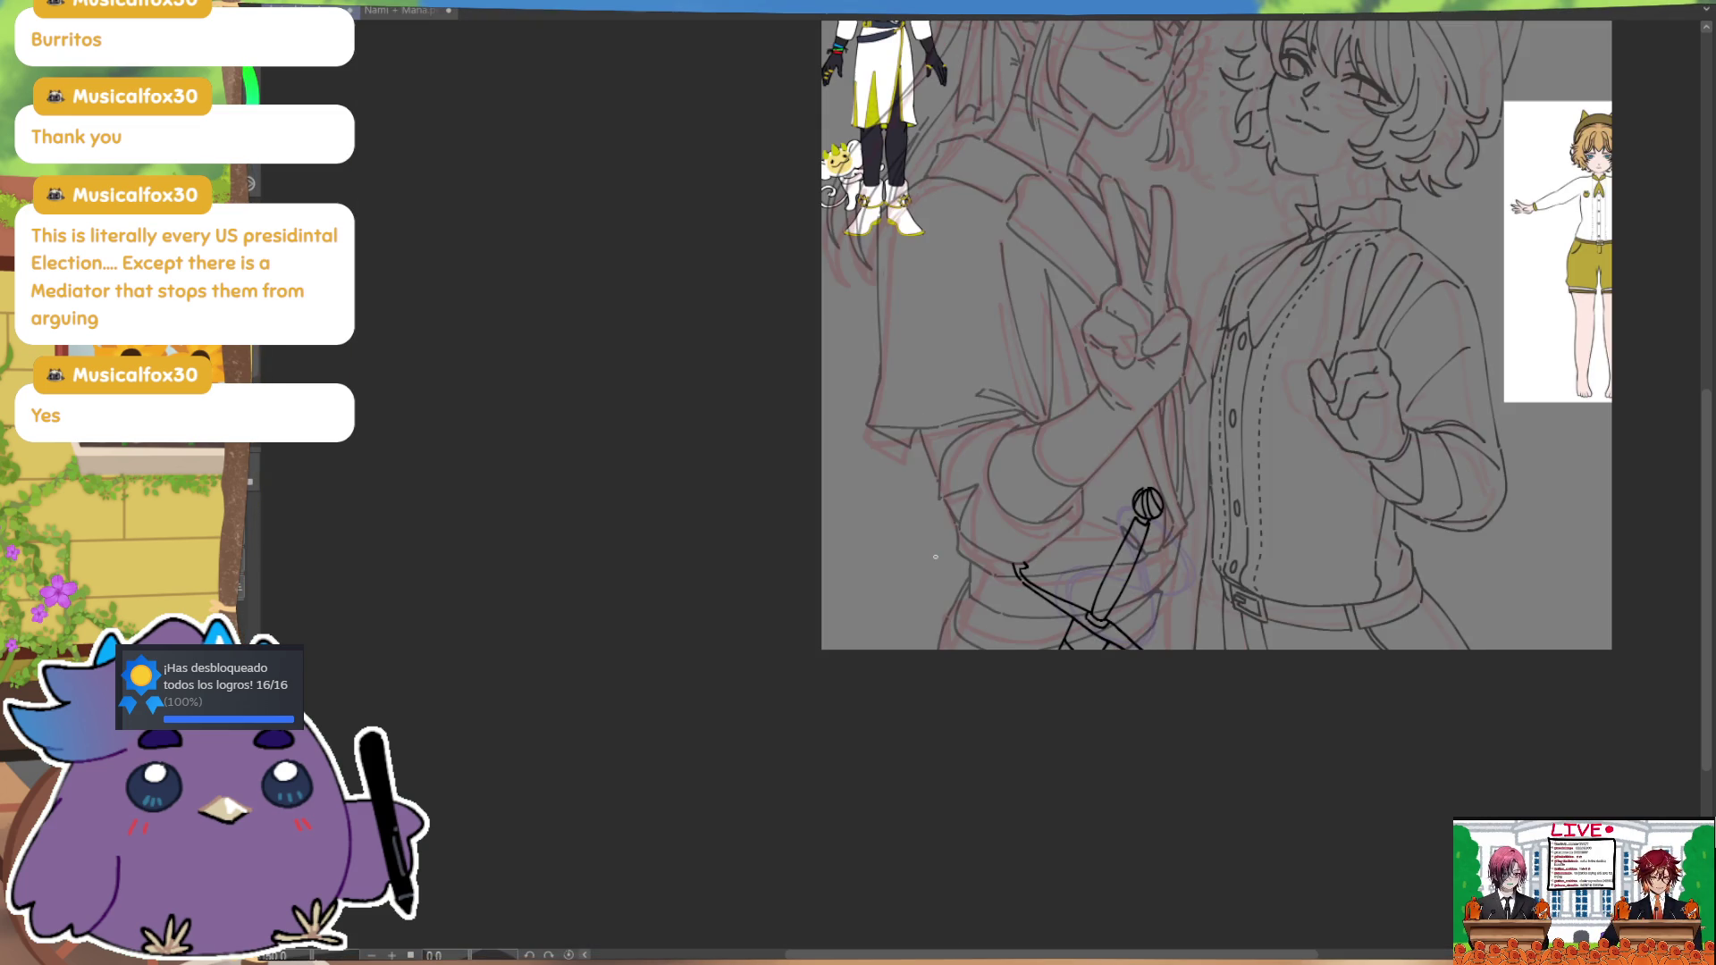
drag(934, 556, 642, 734)
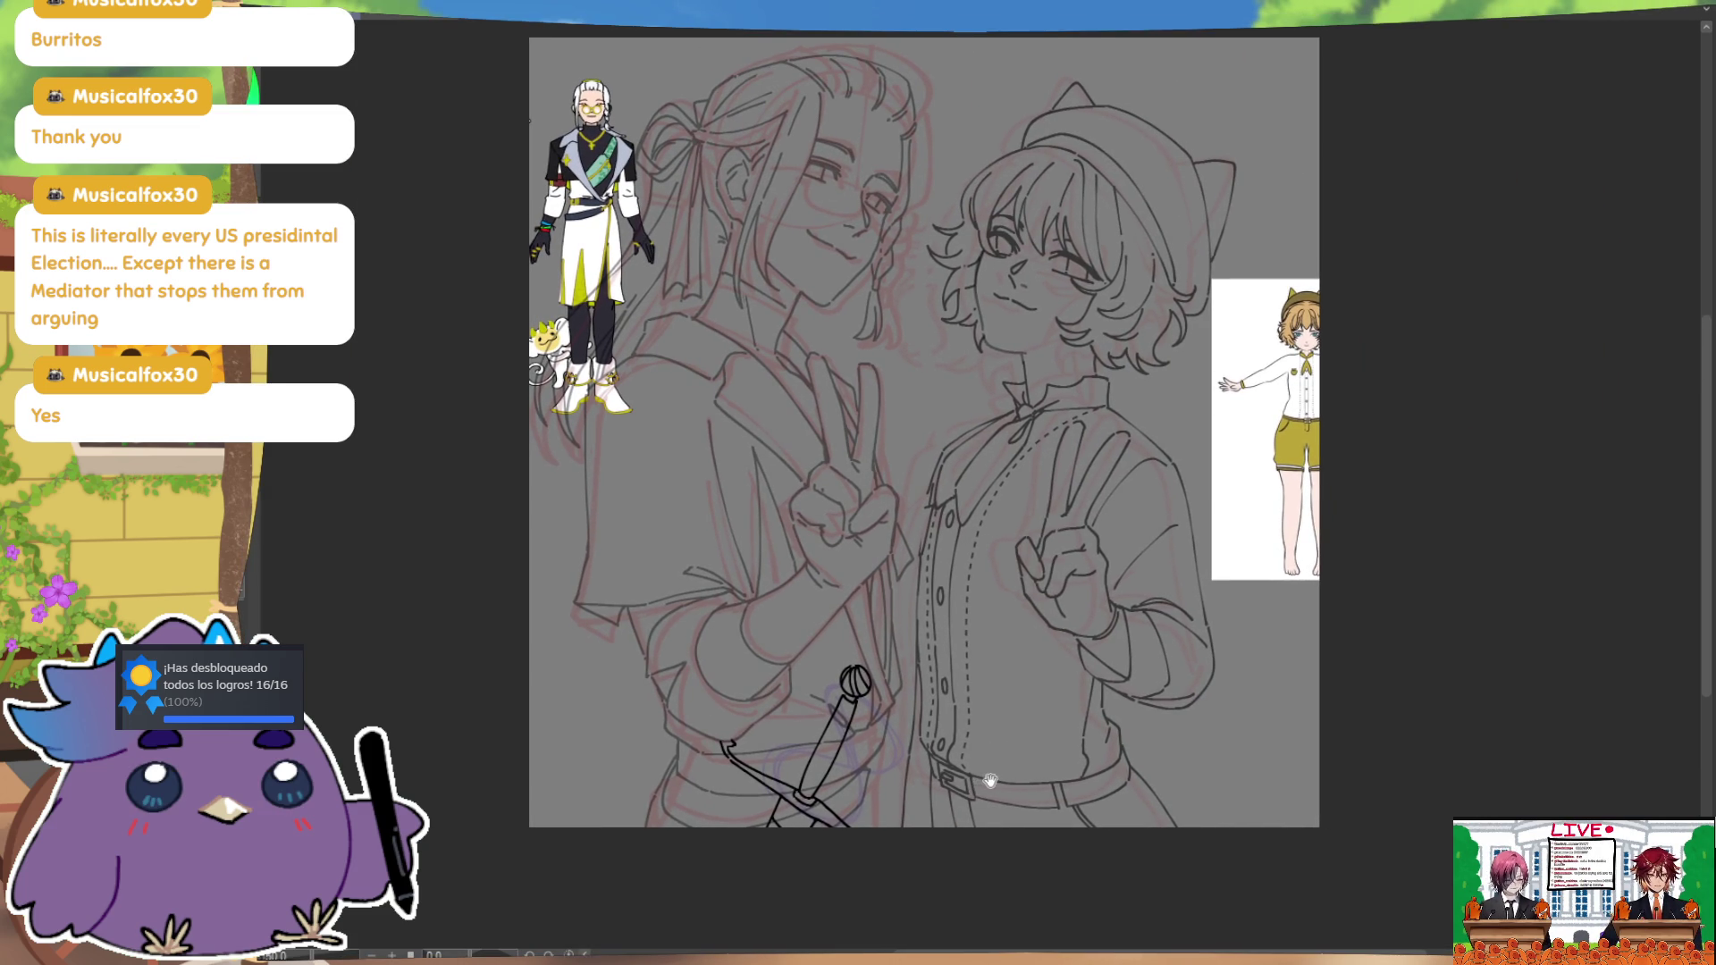
key(h)
drag(1267, 628, 1141, 627)
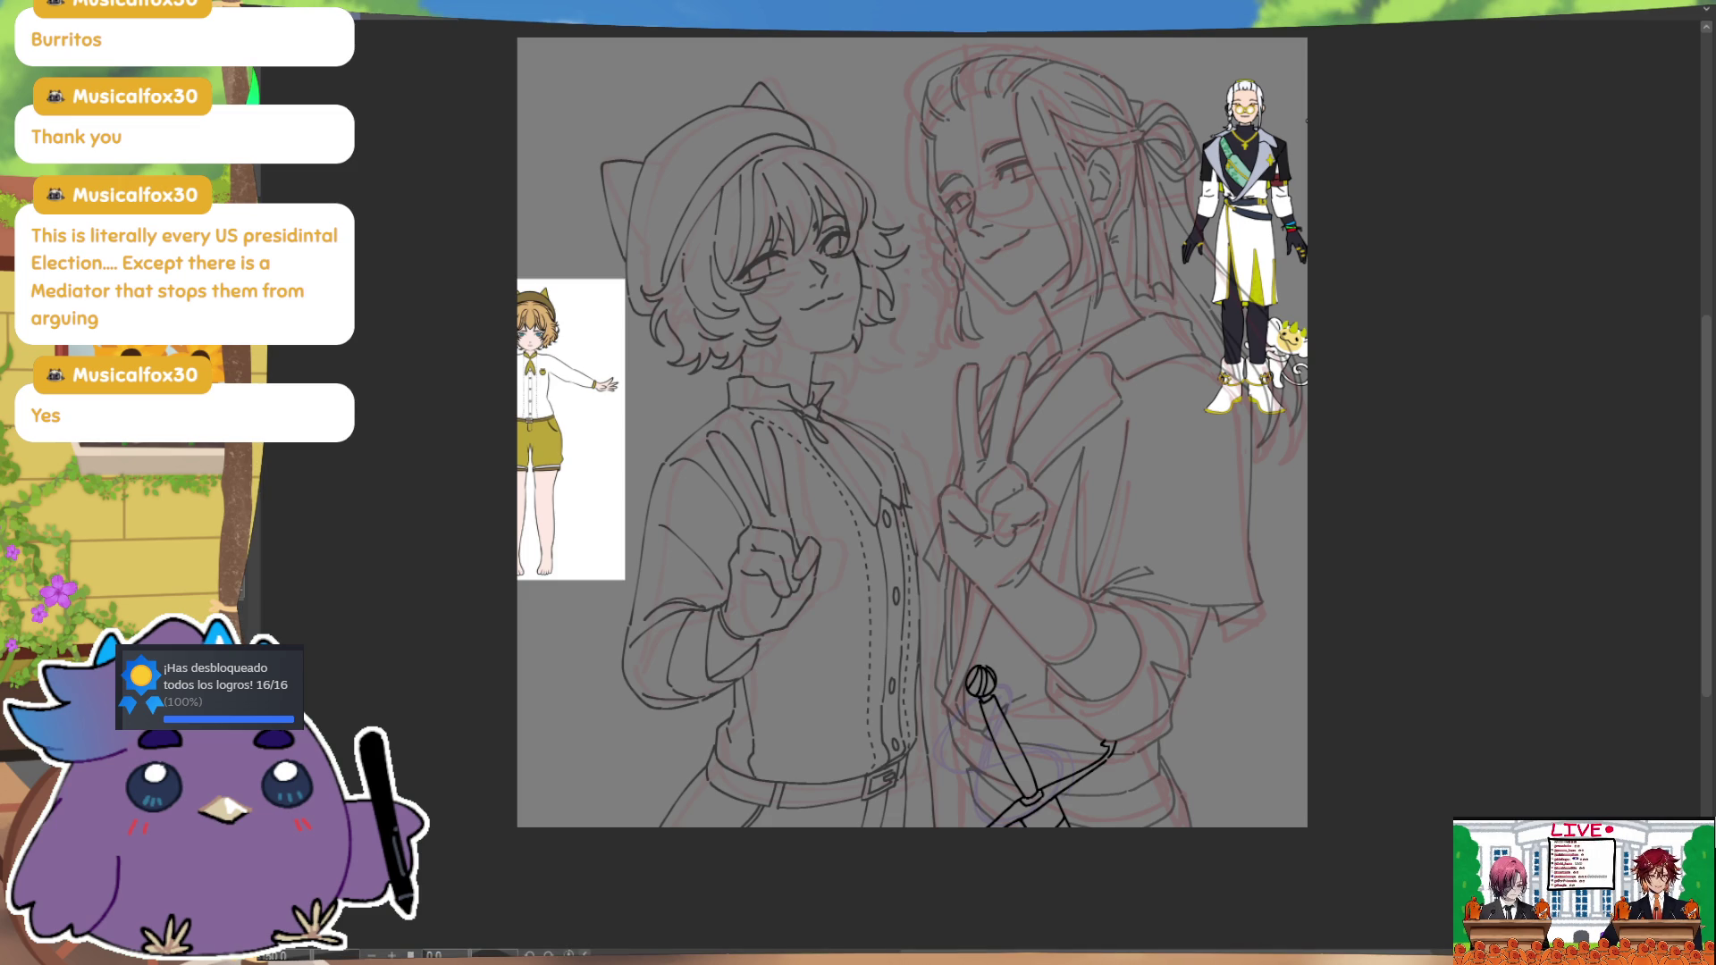
key(h)
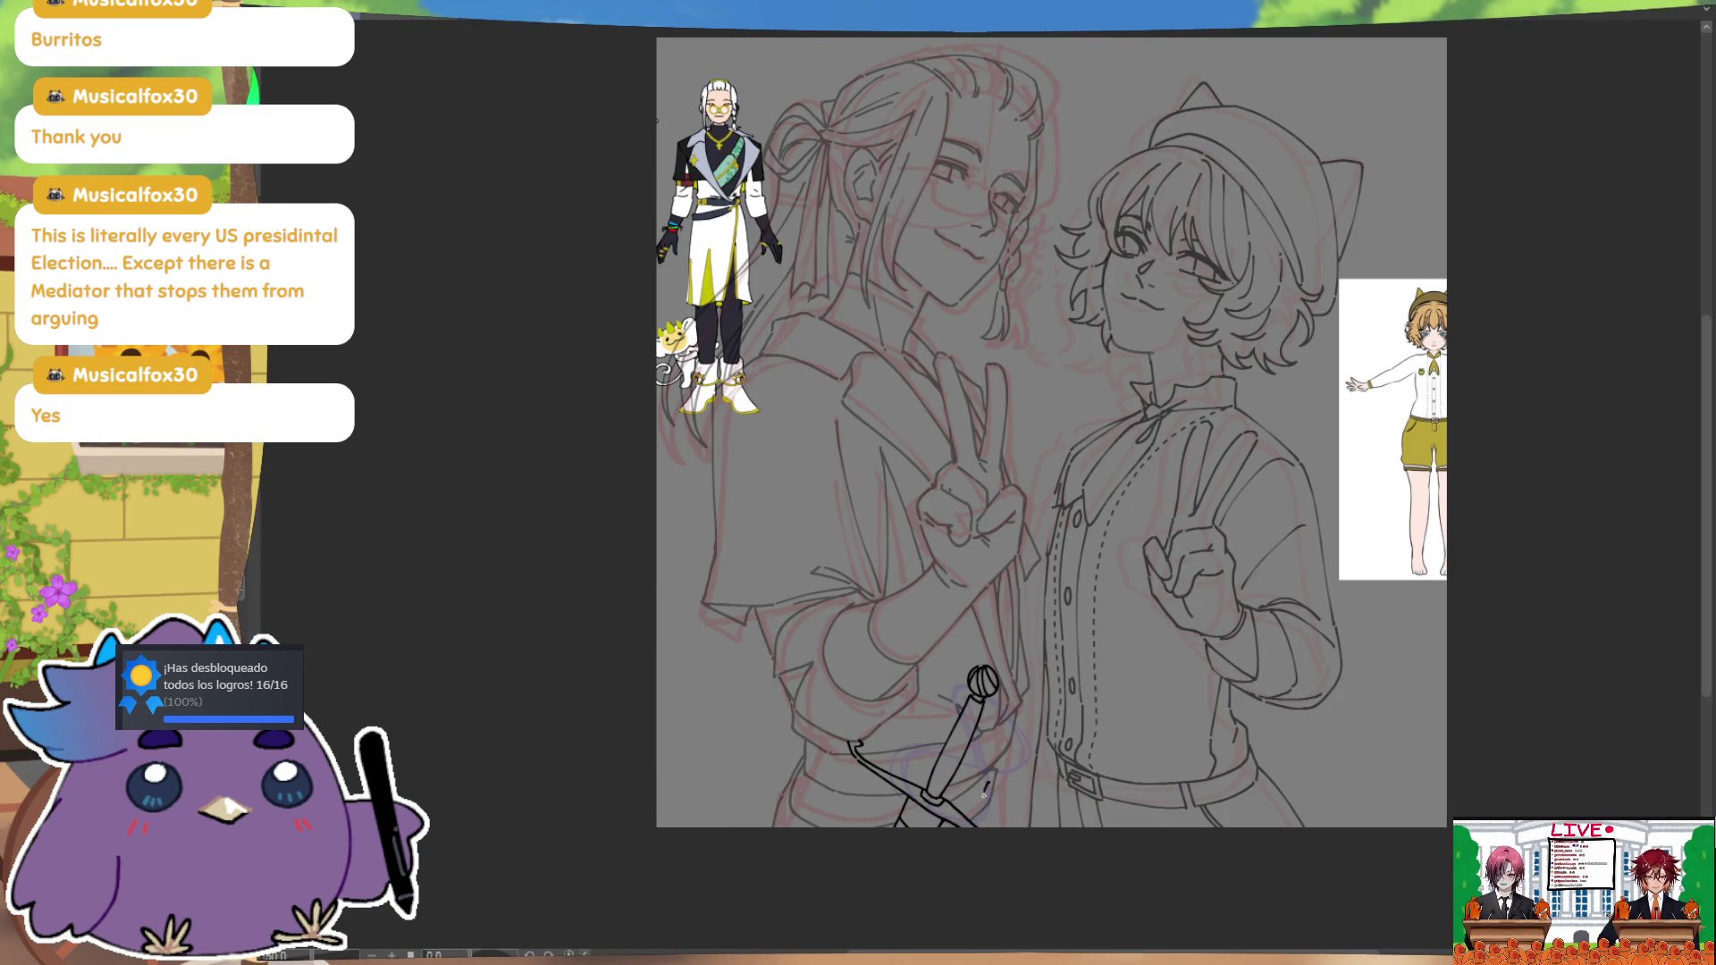
key(h)
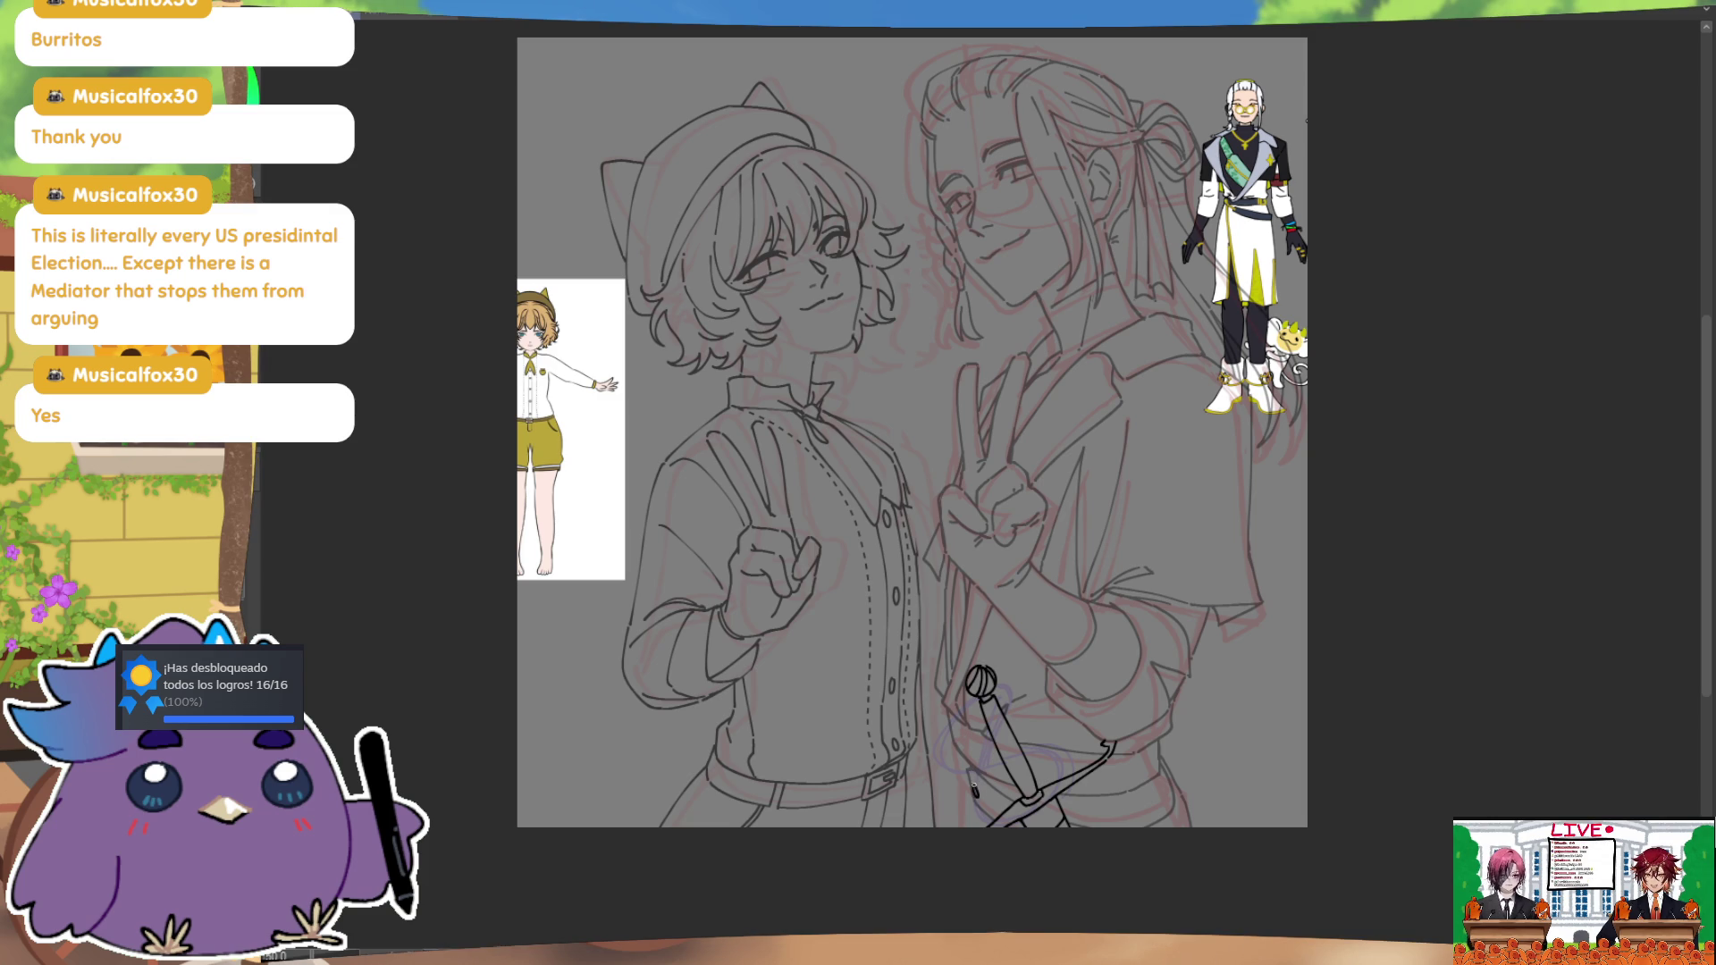
scroll(987, 766, down, 2)
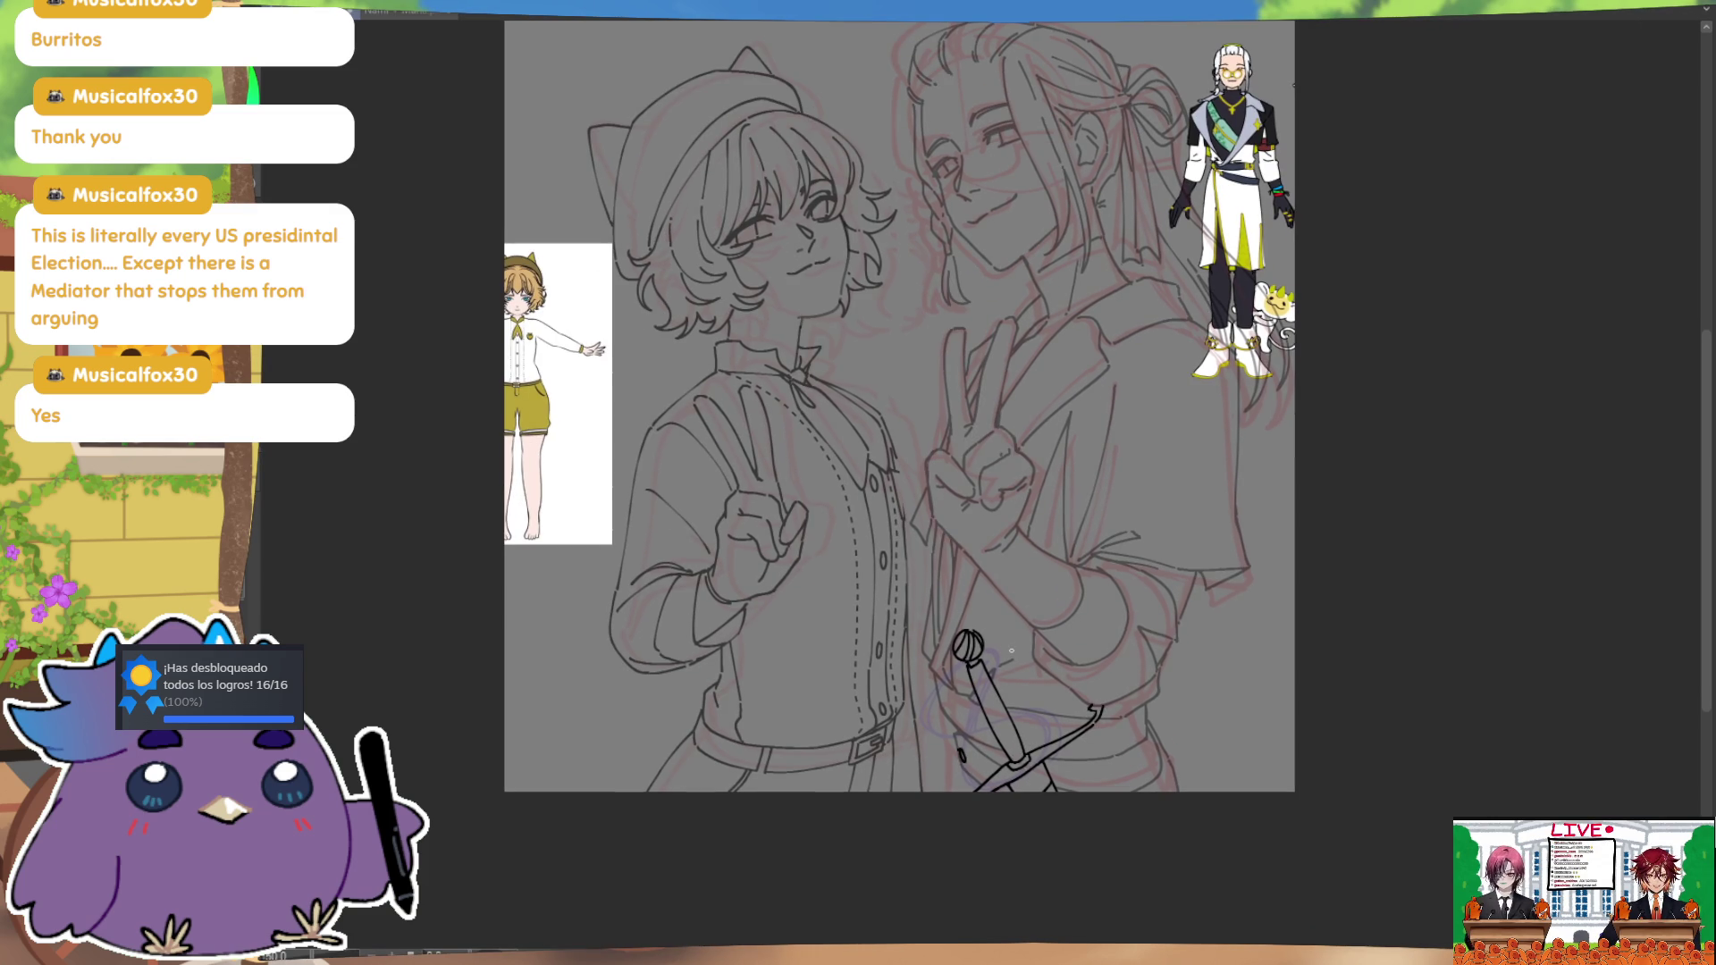
Step: Draw small hooked chain links beside the sword hilt, redoing the first oval link
key(ctrl)
drag(931, 666, 942, 713)
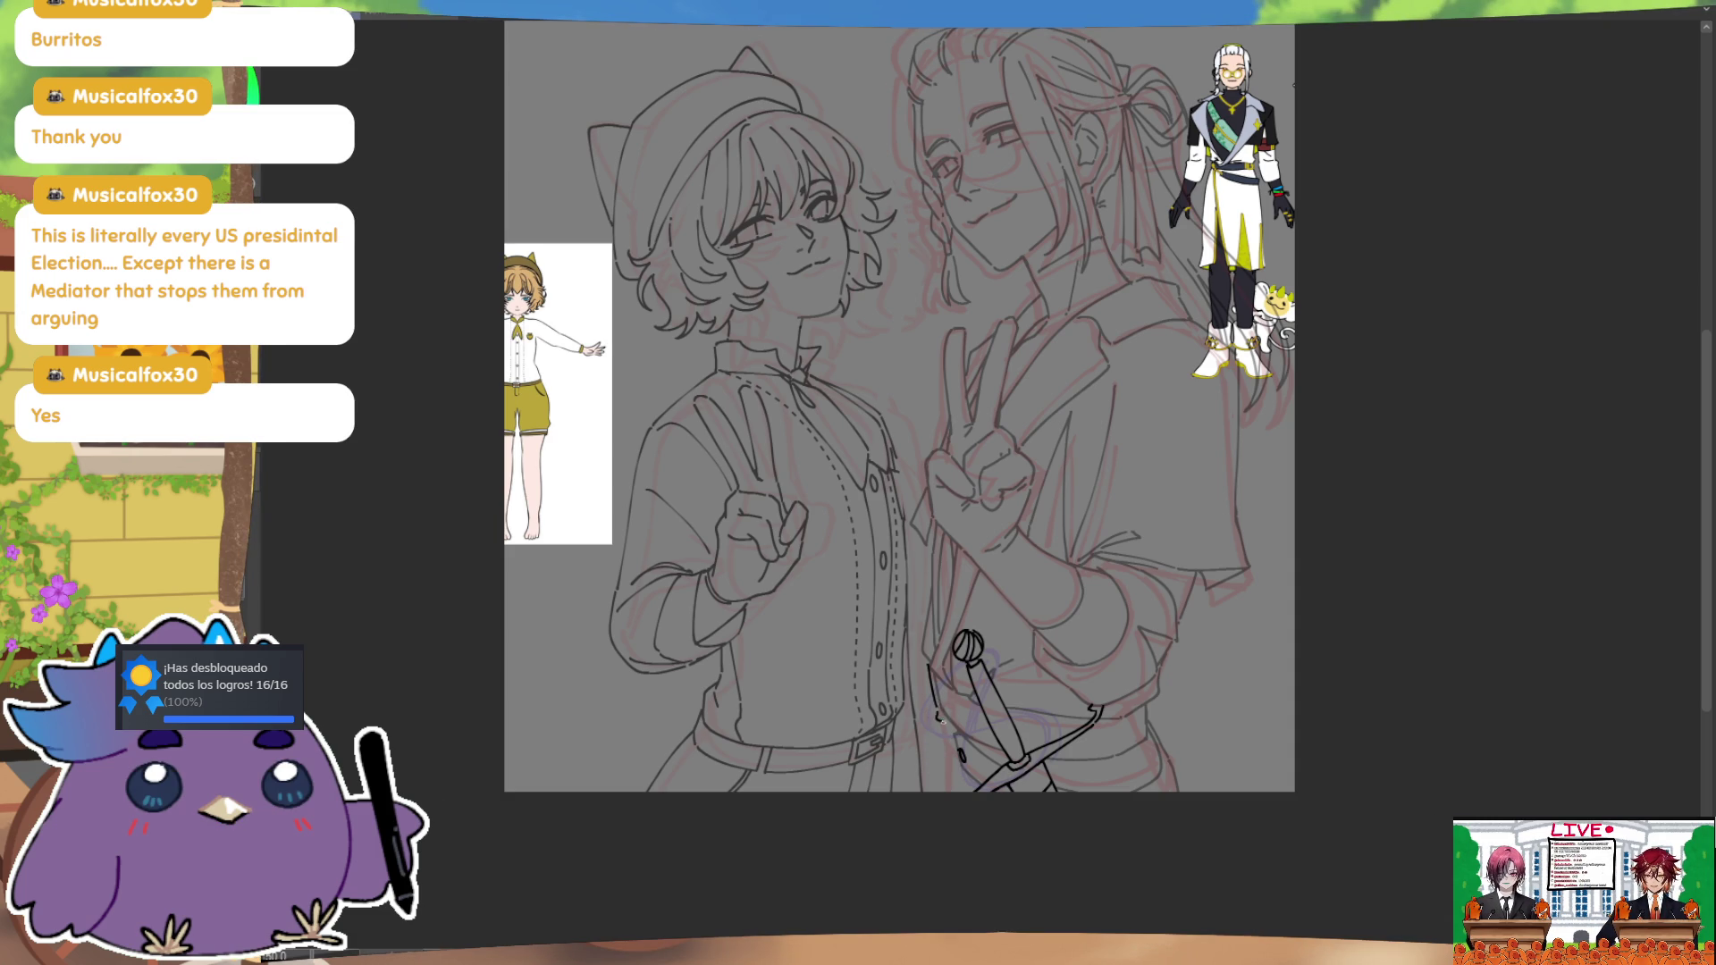
key(ctrl+z)
drag(956, 742, 959, 751)
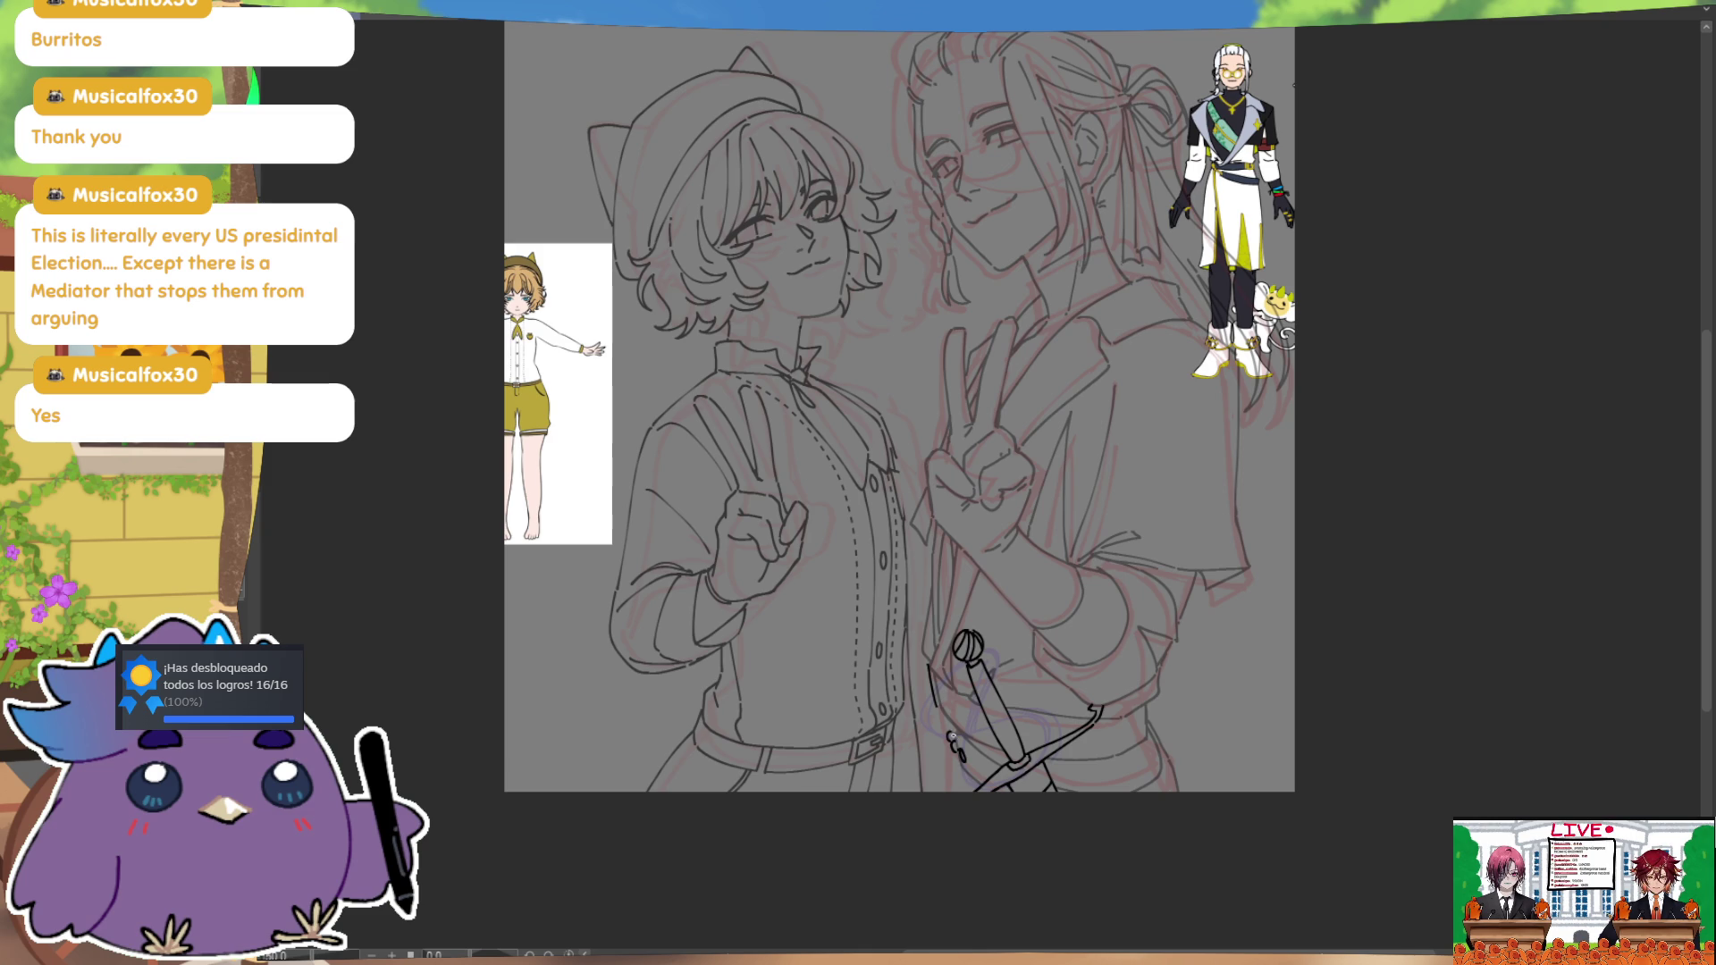
key(ctrl)
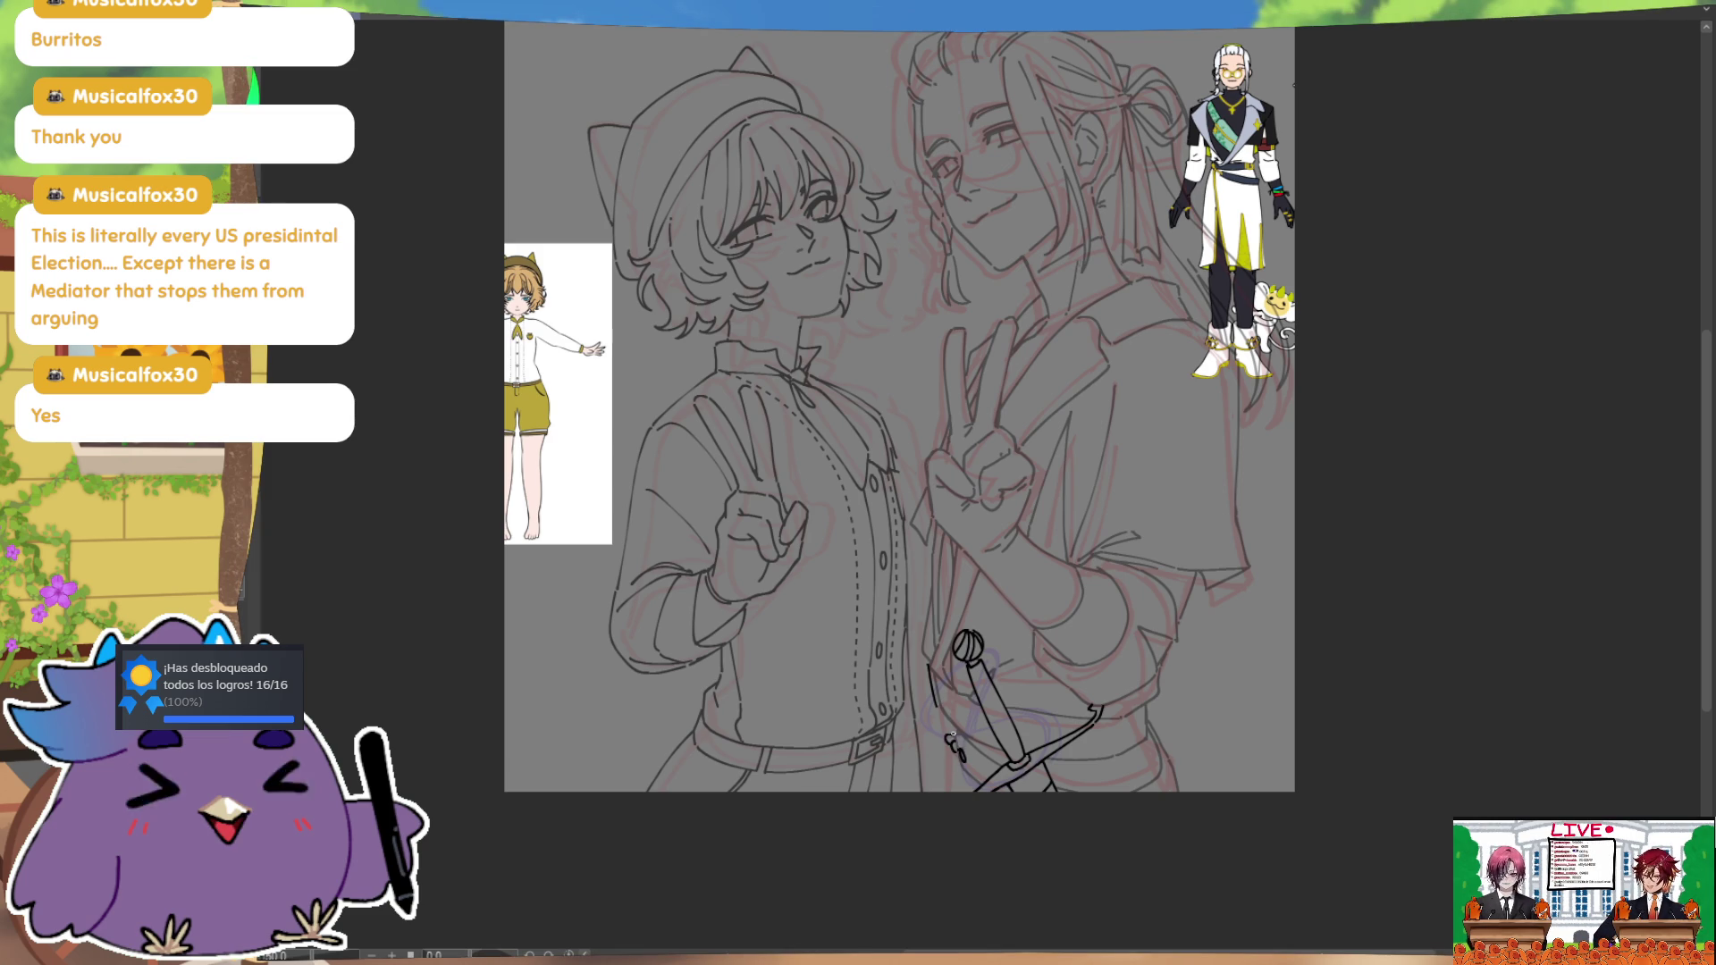
drag(950, 733, 935, 711)
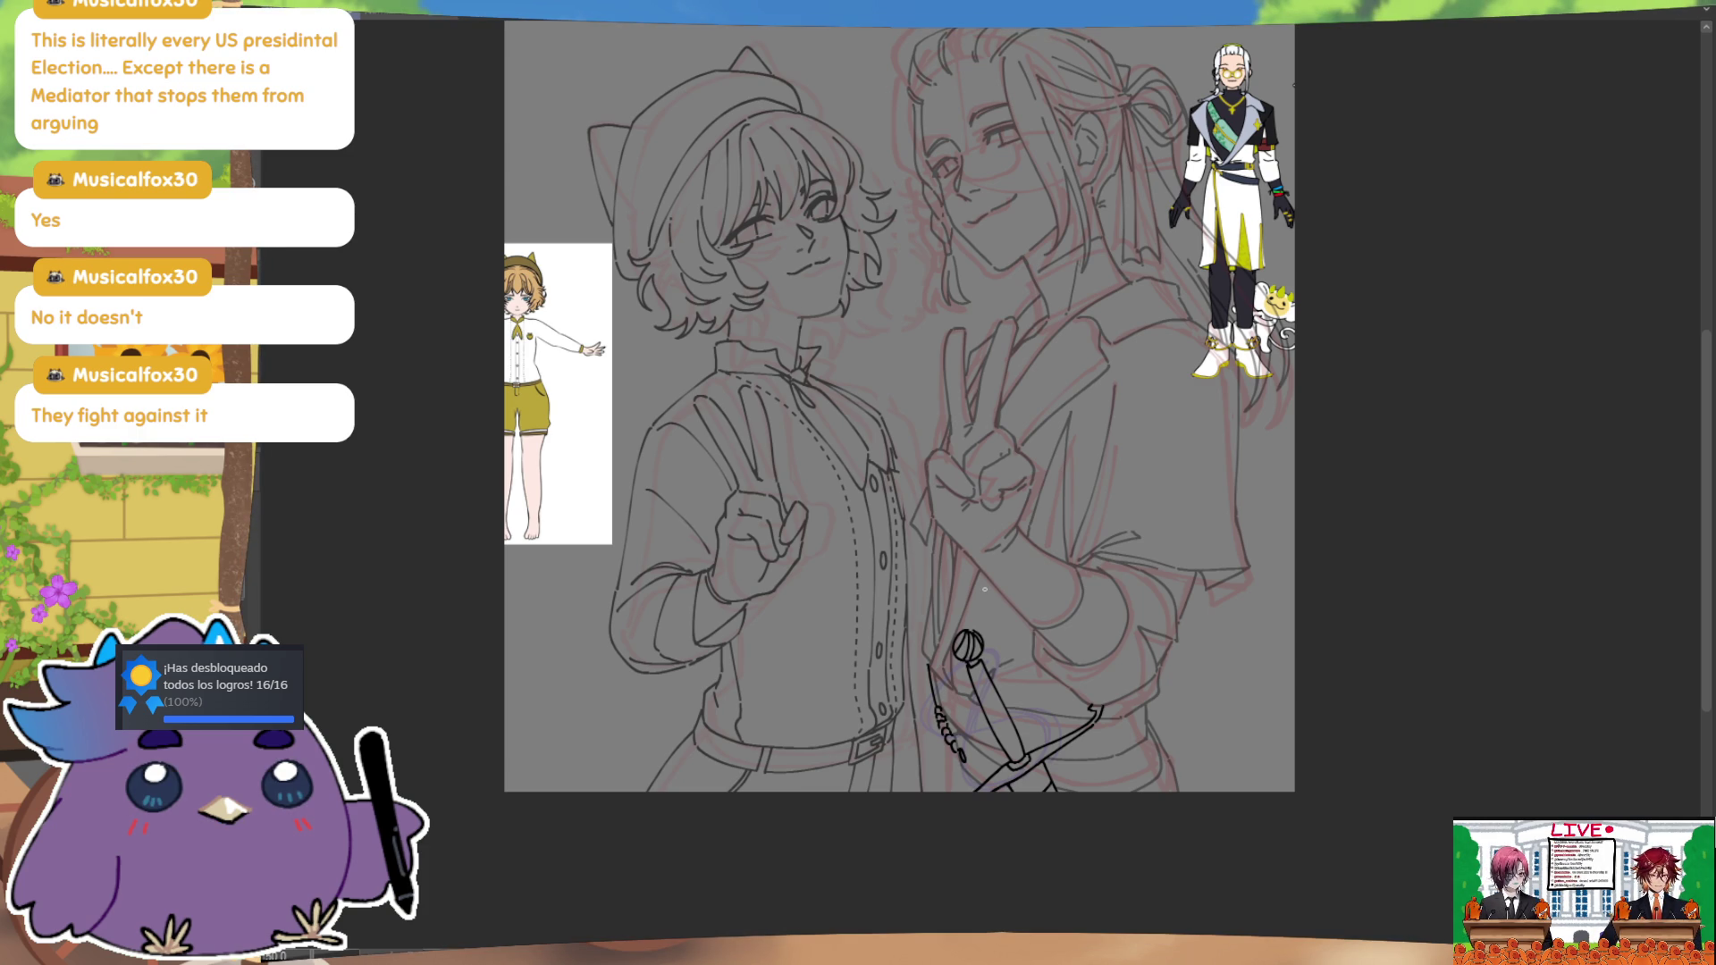
Step: Draw lines along the sheath's left edge and lower right, mirroring the view to check
drag(933, 719, 936, 780)
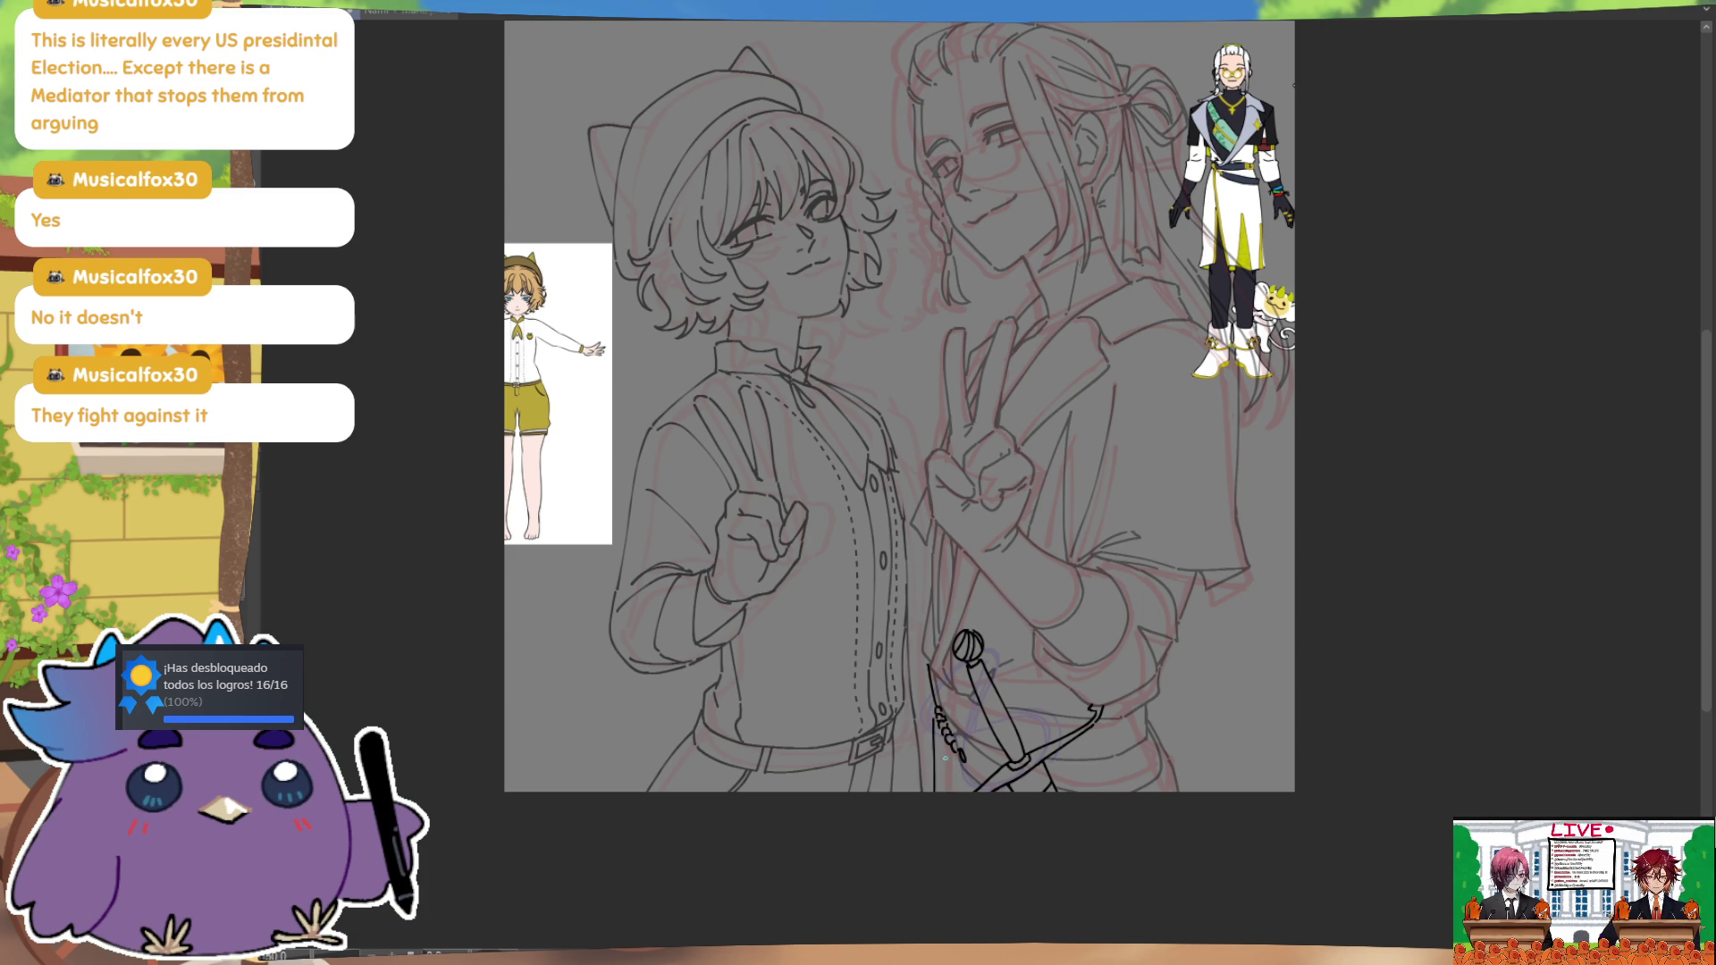
key(h)
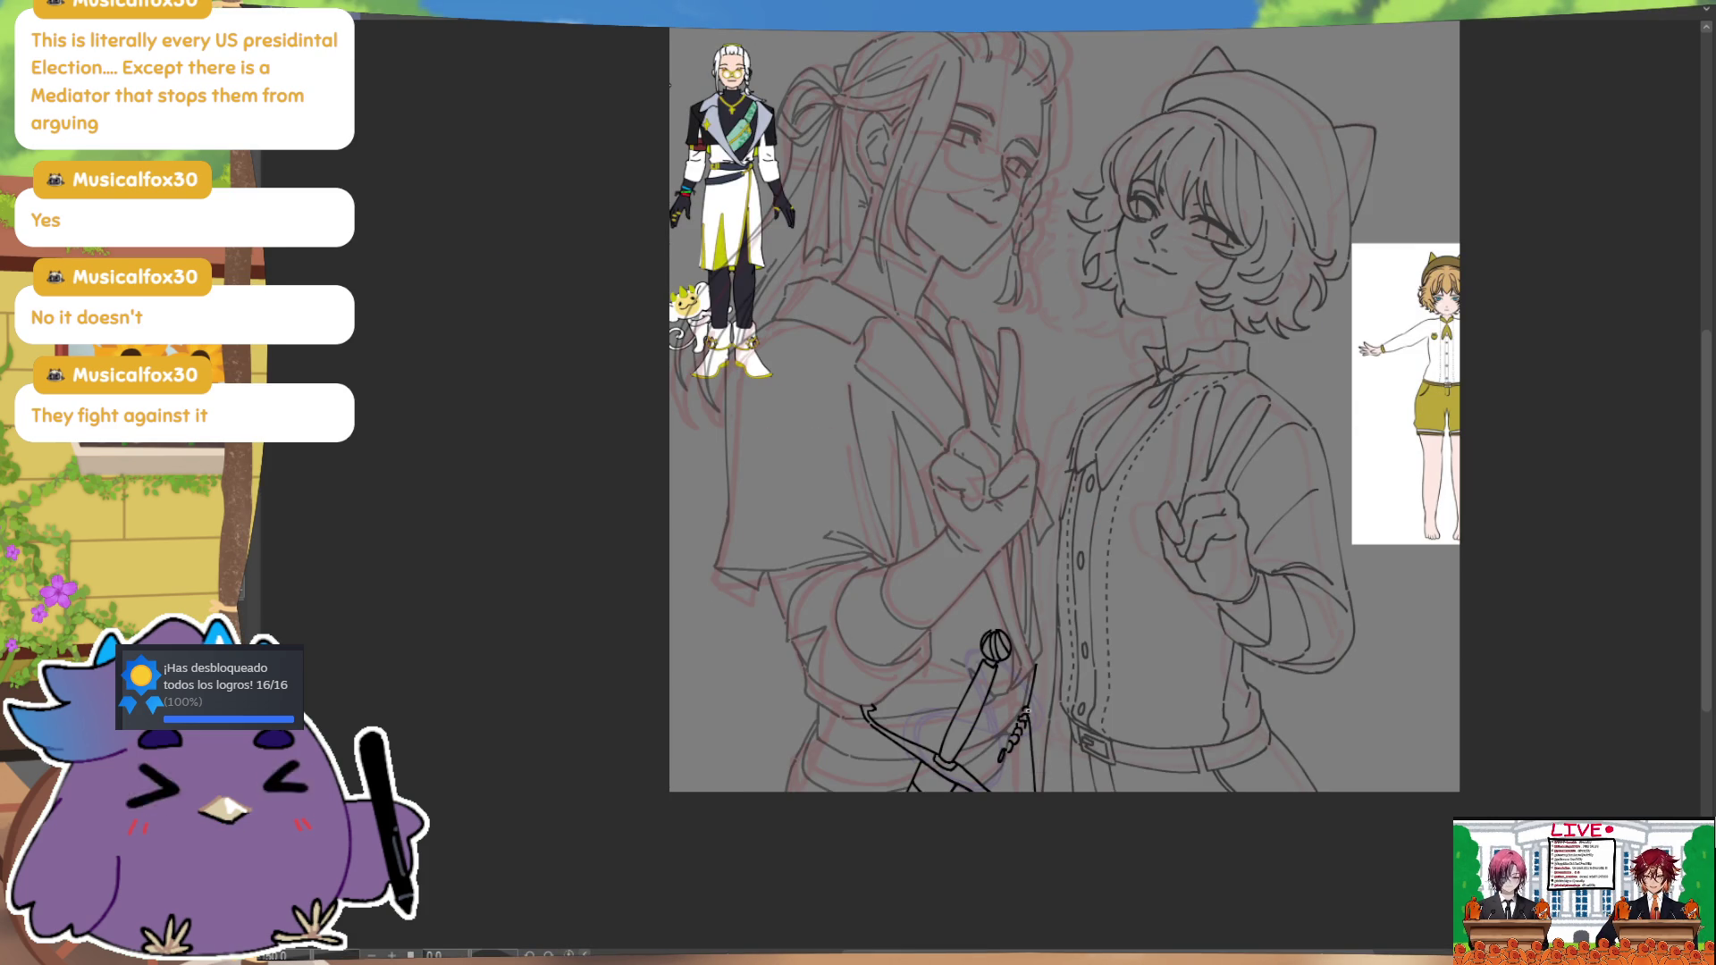
key(h)
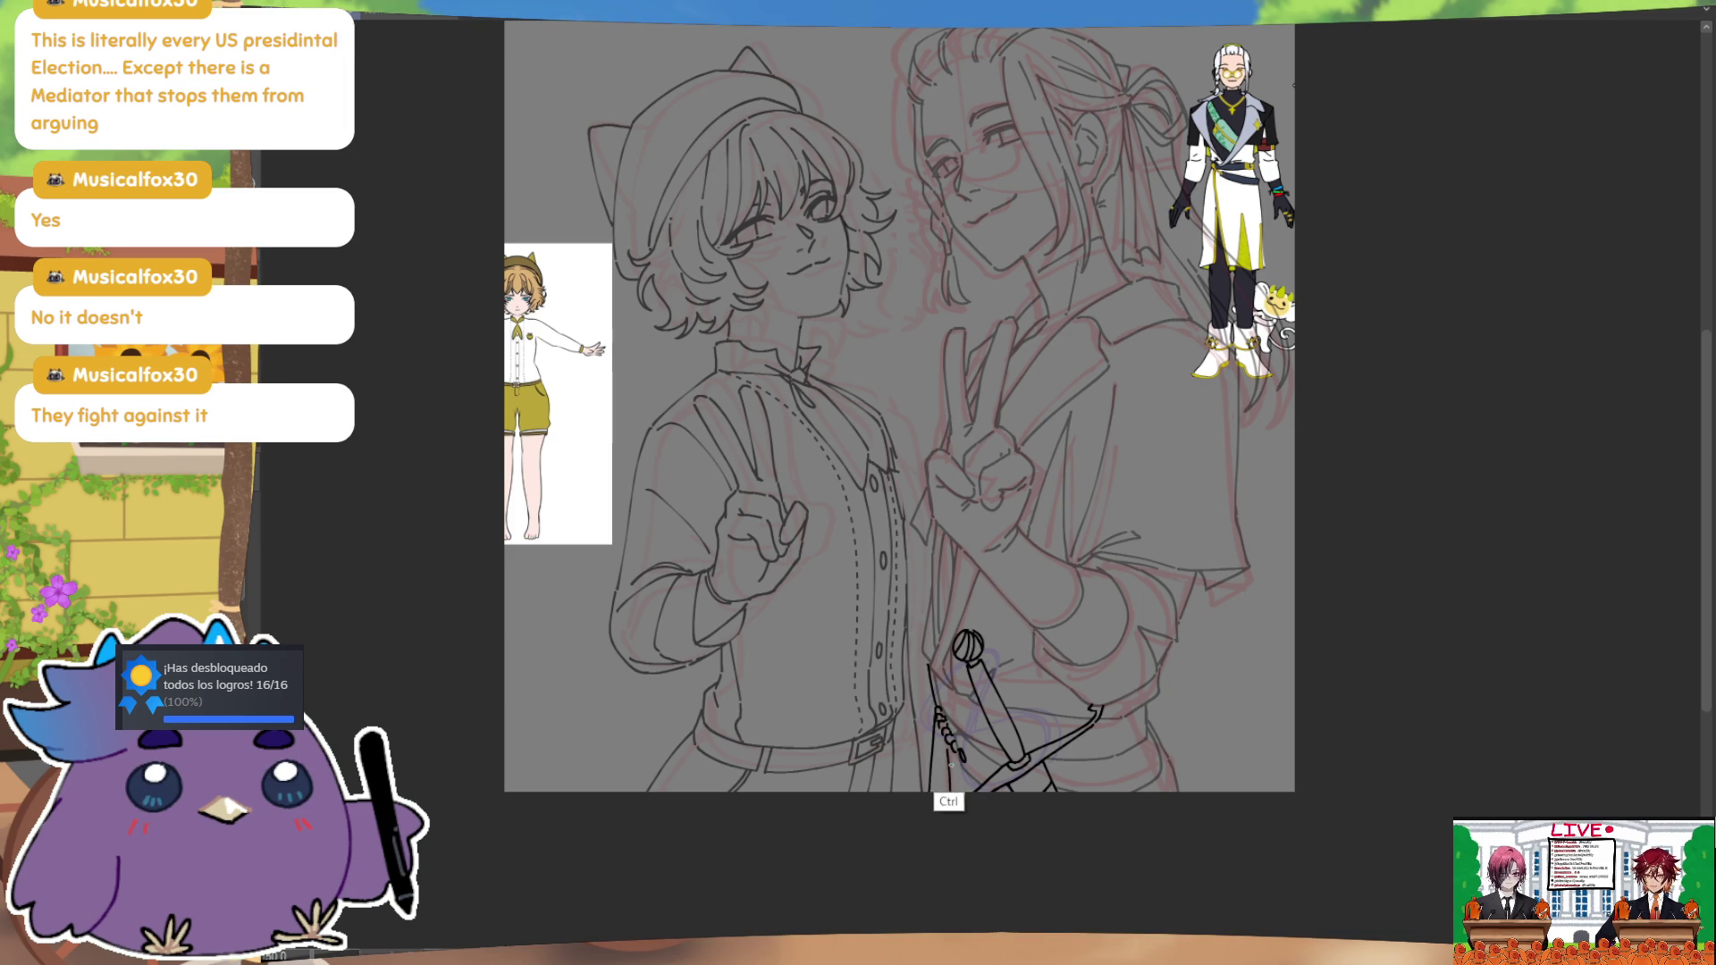
drag(941, 729, 944, 818)
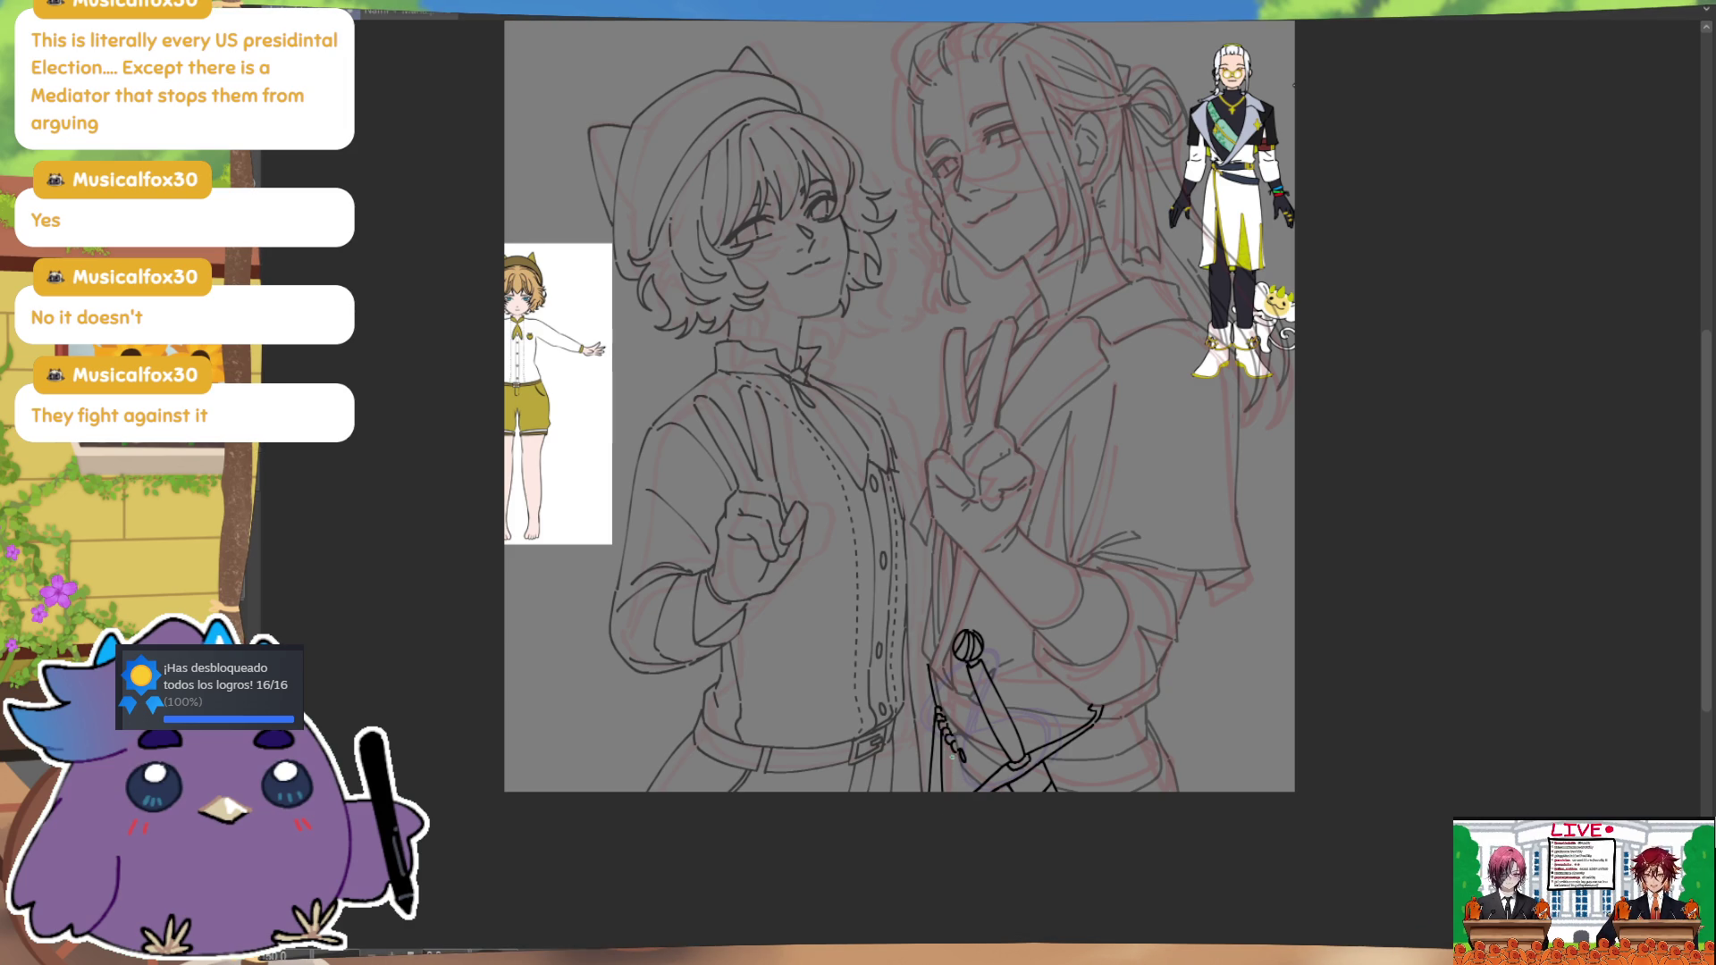
mouse_move(1311, 542)
mouse_down()
mouse_move(1268, 720)
mouse_move(1287, 762)
mouse_up()
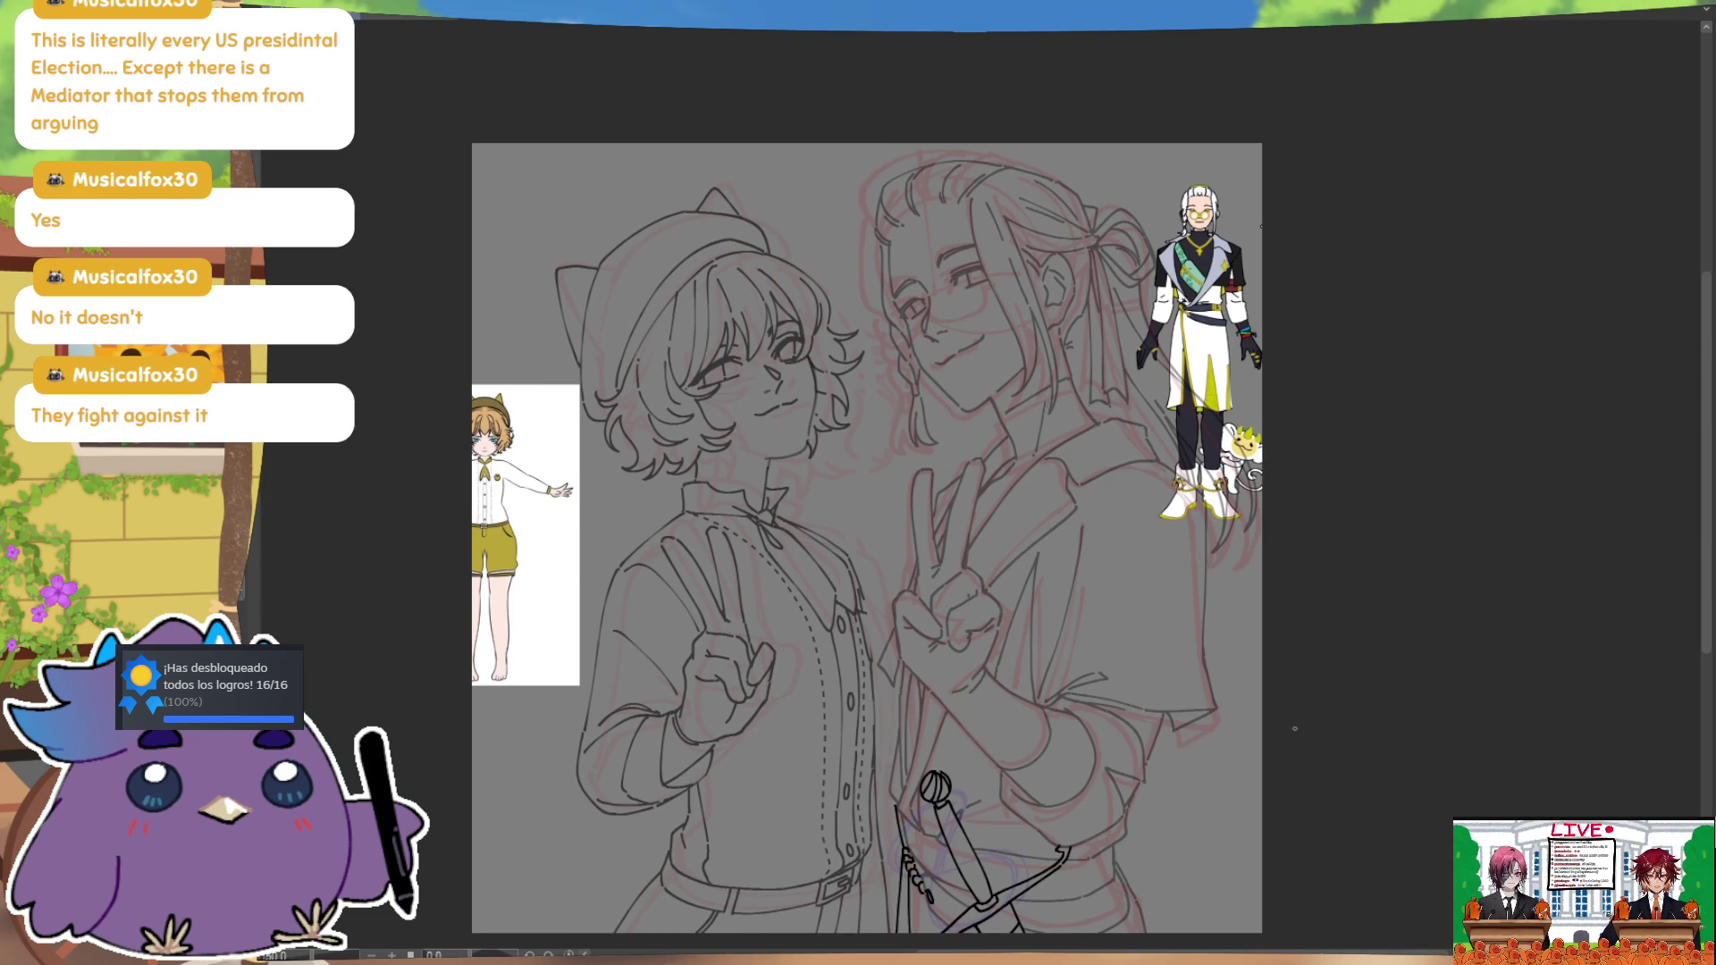
drag(1135, 800, 1163, 866)
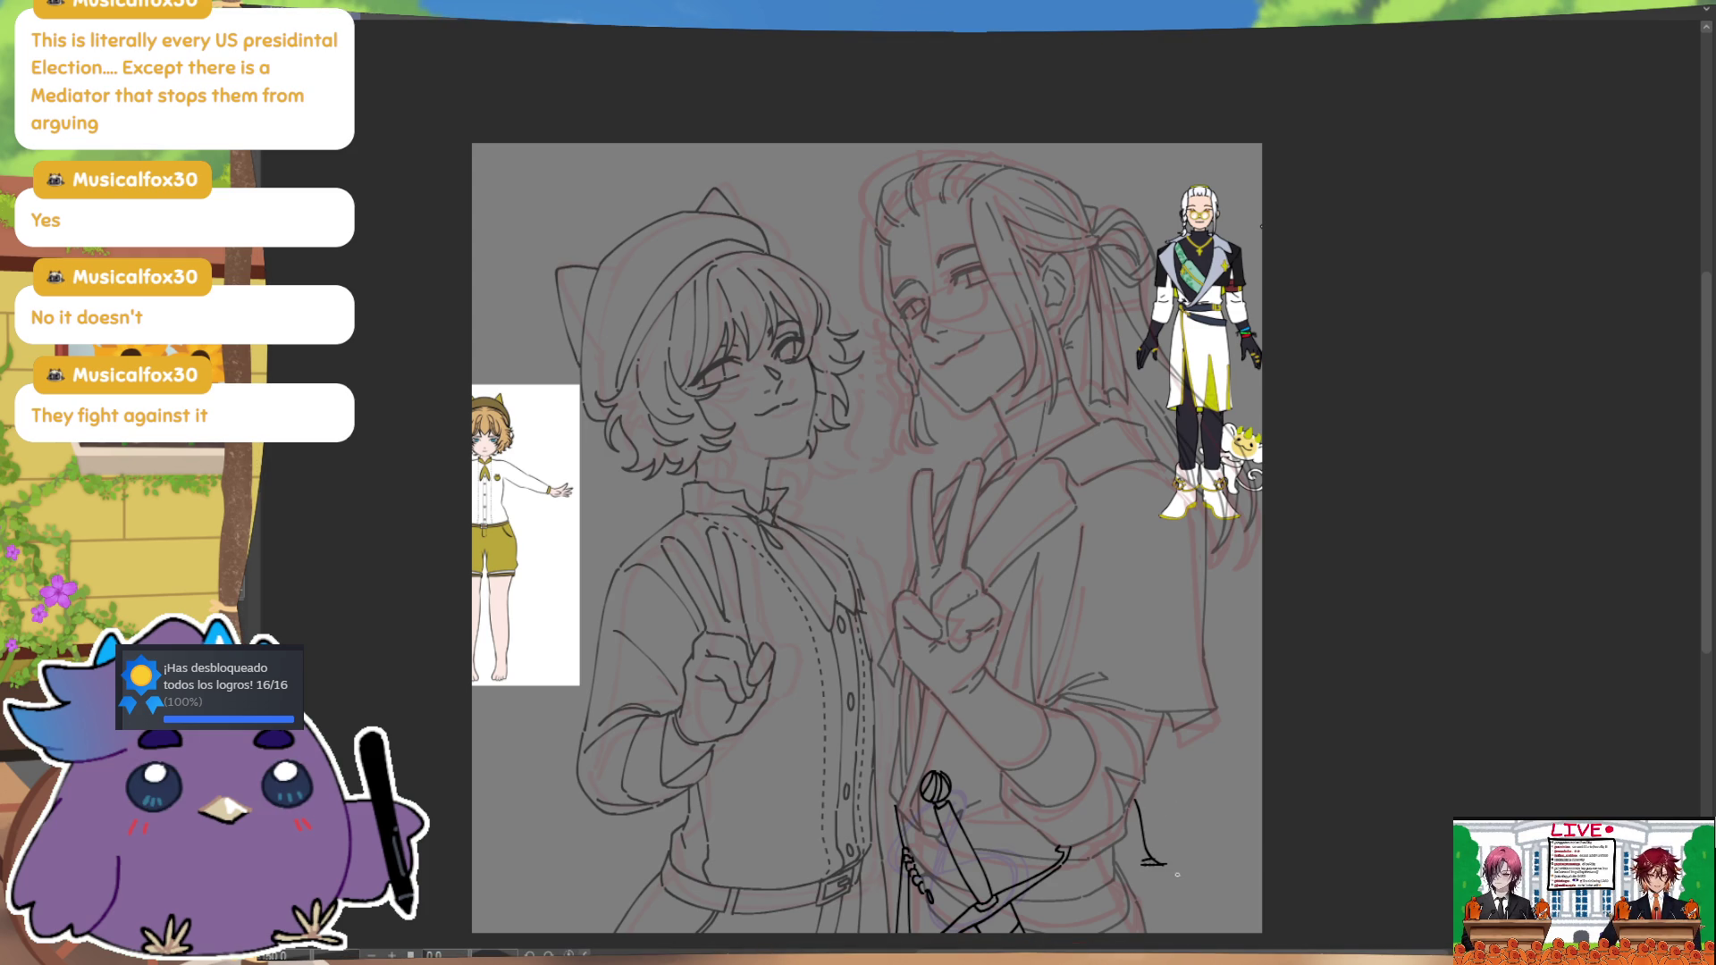
mouse_move(1178, 871)
mouse_down()
mouse_move(1175, 718)
mouse_move(1189, 719)
mouse_up()
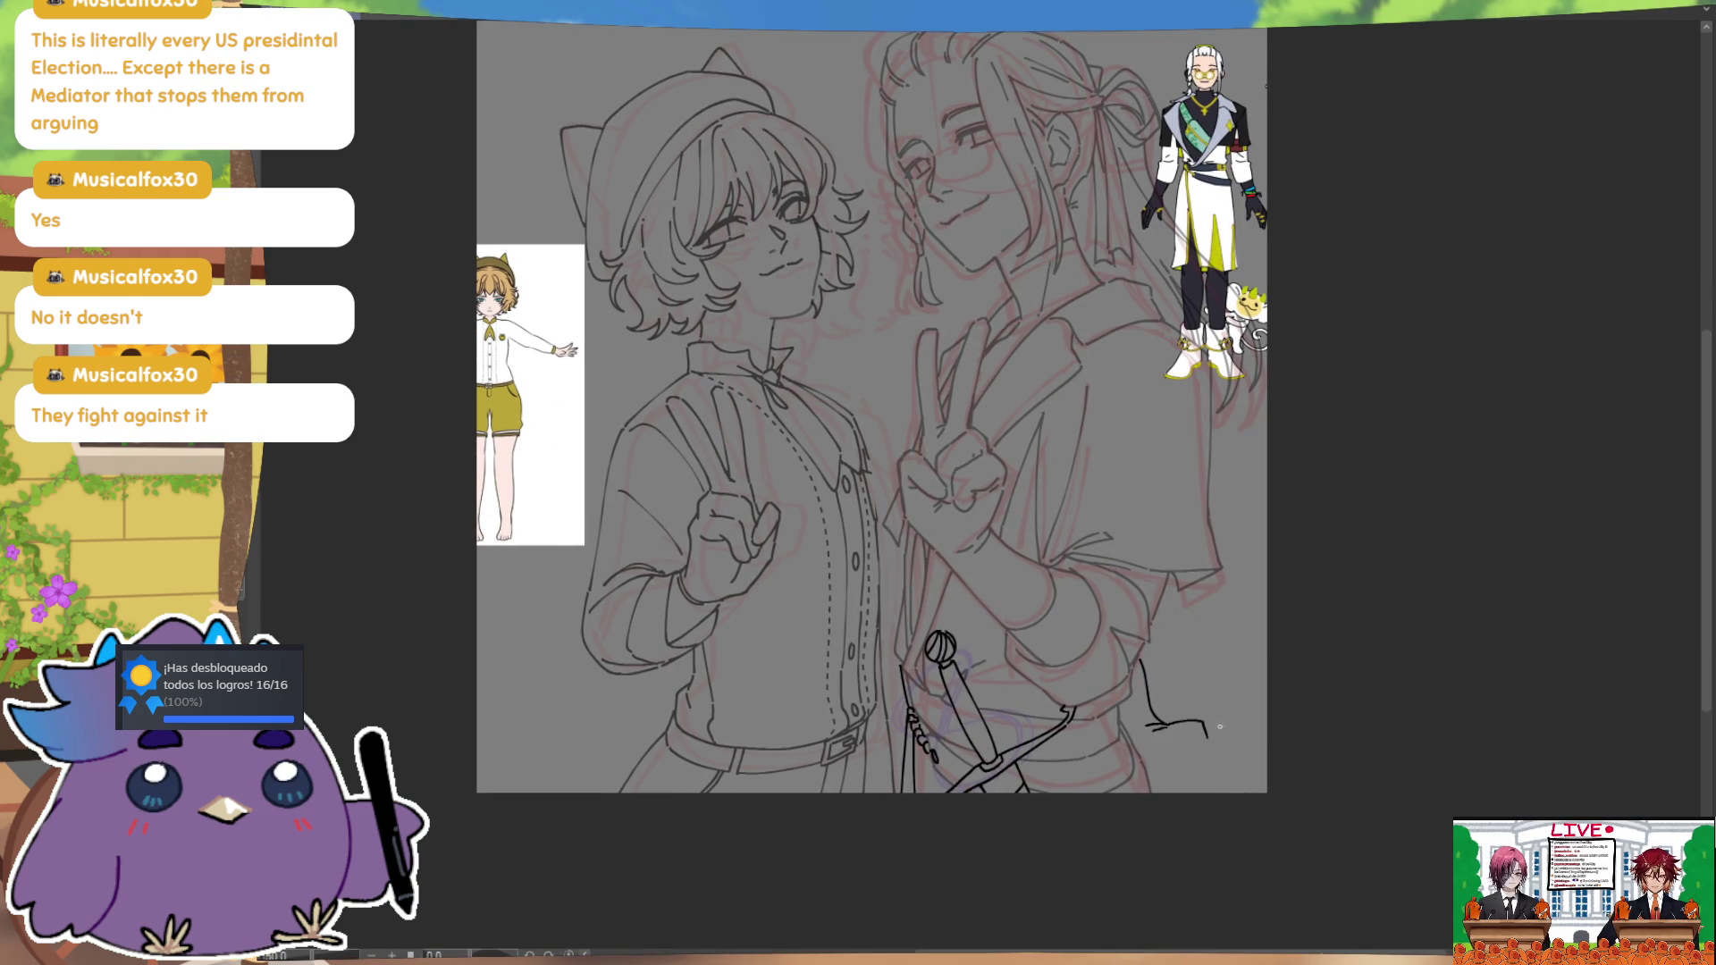
Step: Replace the long hip stroke with a small curving hook beside the belt, checking it mirrored
key(ctrl+z)
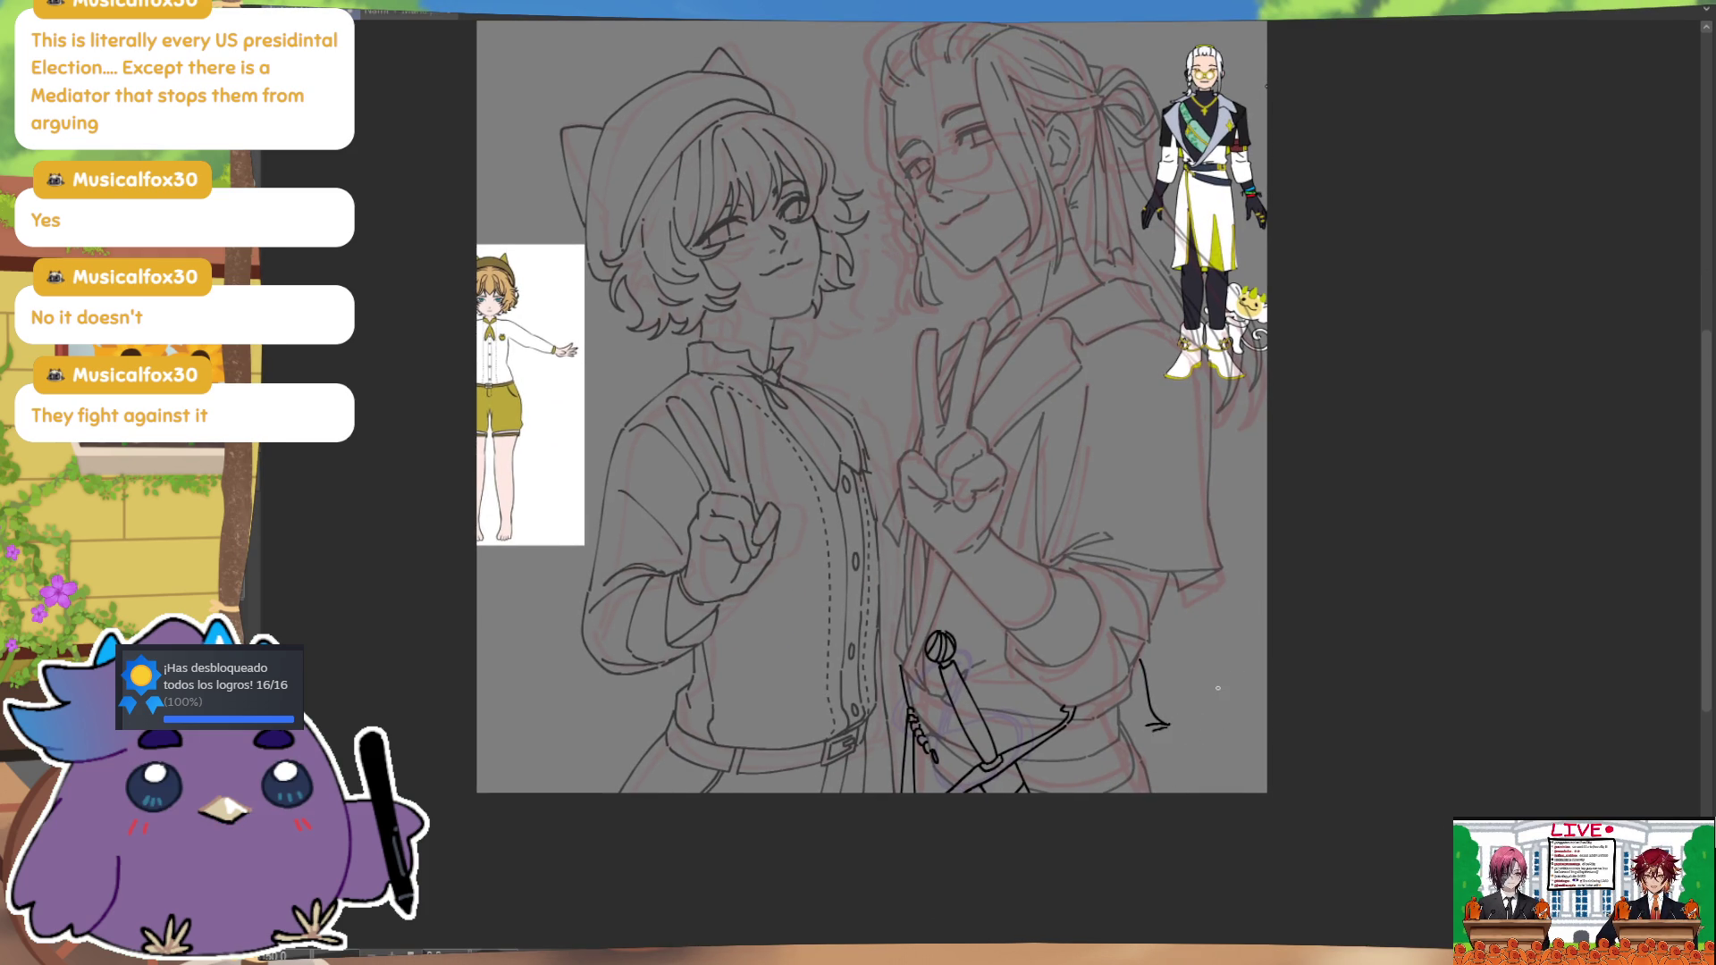
key(ctrl+z)
mouse_move(1126, 693)
mouse_down()
mouse_move(1150, 703)
mouse_move(1142, 735)
mouse_up()
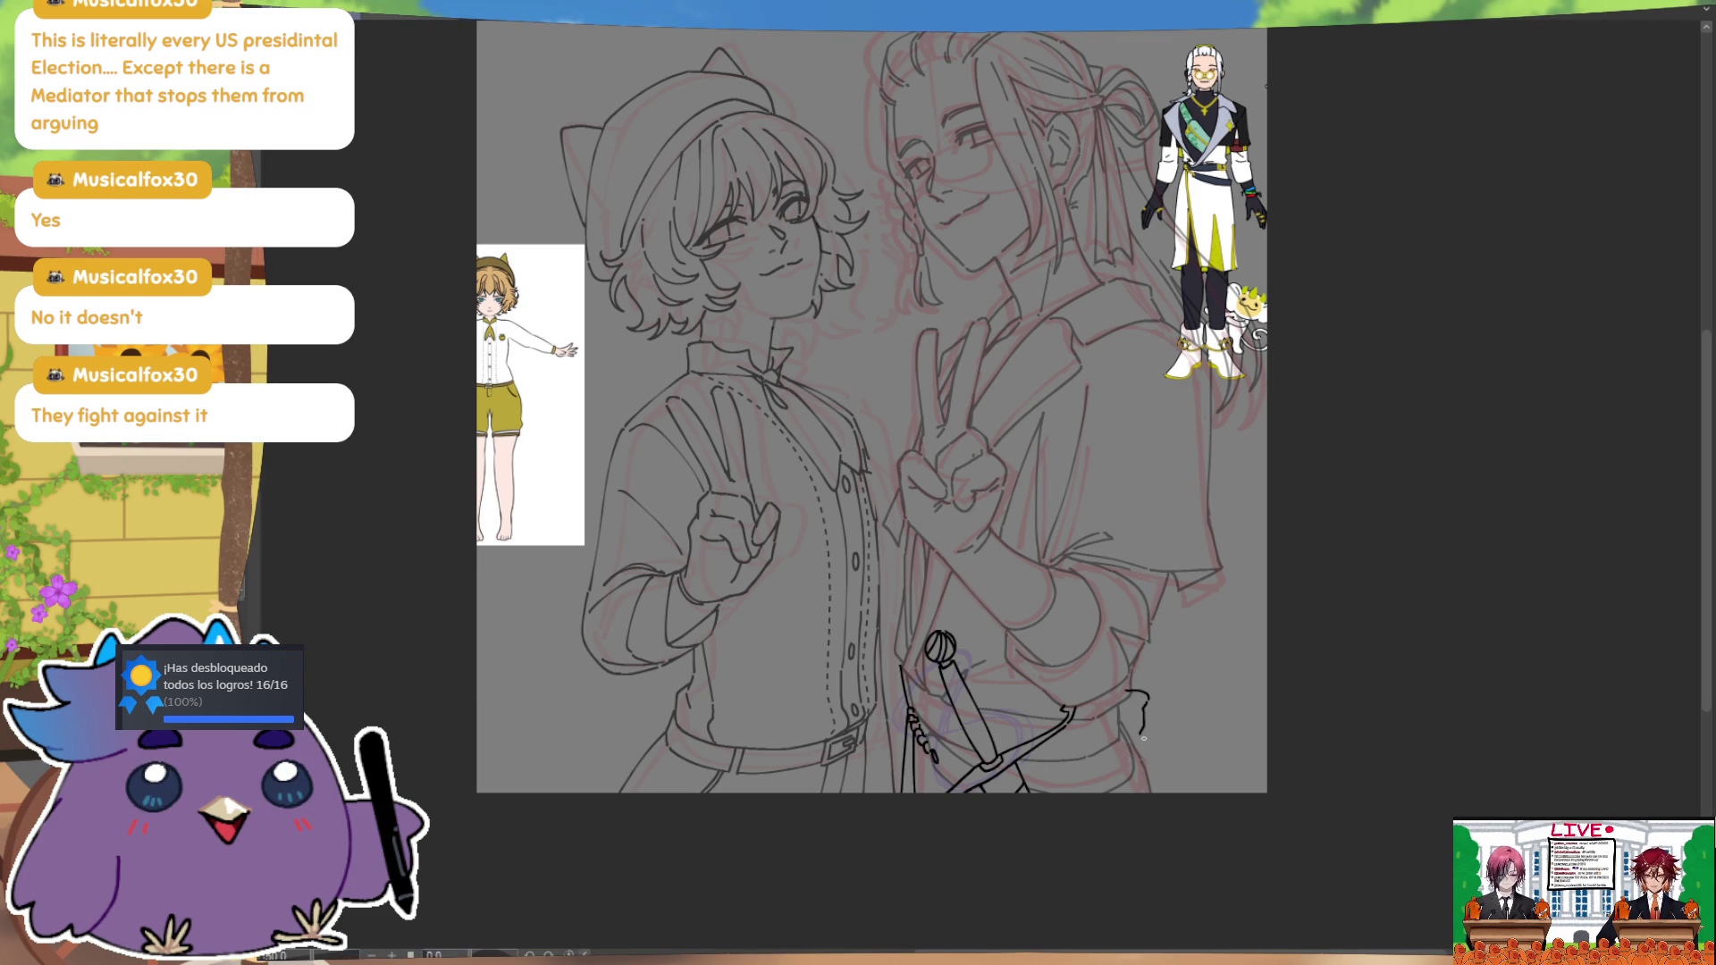
key(h)
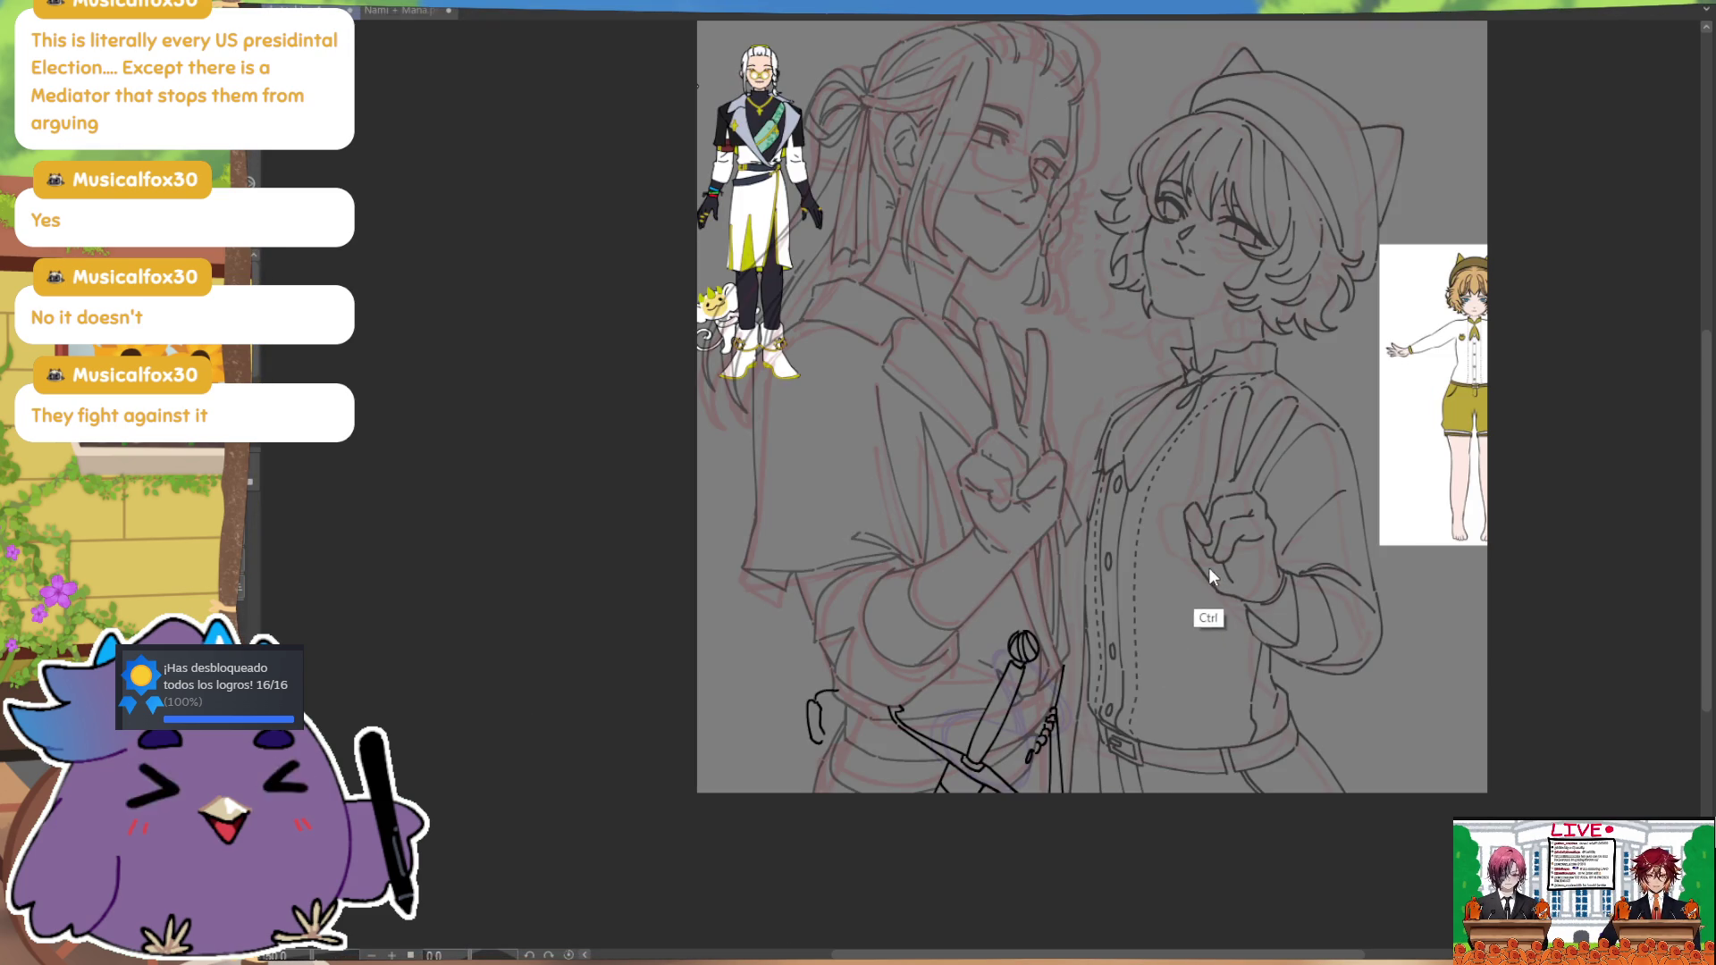
key(ctrl+z)
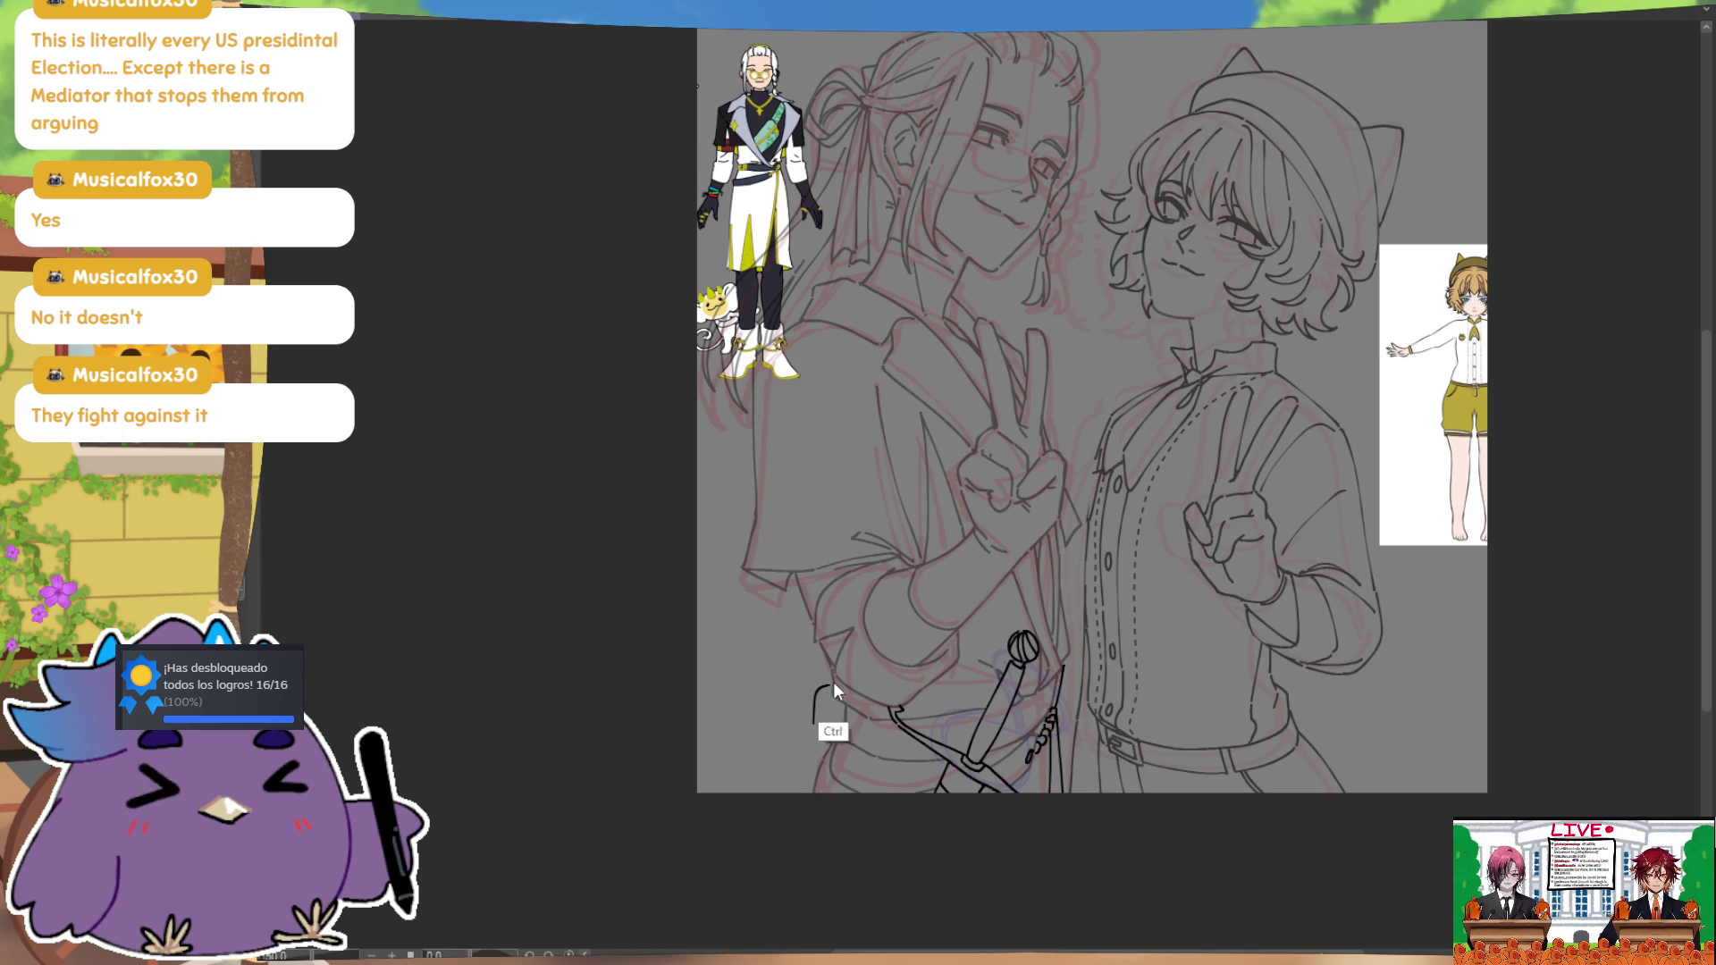
drag(814, 712, 810, 727)
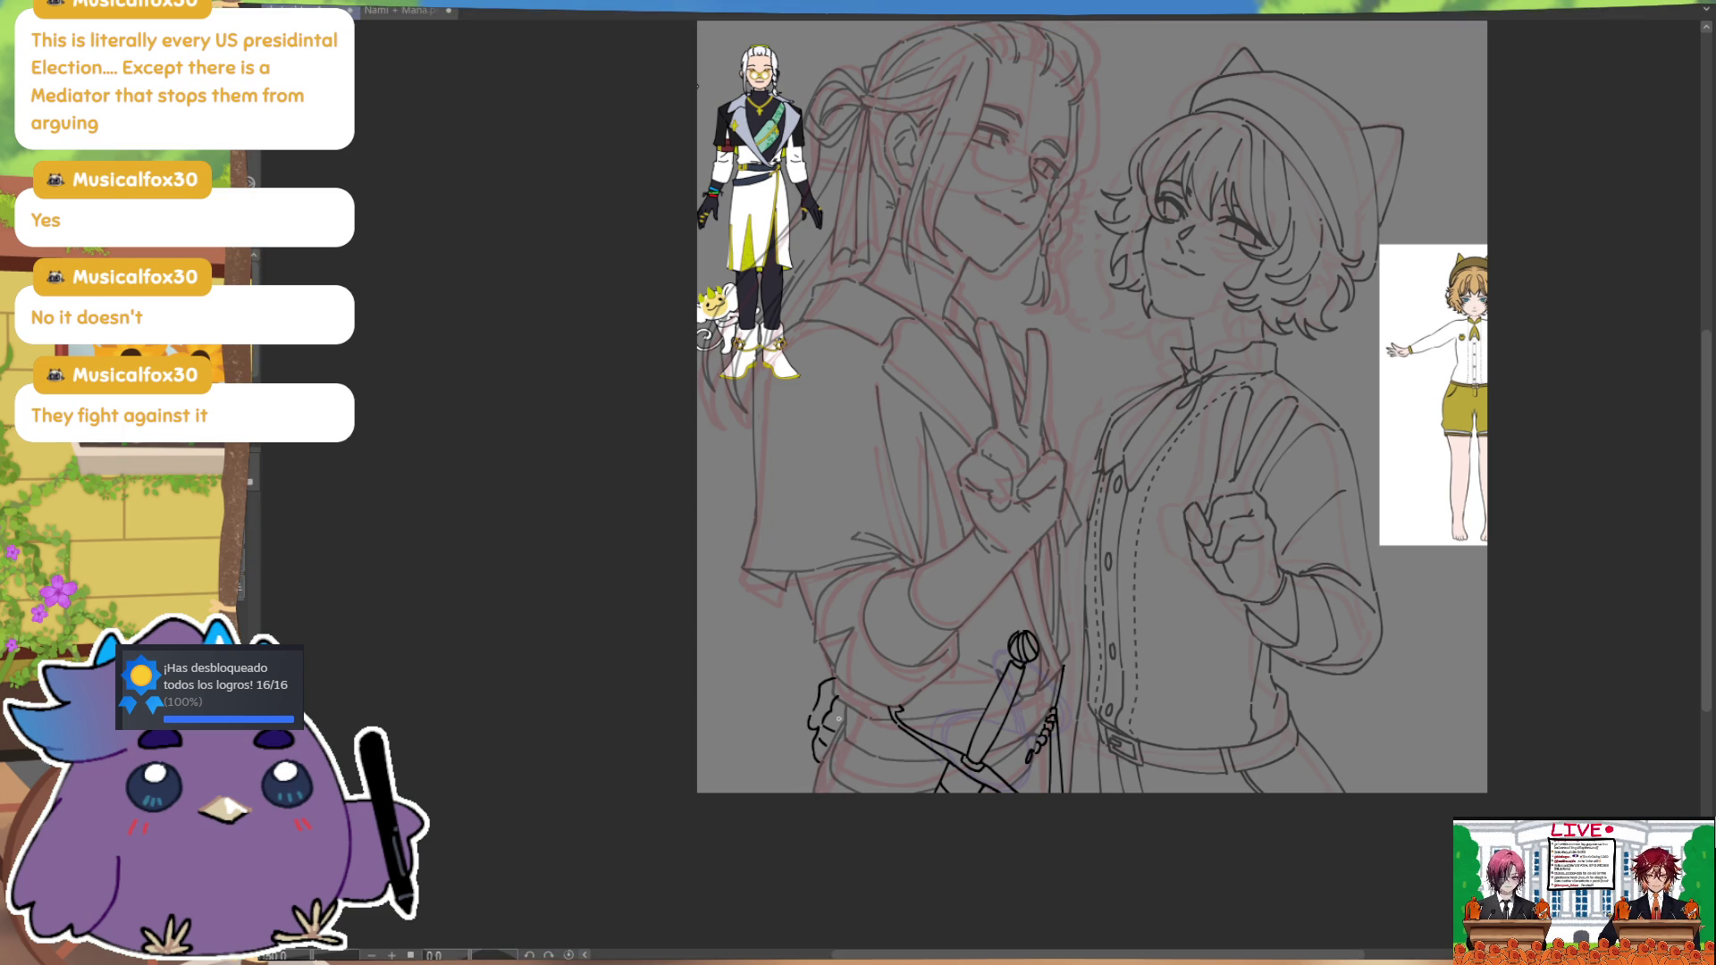
key(h)
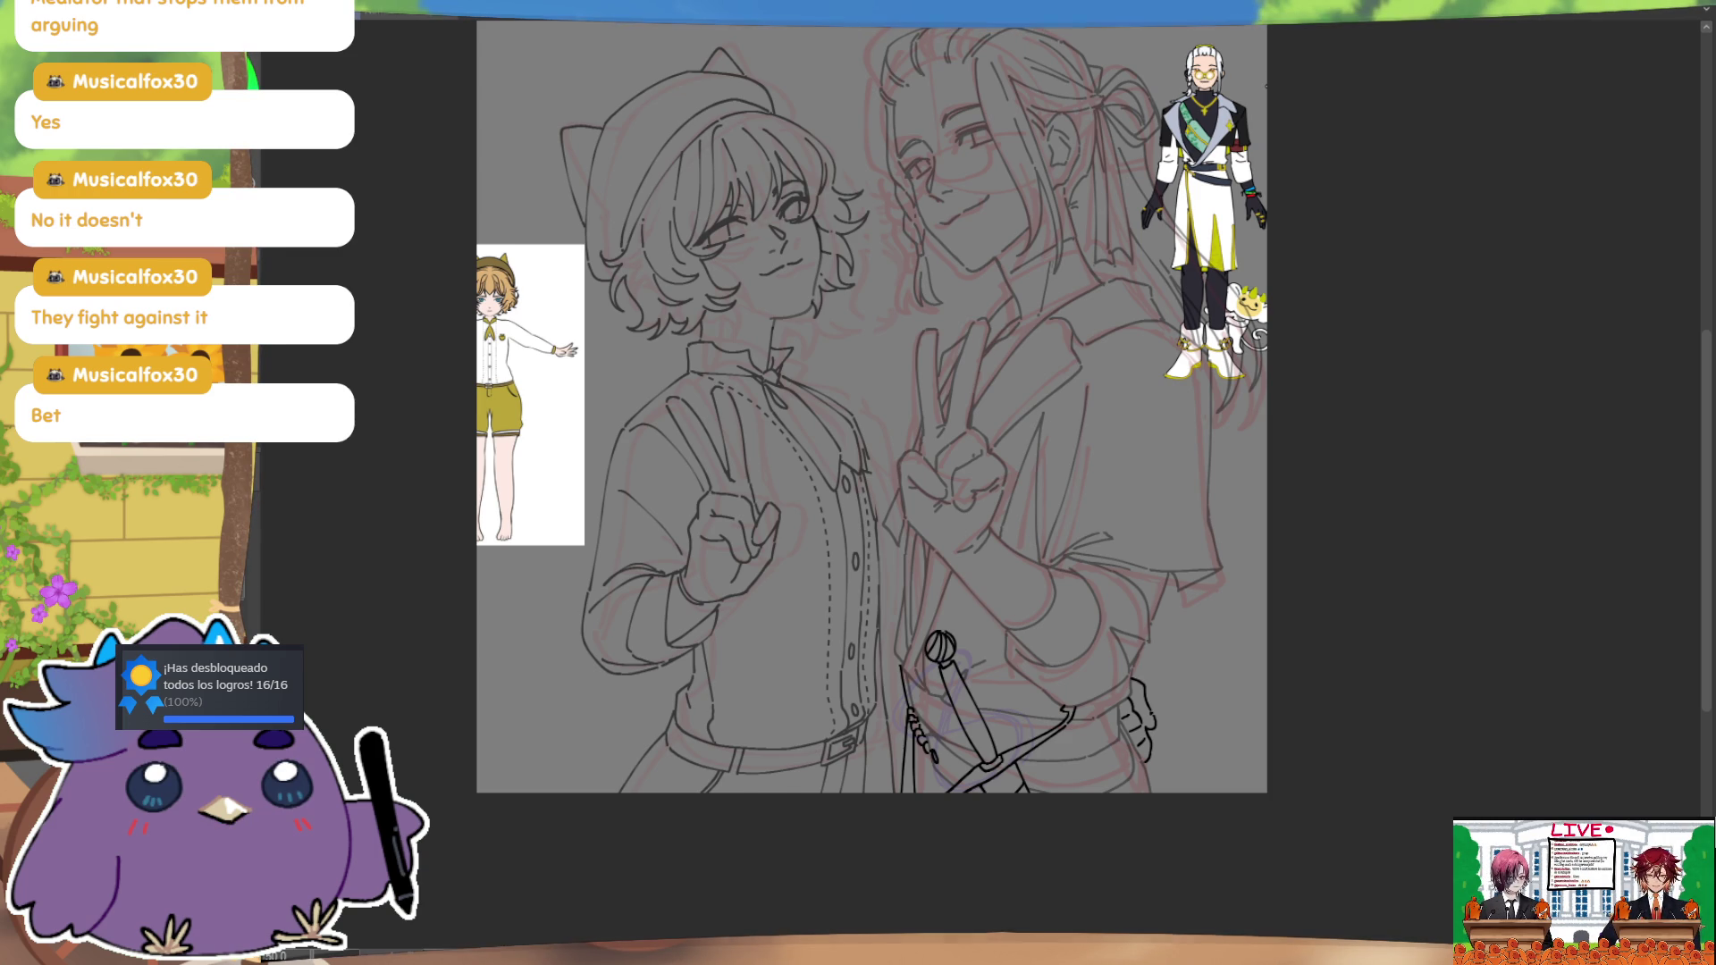
scroll(1356, 663, up, 2)
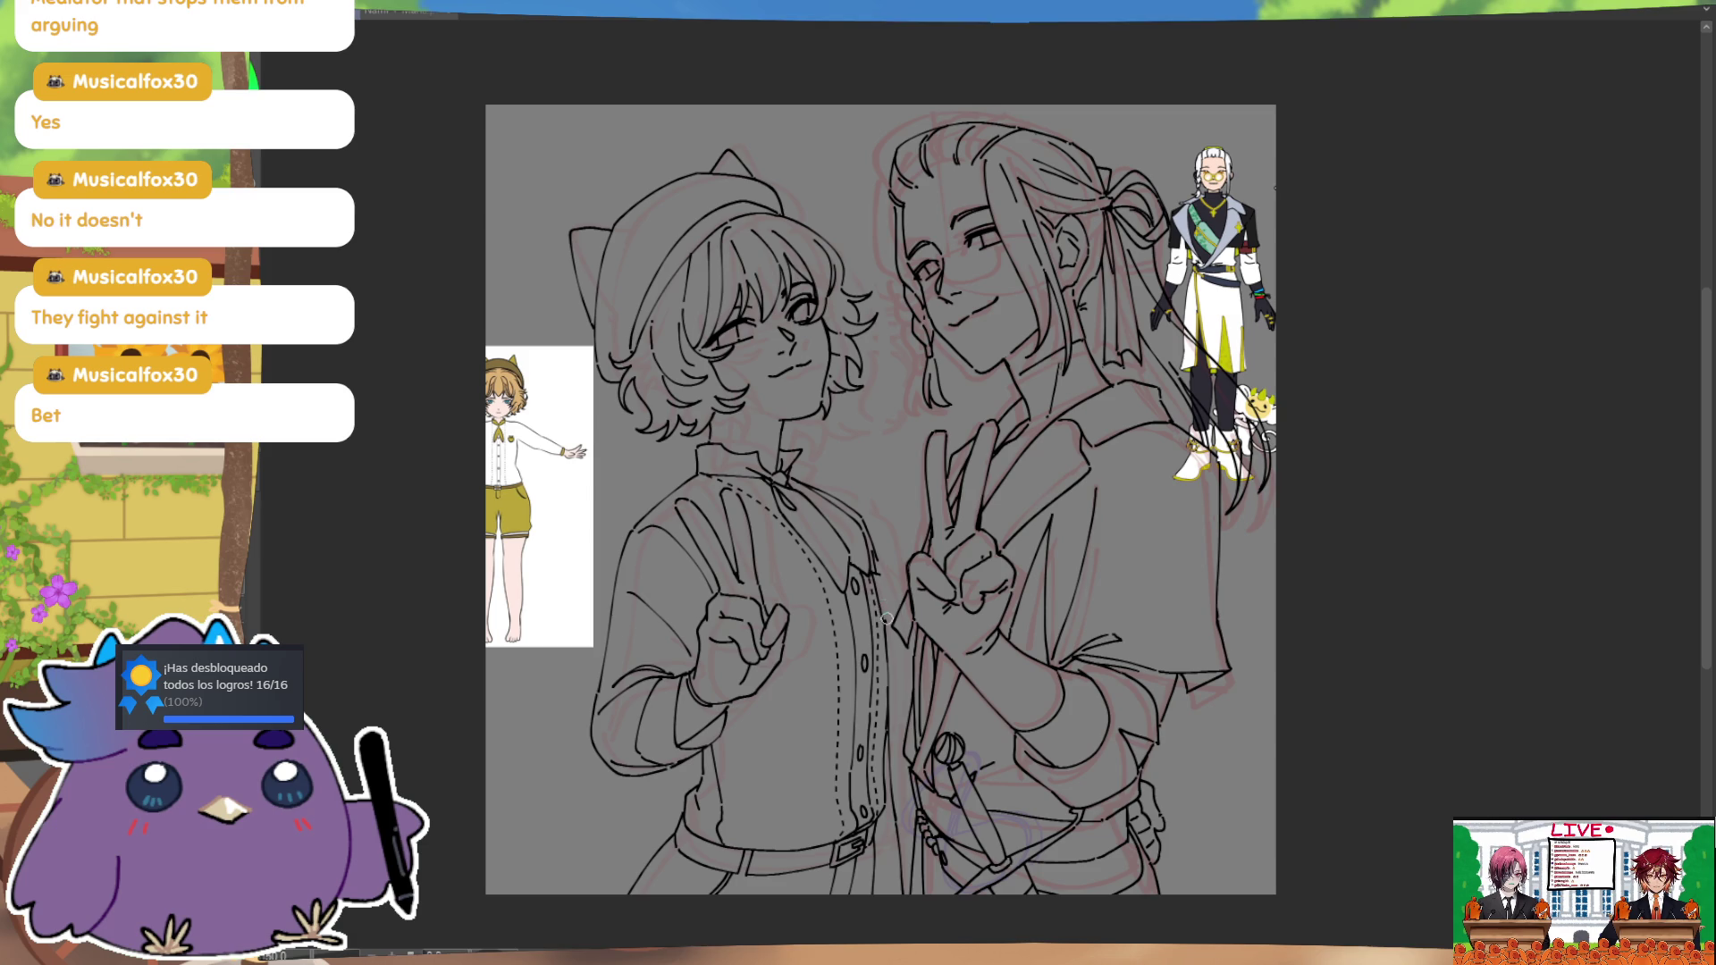
key(ctrl)
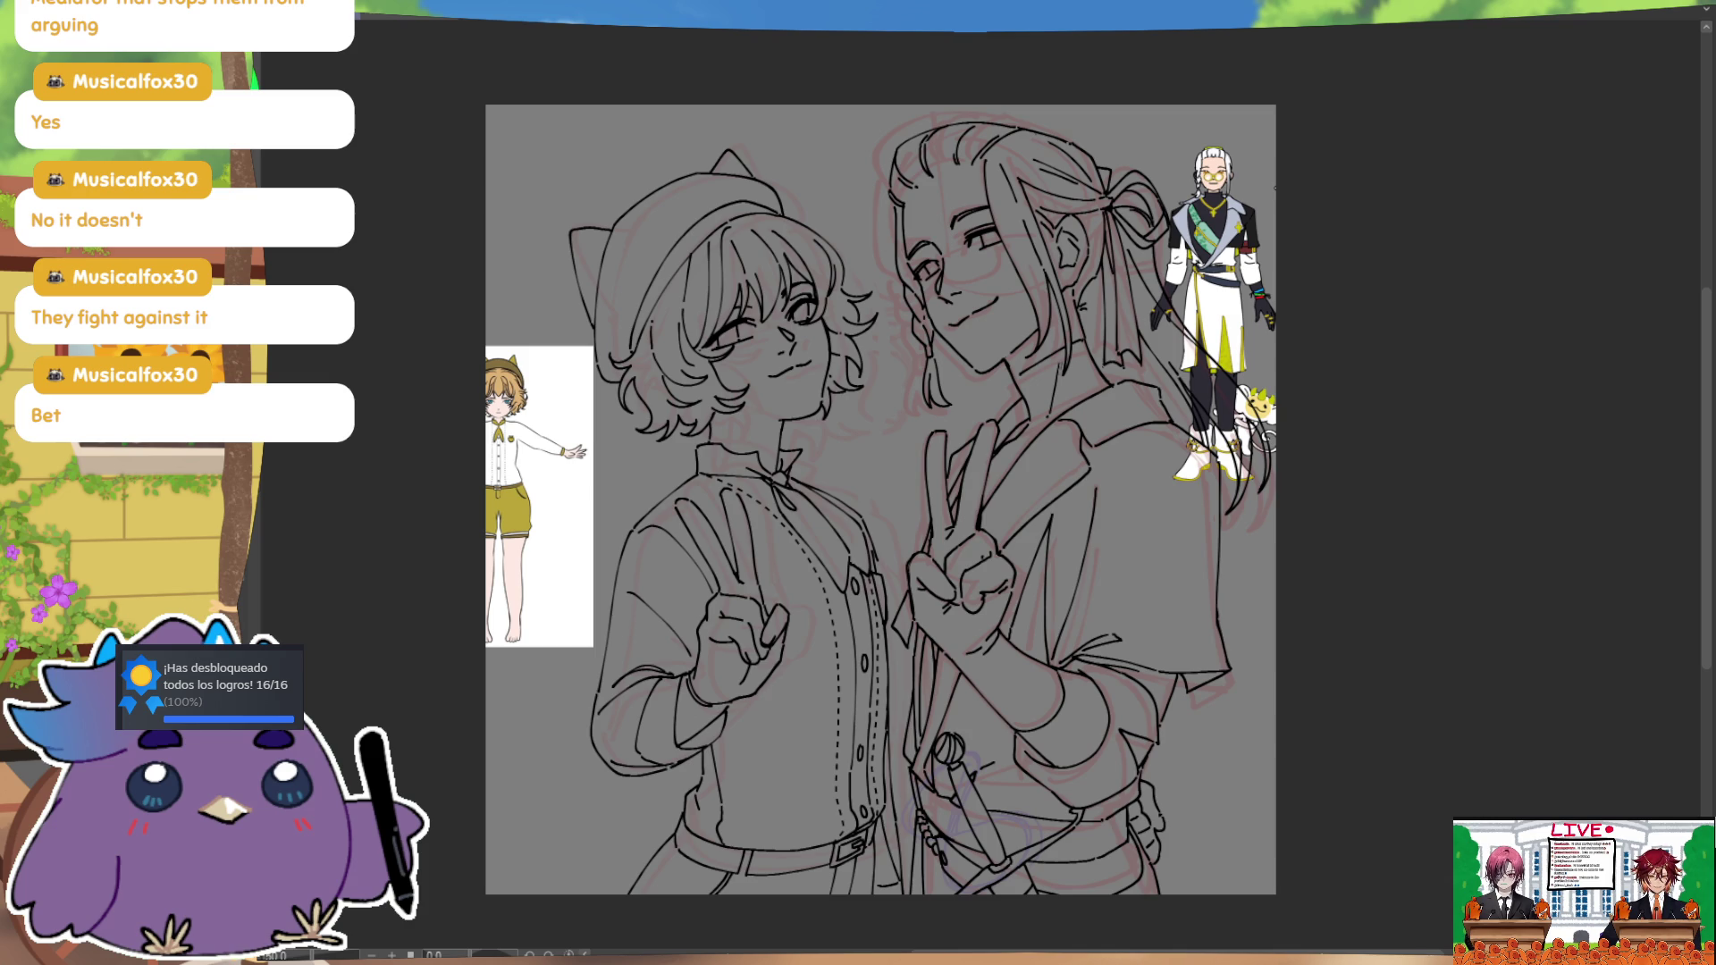
Step: Hide the red rough sketch layer with Ctrl+H, leaving only the black lineart
key(ctrl+h)
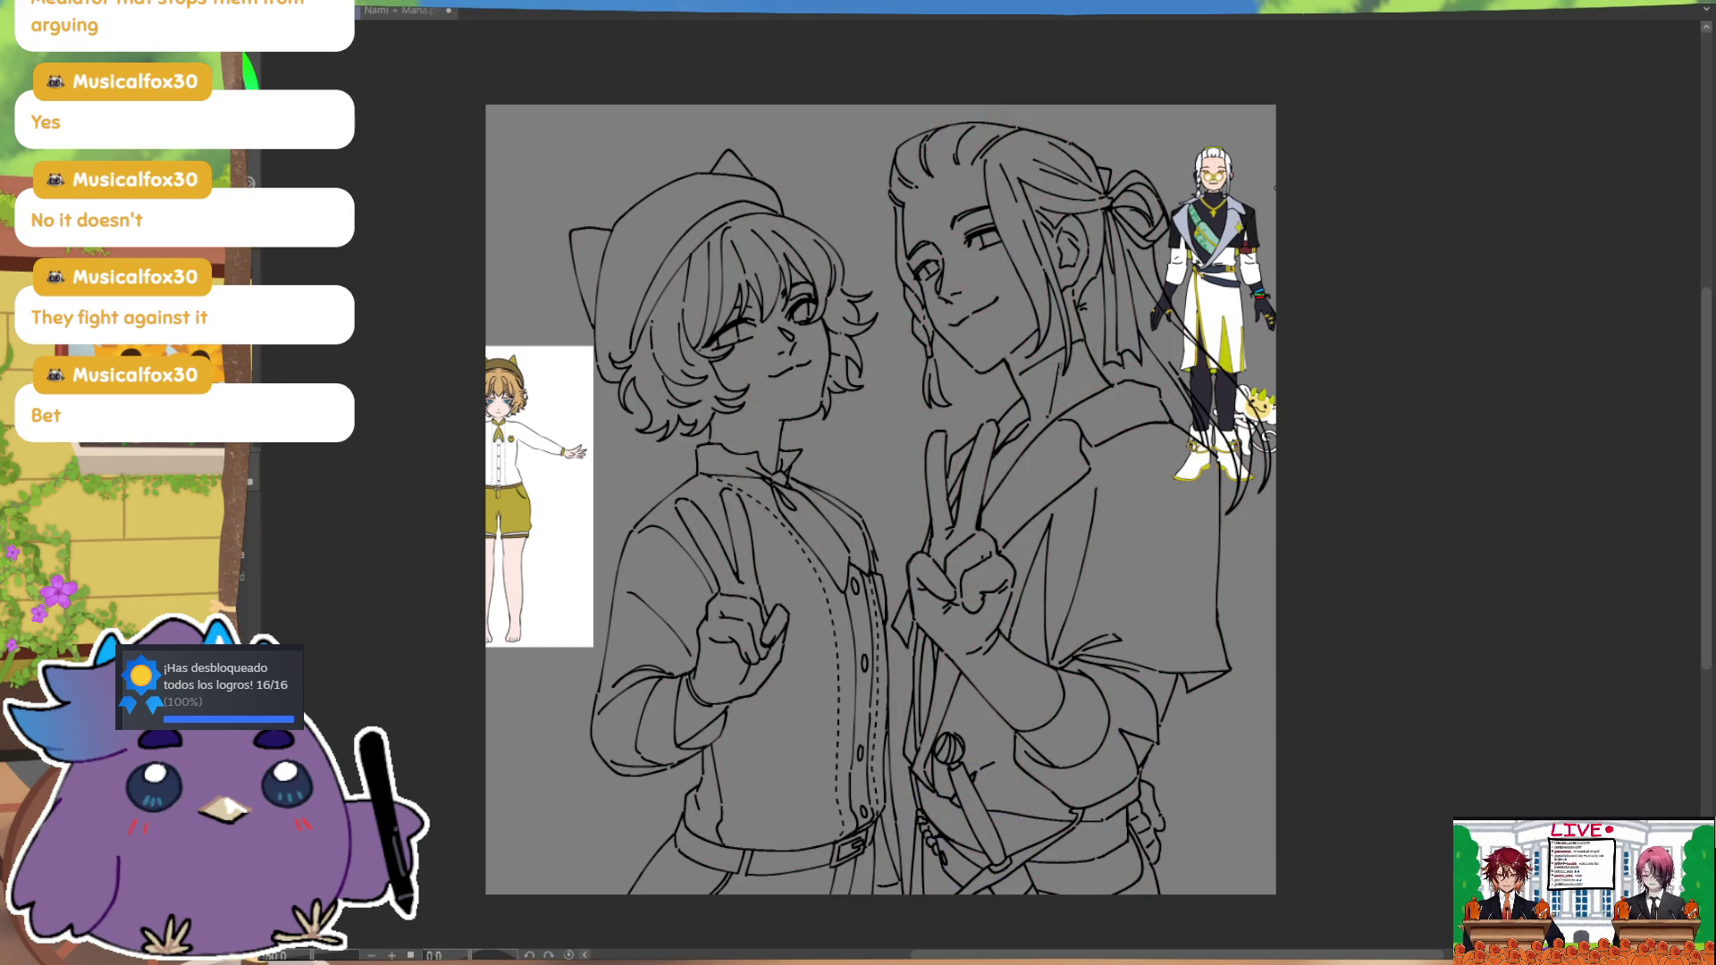
Step: Nudge the lineart slightly left on the canvas and check it in a mirrored view
drag(1230, 624, 1189, 626)
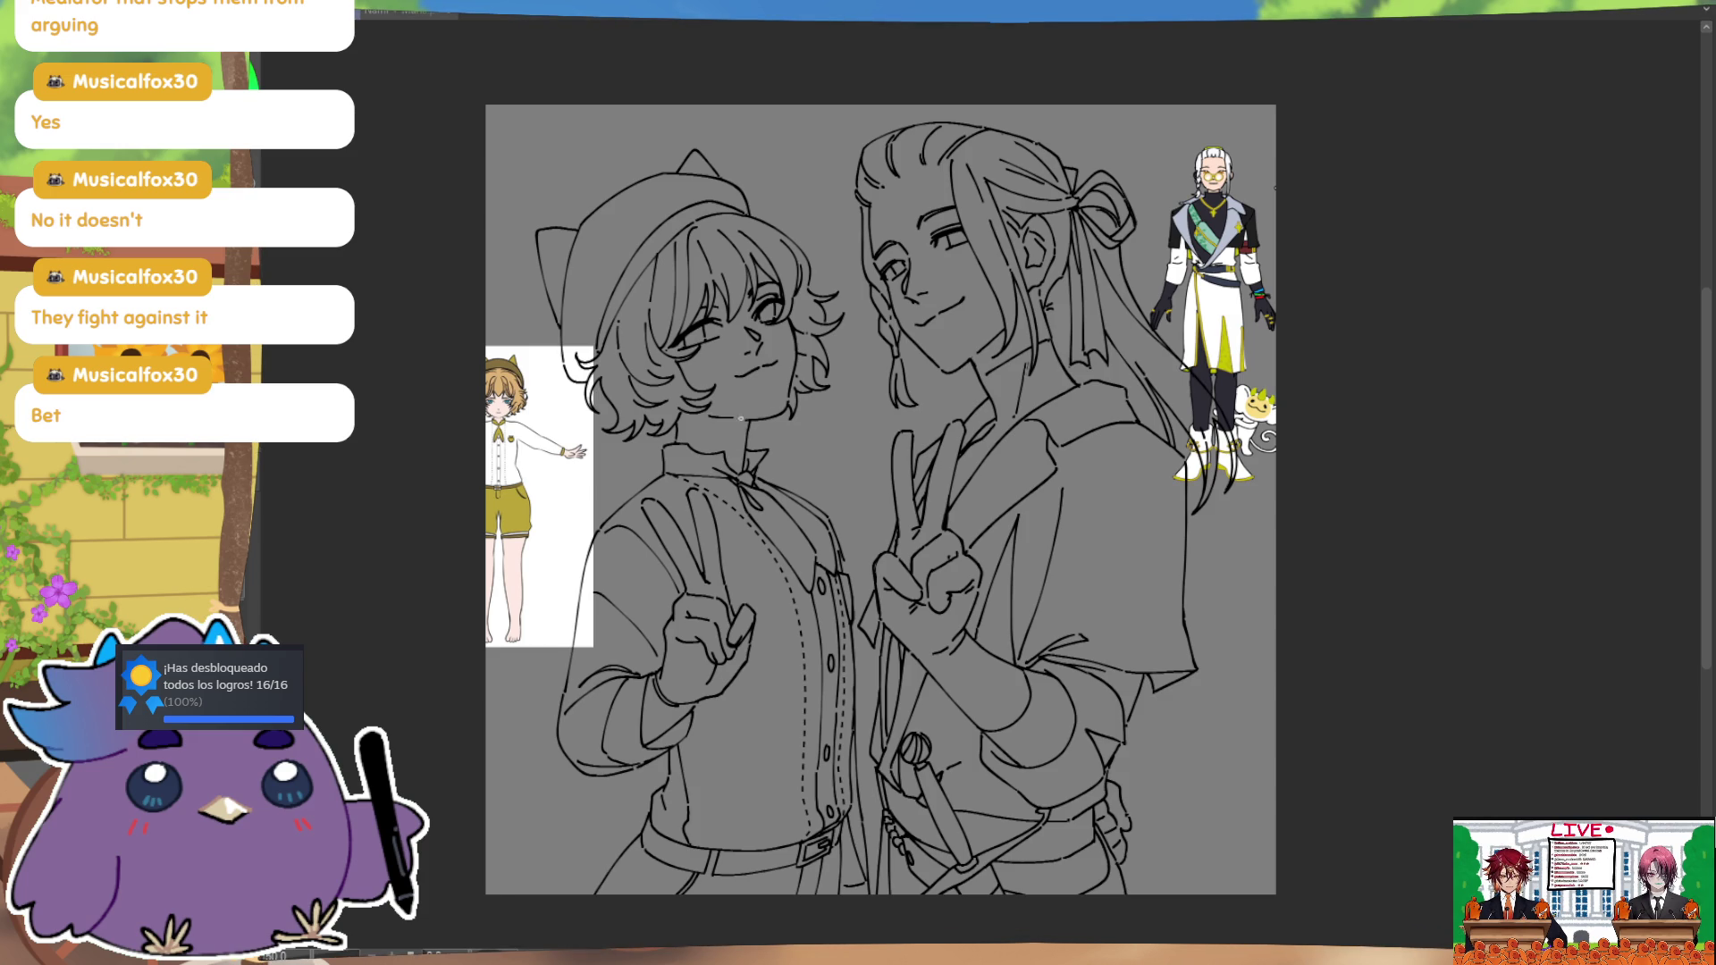
key(m)
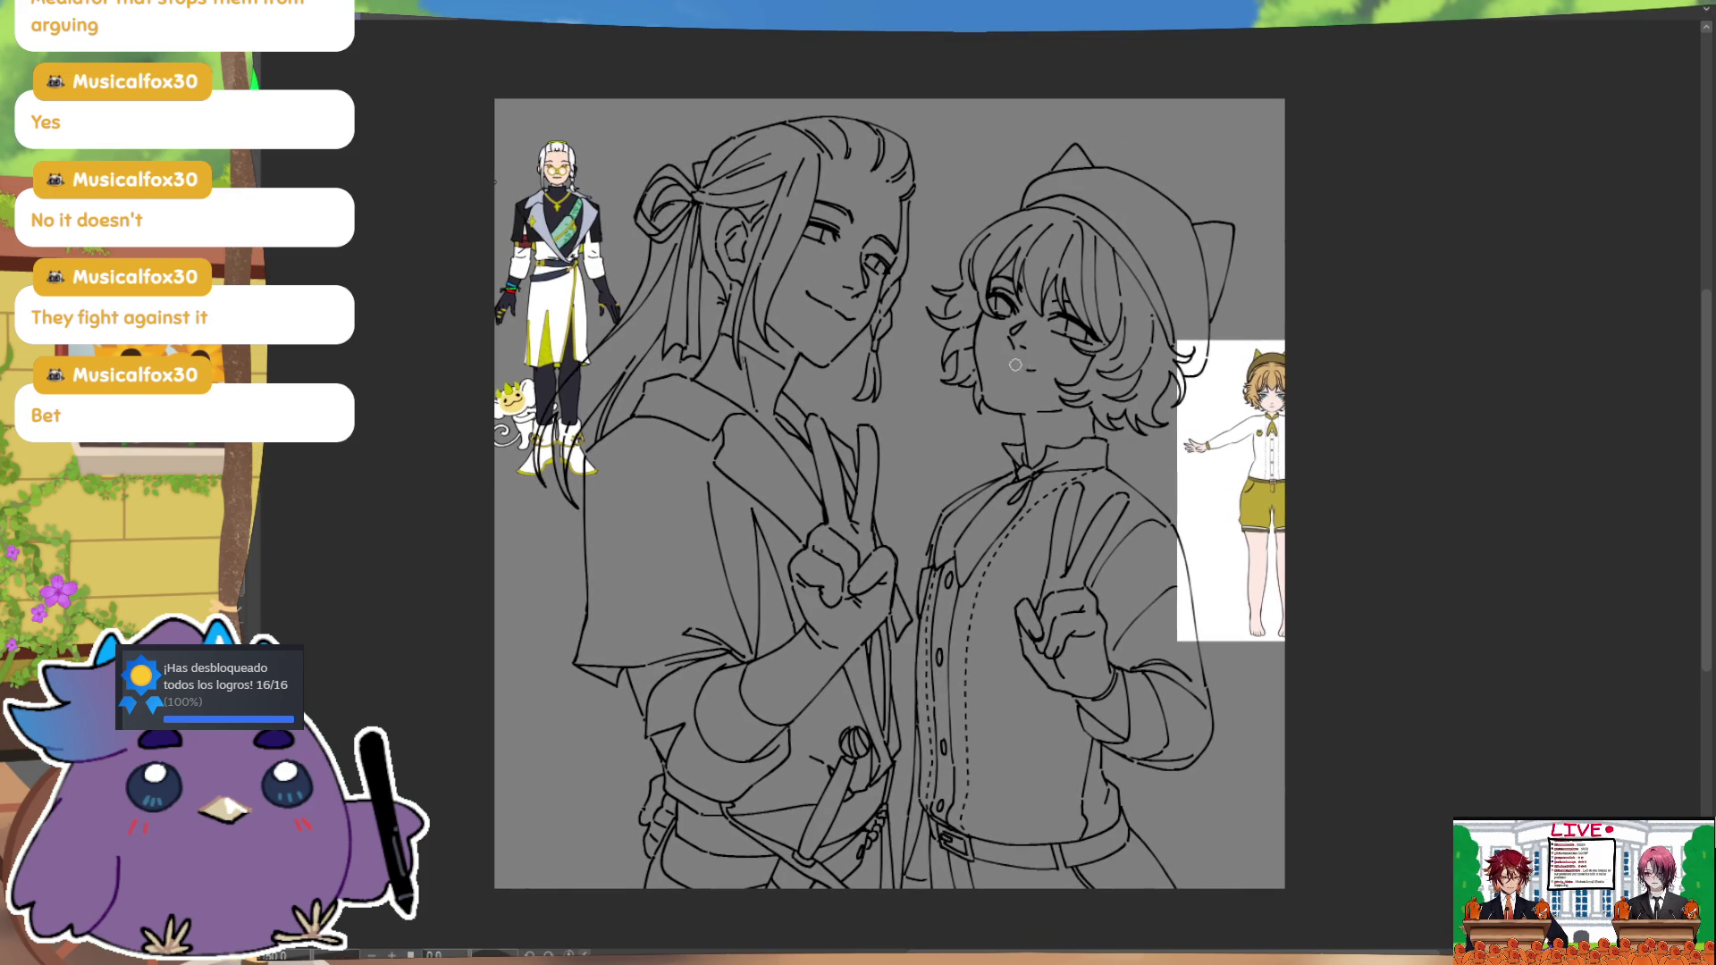
key(m)
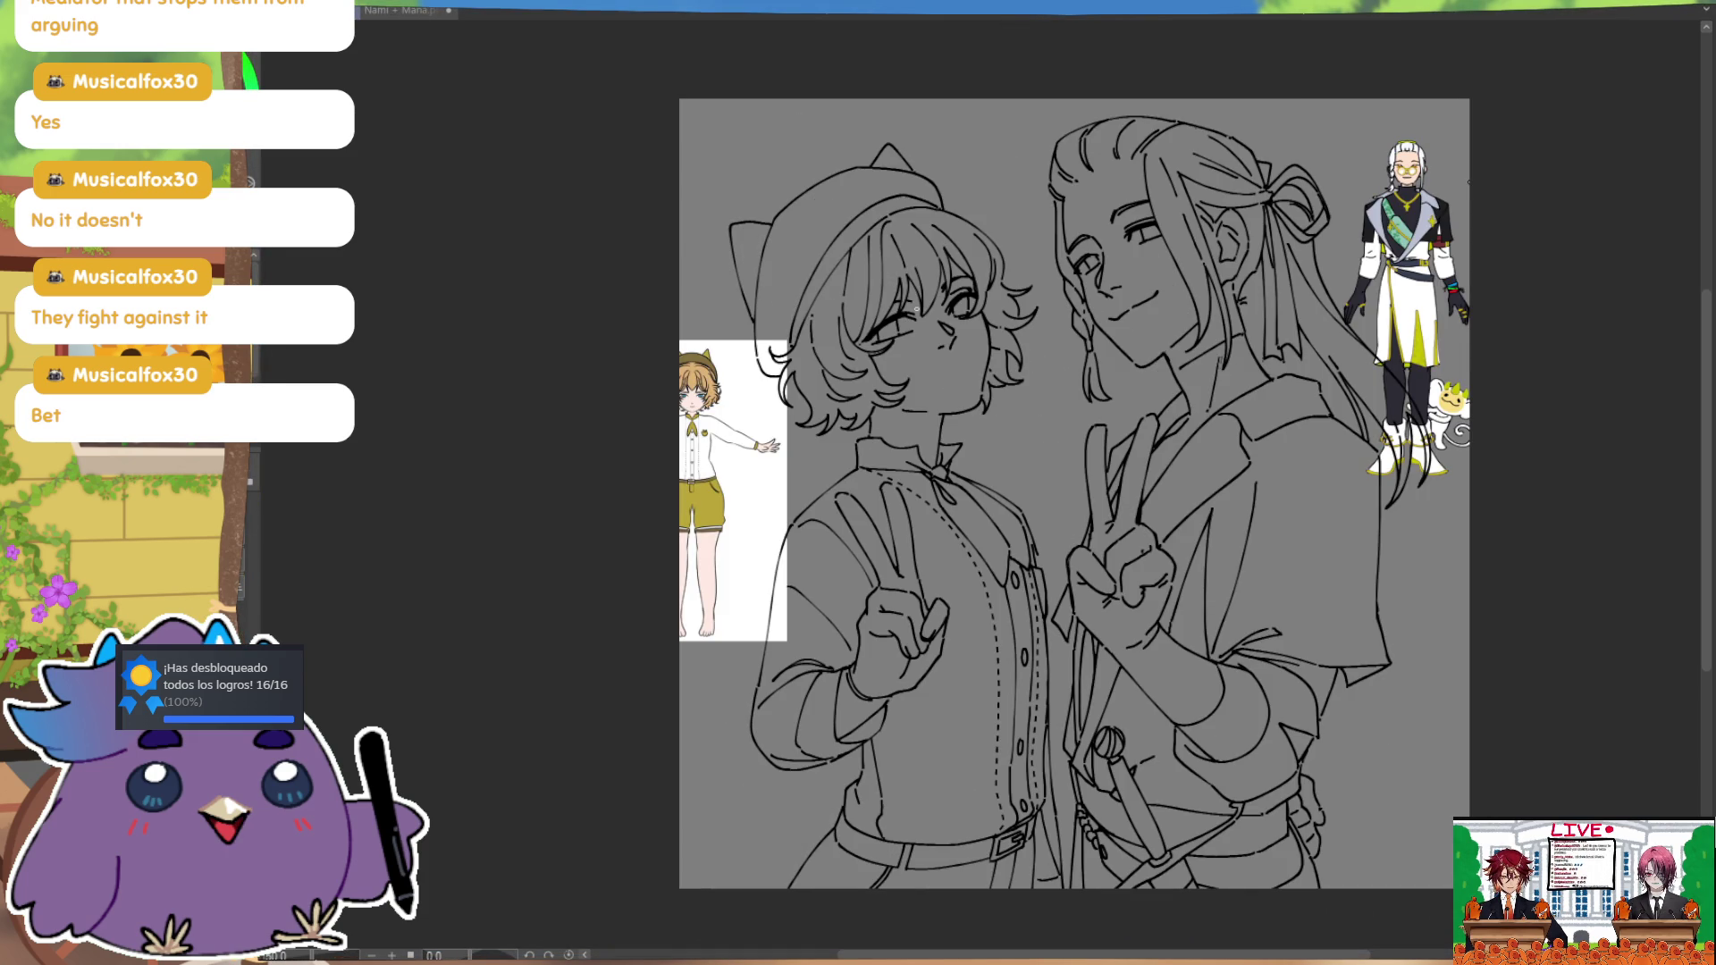
Step: Try a mouth on the short-haired character, then undo it and drop the selection
drag(930, 366, 949, 362)
key(ctrl+z)
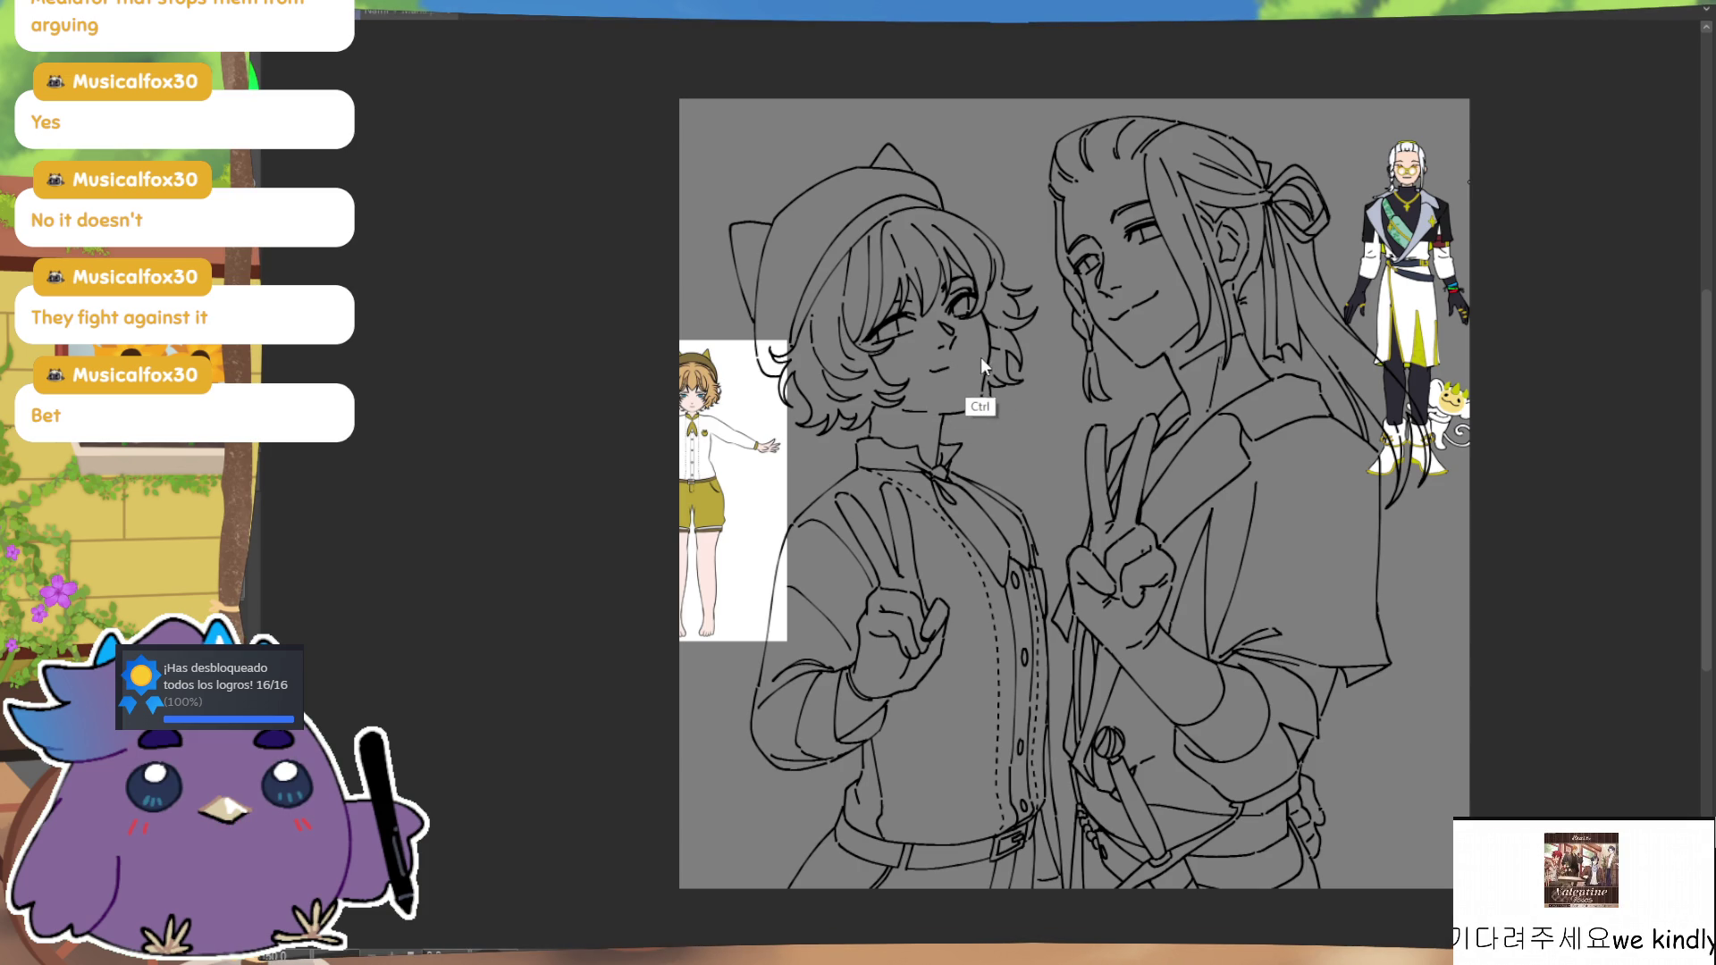
mouse_move(976, 344)
mouse_down()
mouse_move(952, 351)
mouse_move(975, 349)
mouse_move(970, 367)
mouse_up()
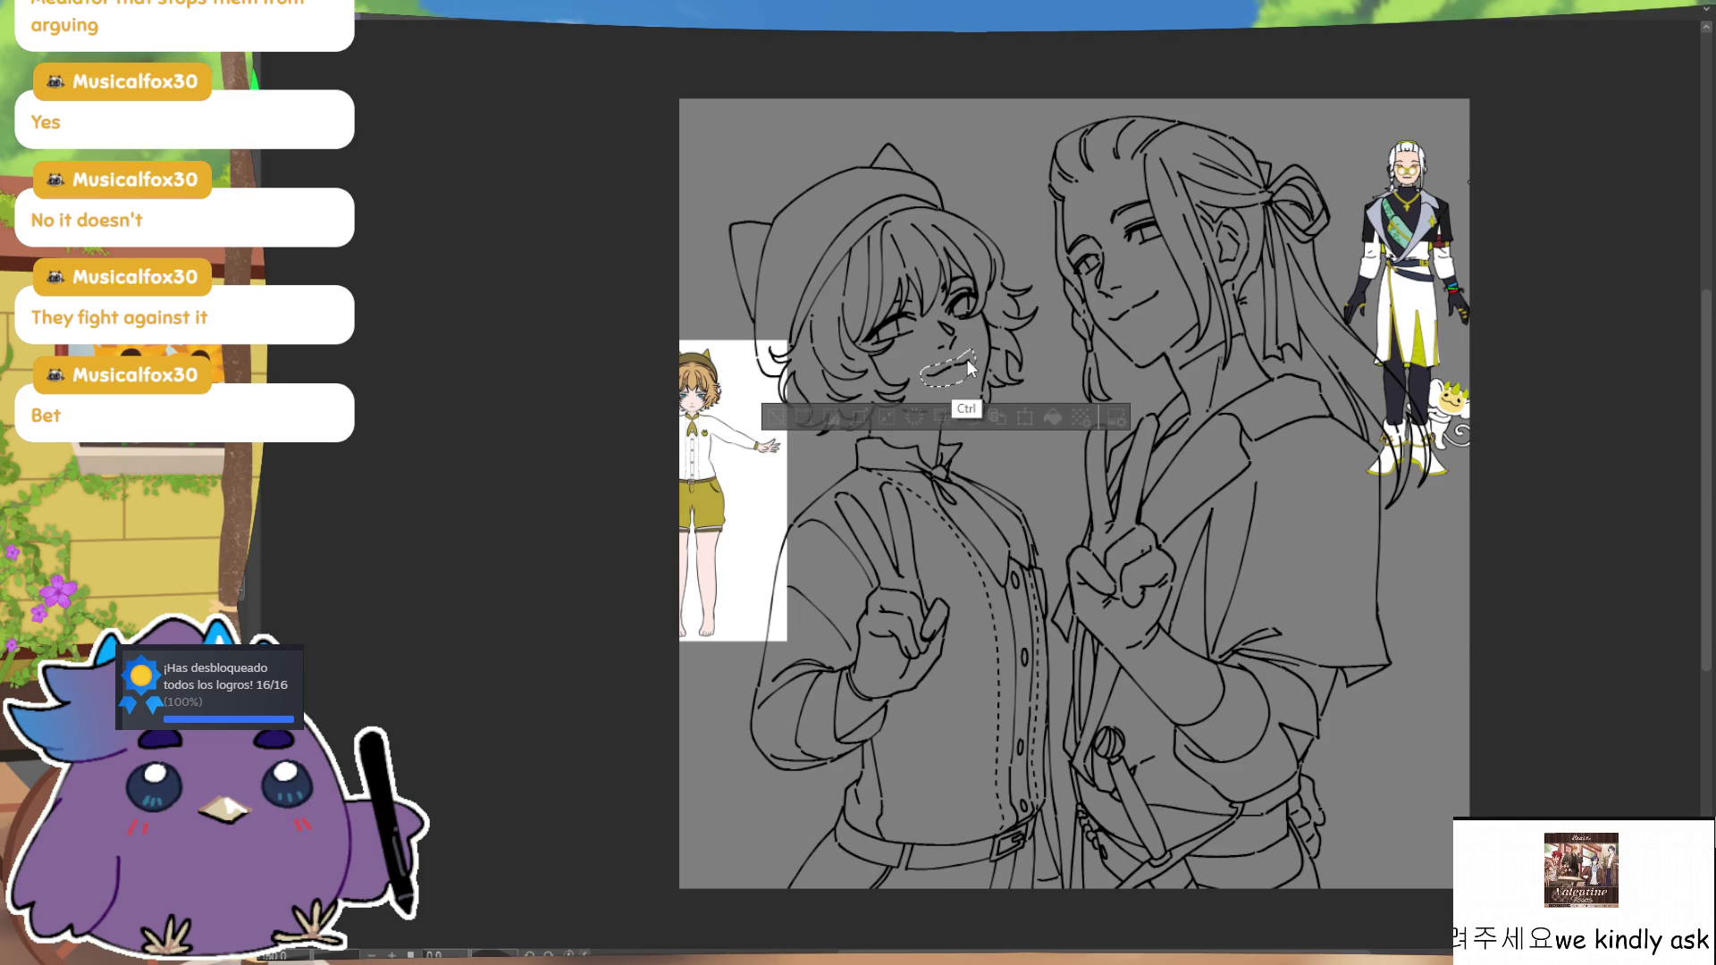
key(ctrl+d)
key(h)
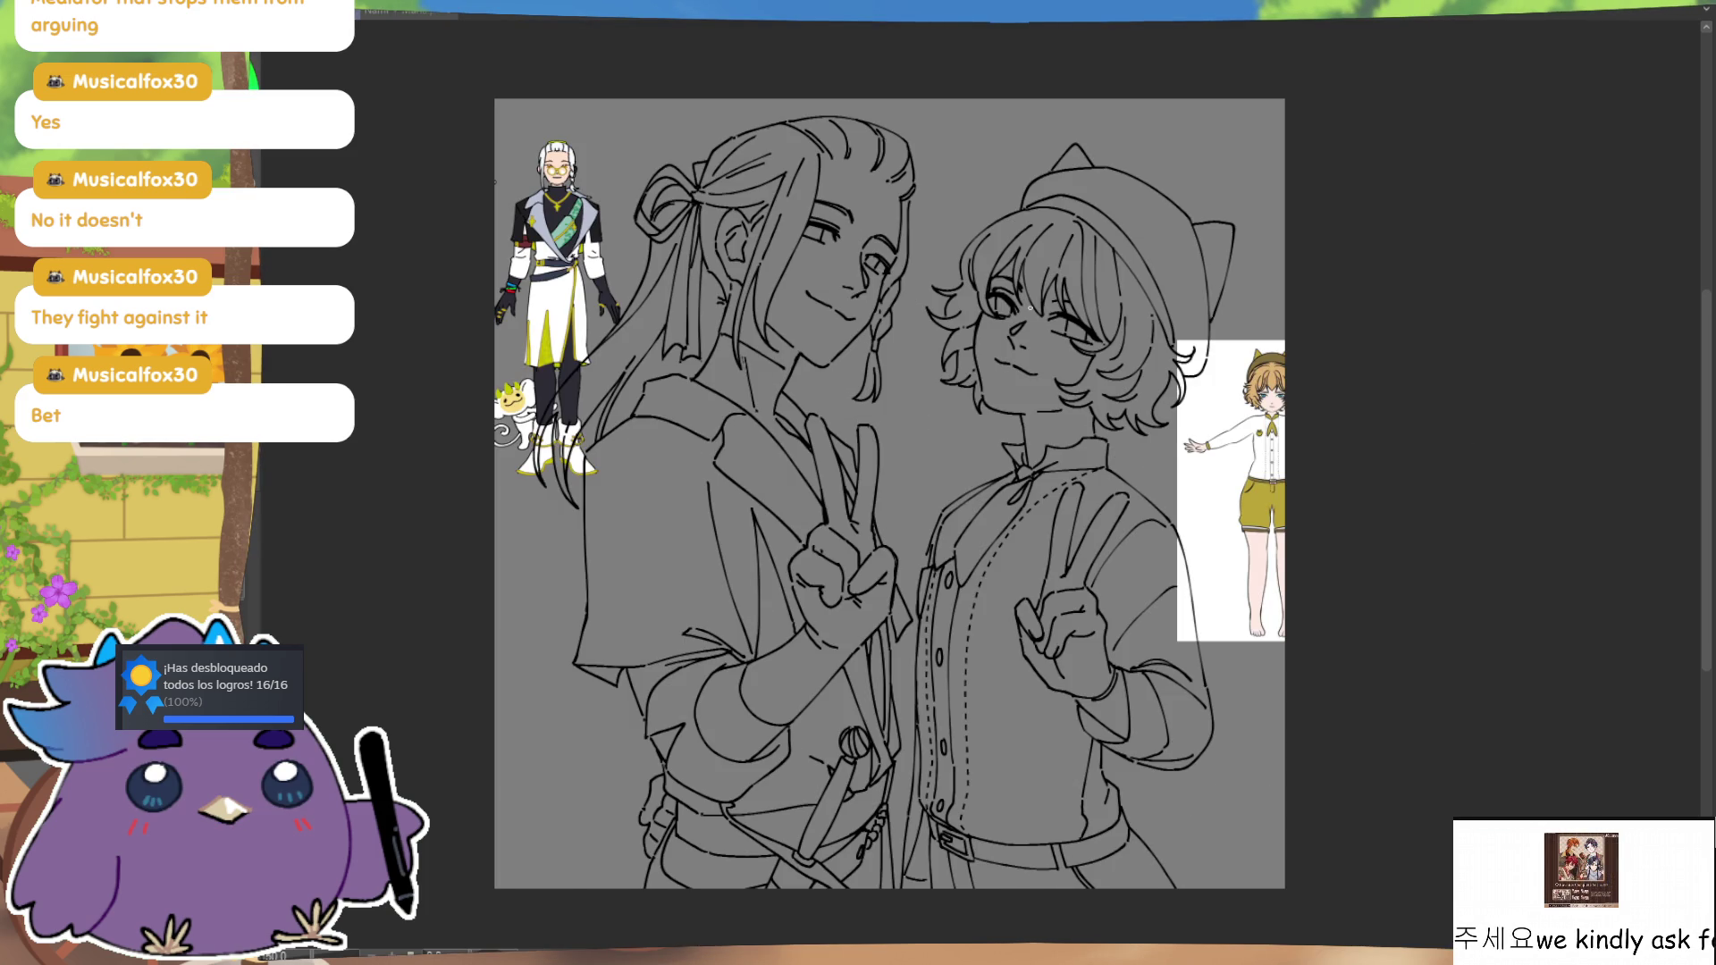
key(h)
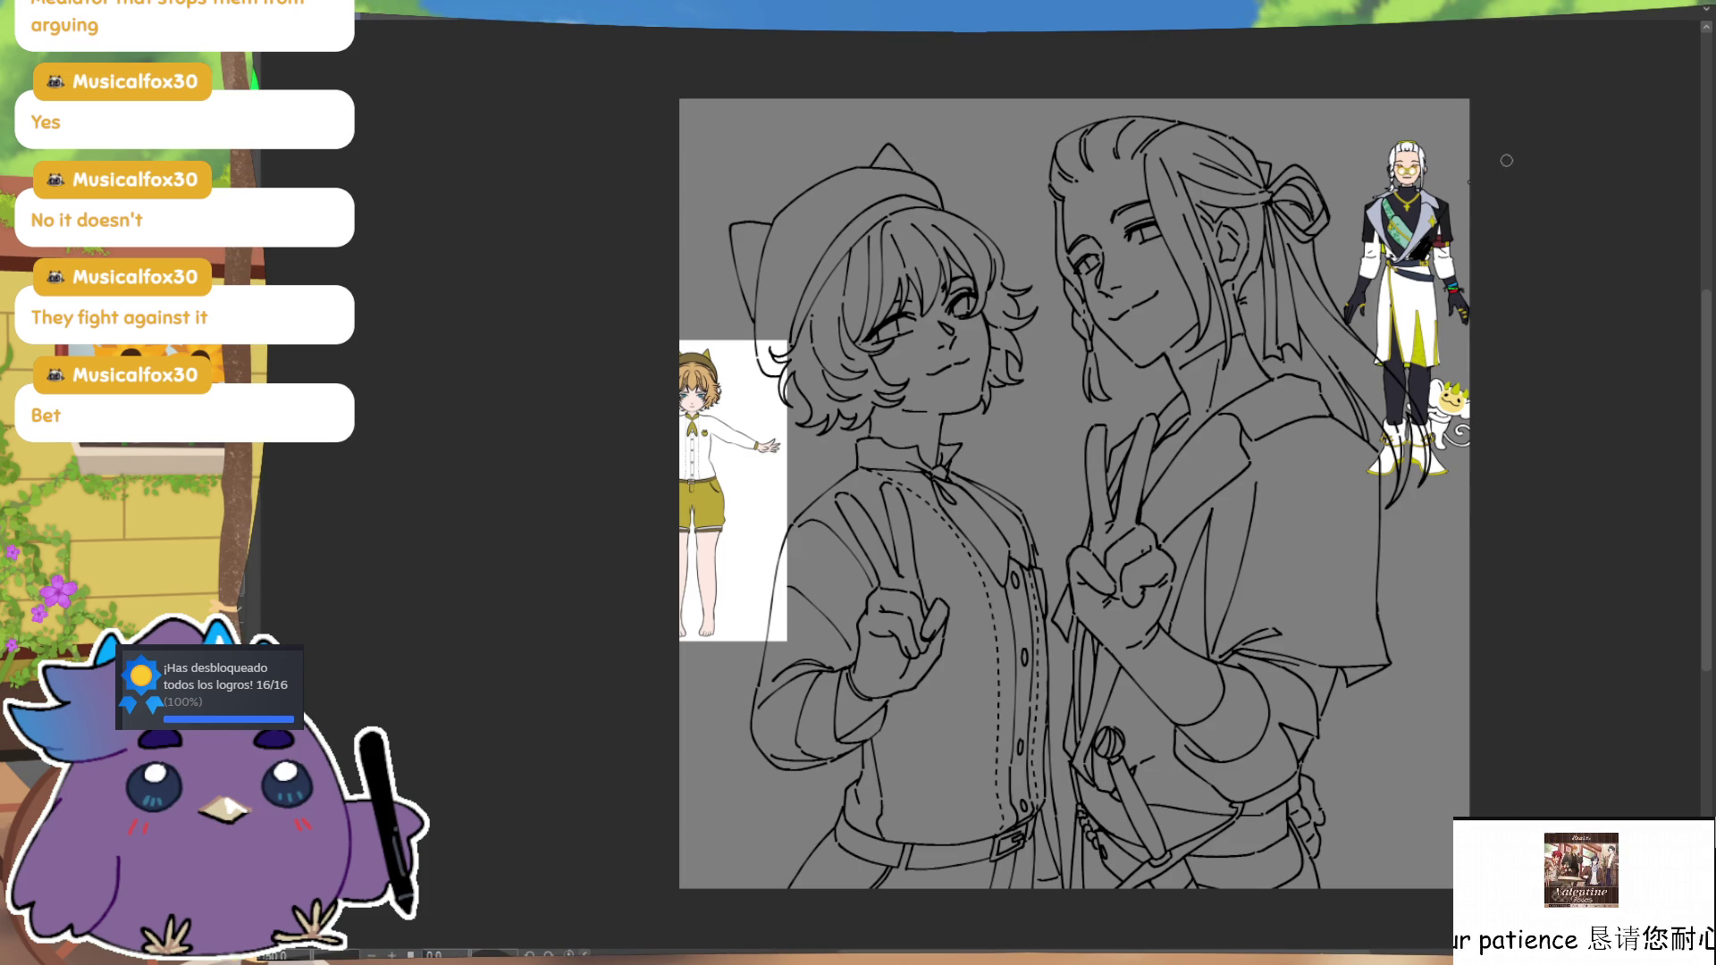
Step: Undo the stray strokes over the reference image and open Color settings
drag(1422, 259, 1421, 349)
key(ctrl+z)
drag(1404, 259, 1413, 358)
drag(1425, 295, 1434, 366)
key(ctrl+z)
key(ctrl+z)
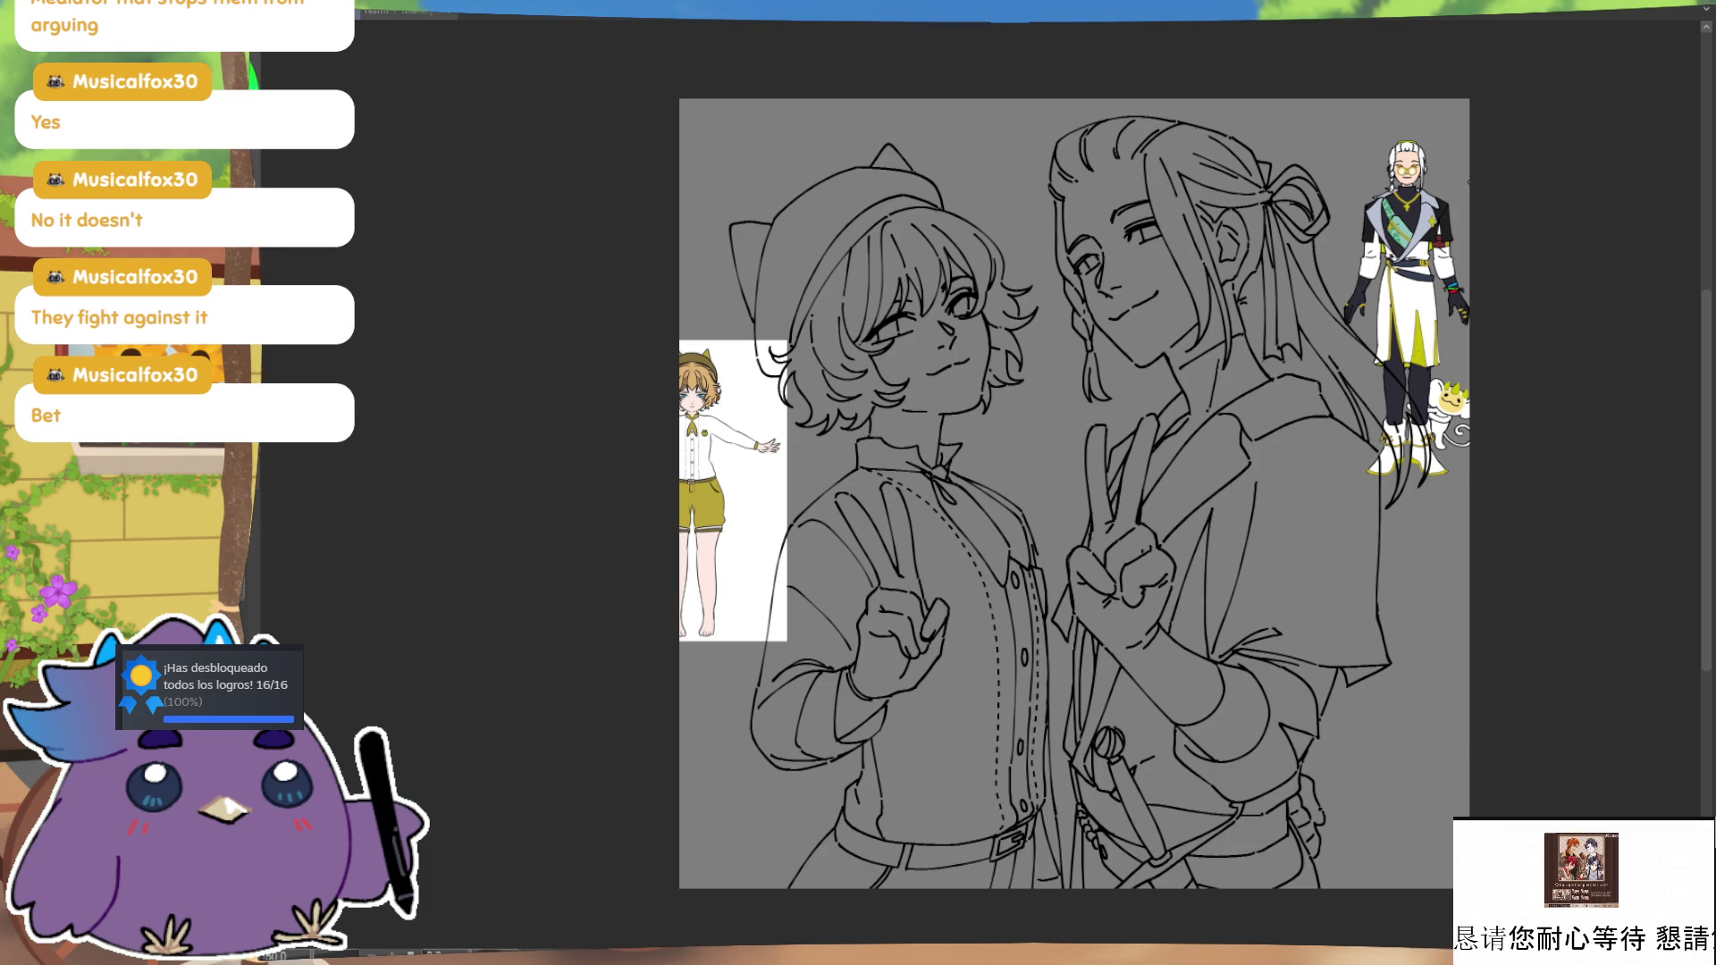
key(ctrl+shift+c)
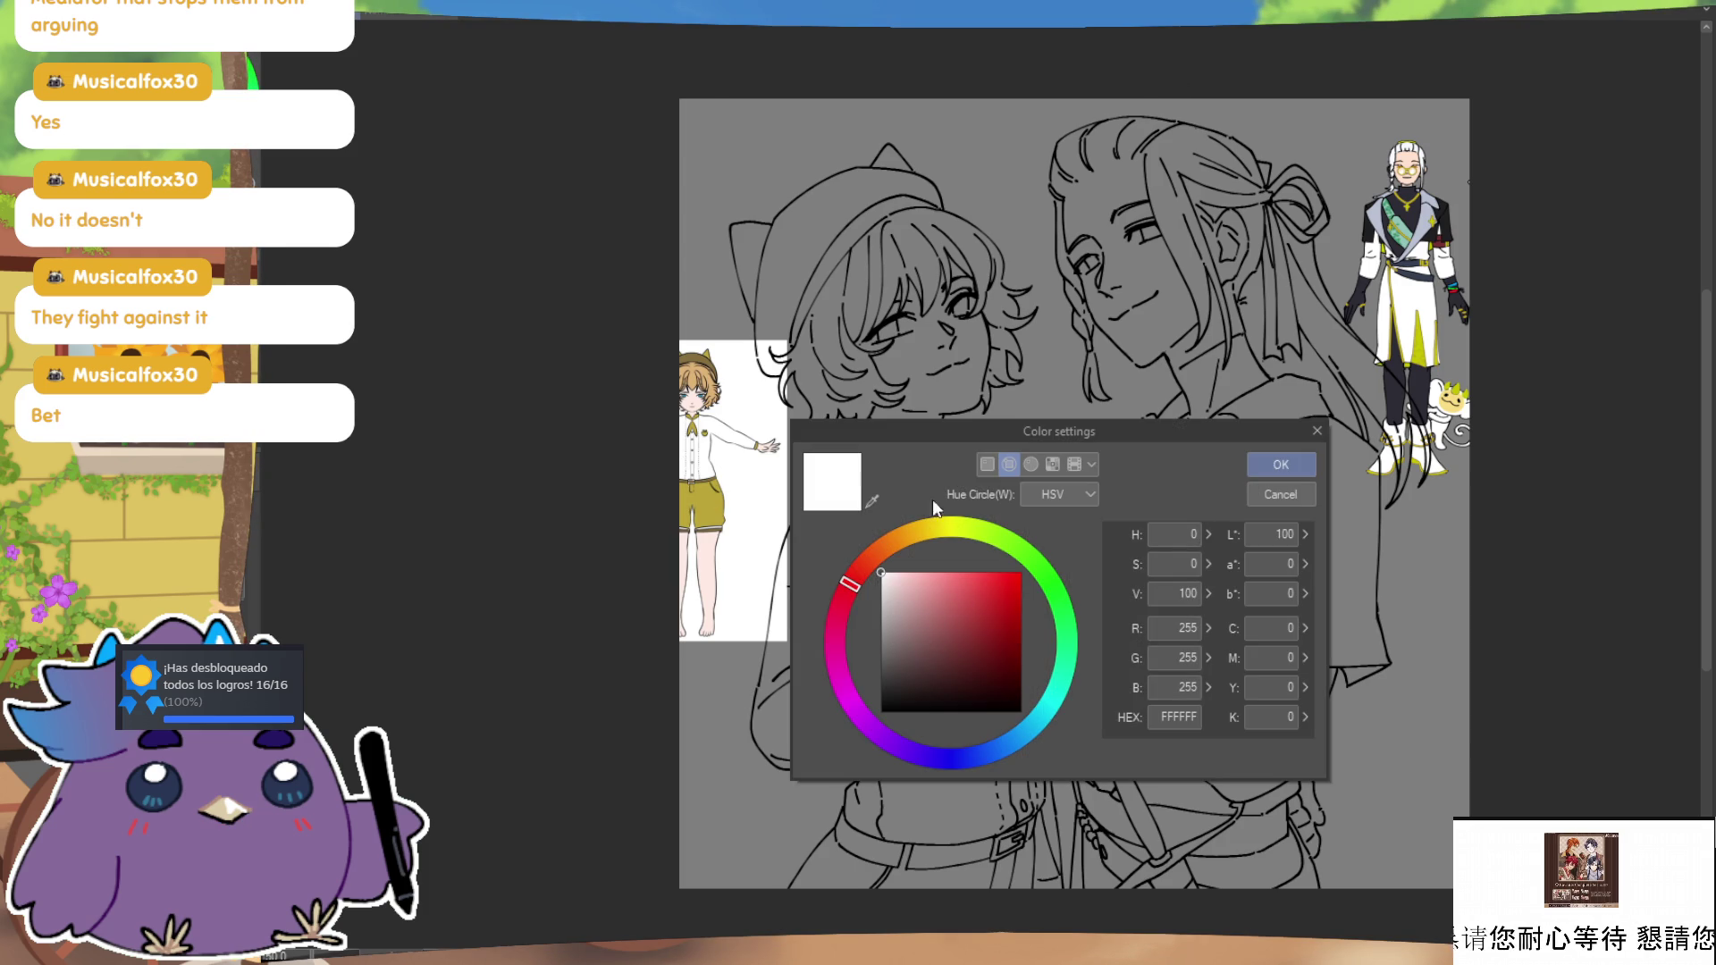
Step: Sample brown HEX 995633 as the drawing colour and confirm it with OK
click(871, 502)
click(698, 375)
click(1300, 464)
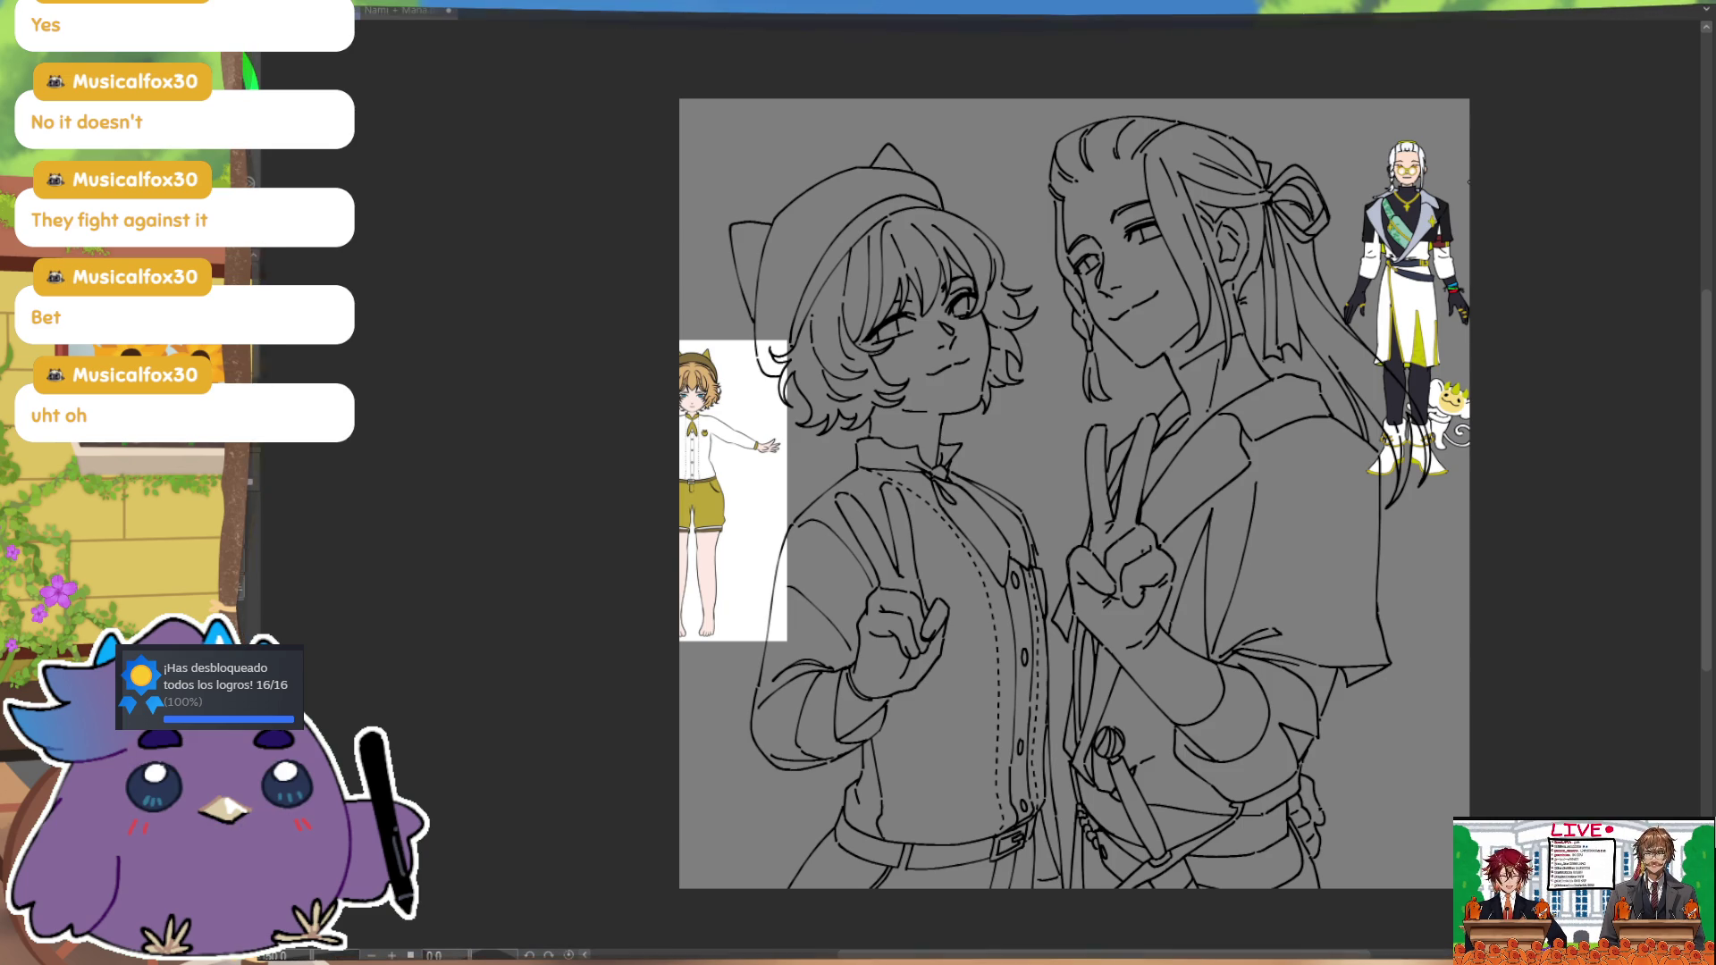
drag(1171, 431, 1130, 442)
drag(1297, 367, 1287, 365)
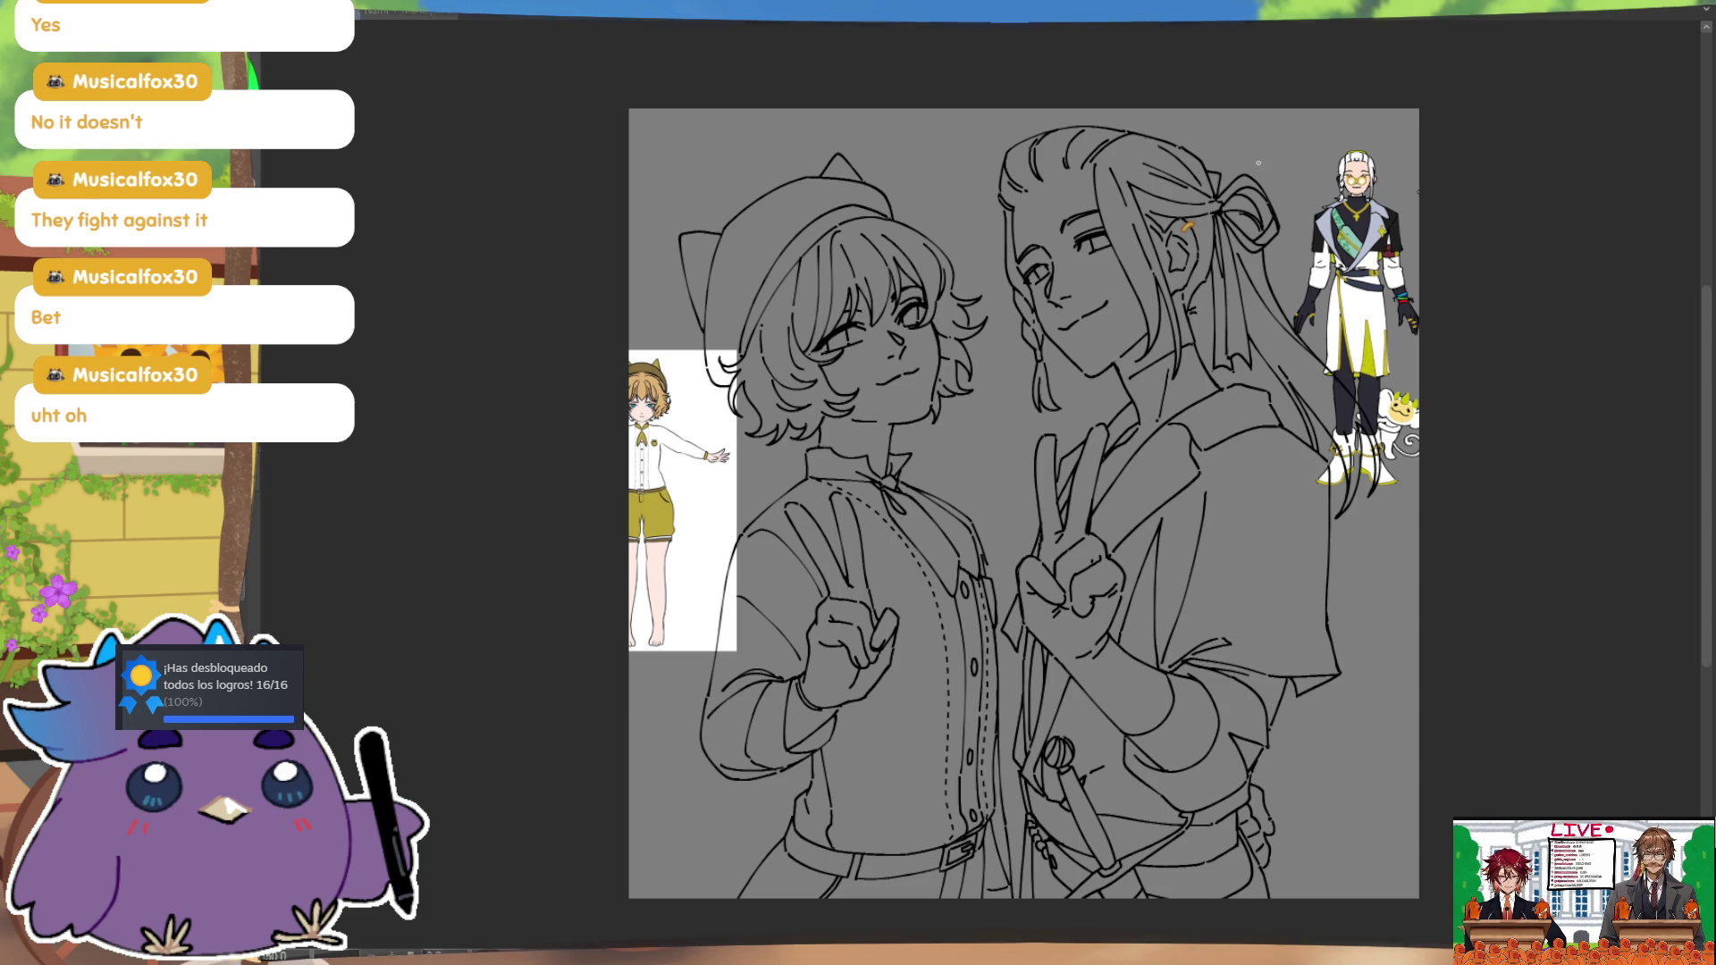
Step: Check the orange accessories mirrored, erase the nose mark, and draw a monocle around the eye
key(ctrl)
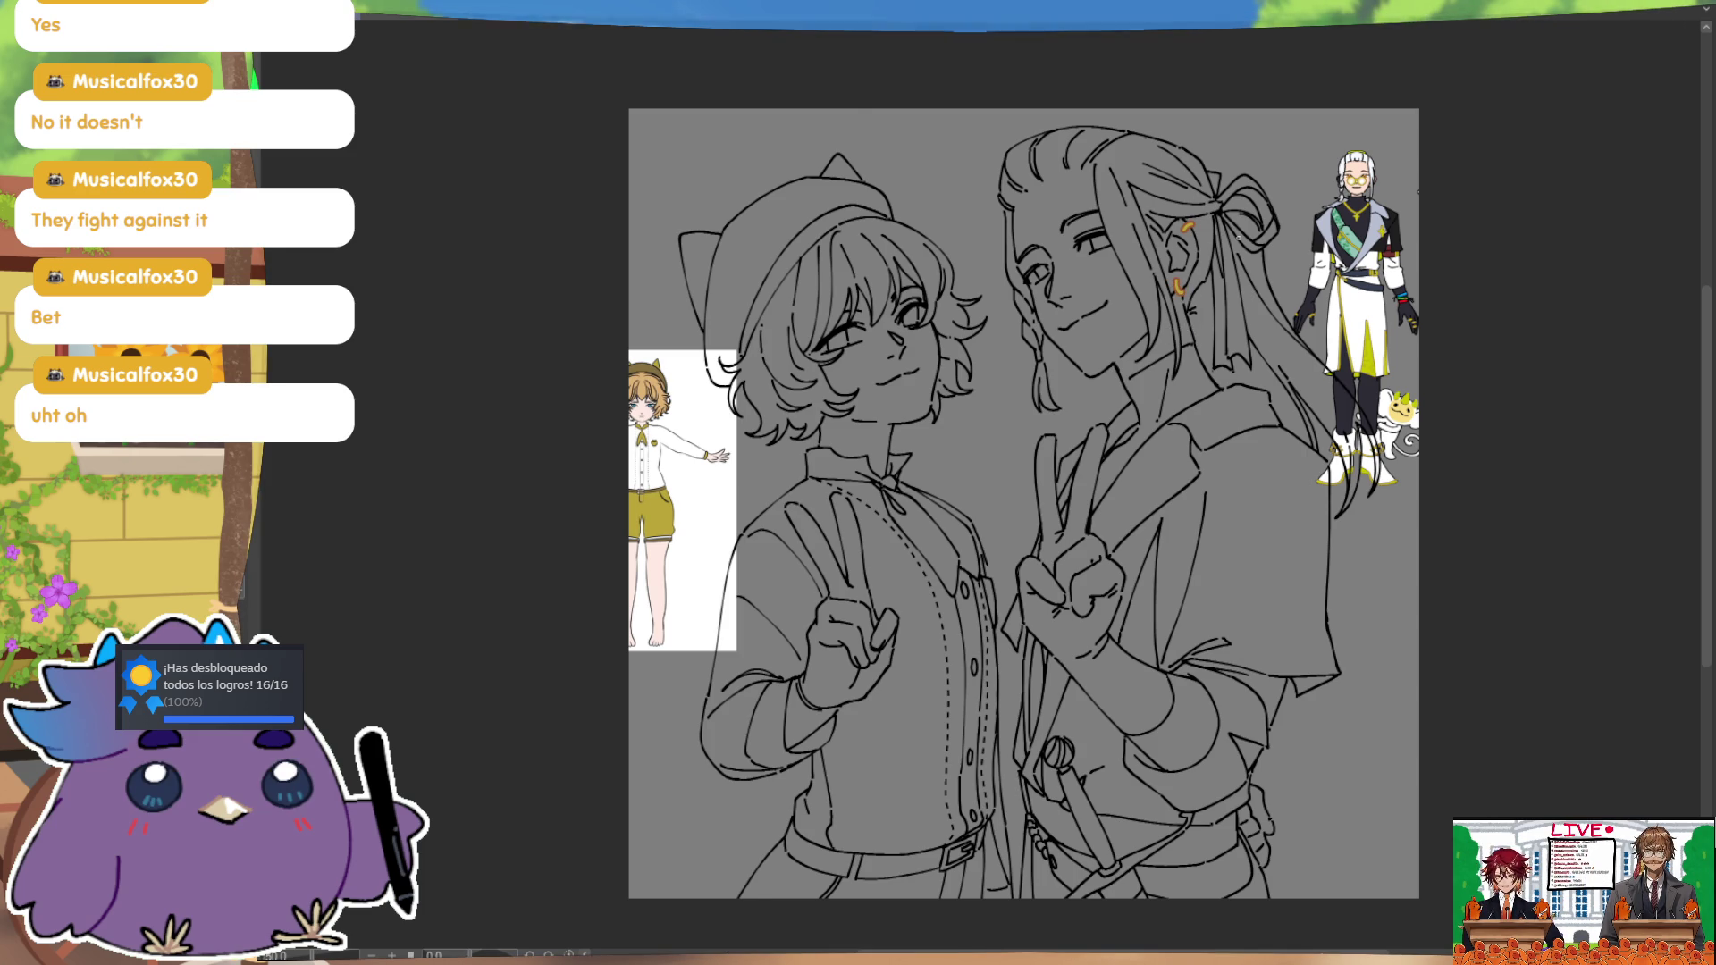
key(m)
key(m)
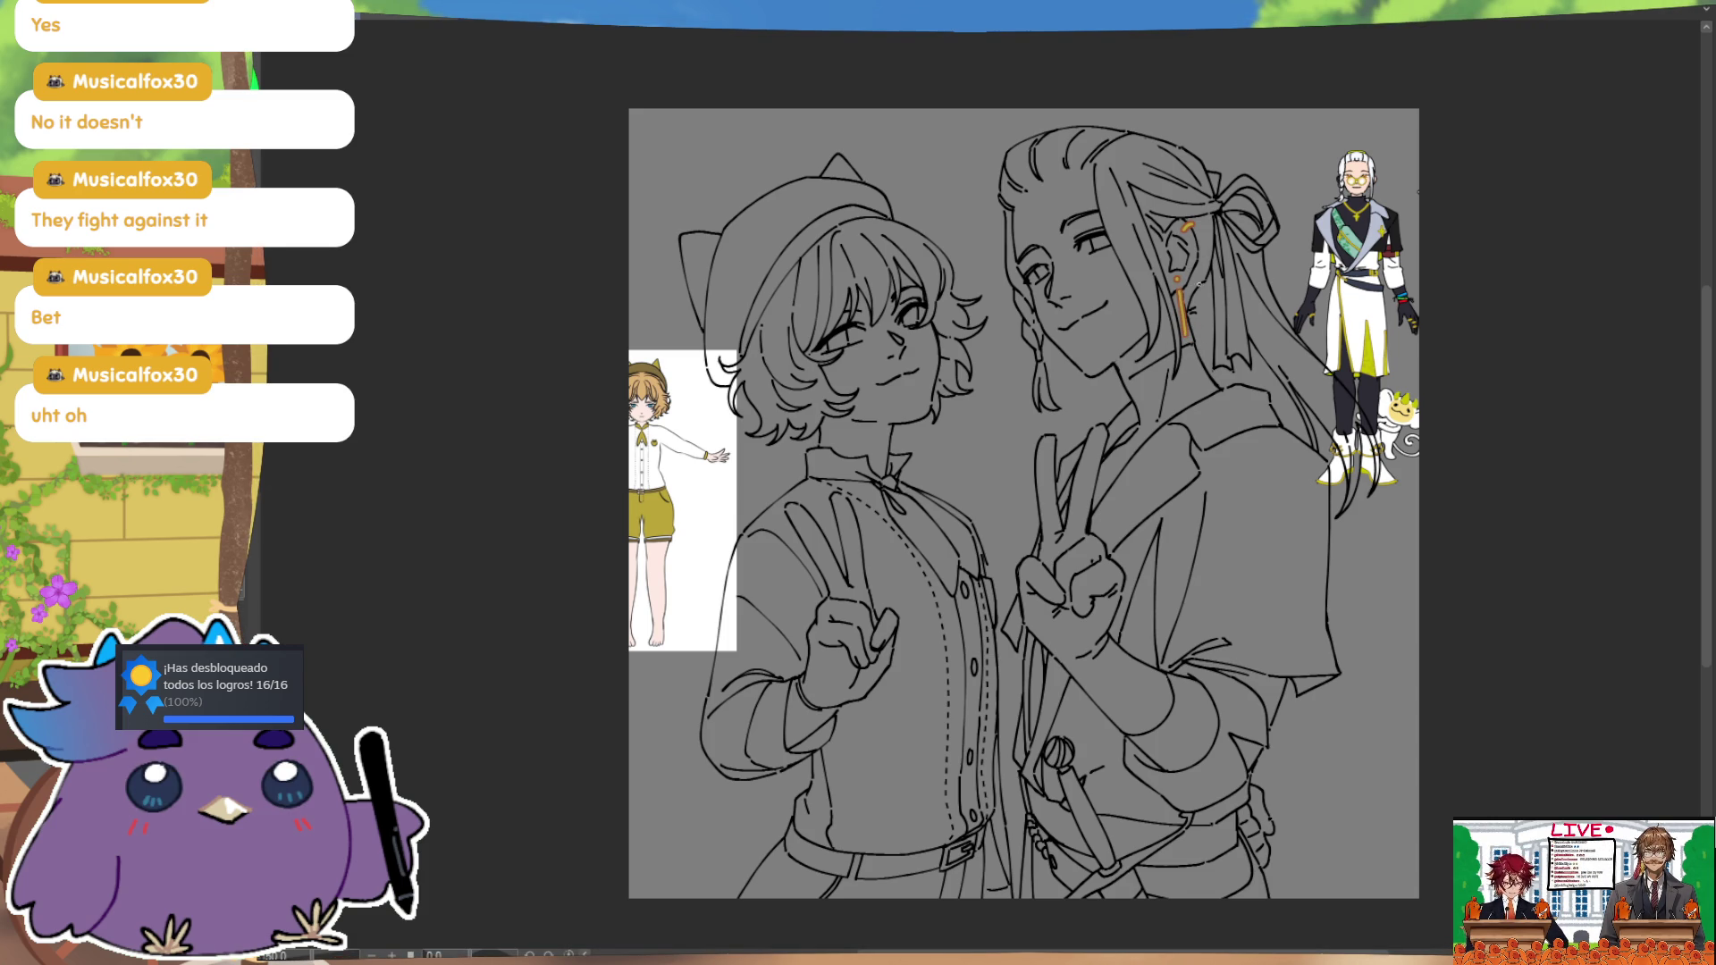
key(m)
key(m)
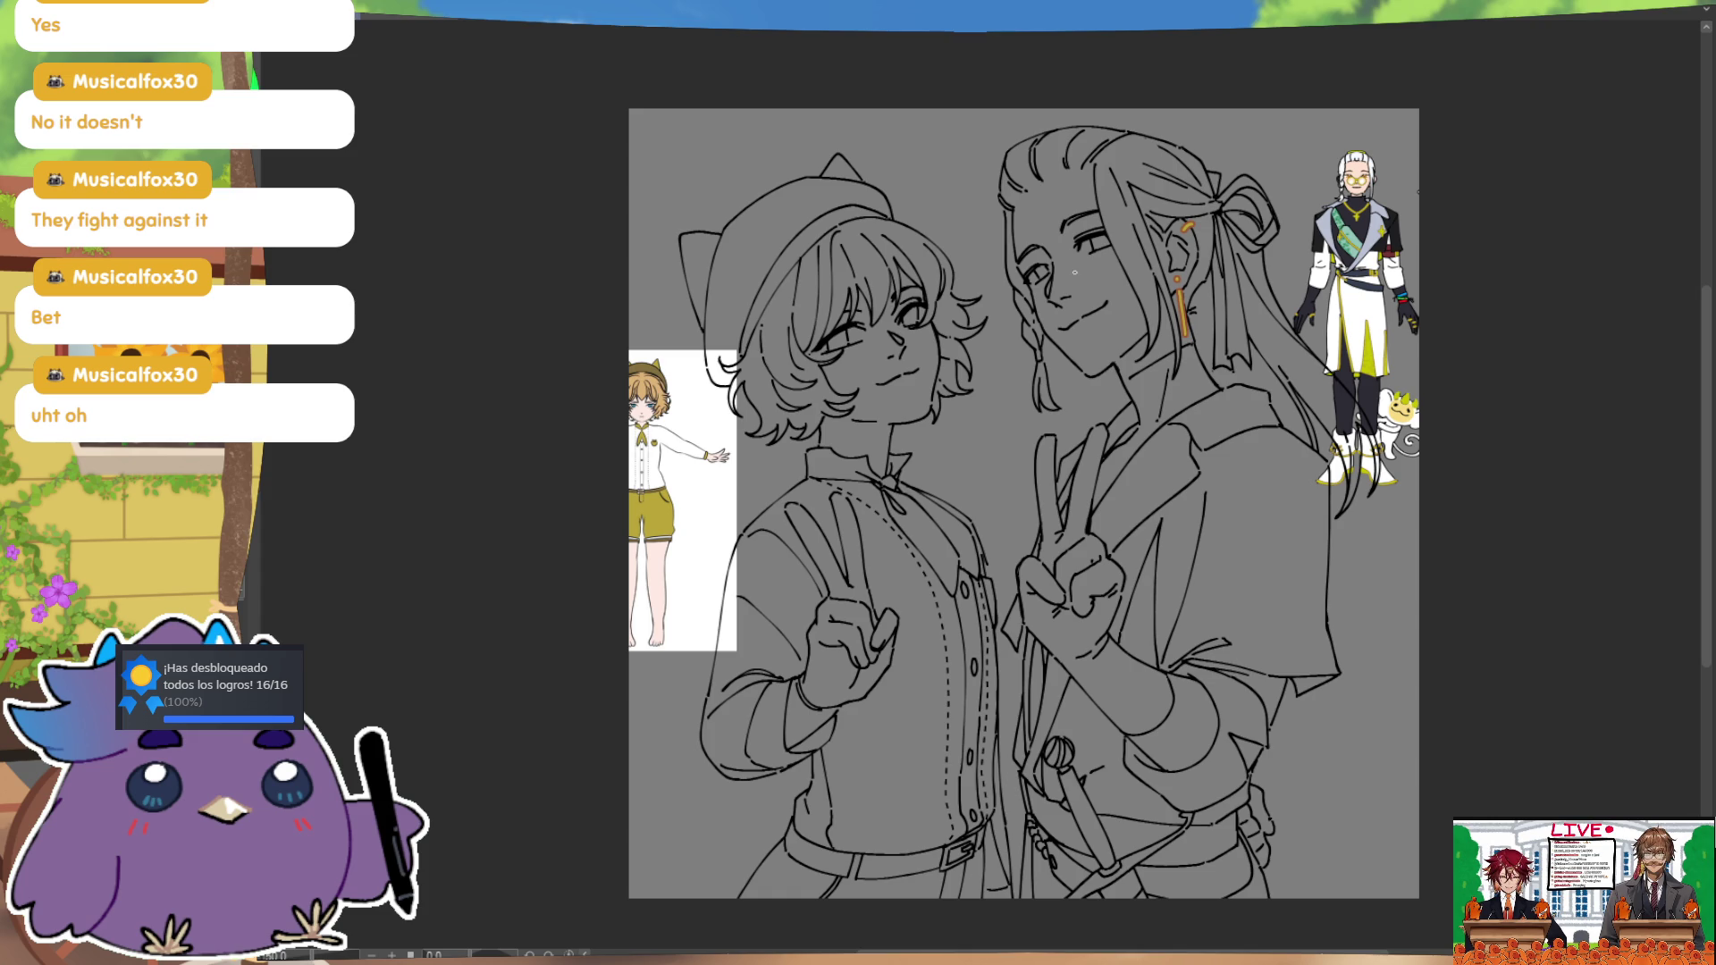
click(1052, 279)
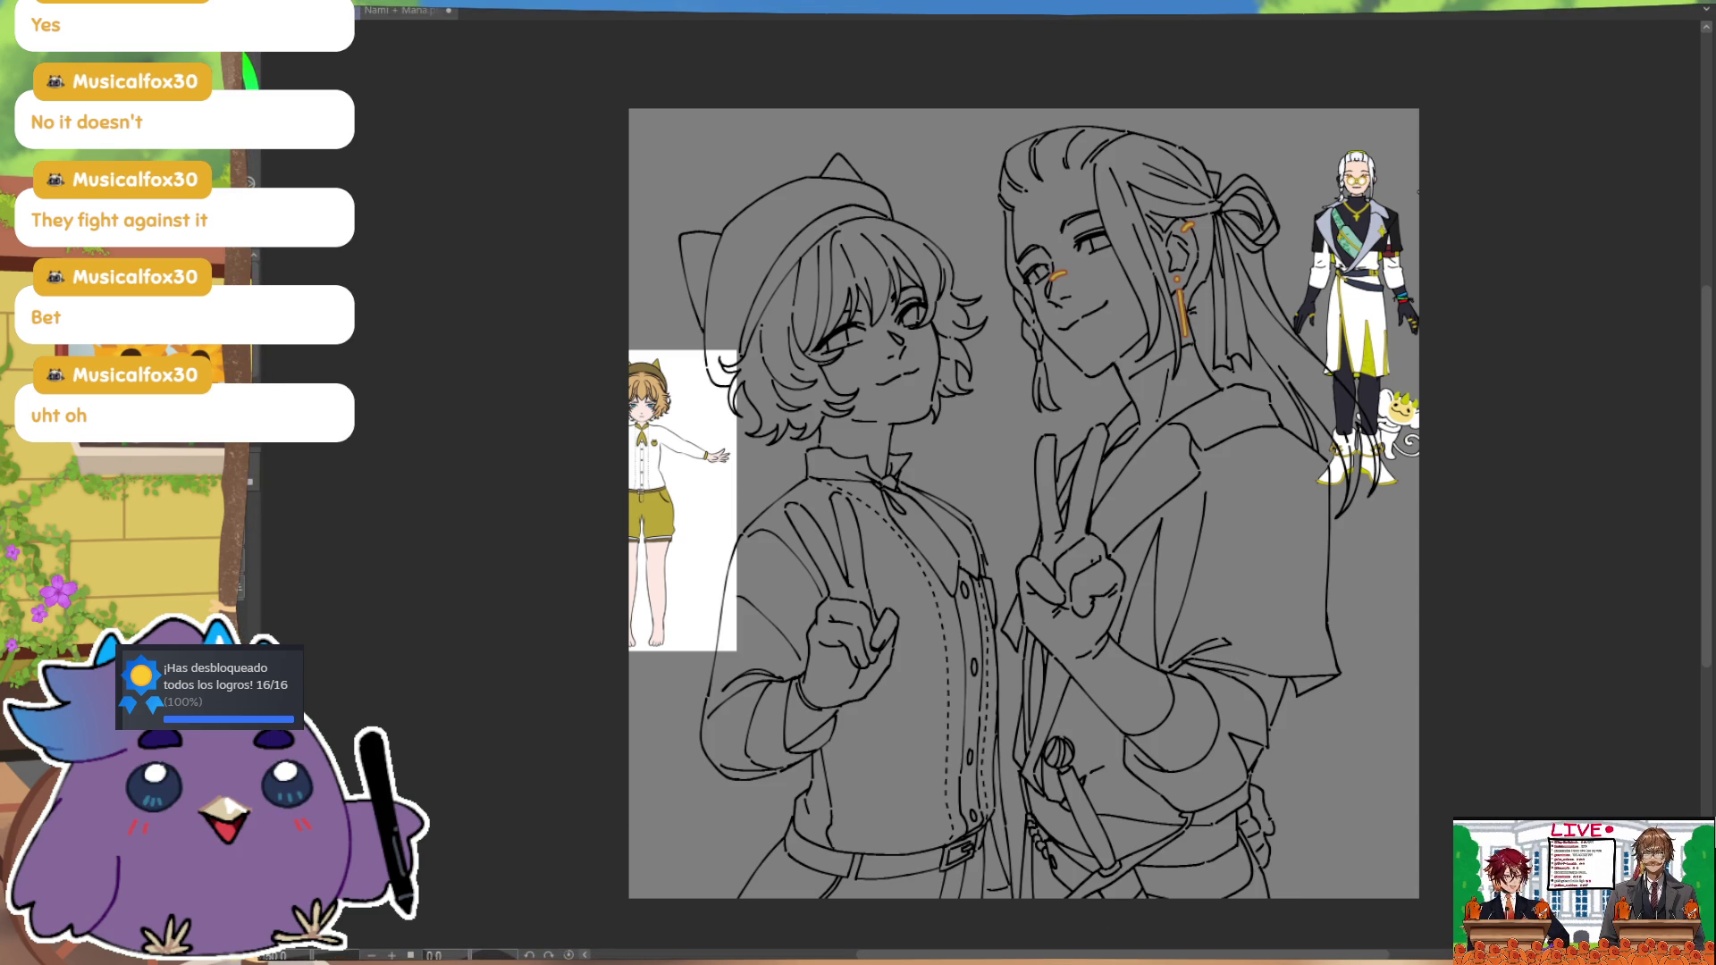
drag(1064, 268, 1065, 273)
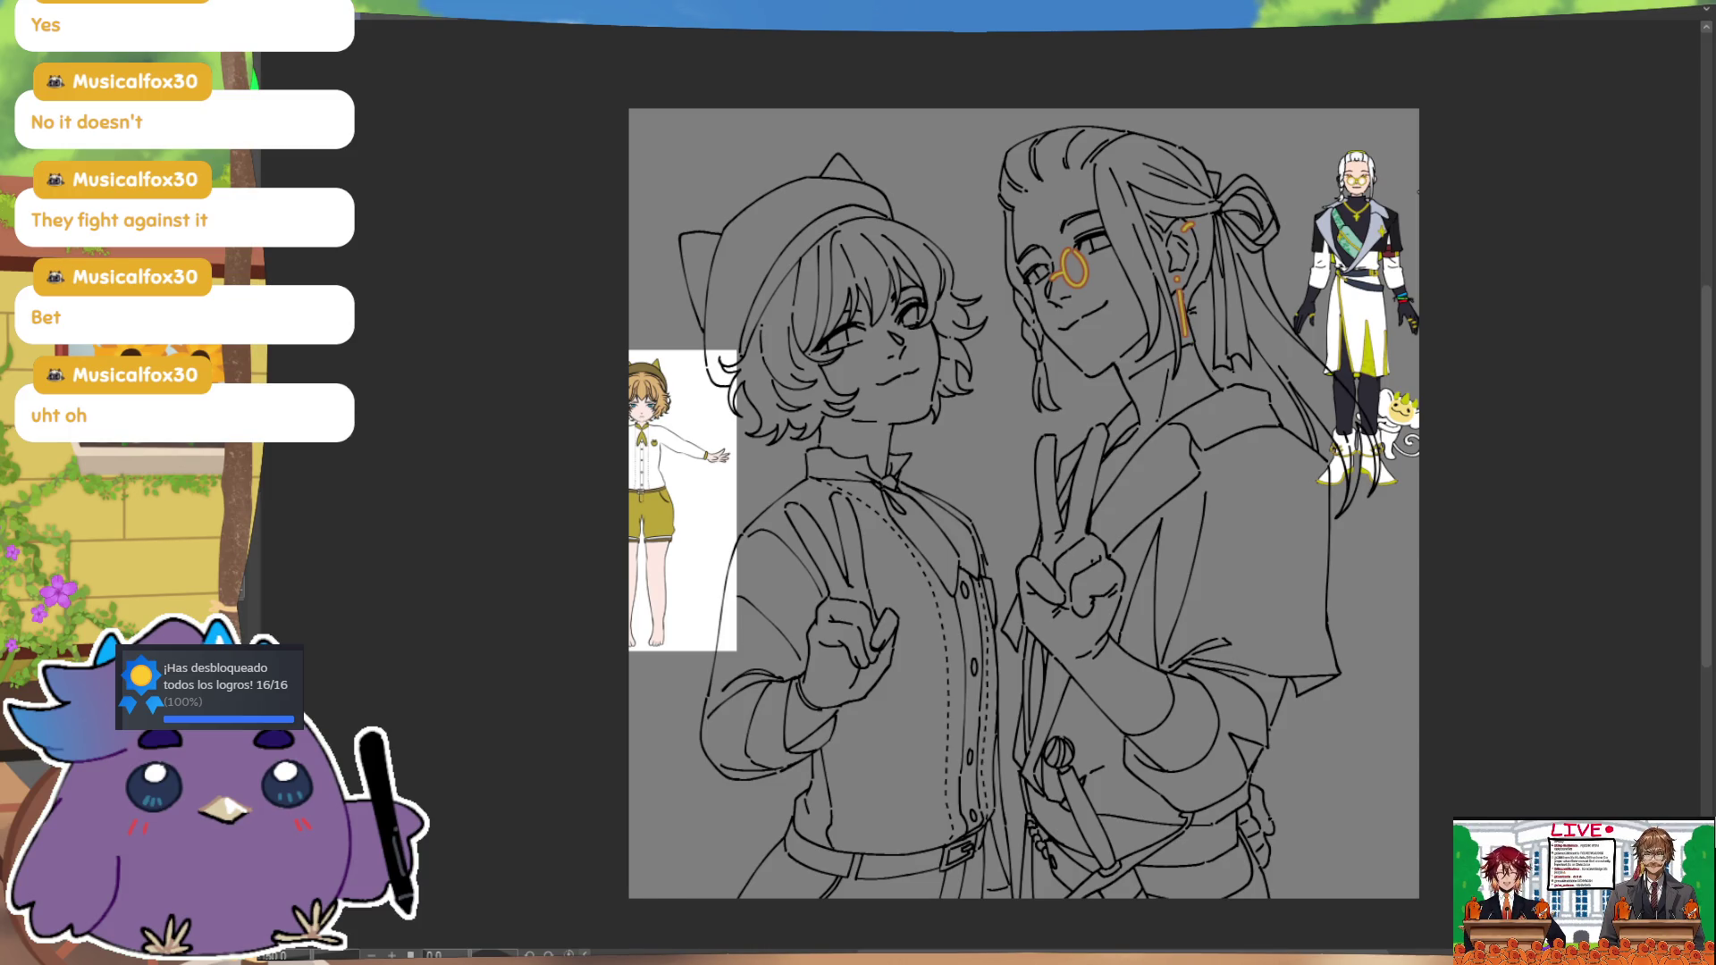
Step: Rework the orange monocle circle around the long-haired character's eye, adding a short stroke beside it
key(ctrl+z)
drag(1070, 249, 1073, 282)
key(ctrl+z)
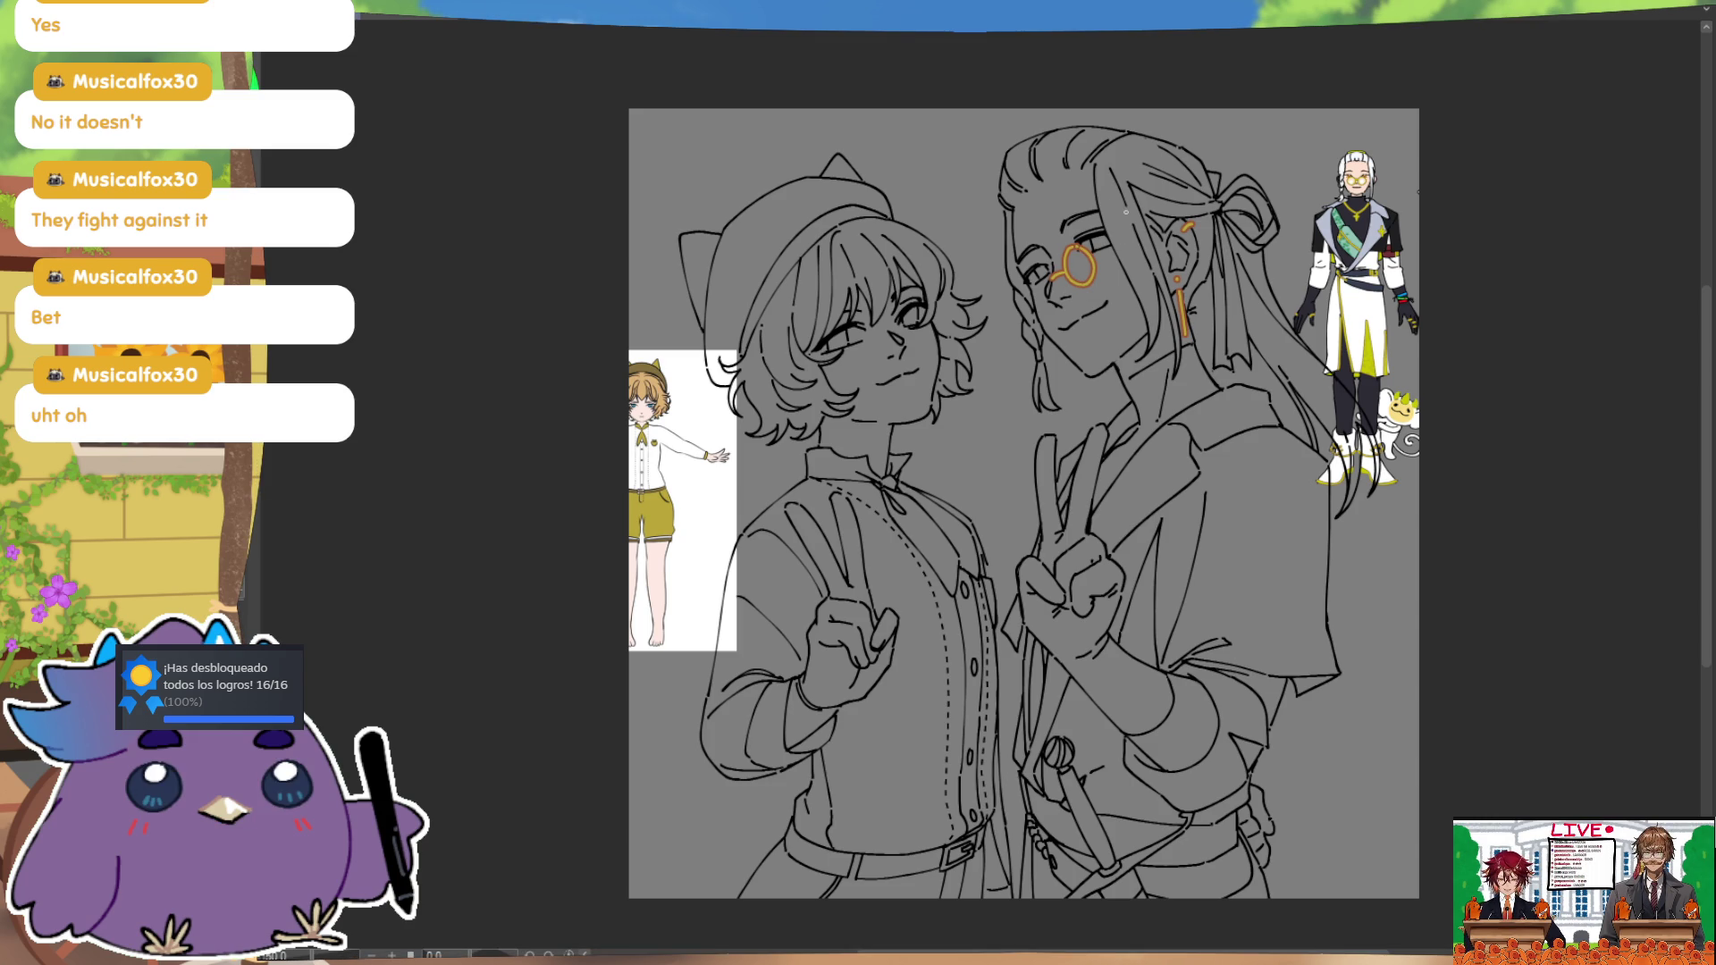
drag(1098, 255, 1107, 263)
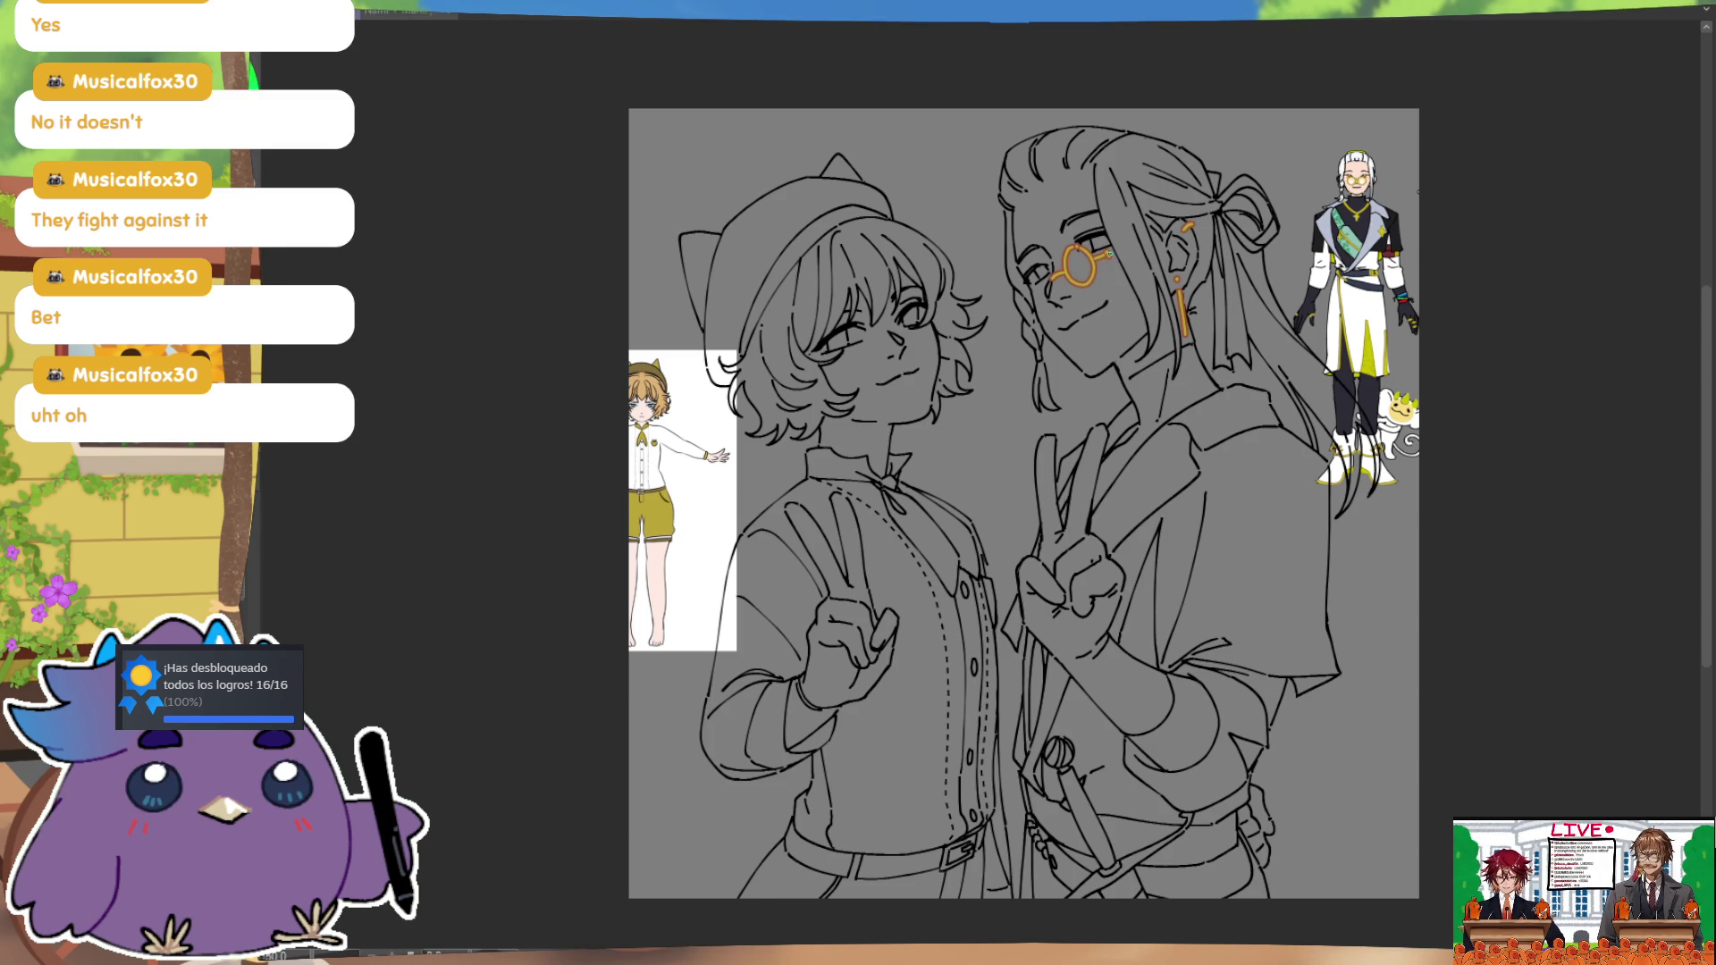
Step: Draw the orange monocle chain curving down along his hair, retrying the curve several times
drag(1112, 271, 1117, 341)
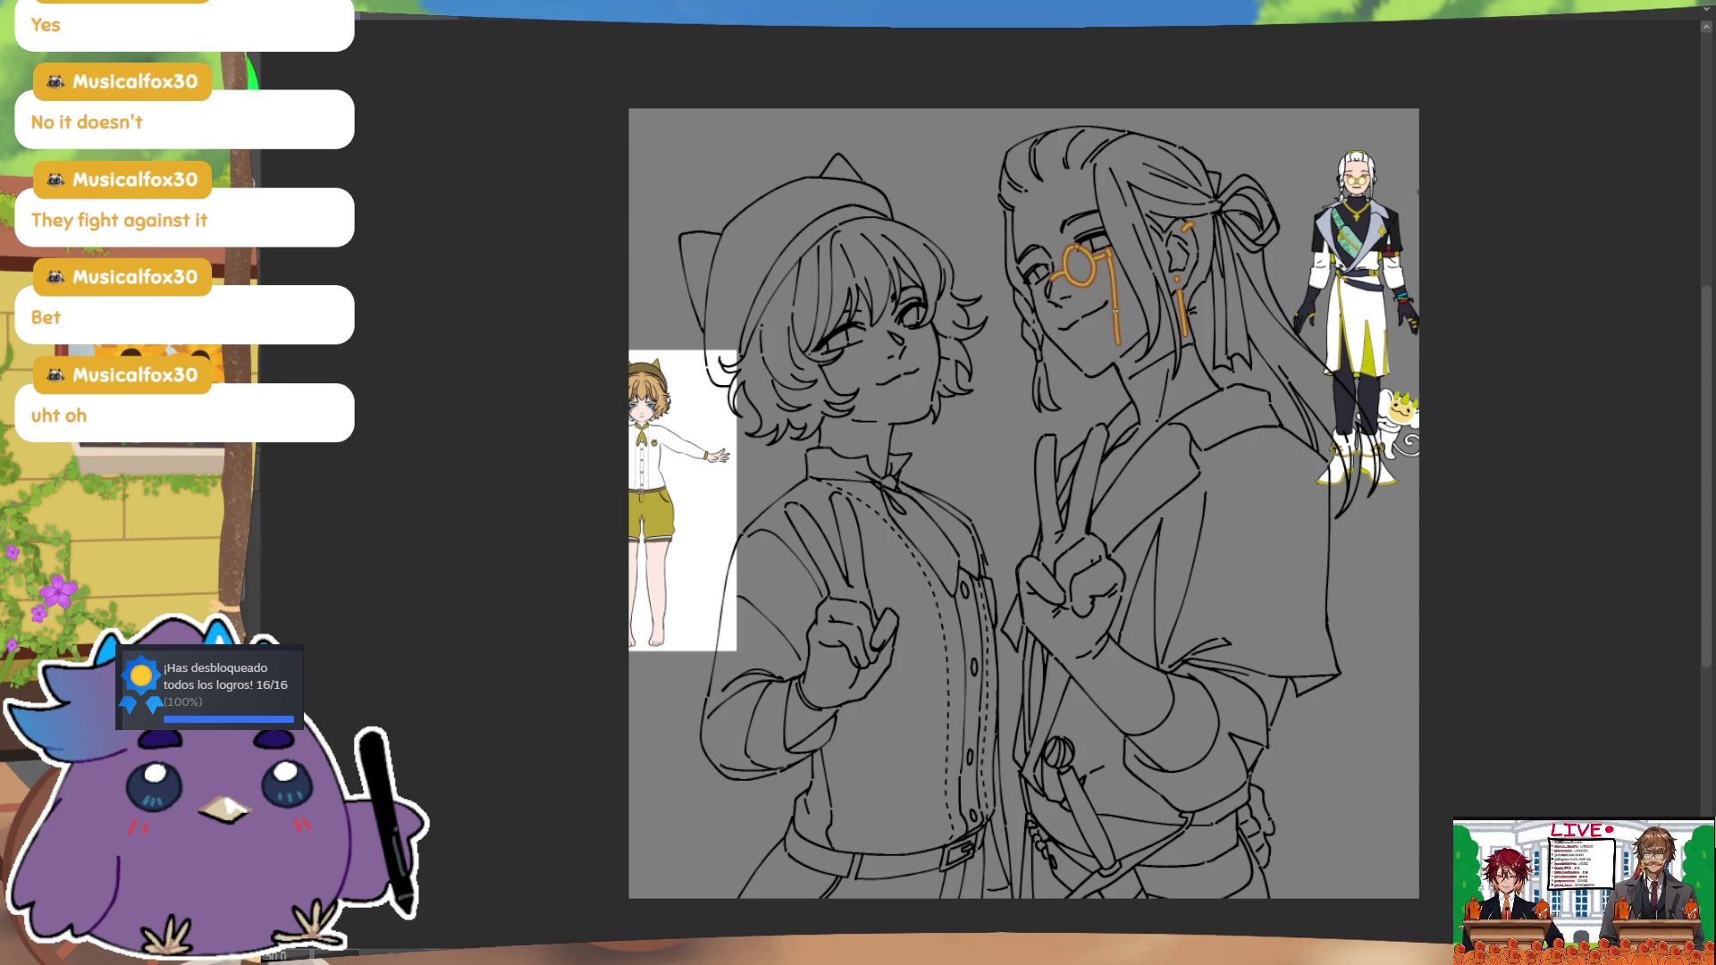
key(ctrl+z)
drag(1113, 259, 1117, 290)
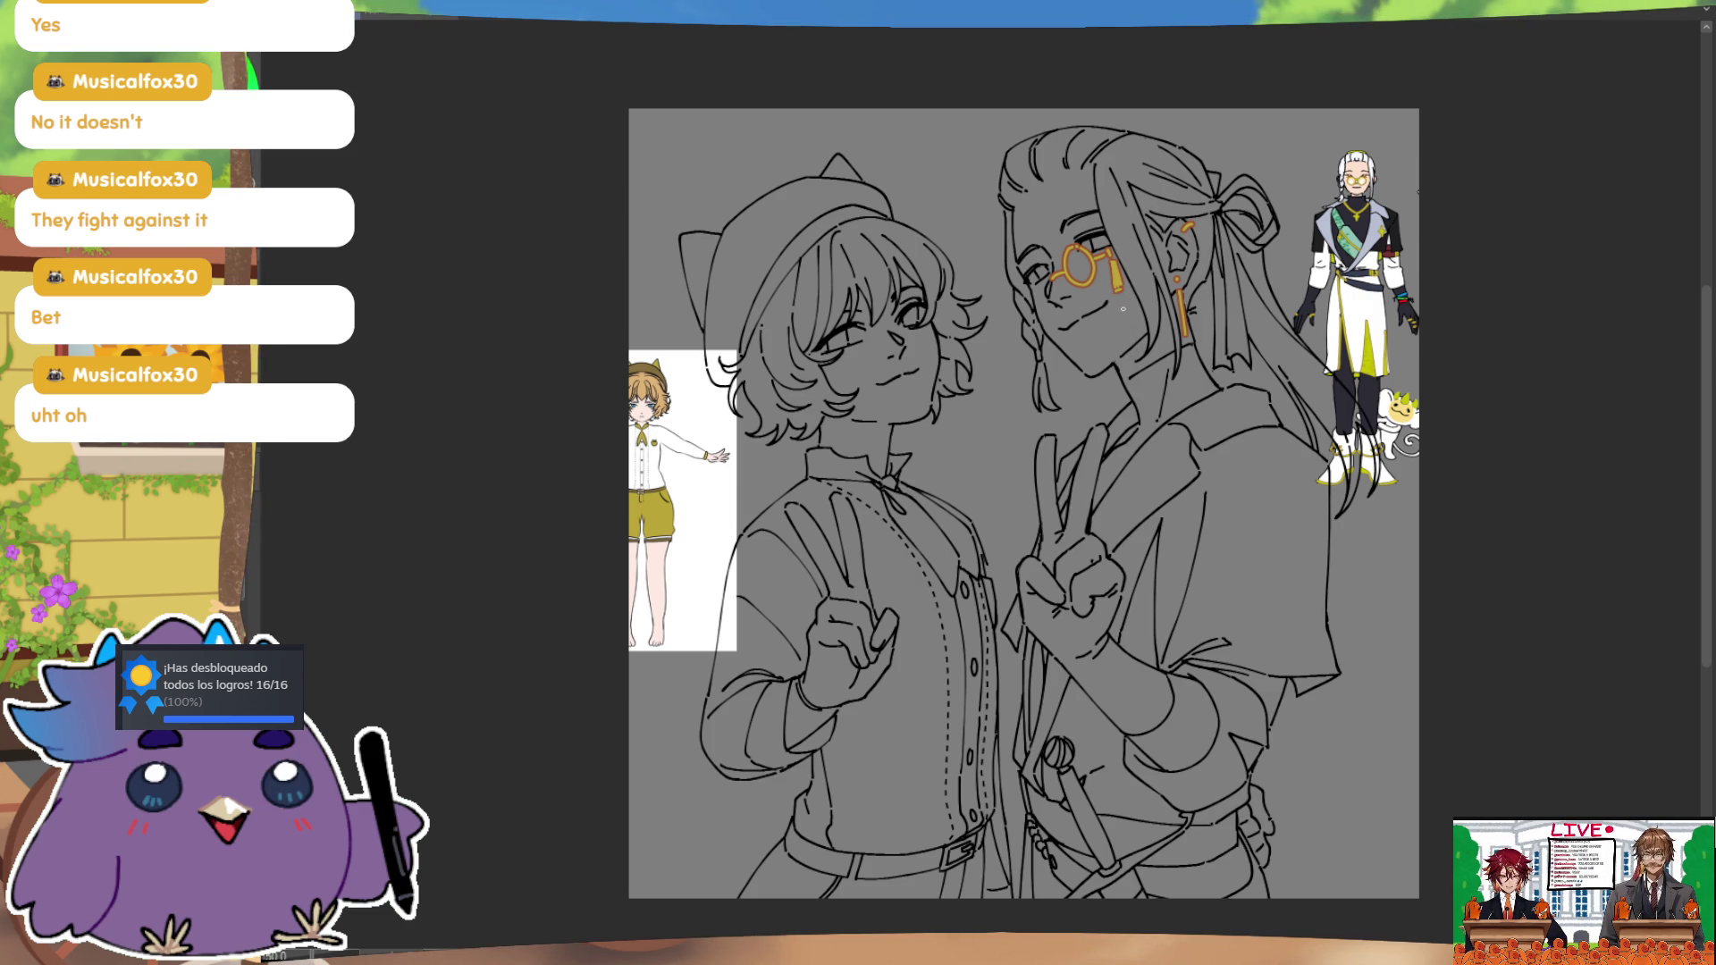
key(ctrl+z)
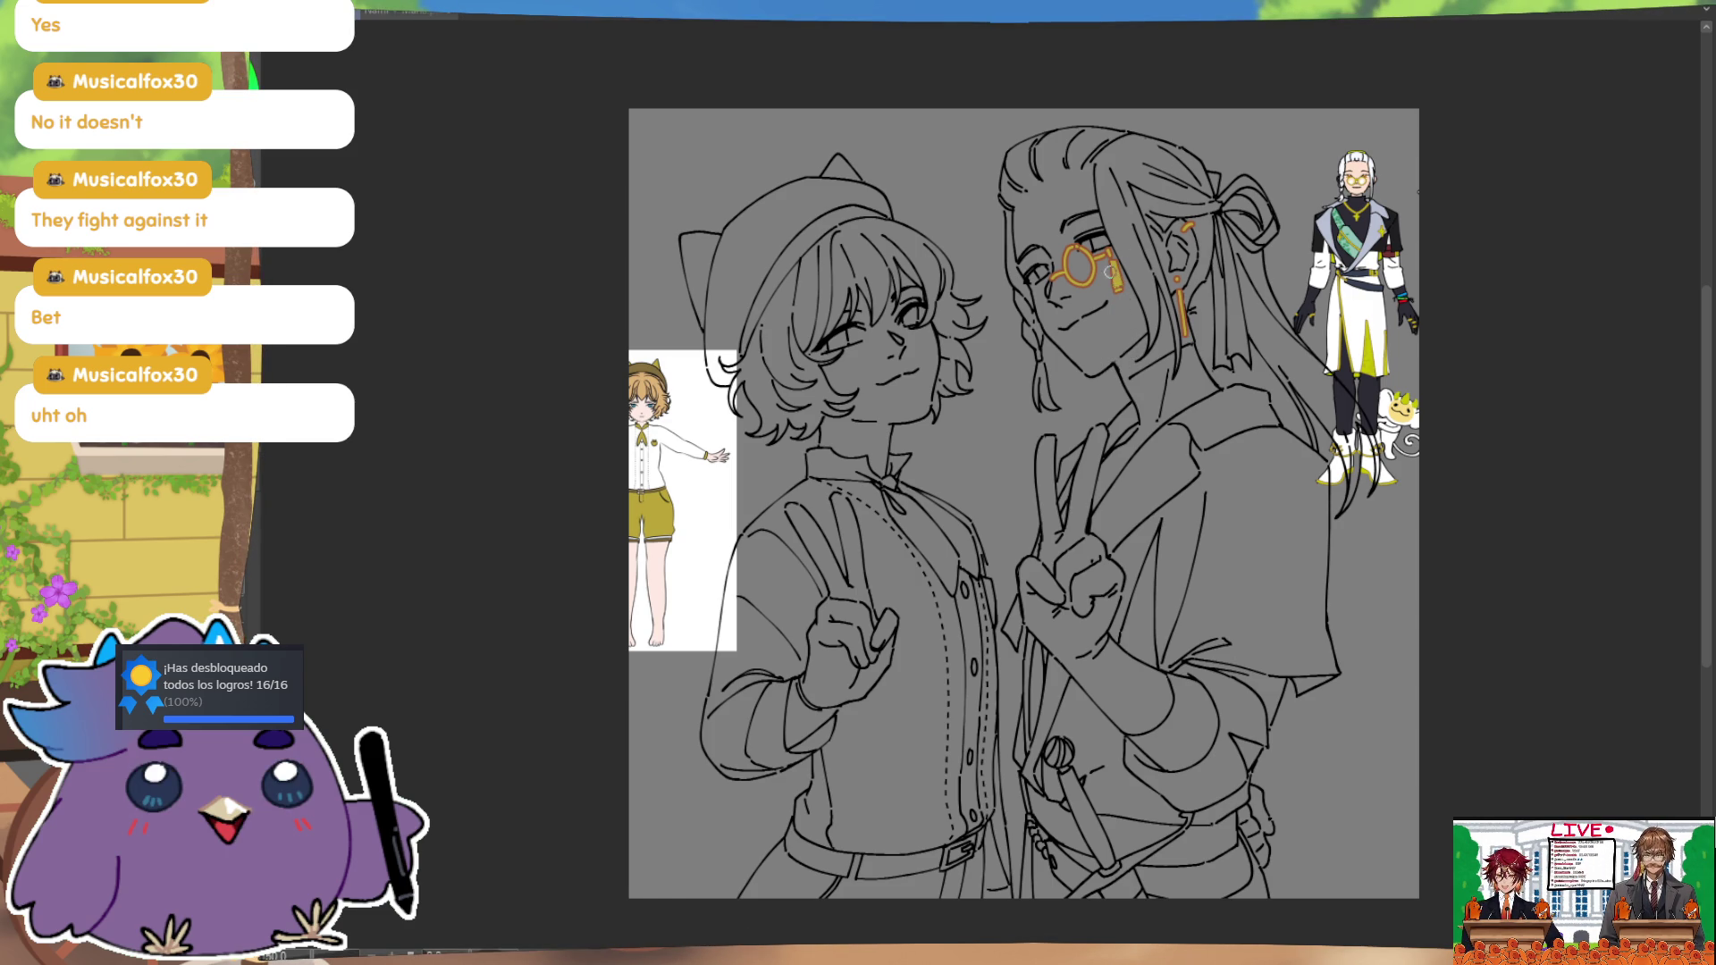
key(ctrl+z)
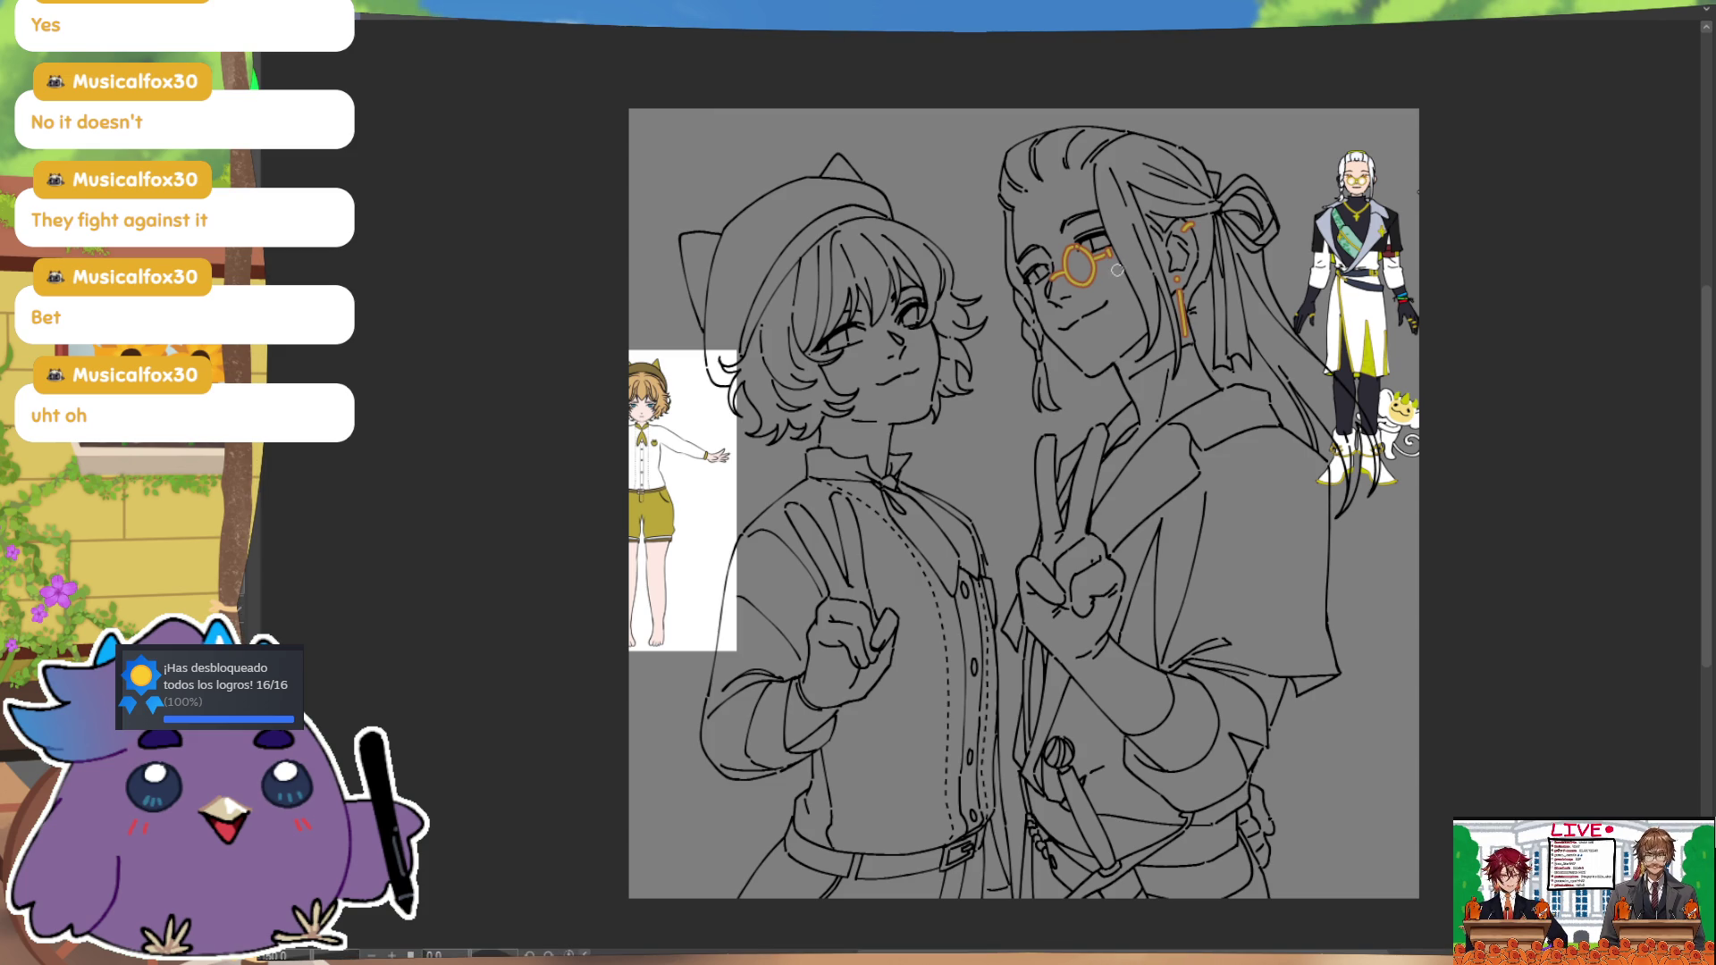
drag(1111, 254, 1193, 389)
key(ctrl+z)
drag(1115, 260, 1232, 386)
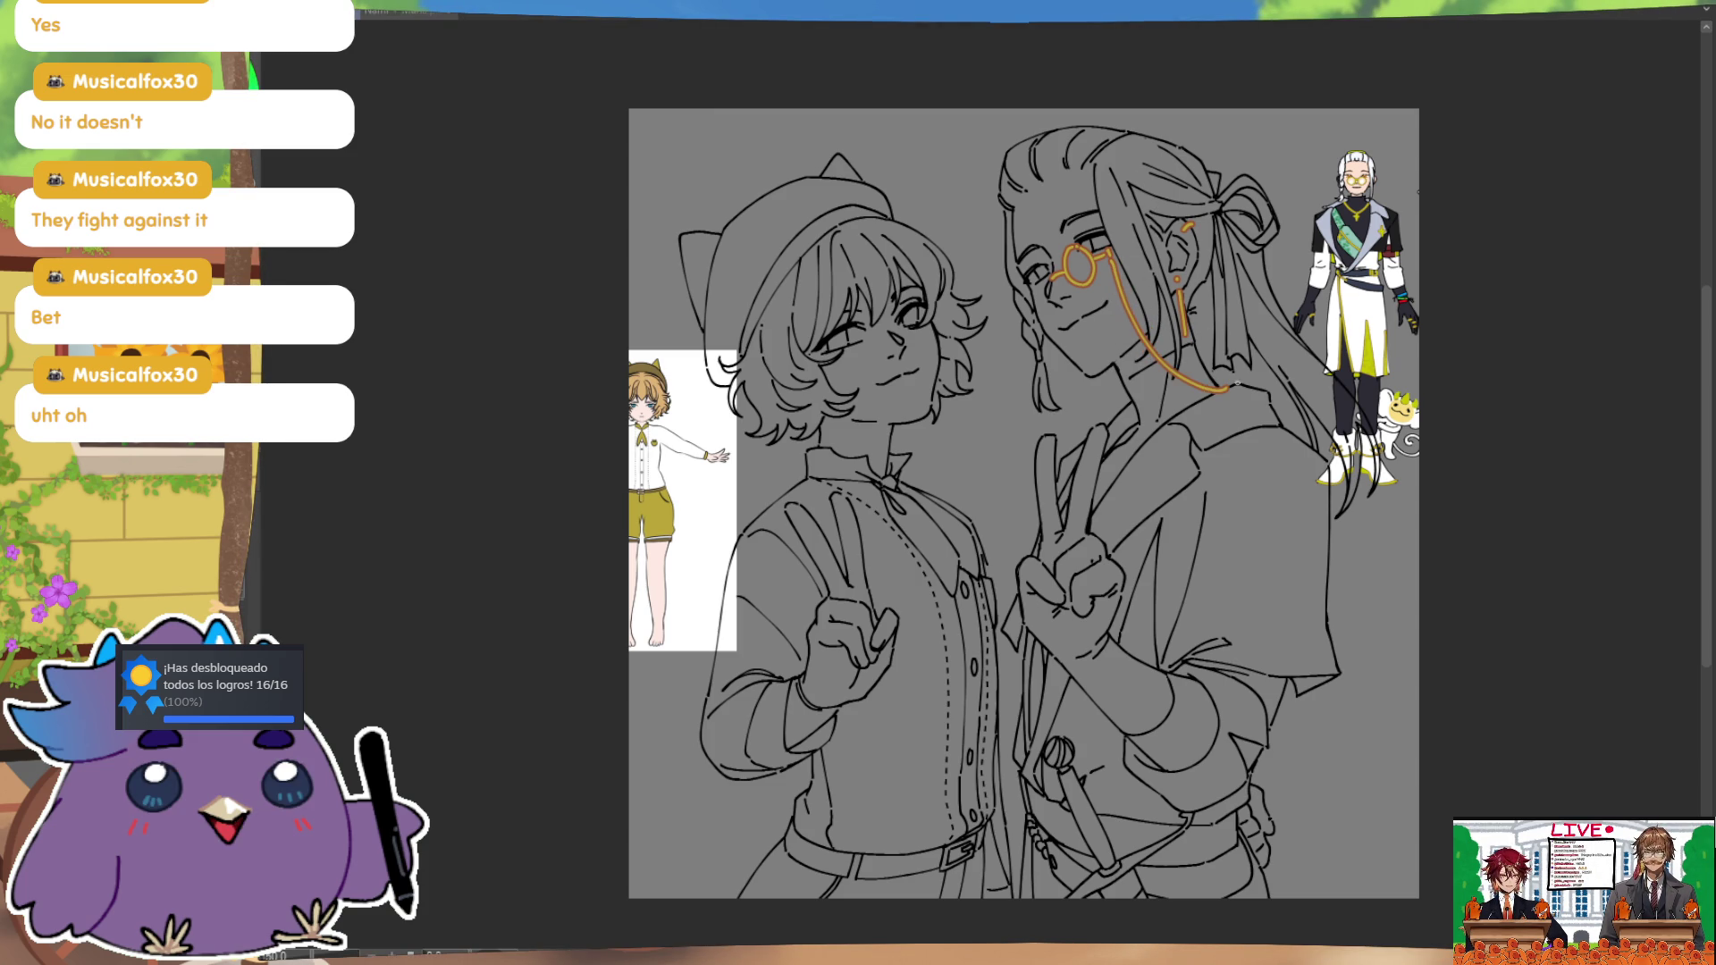
key(ctrl+z)
drag(1115, 259, 1256, 394)
Step: Add a small orange mark near the ear and close the monocle into a full circle
drag(1148, 236, 1178, 295)
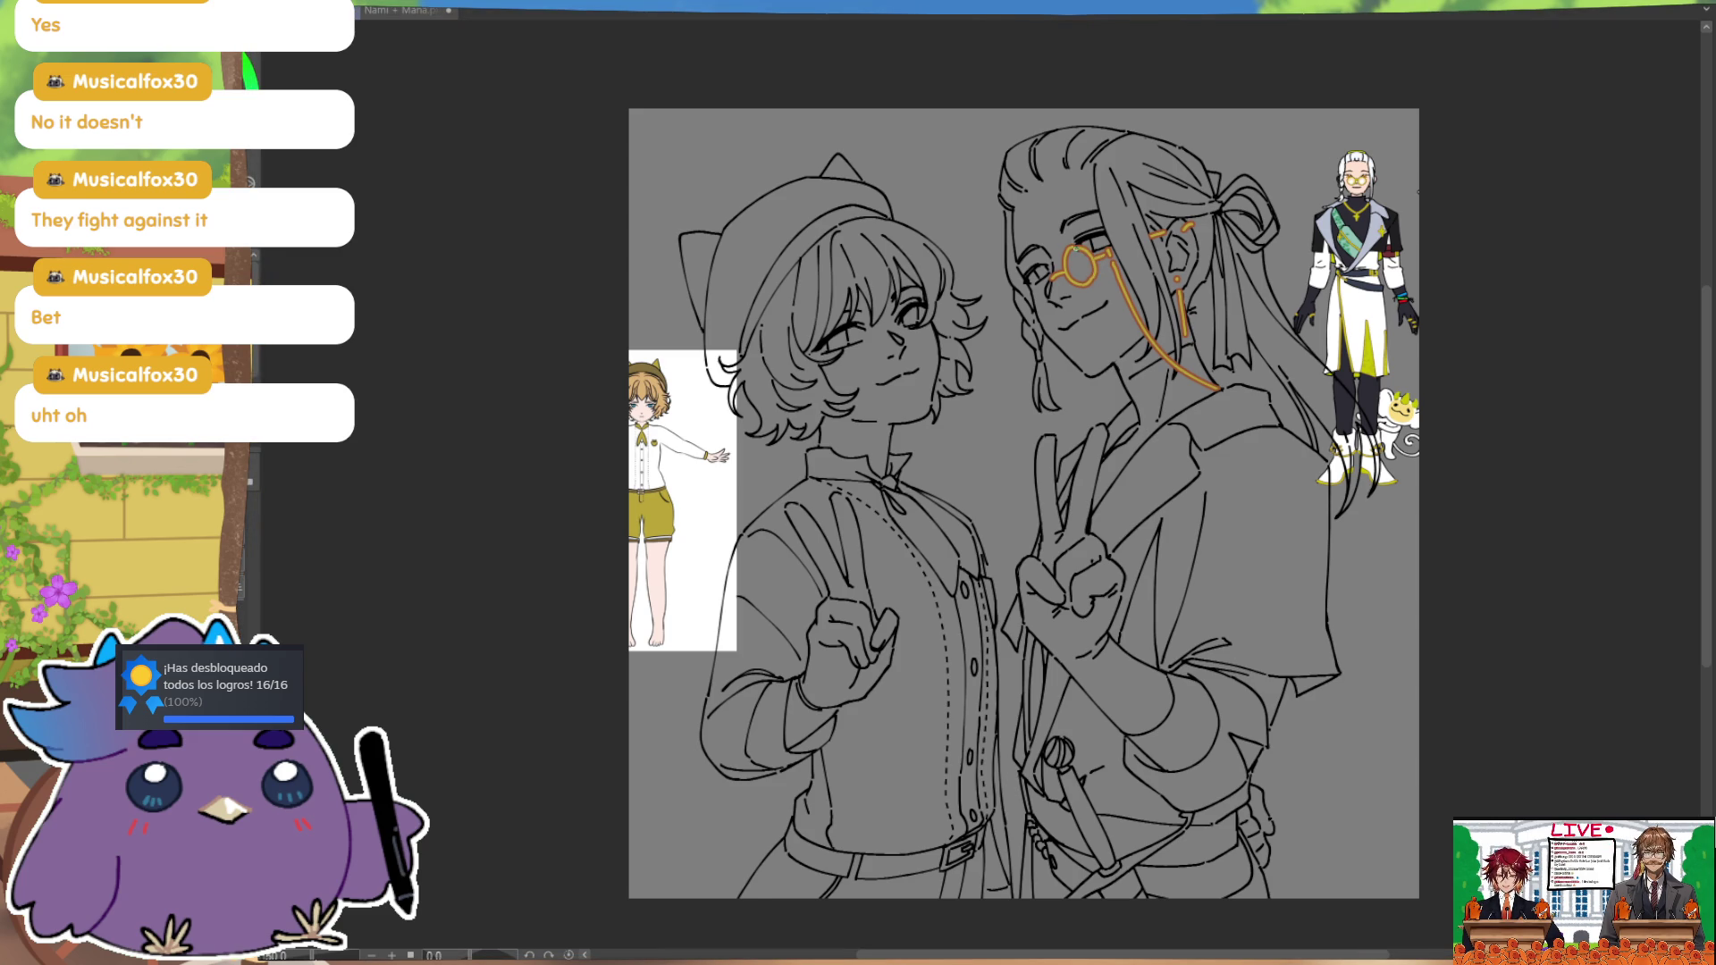
drag(1084, 248, 1092, 280)
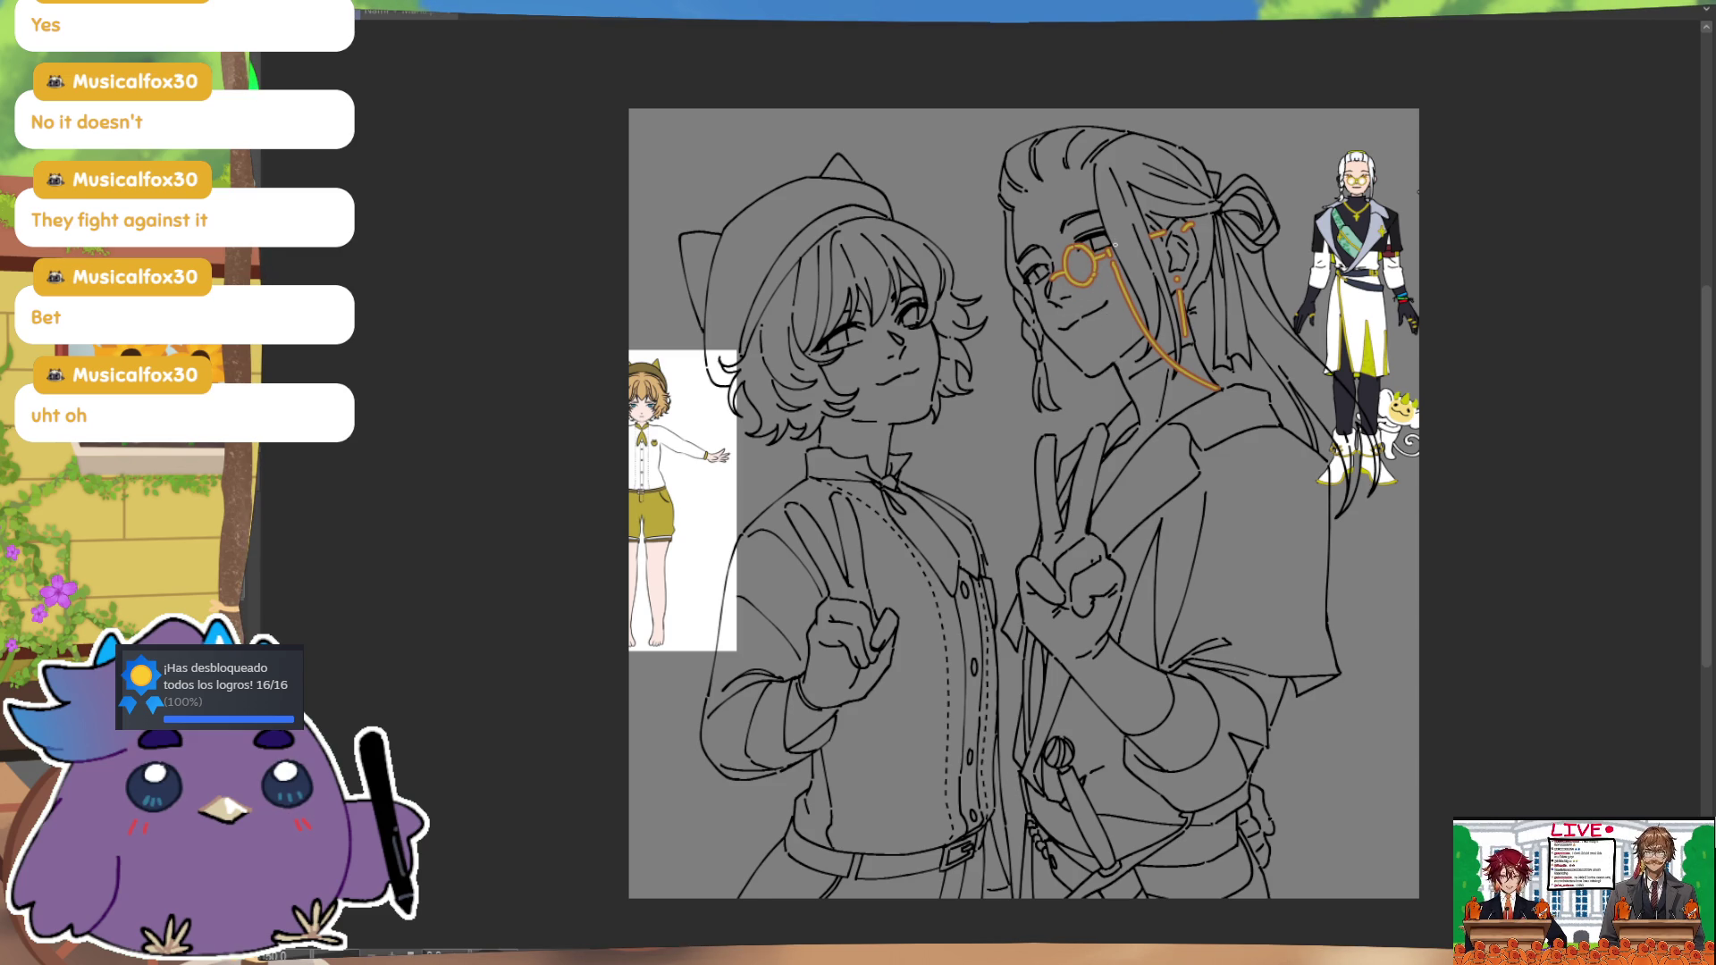
key(m)
key(m)
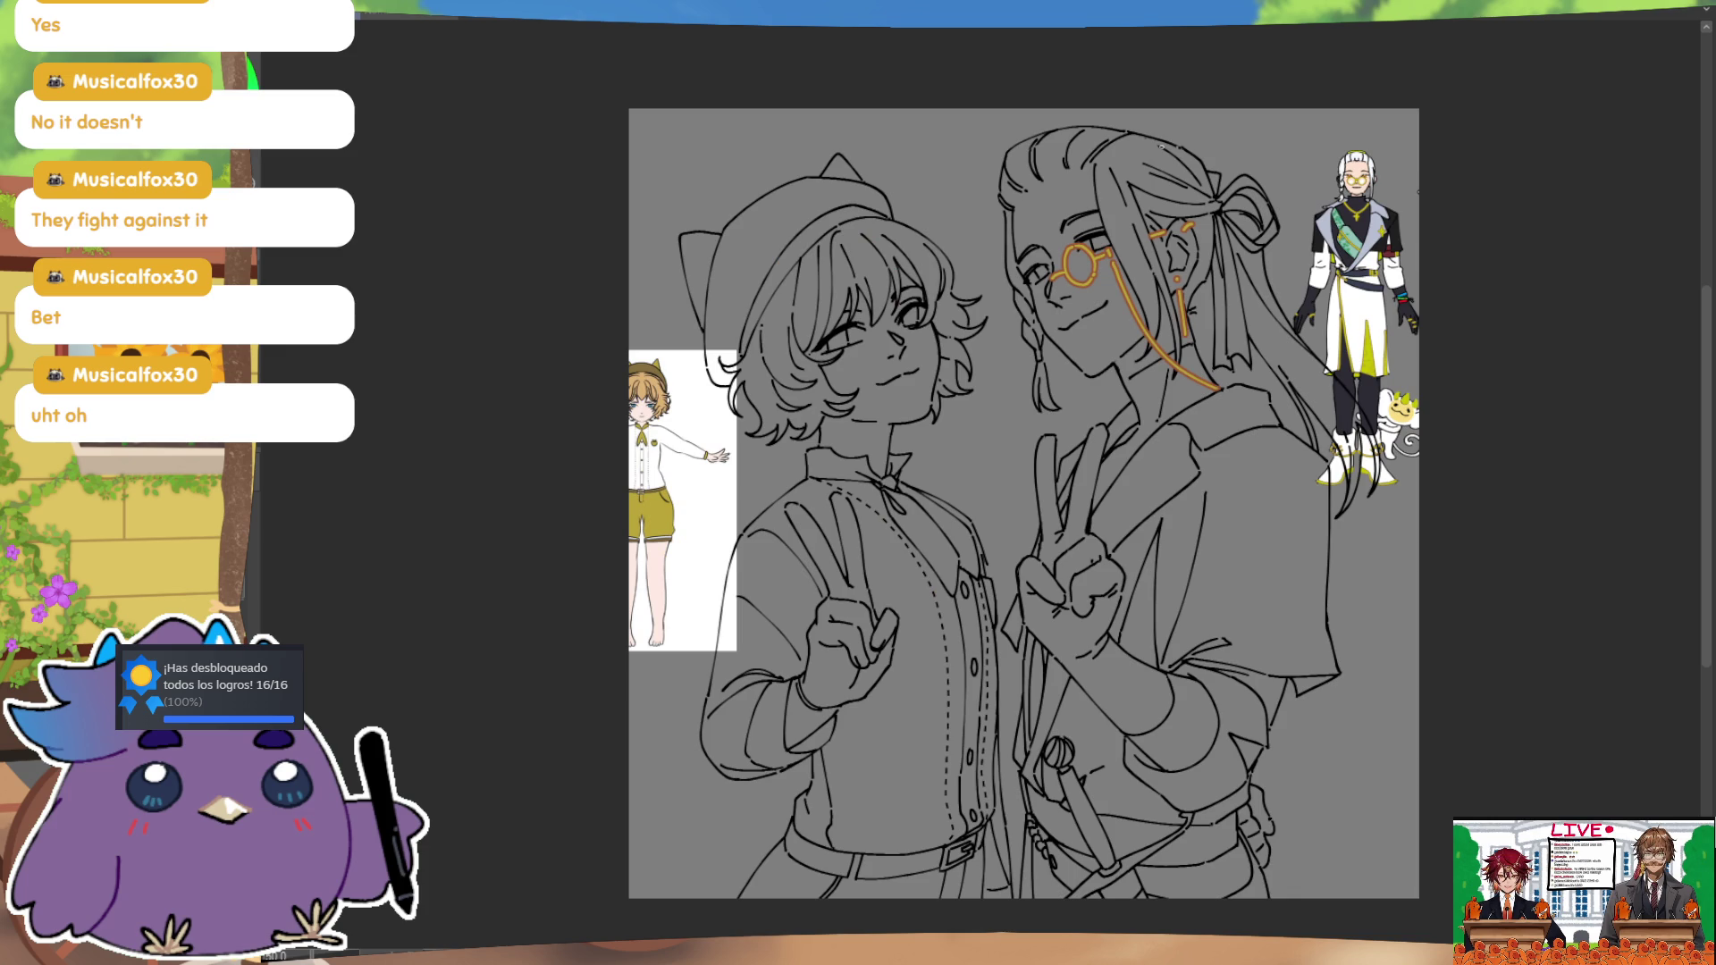
drag(1090, 249, 1089, 284)
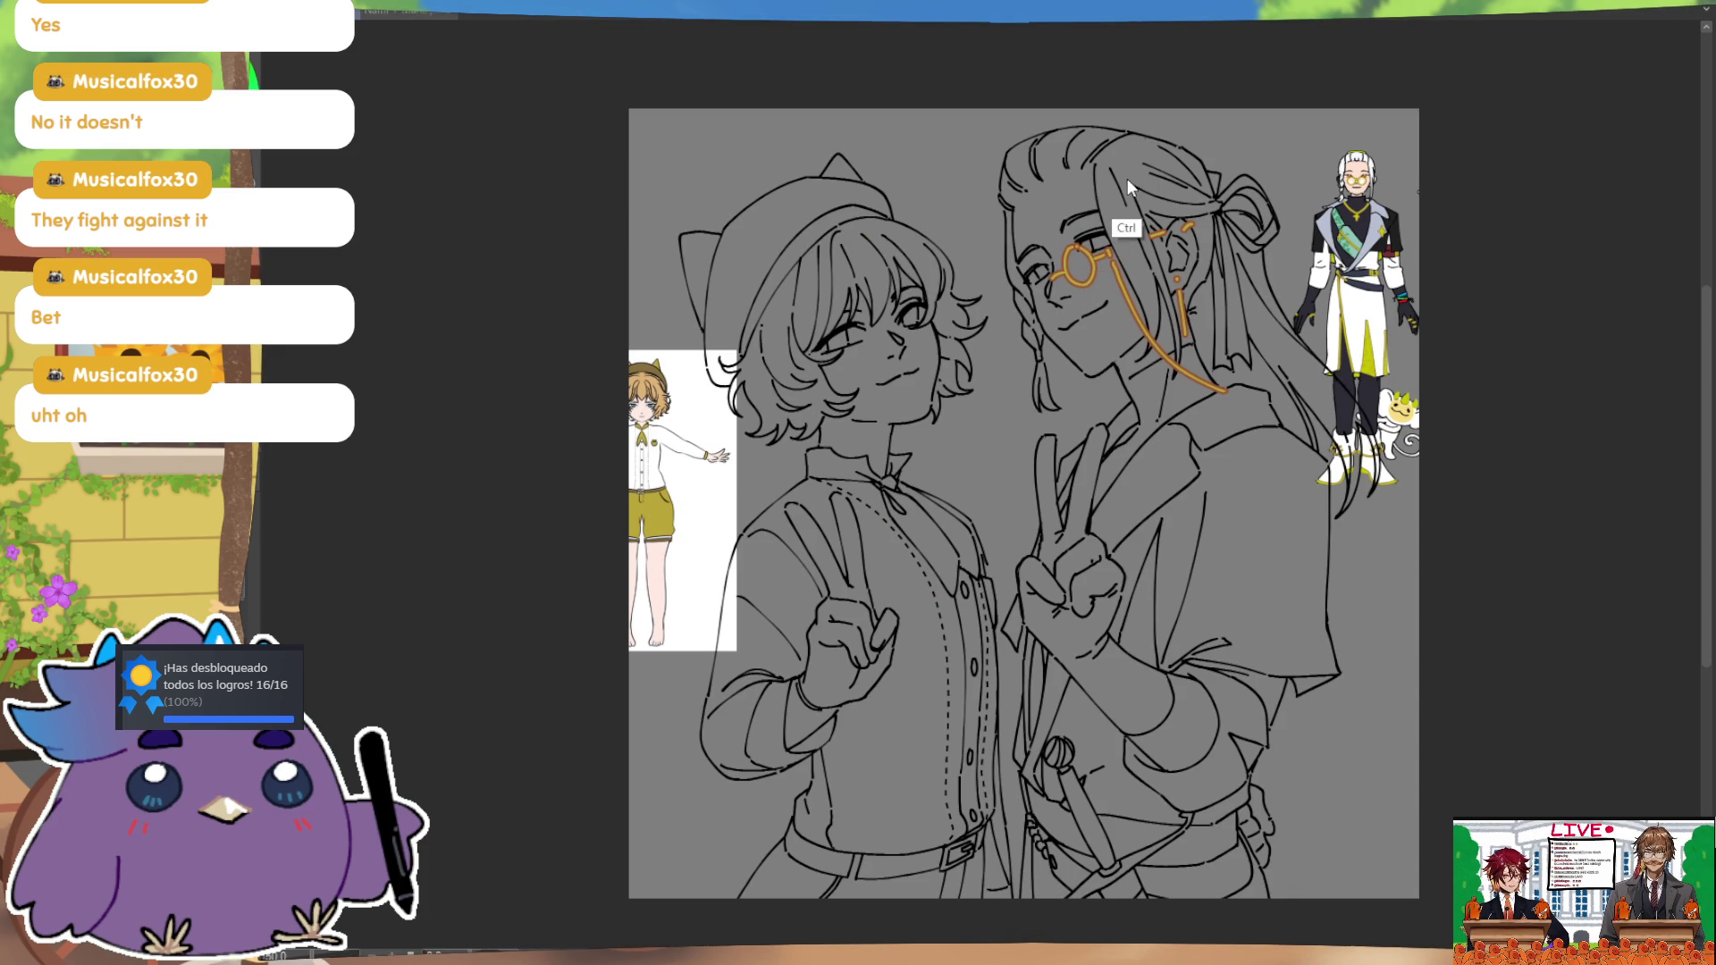
Step: Undo the monocle and dashes, try a smaller lens curve, and check it in a mirrored view
key(ctrl+z)
key(ctrl+z)
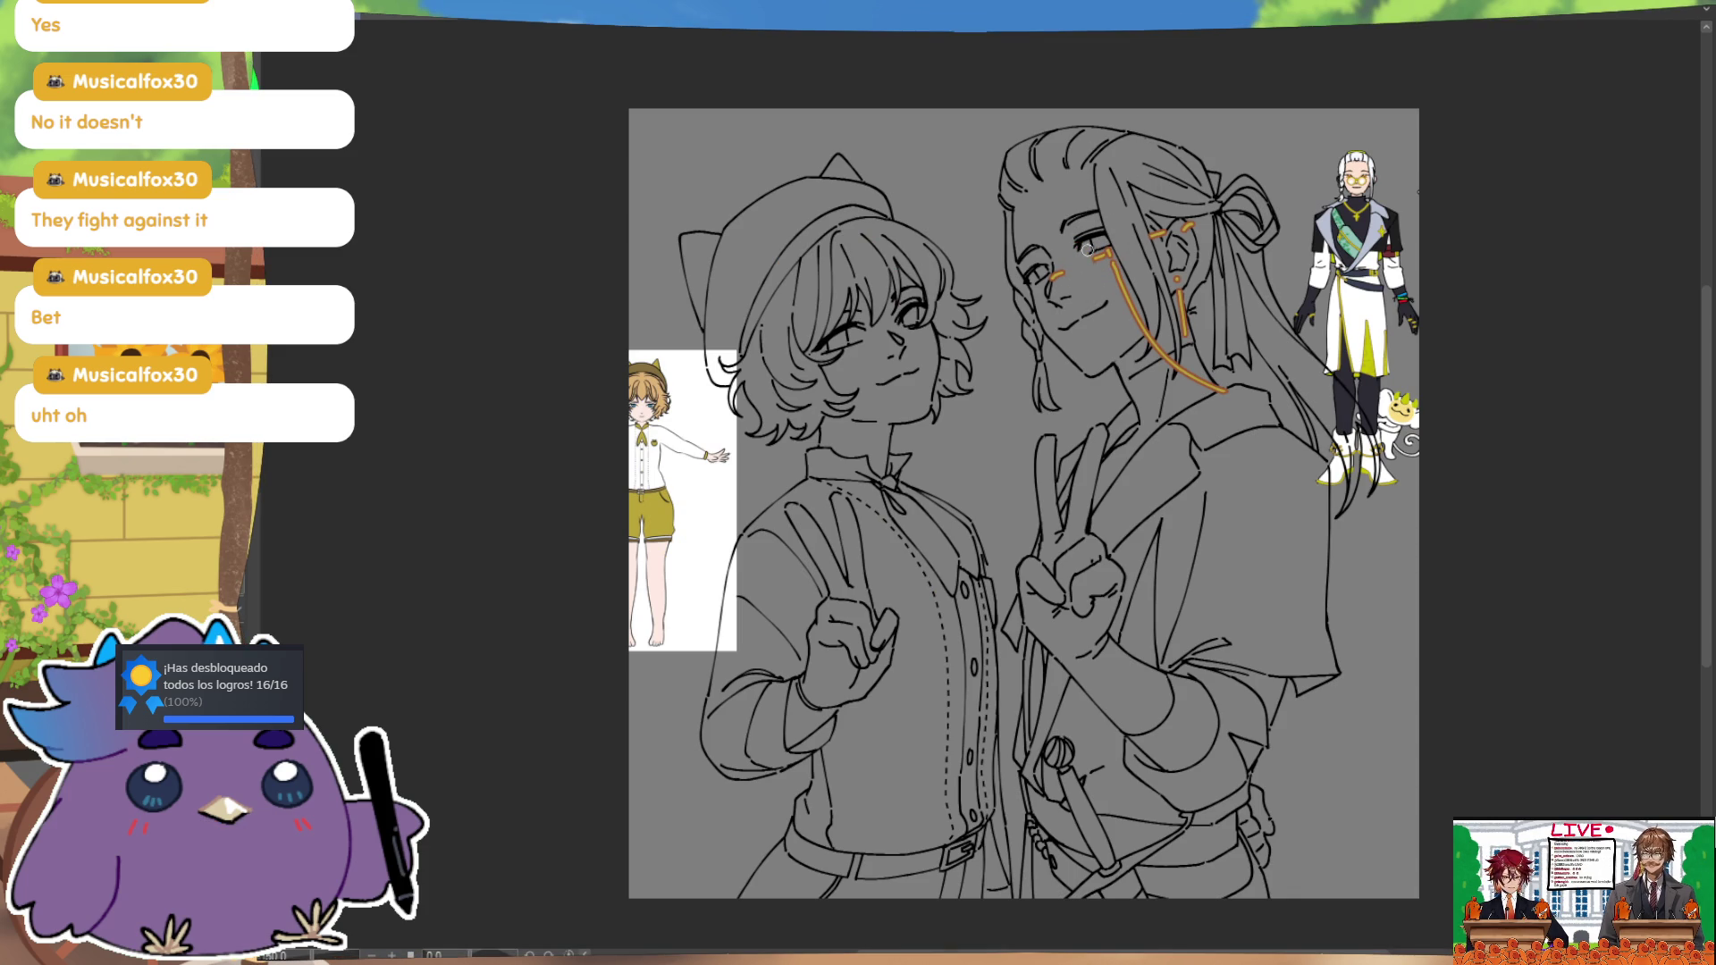
key(ctrl+z)
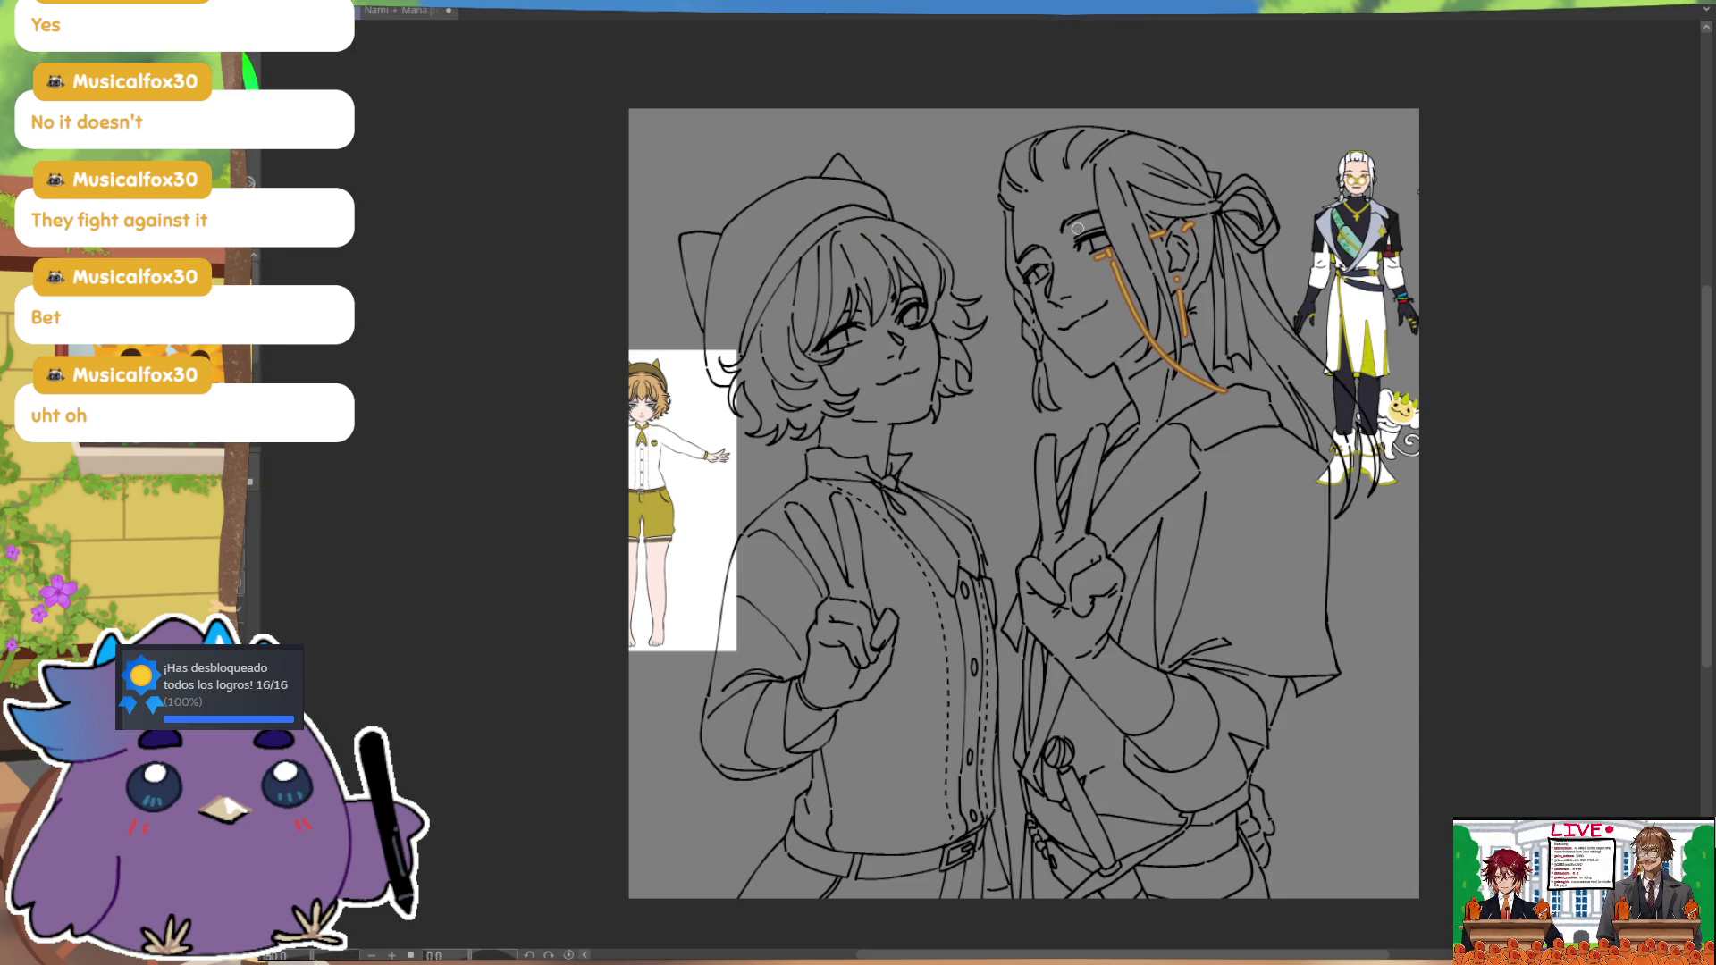
mouse_move(1092, 256)
mouse_down()
mouse_move(1069, 282)
mouse_move(1087, 234)
mouse_up()
key(ctrl+z)
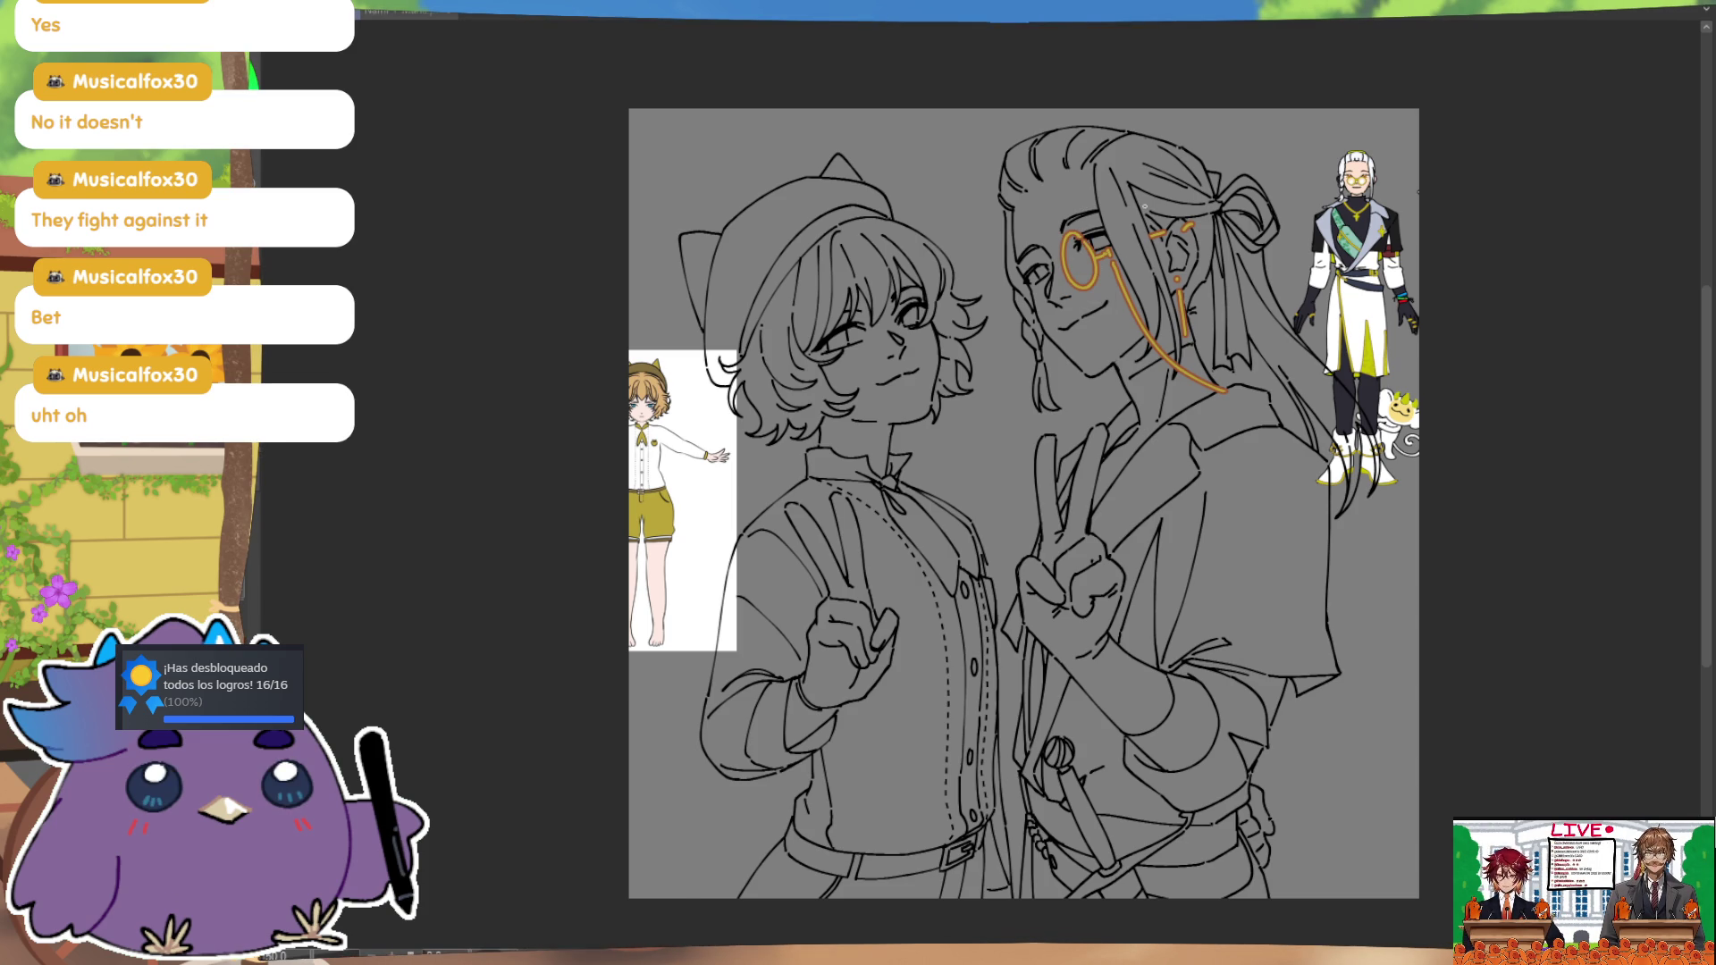
key(m)
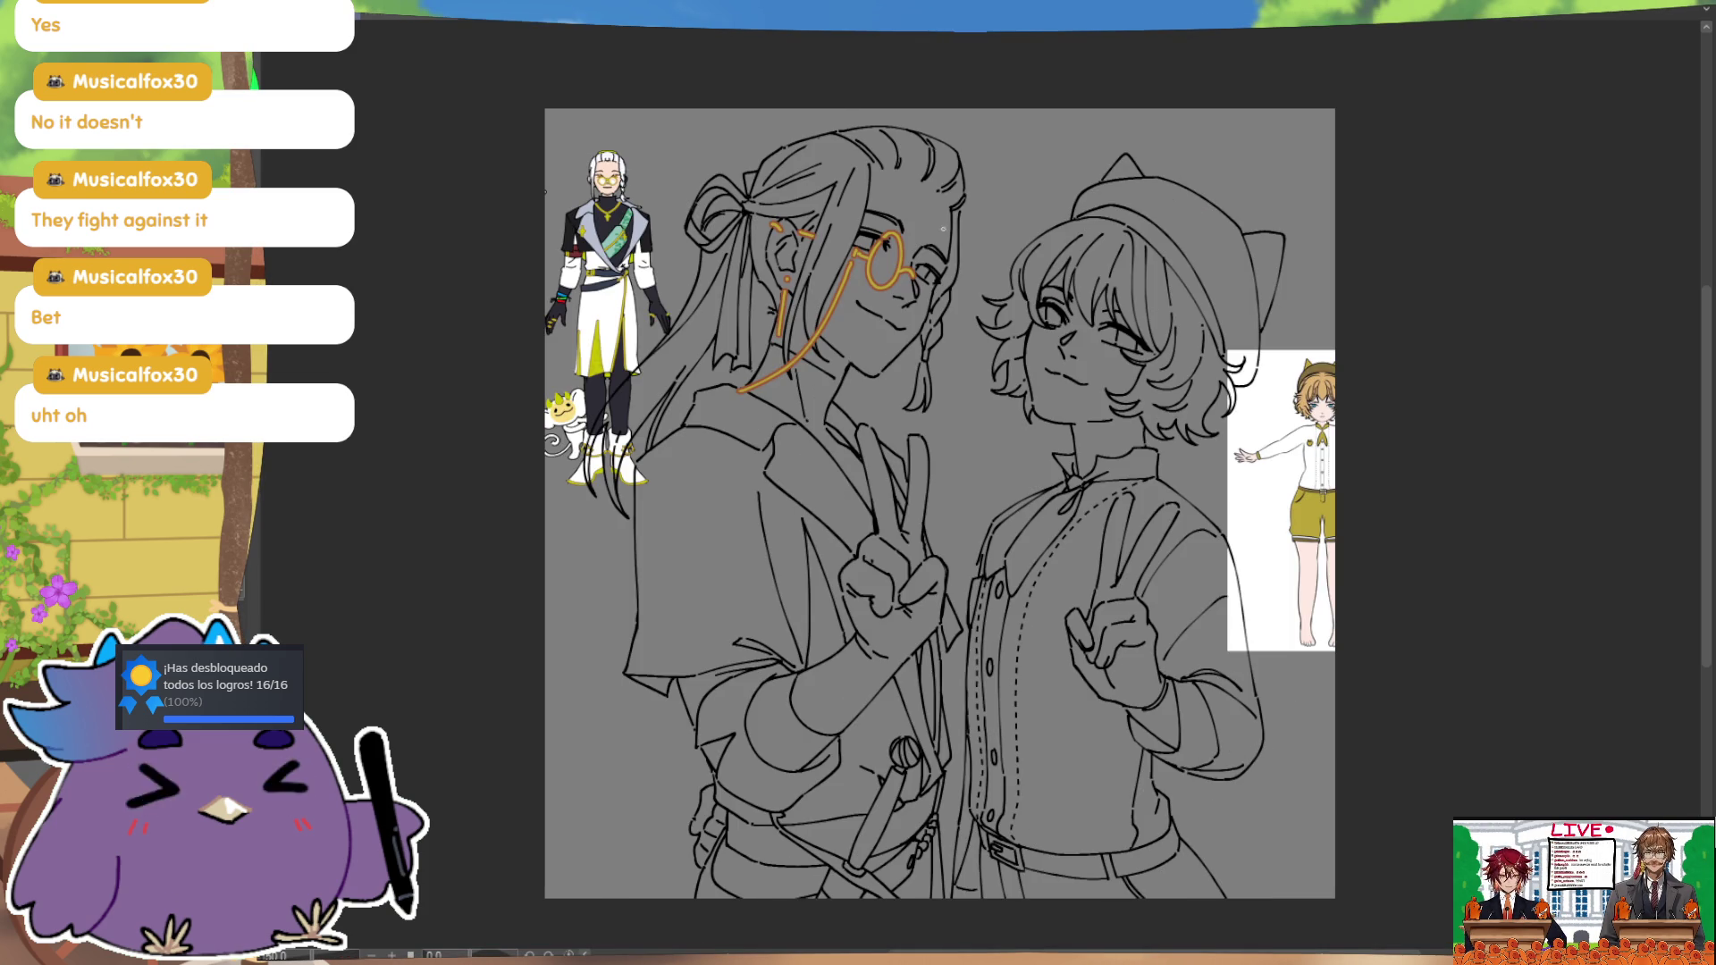
mouse_move(943, 255)
mouse_down()
mouse_move(932, 272)
mouse_move(954, 262)
mouse_up()
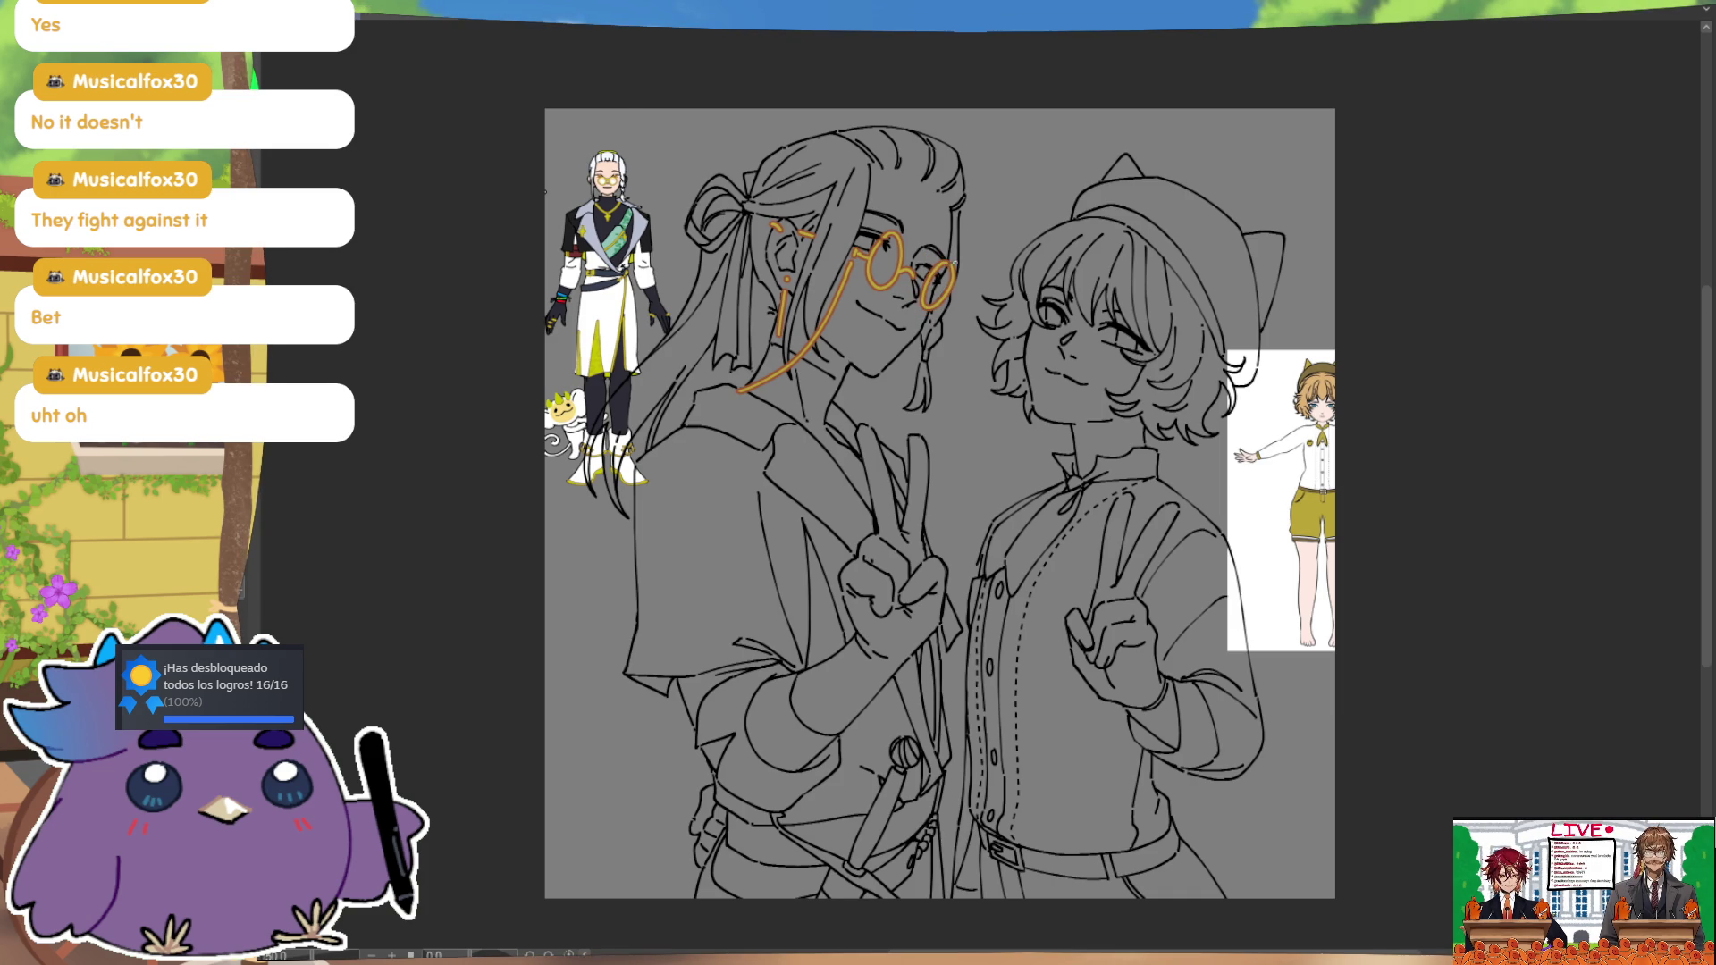
key(m)
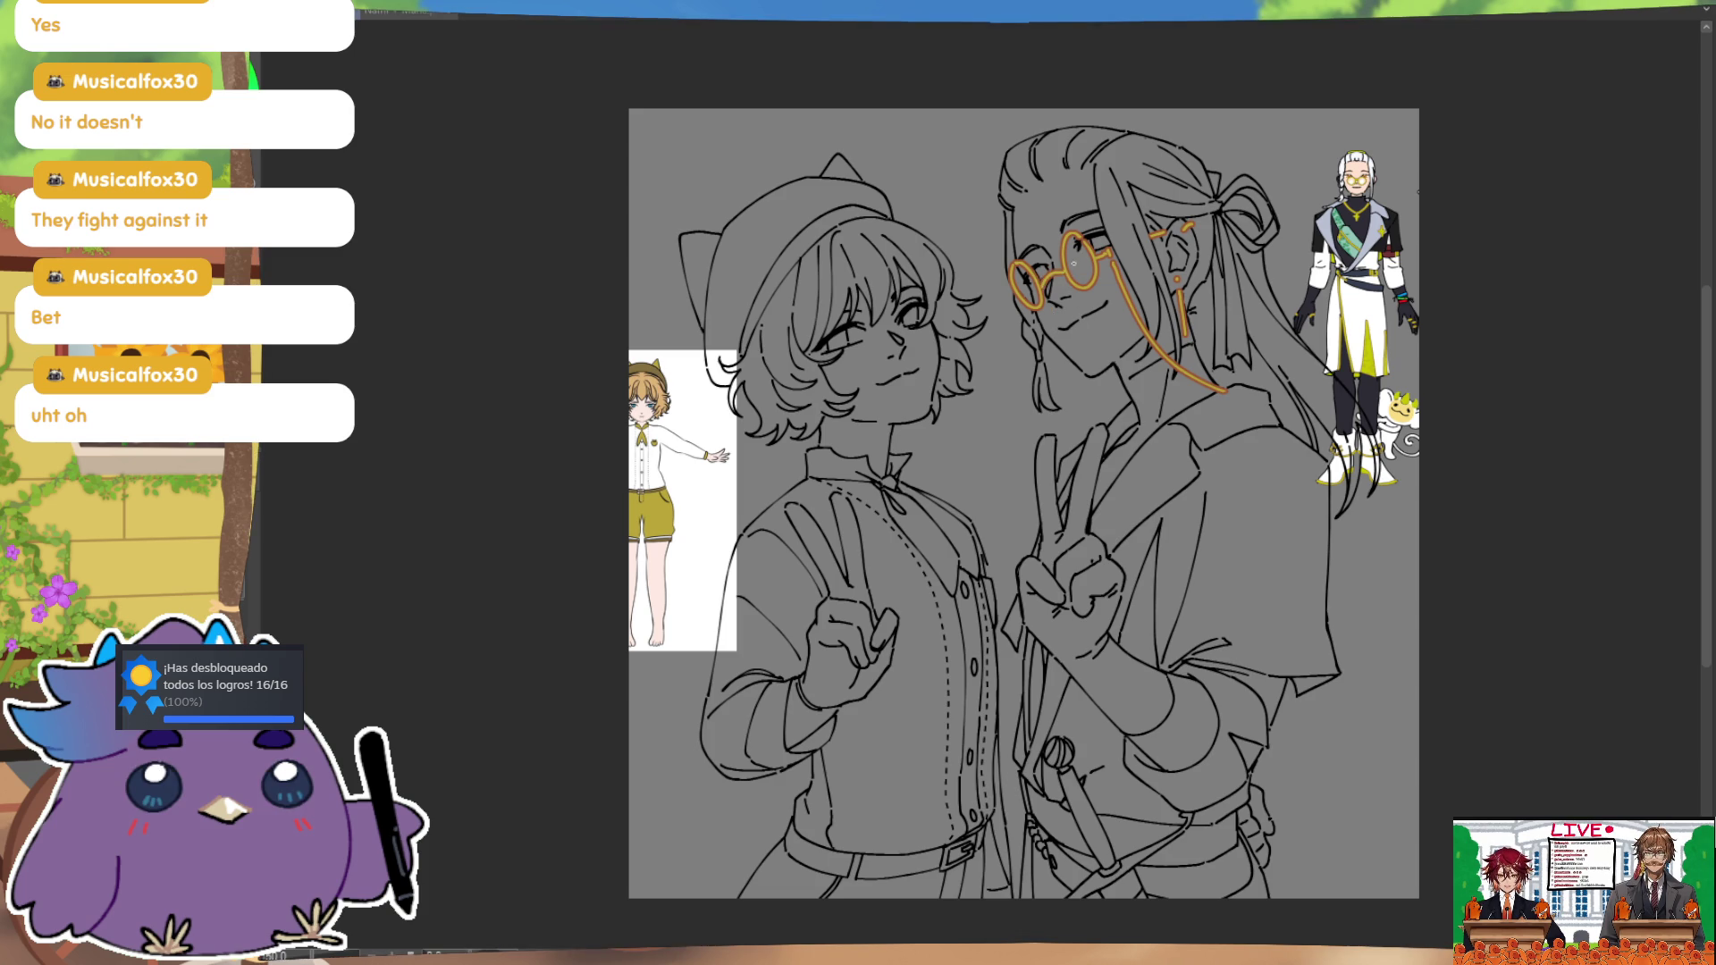
Step: Lasso and delete the orange glasses sketch, then start a new lens near the eye
key(m)
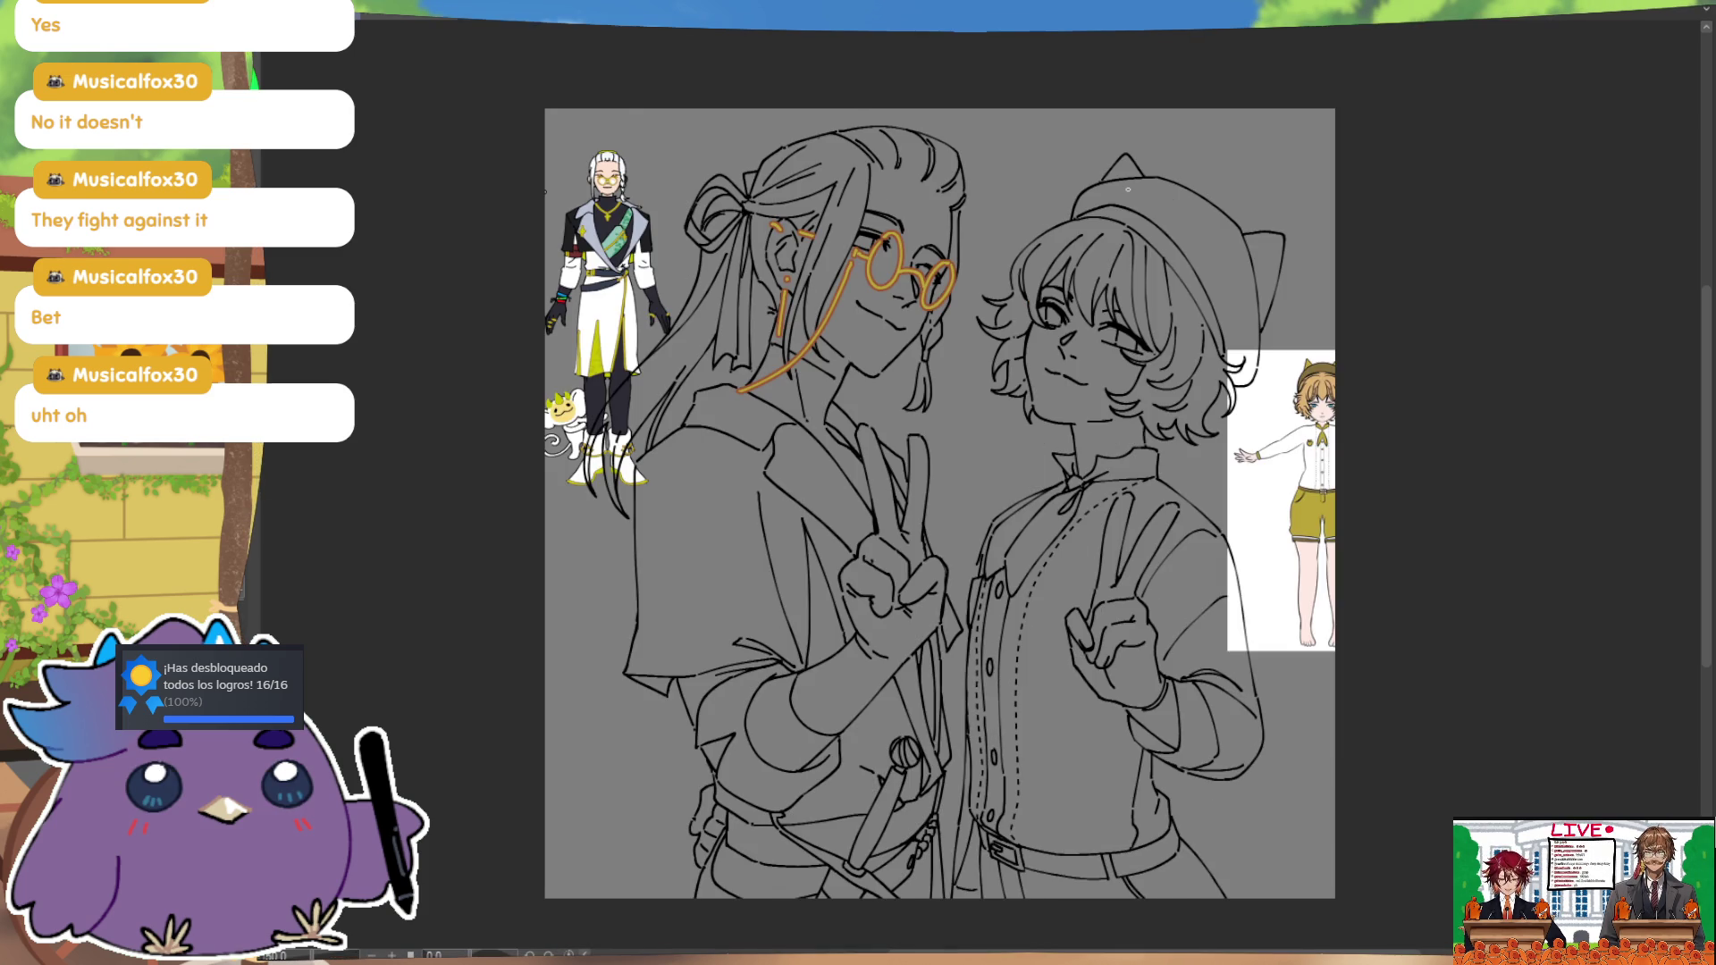
key(ctrl+z)
key(m)
key(ctrl+y)
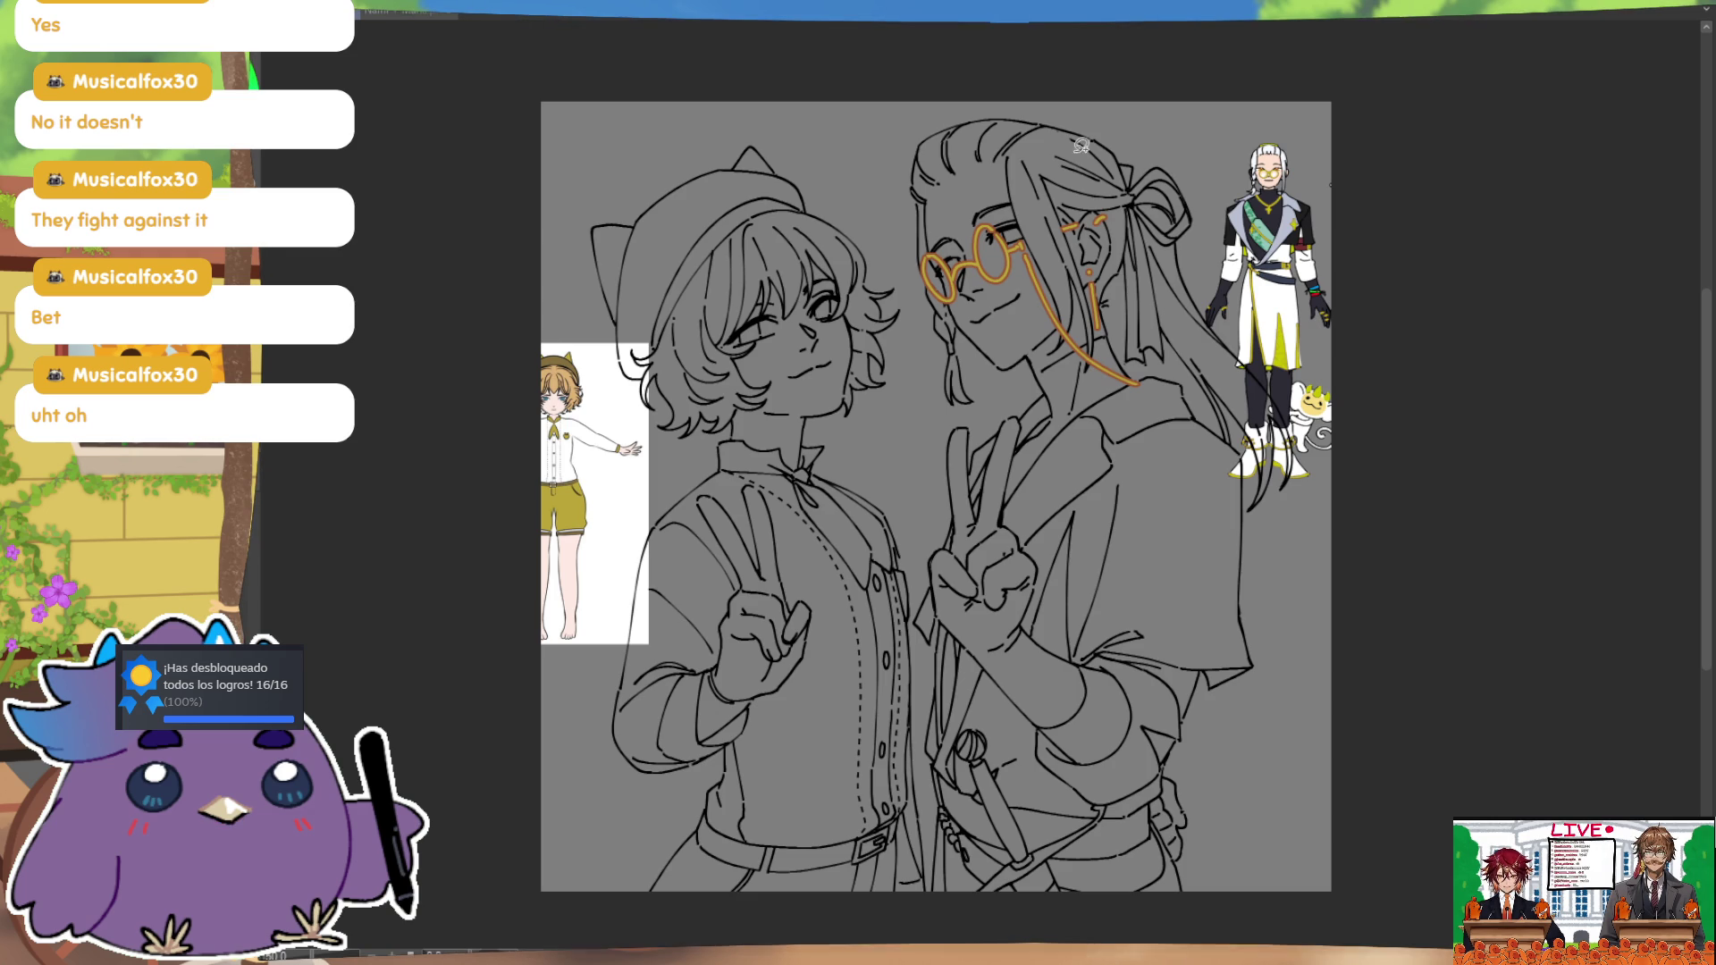
mouse_move(1084, 217)
mouse_down()
mouse_move(1103, 348)
mouse_move(1153, 428)
mouse_move(929, 214)
mouse_move(1036, 170)
mouse_up()
key(Delete)
key(ctrl+d)
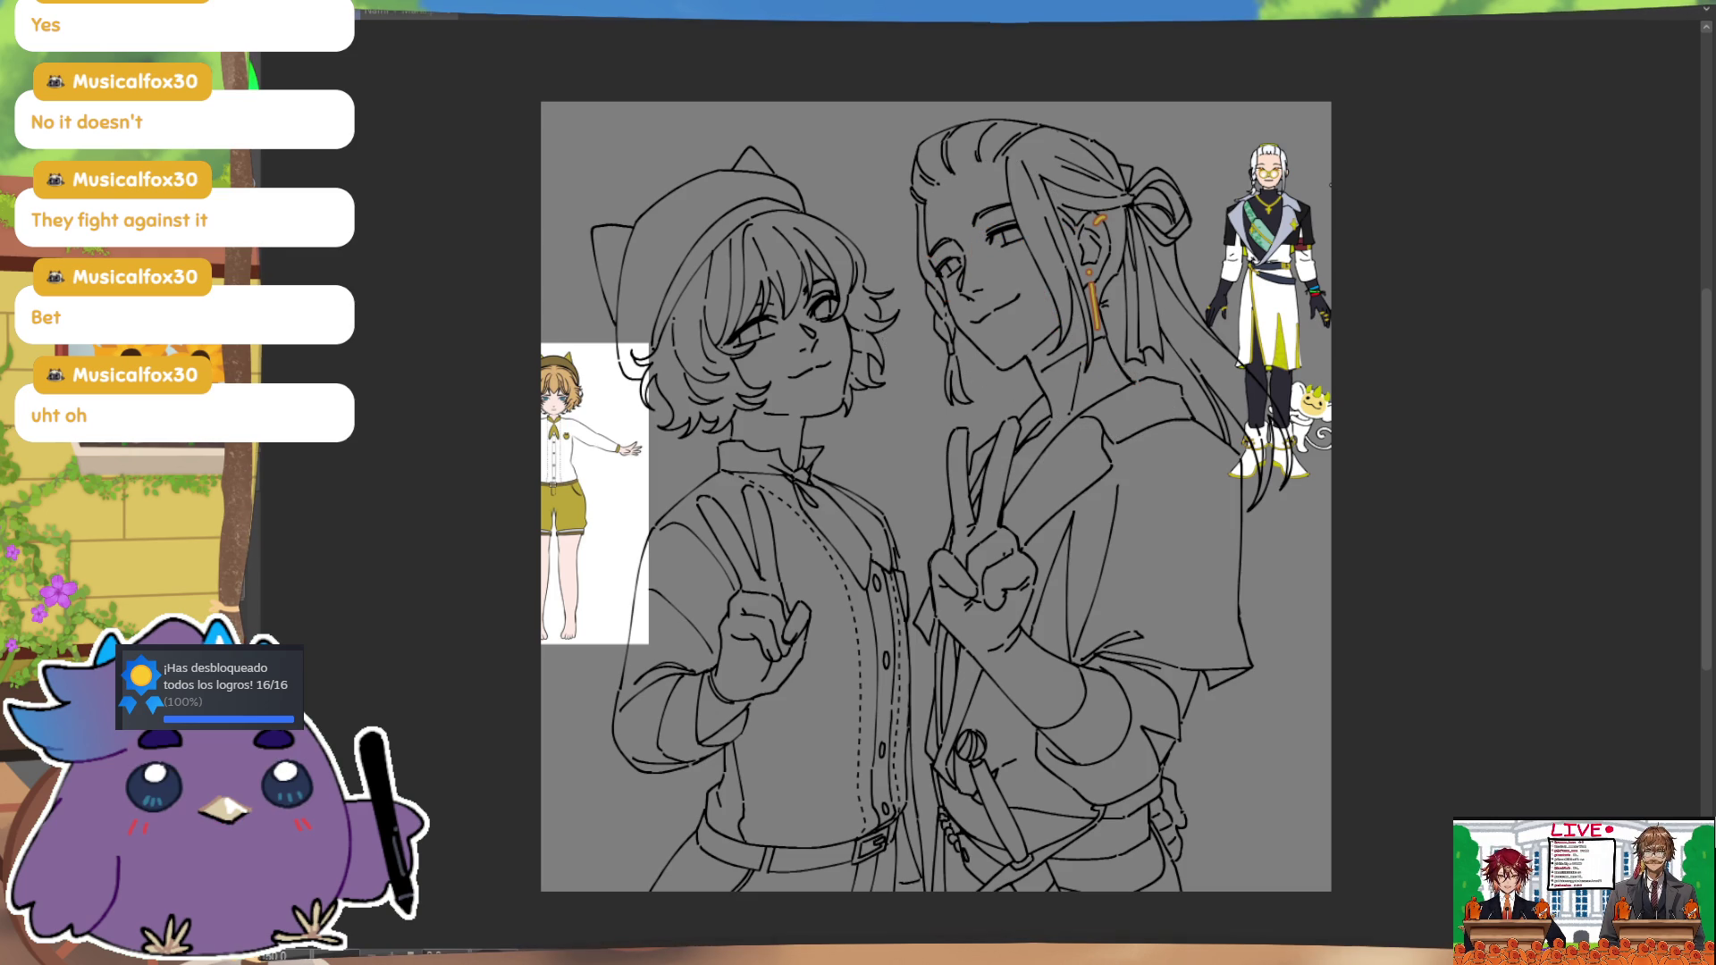
mouse_move(972, 234)
mouse_down()
mouse_move(996, 254)
mouse_move(991, 239)
mouse_up()
Step: Trim the stray orange stroke extending past the right lens, leaving a short curl
key(ctrl+z)
key(ctrl+z)
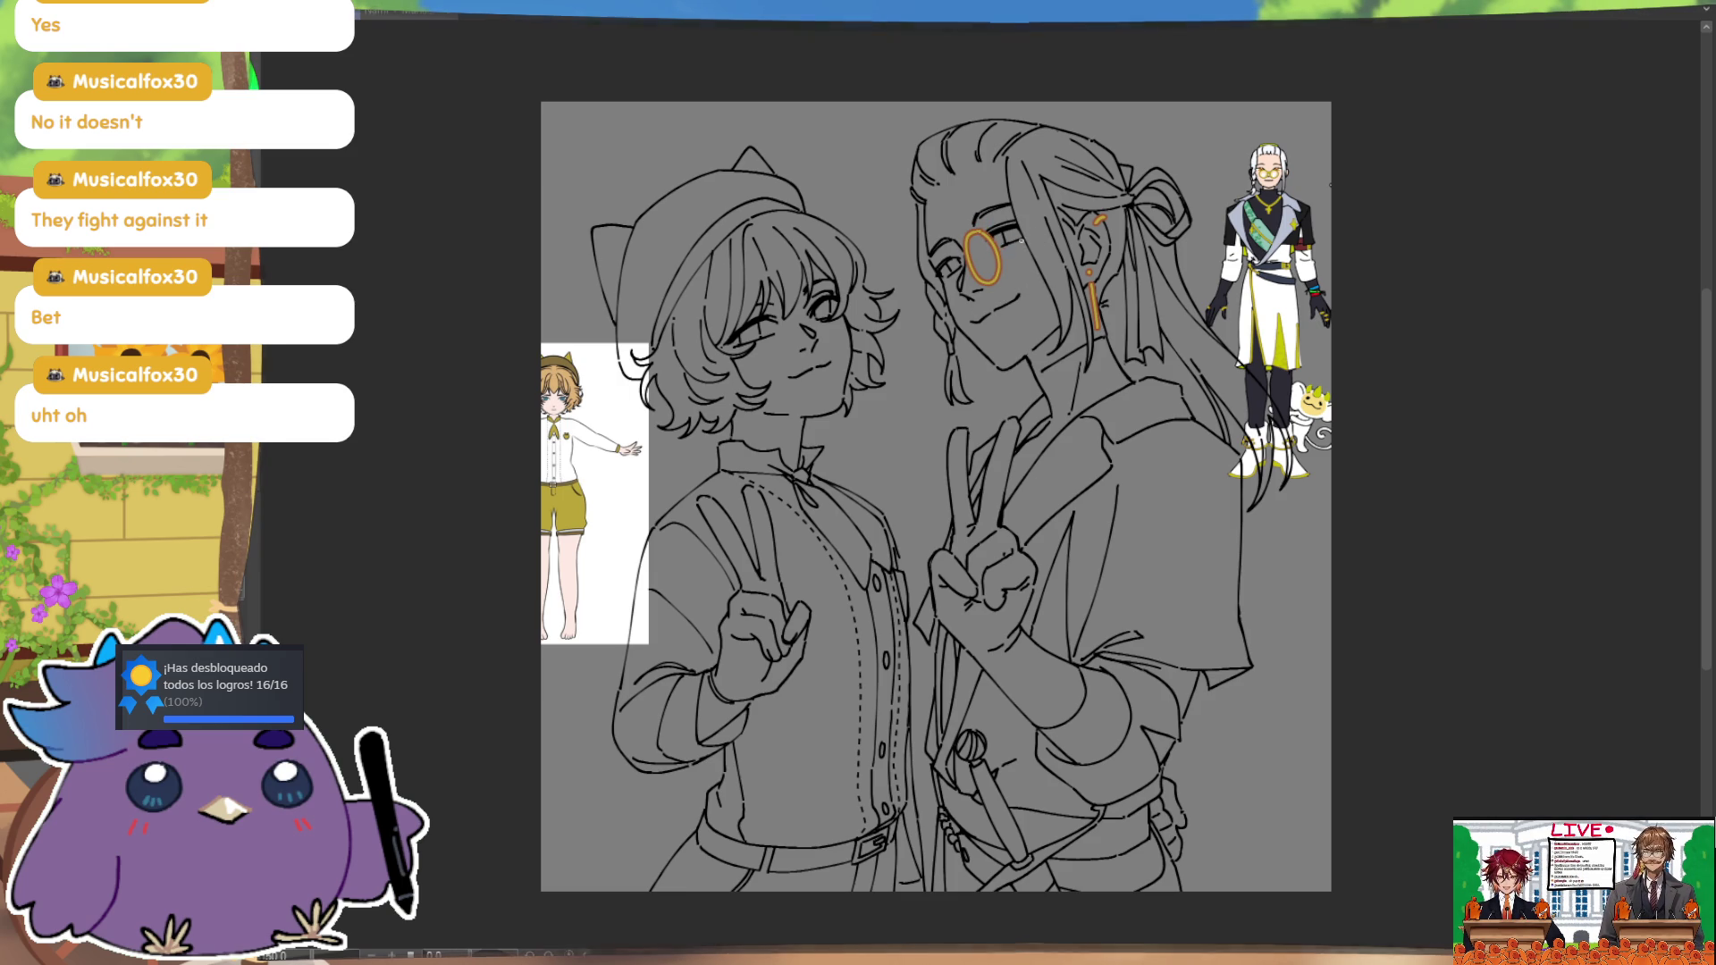
key(ctrl)
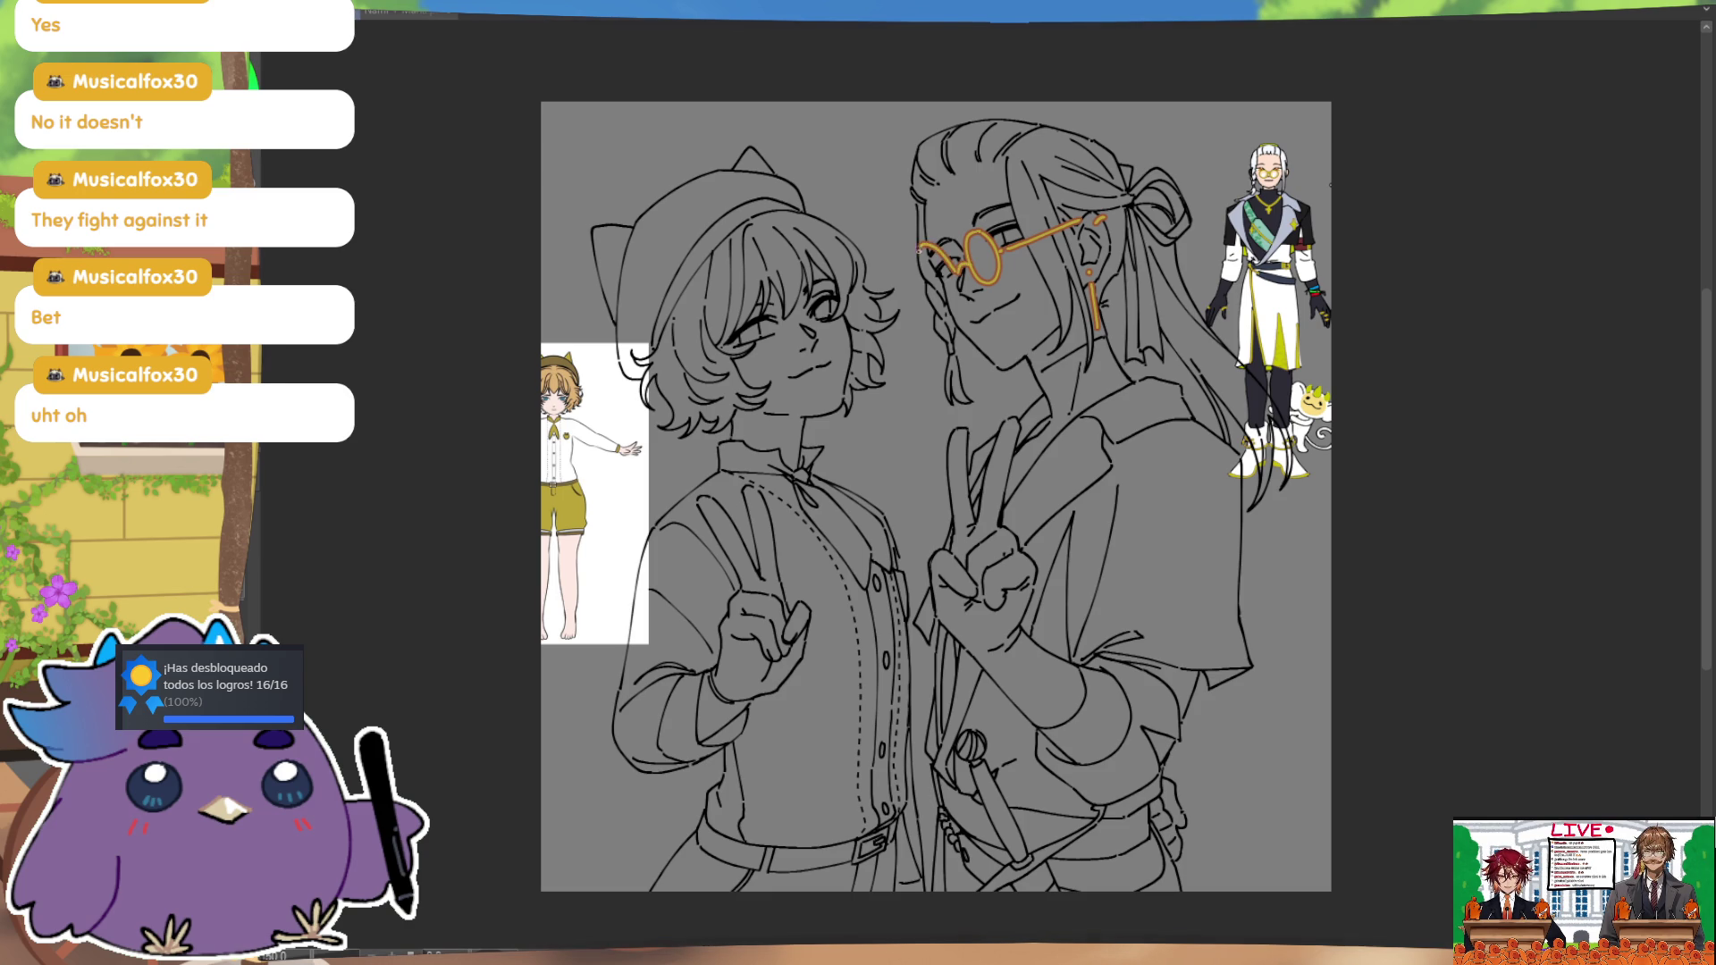
key(m)
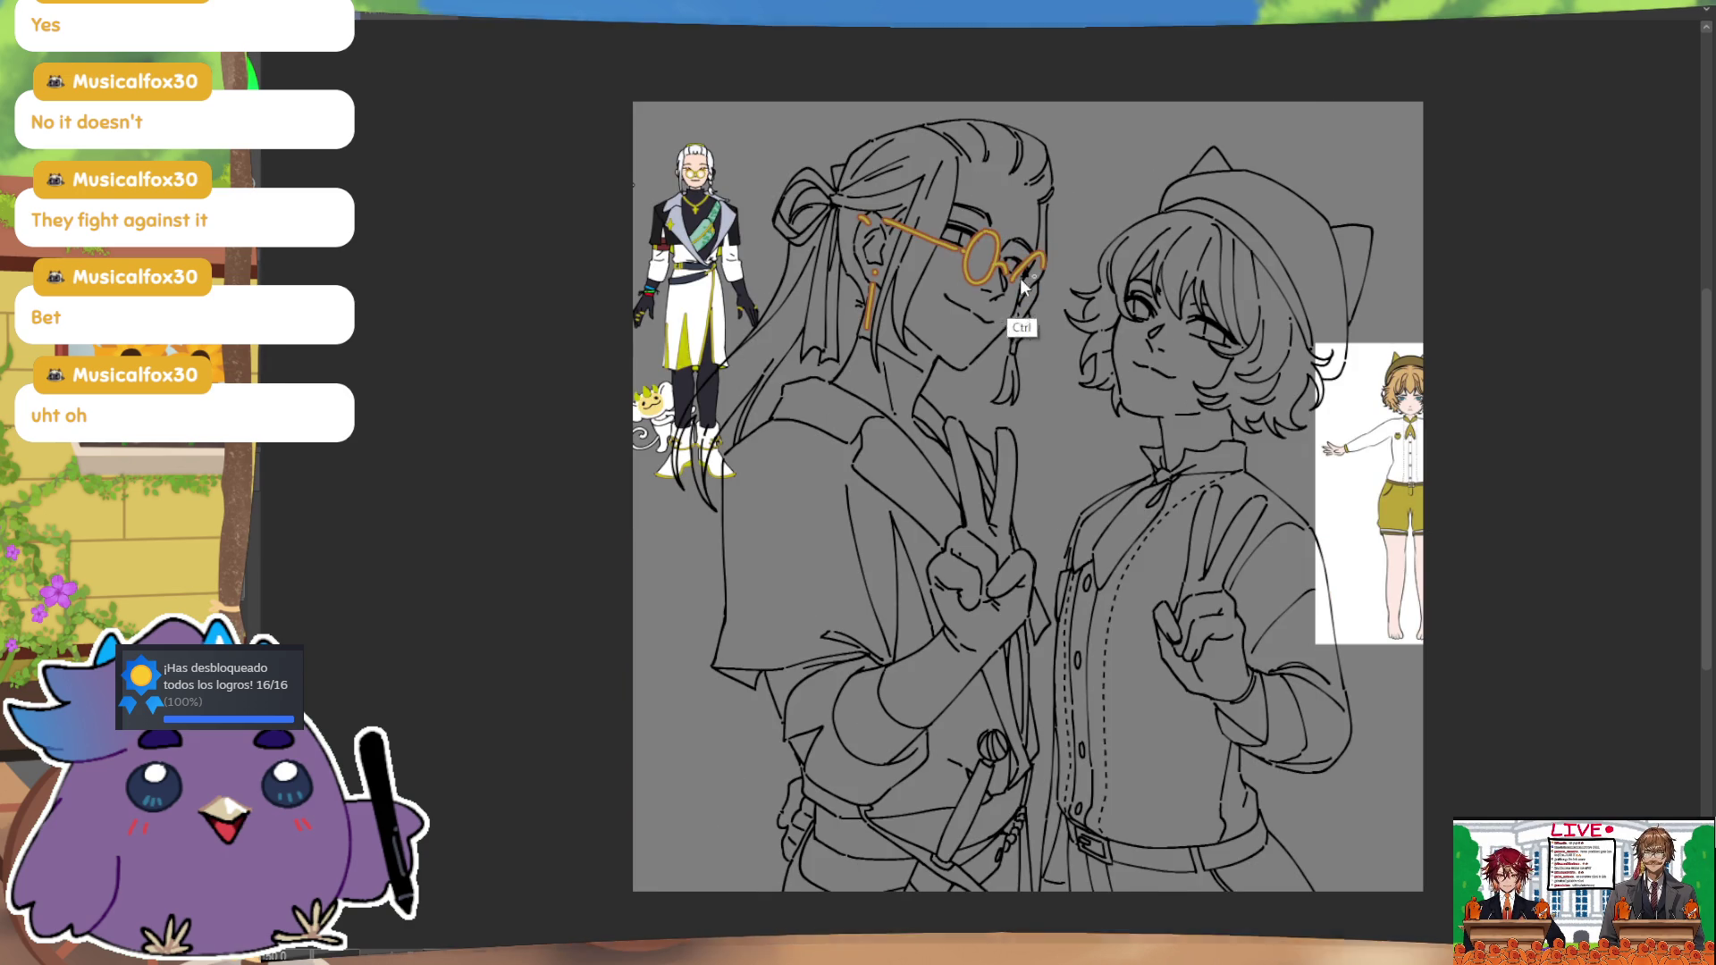
key(ctrl+z)
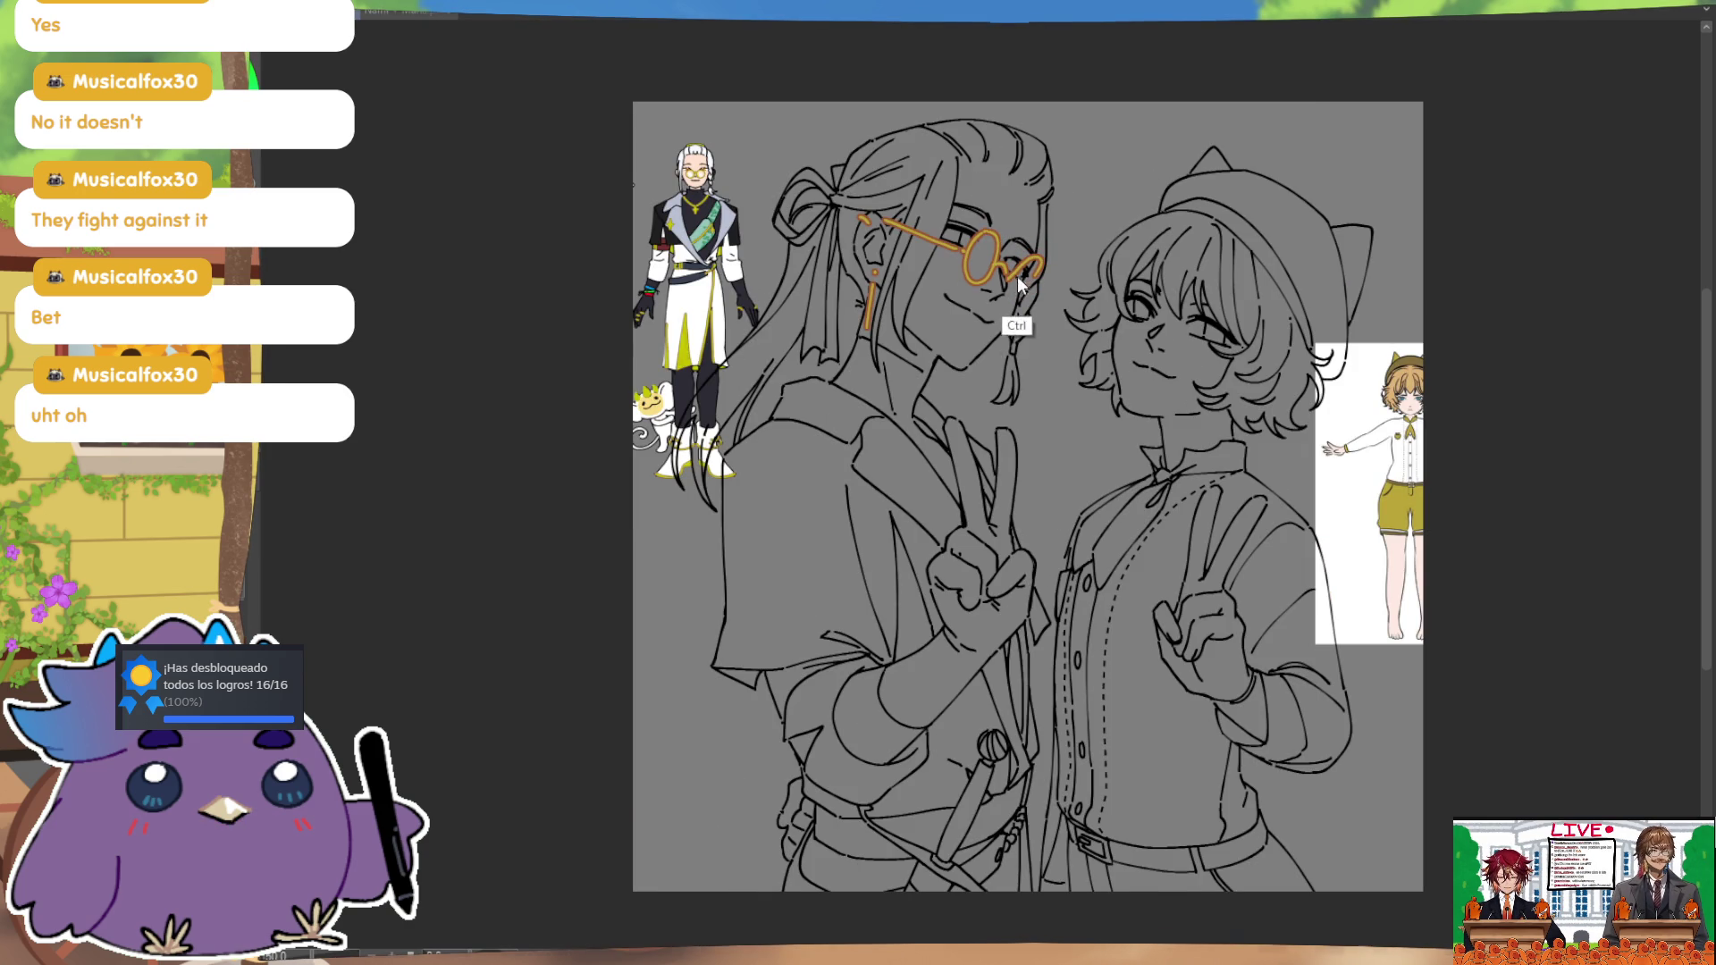
key(ctrl+z)
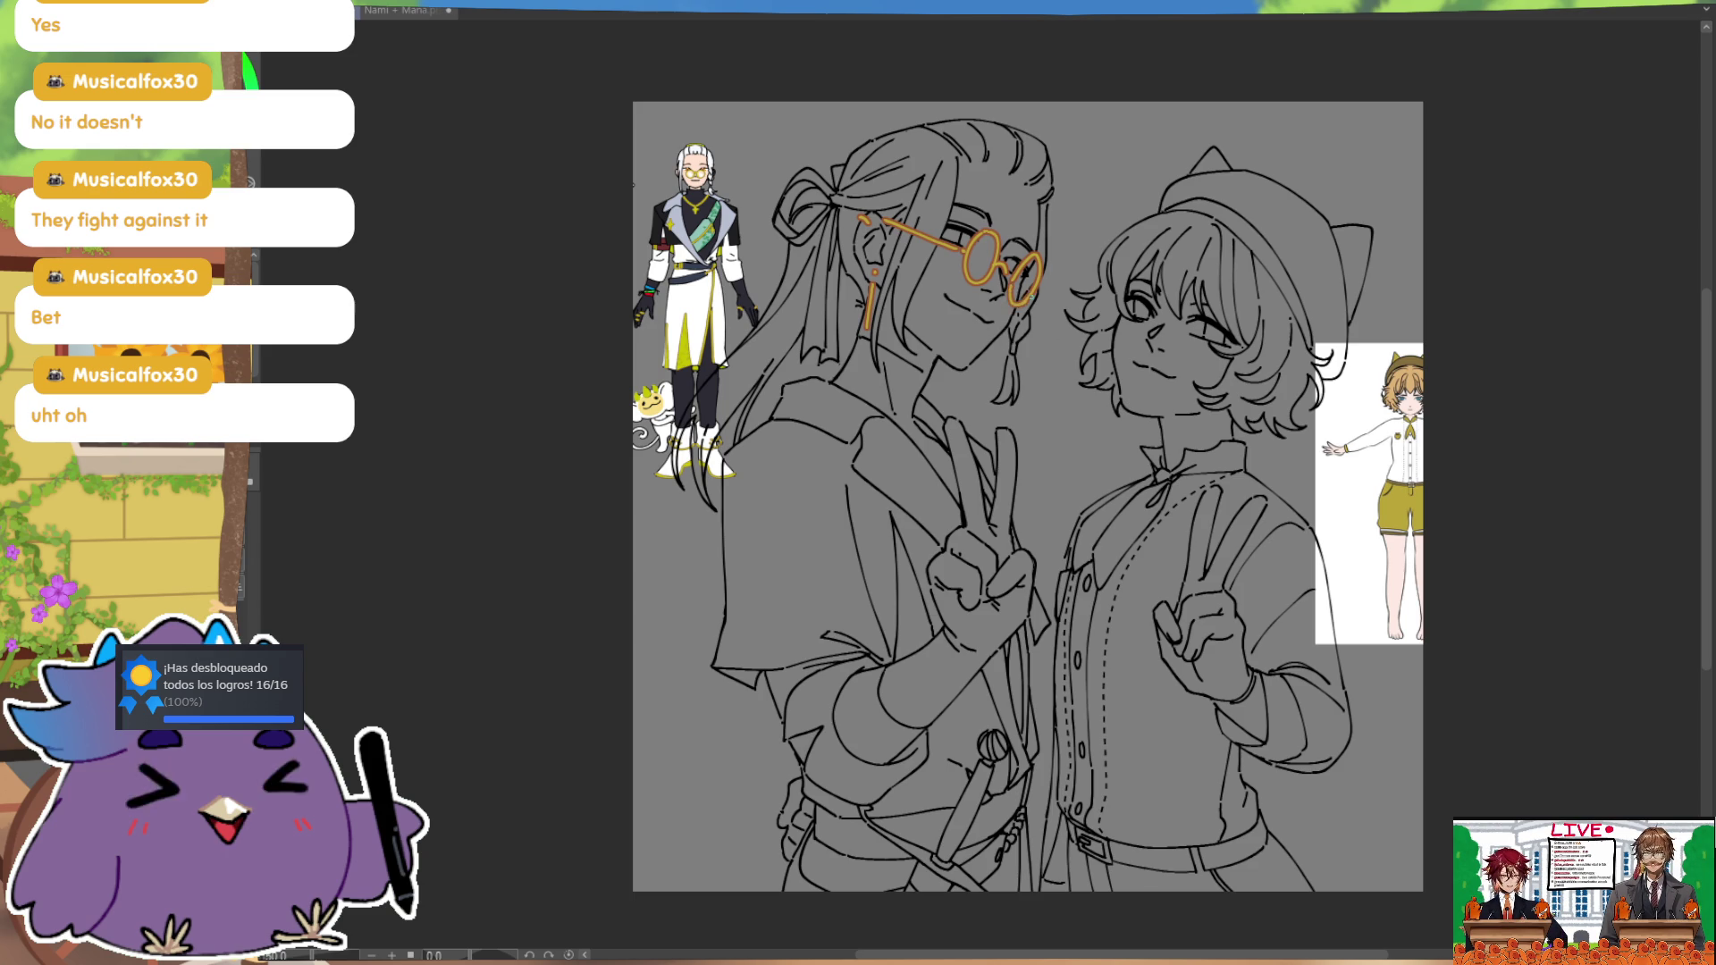
key(m)
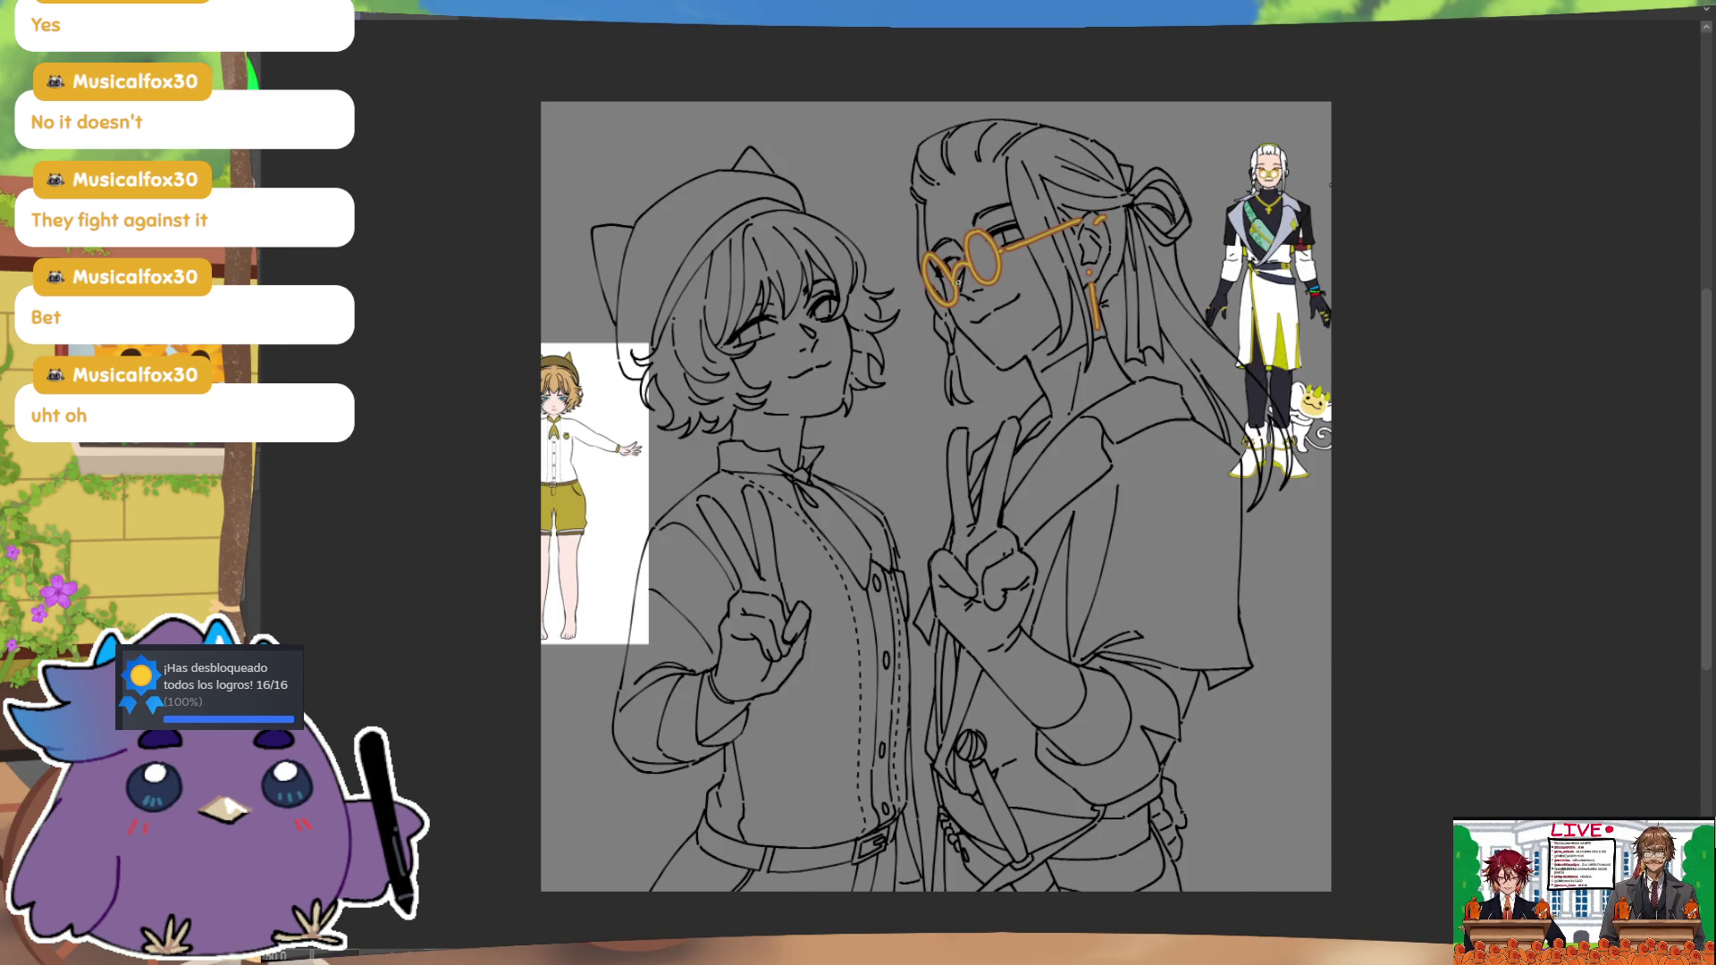
Step: Compare the round orange glasses in mirrored views and erase part of the temple arm
key(m)
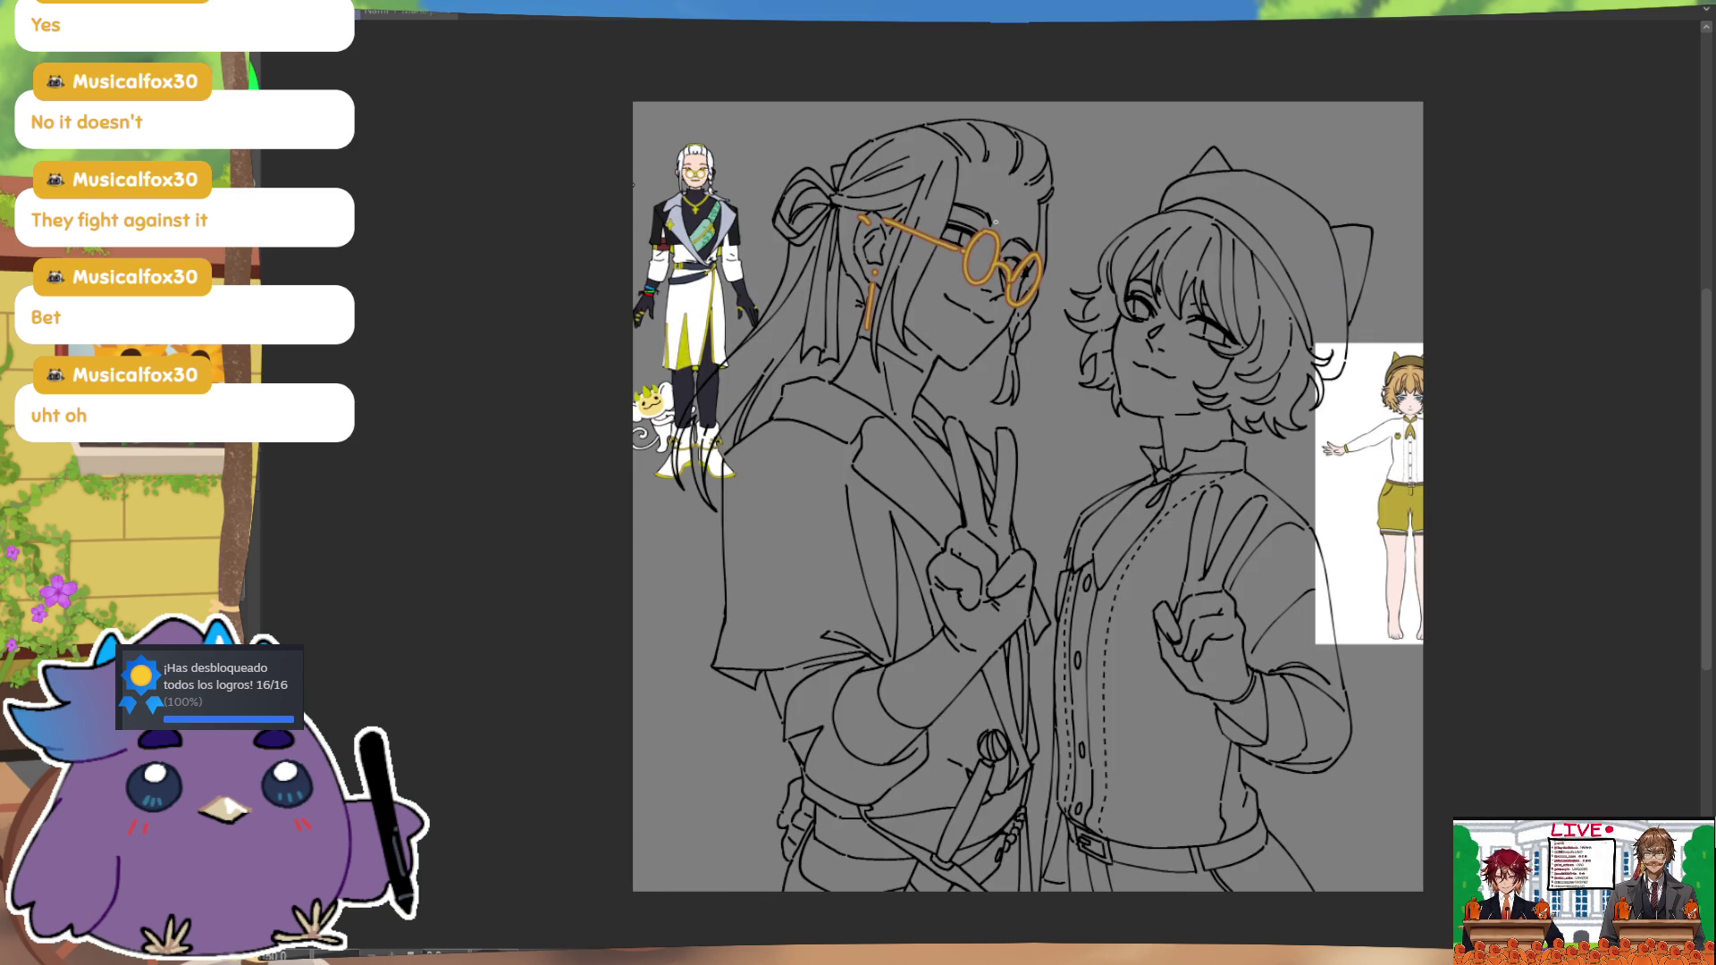
key(m)
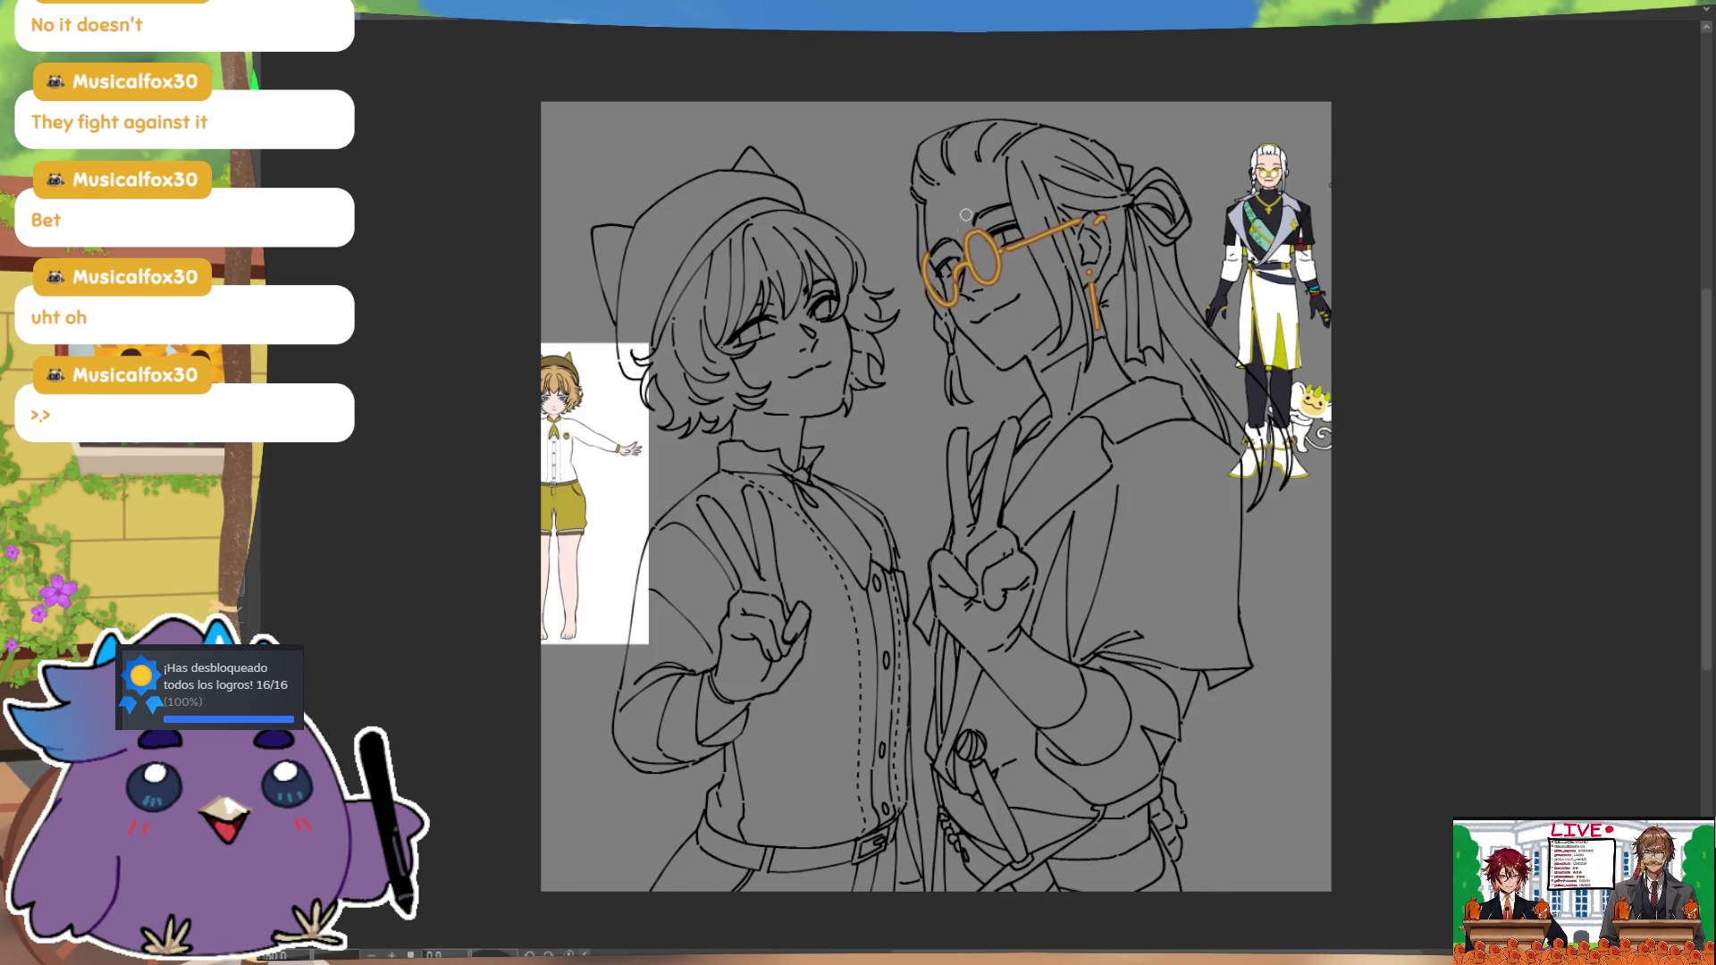
key(m)
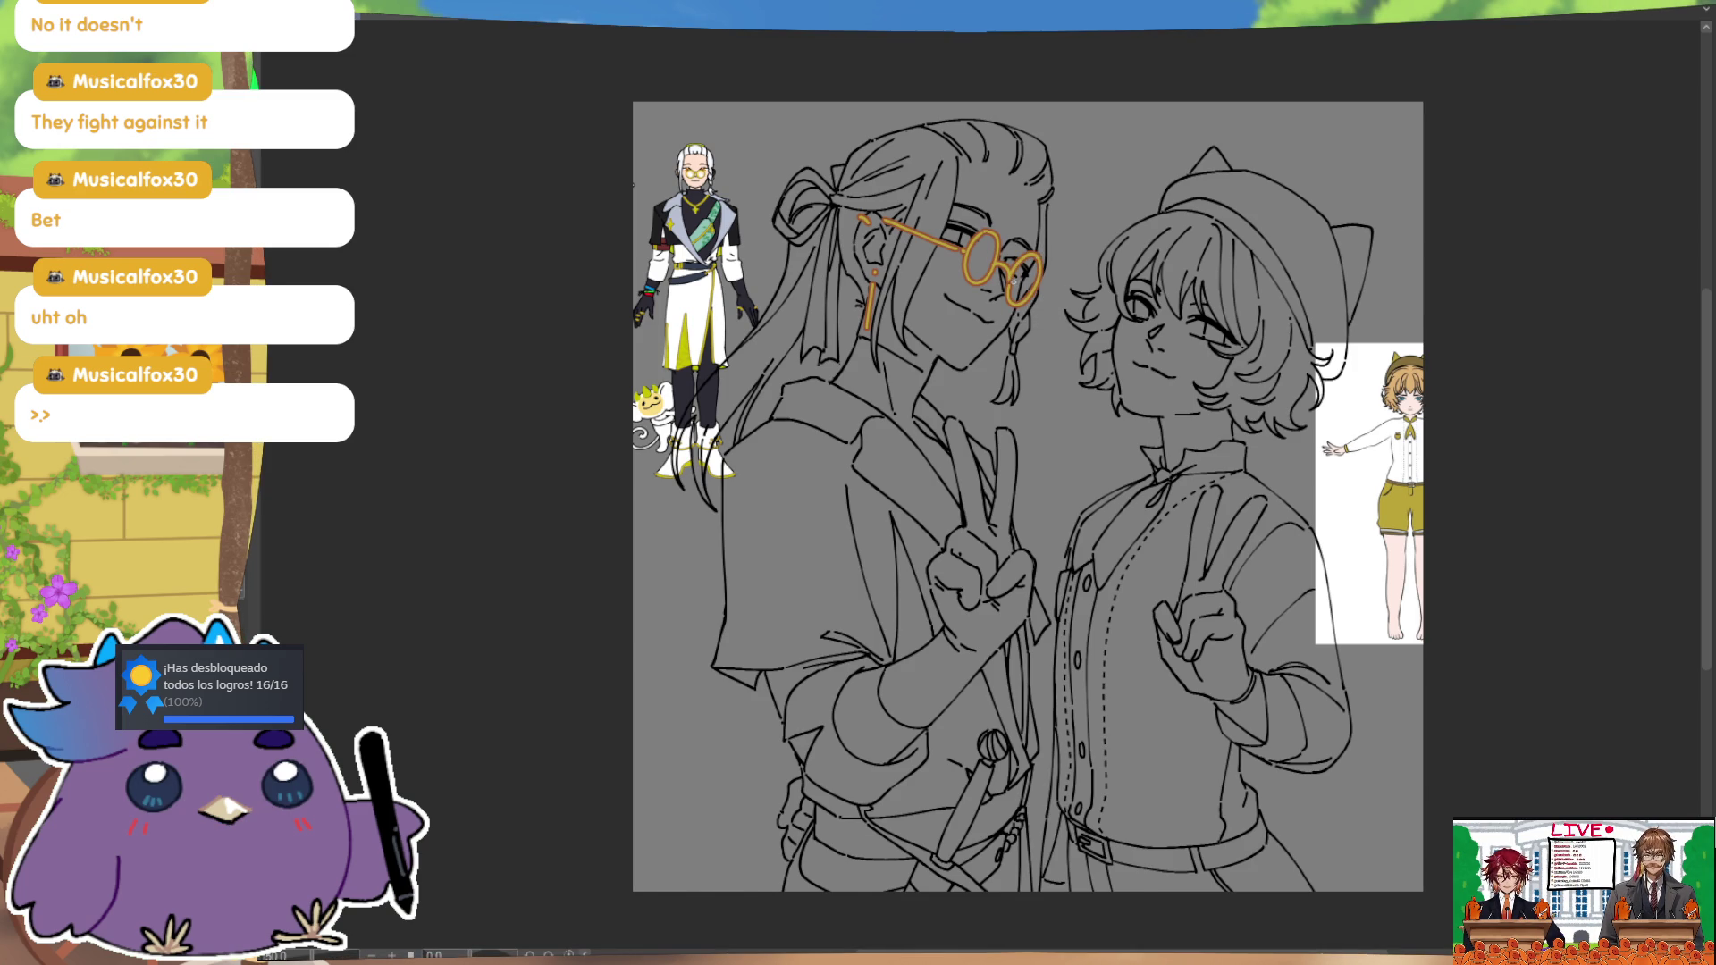
key(h)
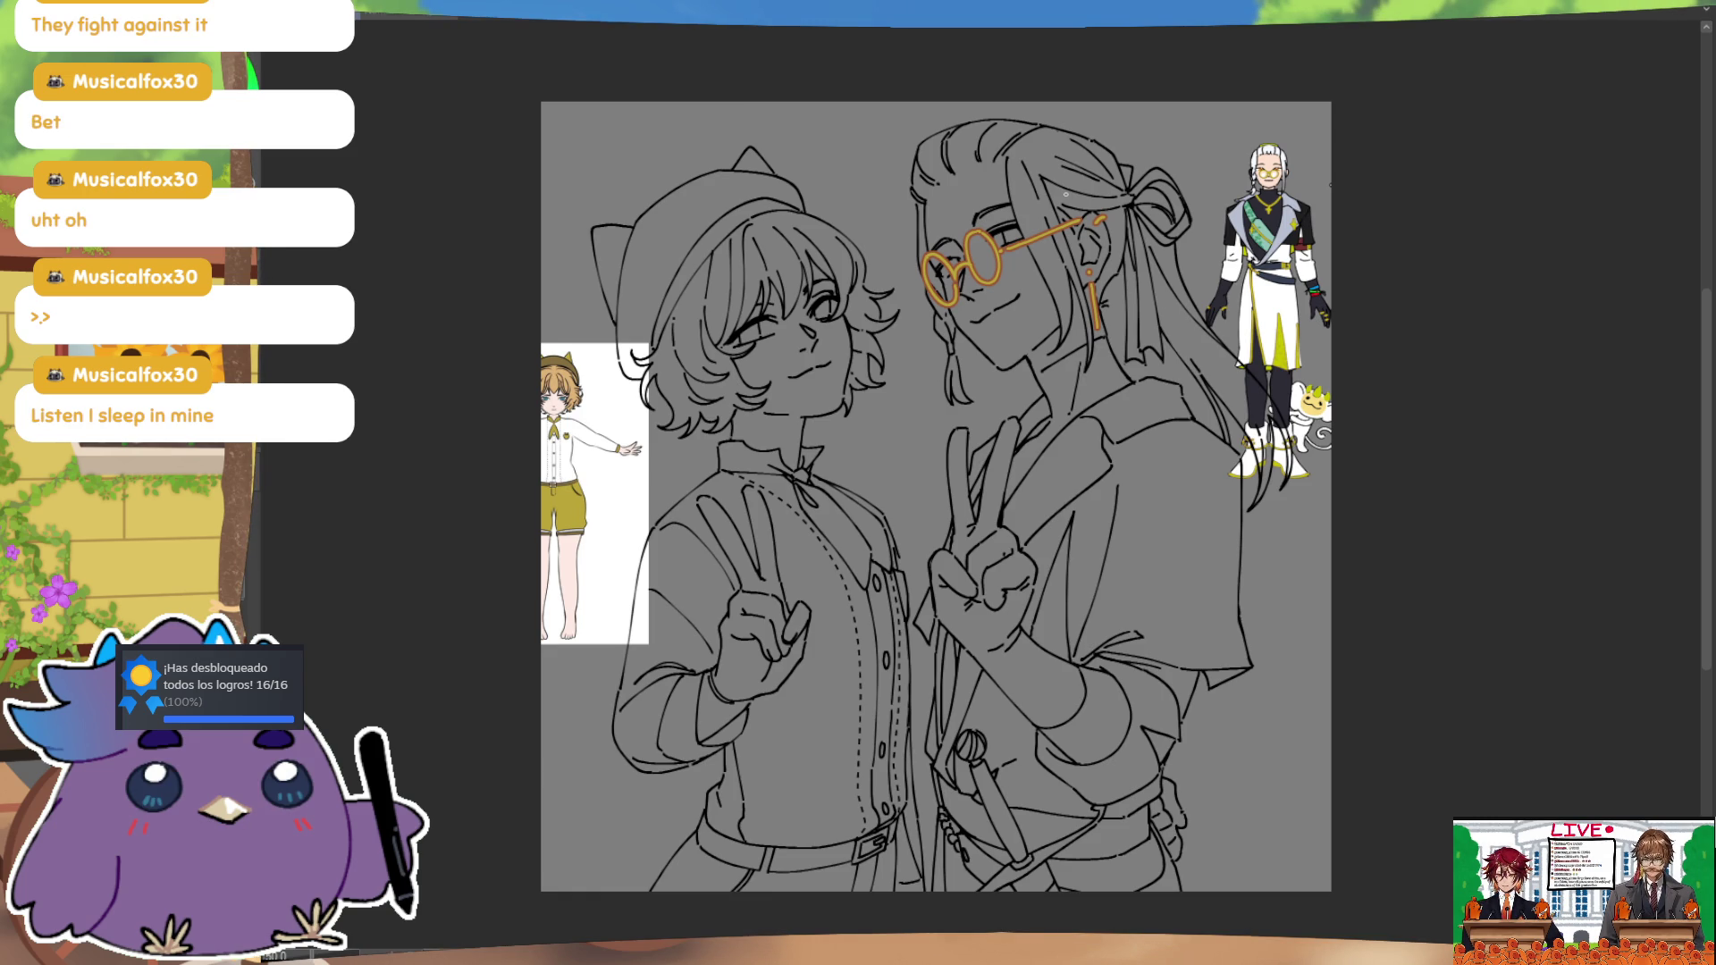
drag(1253, 397, 1175, 407)
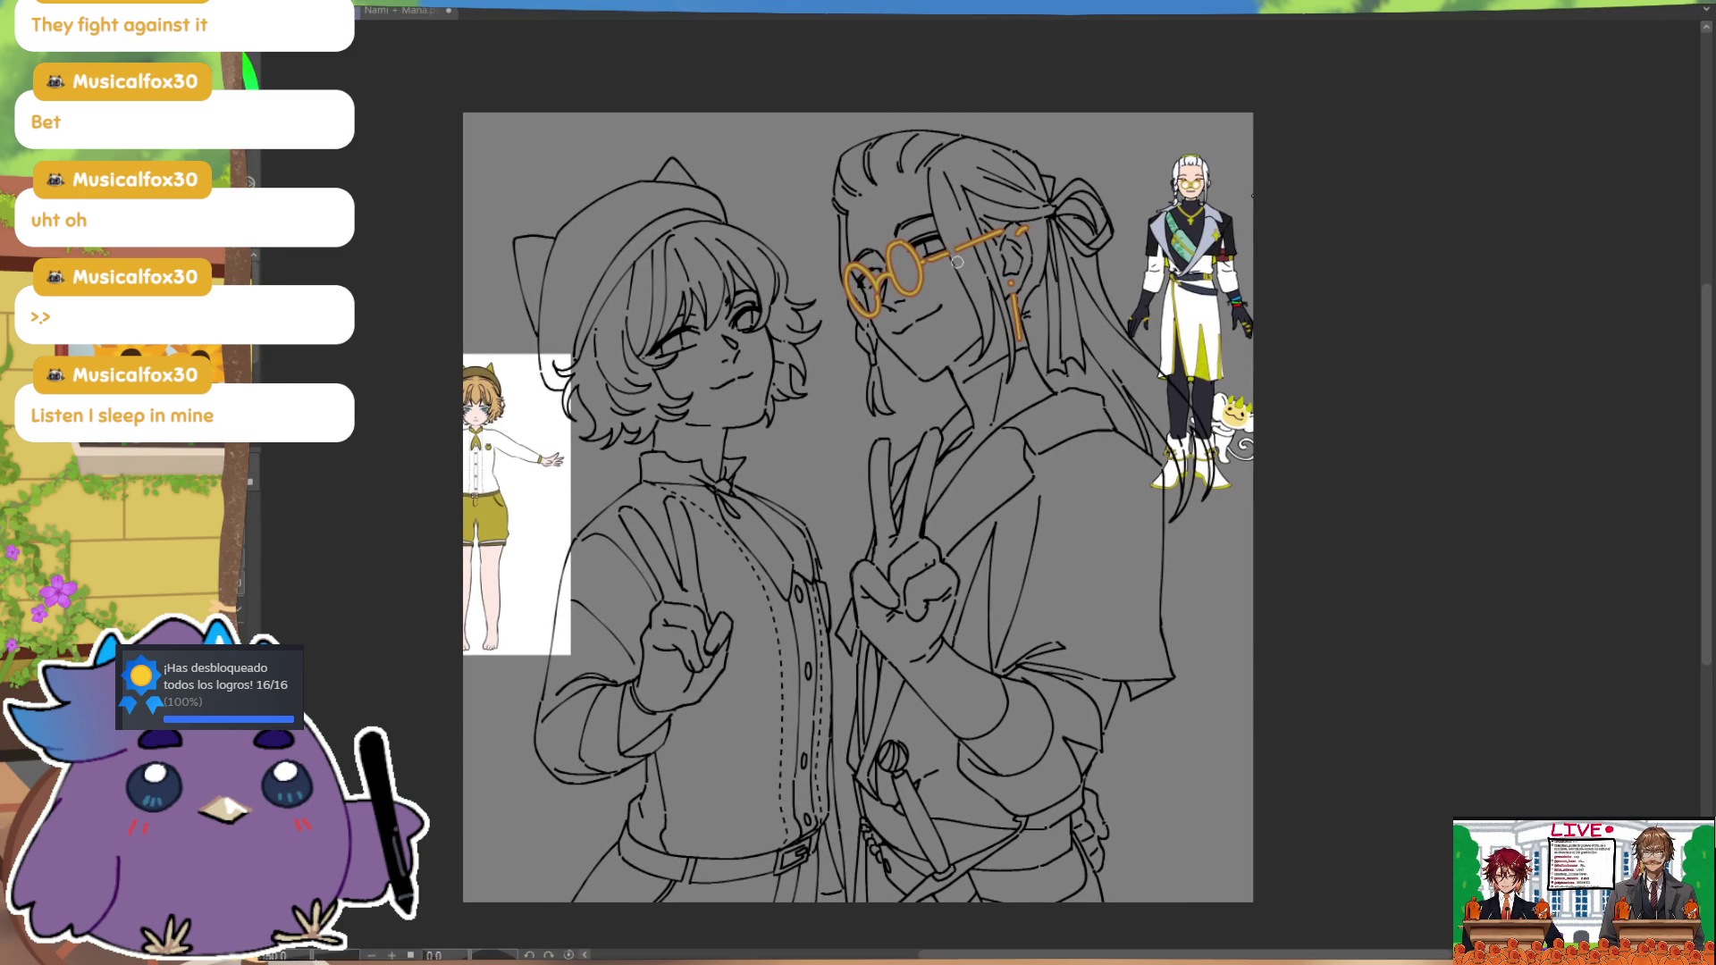
drag(946, 252, 972, 239)
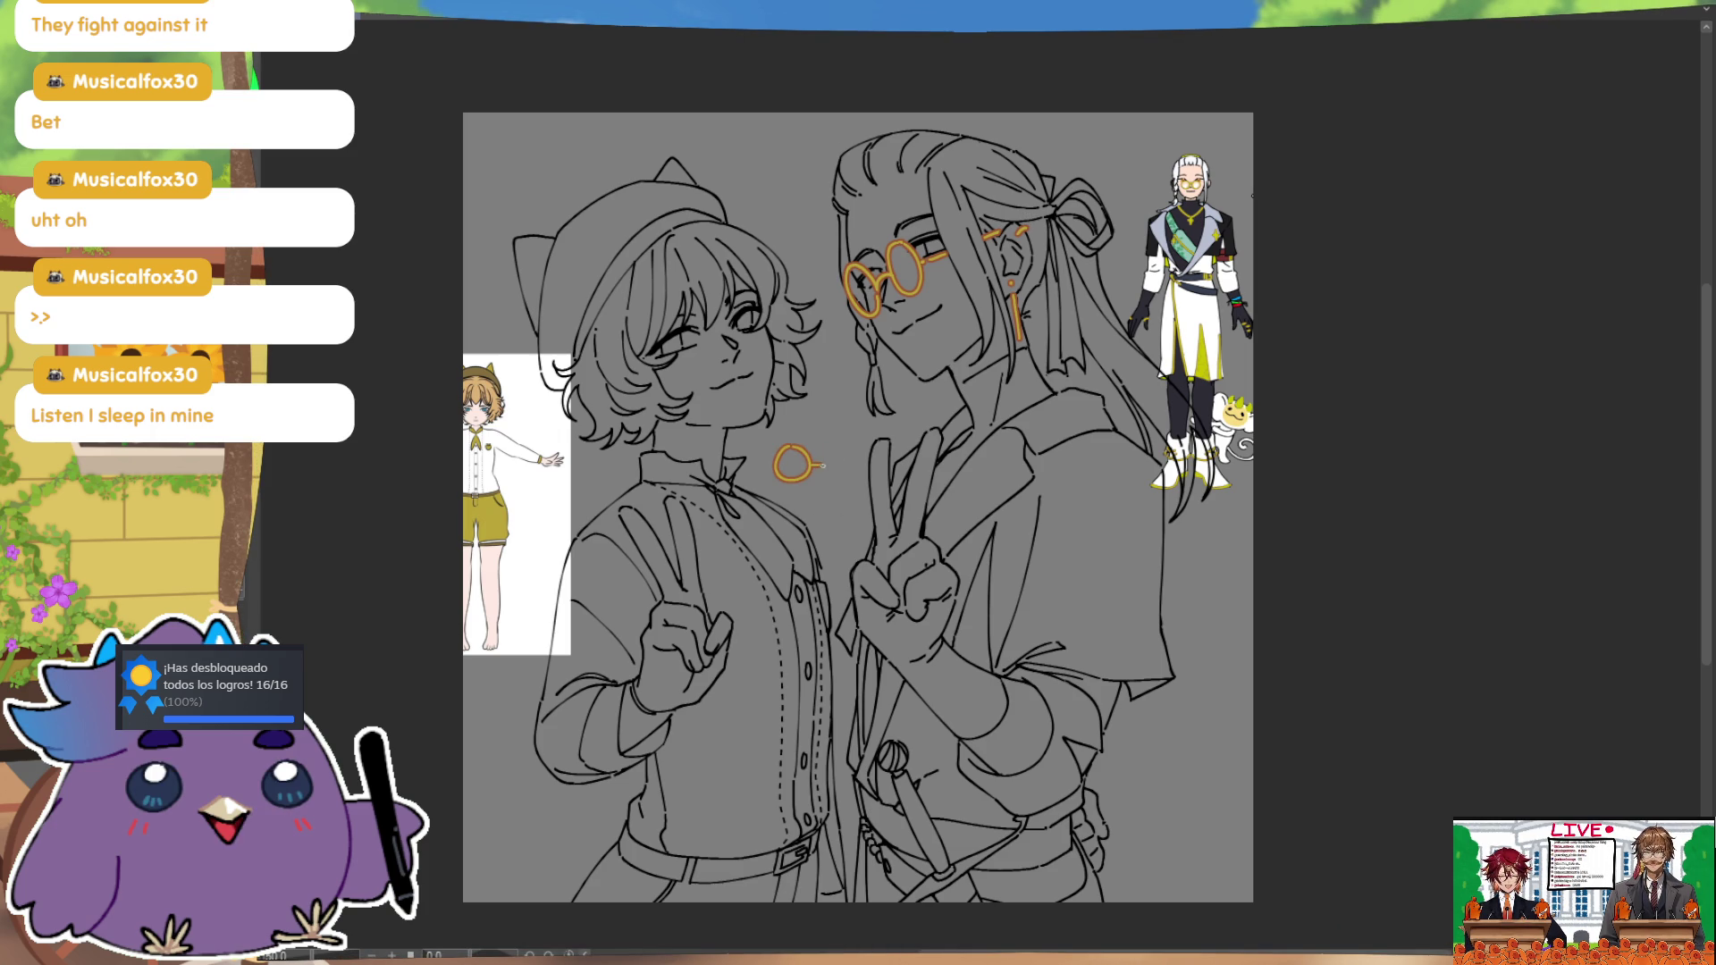
Step: Sketch a second lens, a strand and tassels on the spare glasses between the characters, undoing the chain loop
drag(845, 446, 843, 444)
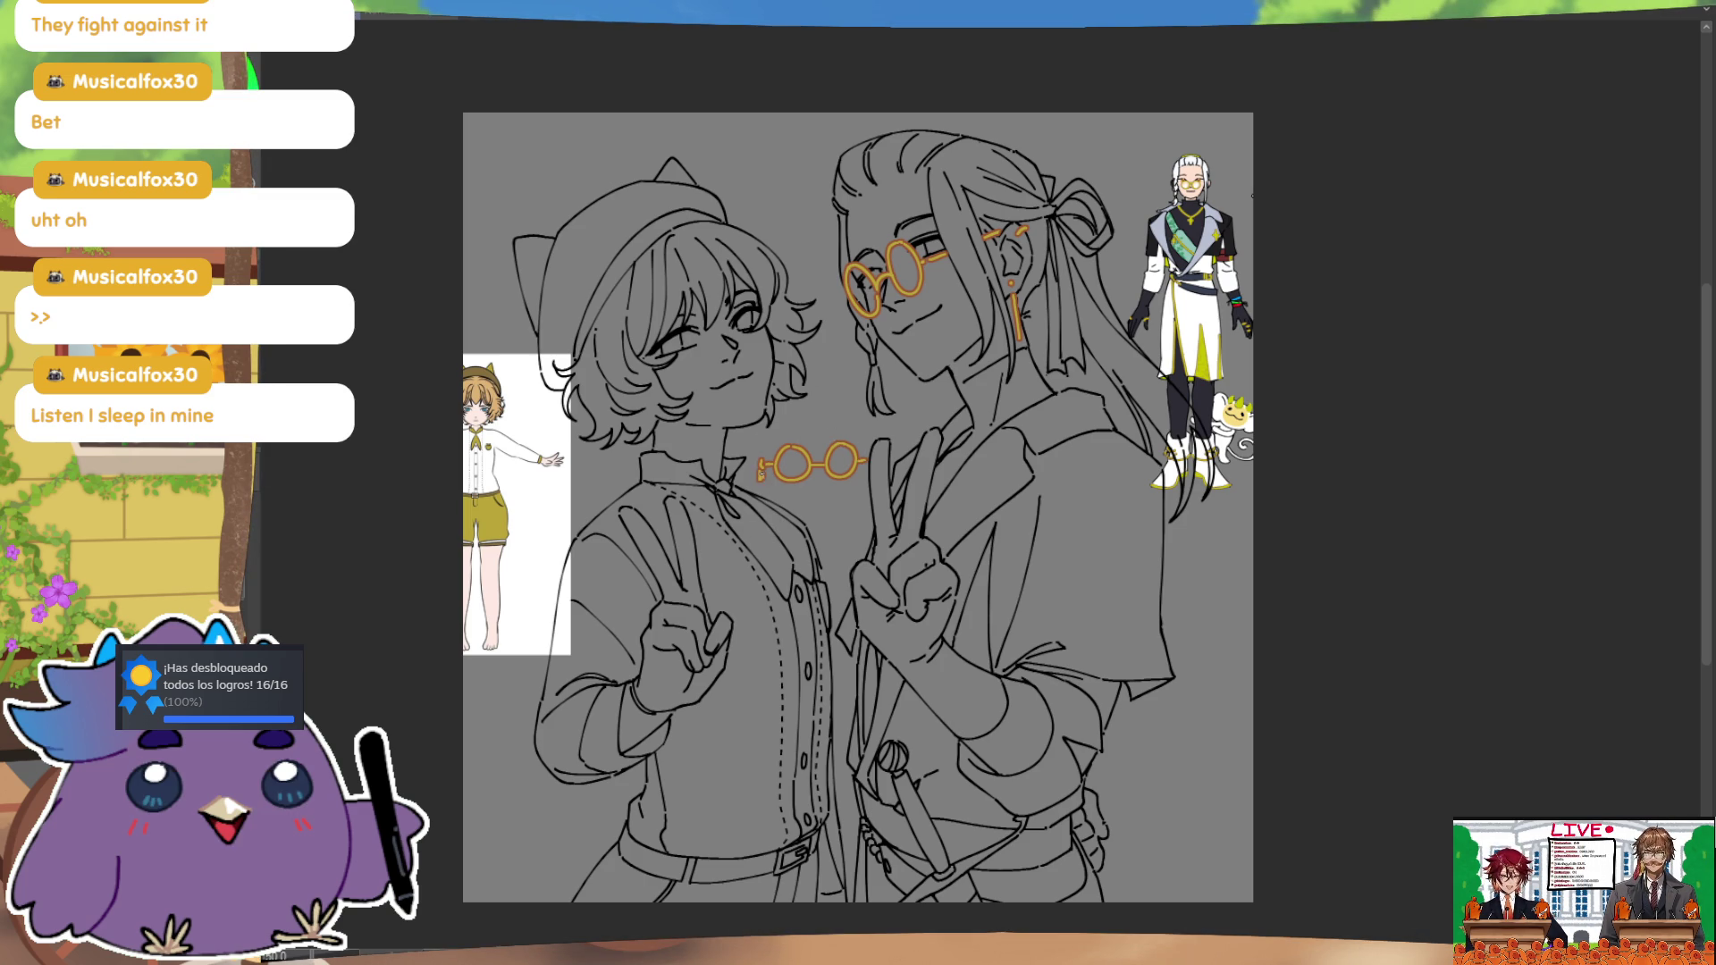
drag(760, 487, 760, 527)
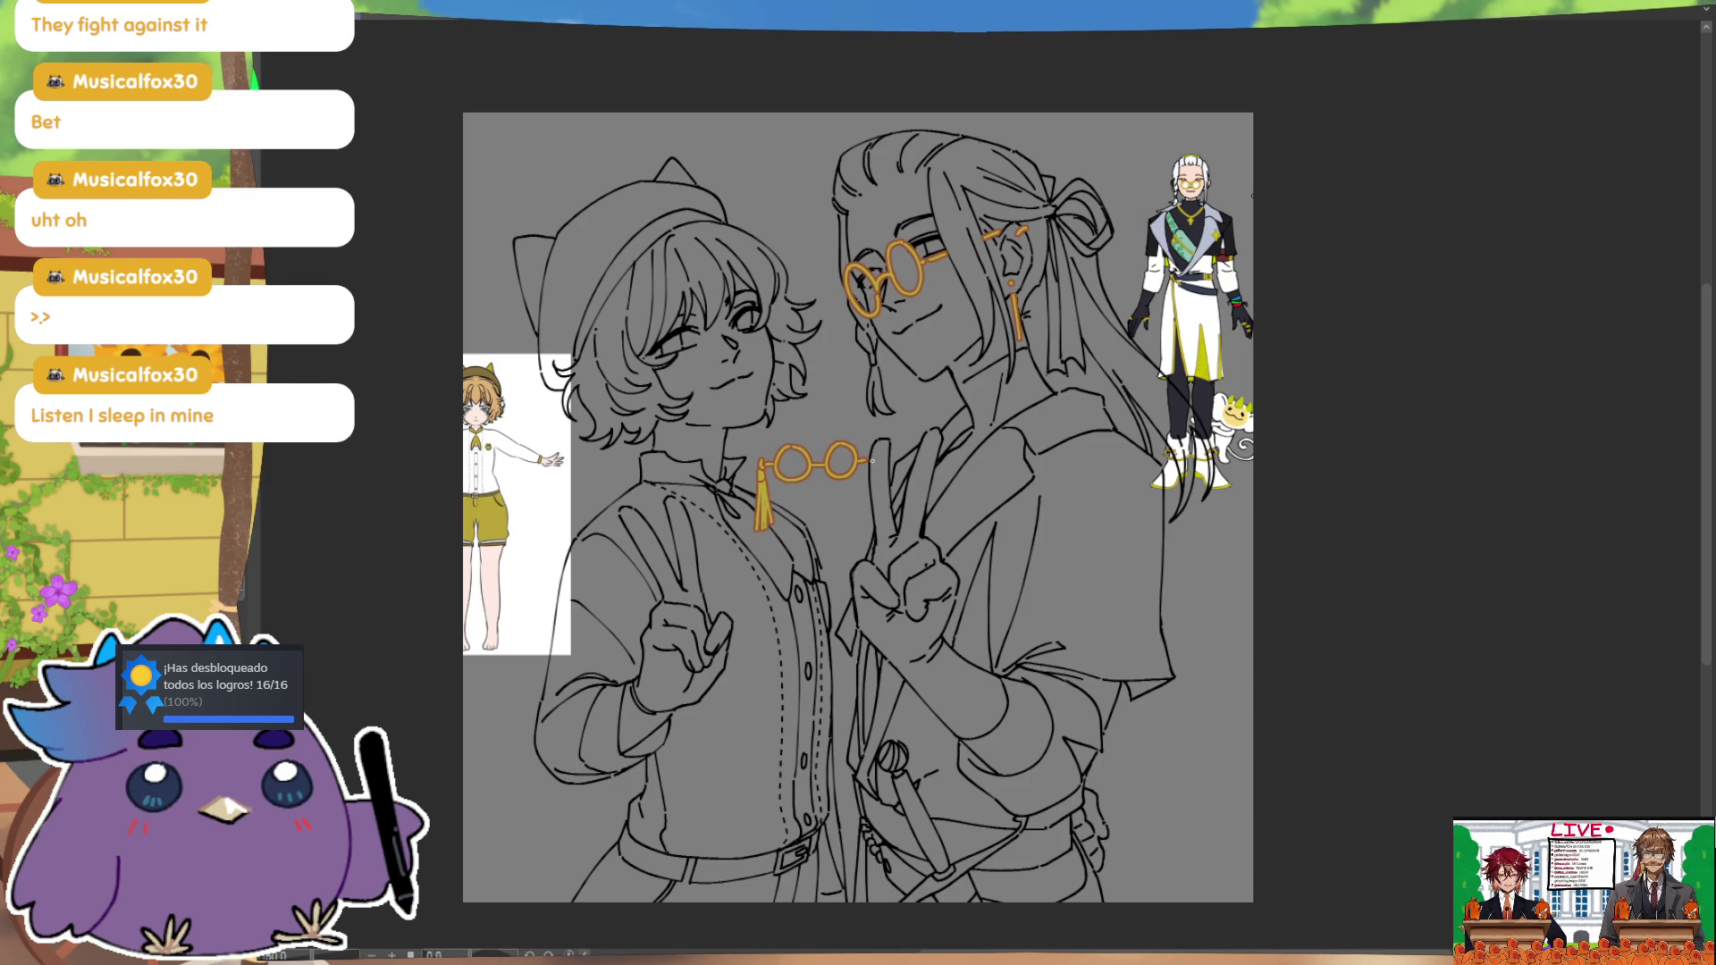
drag(875, 469, 877, 517)
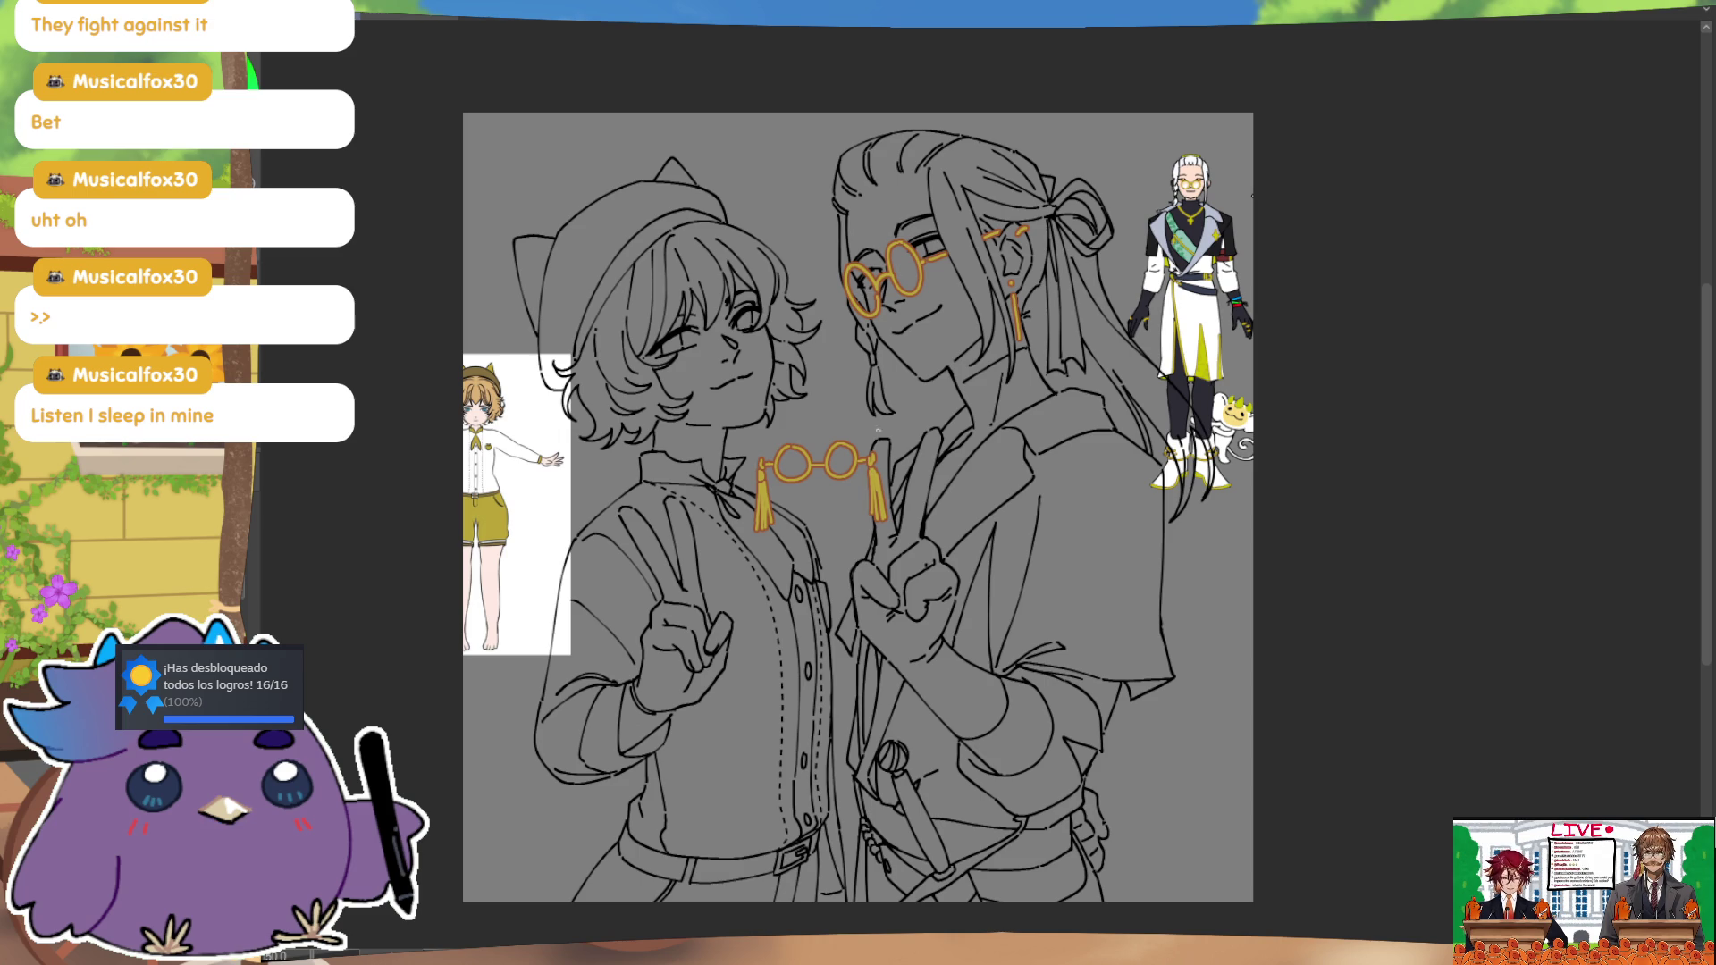
mouse_move(765, 533)
mouse_down()
mouse_move(863, 543)
mouse_move(863, 527)
mouse_up()
key(ctrl+z)
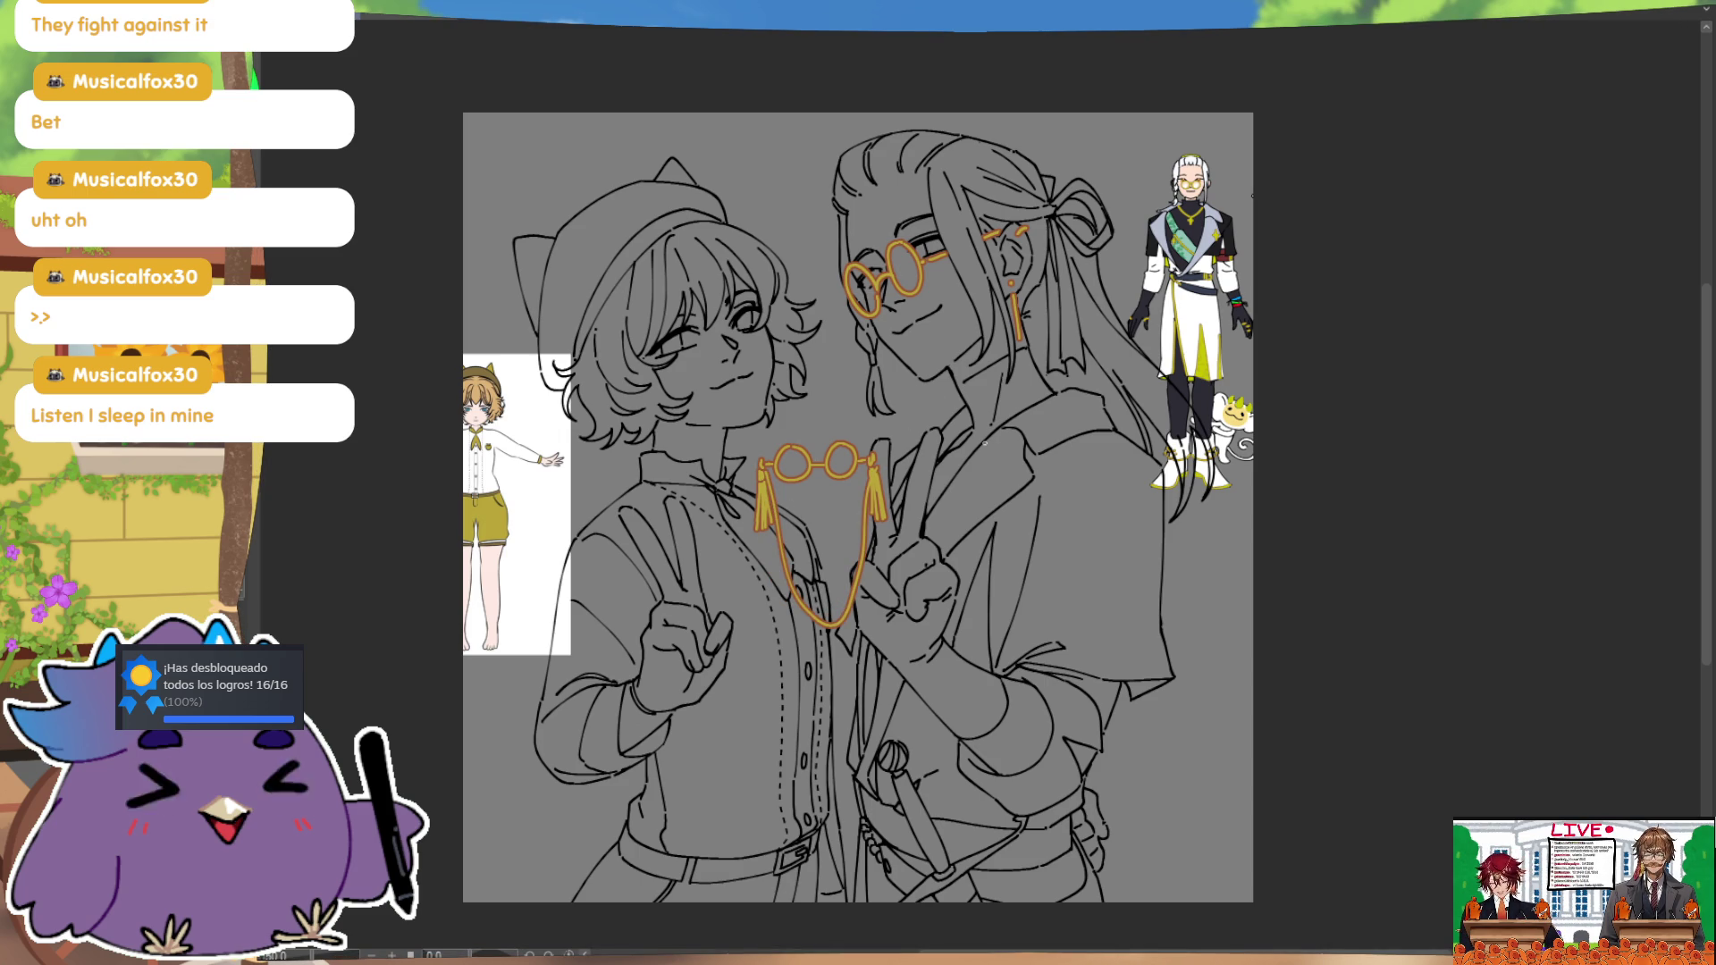
key(ctrl+z)
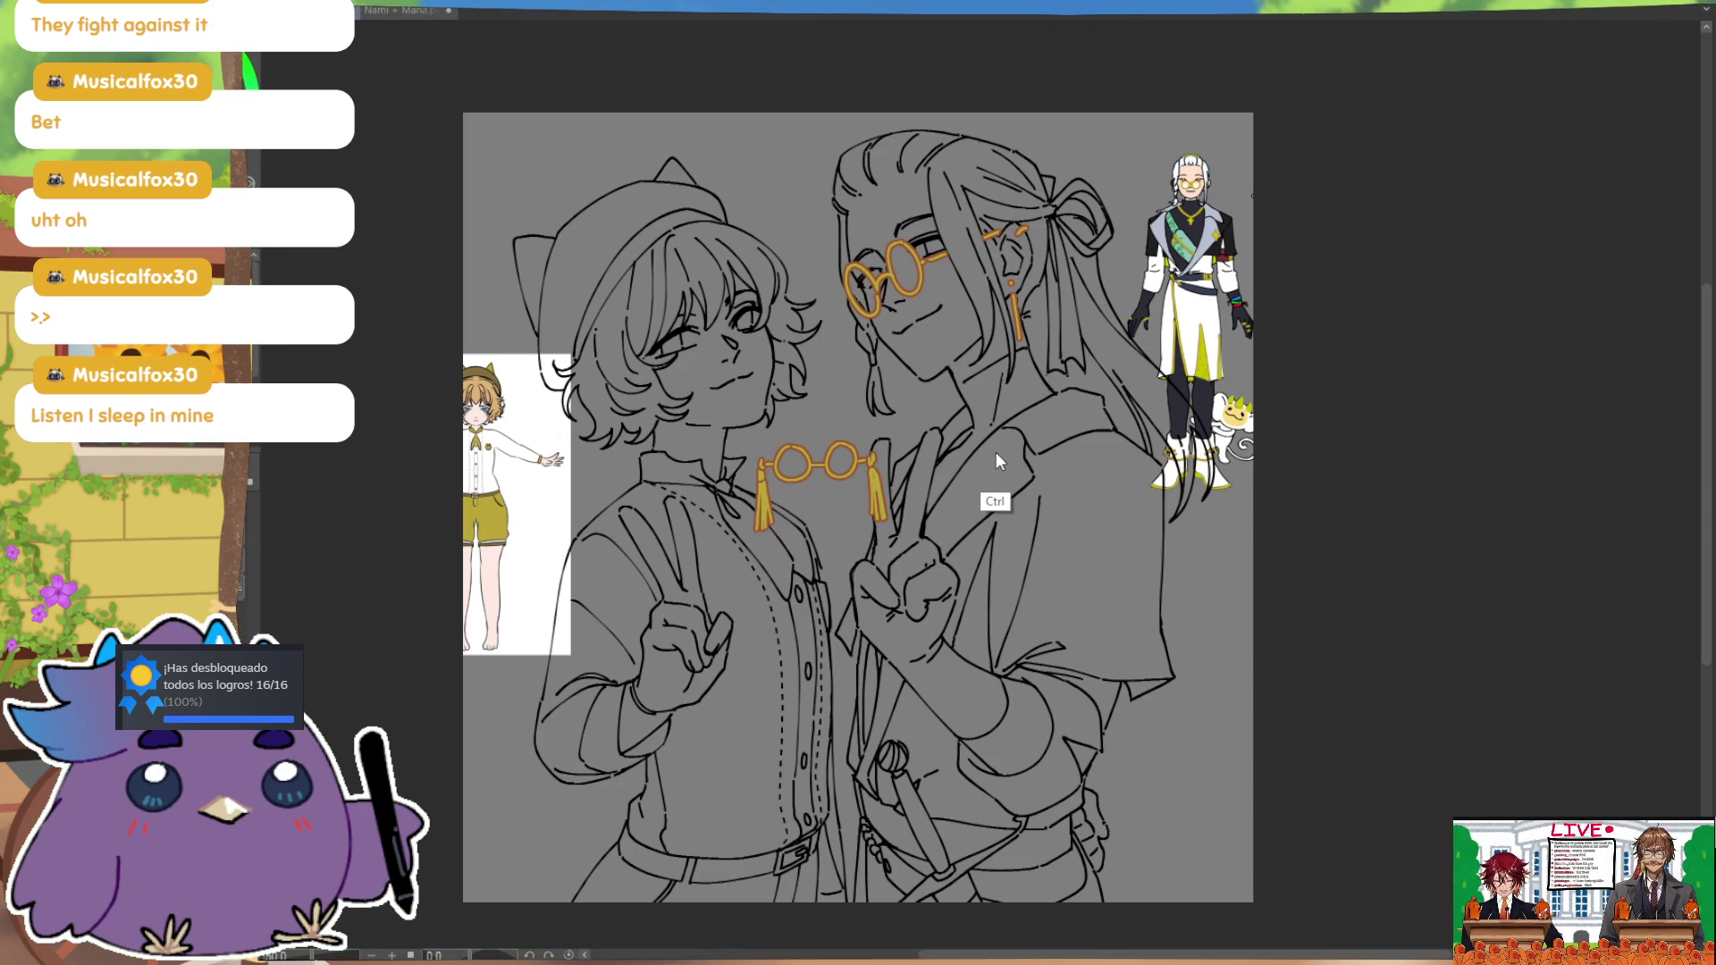
Step: Lasso and delete the spare orange glasses and tassels, then start a ring on the raised finger
mouse_move(838, 407)
mouse_down()
mouse_move(966, 545)
mouse_move(929, 411)
mouse_up()
key(Delete)
key(ctrl+d)
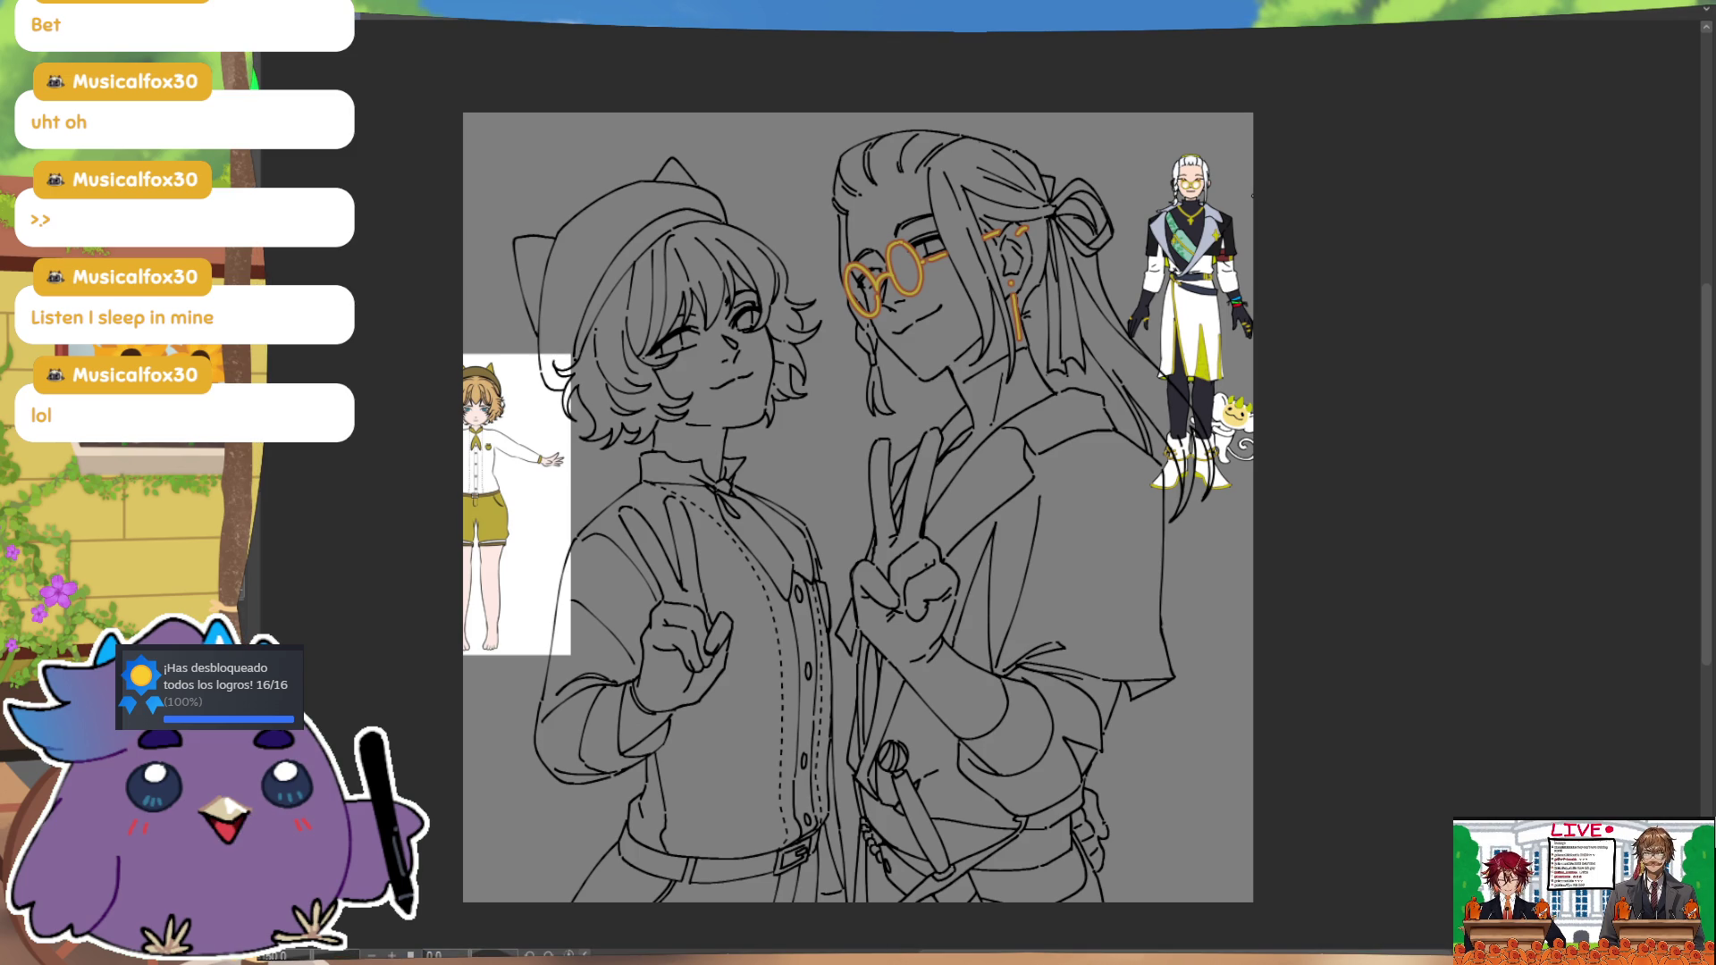
drag(901, 530, 921, 534)
Step: Redraw the orange ring on the raised peace-sign finger as a thin arc, removing the extra curved stroke
key(ctrl+z)
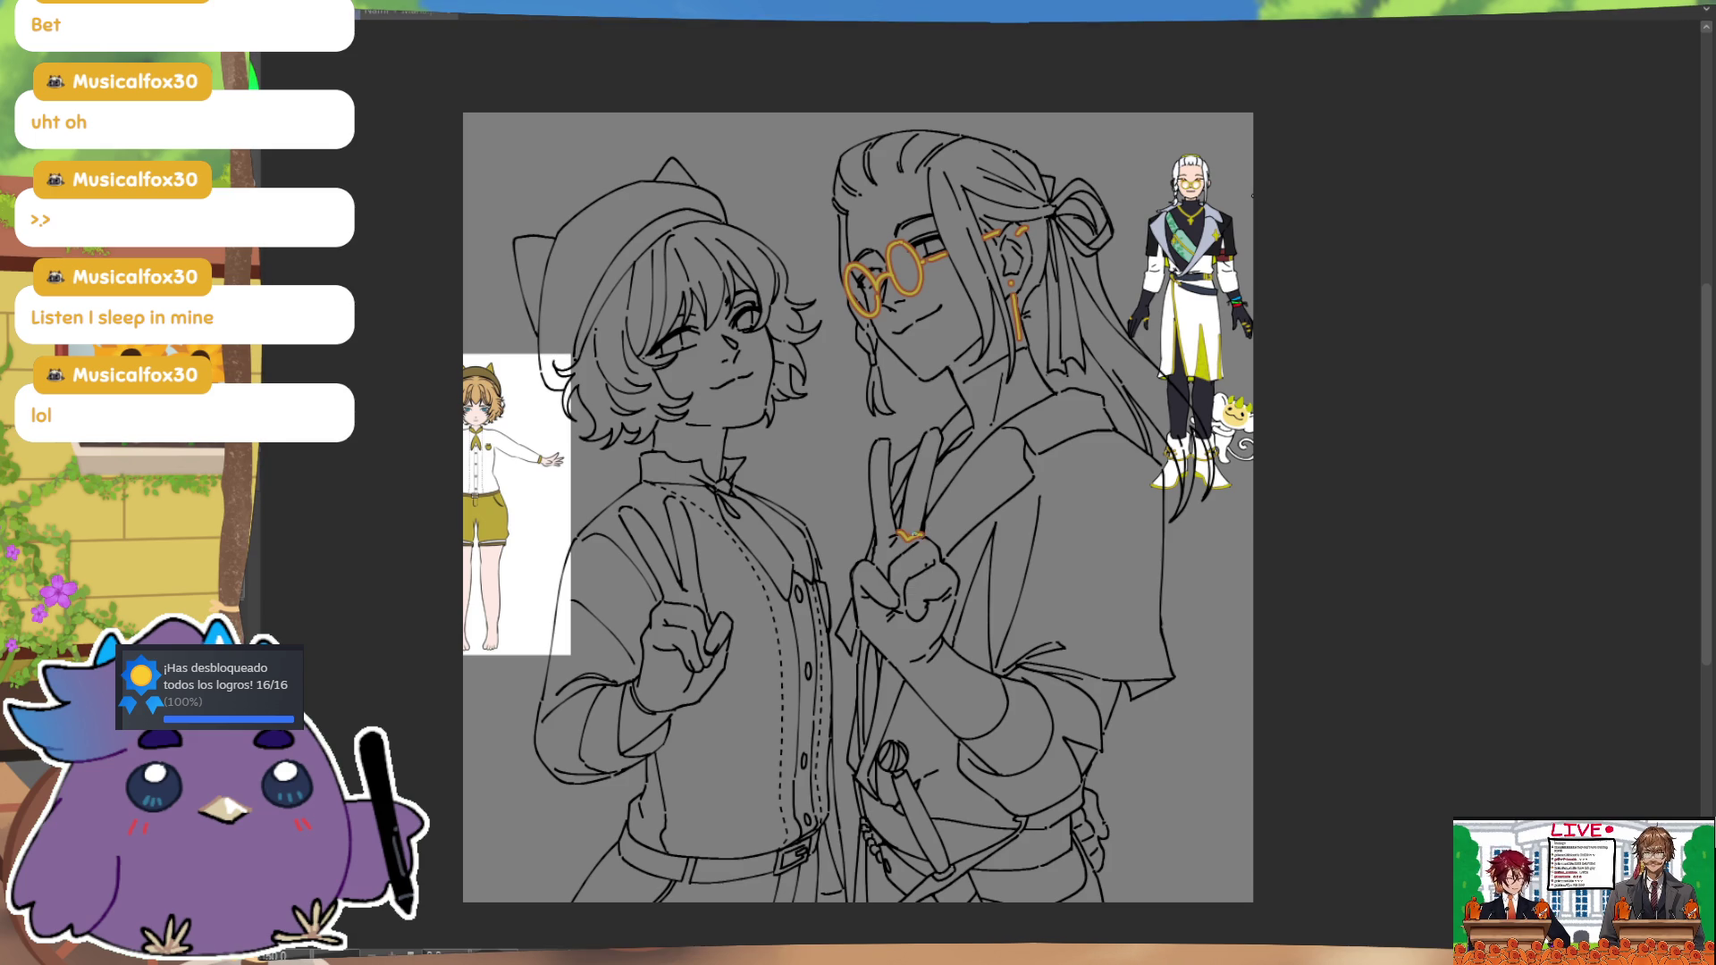
drag(896, 532, 926, 534)
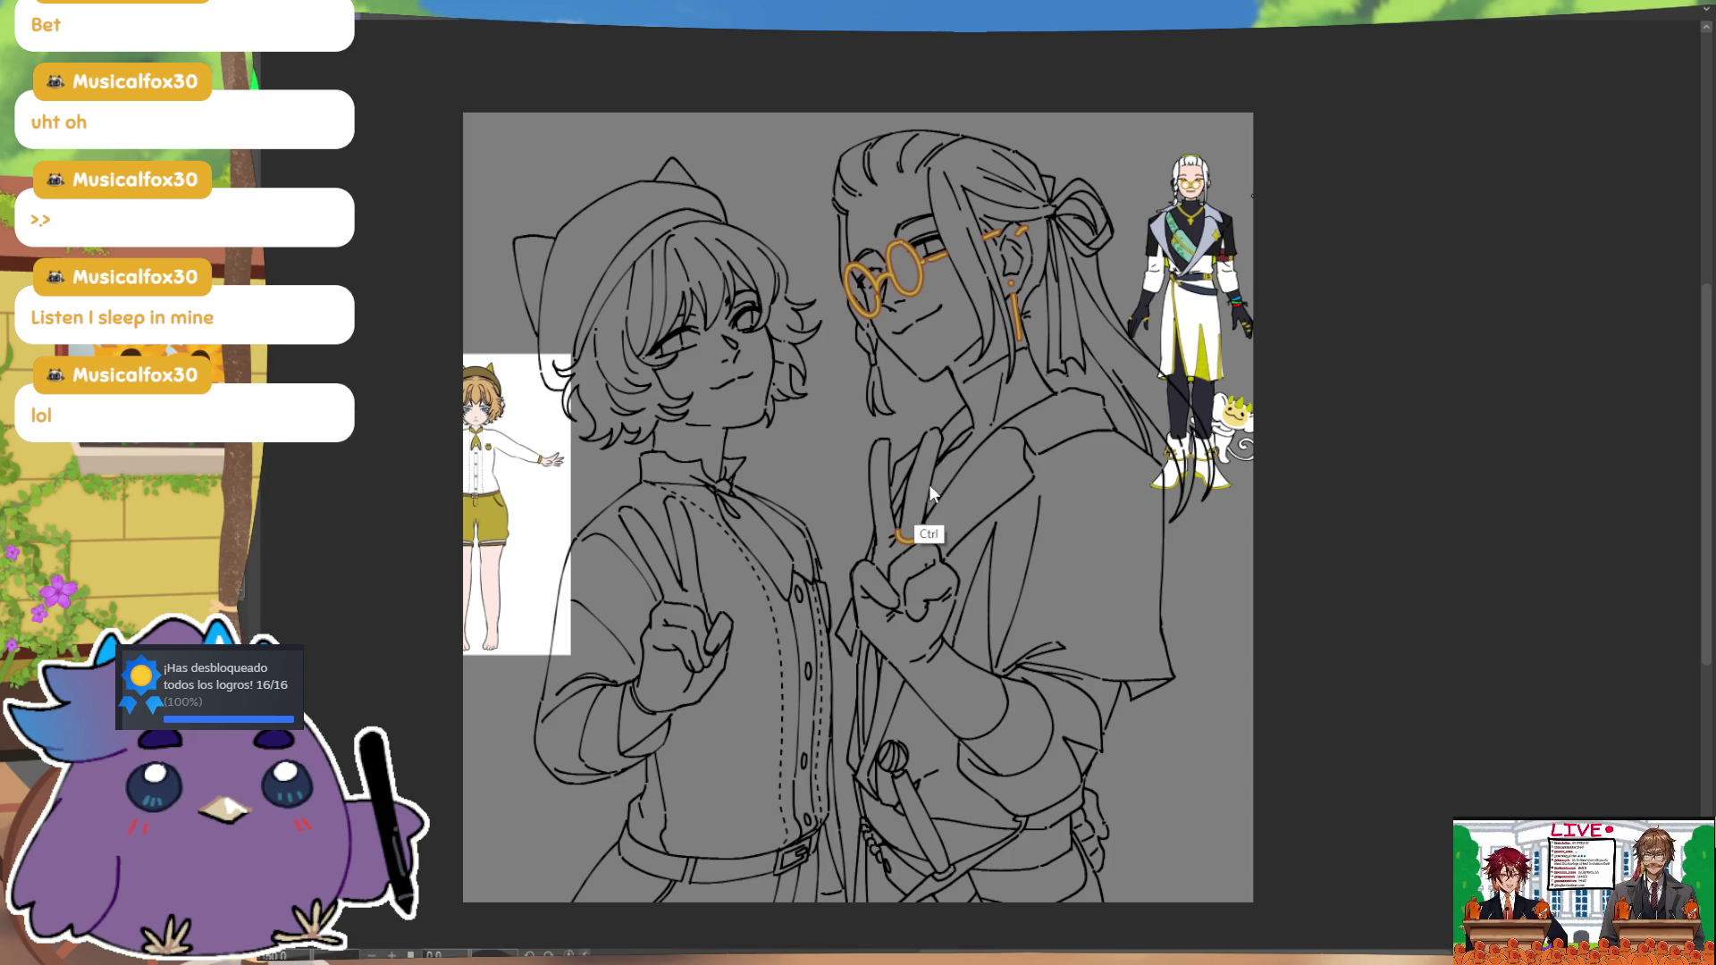
drag(927, 565, 944, 594)
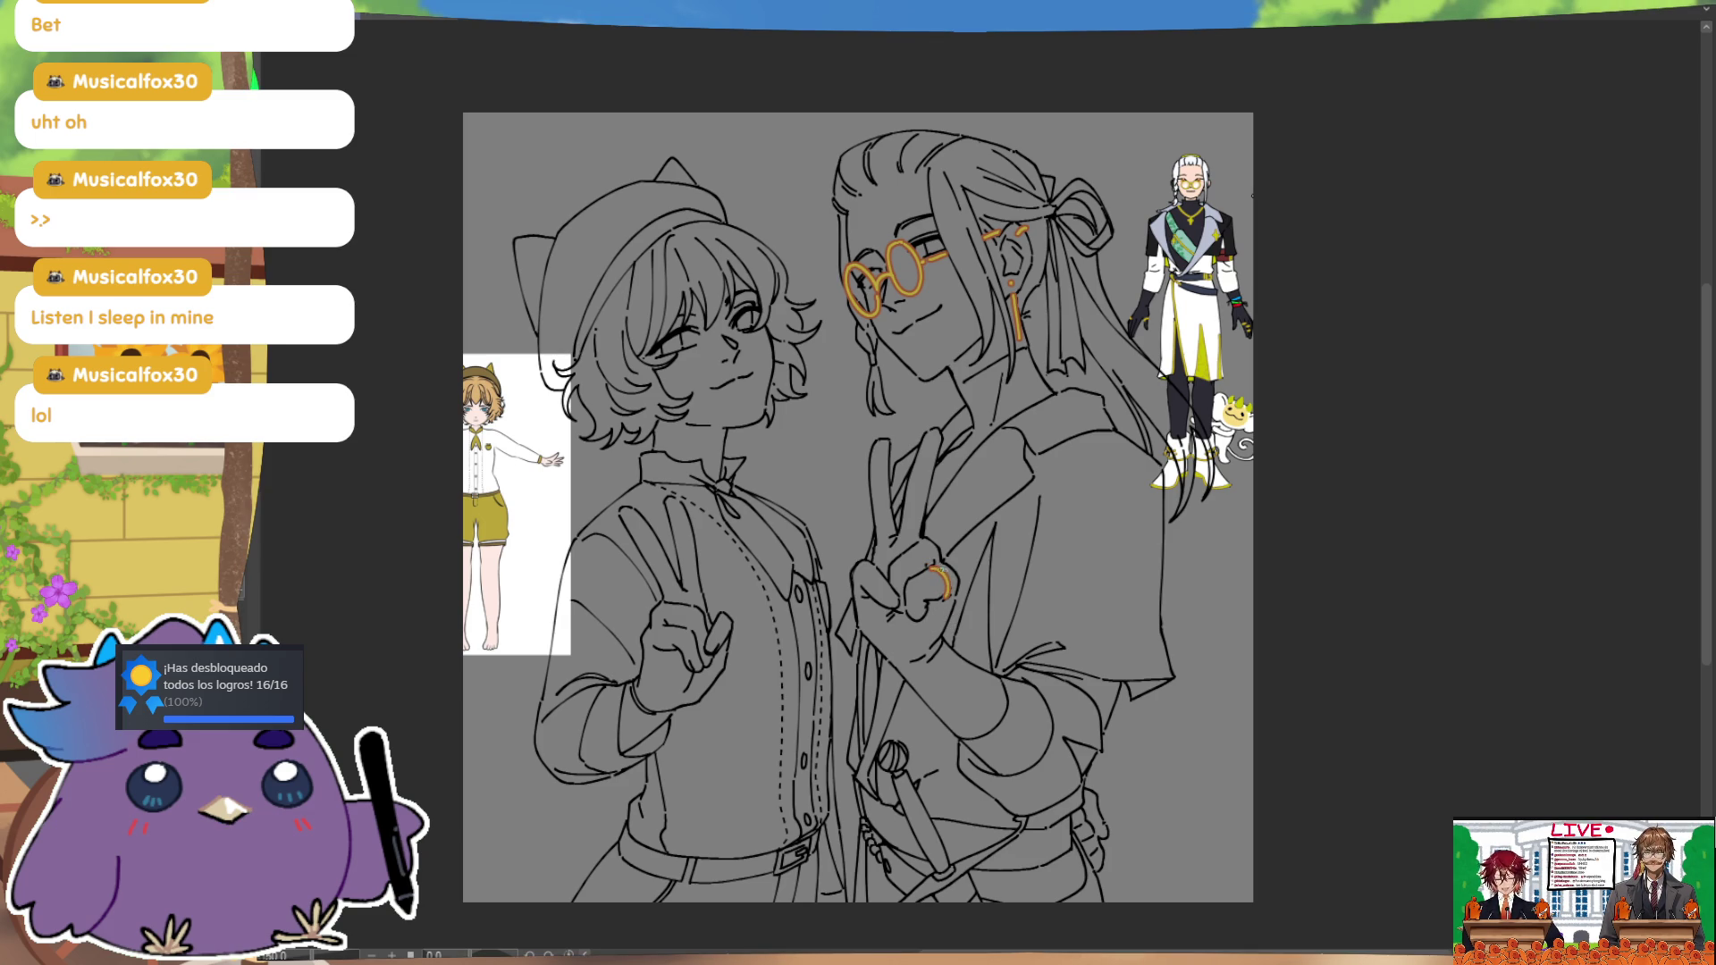
key(ctrl+z)
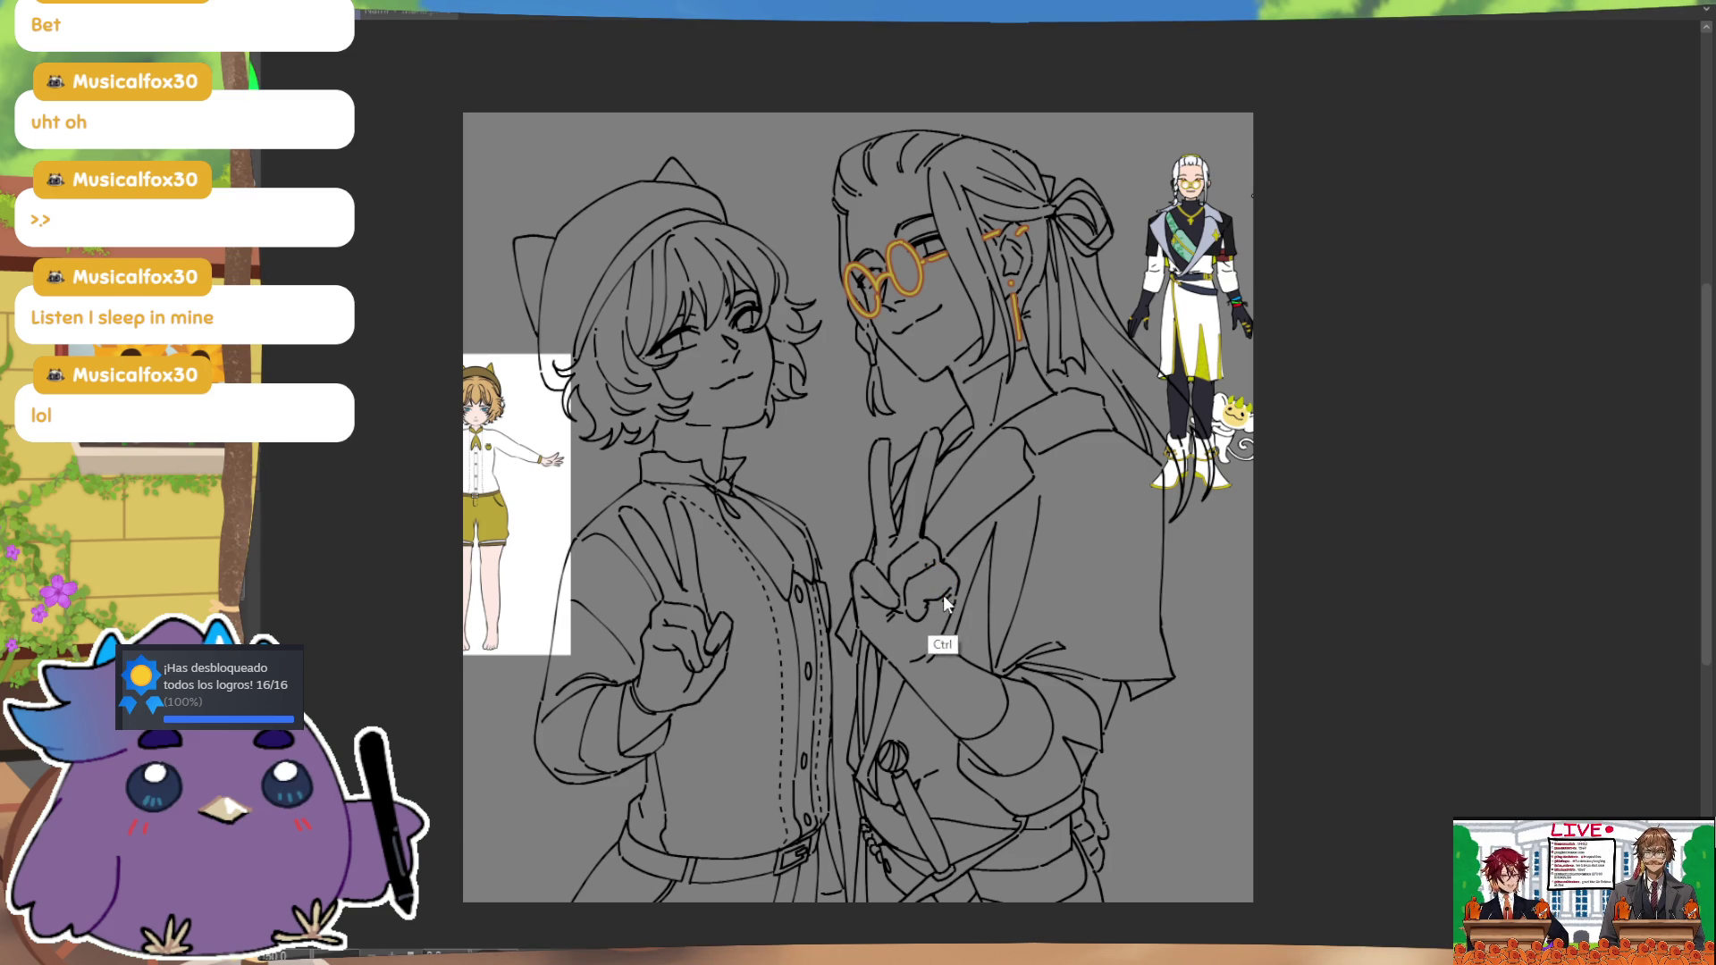
drag(943, 594, 930, 569)
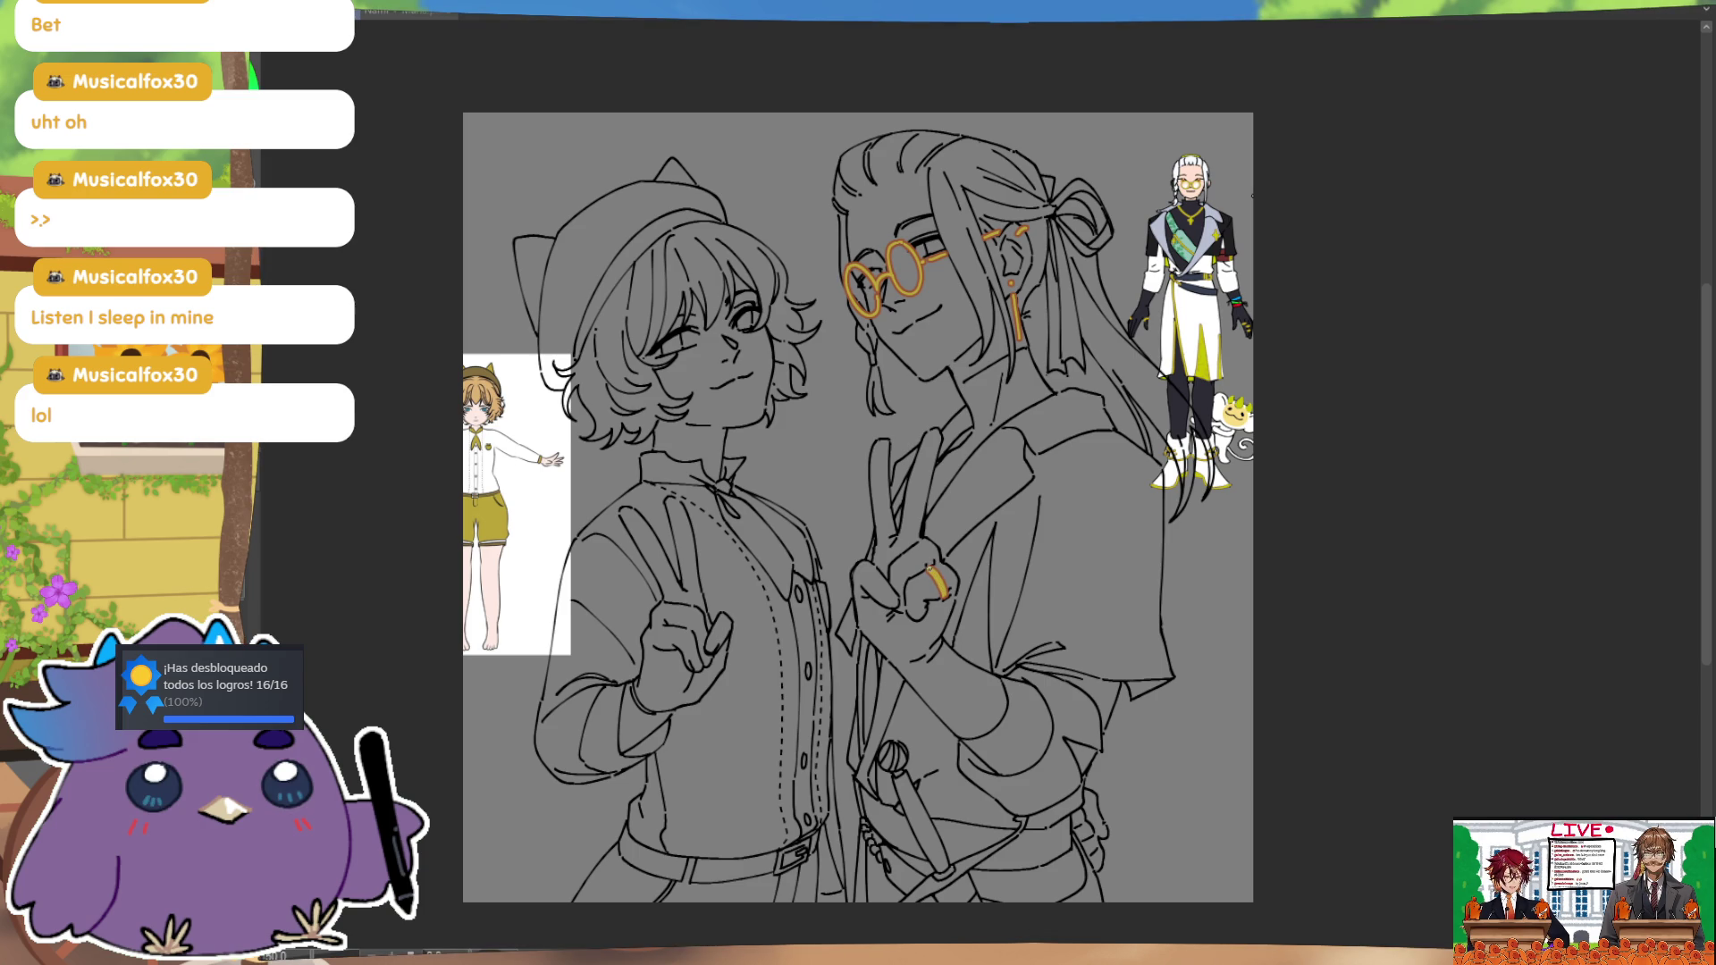
drag(1212, 593, 1207, 651)
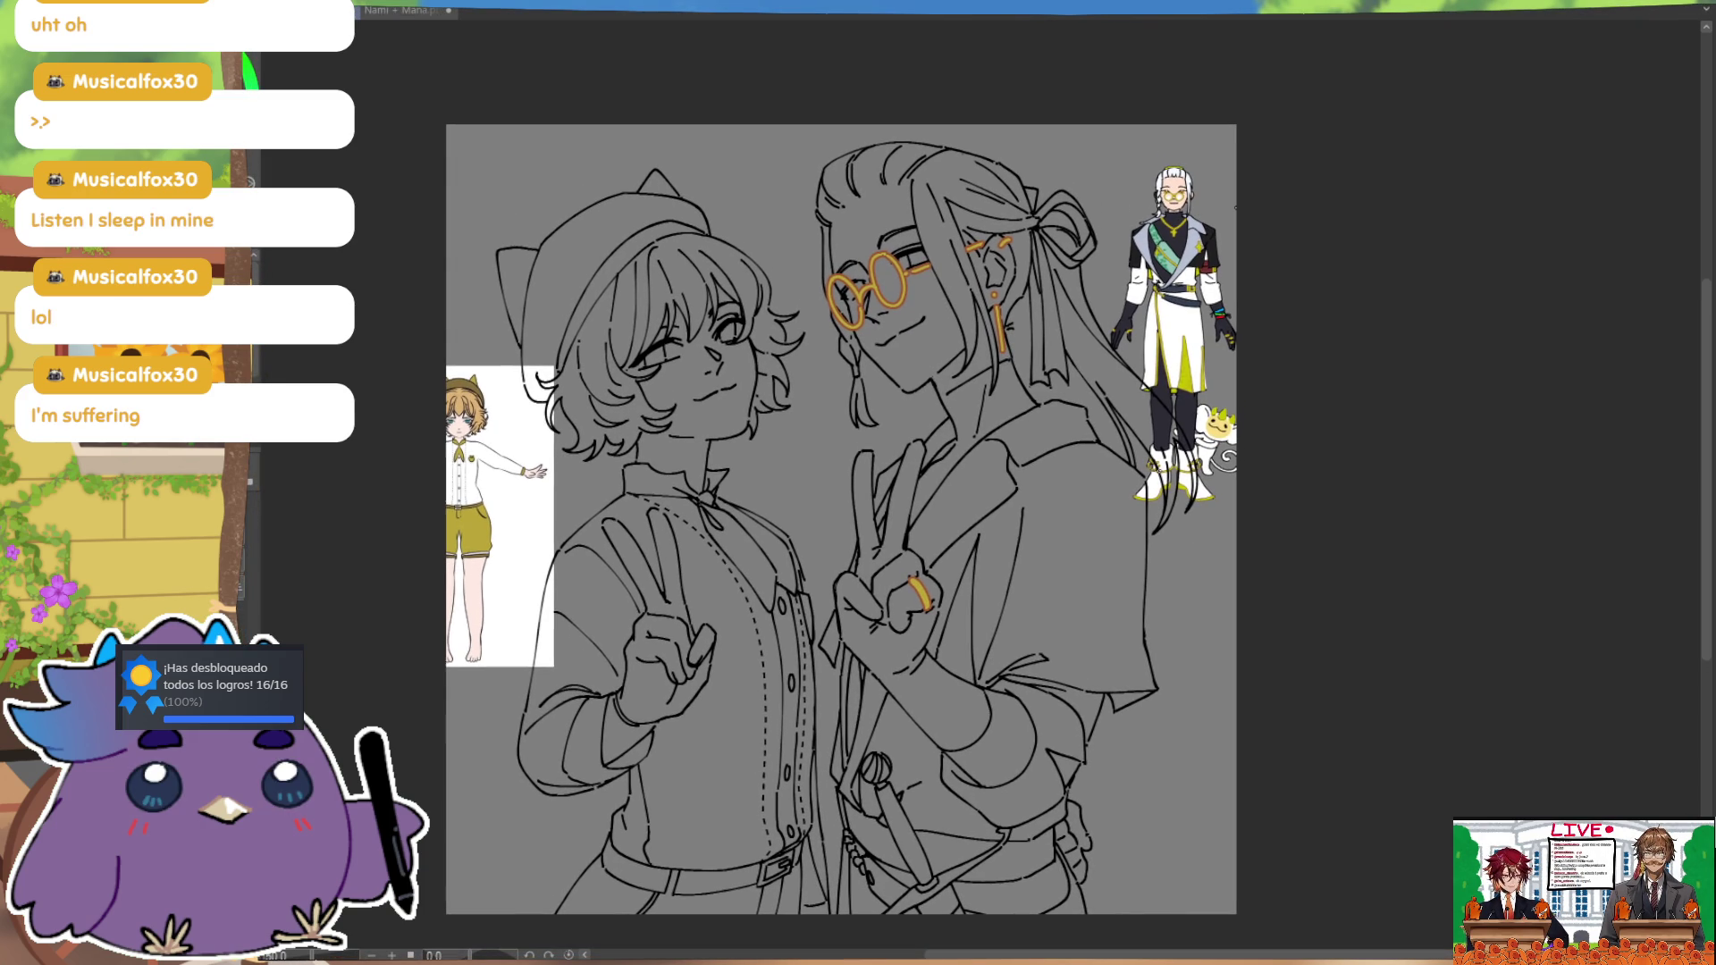
Step: Draw orange chain strands hanging from both lenses of the round glasses down toward the shoulder
drag(909, 281, 1009, 447)
key(ctrl+z)
drag(913, 284, 934, 369)
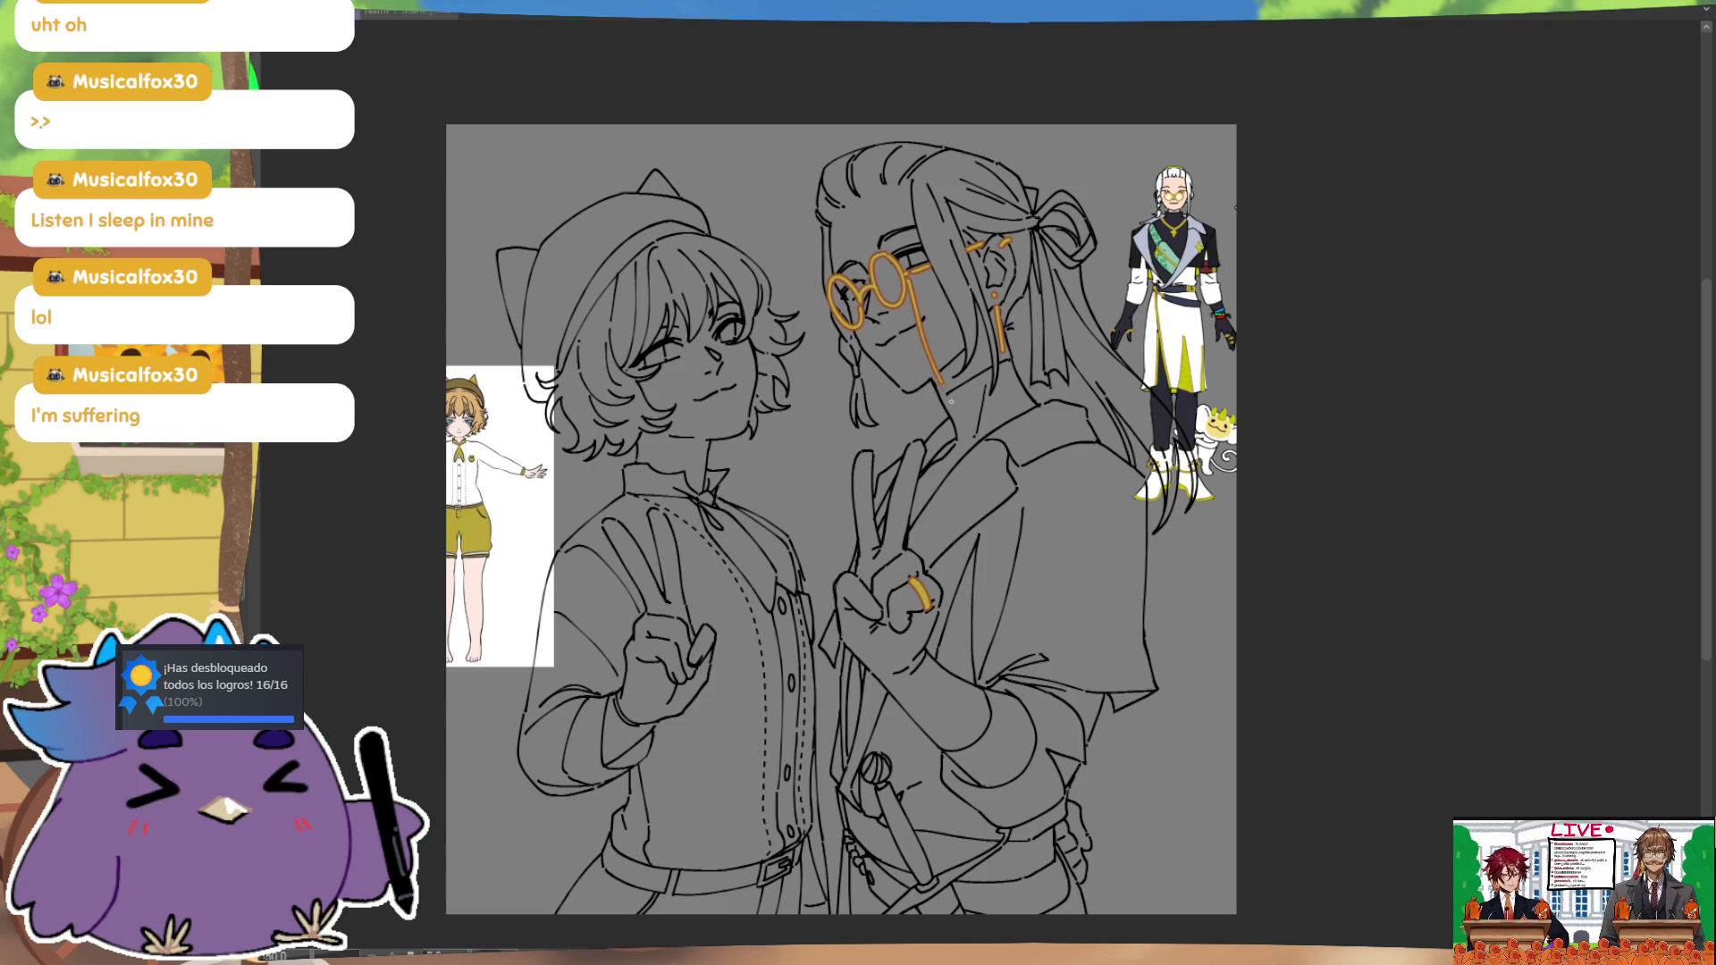
mouse_move(910, 286)
mouse_down()
mouse_move(934, 367)
mouse_move(994, 438)
mouse_up()
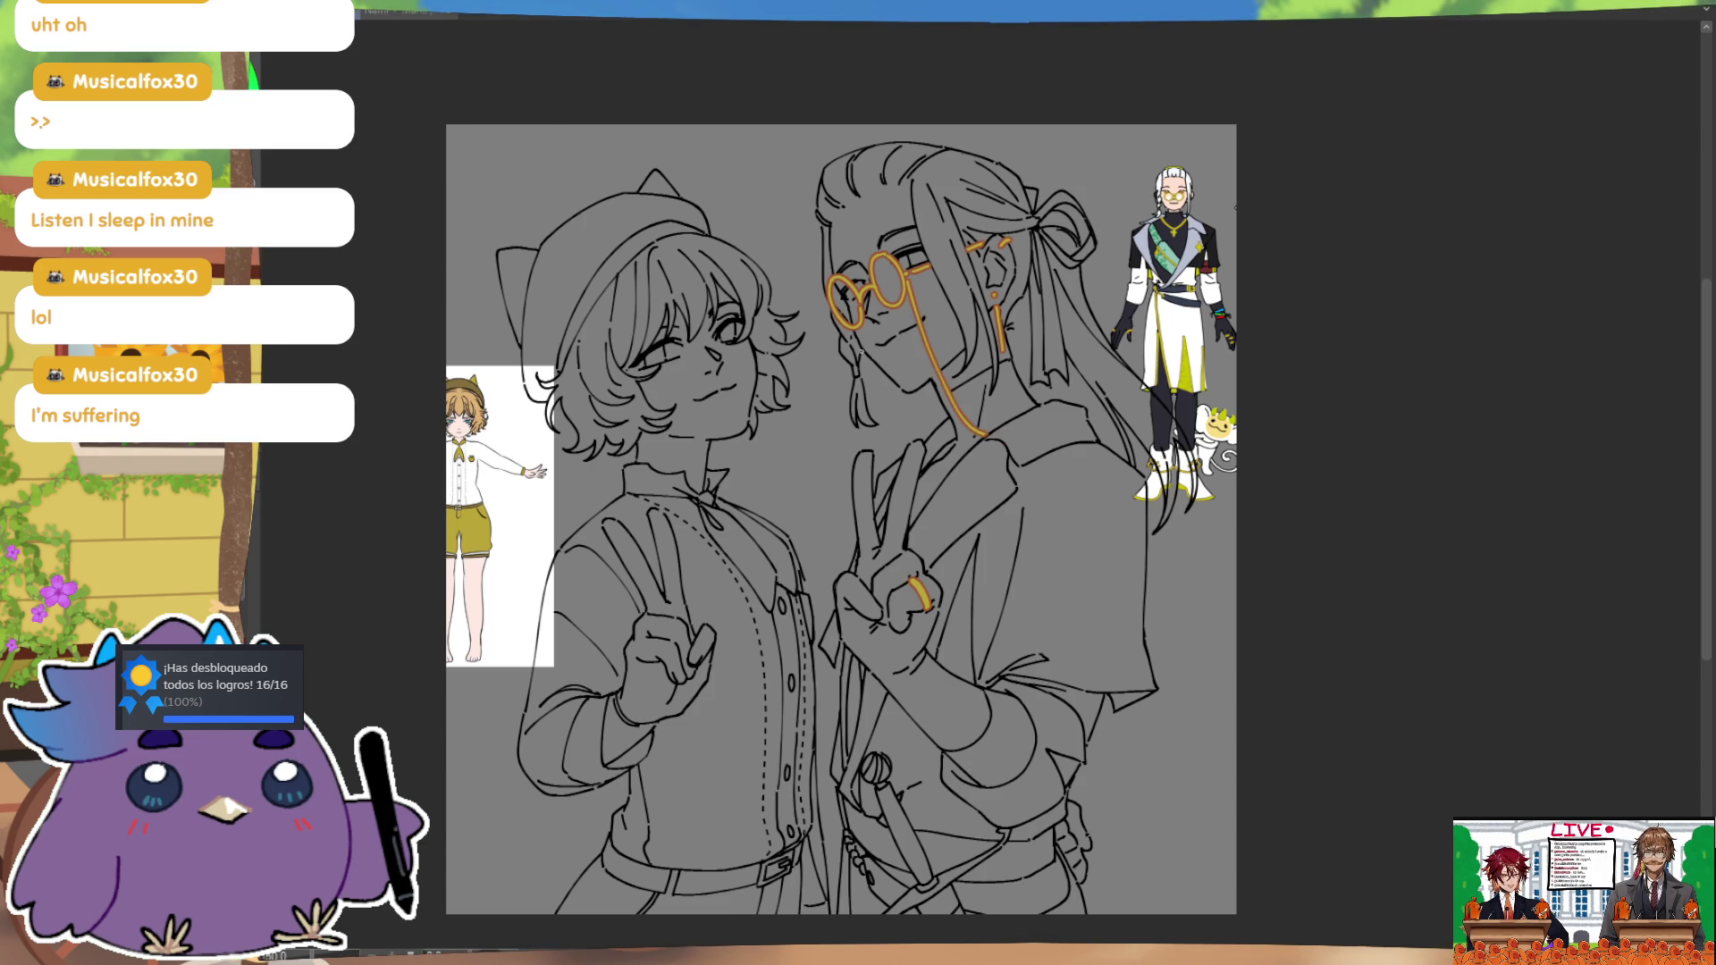
drag(831, 308, 910, 476)
drag(837, 319, 913, 480)
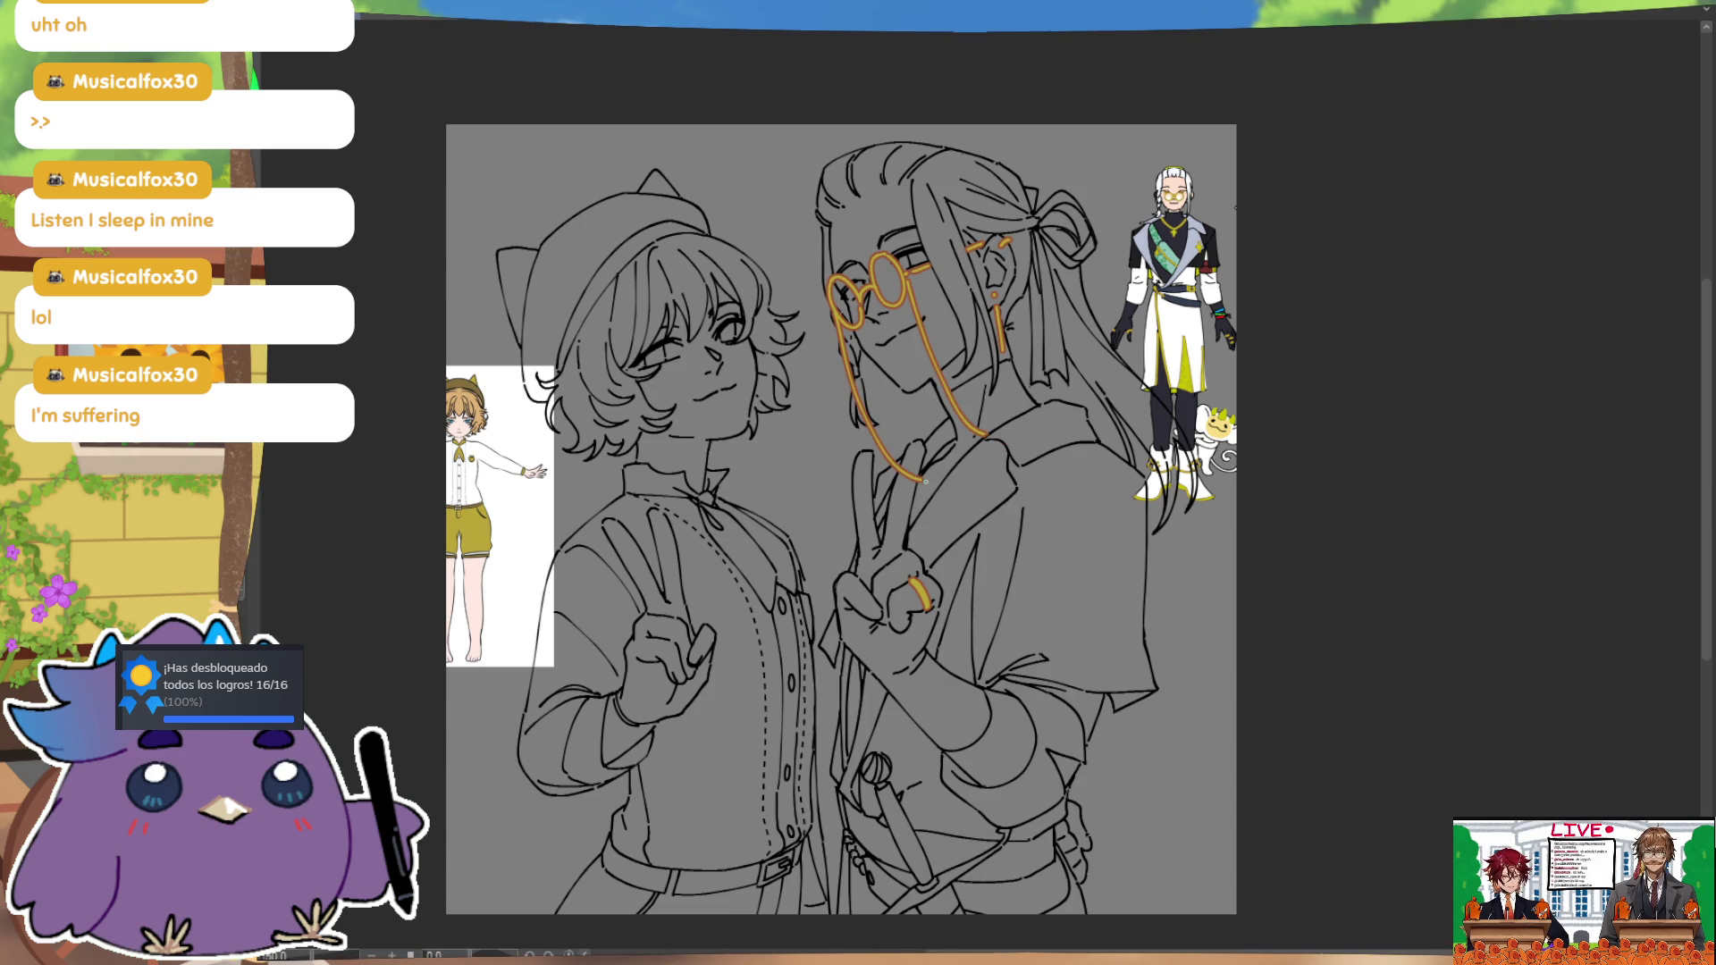
Step: Remove the excess chain strokes after checking the mirrored view, leaving the loop below the chin
key(ctrl+z)
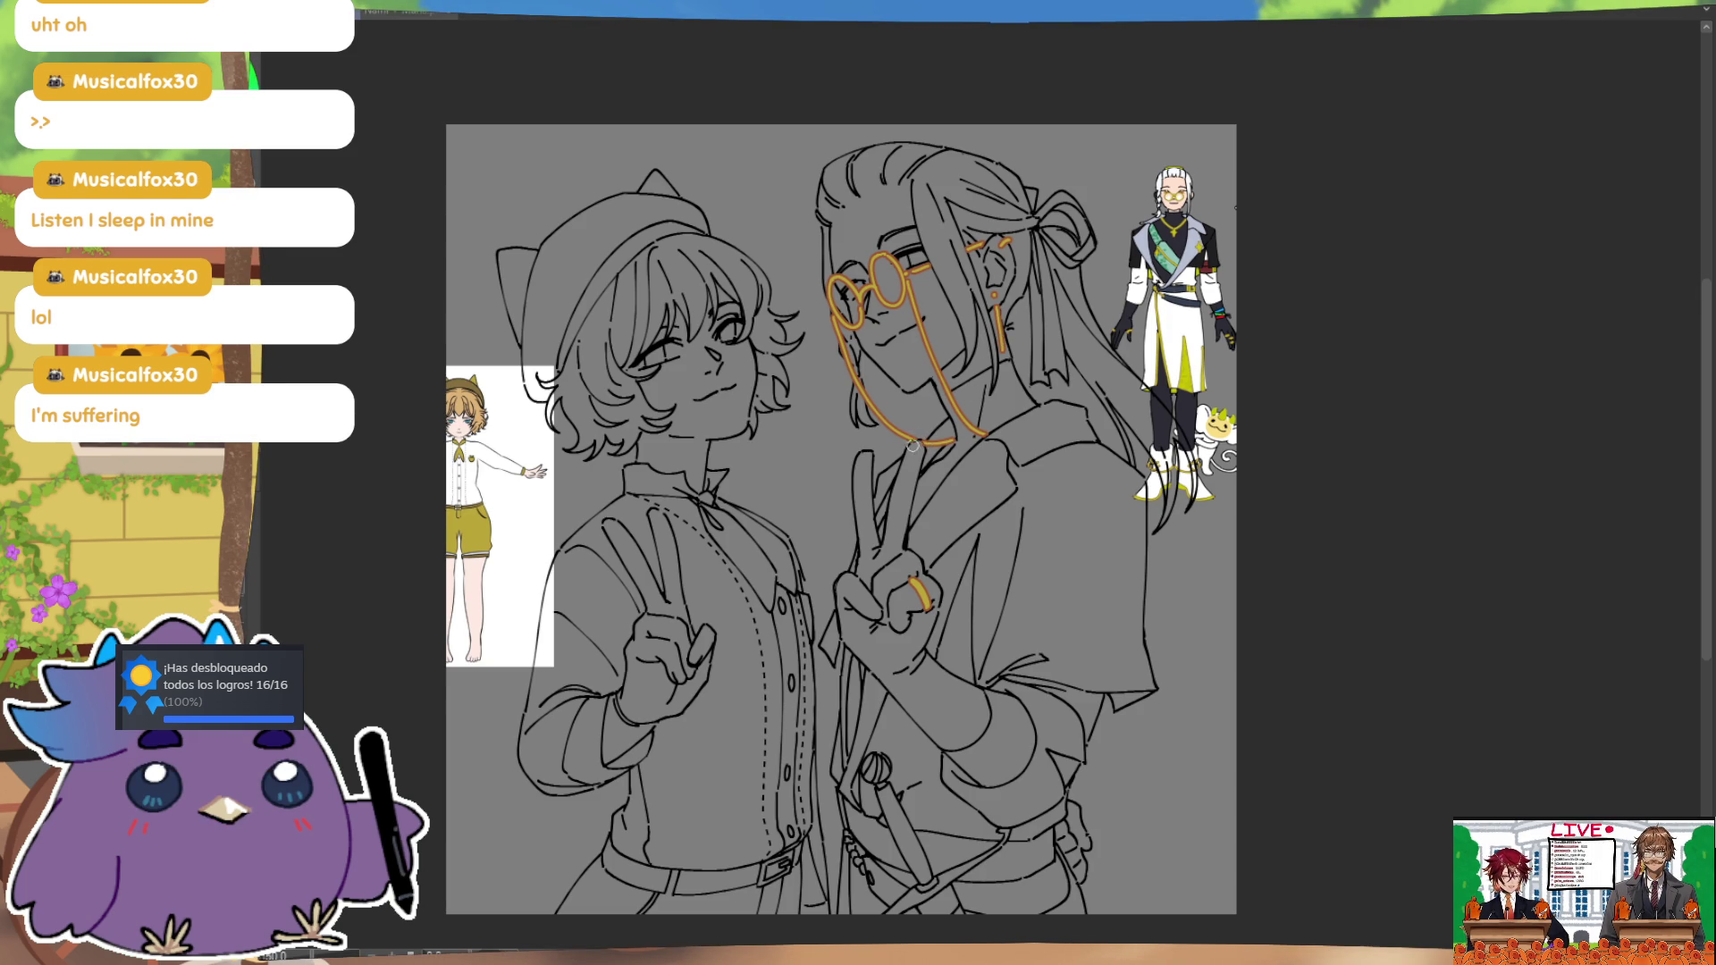
key(m)
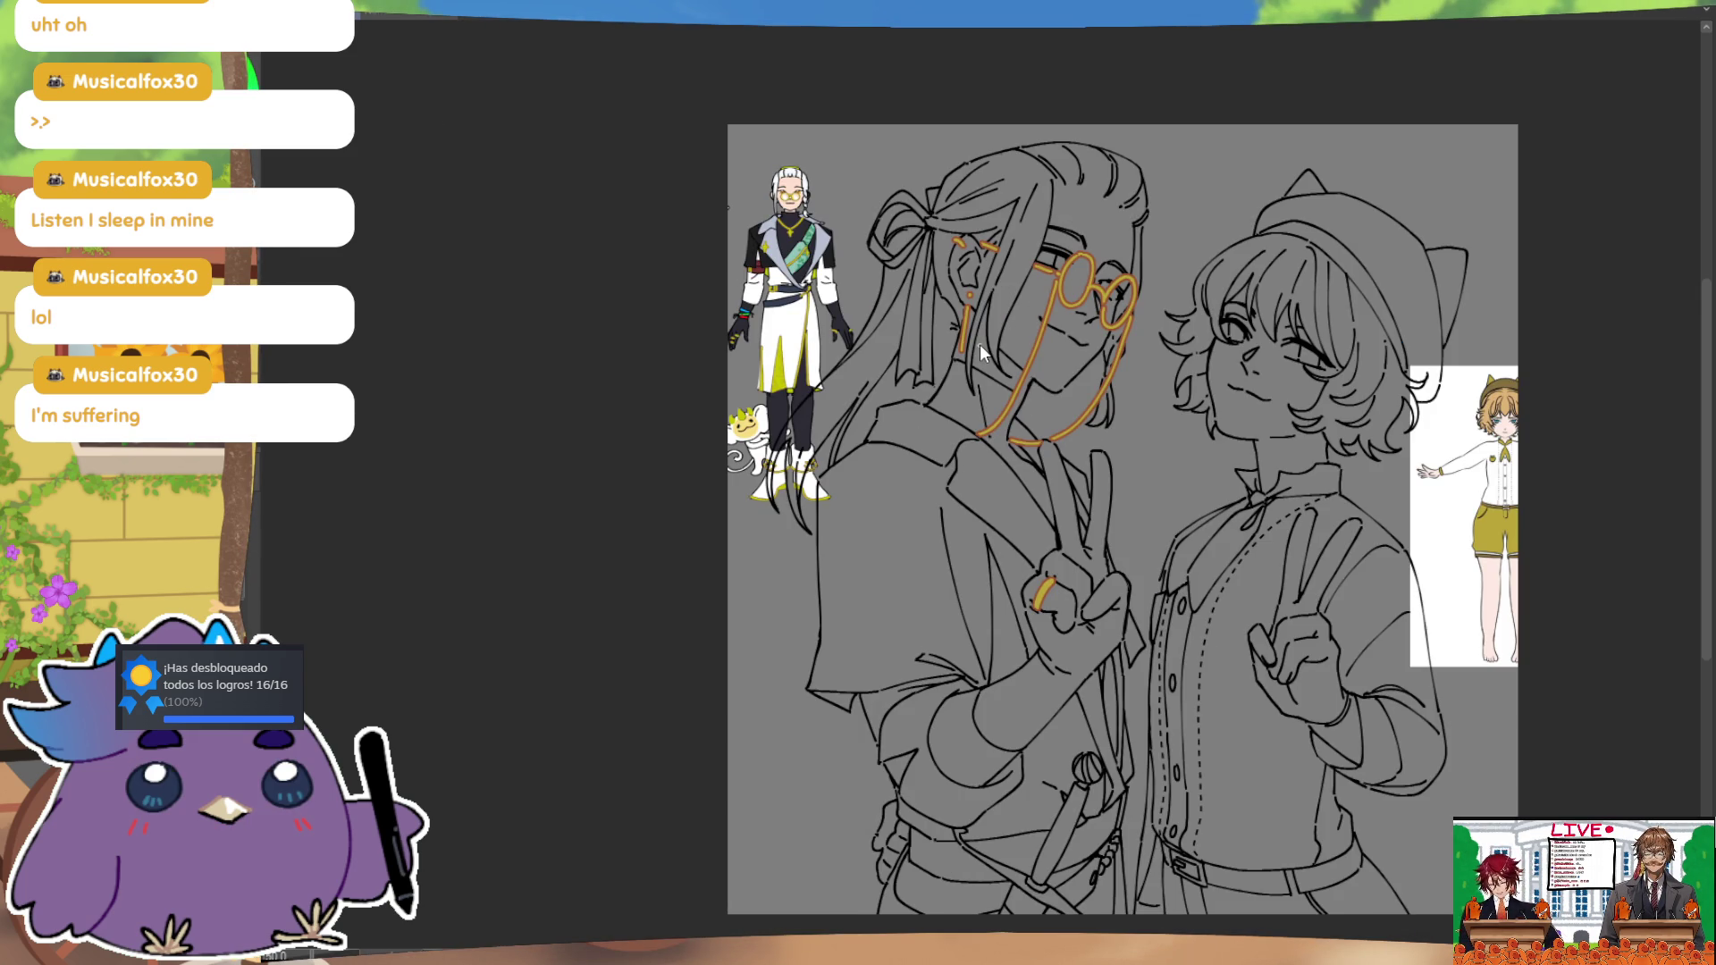
key(ctrl+z)
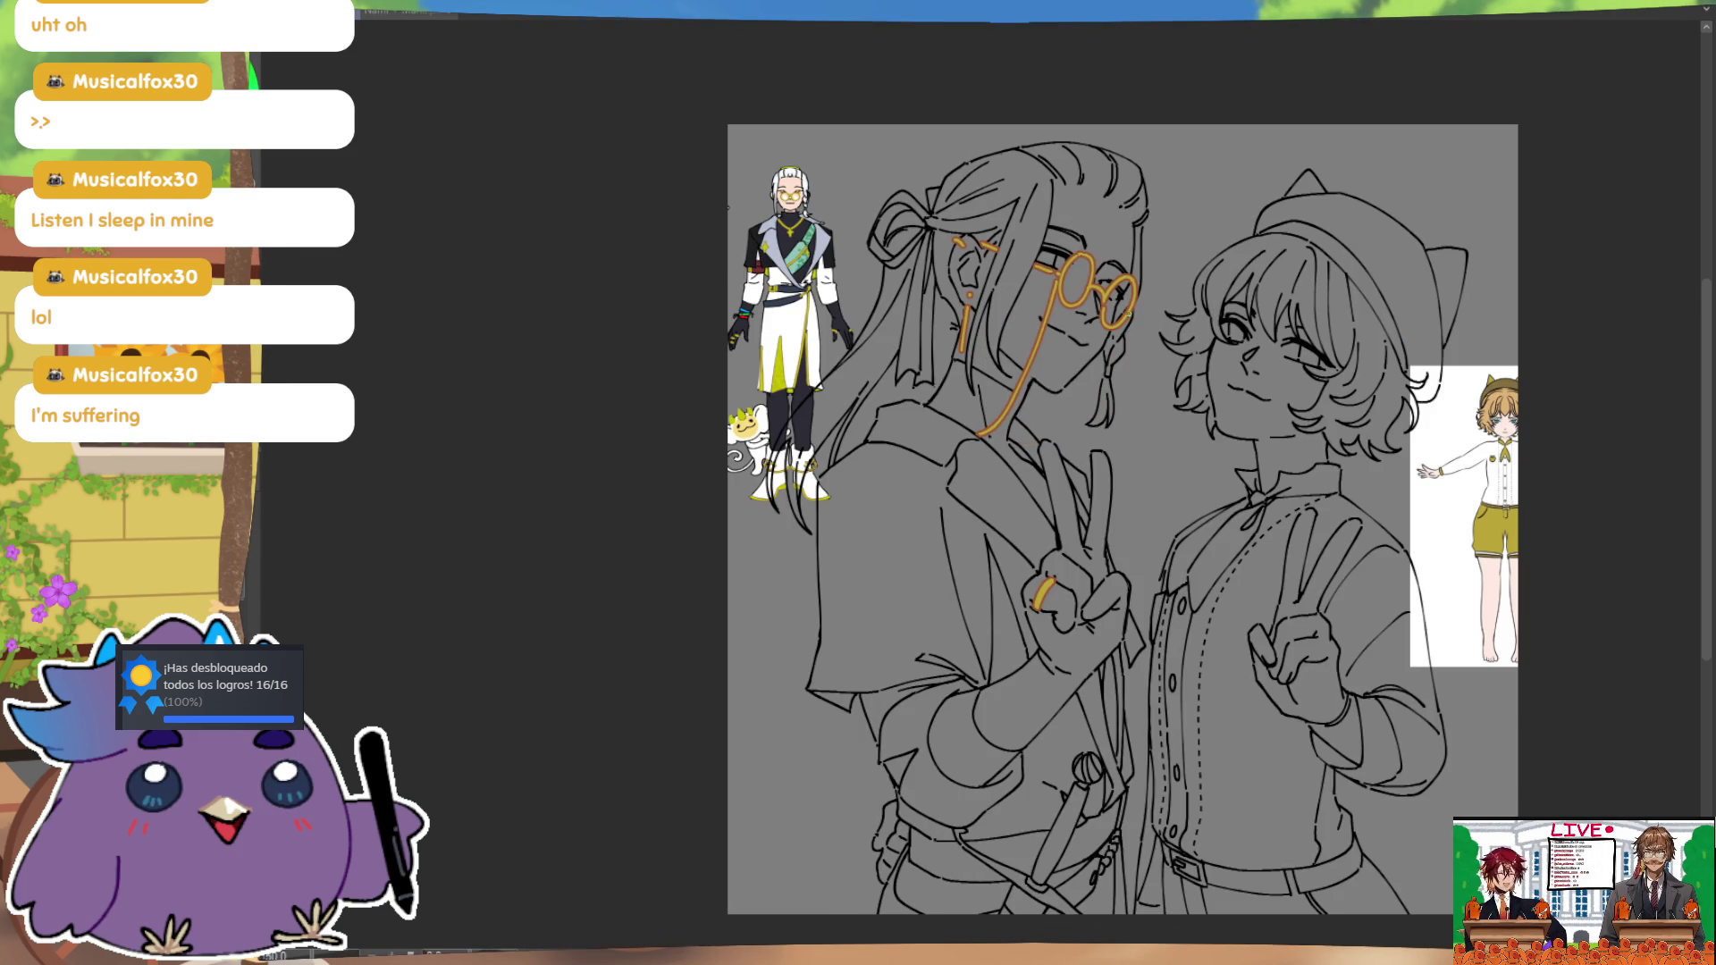
key(ctrl+z)
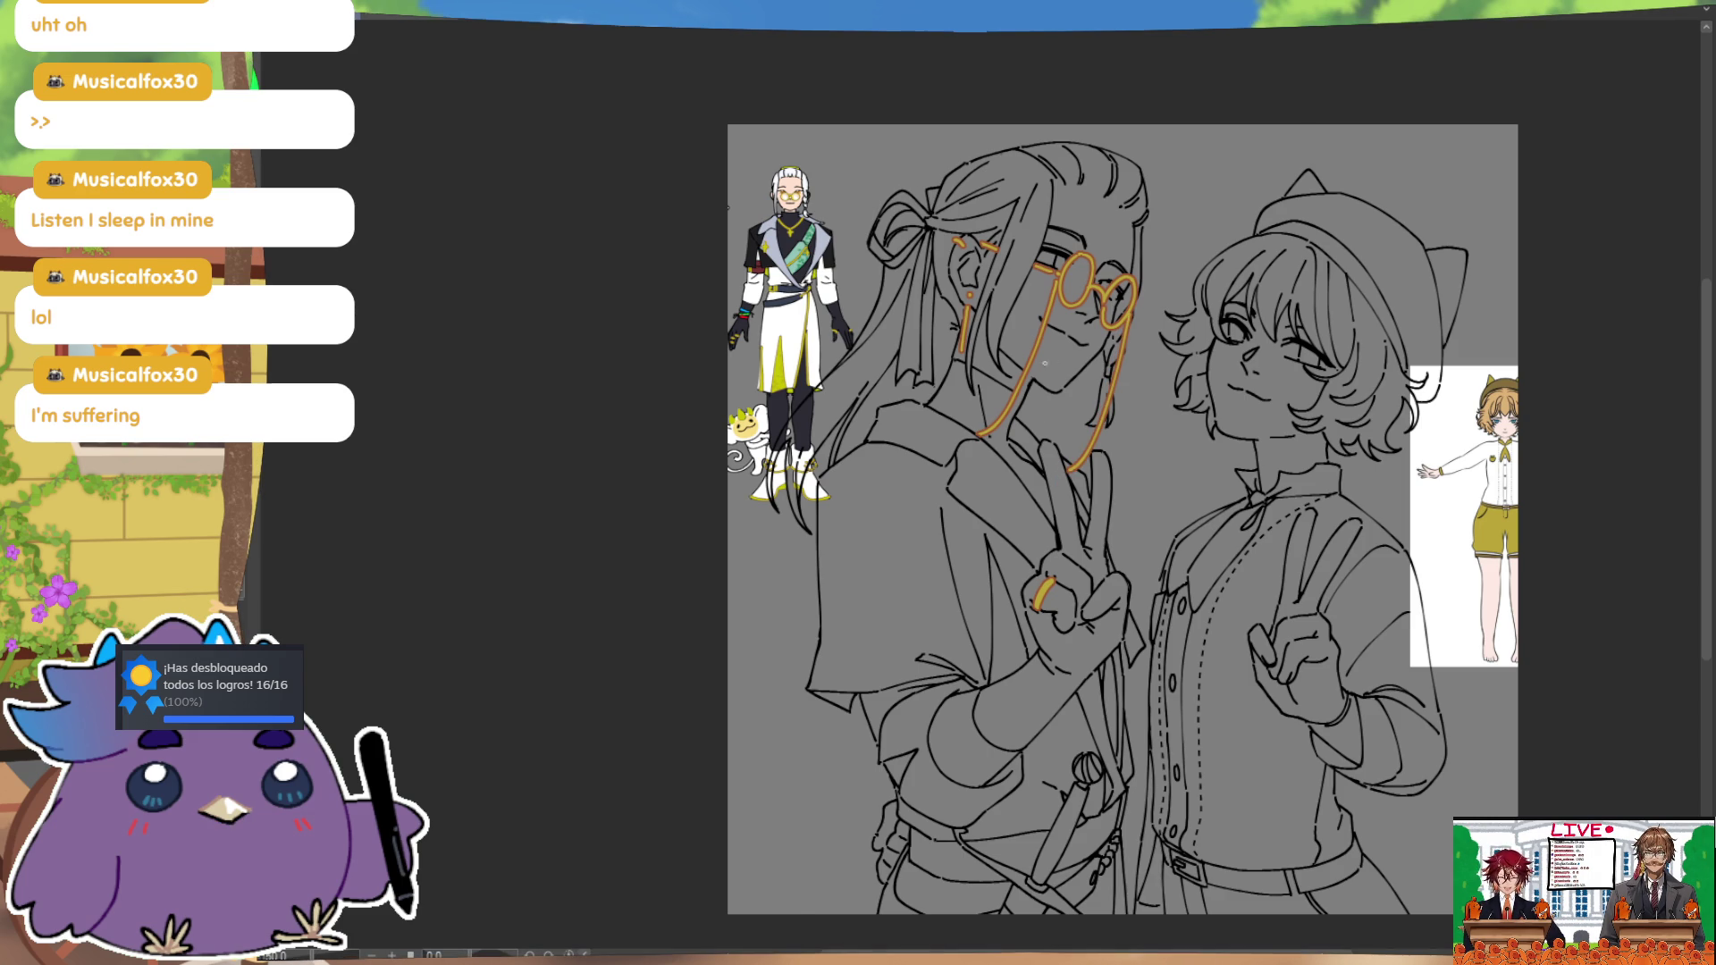
key(h)
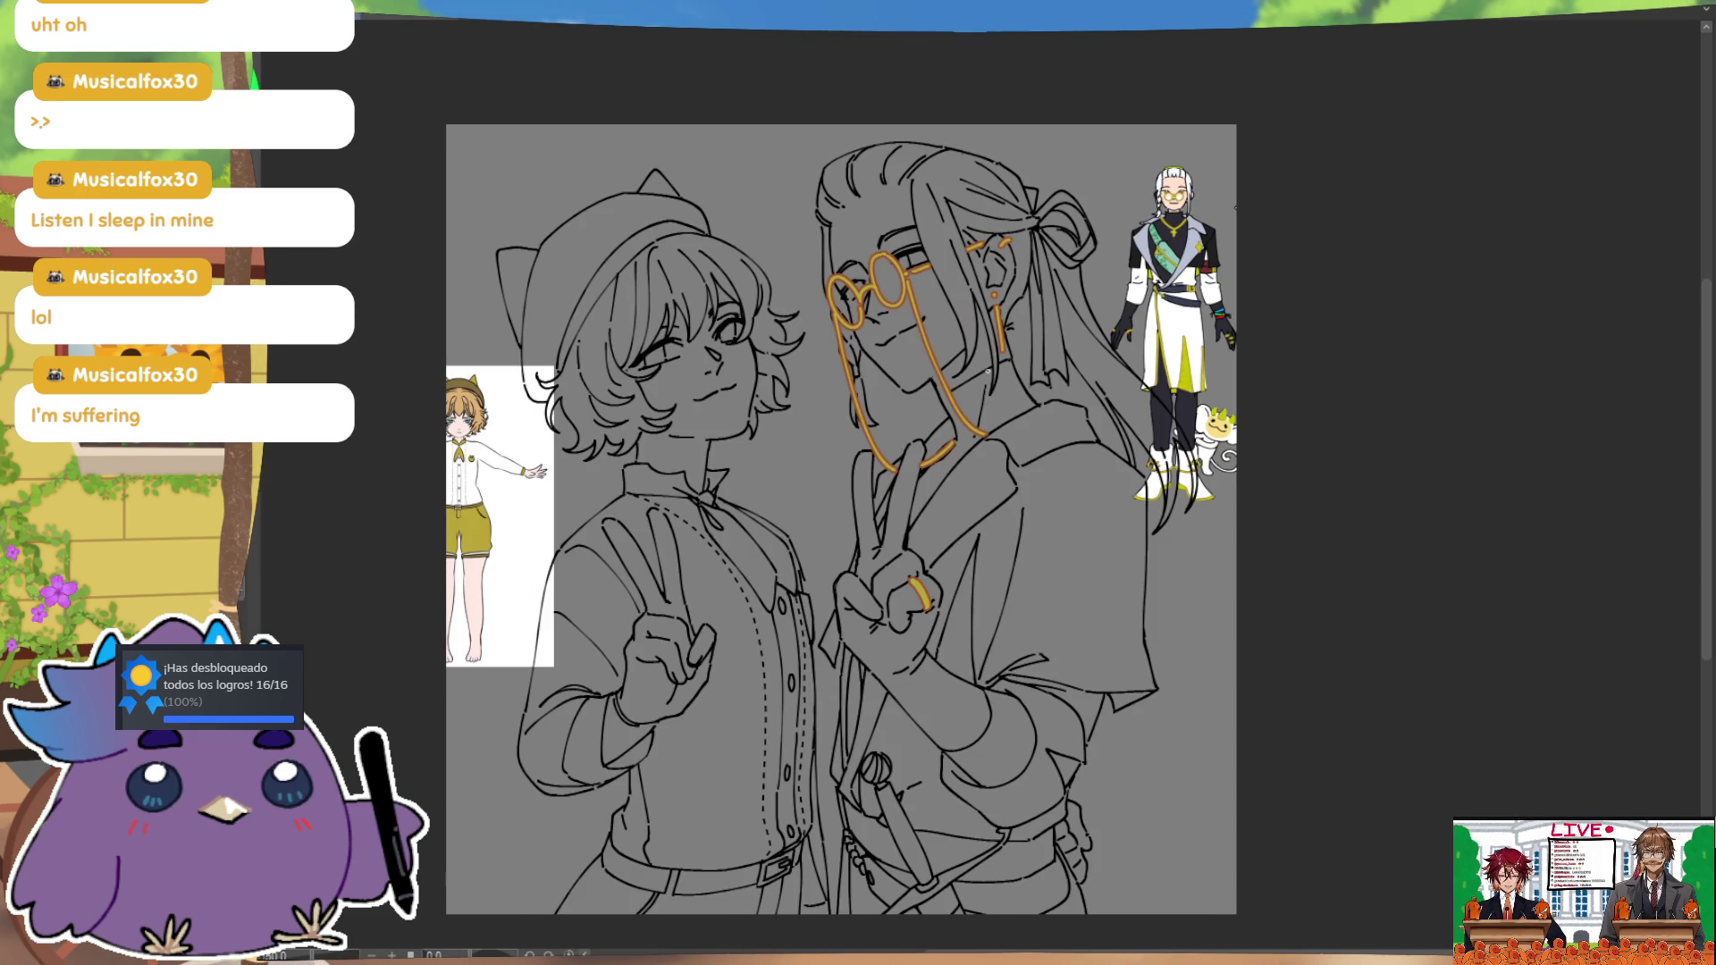
drag(1096, 642, 1064, 473)
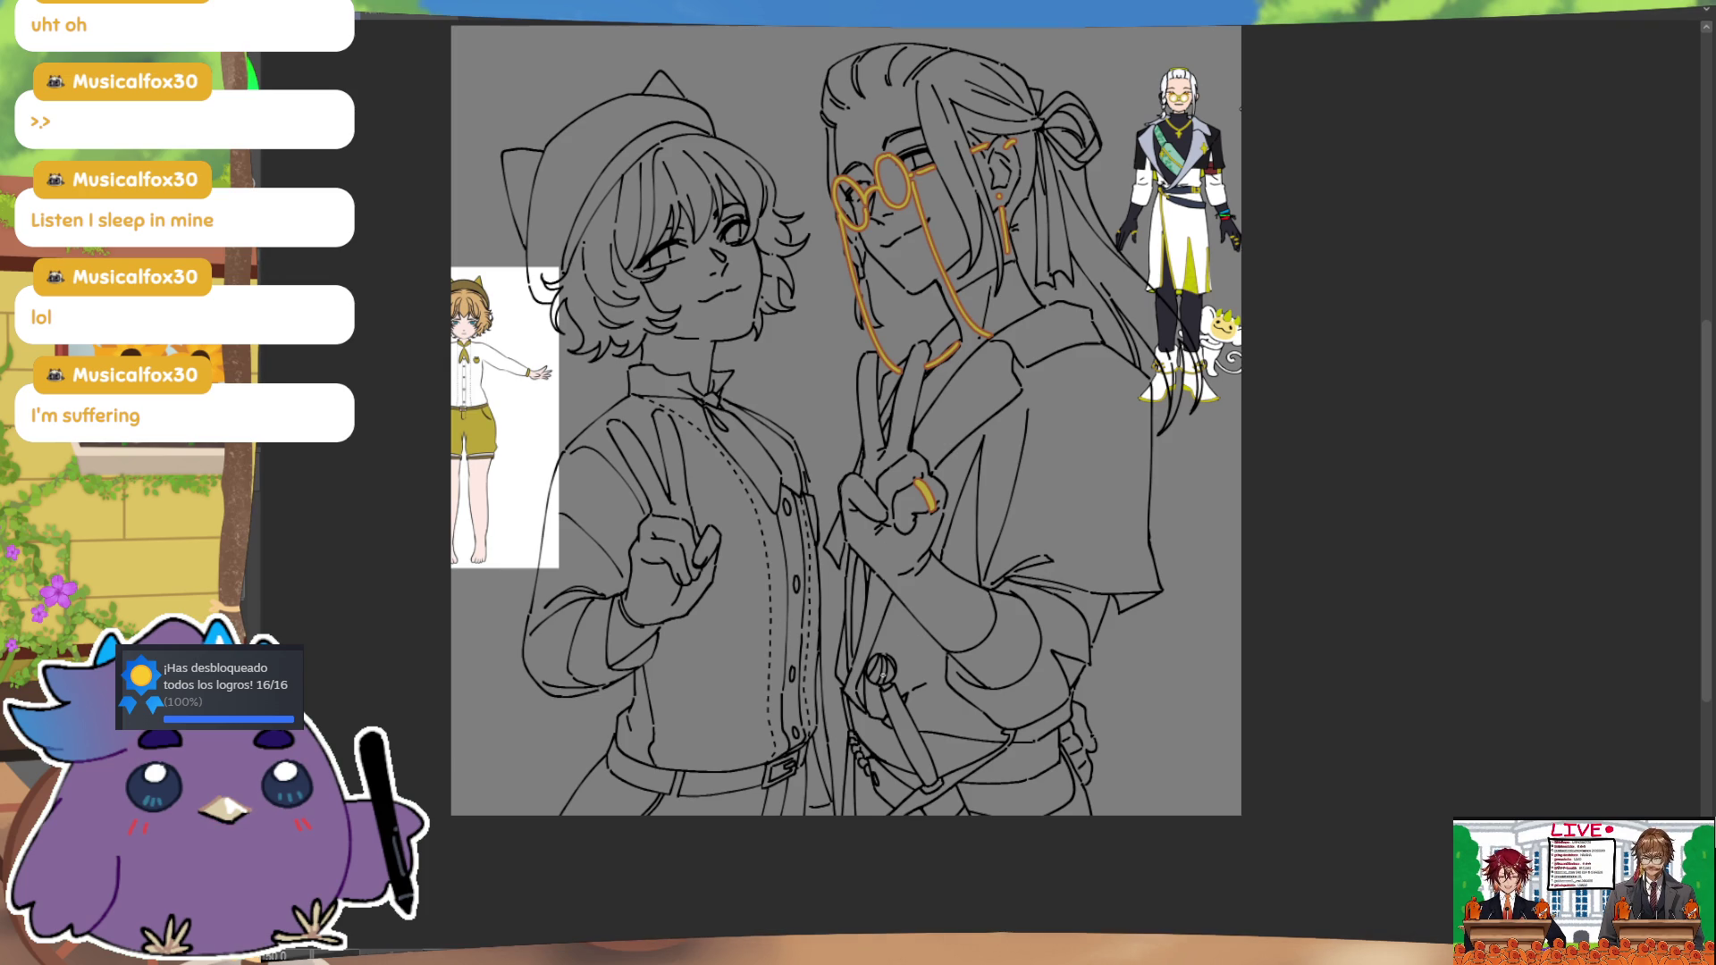
Step: Fill in a round orange charm on the belt and draw a strap along the sword
drag(885, 654, 881, 675)
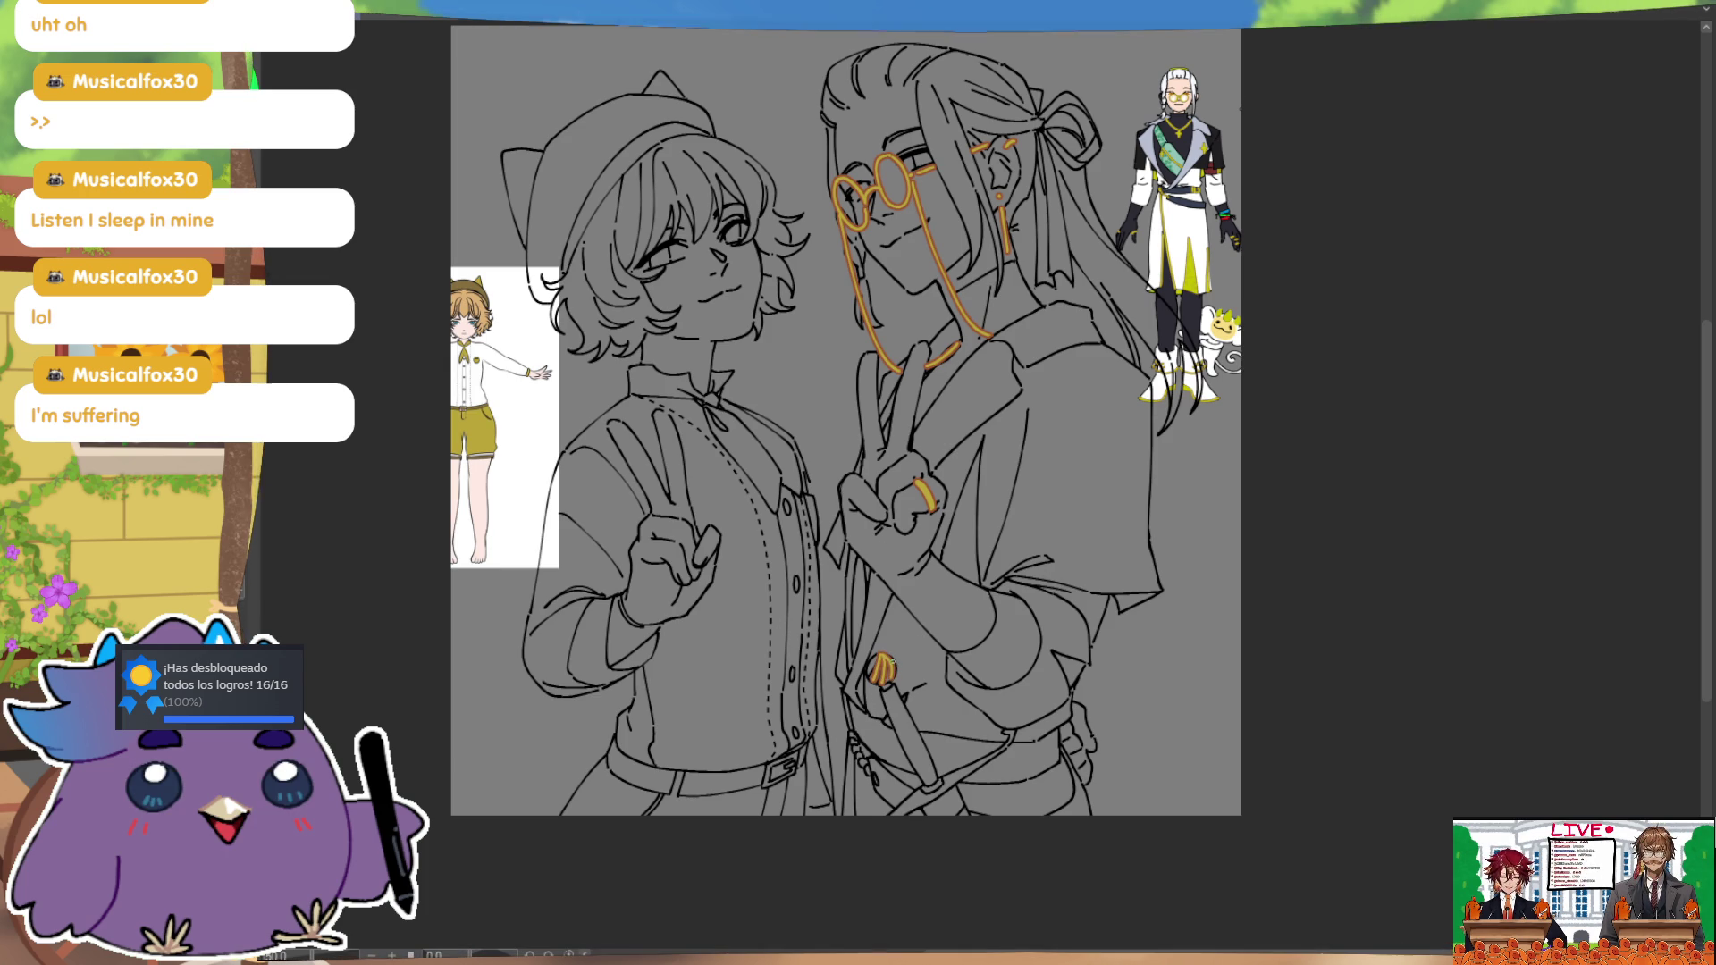
drag(1077, 664, 1042, 539)
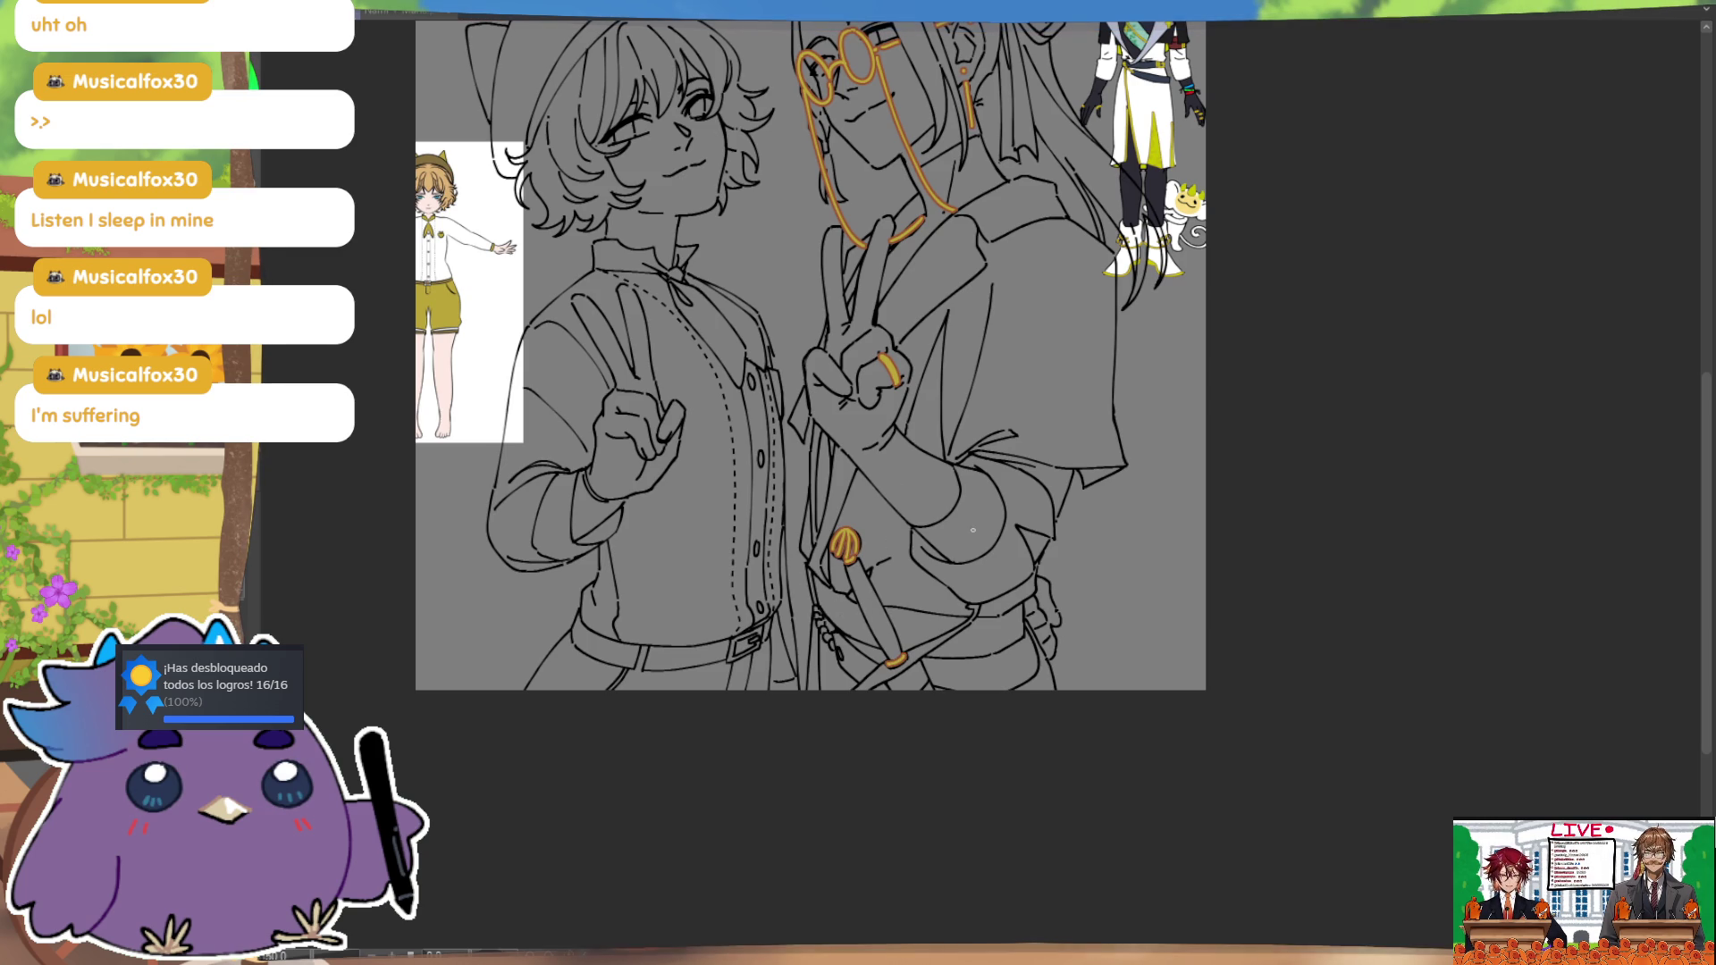
drag(888, 663, 978, 609)
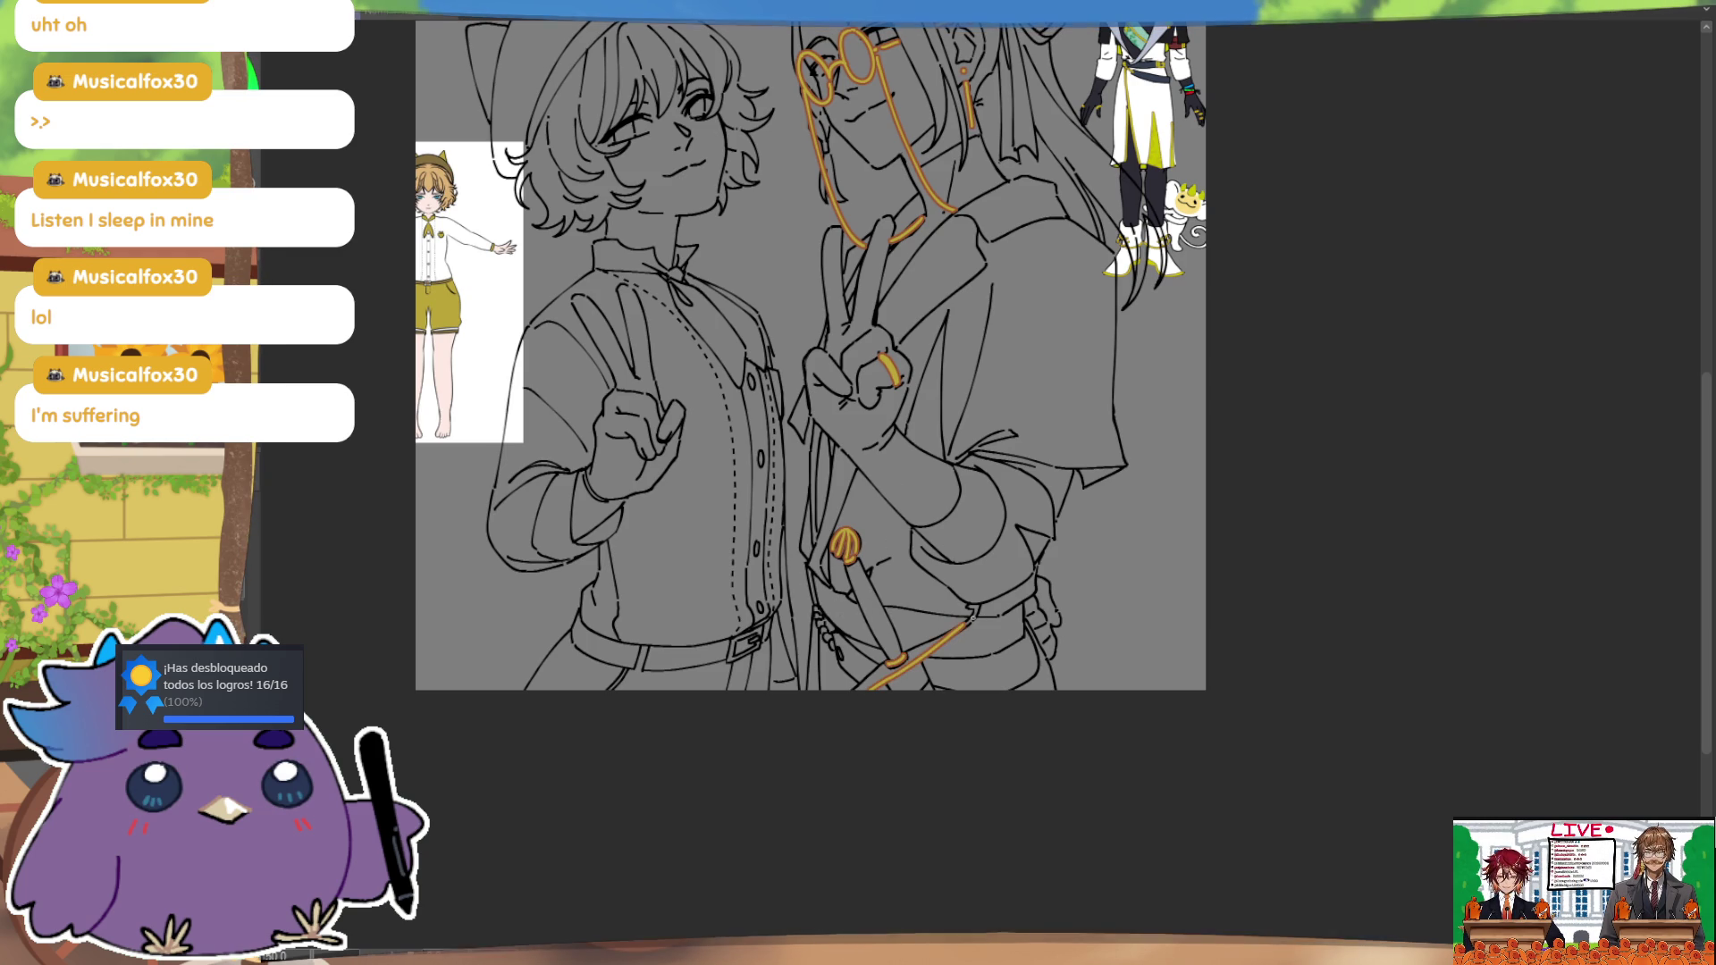
key(ctrl+z)
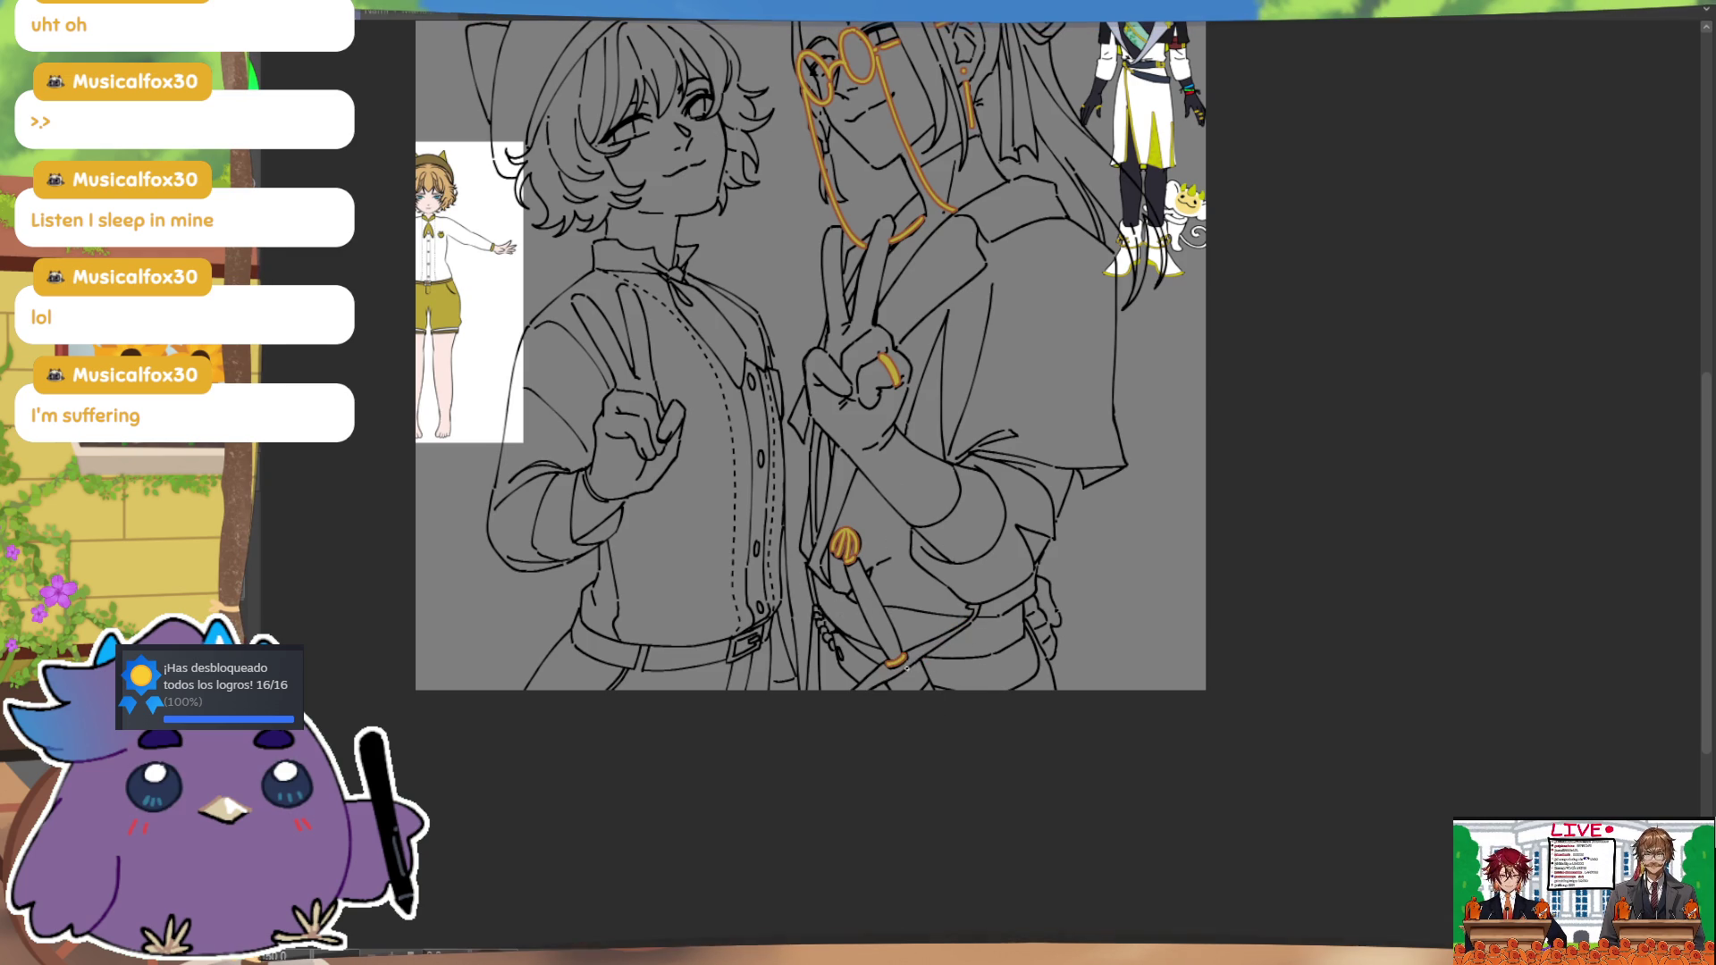
key(ctrl+y)
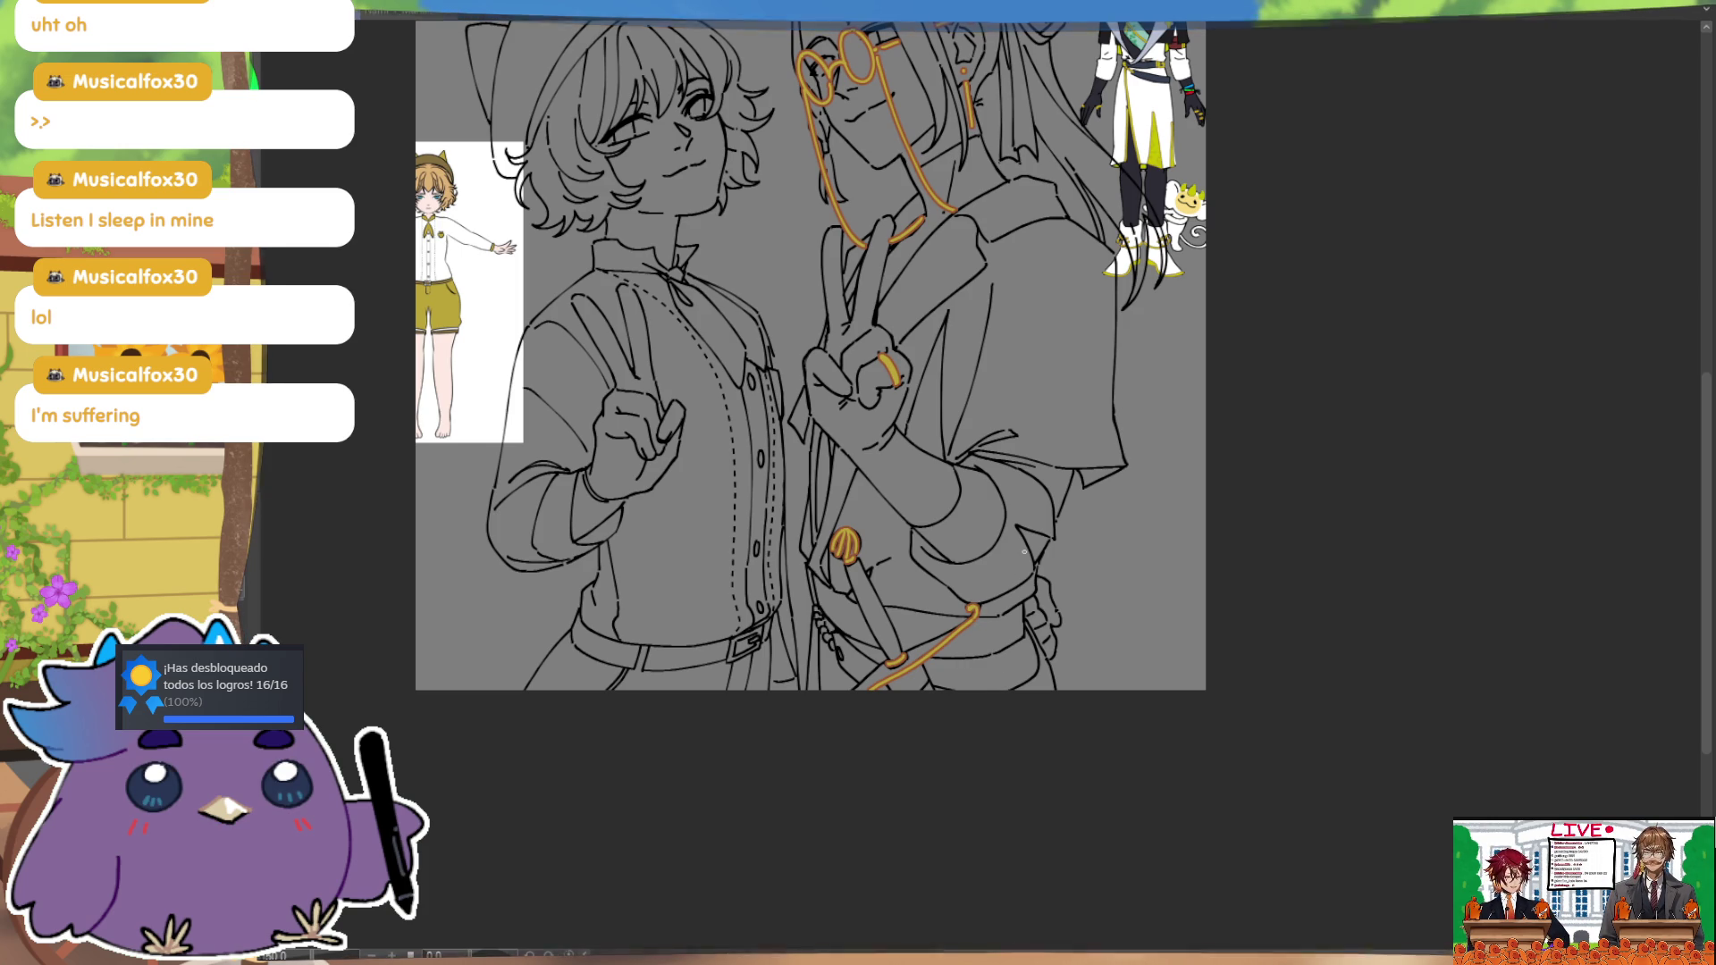
drag(1011, 570, 1017, 599)
Step: Add a beaded orange chain of three beads below the charm and redraw a bolder belt stroke
drag(813, 600, 820, 637)
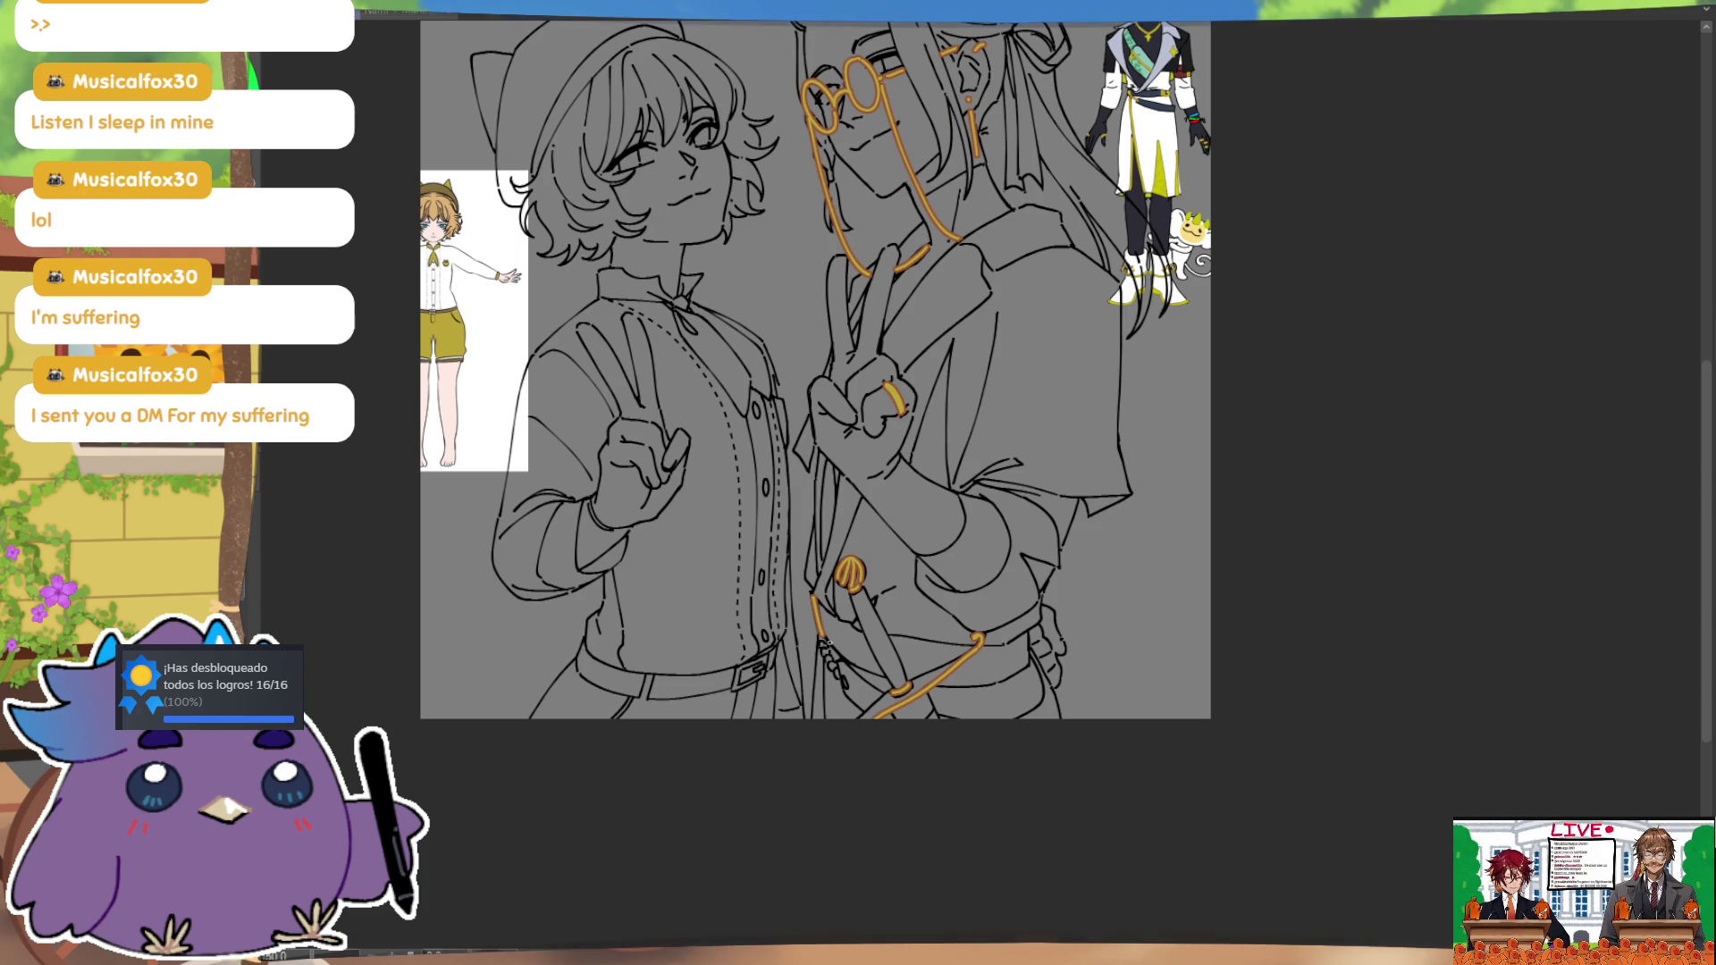
click(823, 642)
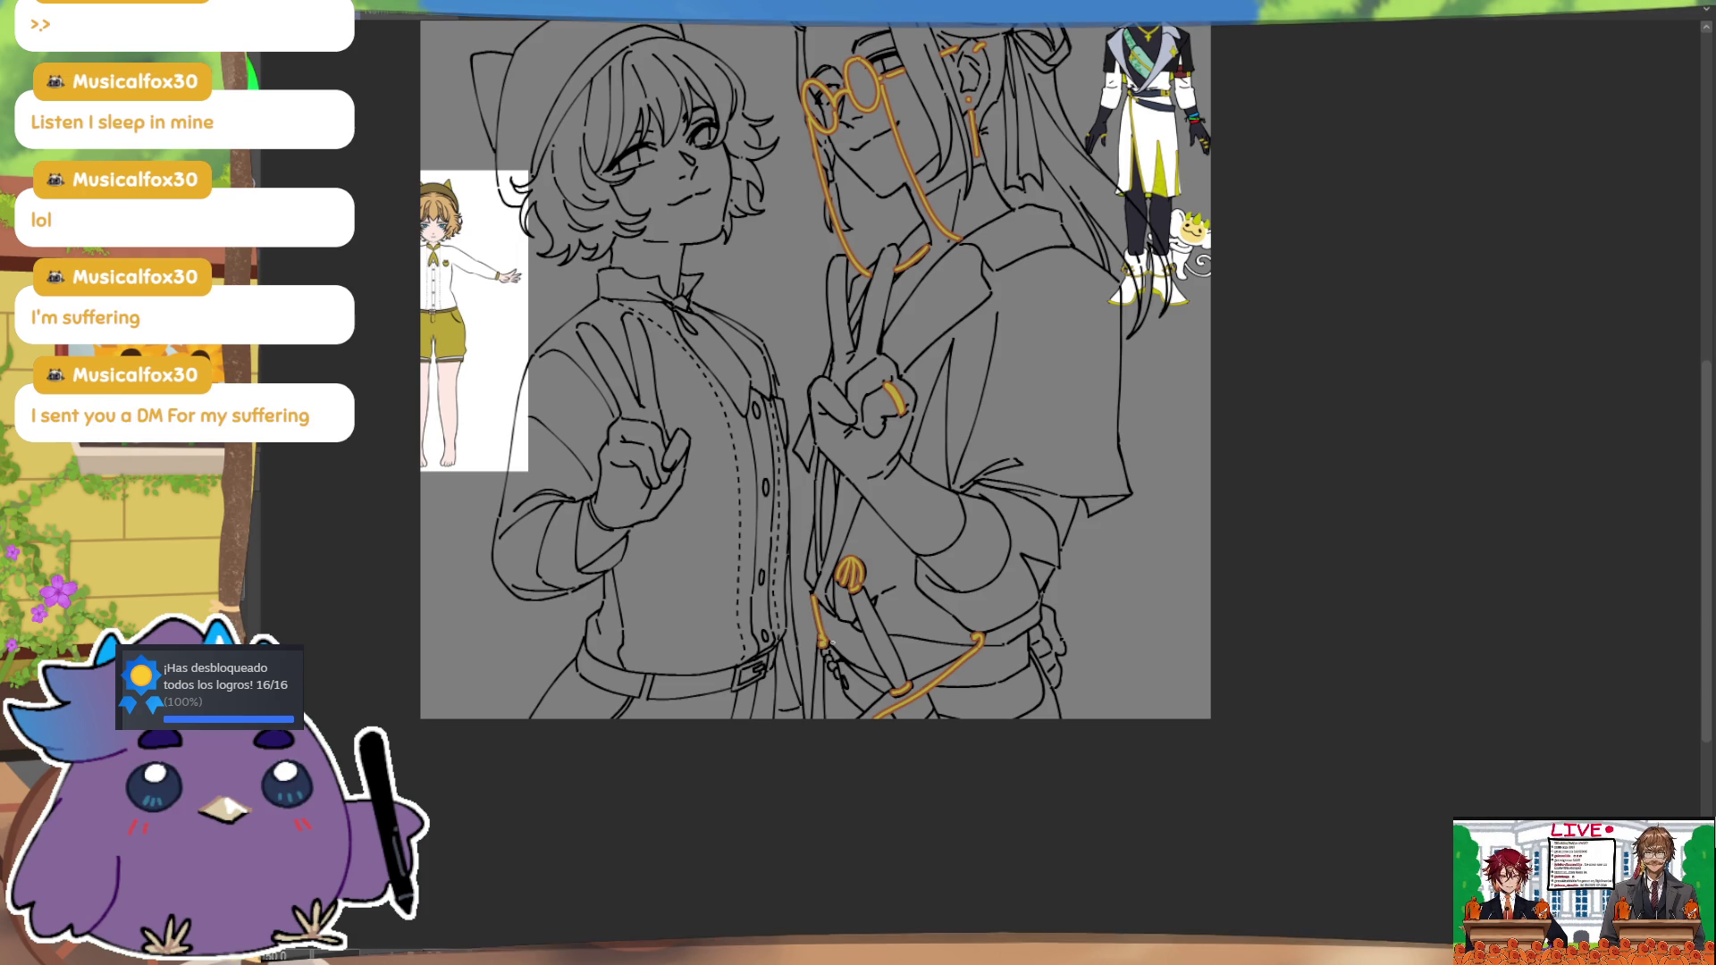
click(832, 664)
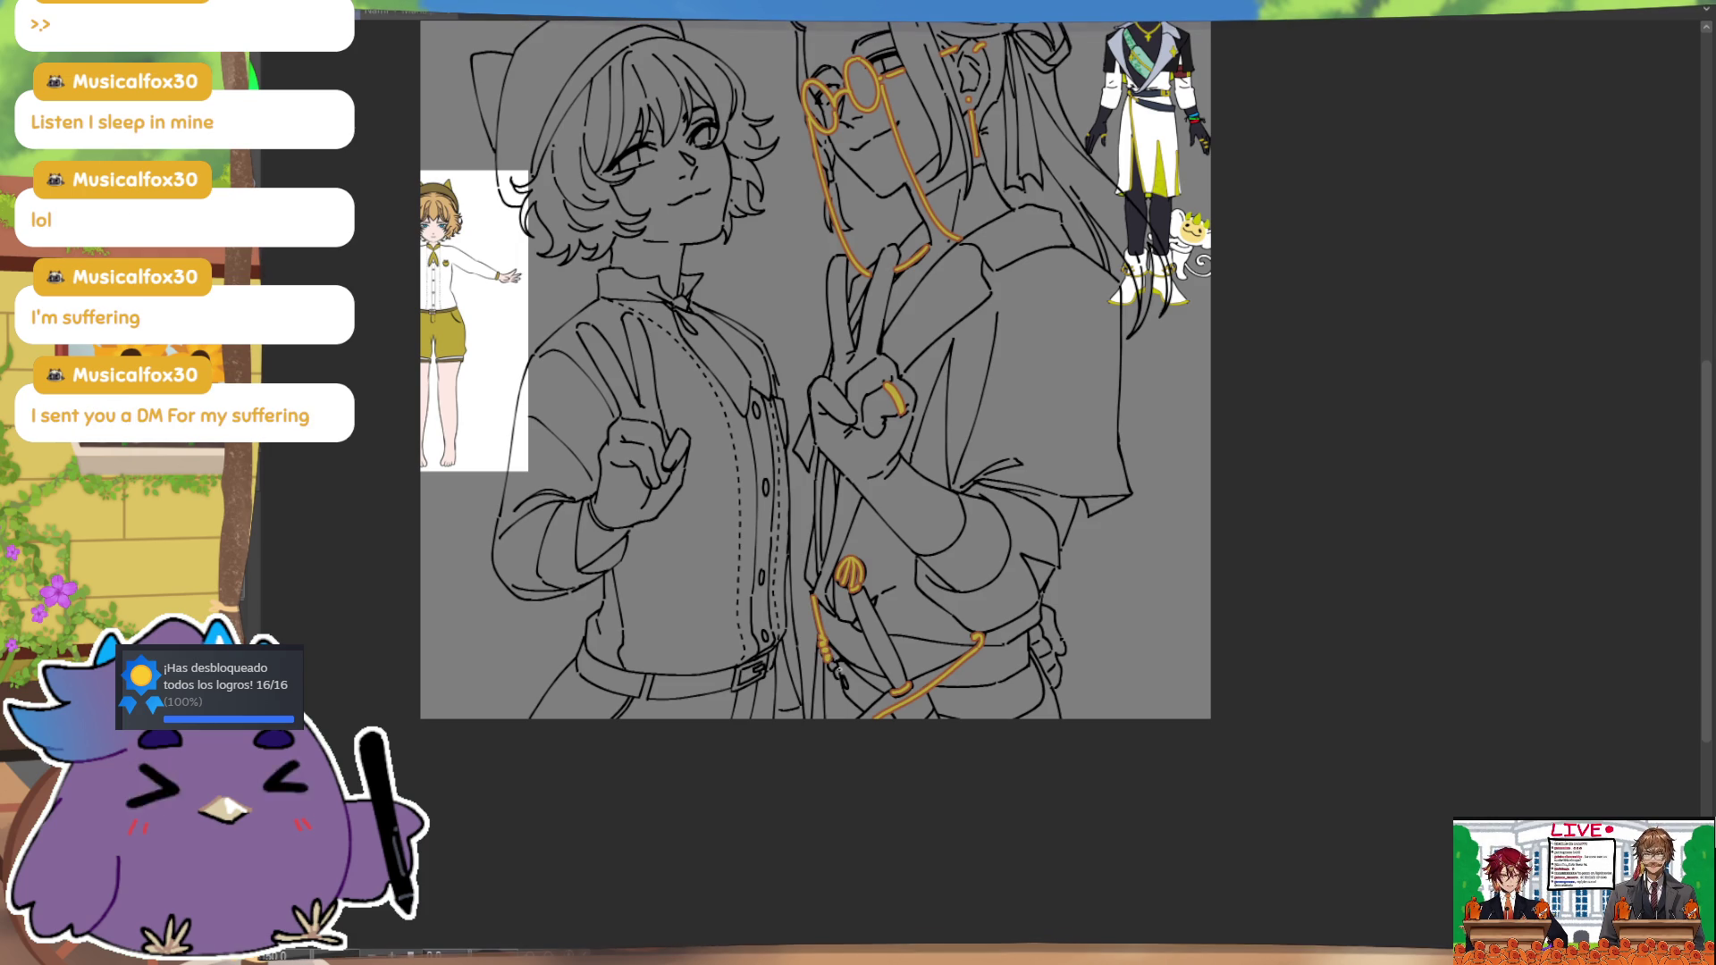
click(844, 683)
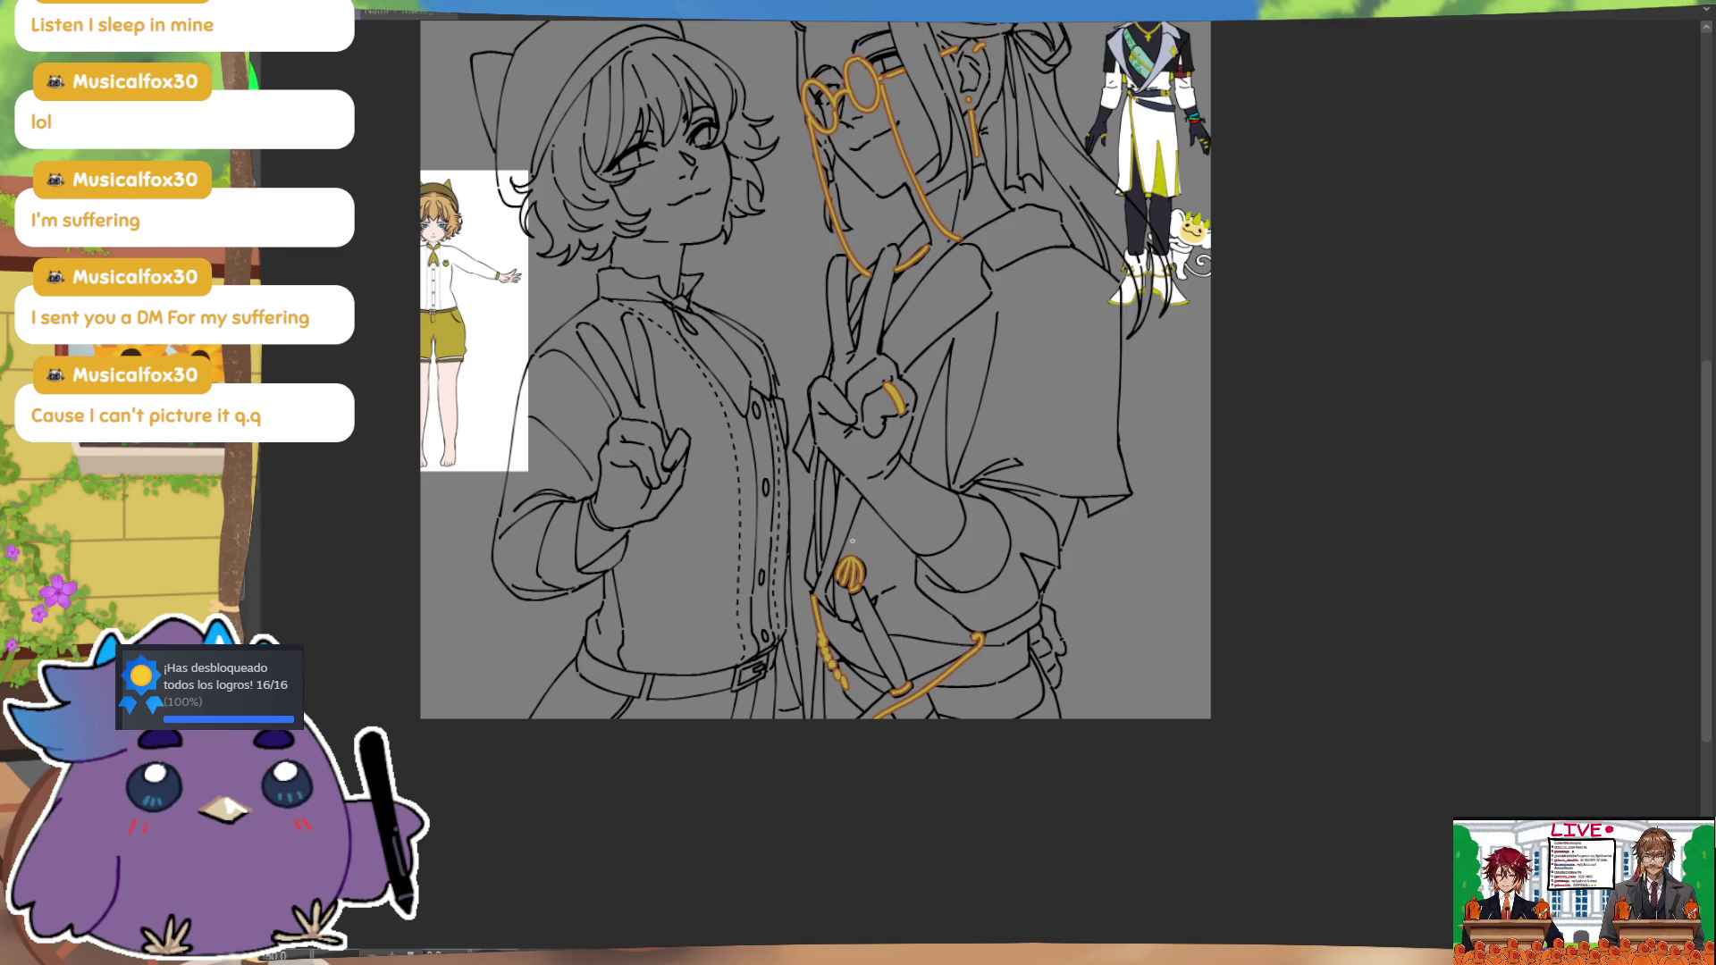
drag(1002, 658, 999, 597)
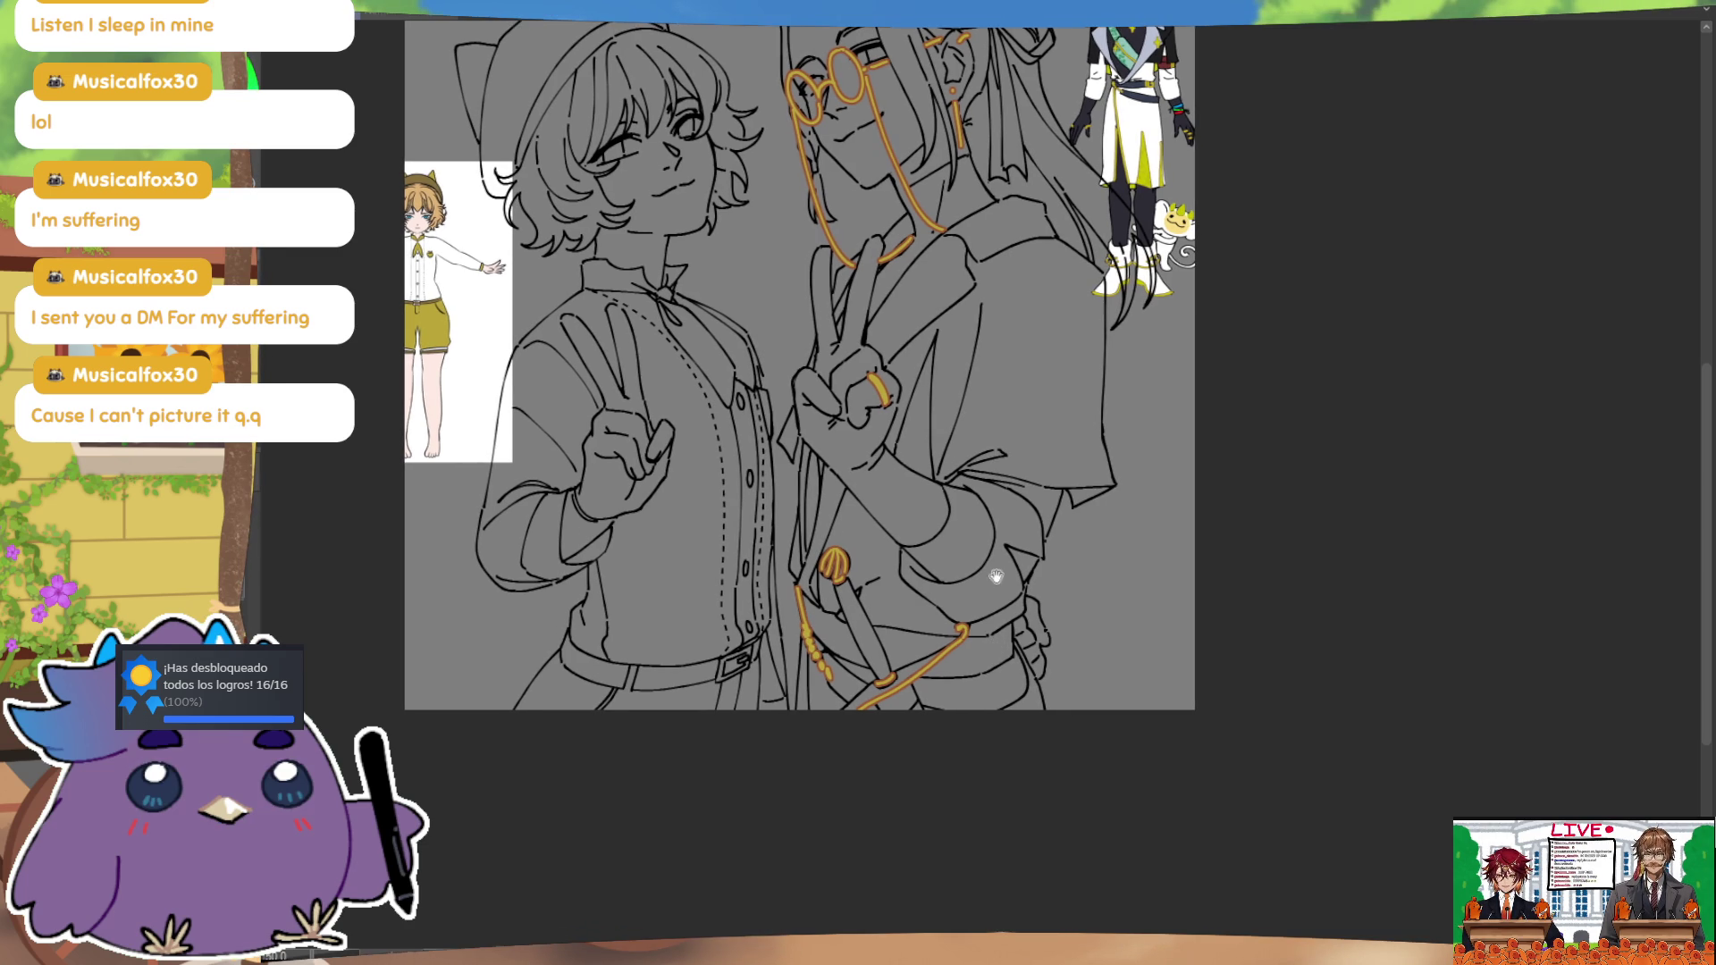
key(ctrl+z)
drag(905, 629, 917, 660)
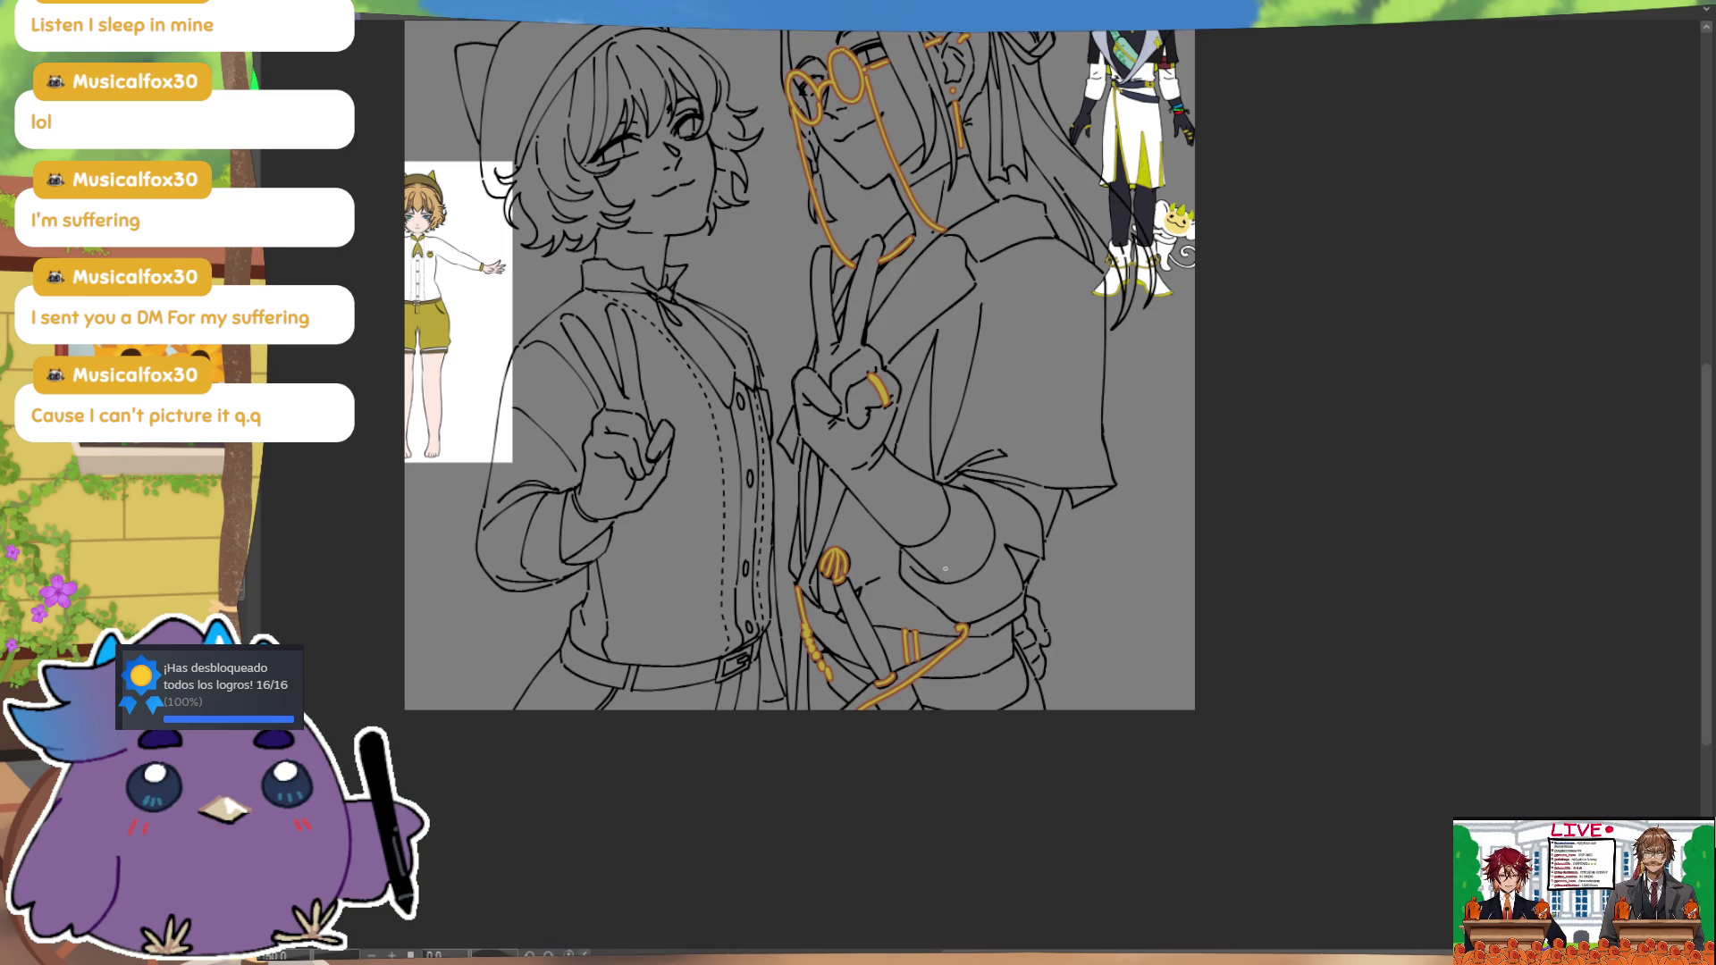
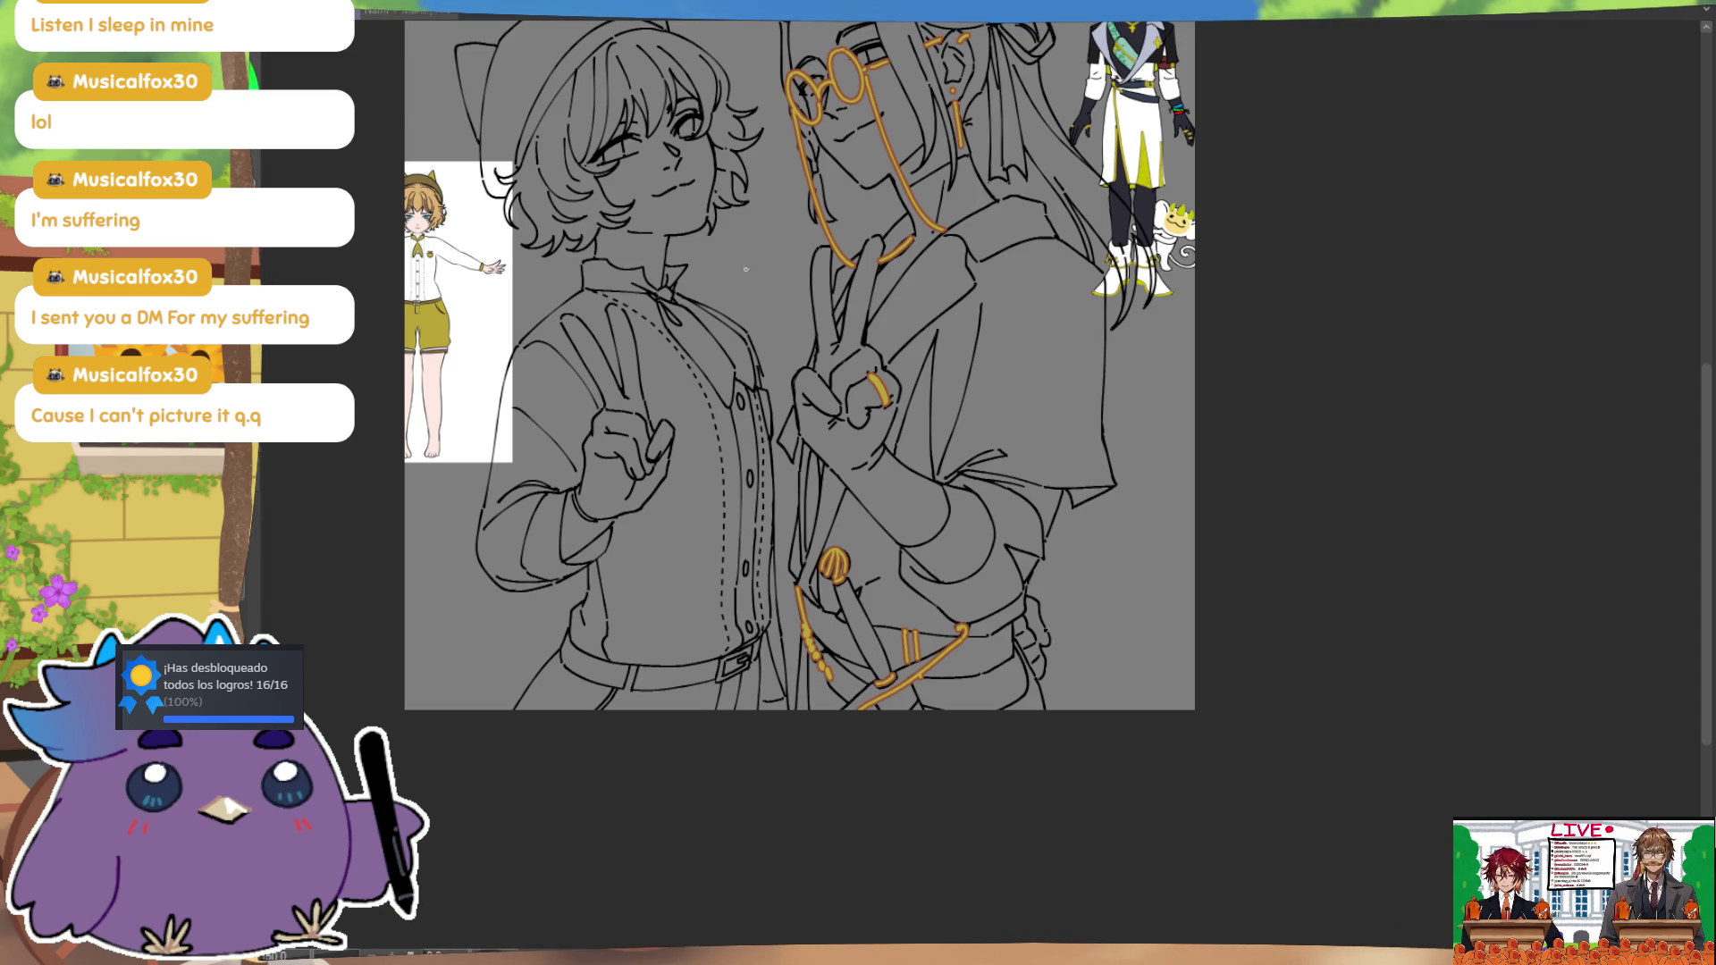
Step: Try gold swirl strands looping around the hands toward the peace sign
drag(750, 239, 585, 517)
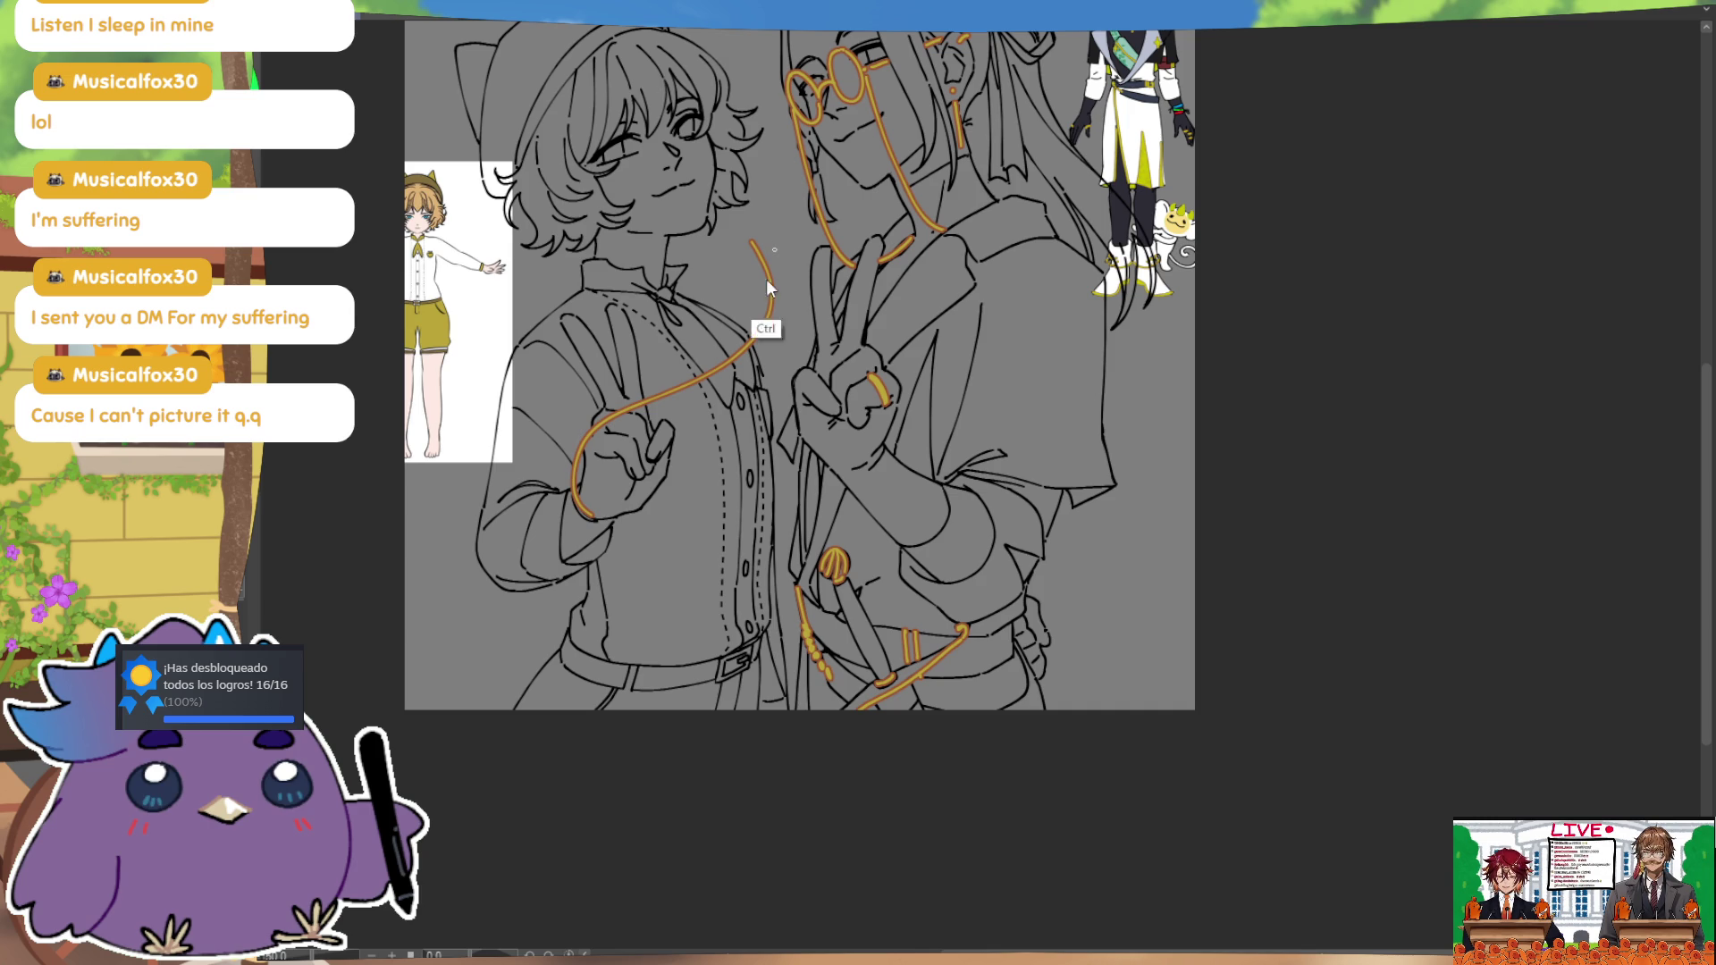
key(ctrl+z)
mouse_move(751, 253)
mouse_down()
mouse_move(715, 362)
mouse_move(626, 487)
mouse_move(768, 398)
mouse_up()
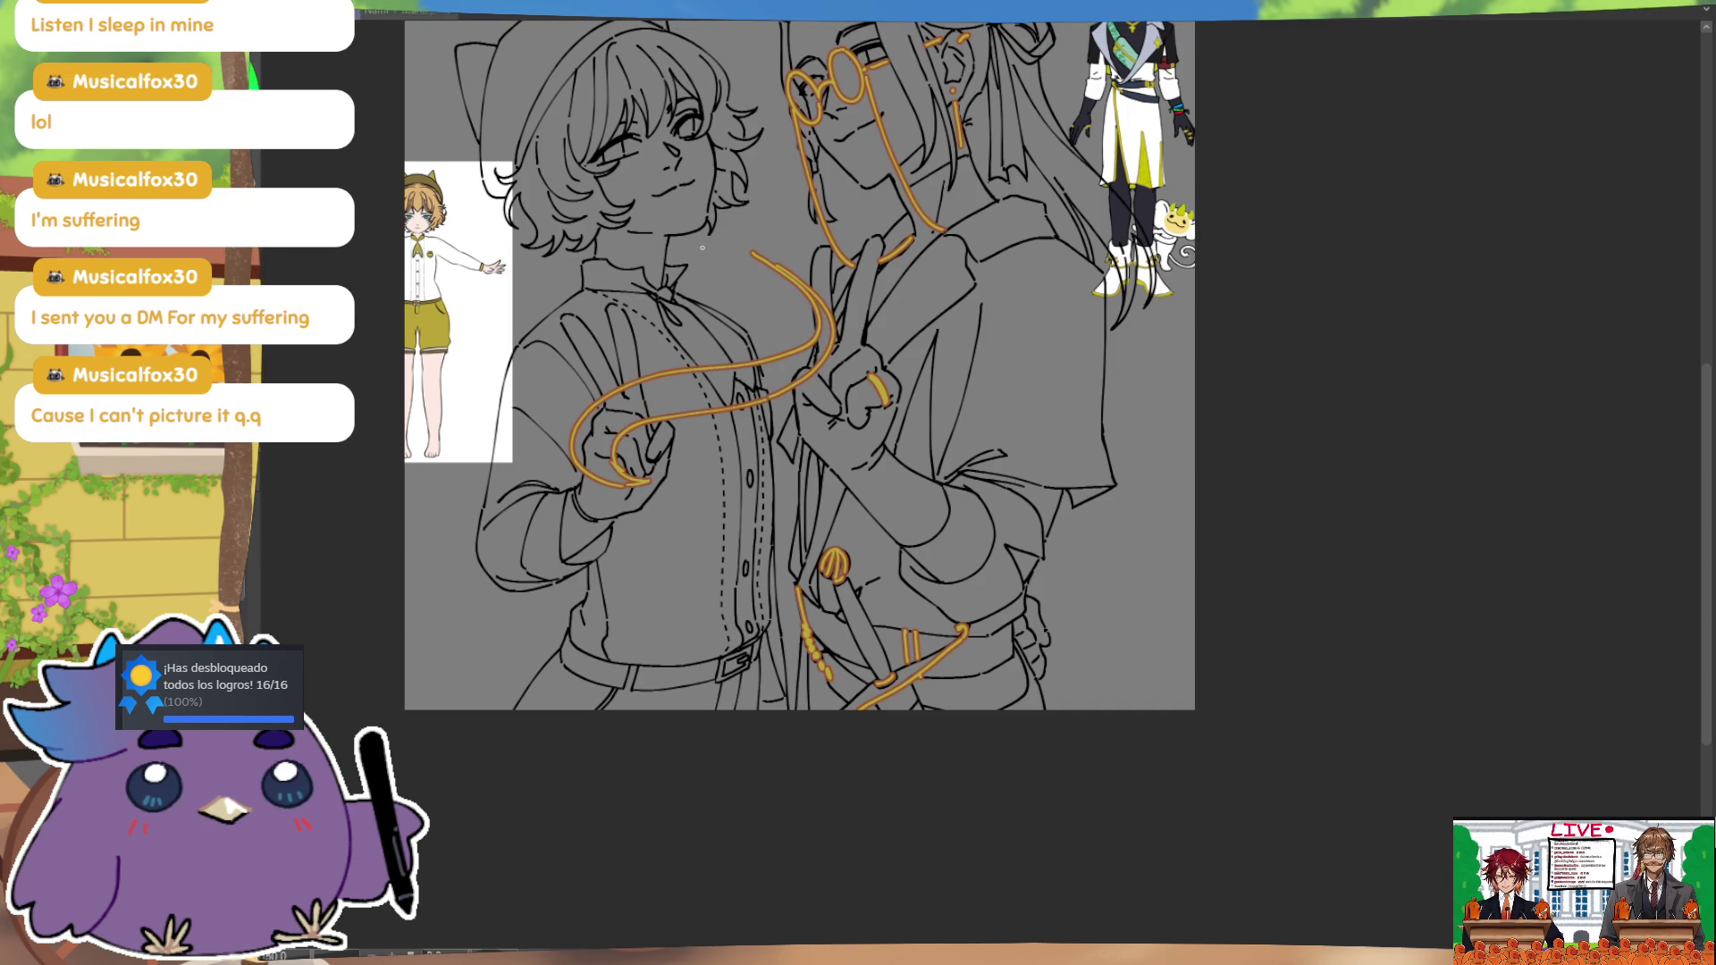
drag(953, 474, 1183, 550)
drag(1027, 456, 809, 463)
key(ctrl+z)
mouse_move(1063, 414)
mouse_down()
mouse_move(1060, 436)
mouse_move(898, 491)
mouse_up()
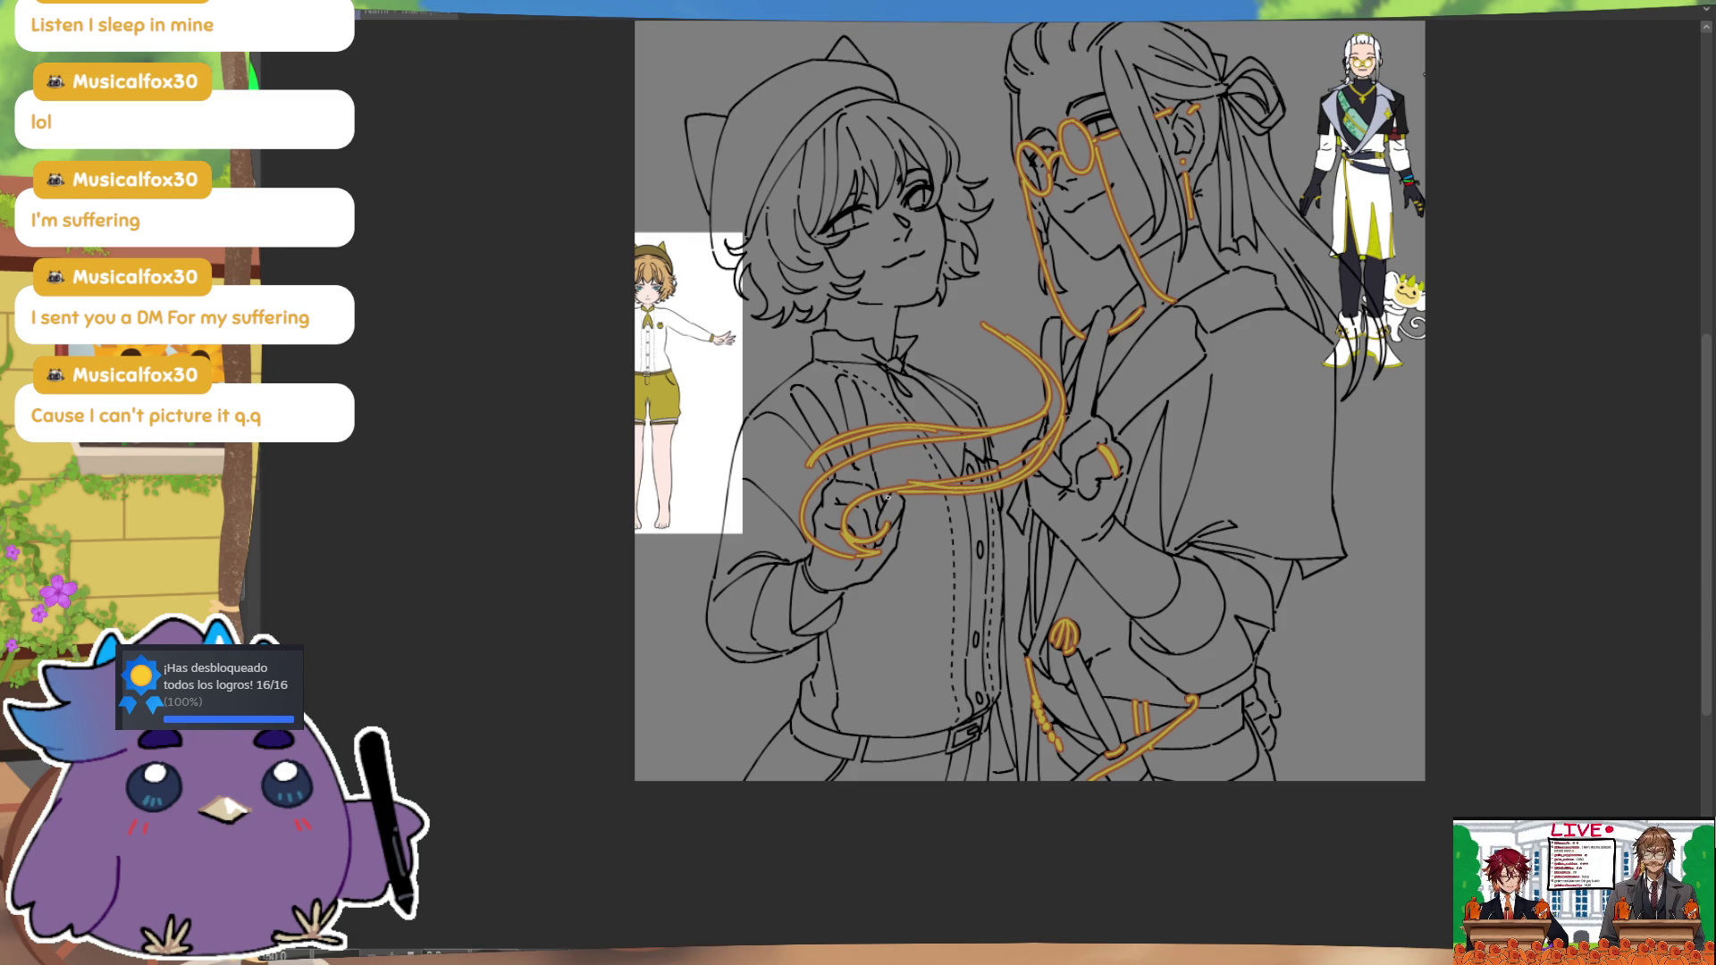
drag(997, 336, 1030, 418)
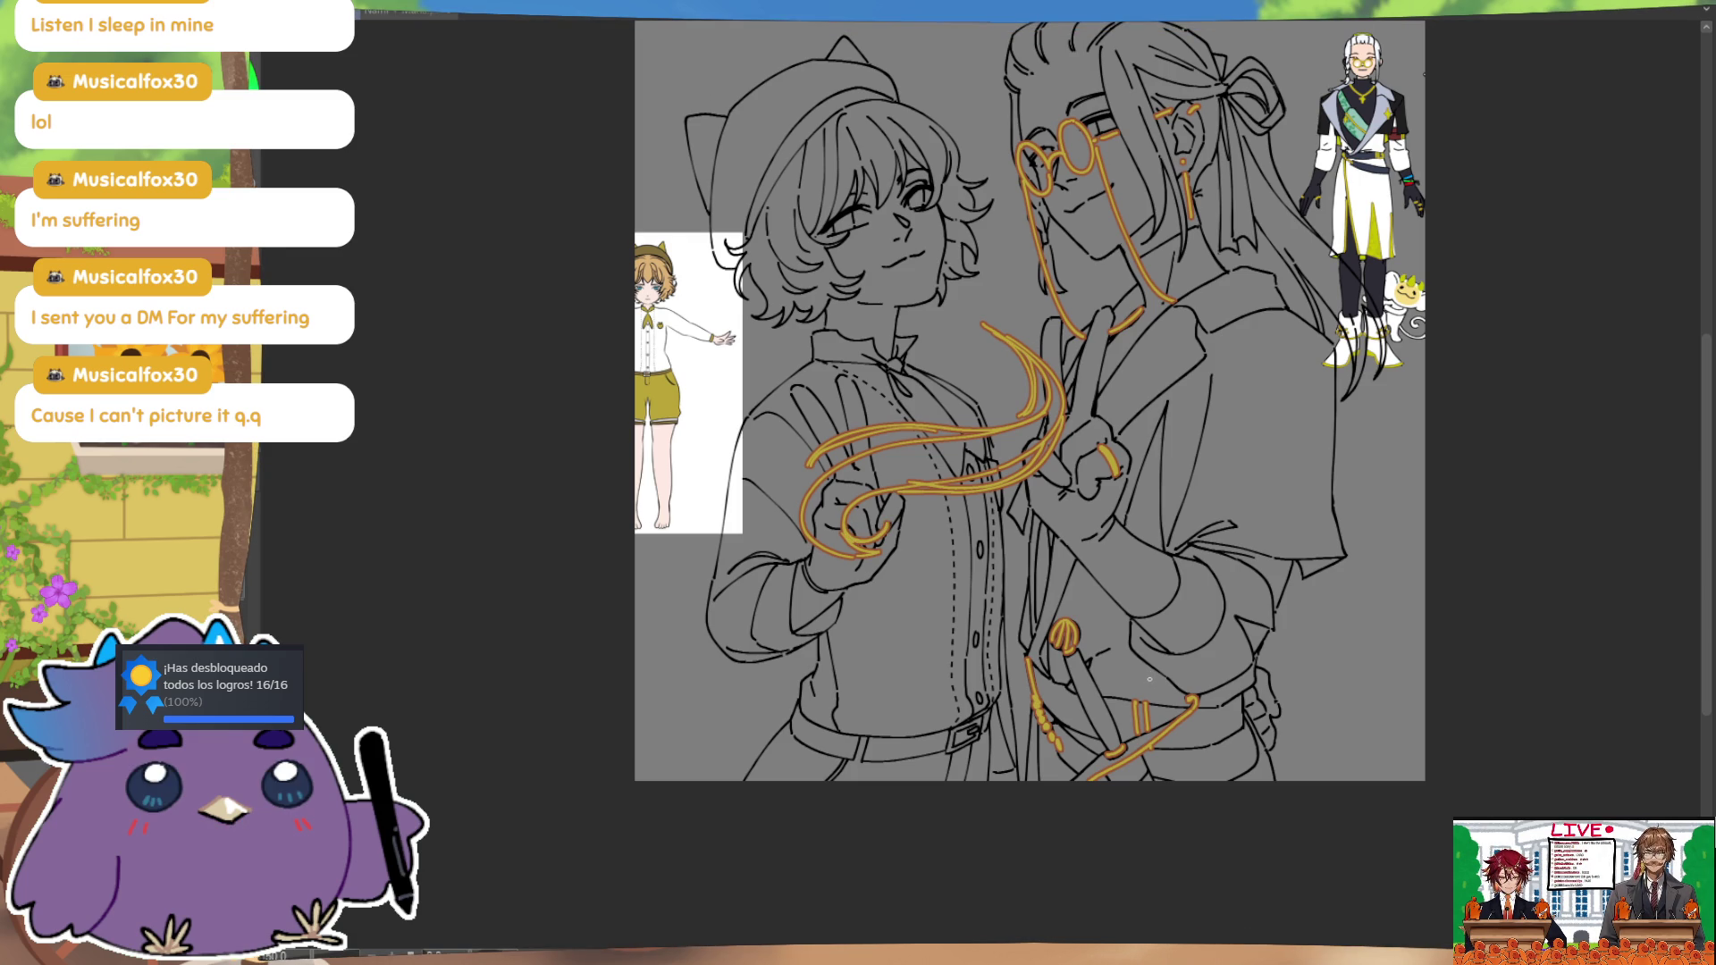
Step: Undo all the gold swirl strands around the hands
scroll(1150, 680, up, 2)
scroll(1321, 486, up, 1)
scroll(1322, 659, up, 1)
scroll(1322, 659, up, 1)
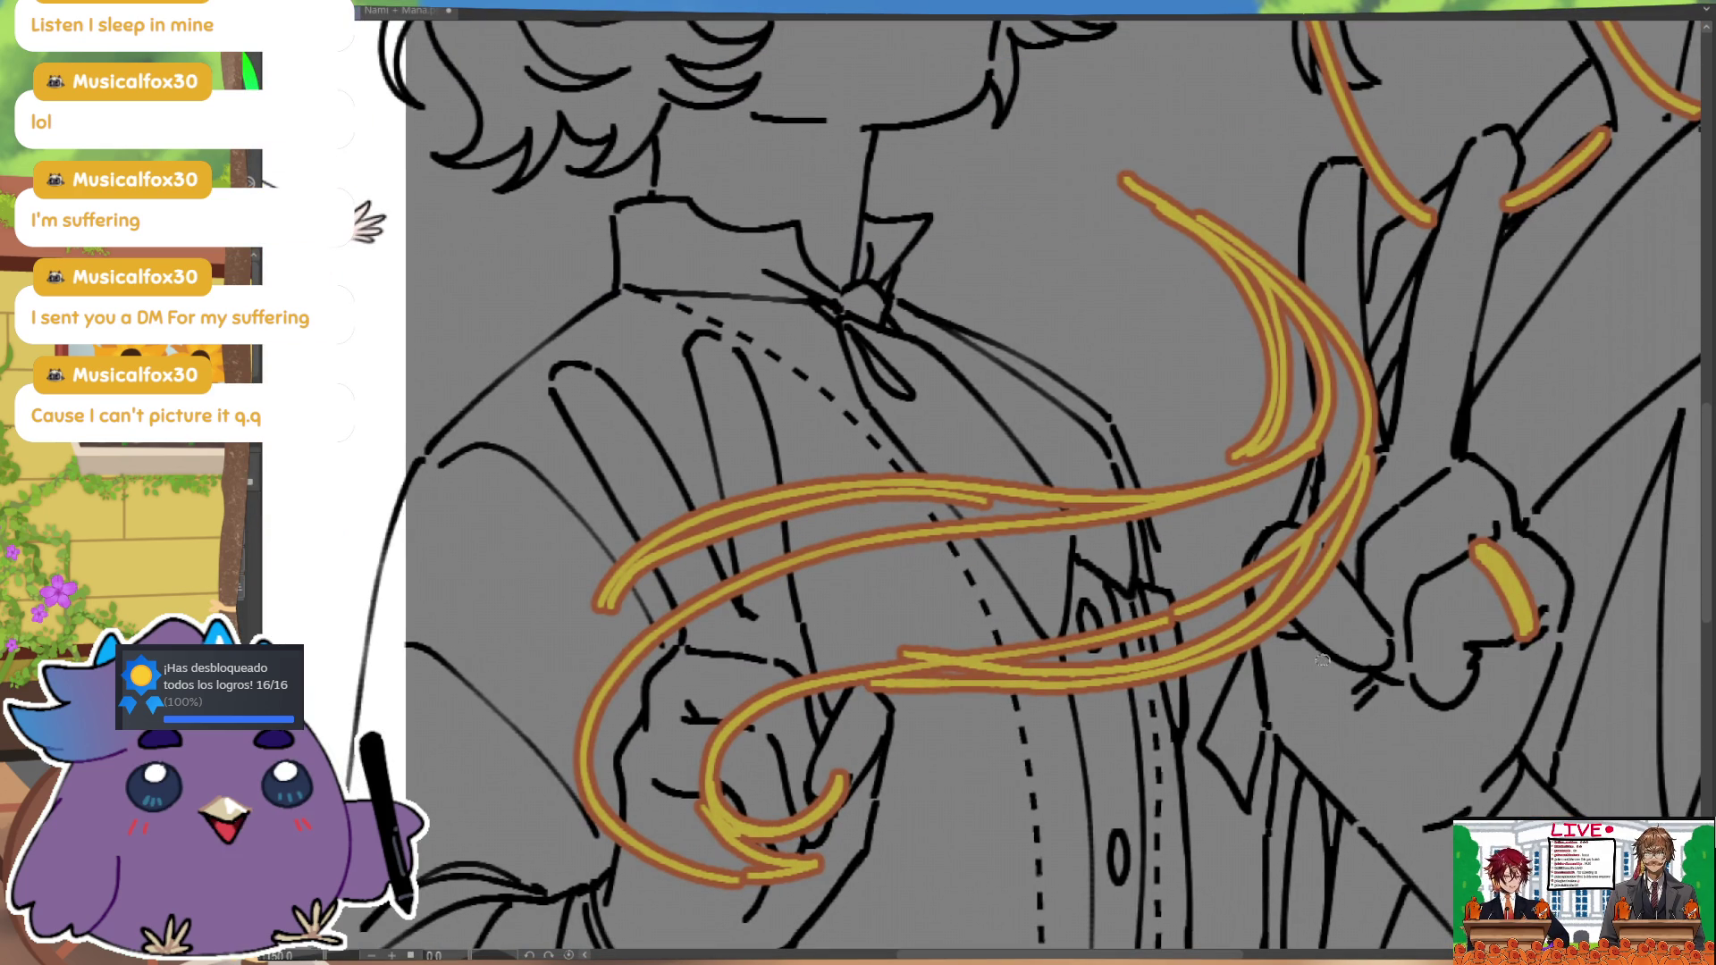
scroll(1322, 662, down, 1)
scroll(1322, 675, down, 1)
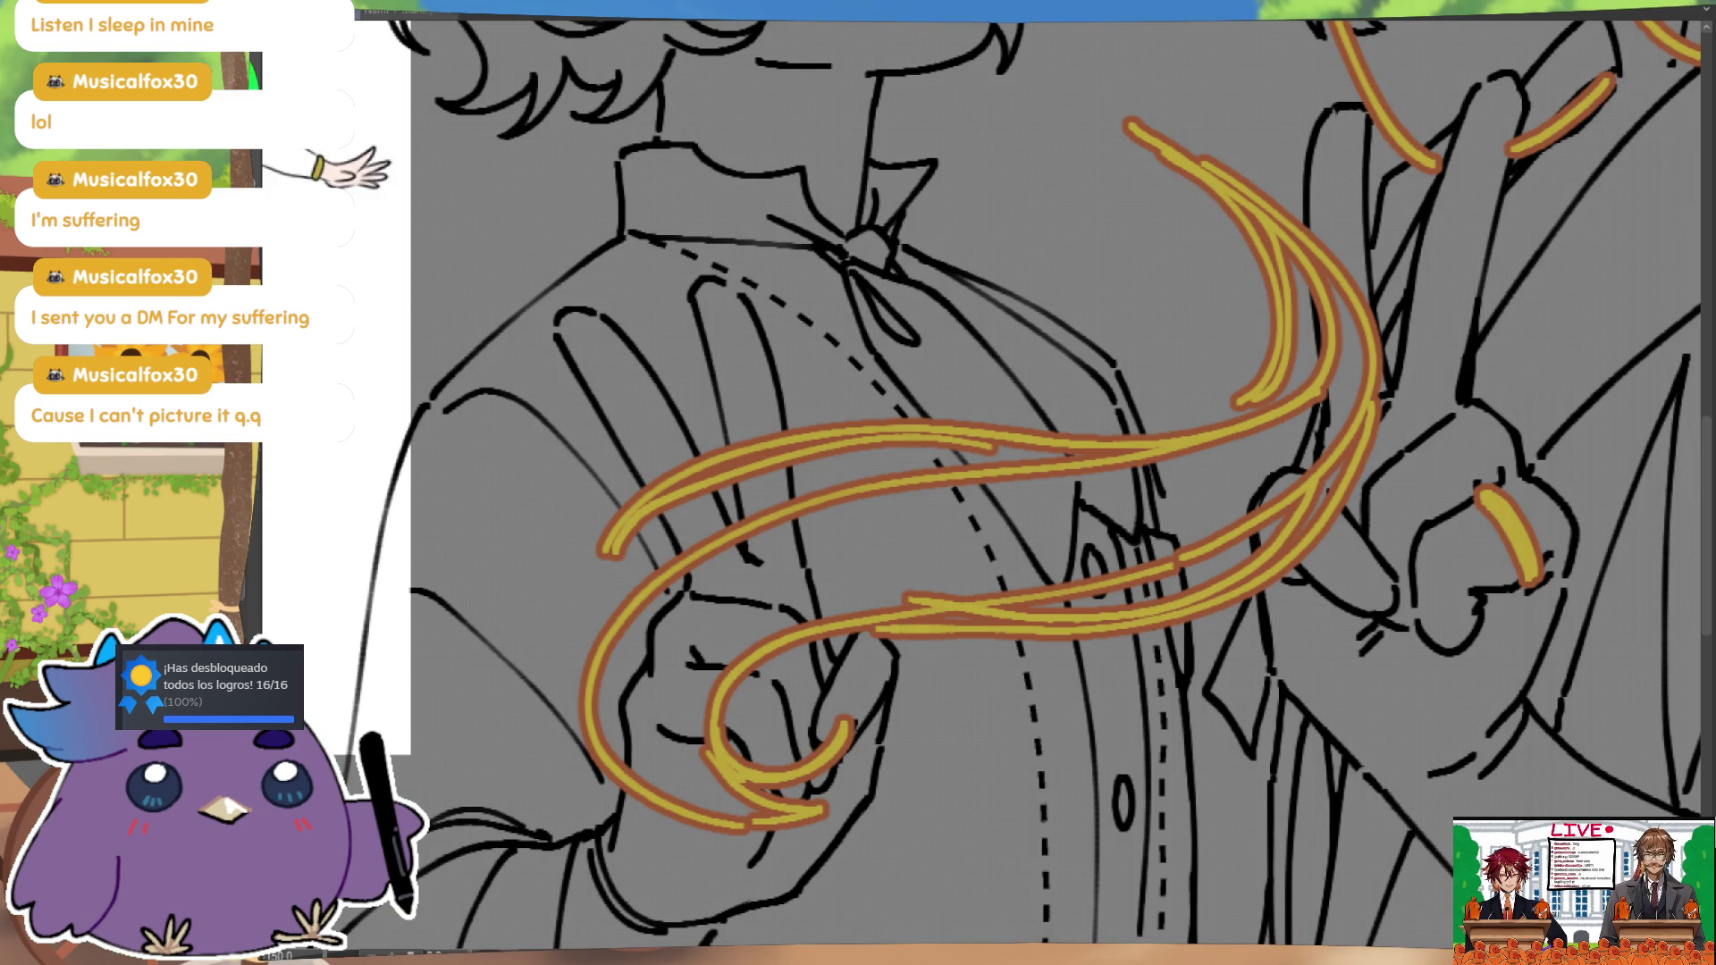
scroll(1427, 565, down, 6)
key(ctrl+z)
key(ctrl+z)
key(ctrl+z)
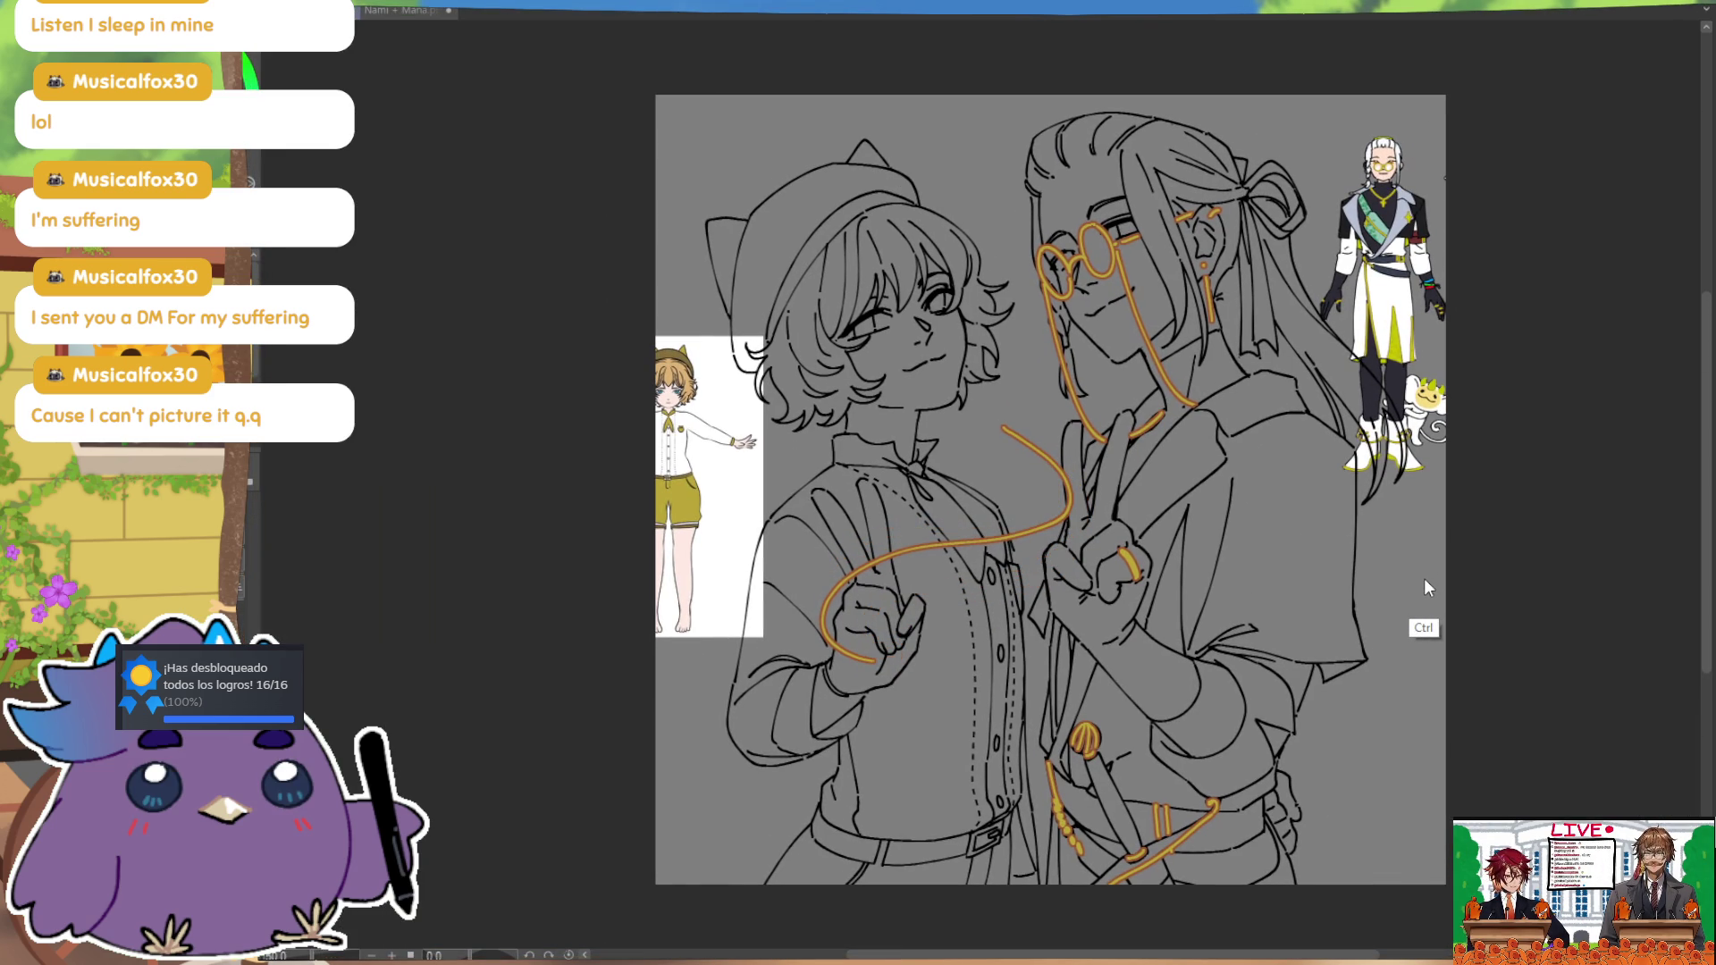
key(ctrl+z)
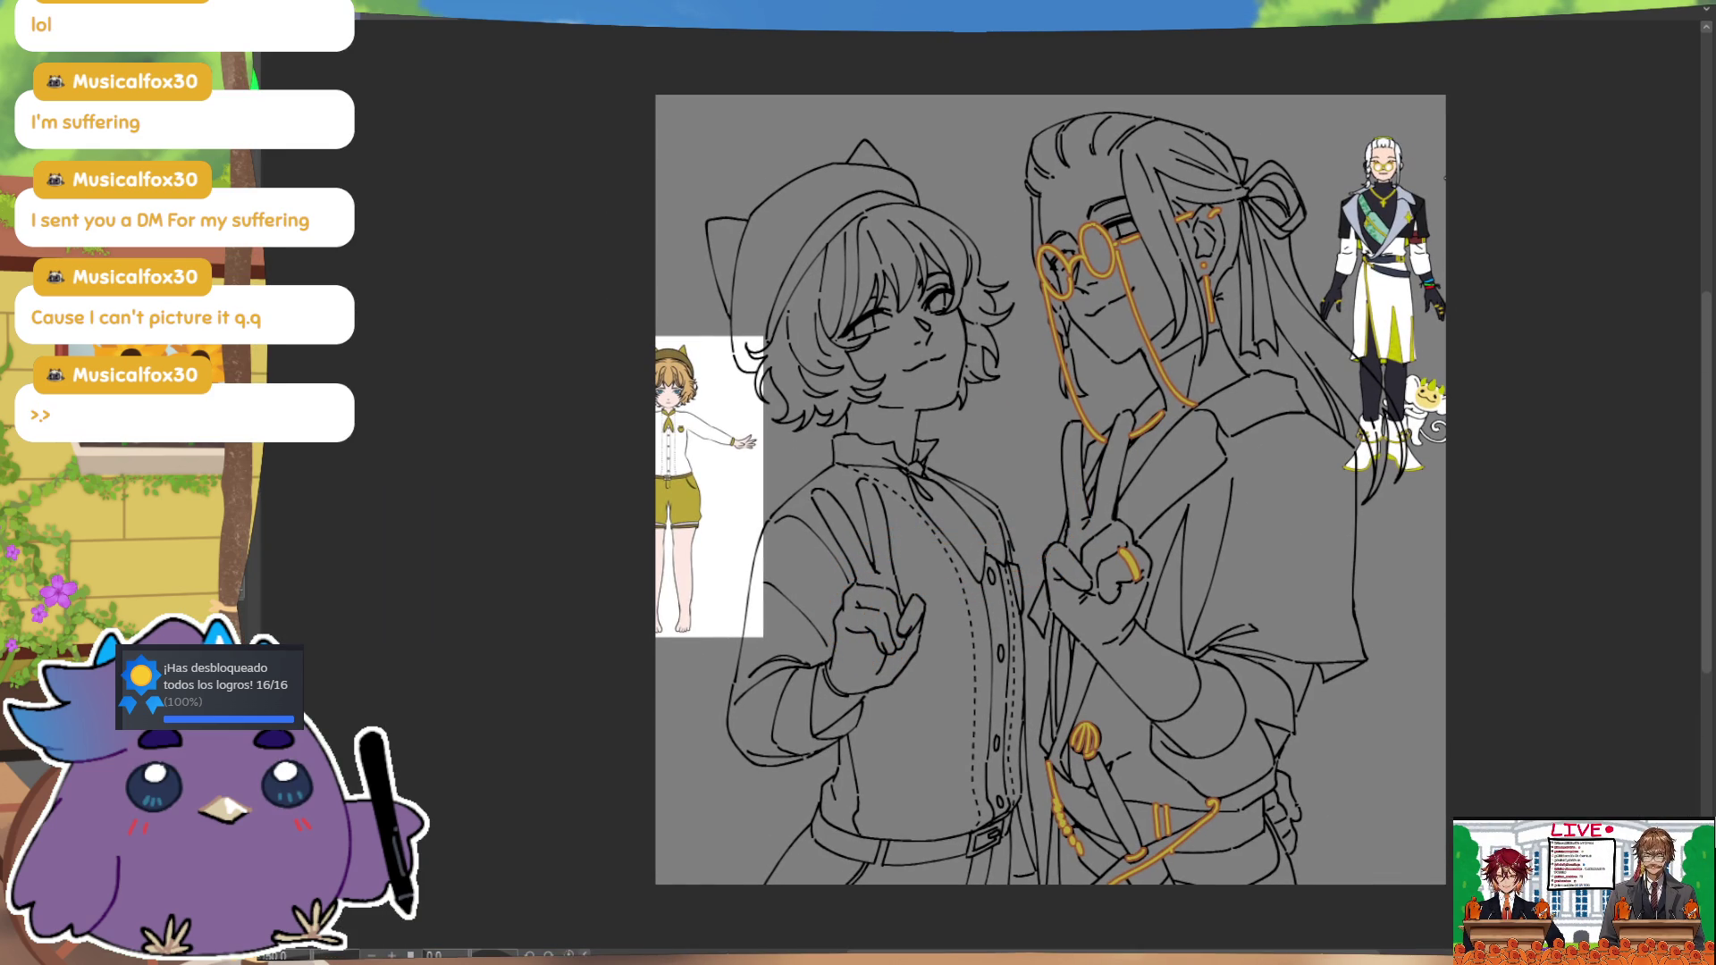
Step: Draw a small gold chevron on top of the man's hair
key(ctrl+plus)
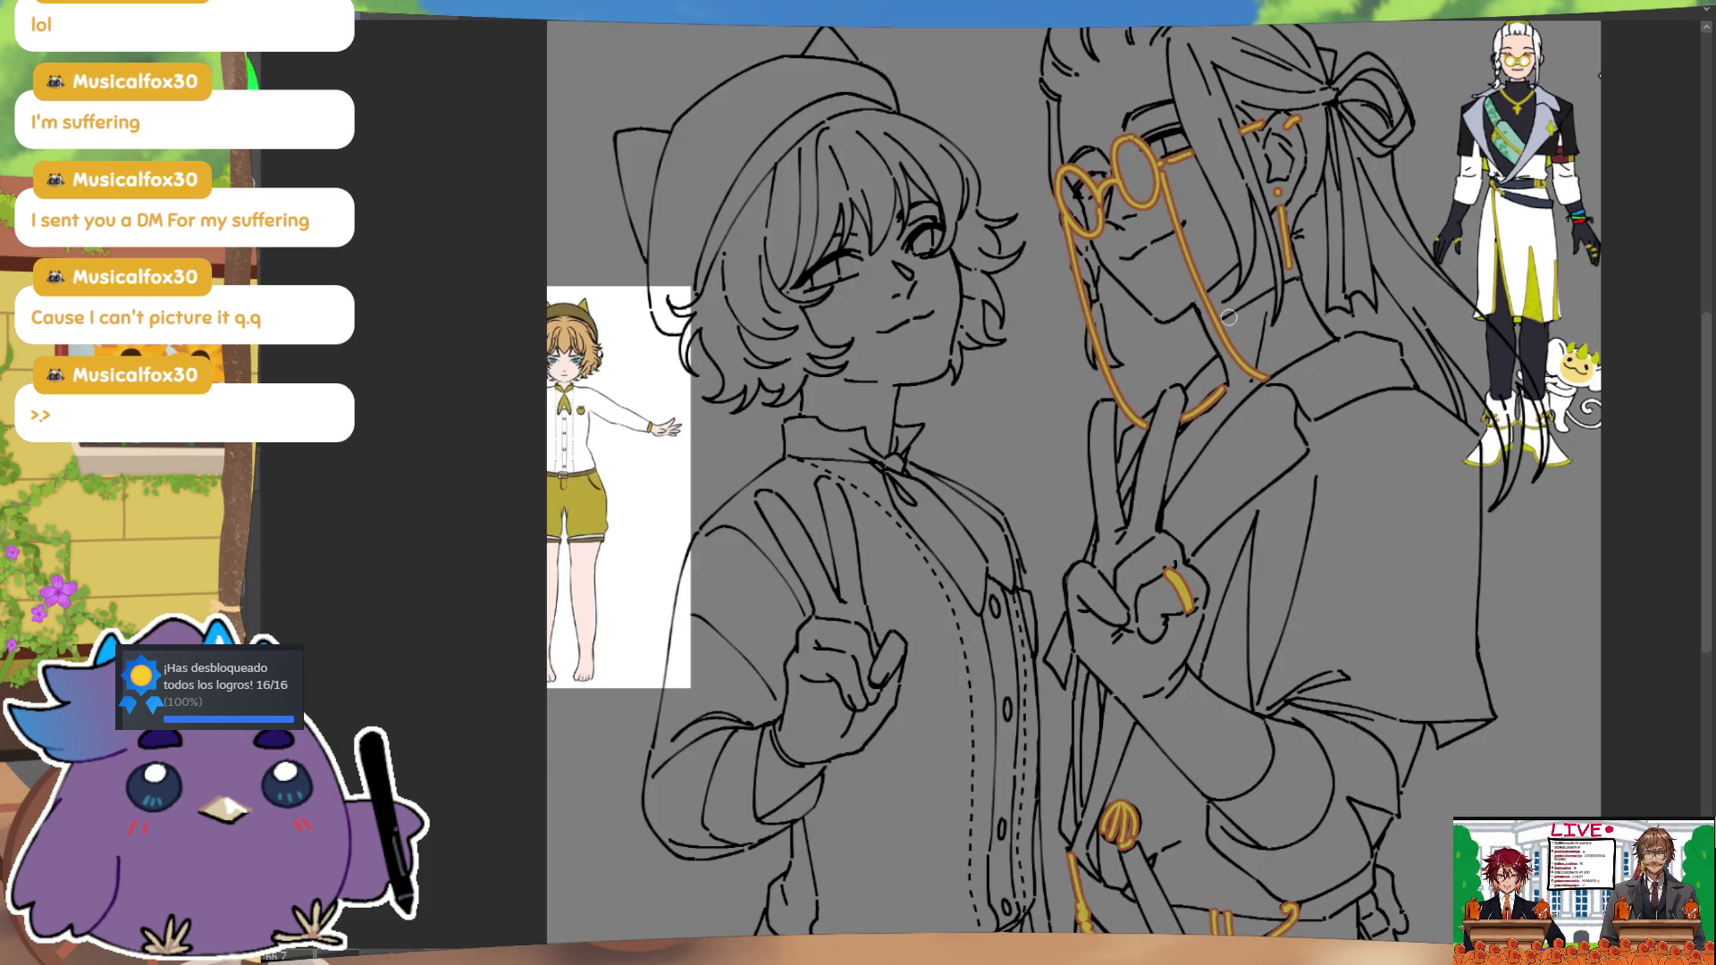
key(ctrl+minus)
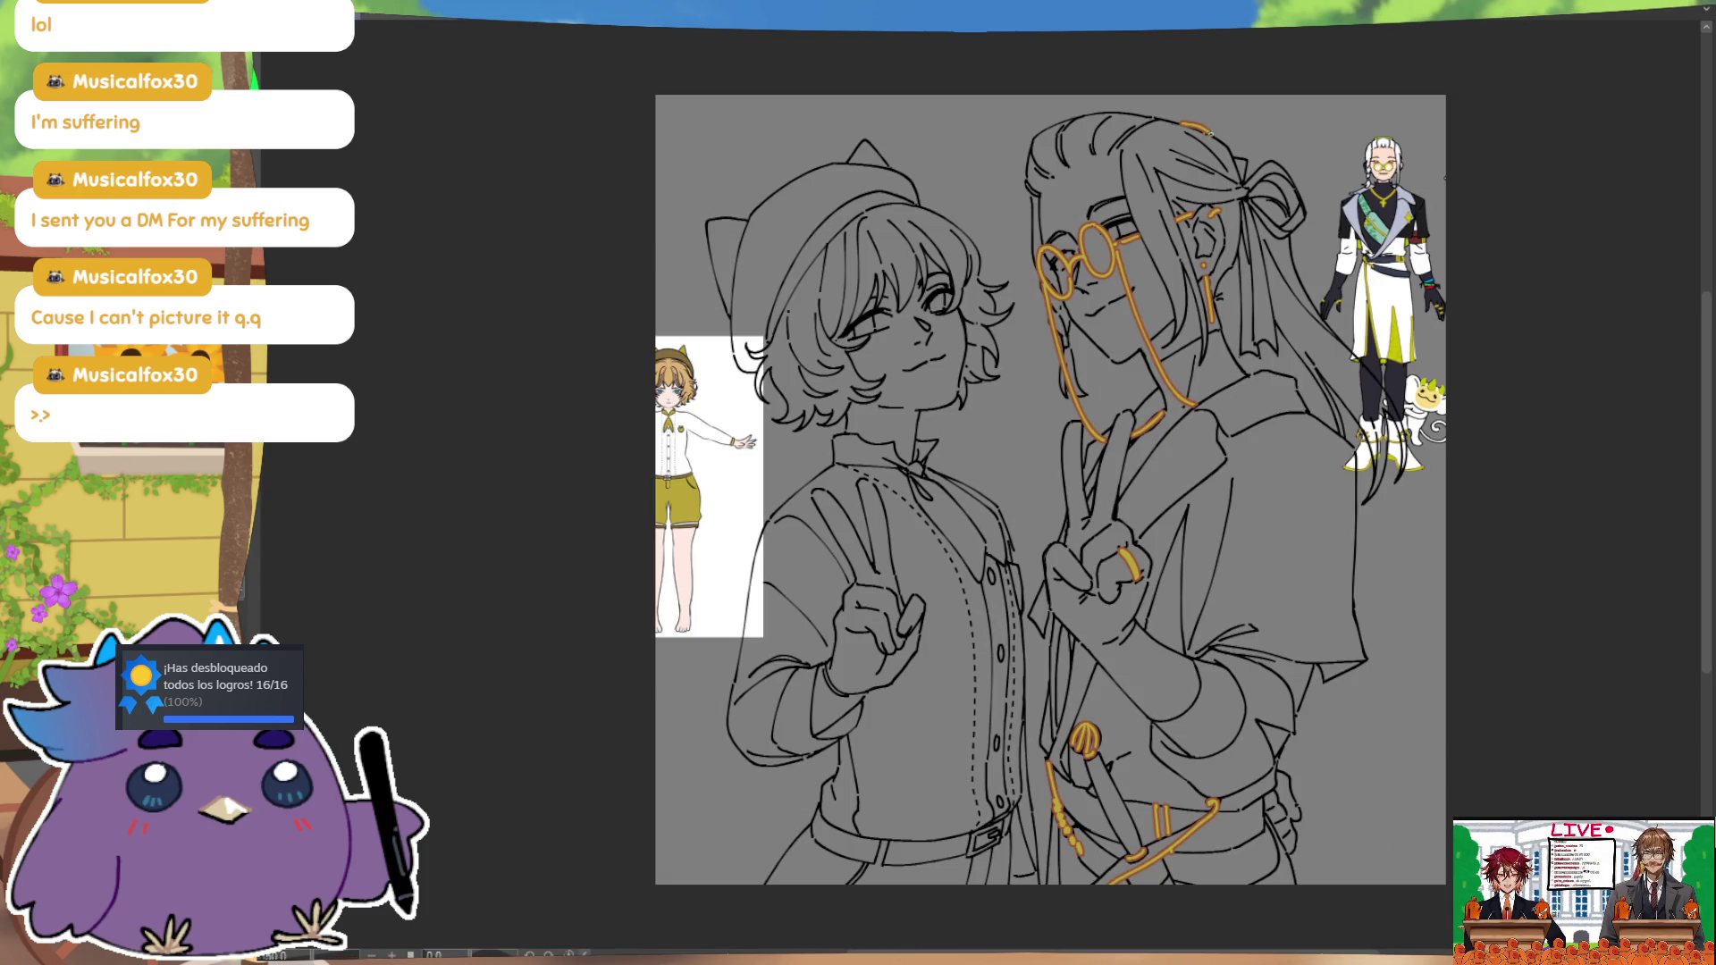
drag(1188, 127, 1207, 131)
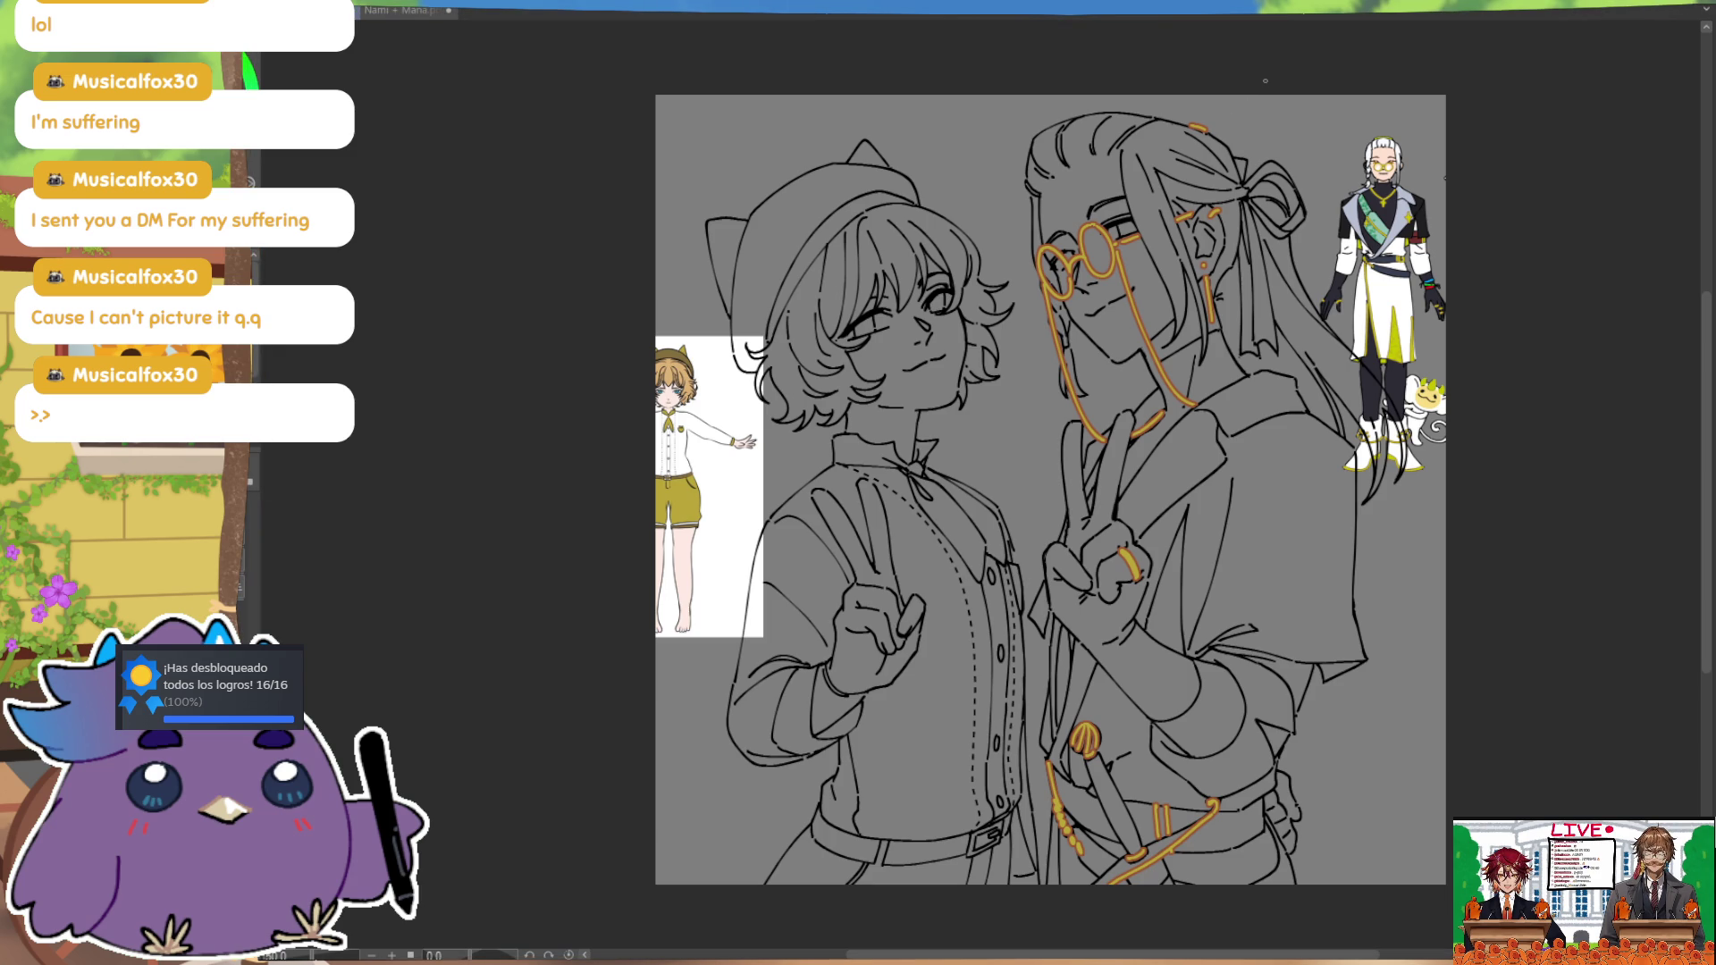
key(ctrl)
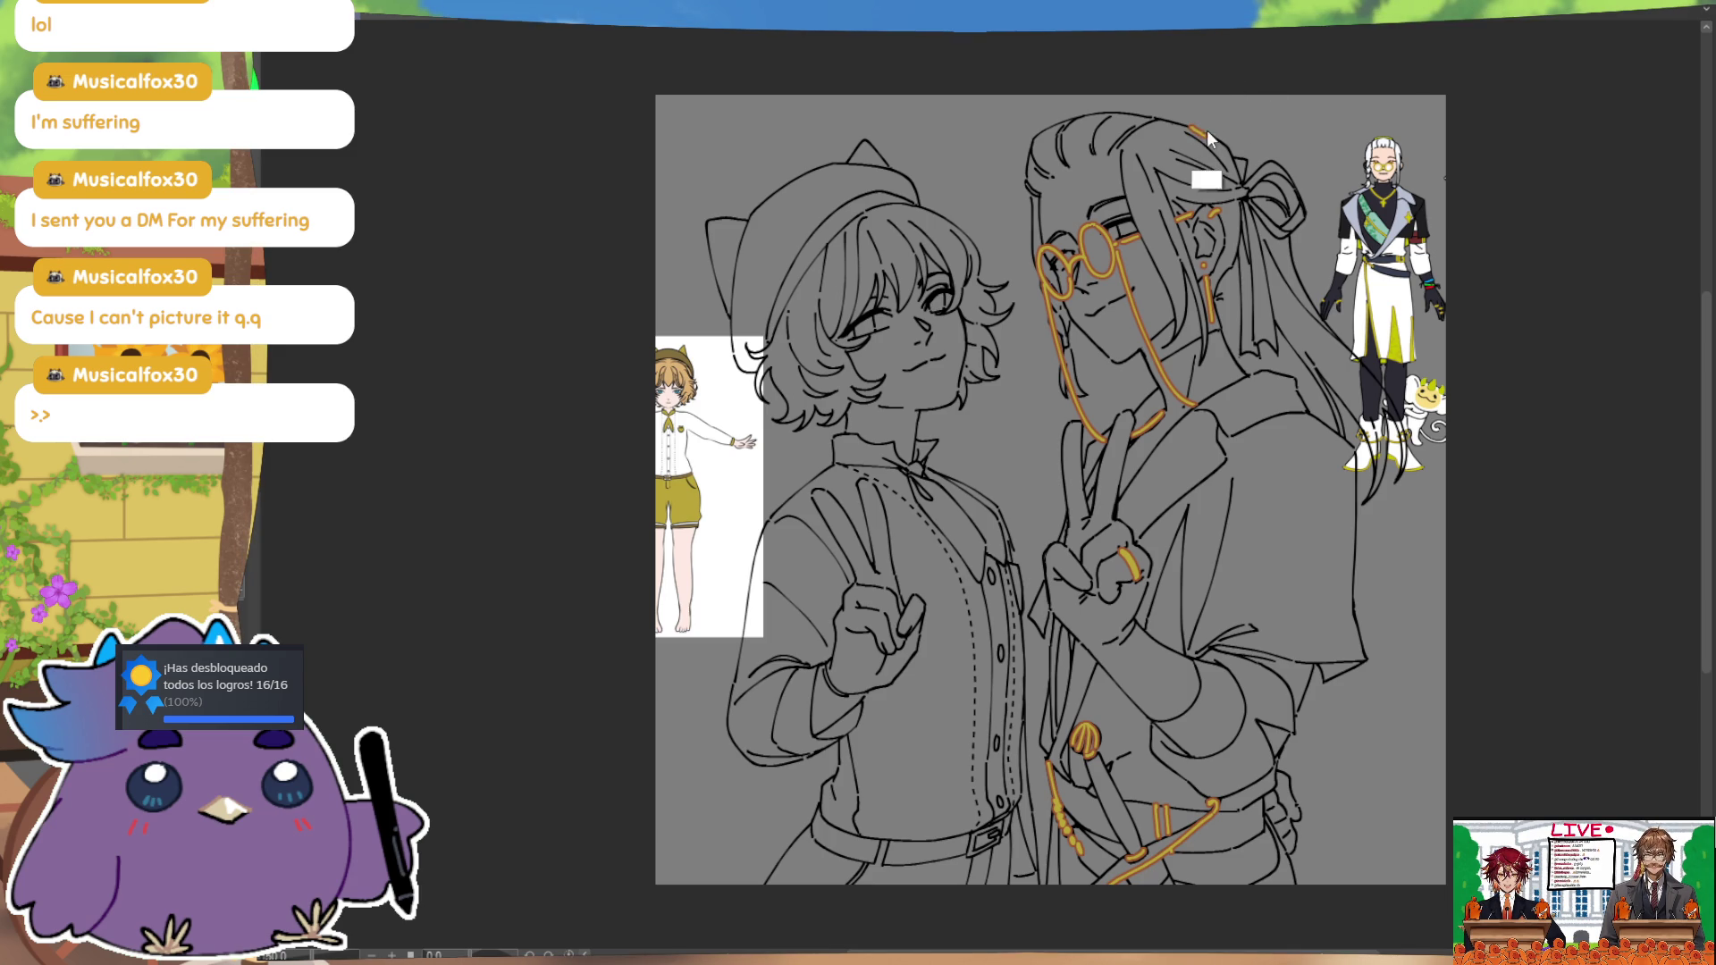
drag(1208, 137, 1191, 126)
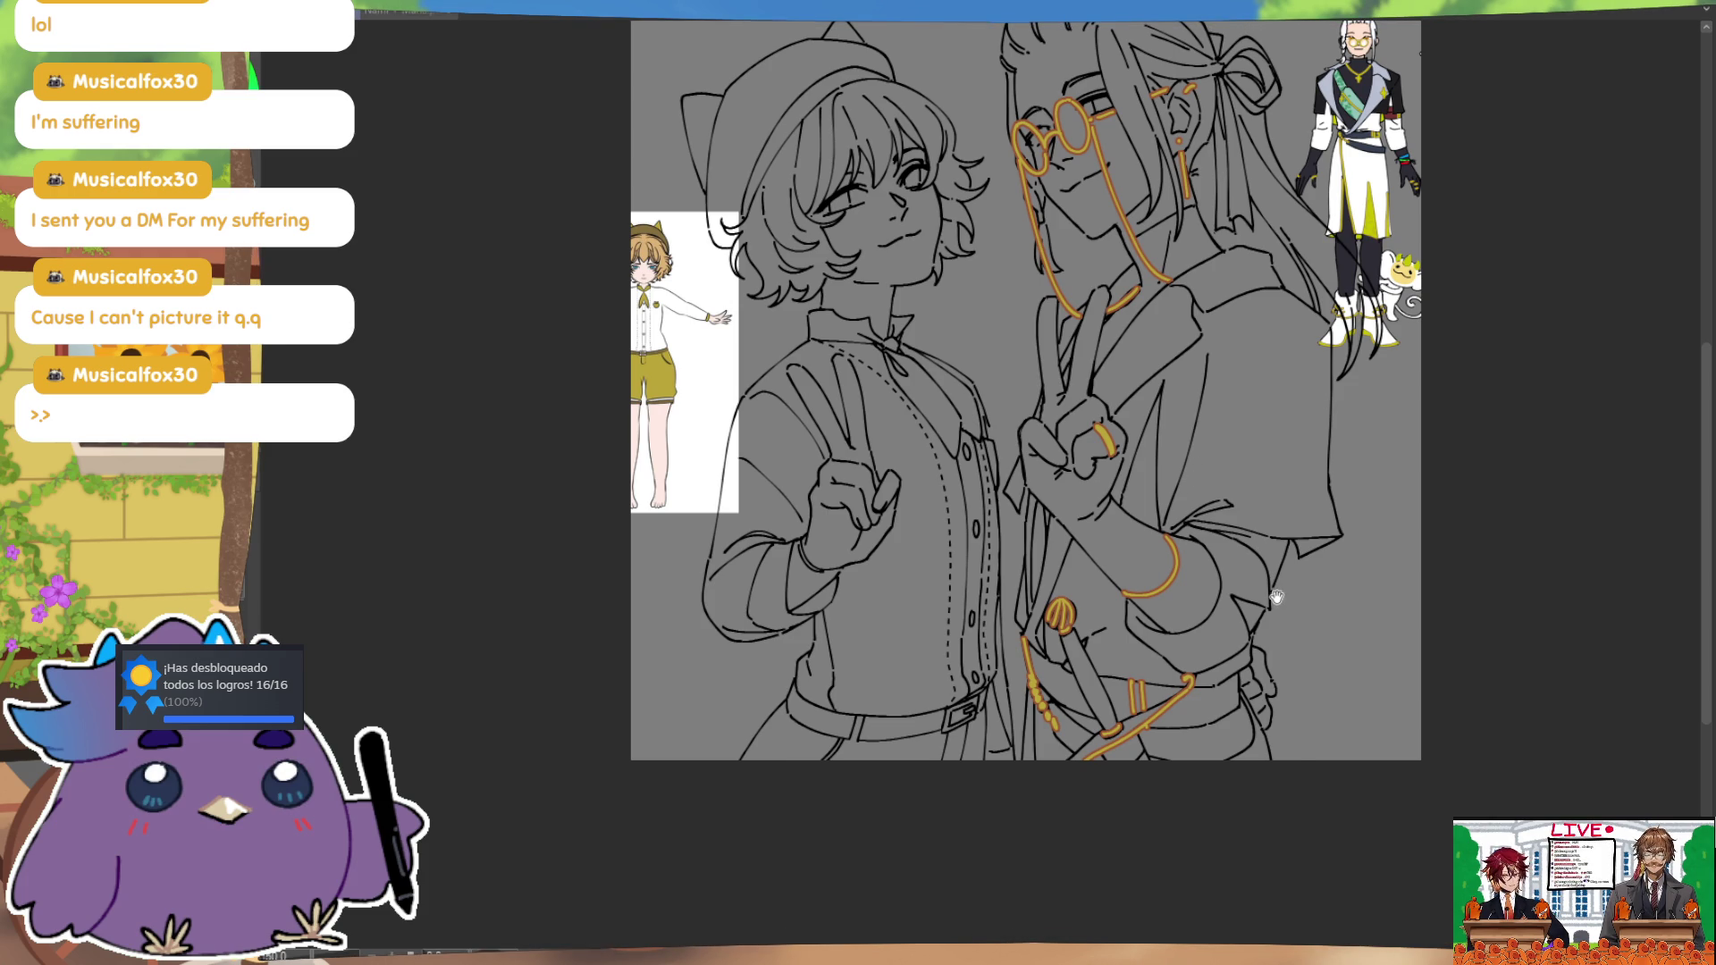
drag(1277, 593, 1277, 591)
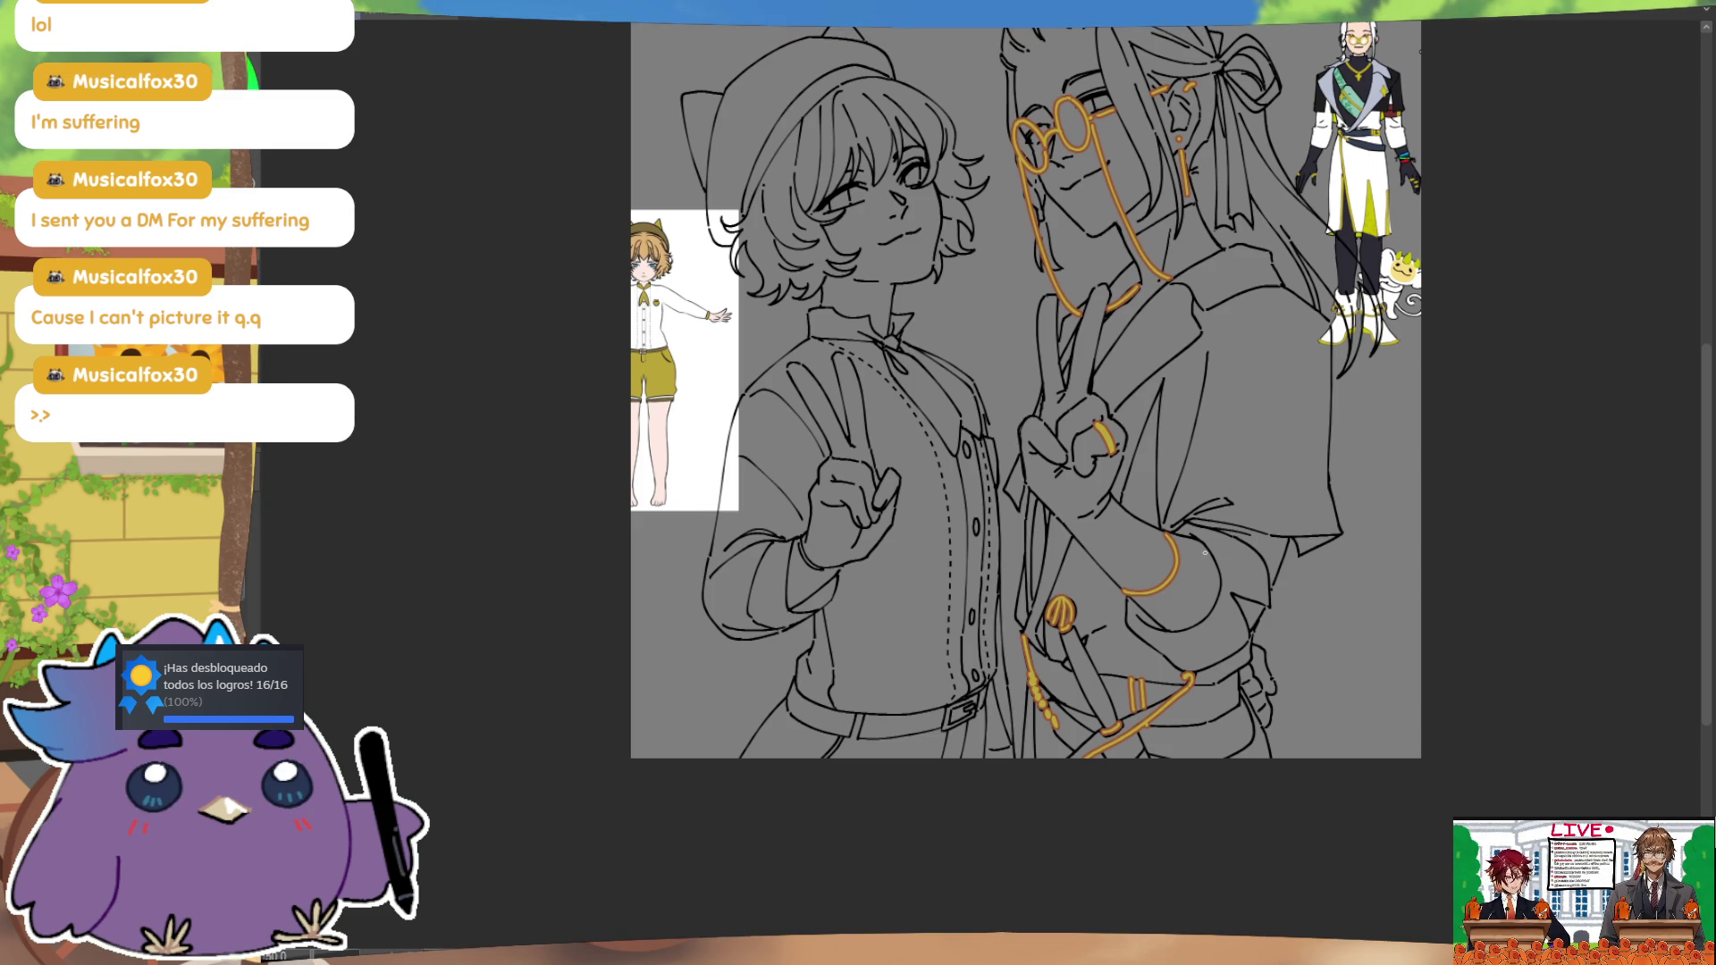
drag(1426, 404, 1428, 502)
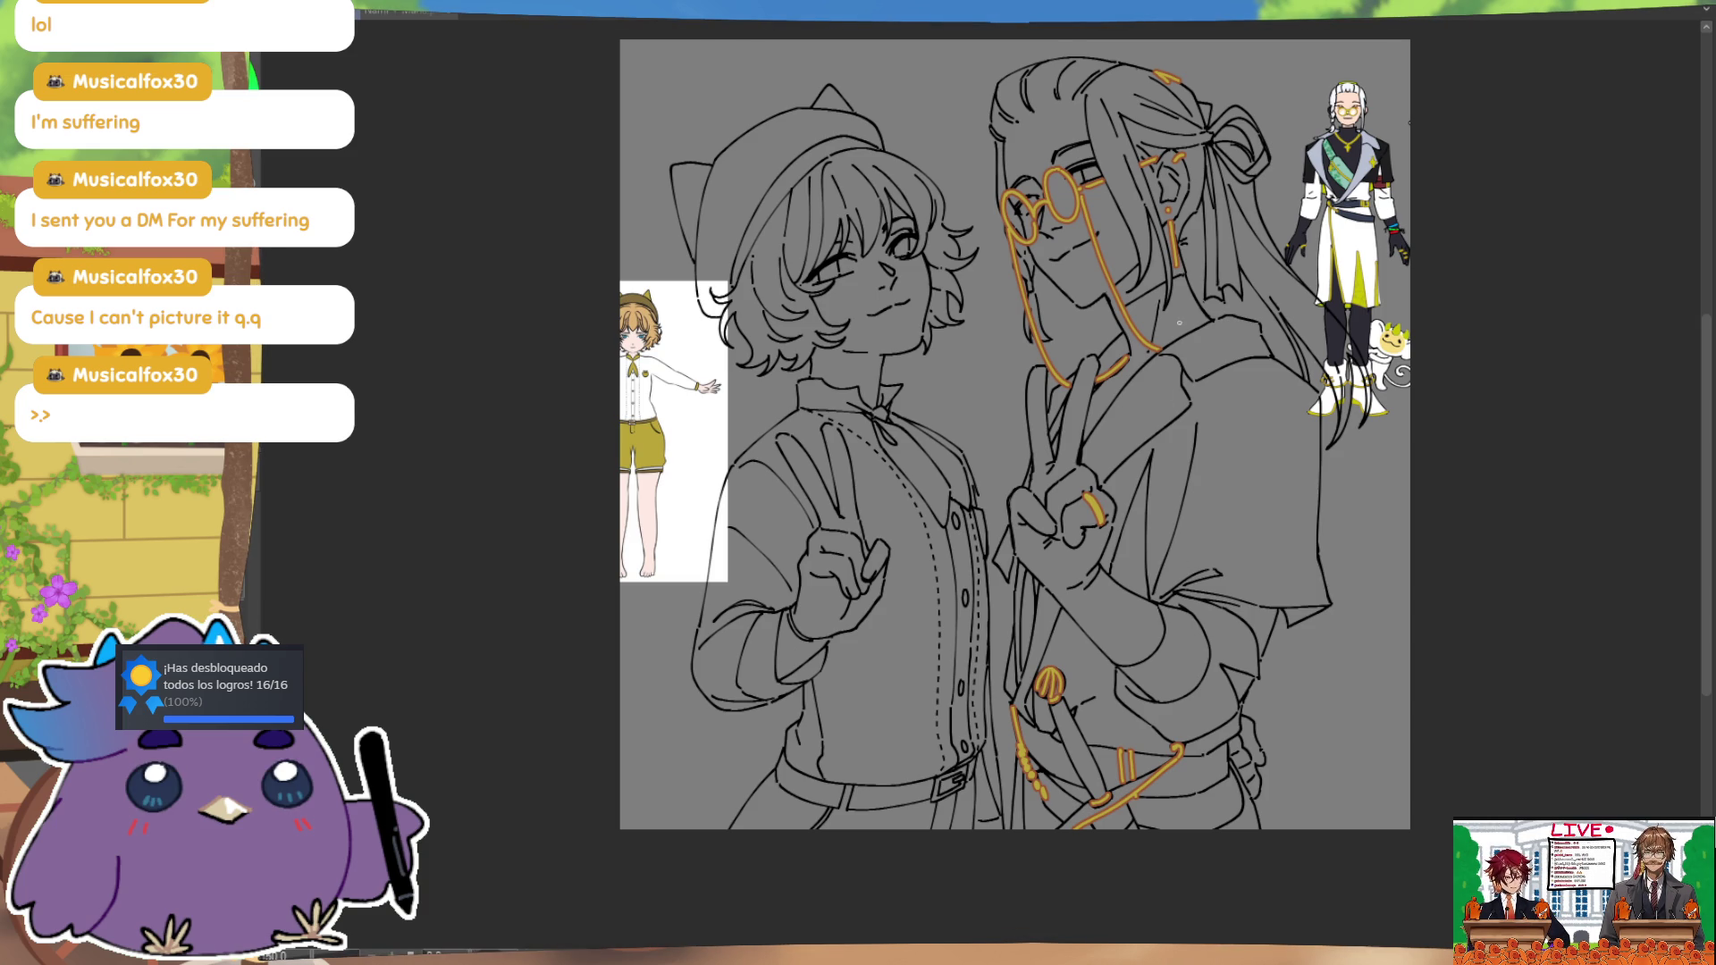
Step: Complete the gold four-pointed star on the collar by redrawing its last stroke, then mirror-check it
mouse_move(1178, 394)
mouse_down()
mouse_move(1151, 409)
mouse_move(1192, 385)
mouse_up()
key(ctrl+z)
key(ctrl+z)
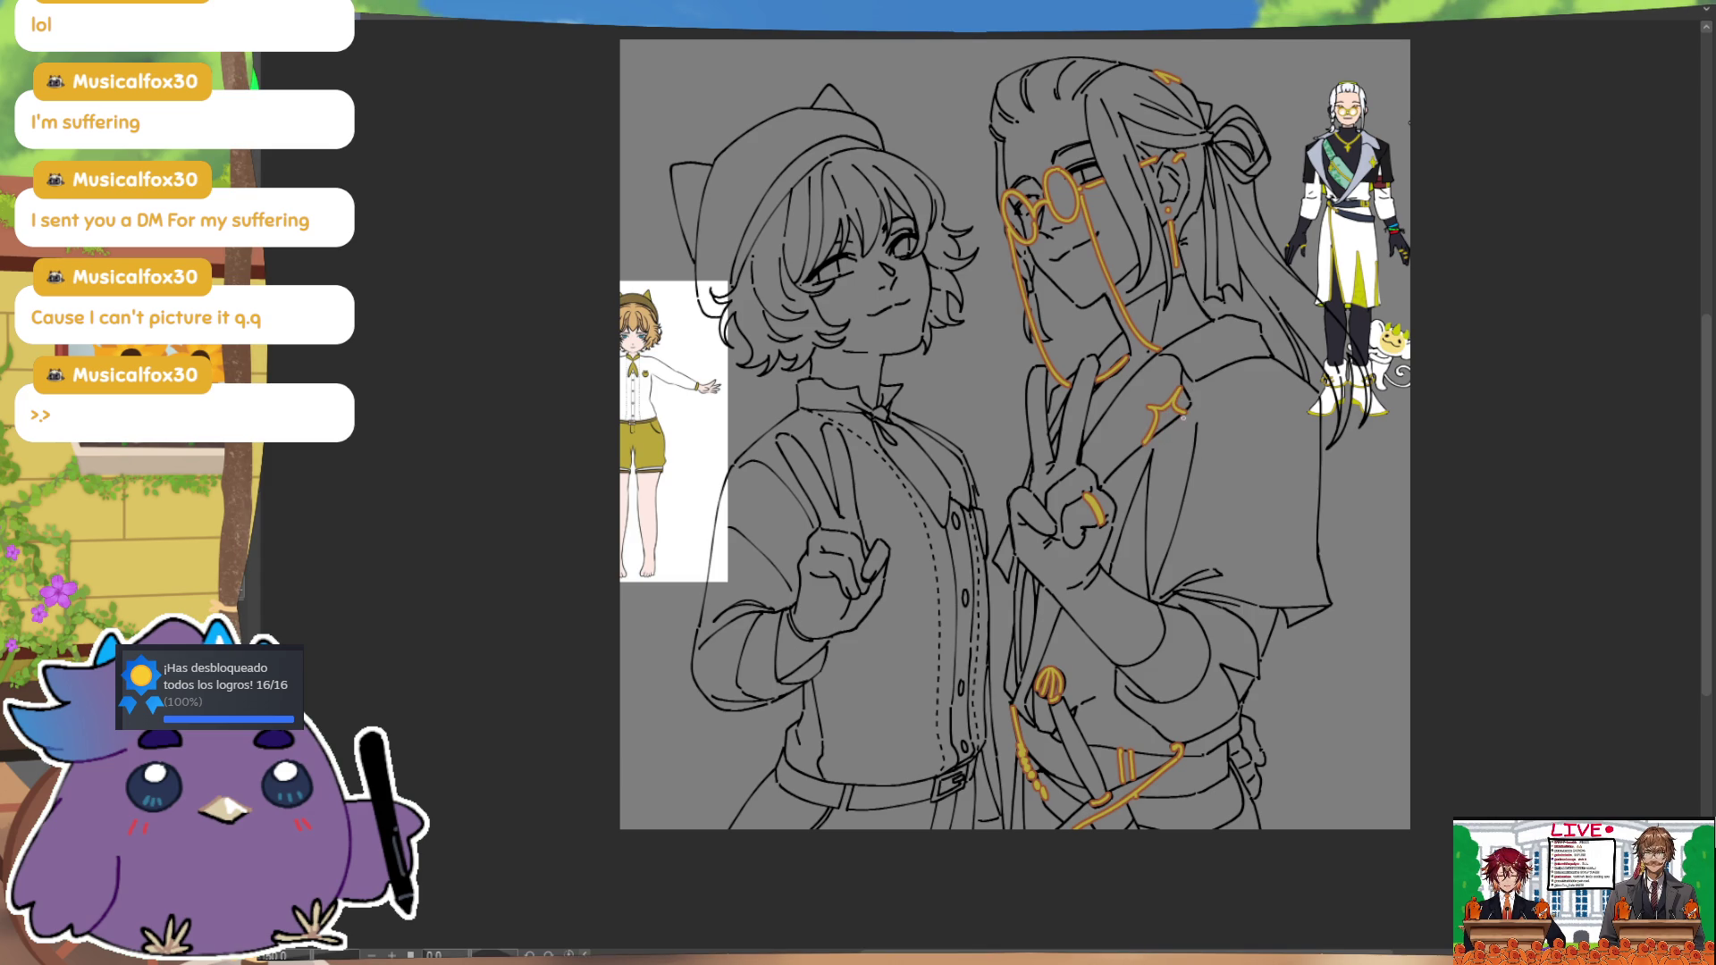
key(ctrl+z)
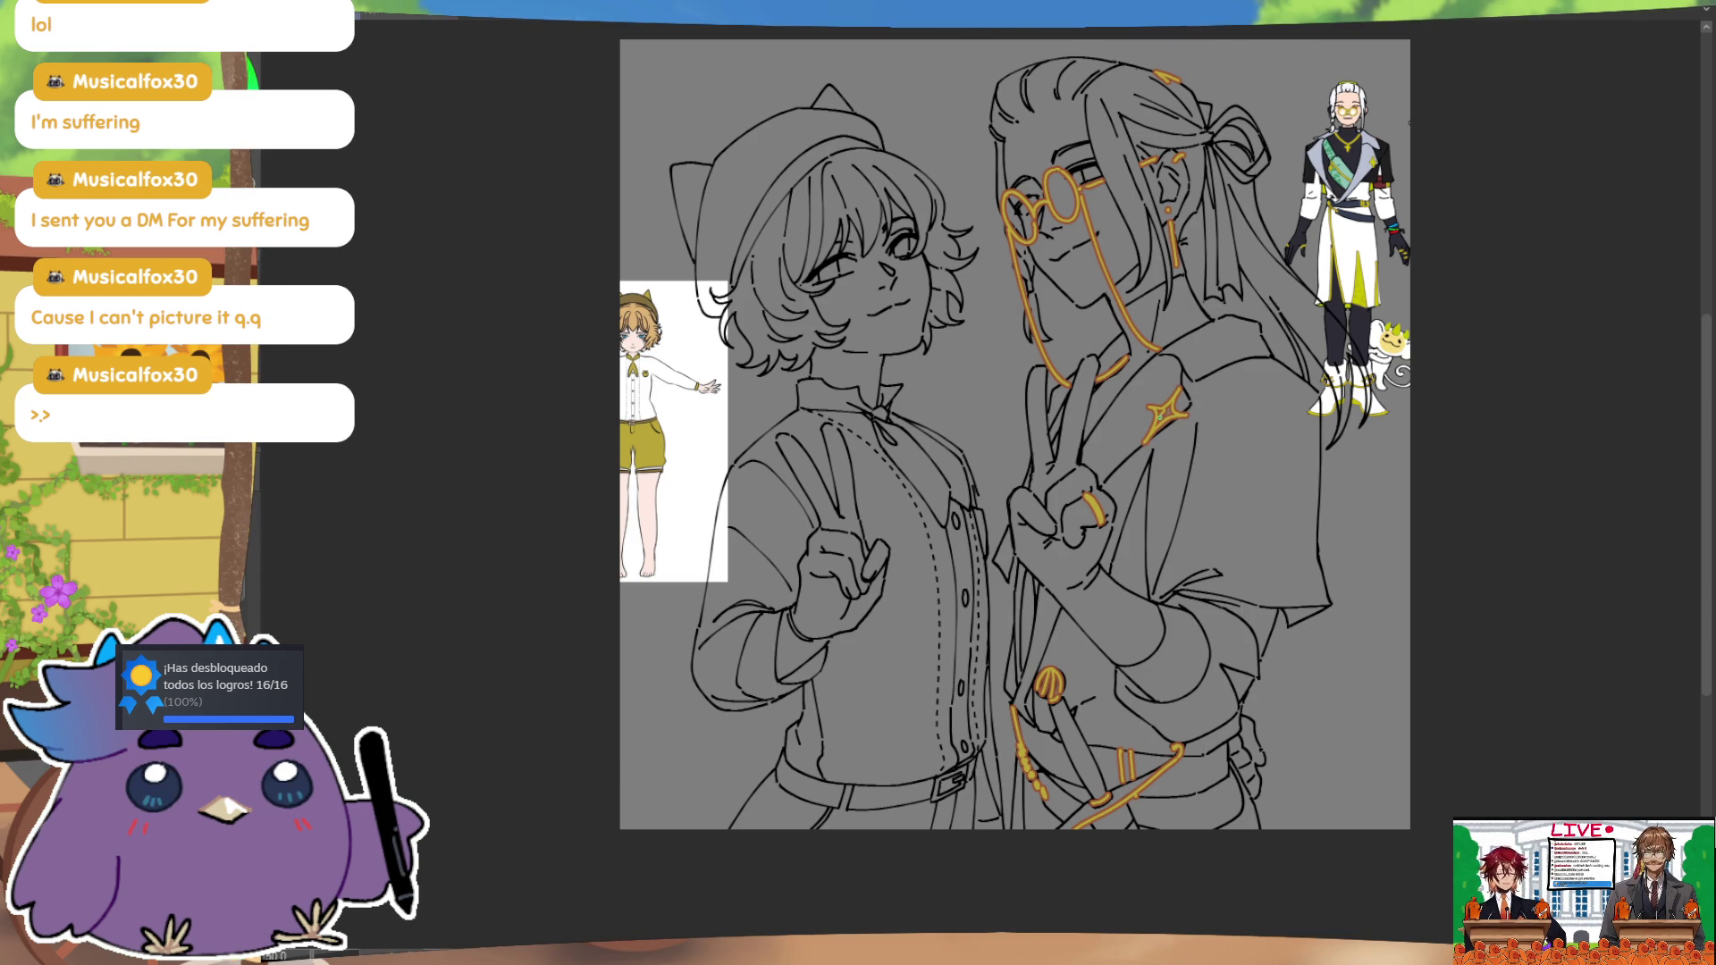
drag(1164, 409, 1187, 374)
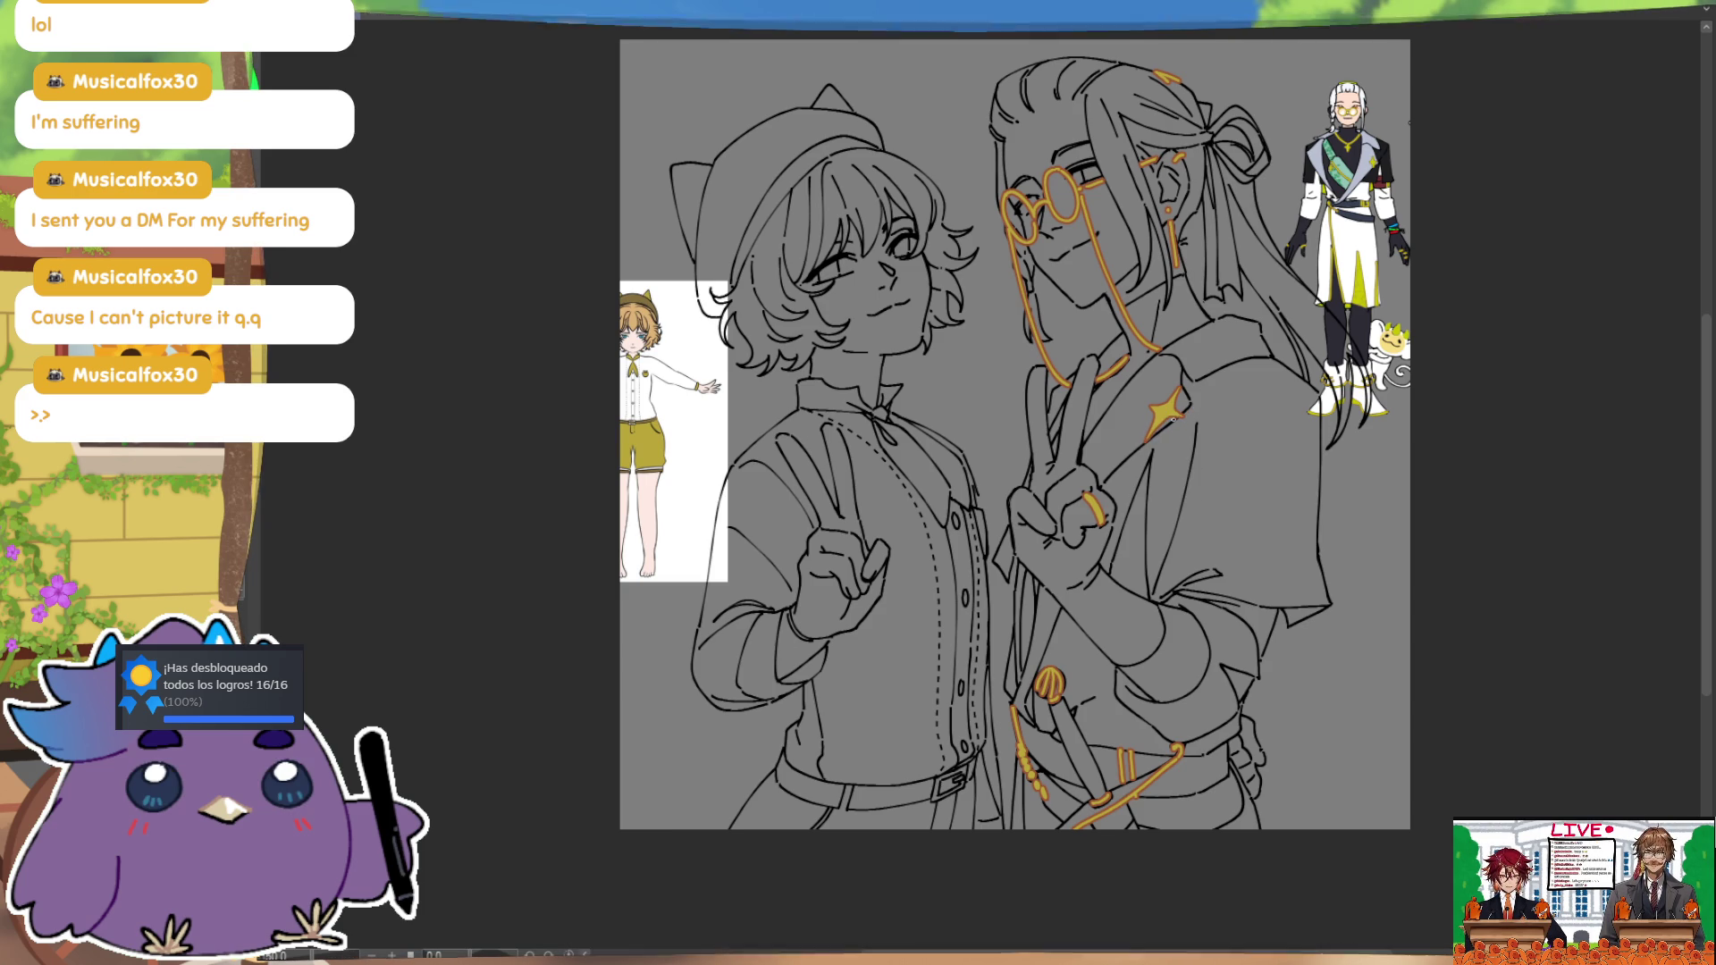
key(m)
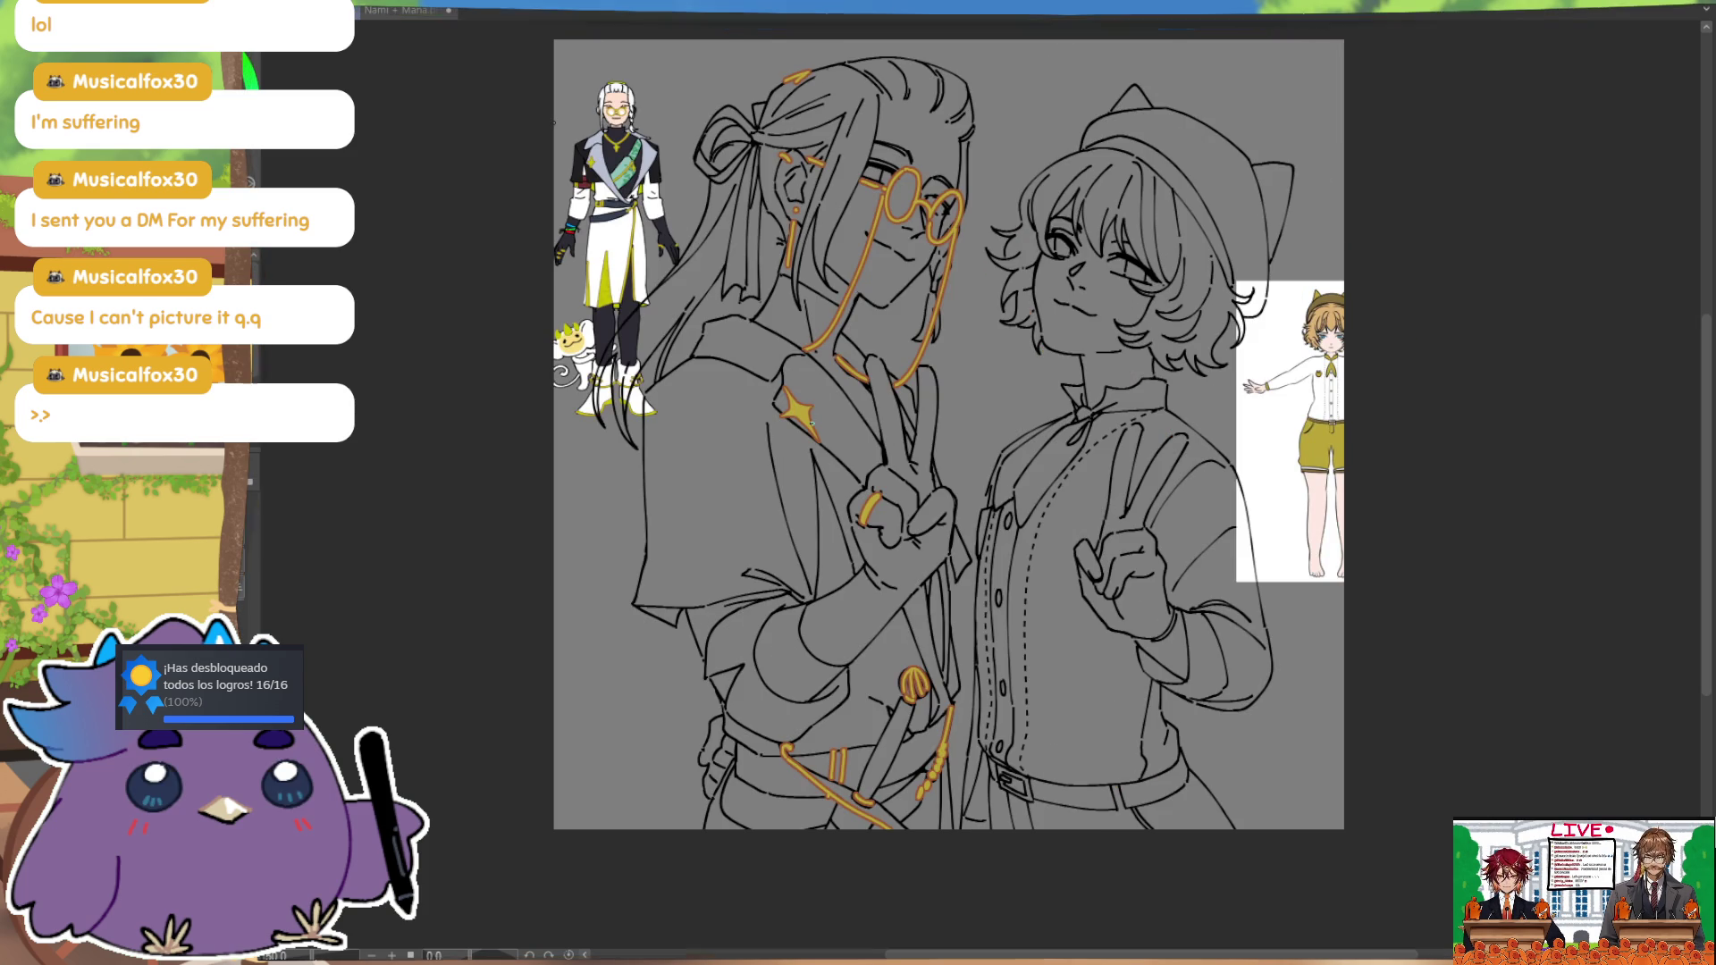
Step: Restore the unflipped view, pan to the left cat ear, and try a gold stroke there, then undo it
key(m)
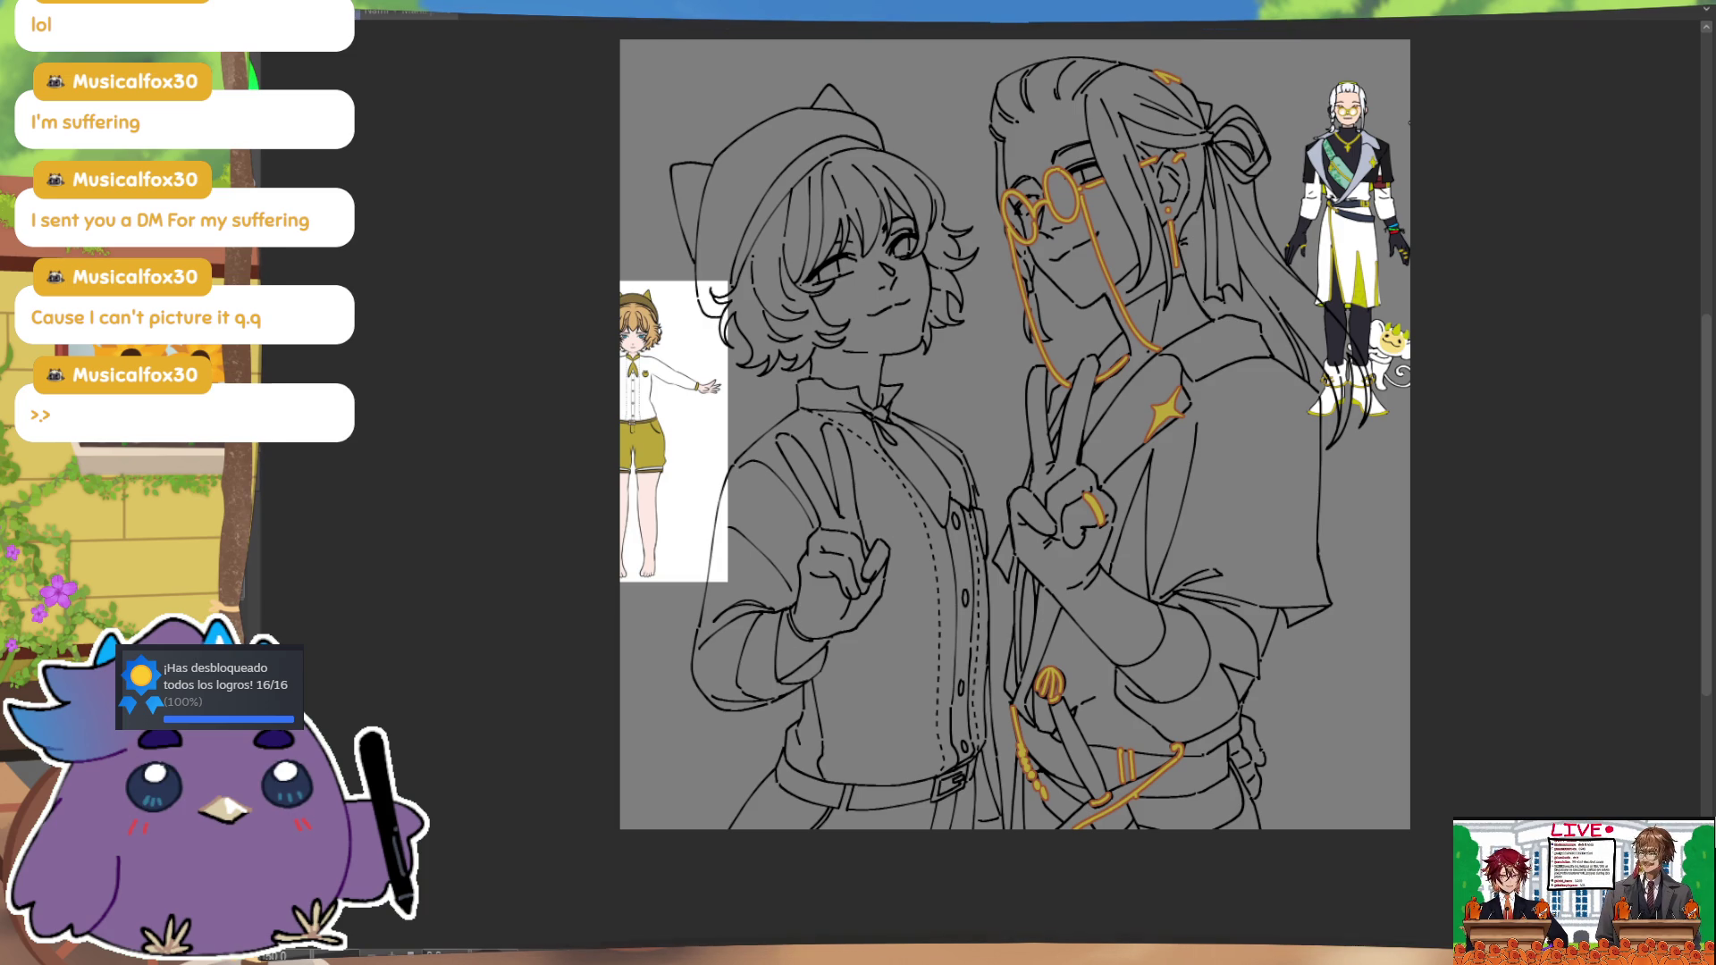
mouse_move(1218, 574)
mouse_down()
mouse_move(1161, 601)
mouse_move(1138, 510)
mouse_up()
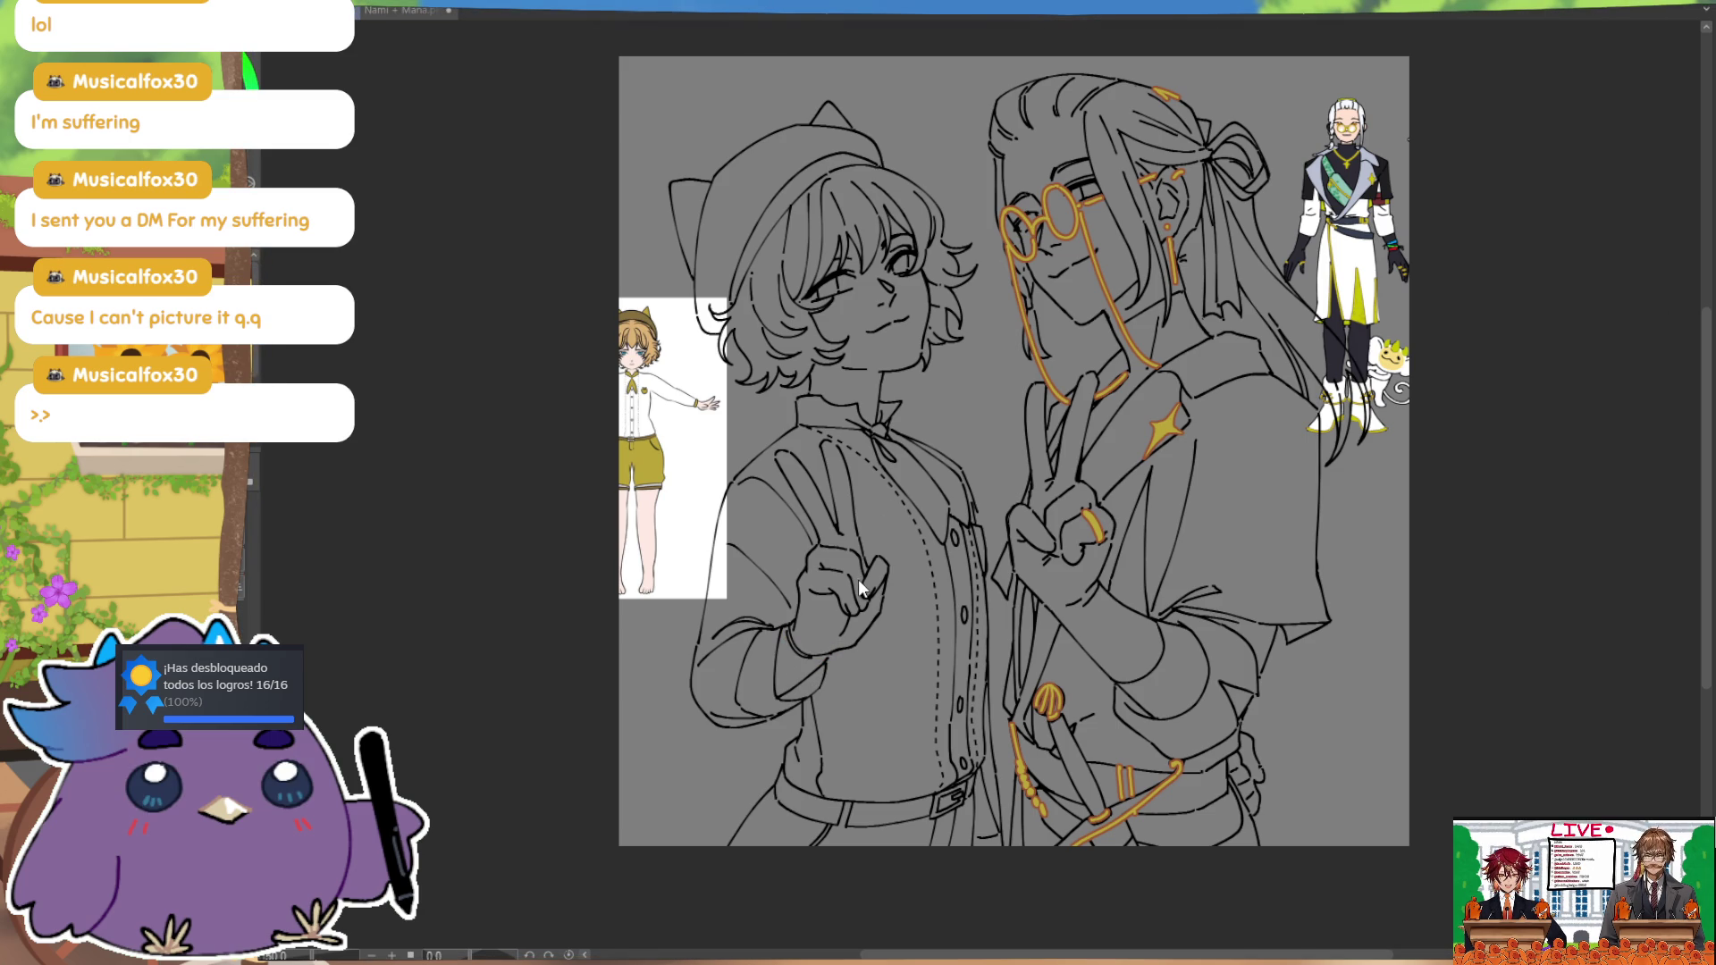
drag(1005, 722, 999, 743)
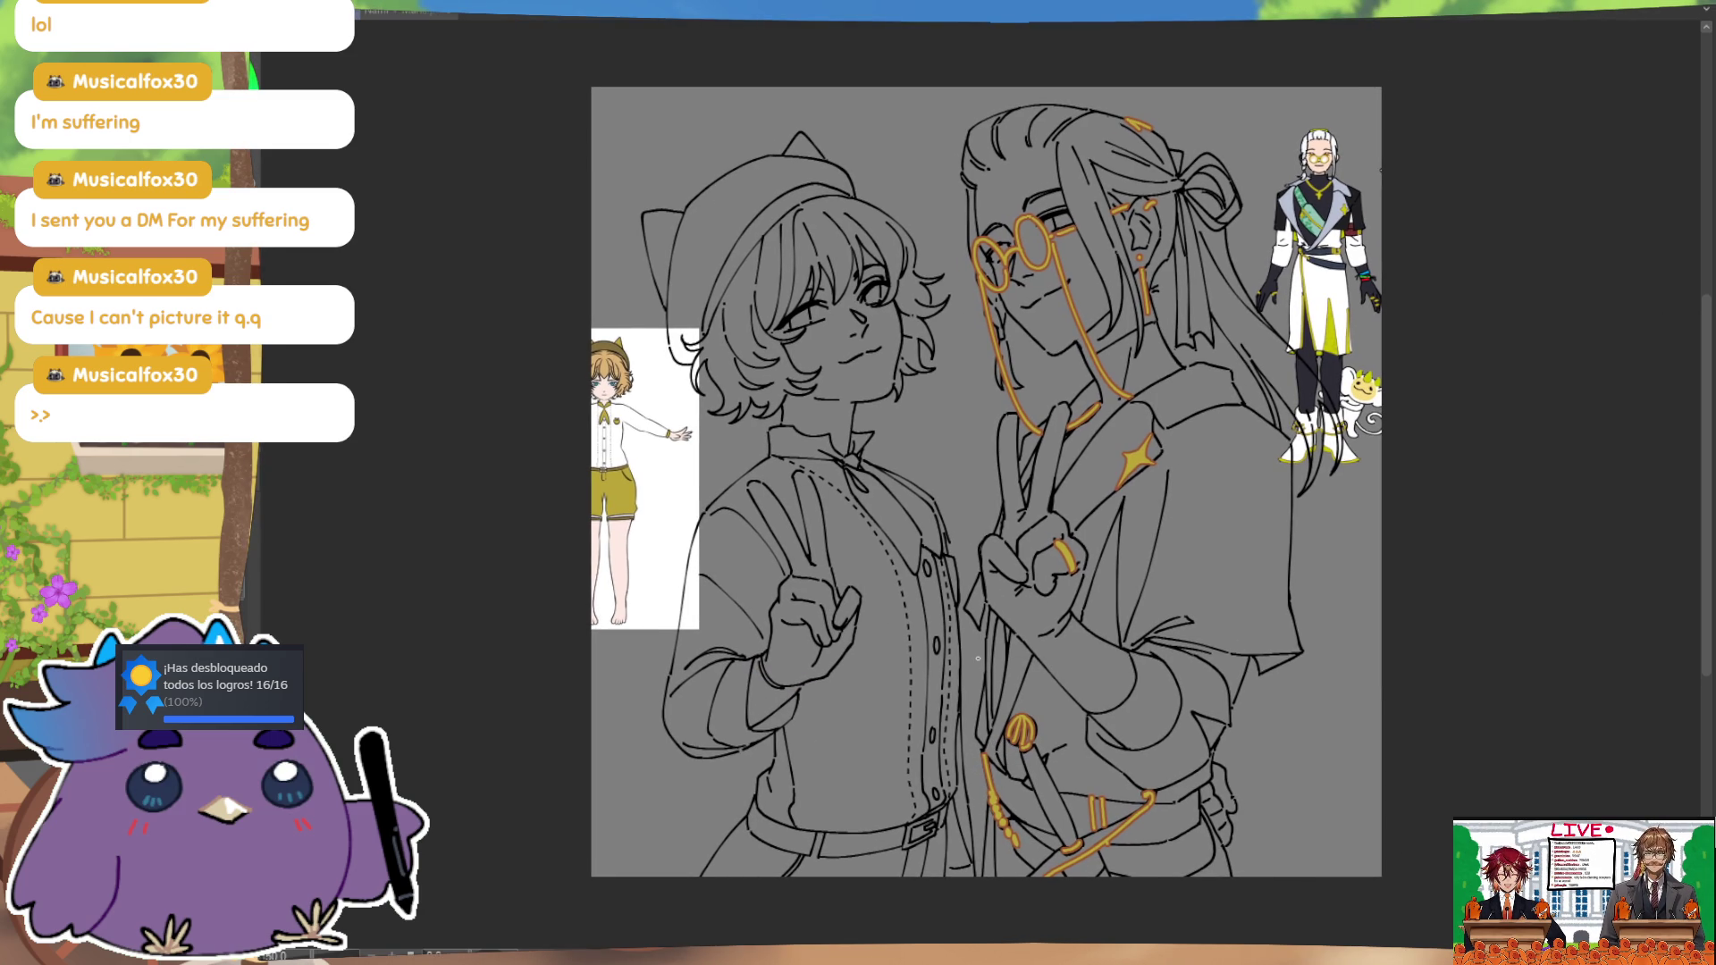
drag(692, 241, 707, 275)
key(ctrl+z)
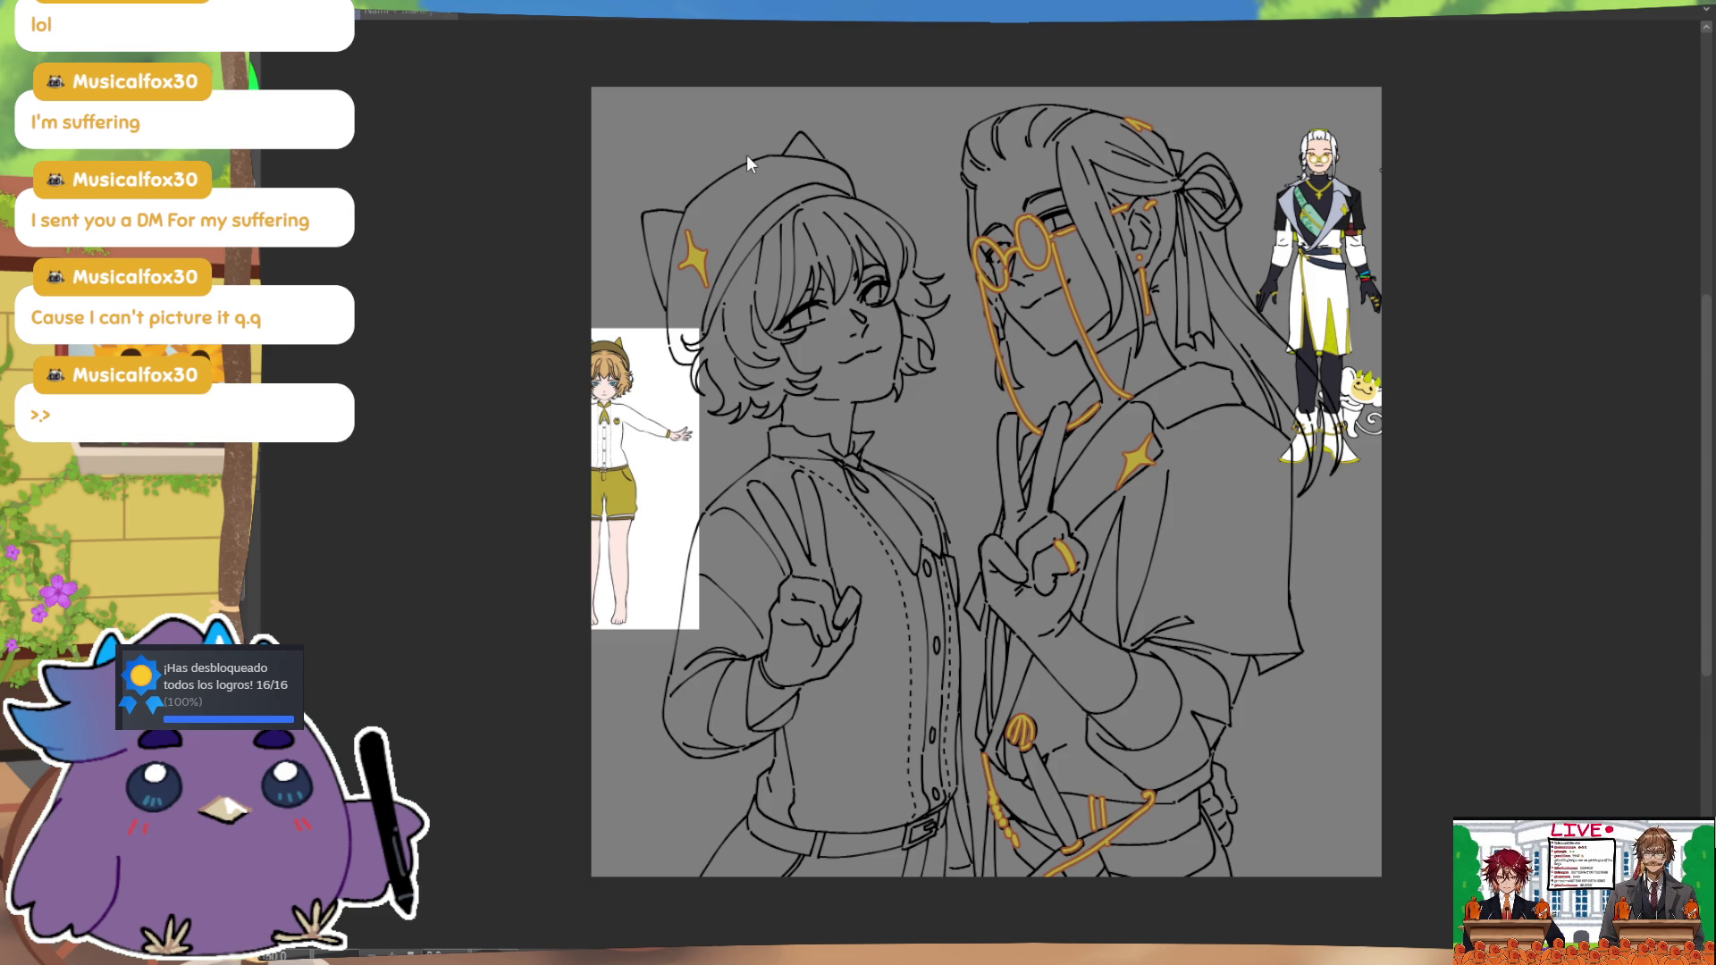
Step: Clear the area around the left cat ear and redraw a gold stroke on it
key(m)
drag(730, 183, 701, 195)
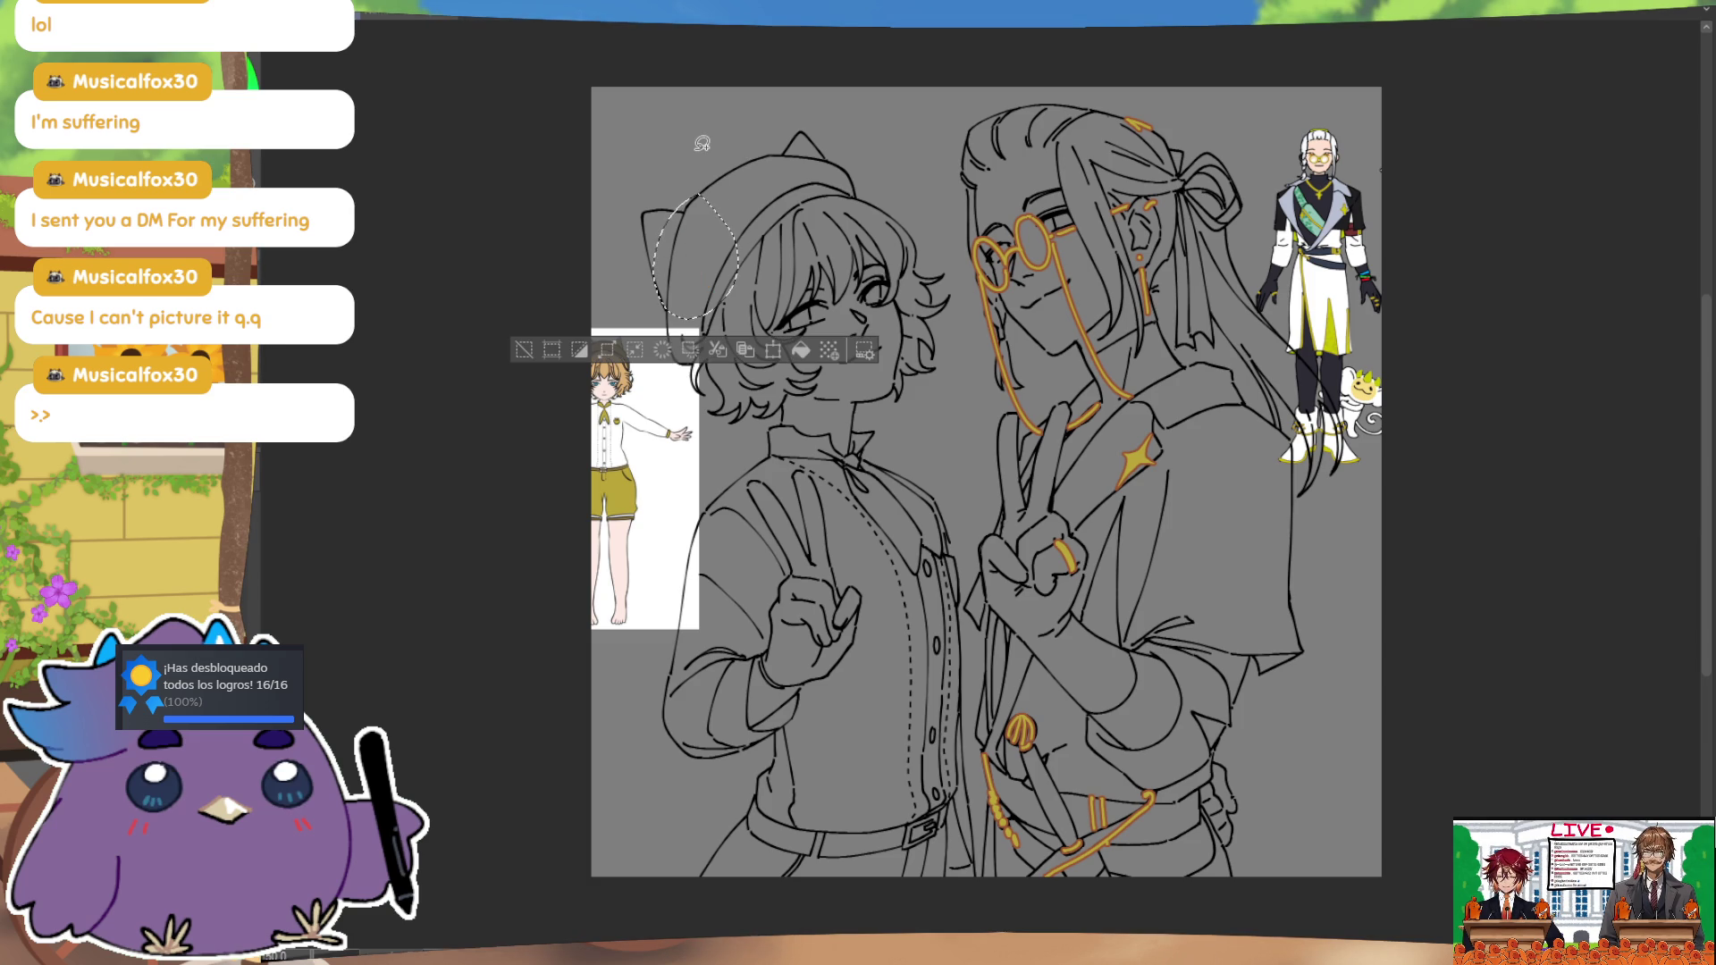
key(ctrl+d)
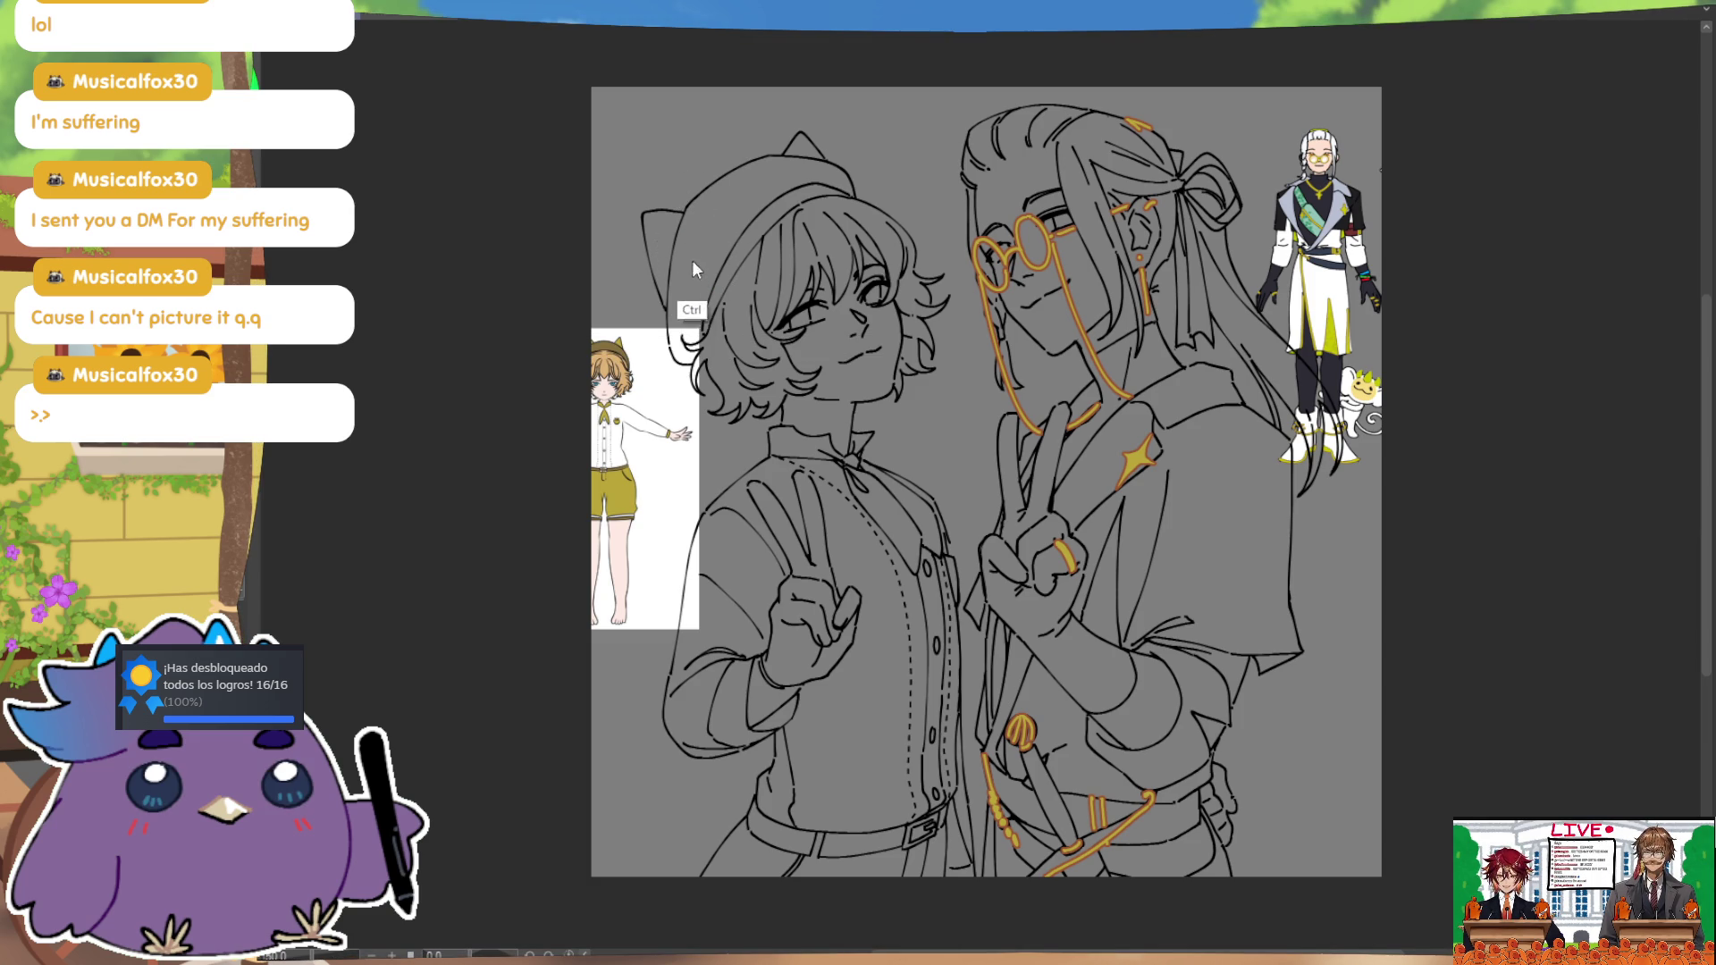
drag(686, 244, 700, 286)
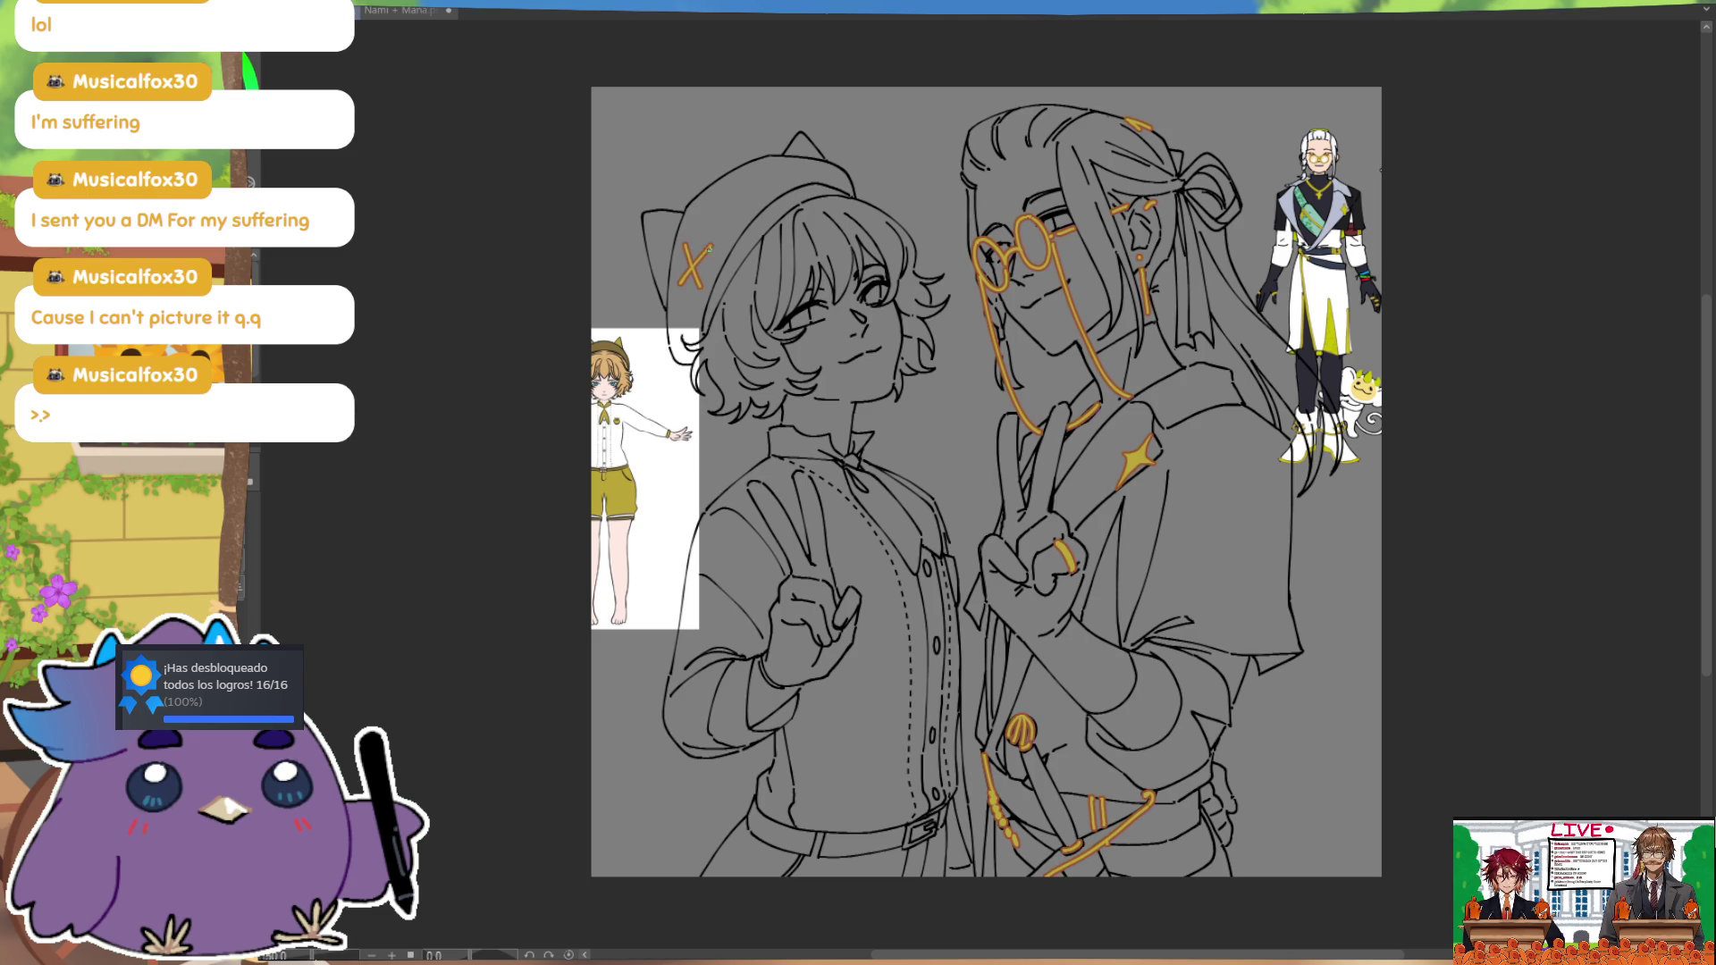
key(ctrl)
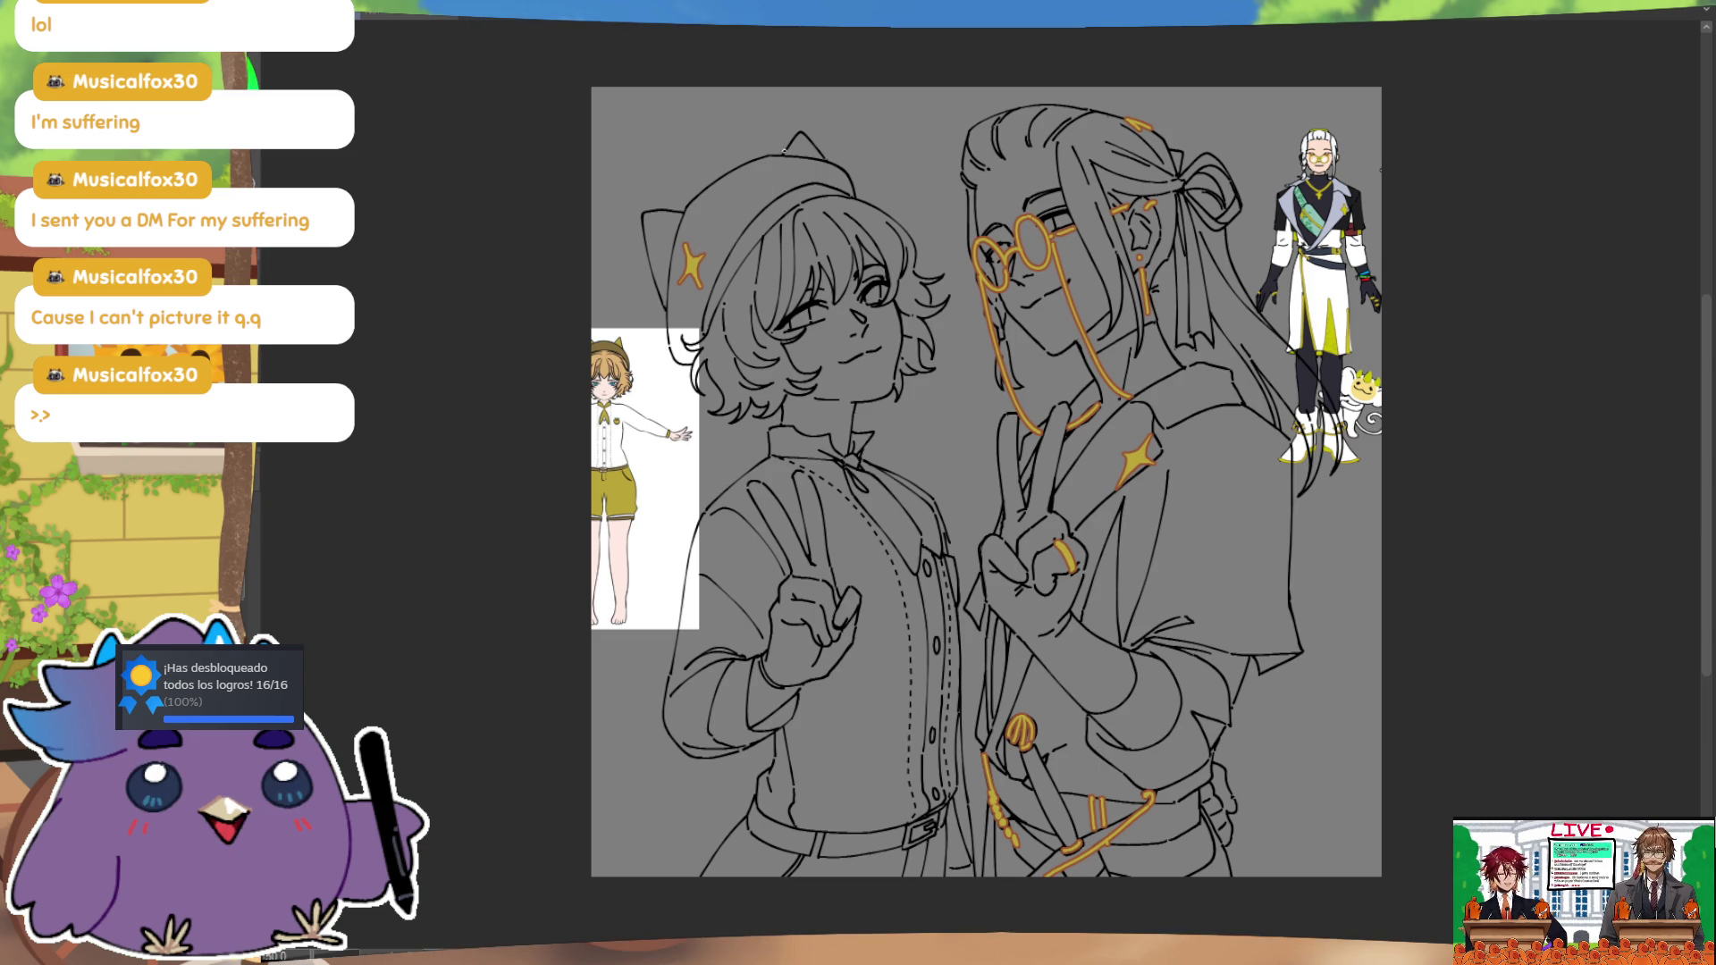
key(m)
key(m)
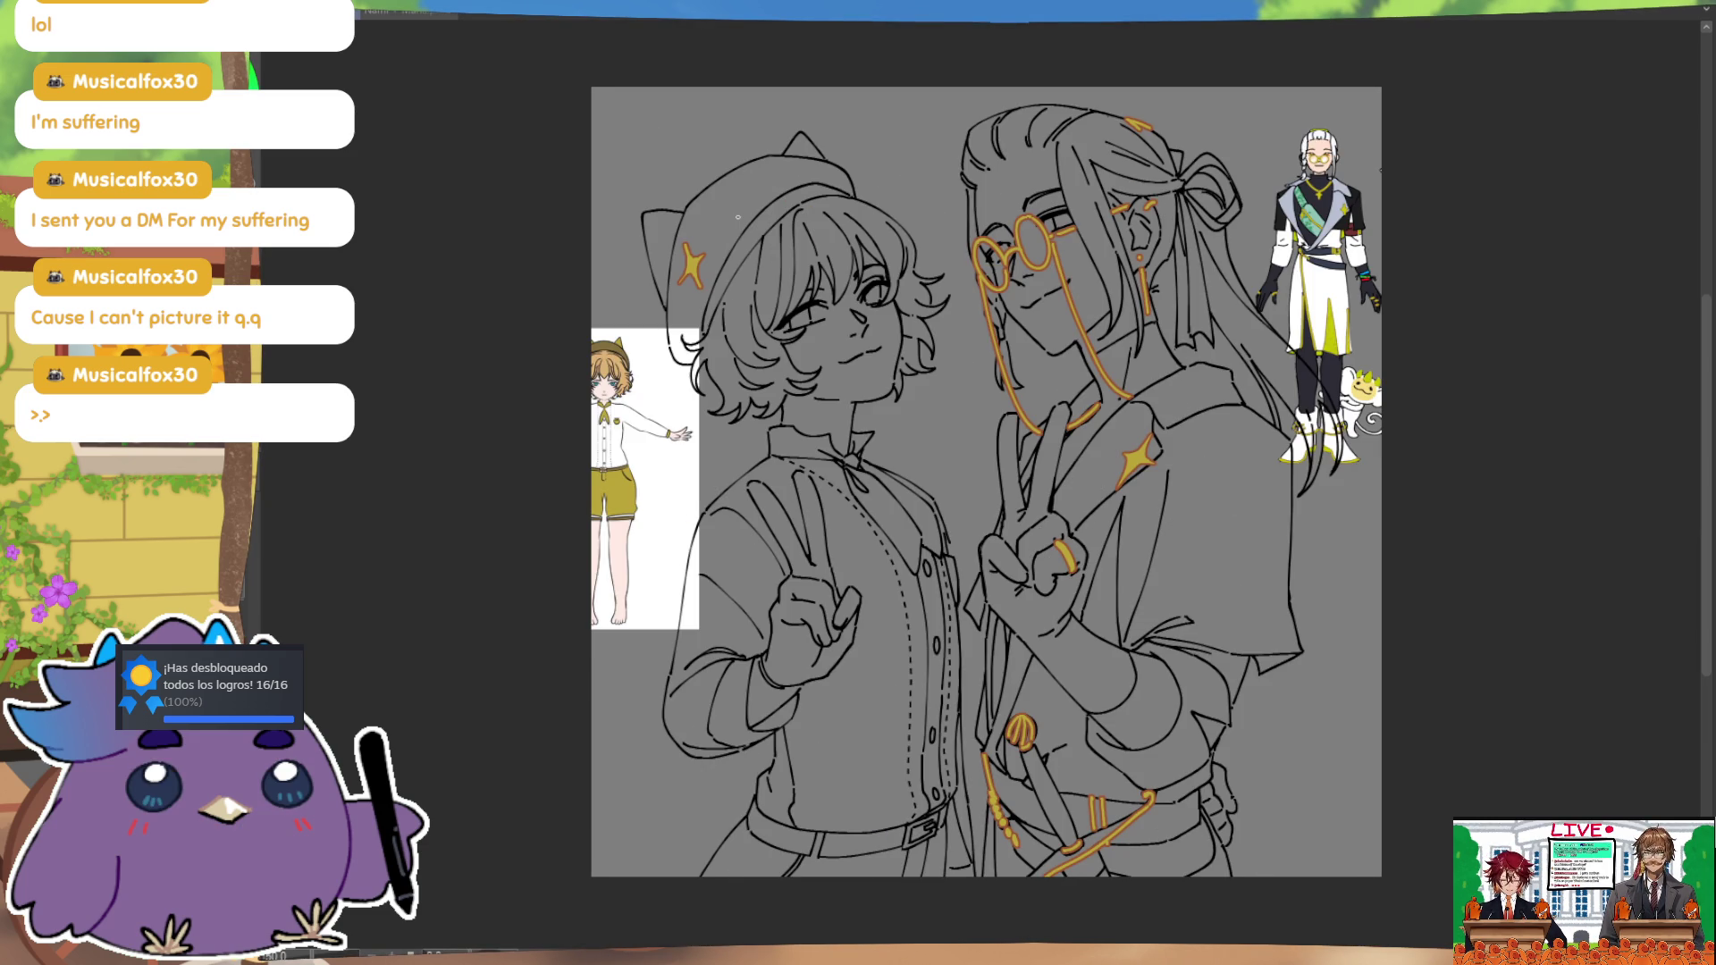
drag(738, 216, 820, 267)
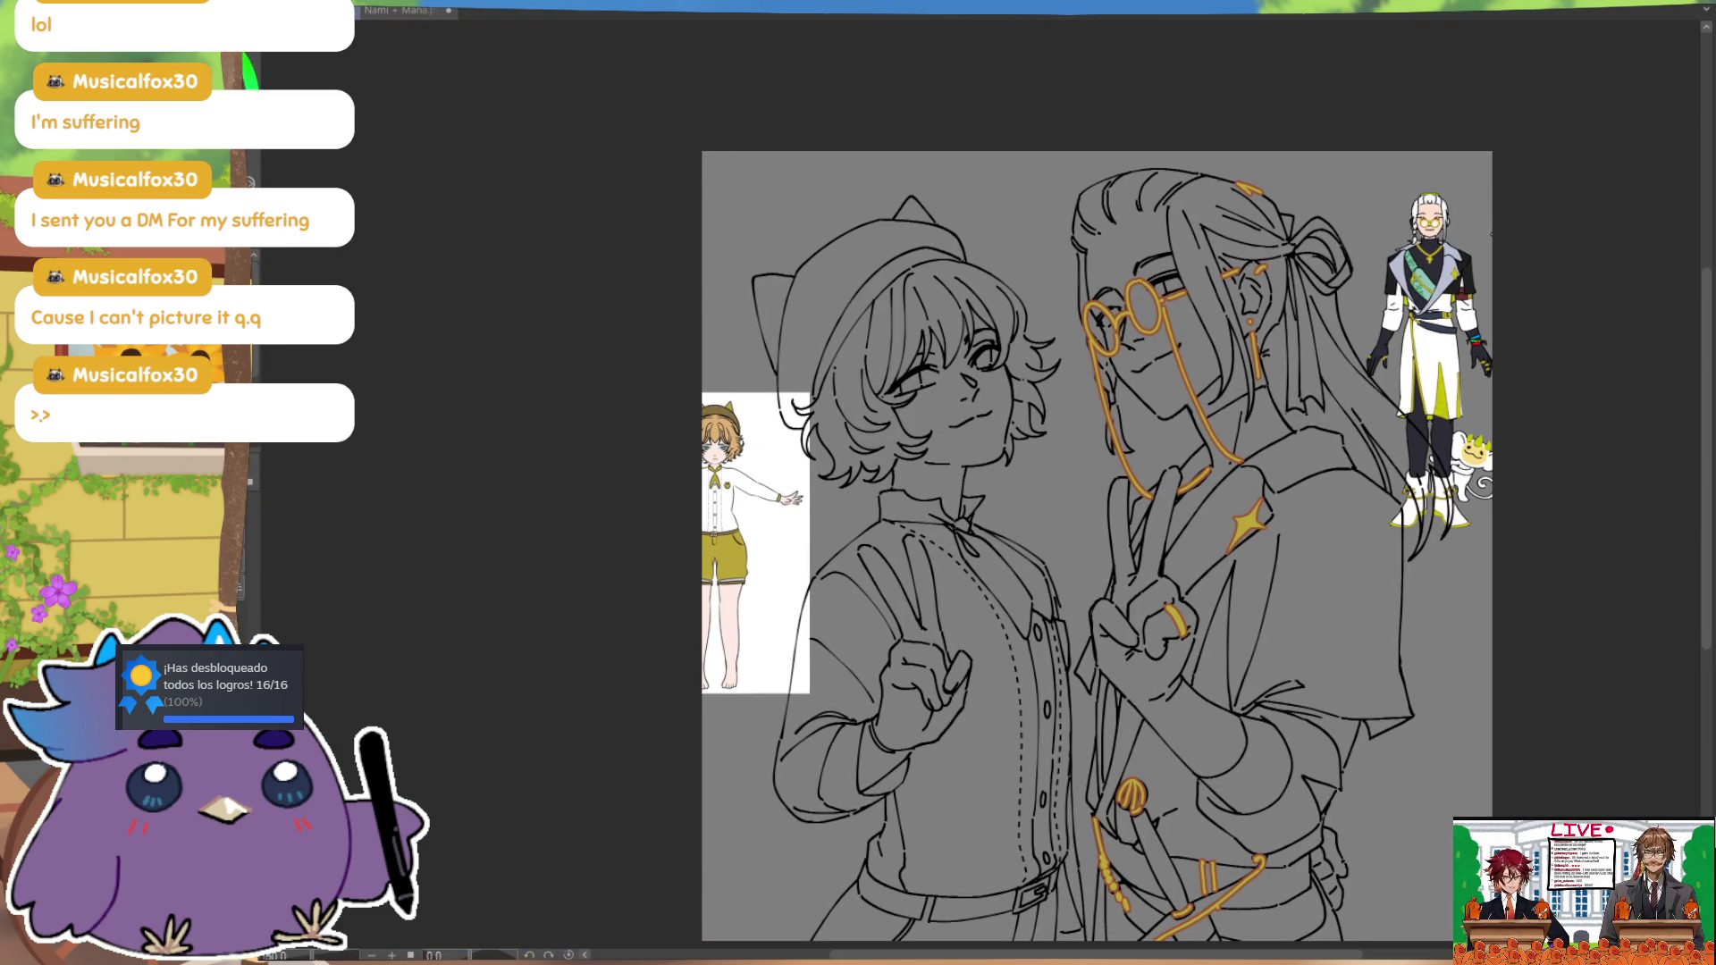
Step: Zoom in, outline a four-point sparkle on the cat-eared hat, and fill it with gold
key(ctrl+plus)
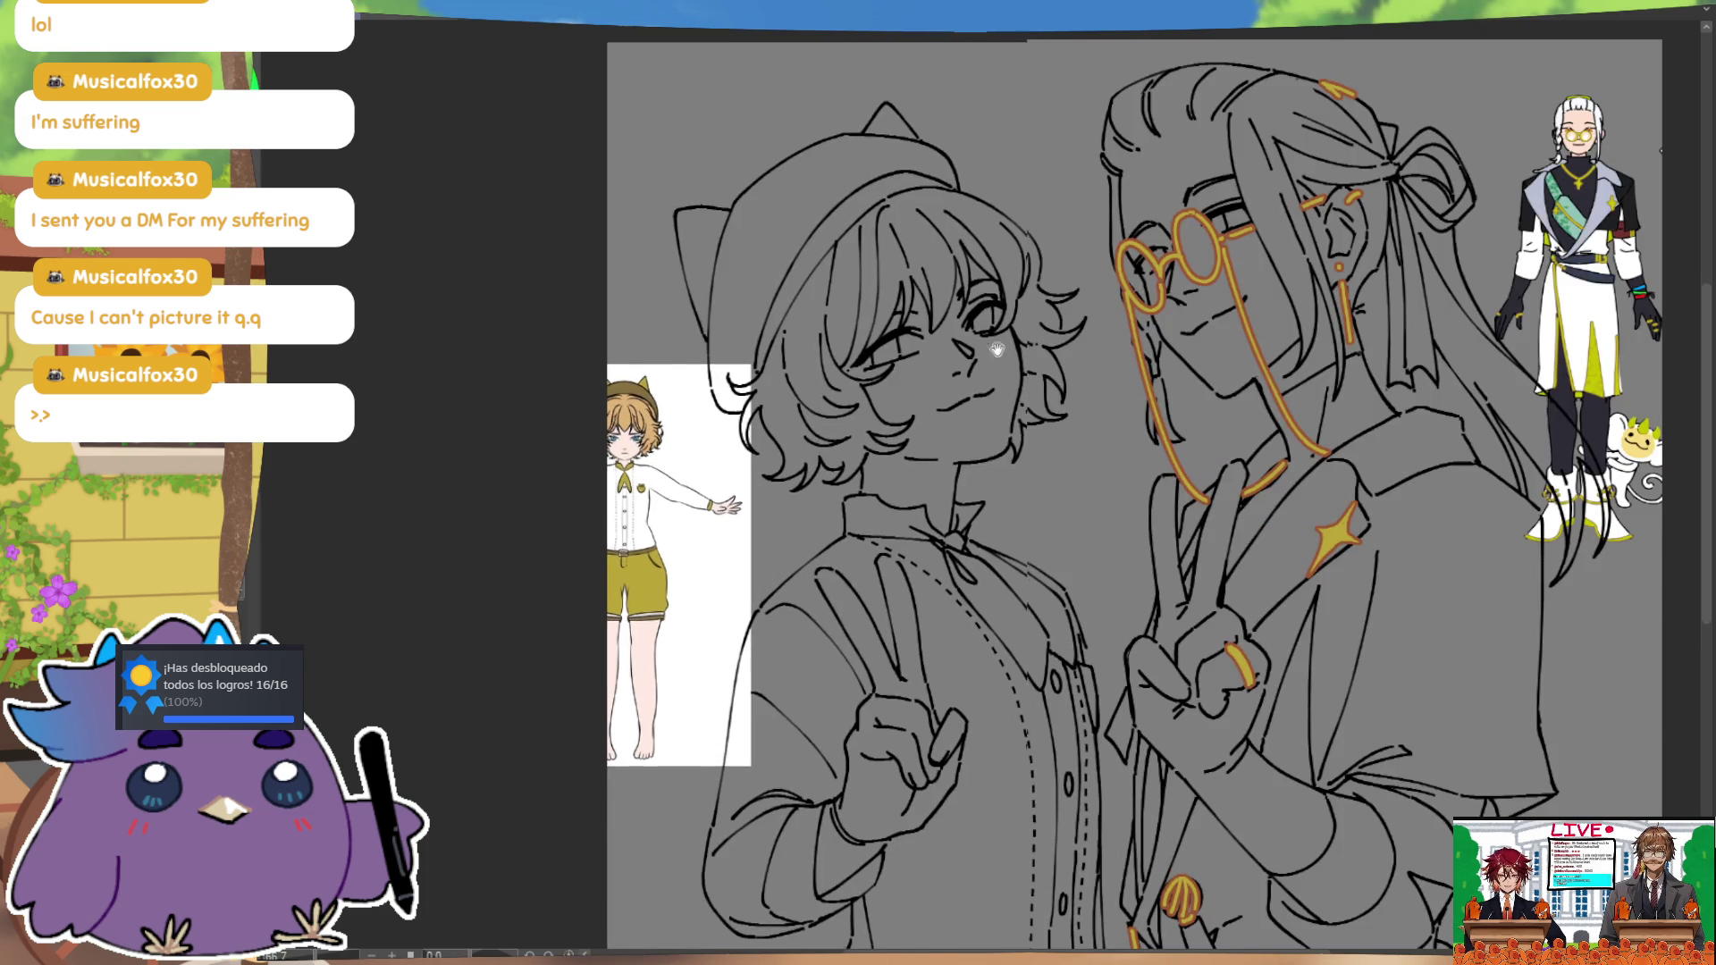
drag(999, 329, 1071, 389)
drag(807, 300, 804, 351)
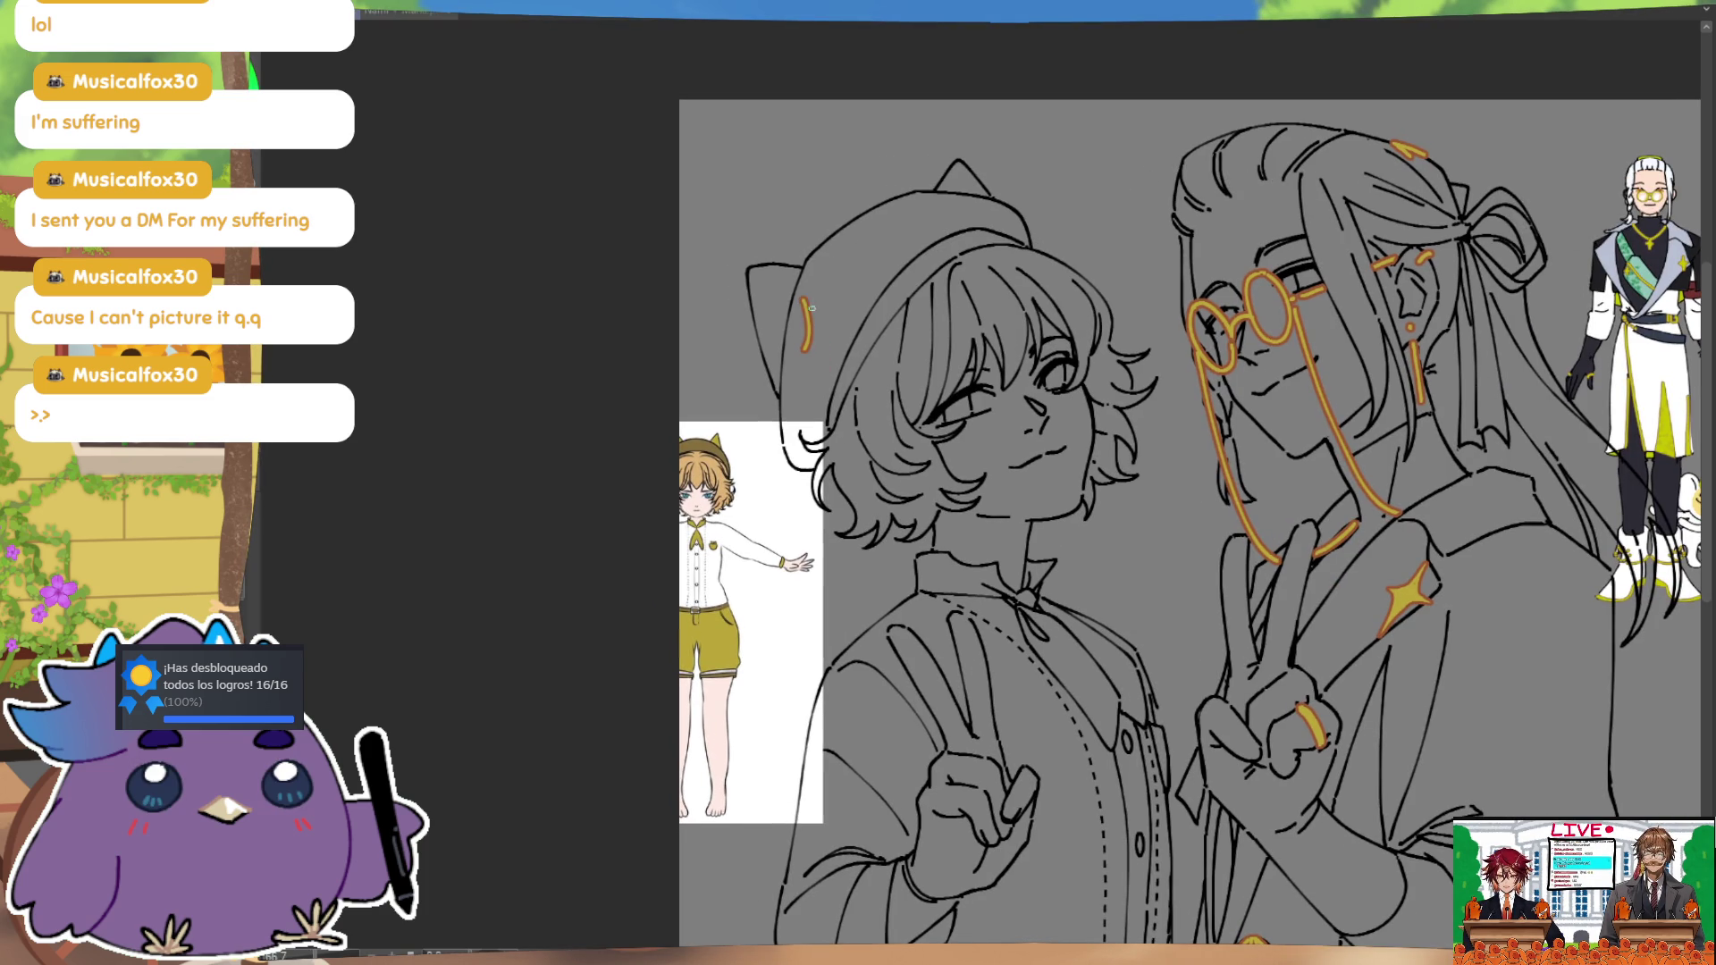
key(ctrl+z)
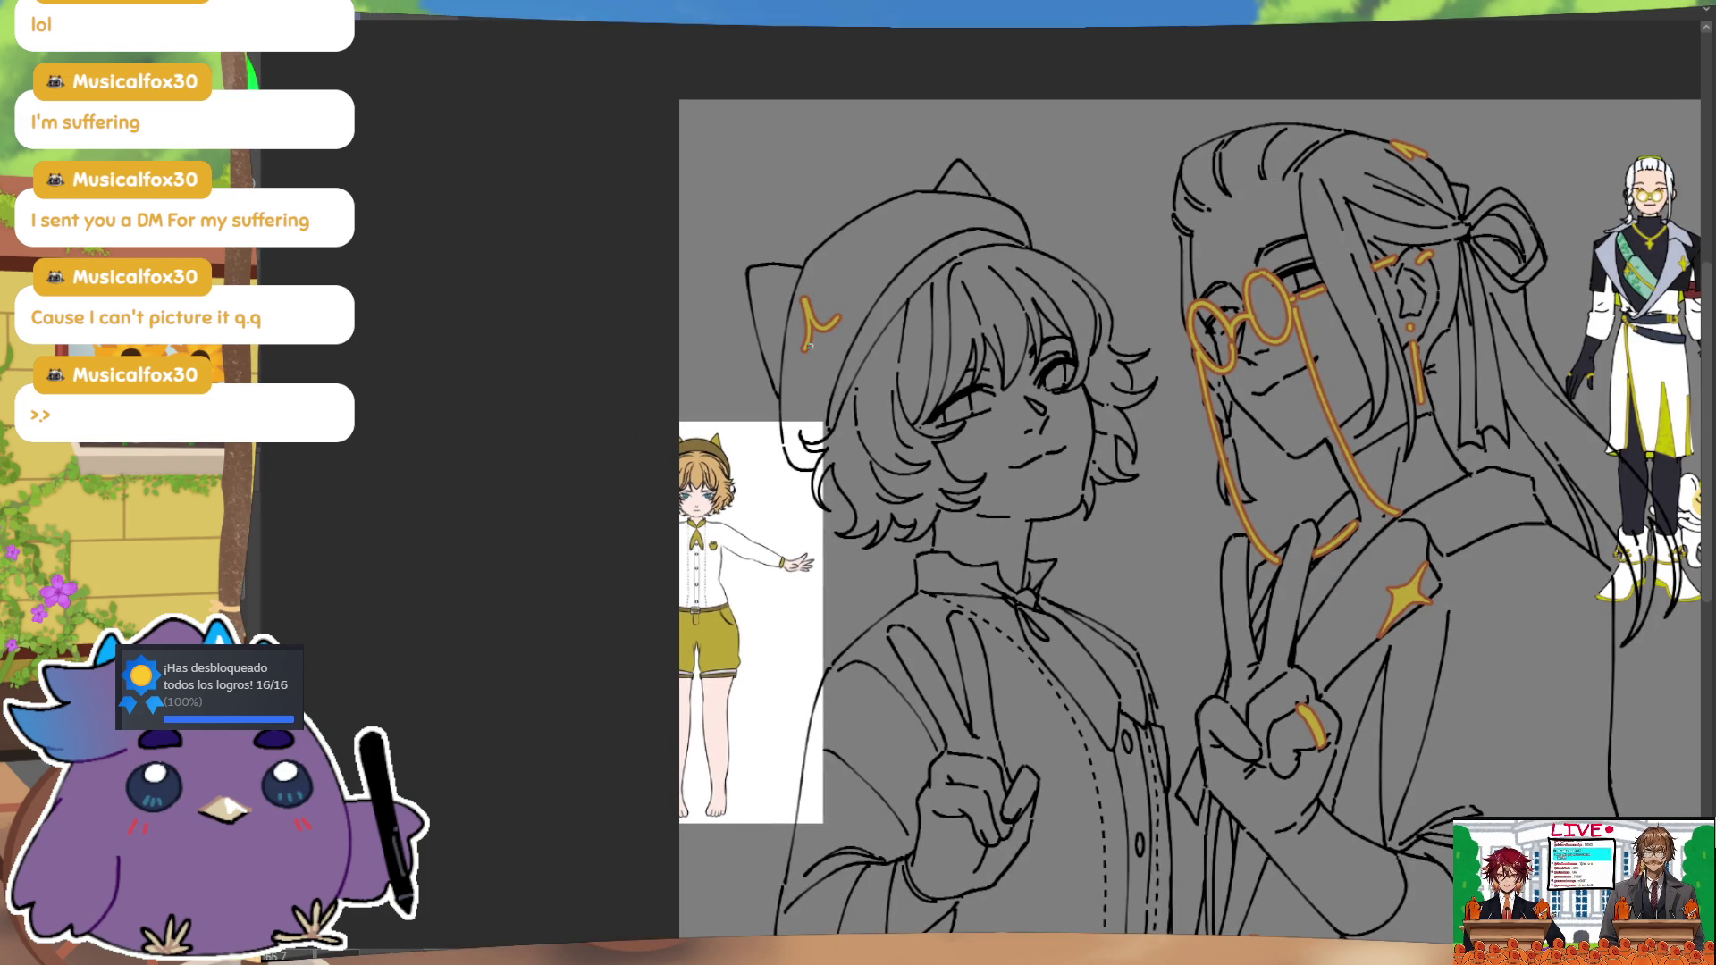
drag(840, 311, 808, 350)
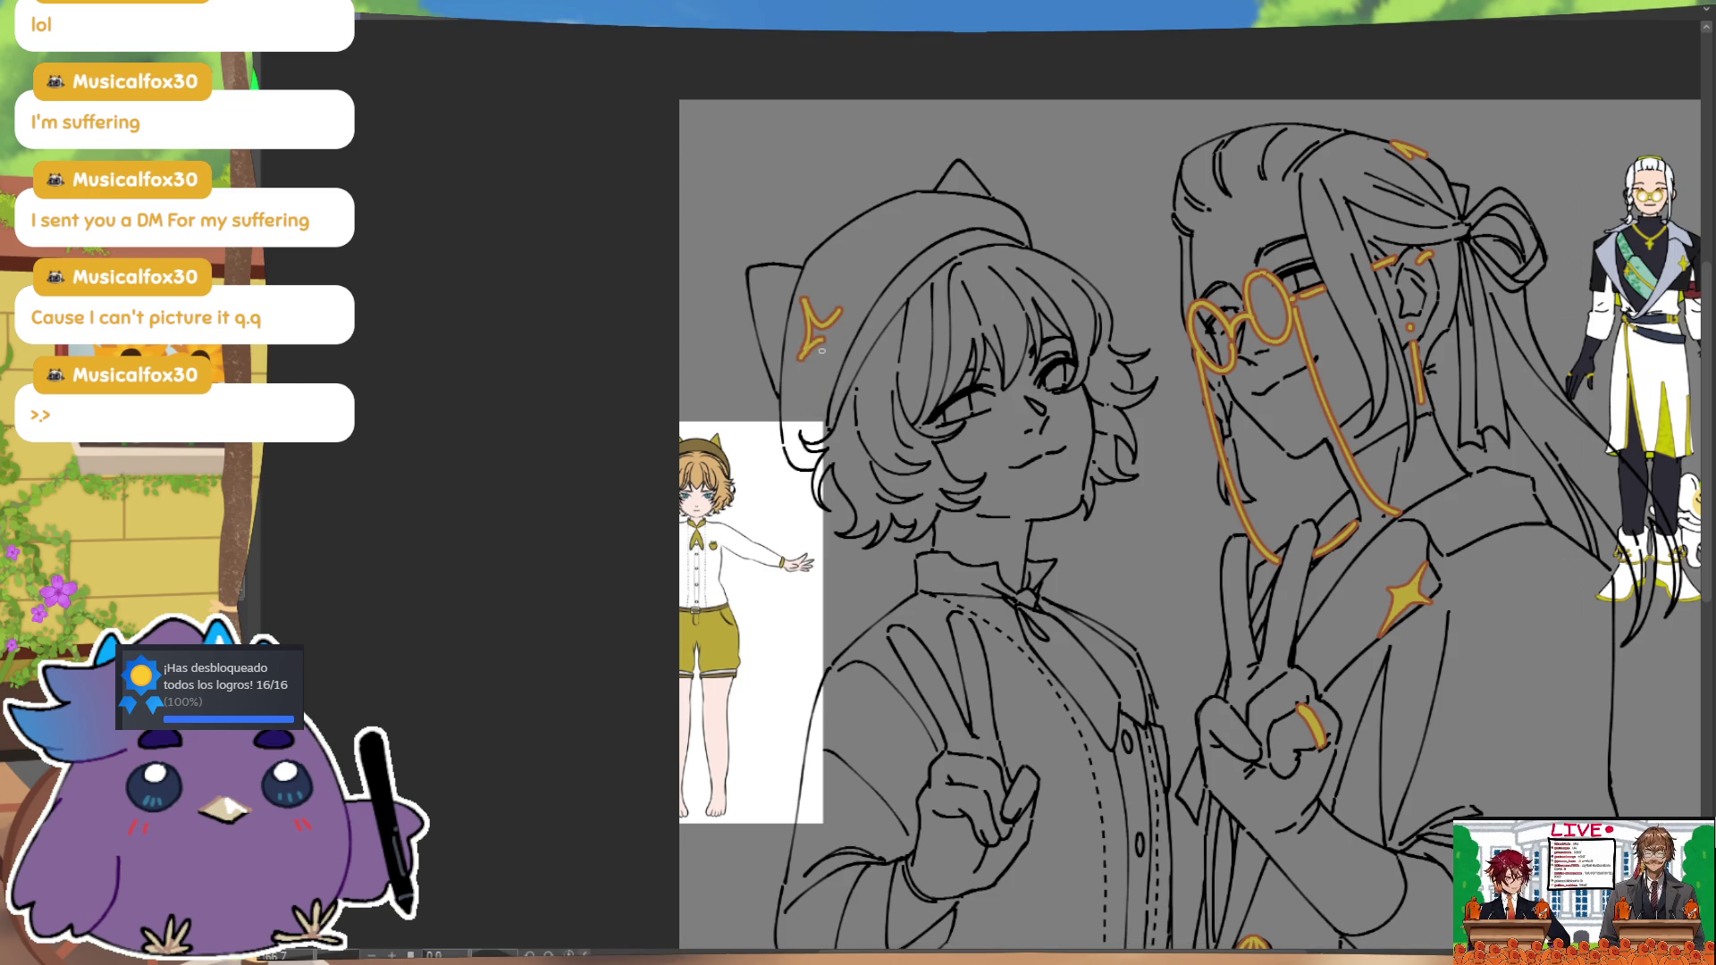
drag(824, 380, 836, 333)
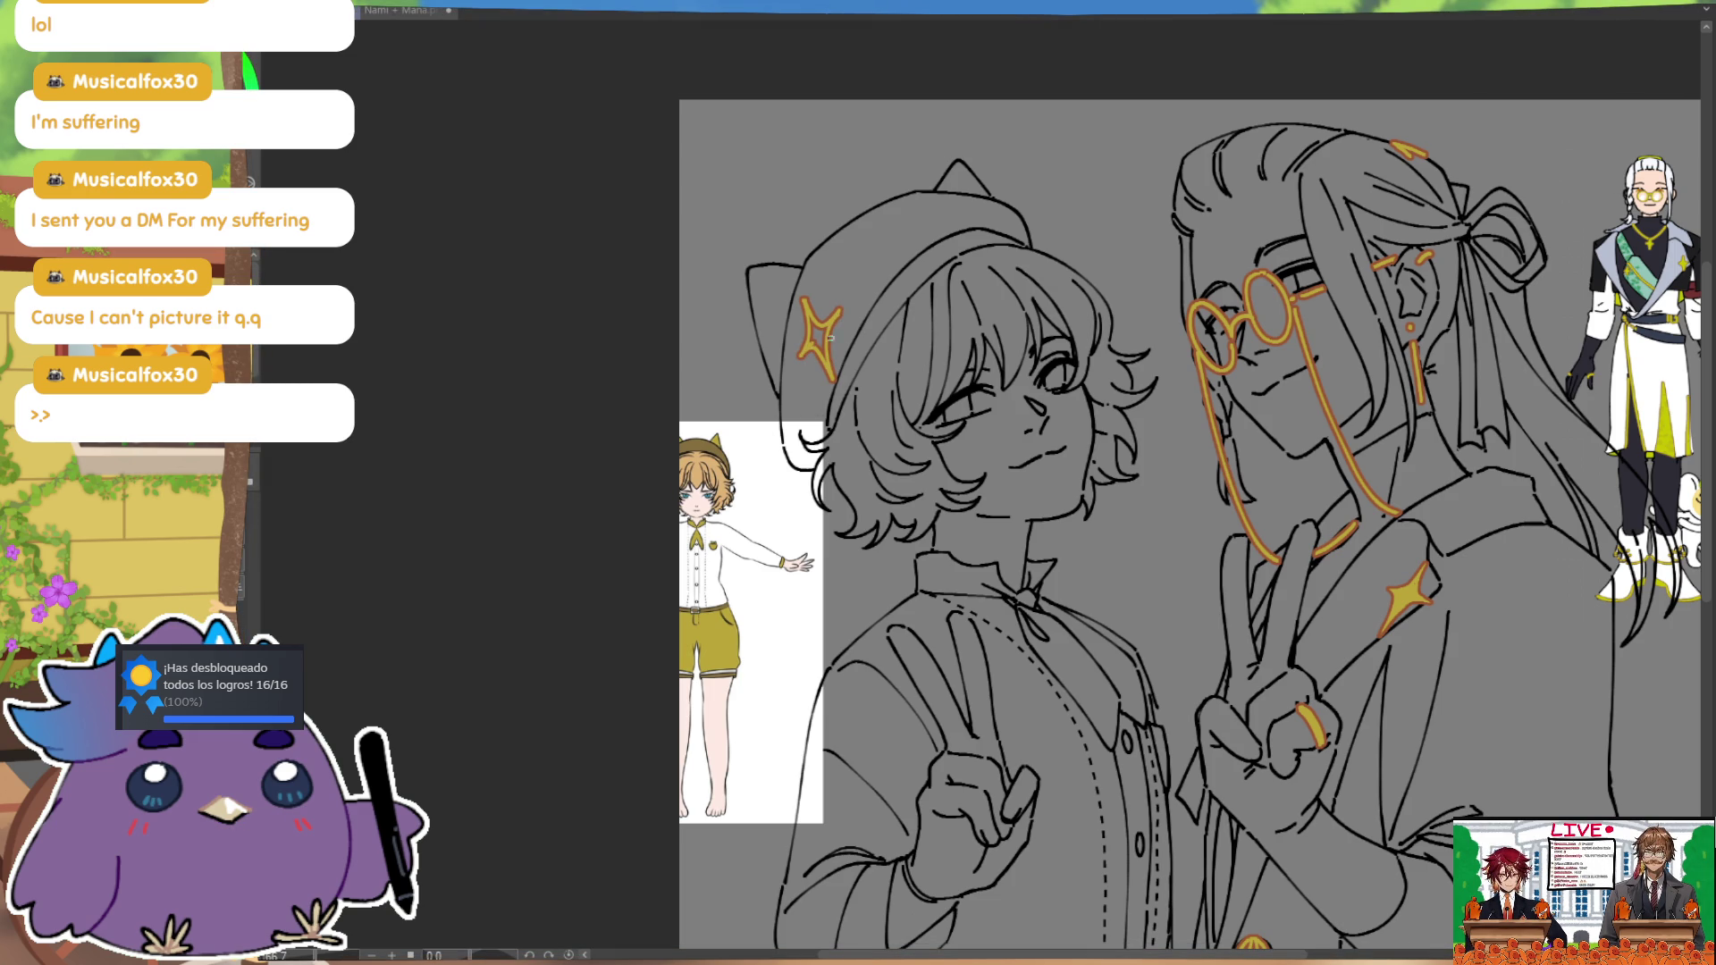
click(823, 339)
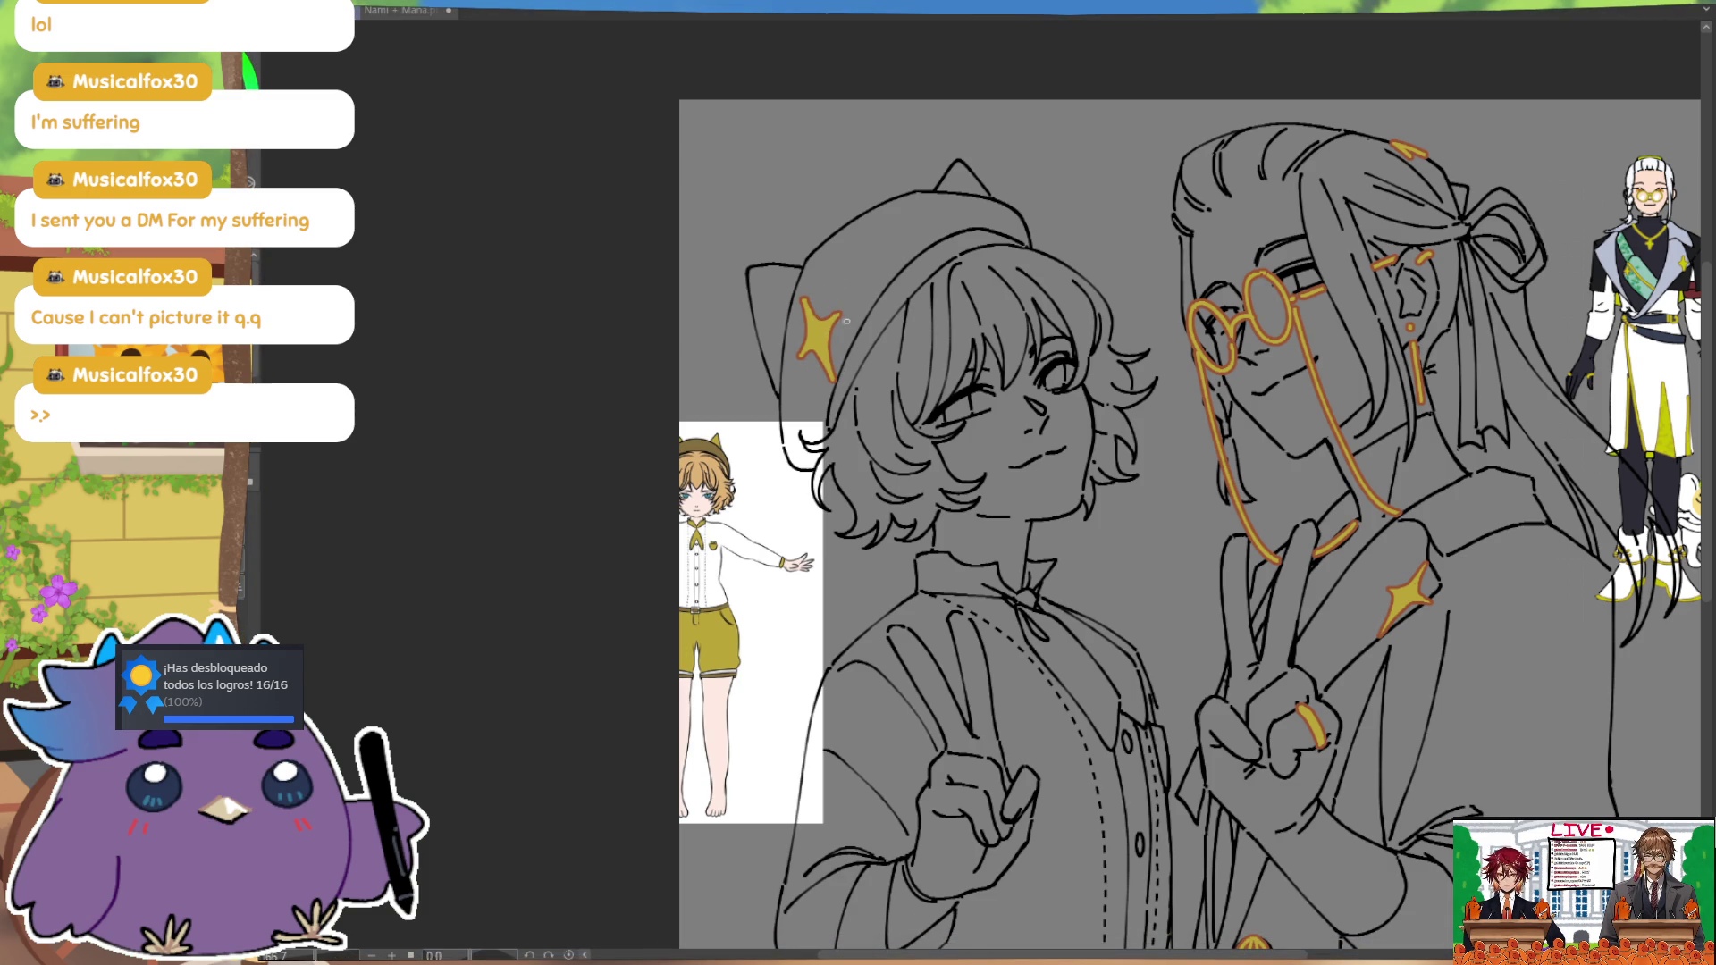
key(h)
key(ctrl+minus)
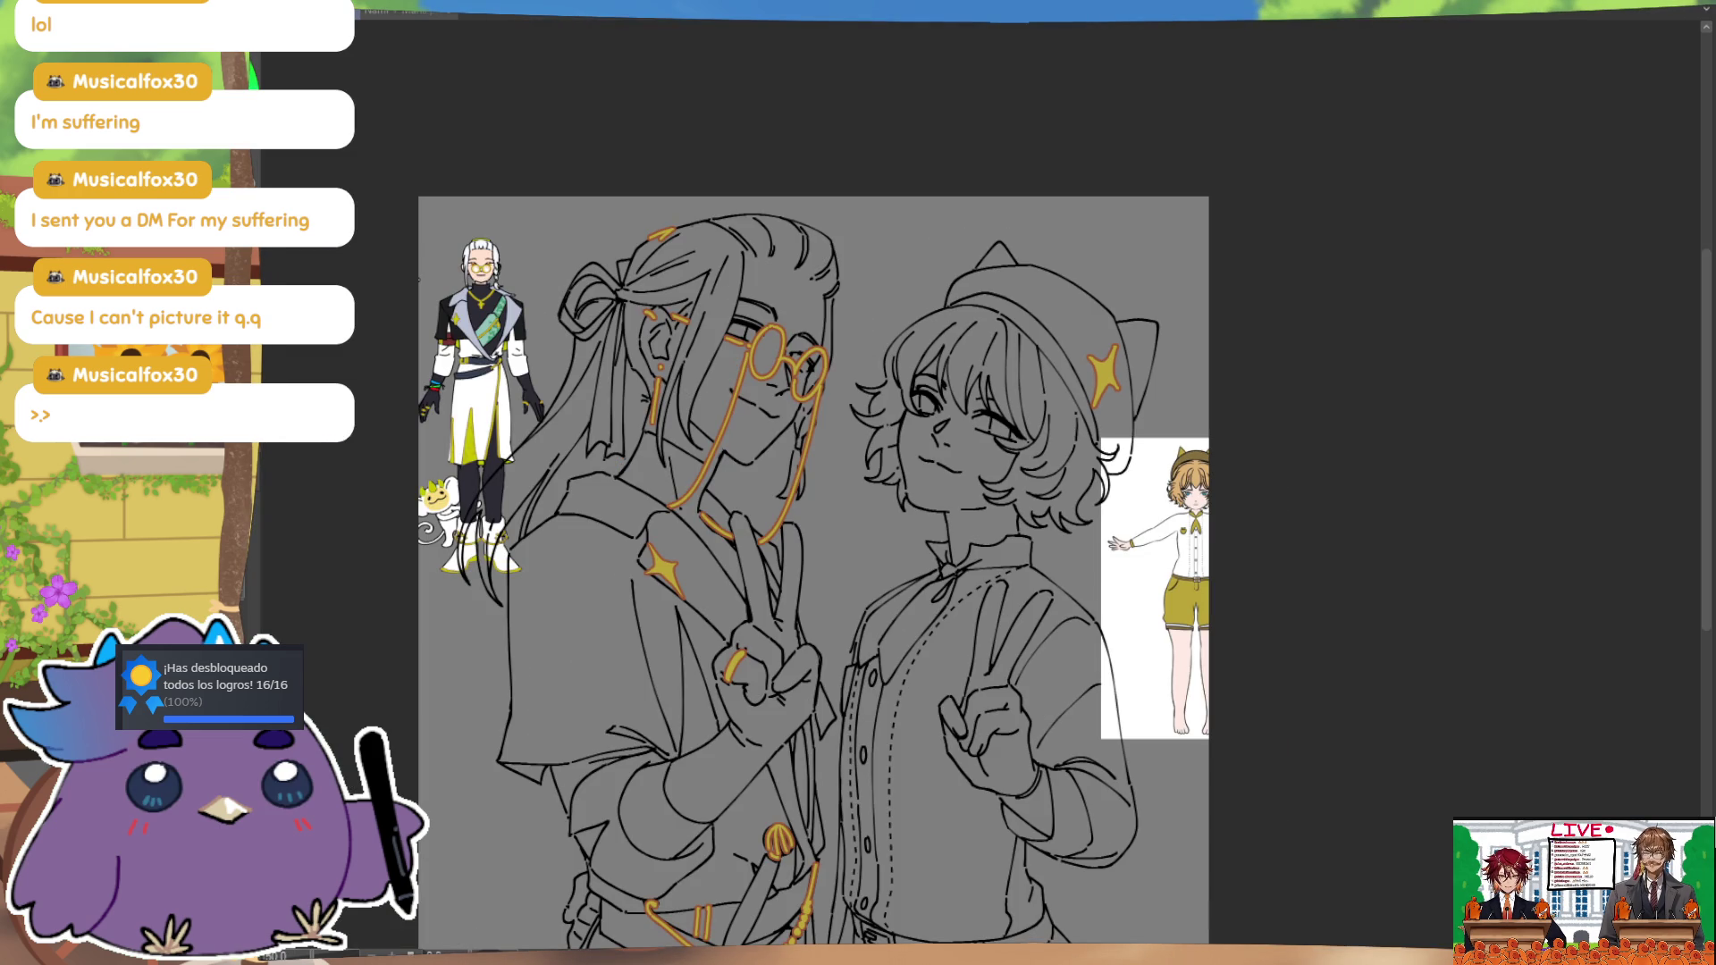
Step: Draw a gold W mark on the short-haired character's shirt collar
key(h)
drag(1151, 530, 1125, 414)
drag(1119, 453, 1046, 426)
mouse_move(915, 463)
mouse_down()
mouse_move(932, 489)
mouse_move(943, 457)
mouse_up()
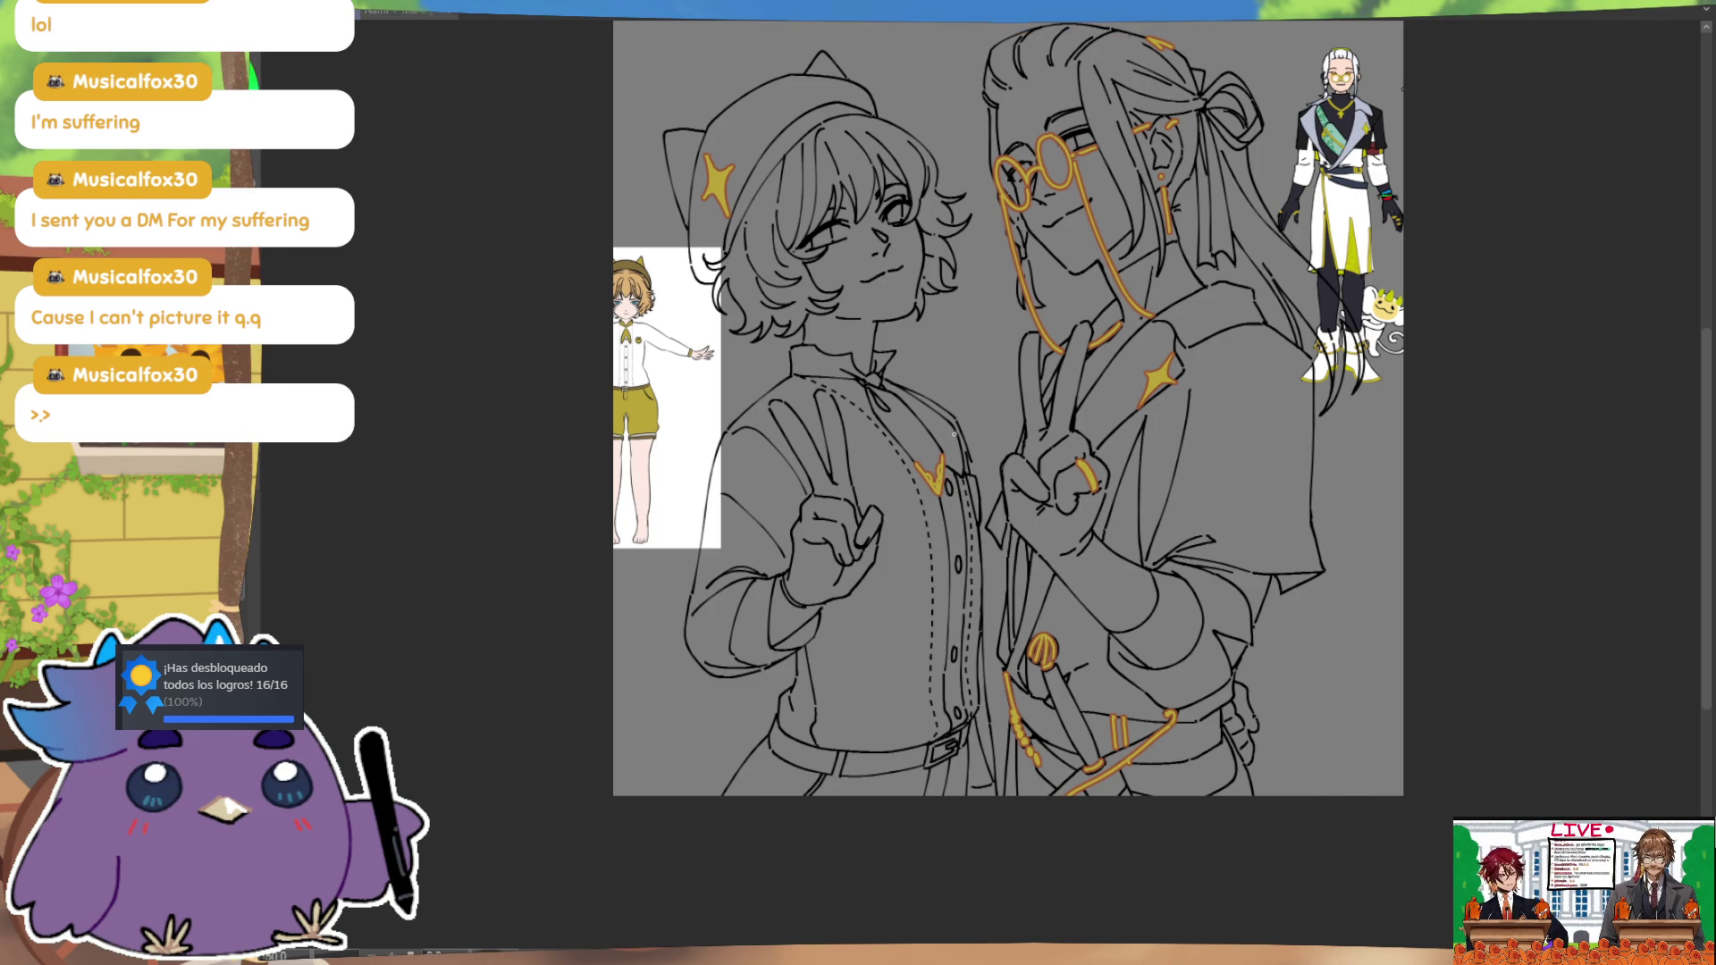
drag(945, 467, 963, 435)
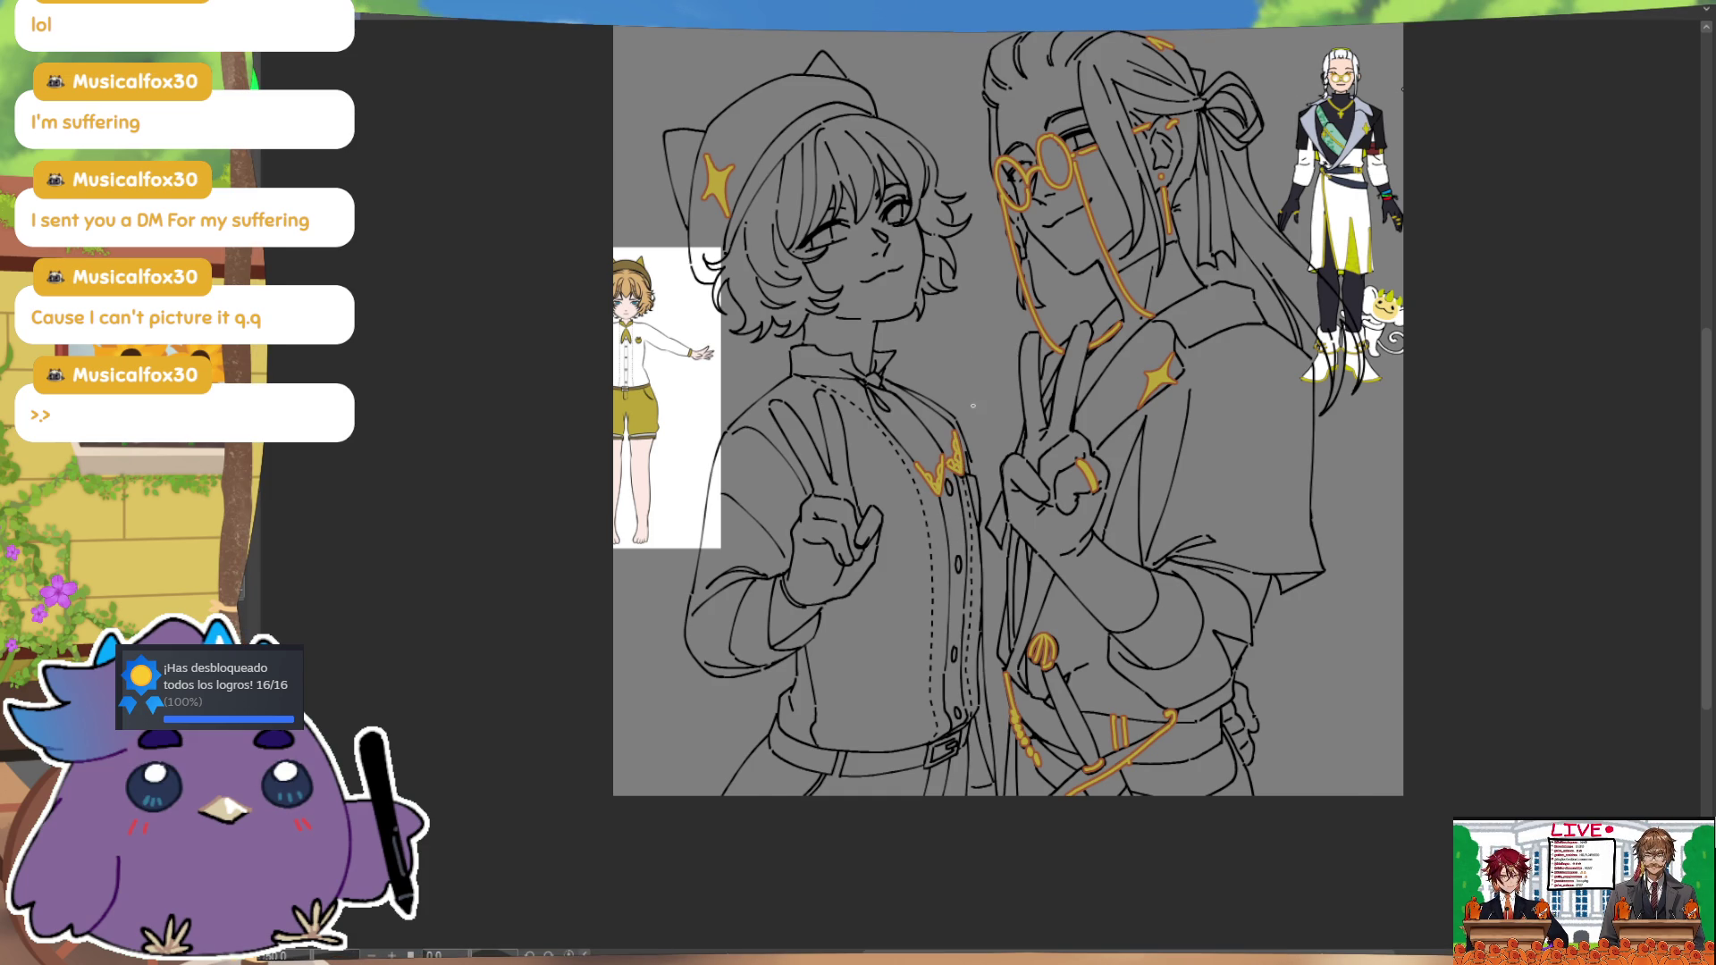
Step: Add a small gold loop near the belt and a gold band around the wrist cuff
drag(1128, 667, 1131, 644)
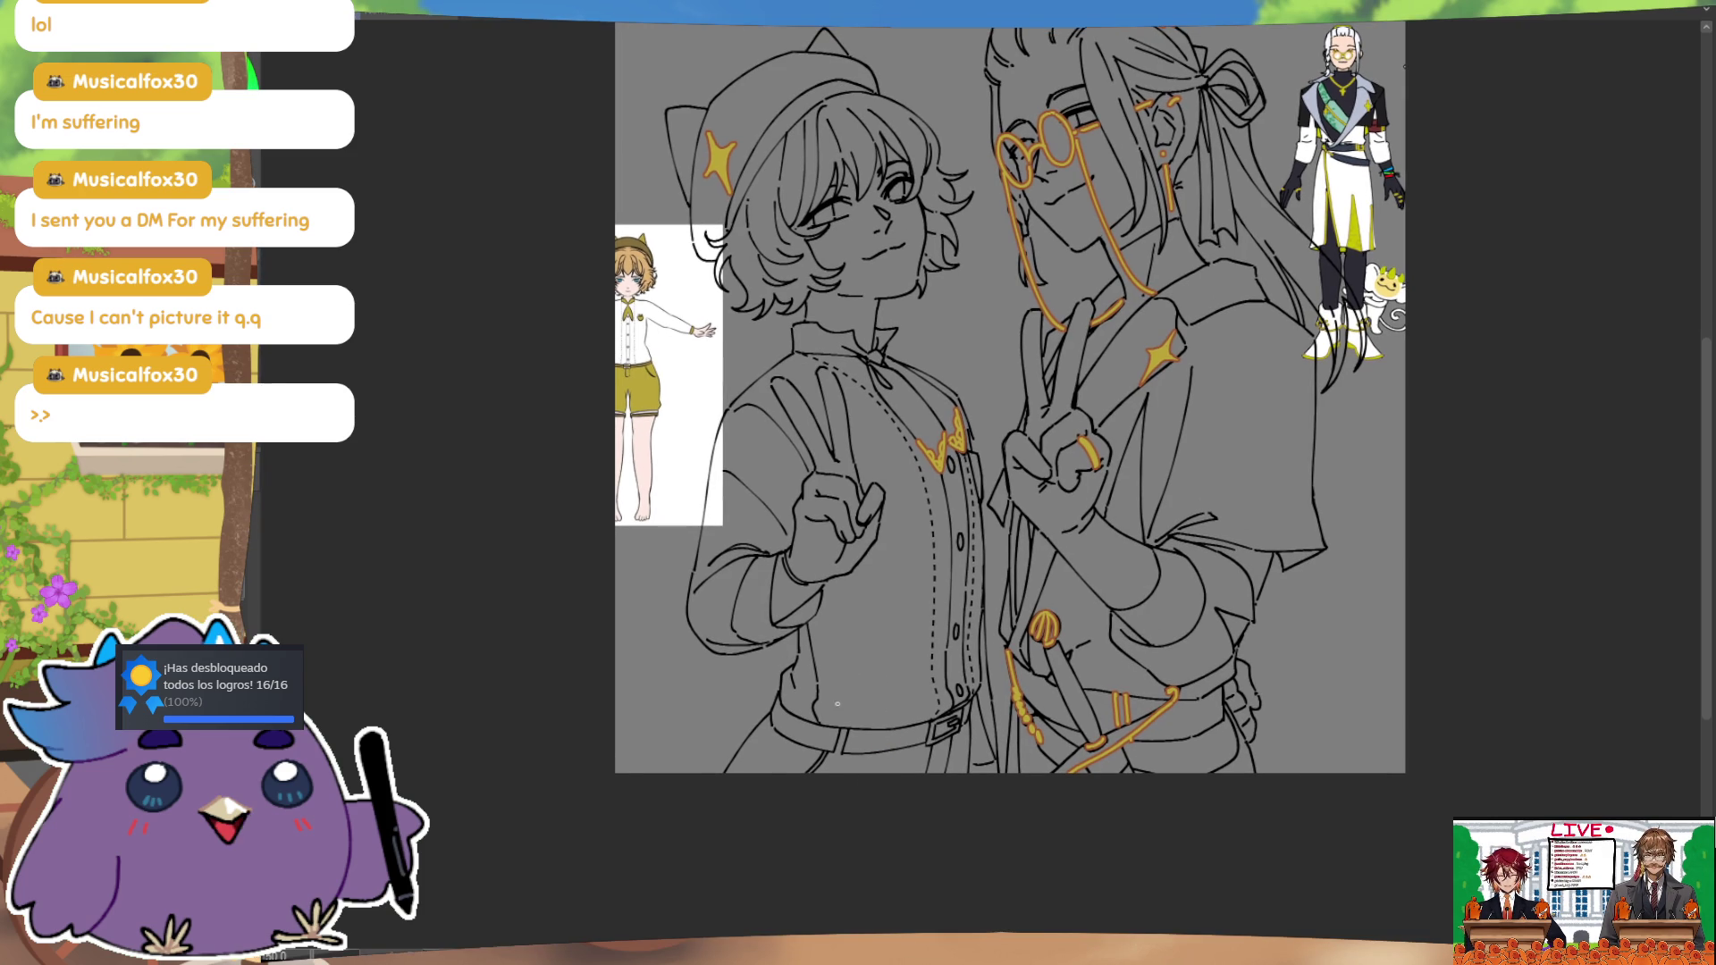
drag(833, 760, 844, 751)
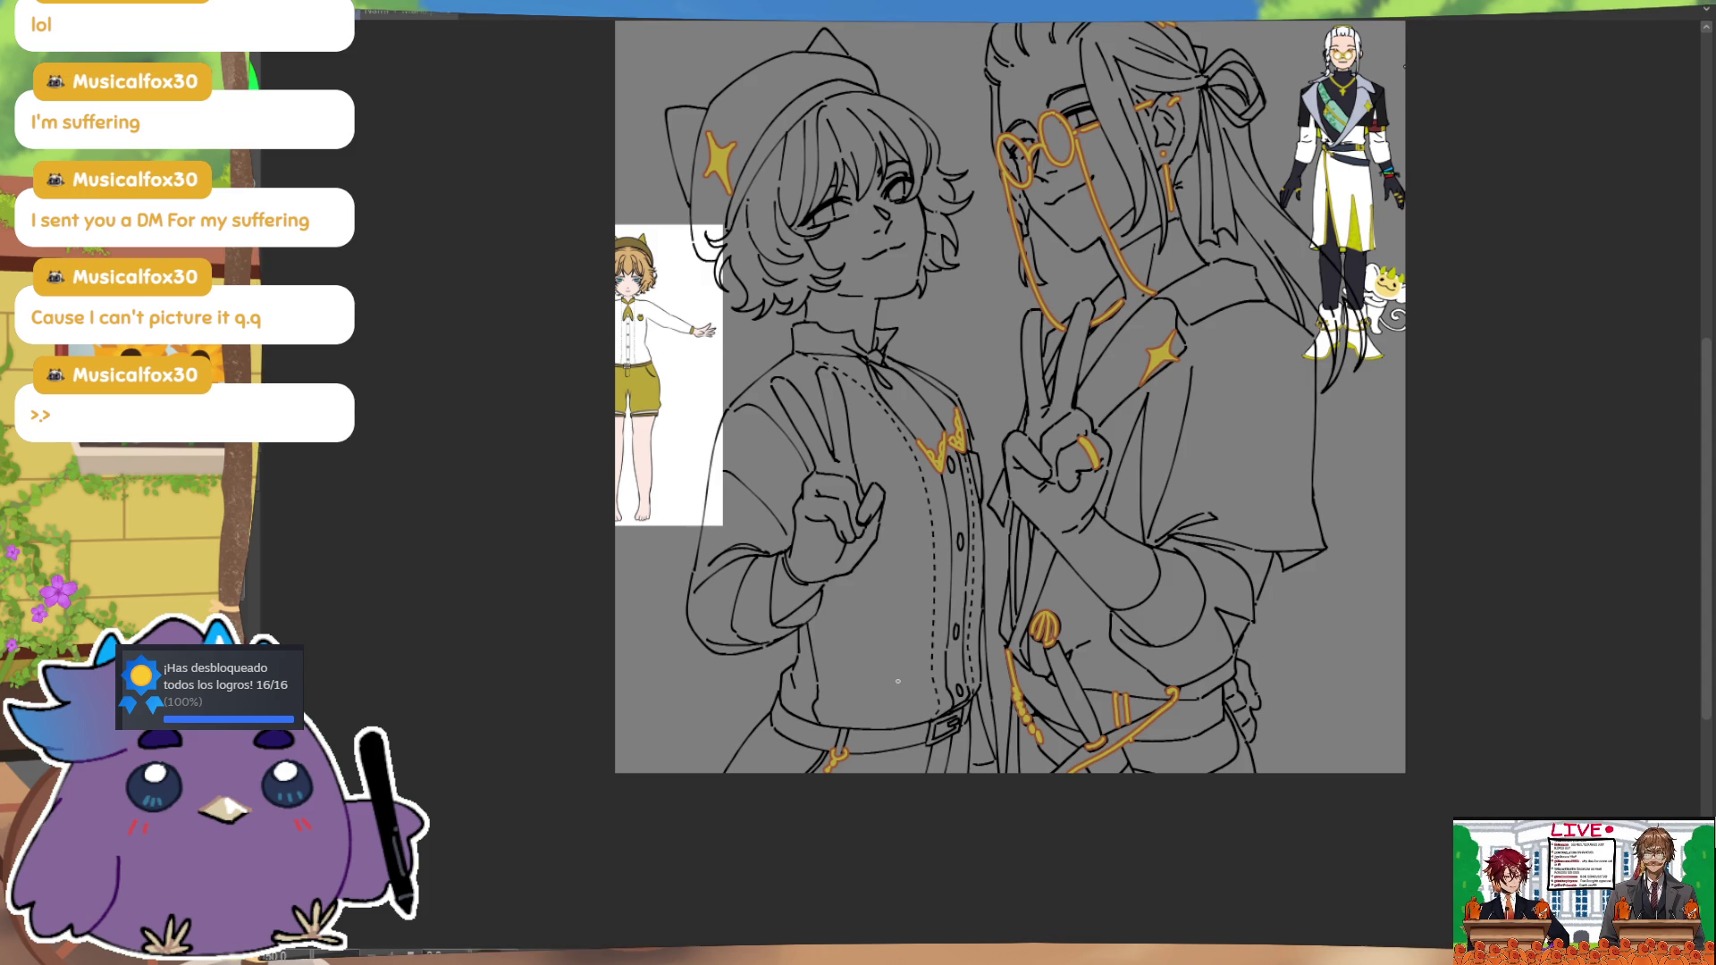
mouse_move(785, 556)
mouse_down()
mouse_move(827, 588)
mouse_move(826, 623)
mouse_up()
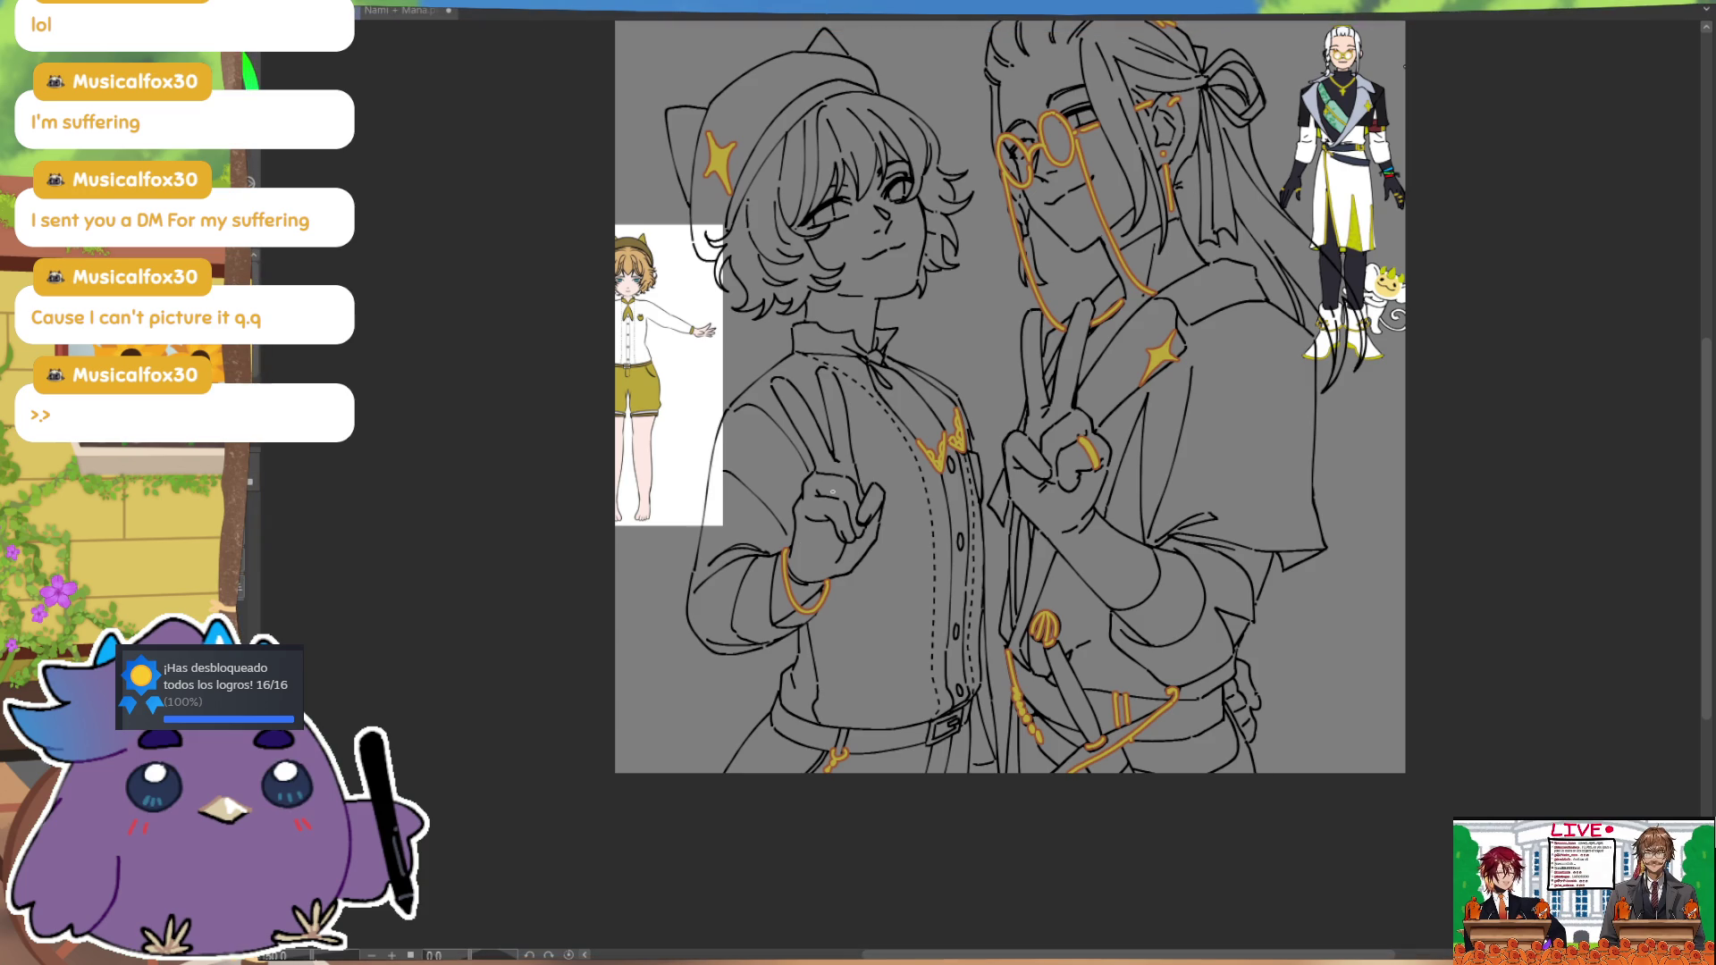
drag(1124, 398, 1103, 480)
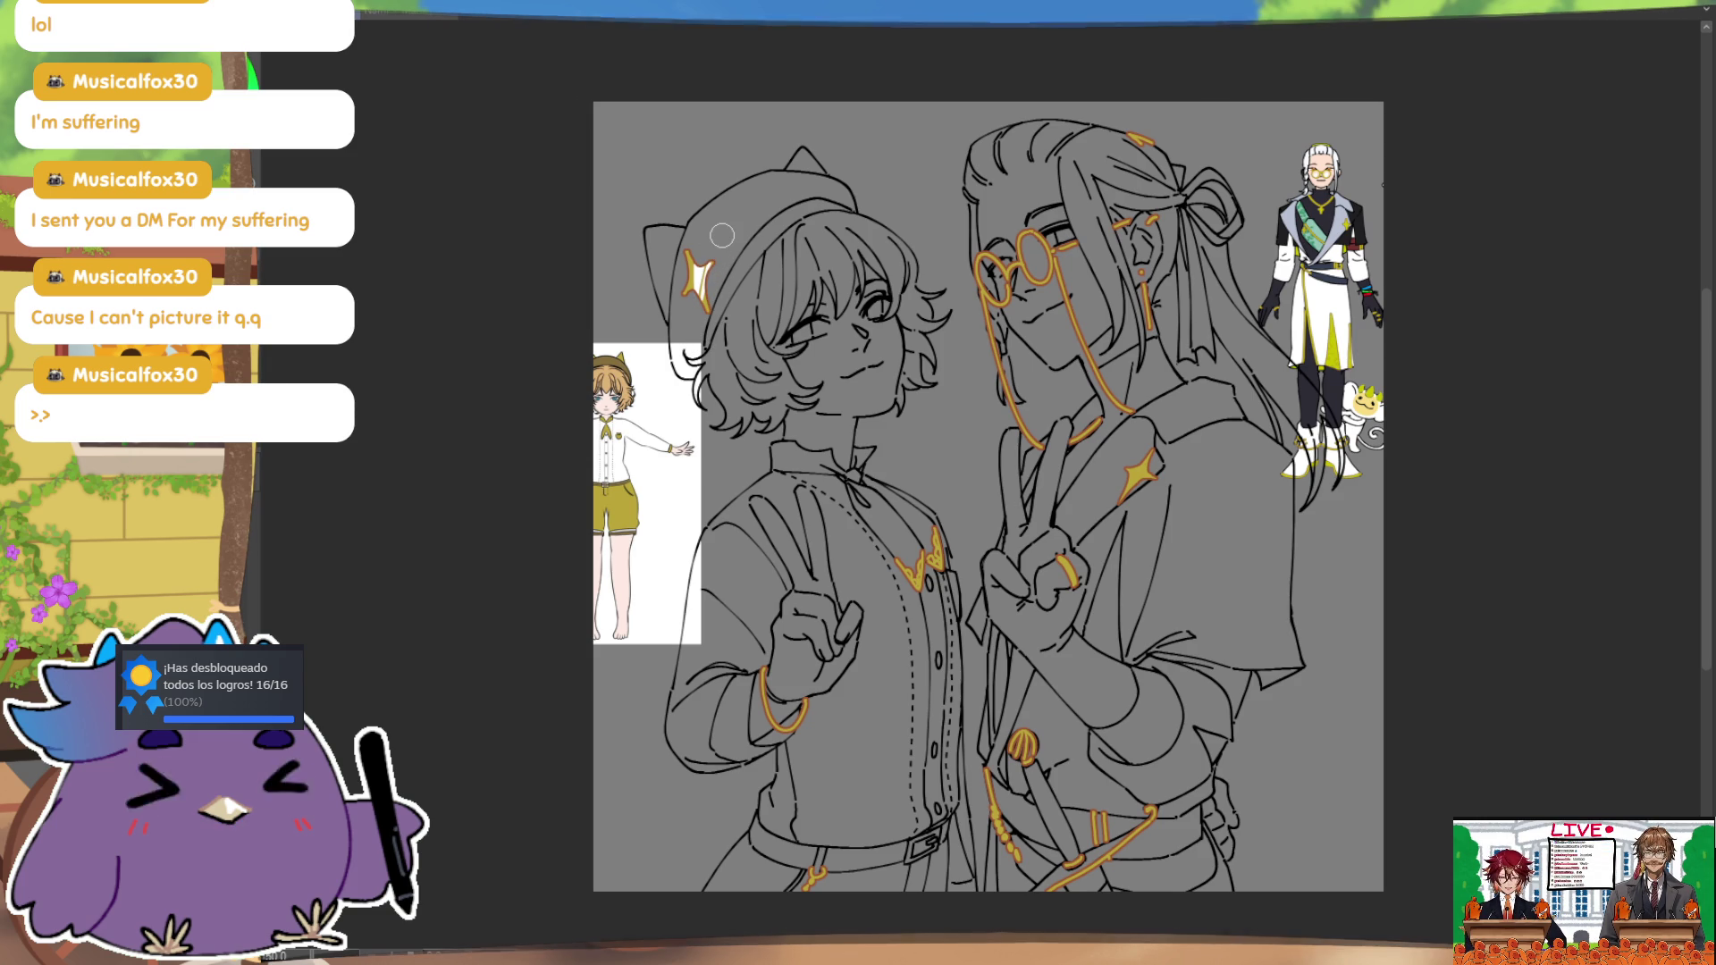
key(ctrl)
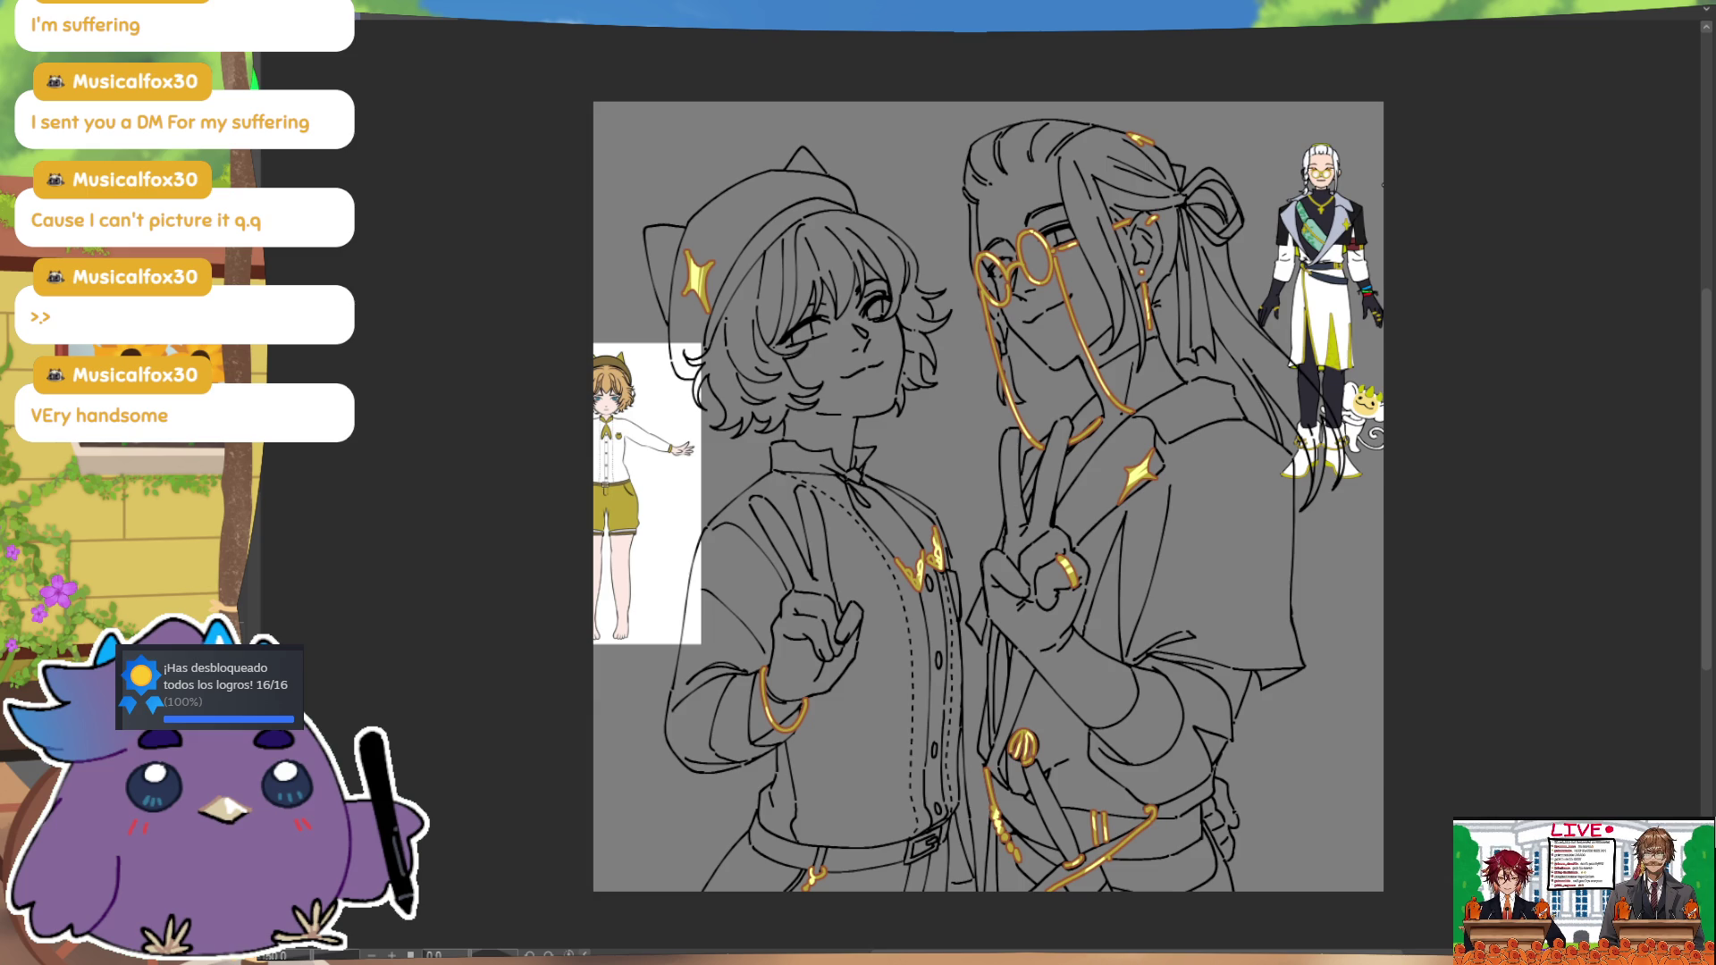
Step: Select the empty background area around the characters
click(978, 450)
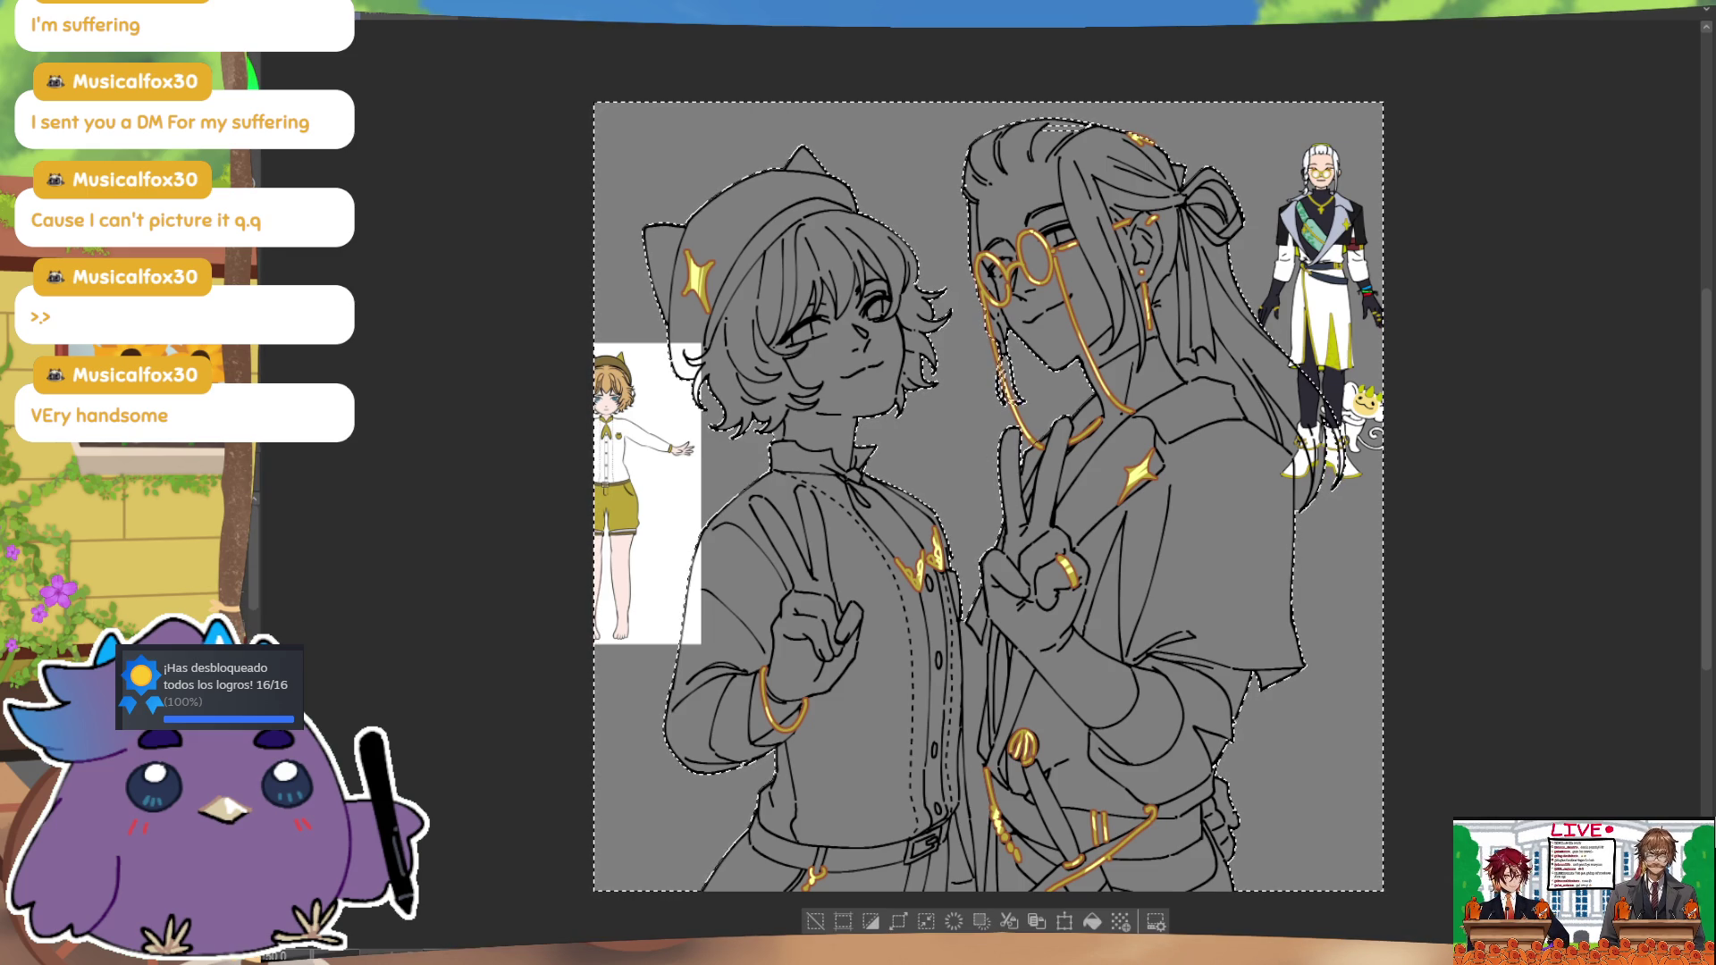
Step: Hide the gold lines, expand the background selection twice, close the head gap, and invert it
key(Delete)
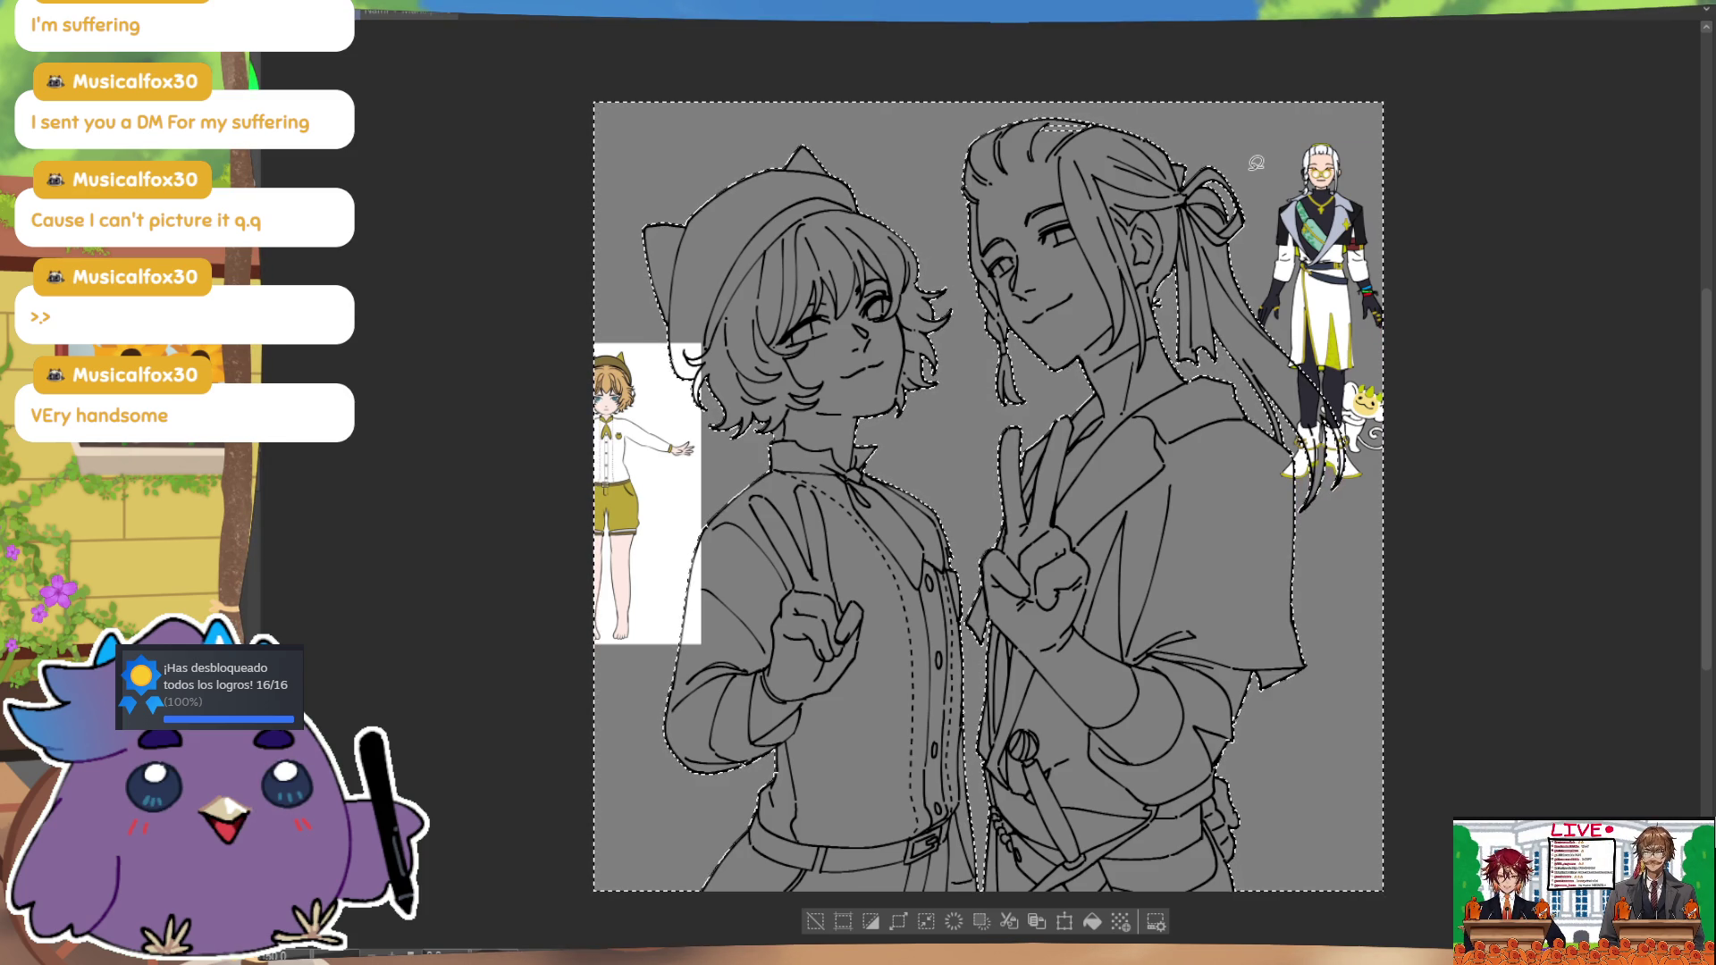
click(899, 921)
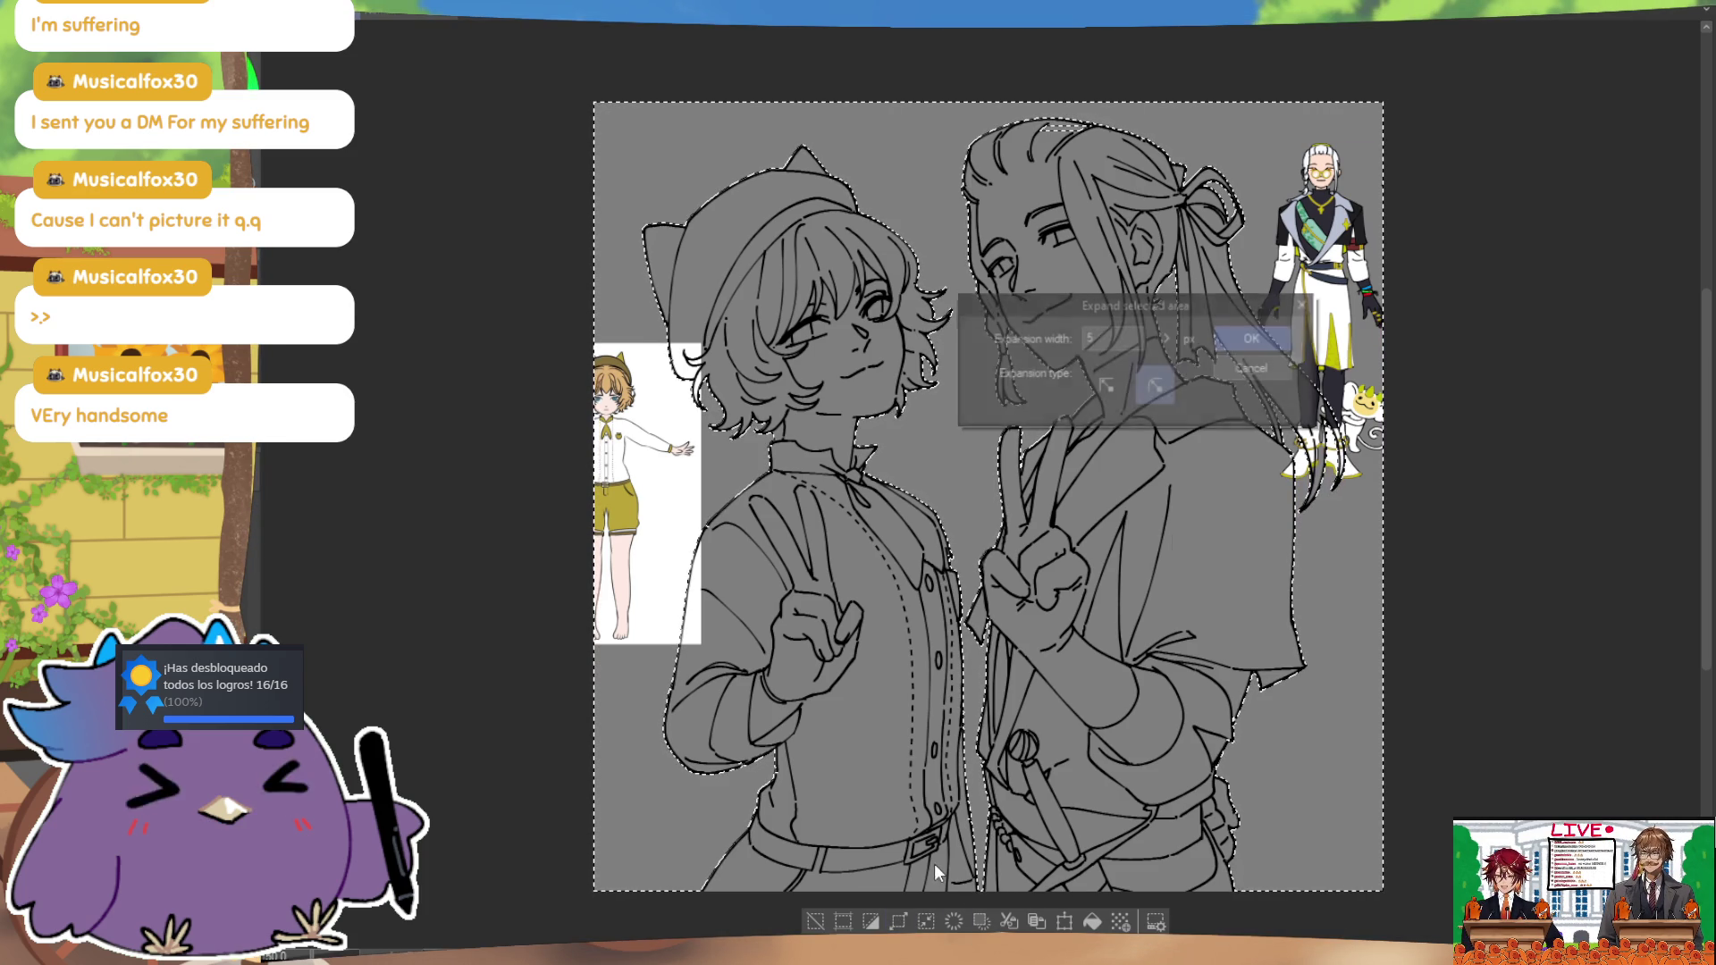
click(1273, 338)
click(879, 917)
click(1269, 338)
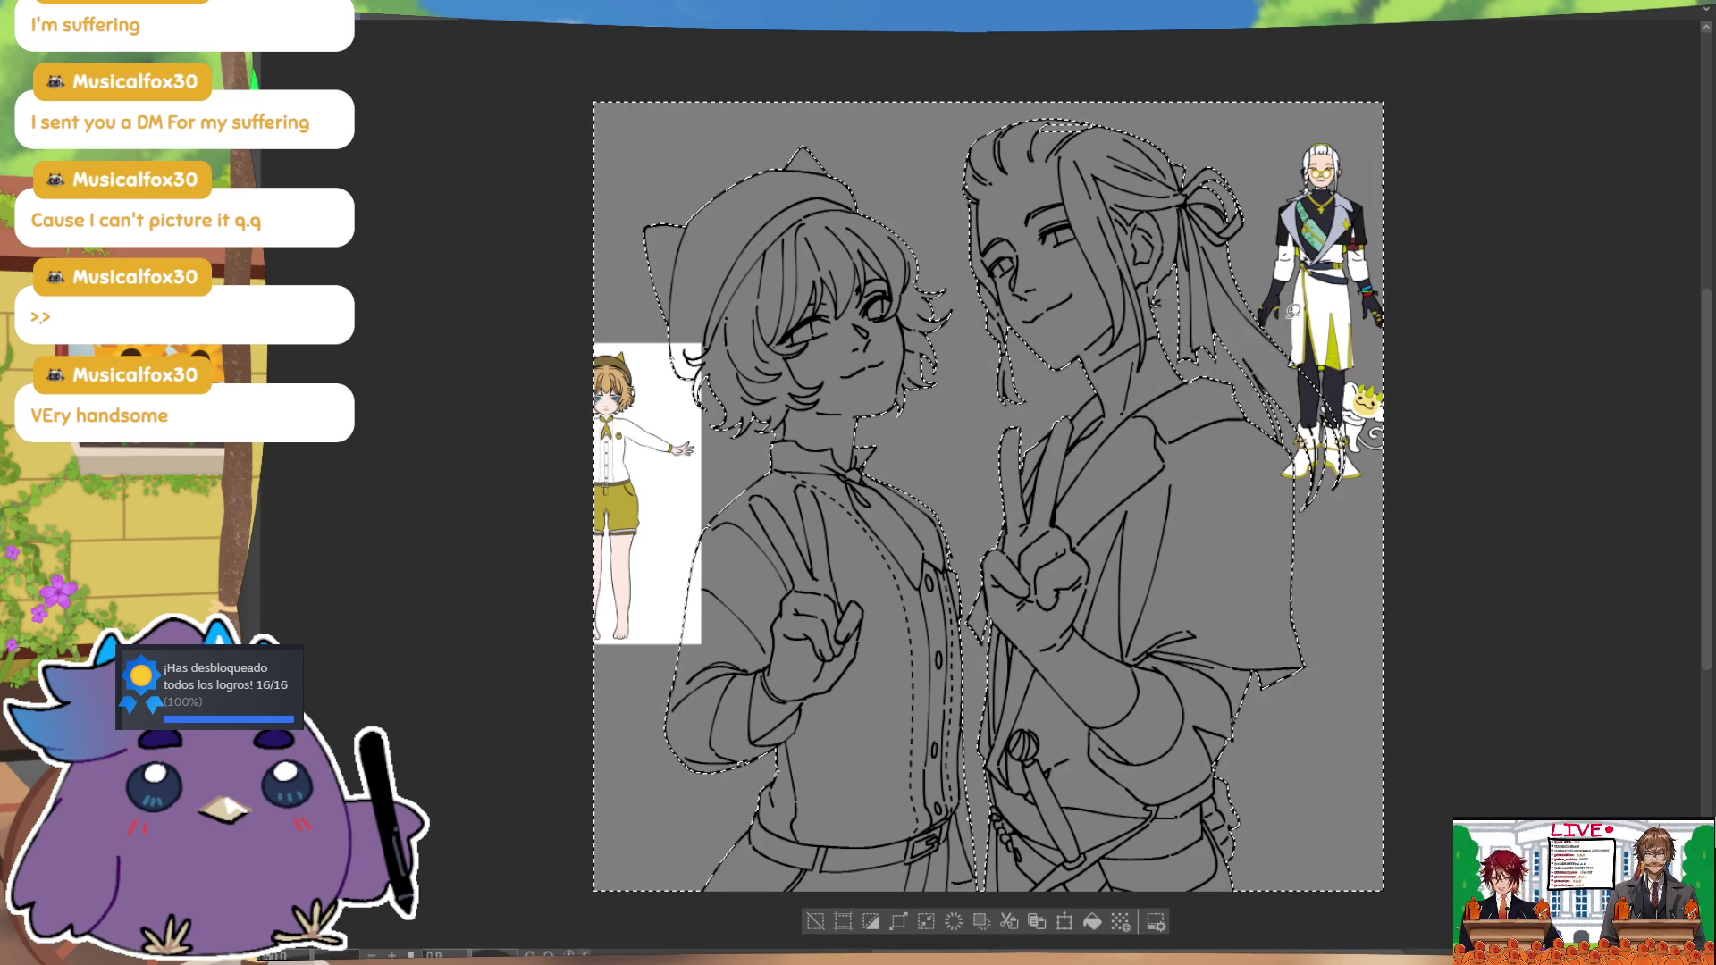
drag(1113, 125, 1108, 126)
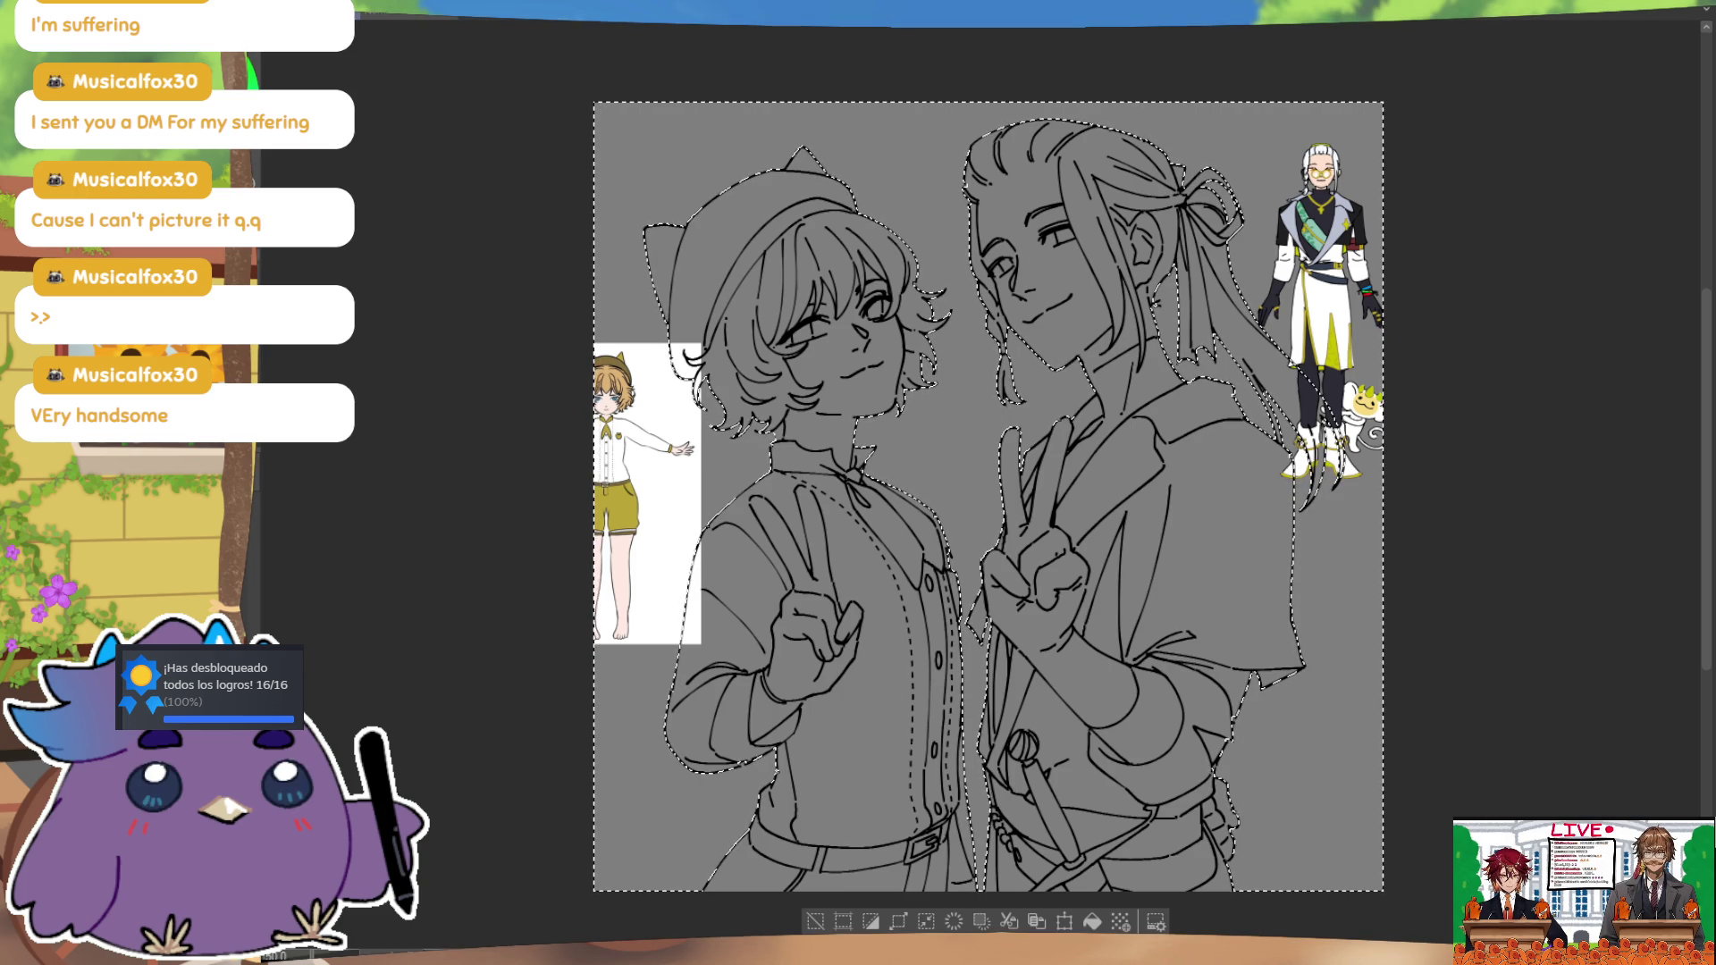
click(879, 921)
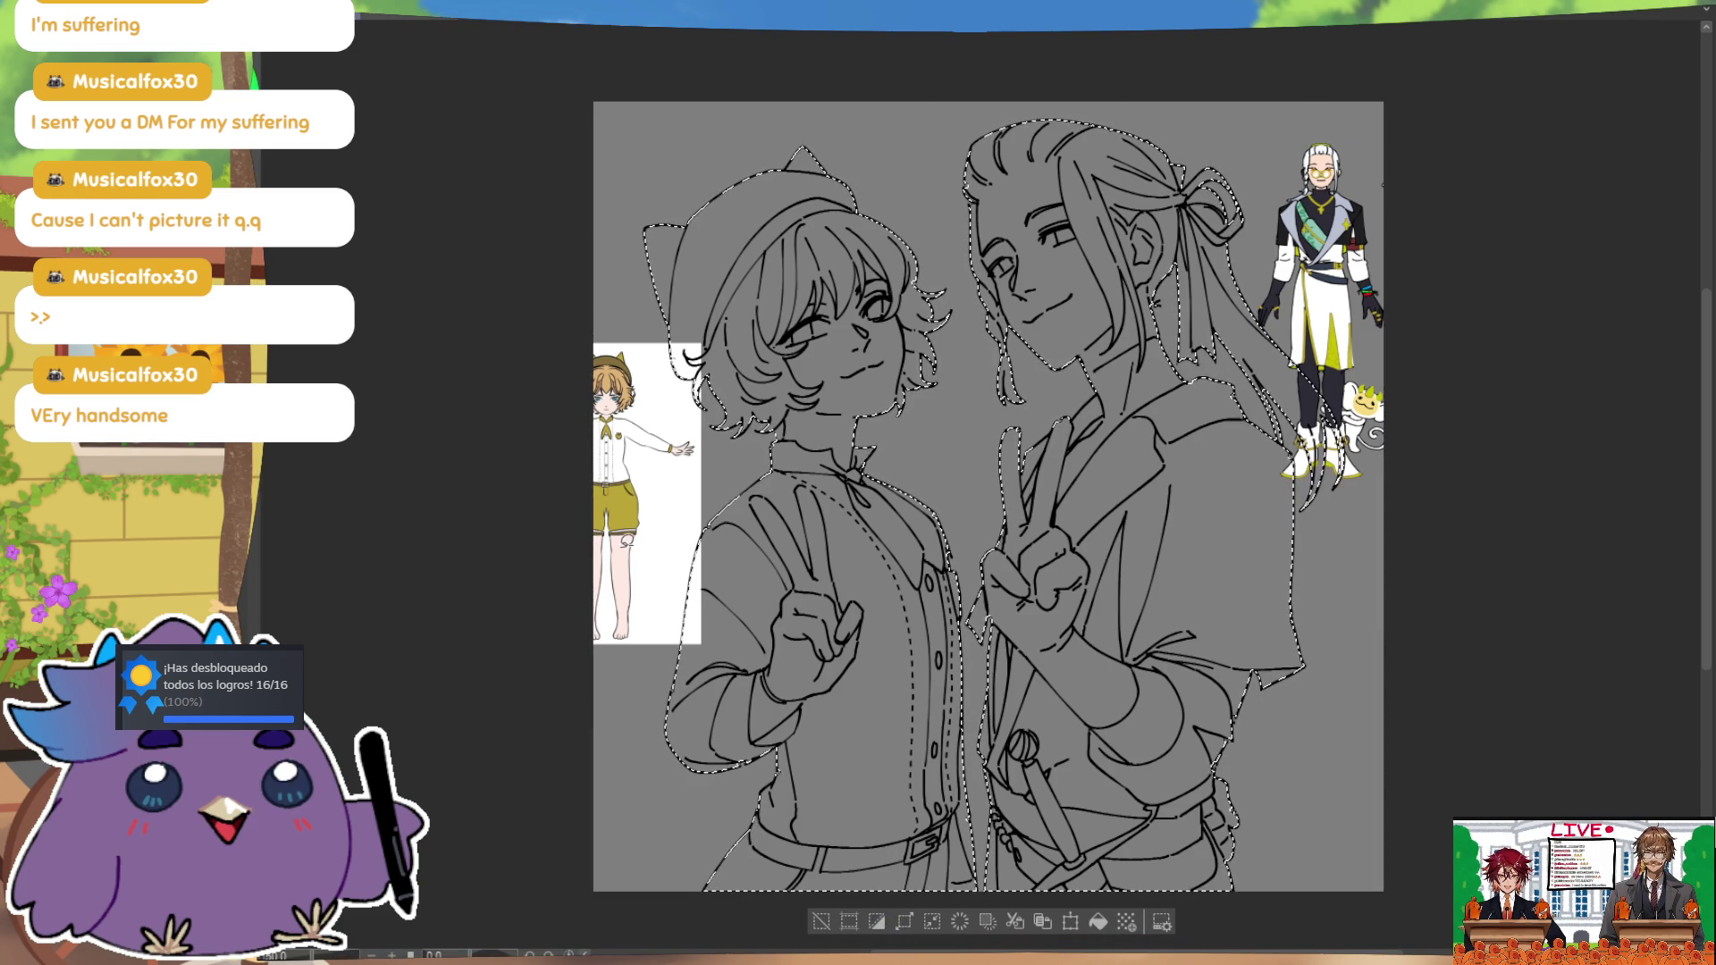
Step: Fill the selected figures with pale peach and deselect
click(1099, 921)
key(ctrl+d)
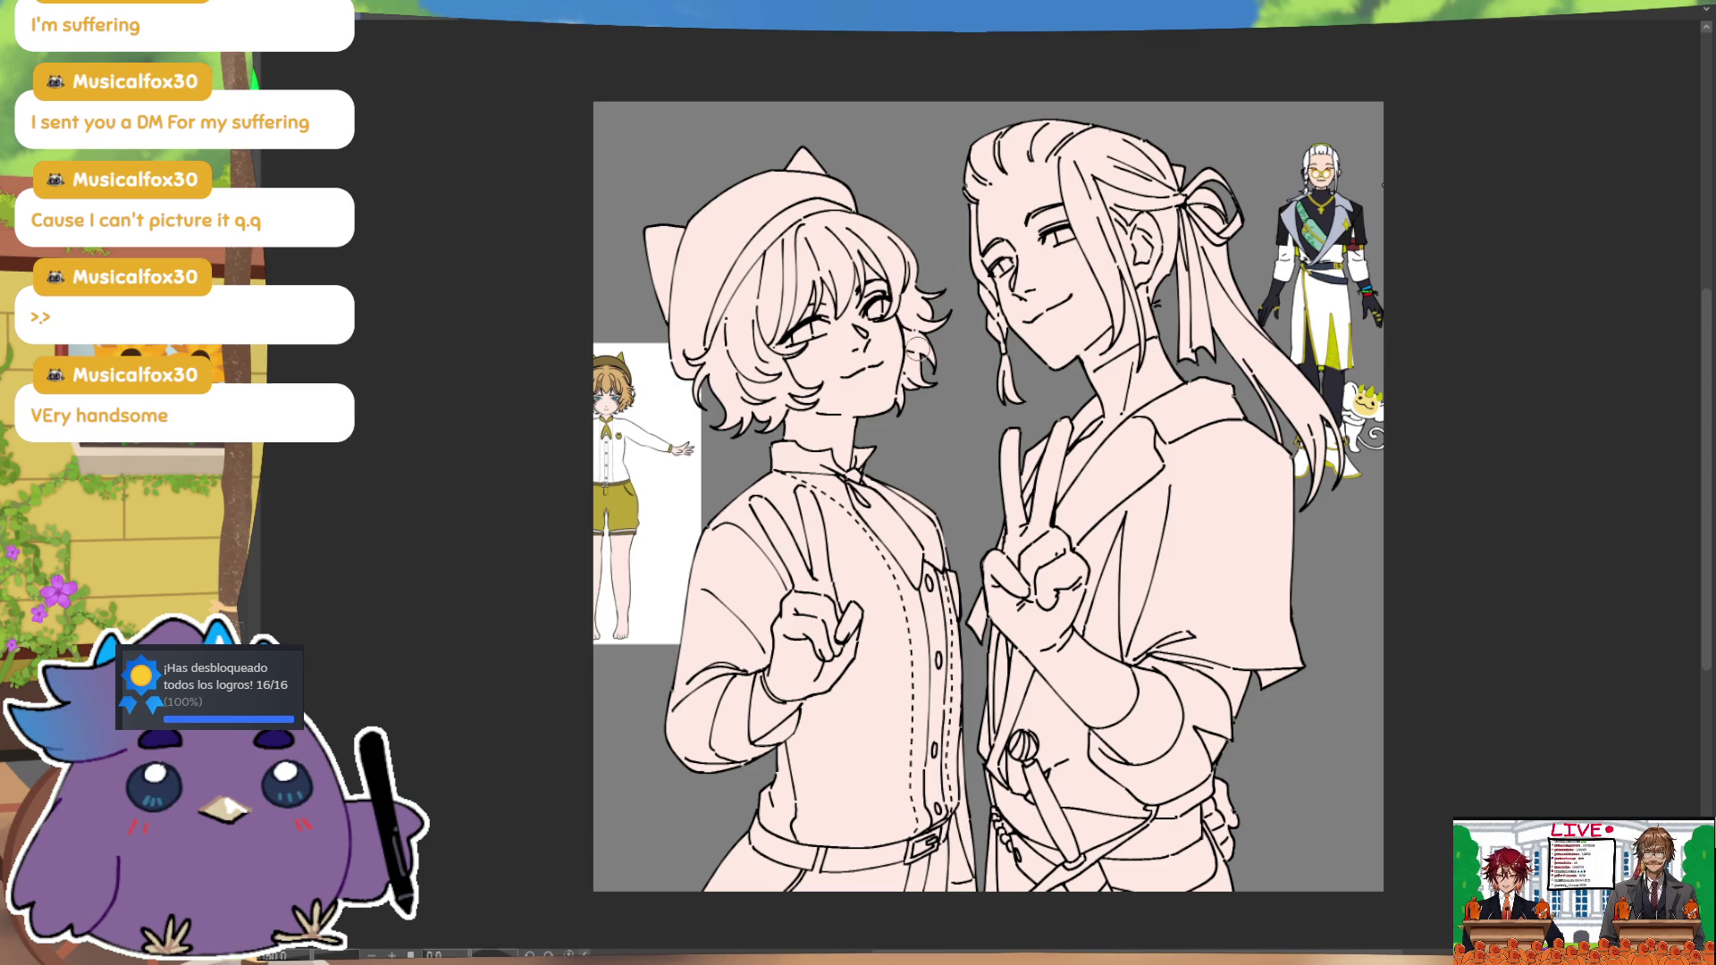
scroll(712, 350, up, 1)
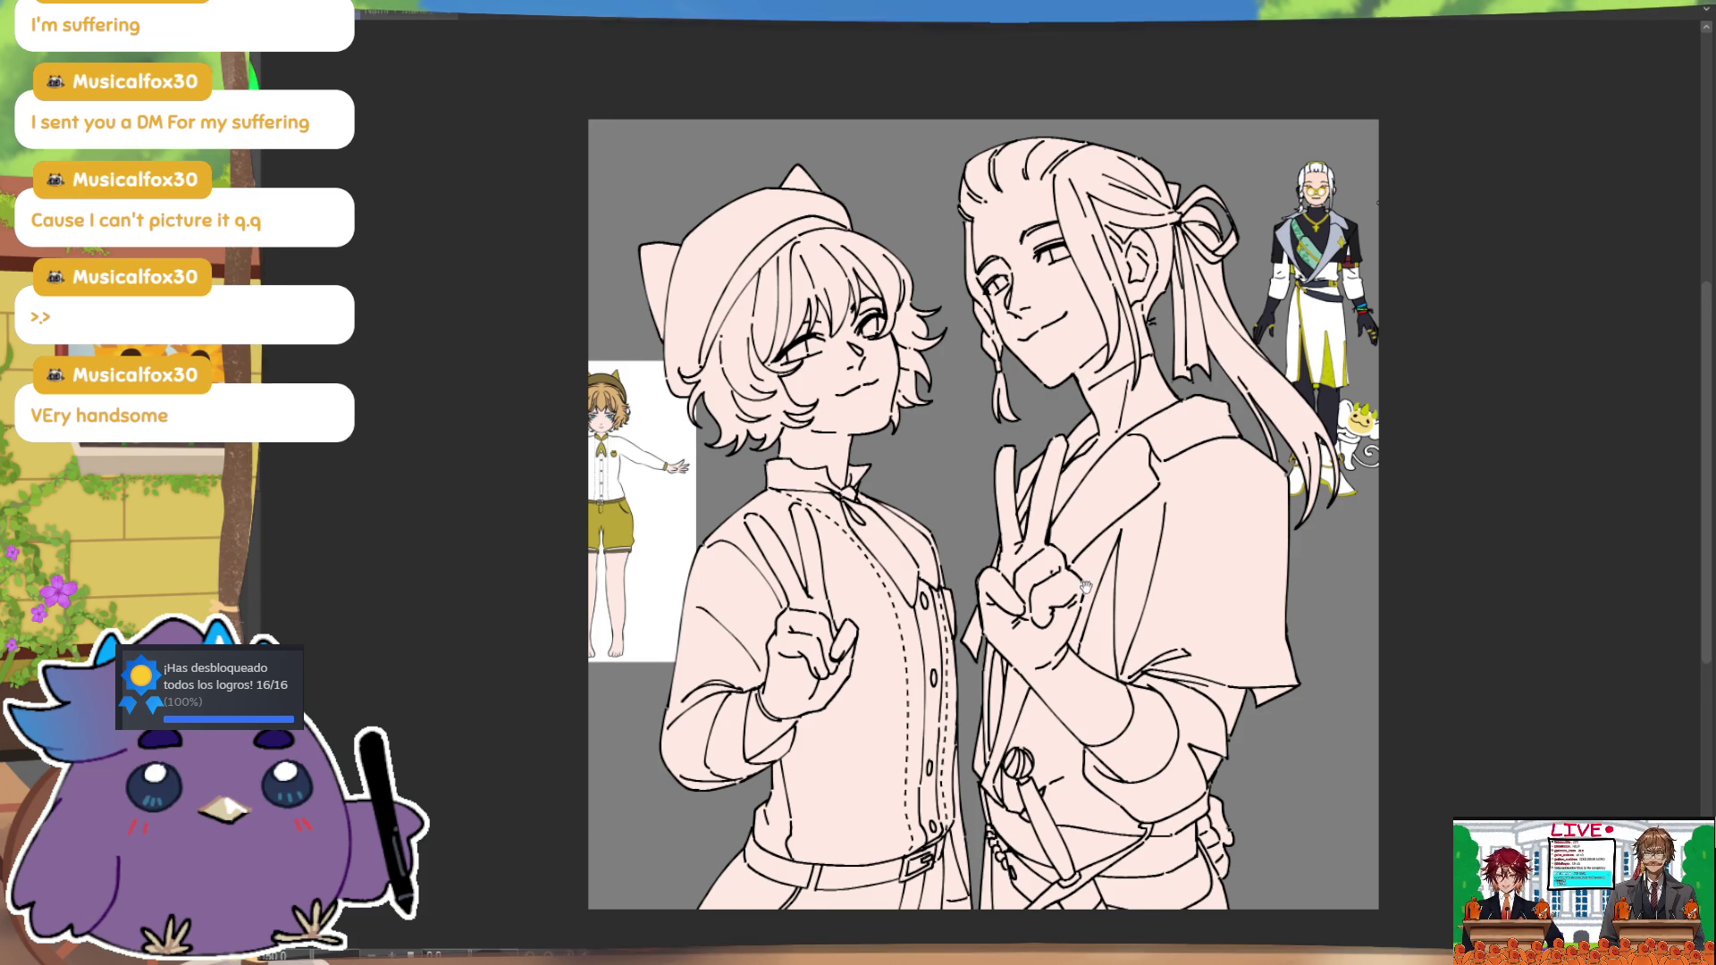
scroll(1081, 447, down, 1)
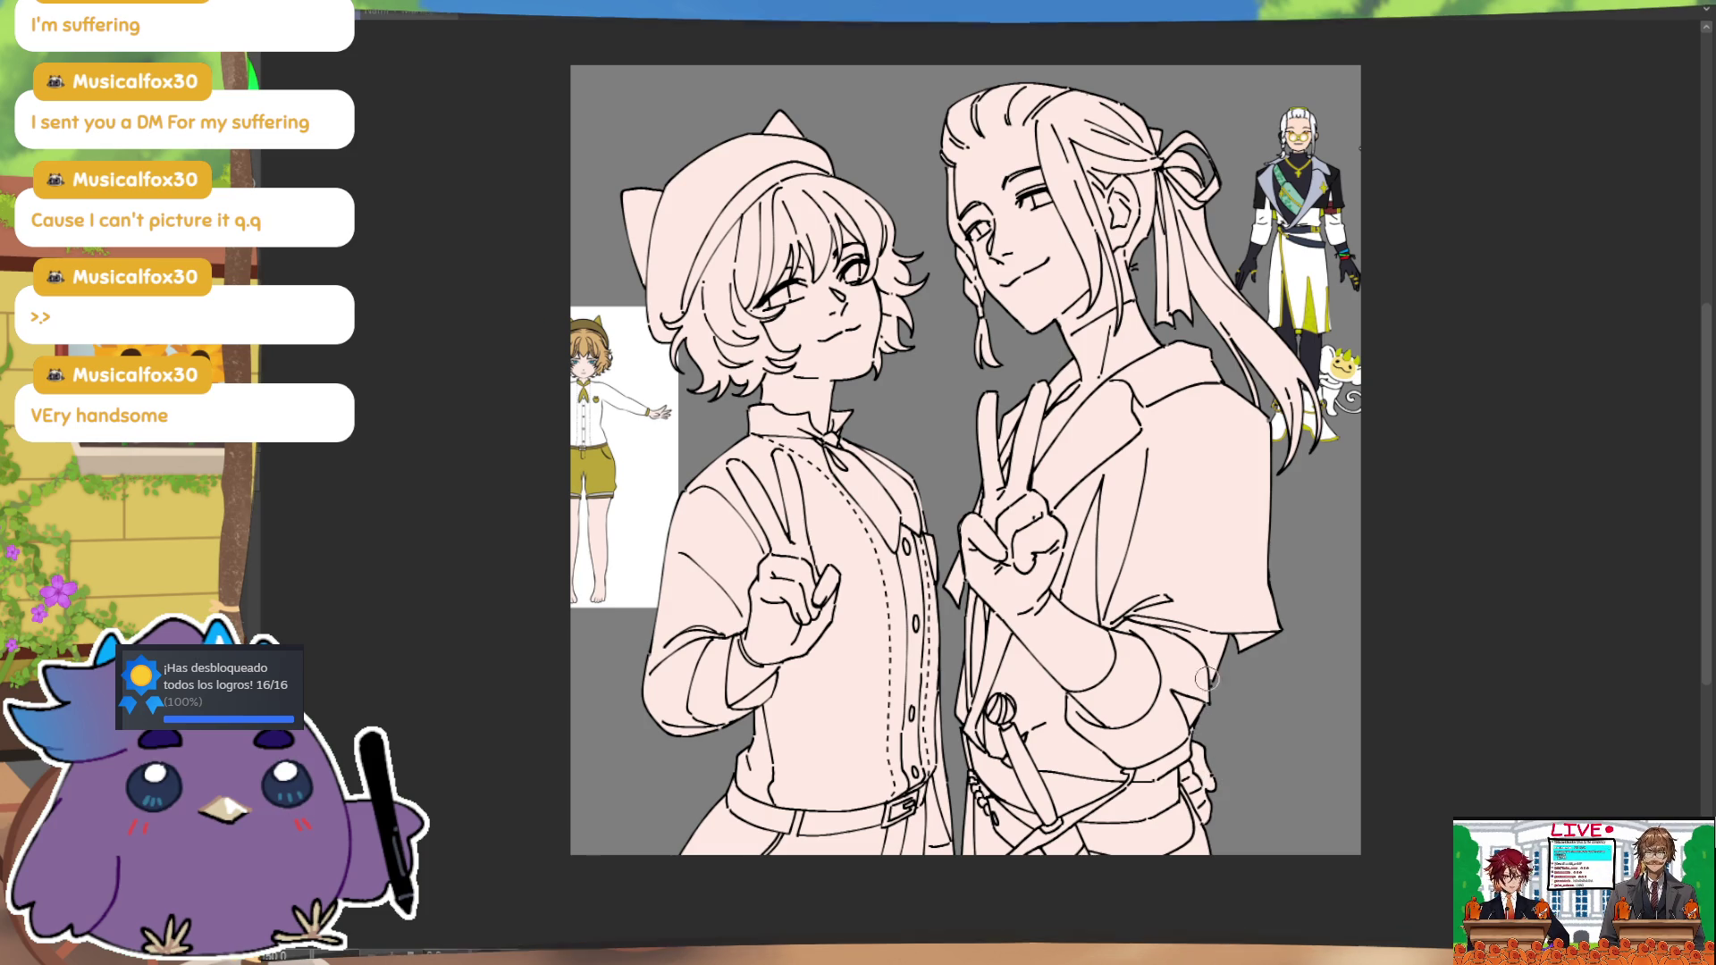
drag(1390, 483, 1387, 576)
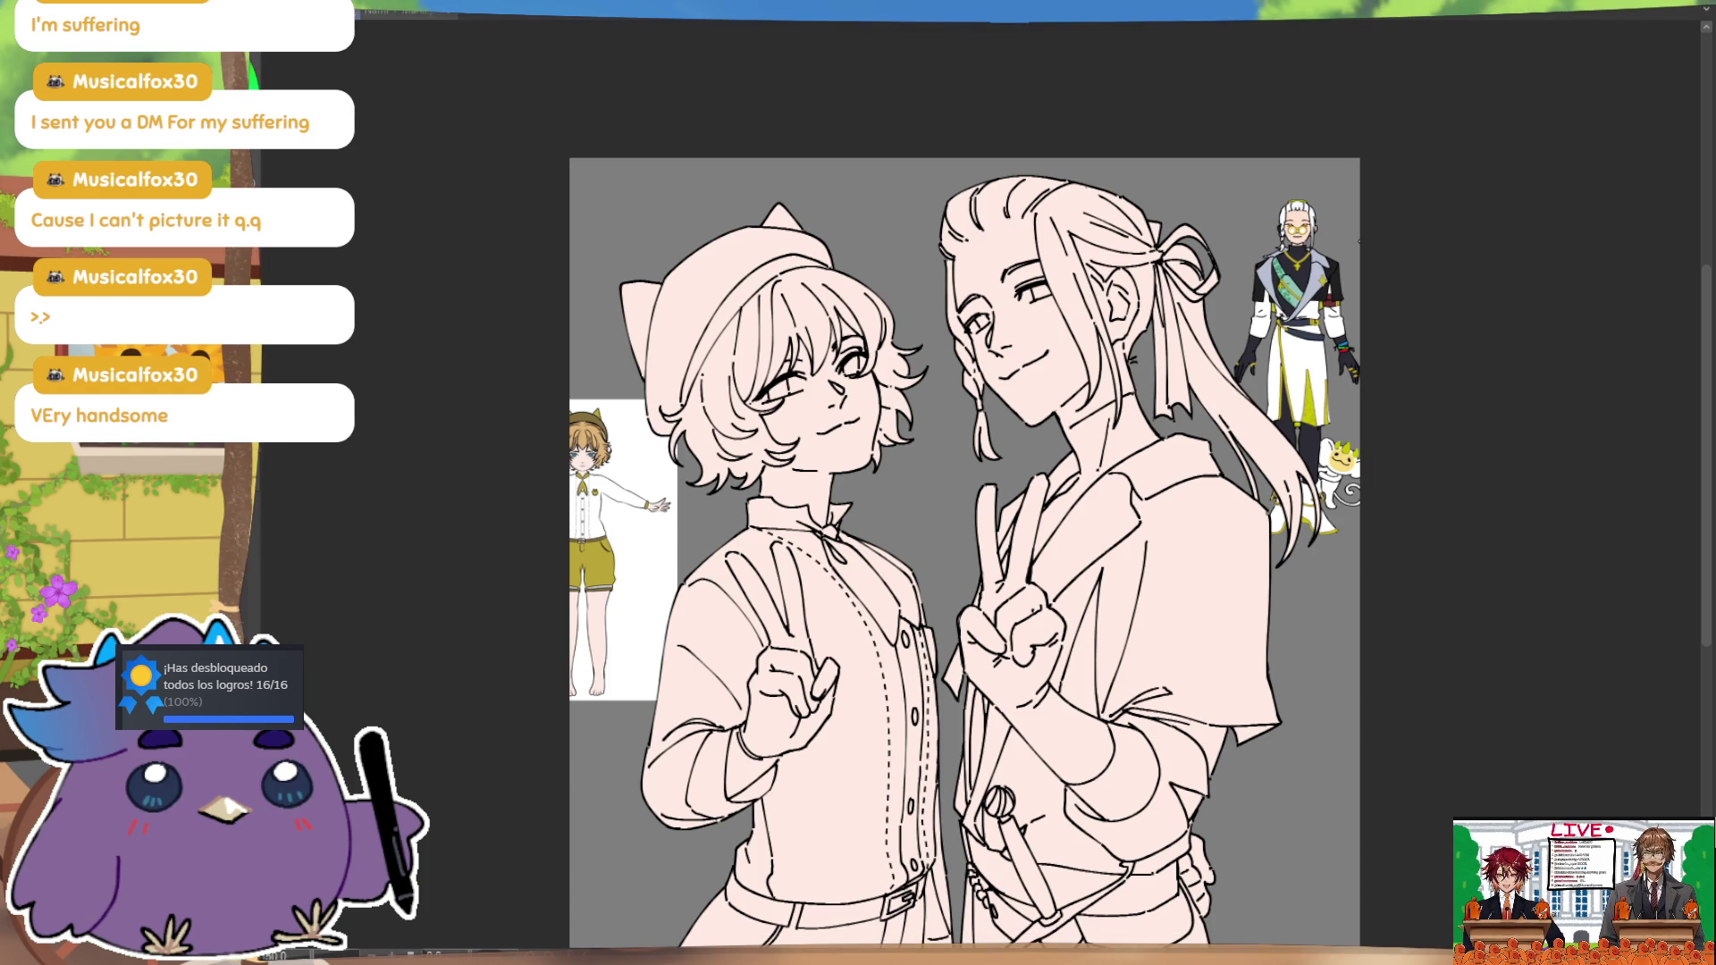
Step: Airbrush soft pink shading down the shirt's right side and across the chest and arm
scroll(982, 487, up, 1)
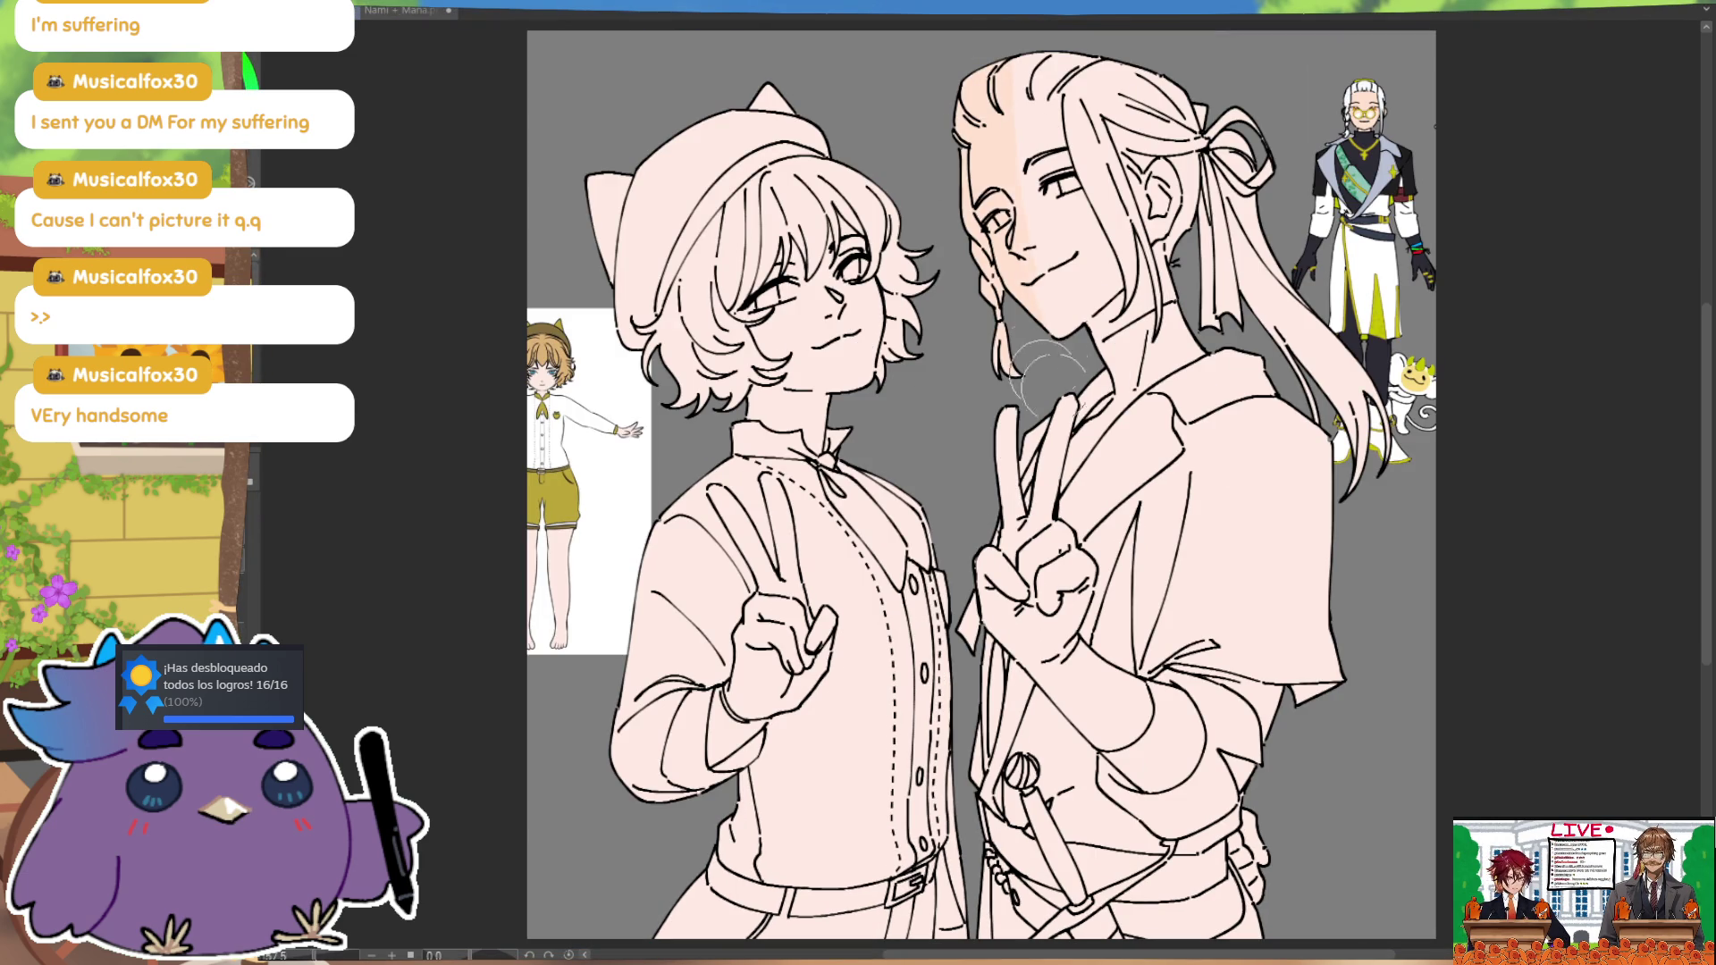
mouse_move(1314, 429)
mouse_down()
mouse_move(1341, 459)
mouse_move(1349, 574)
mouse_move(1331, 616)
mouse_up()
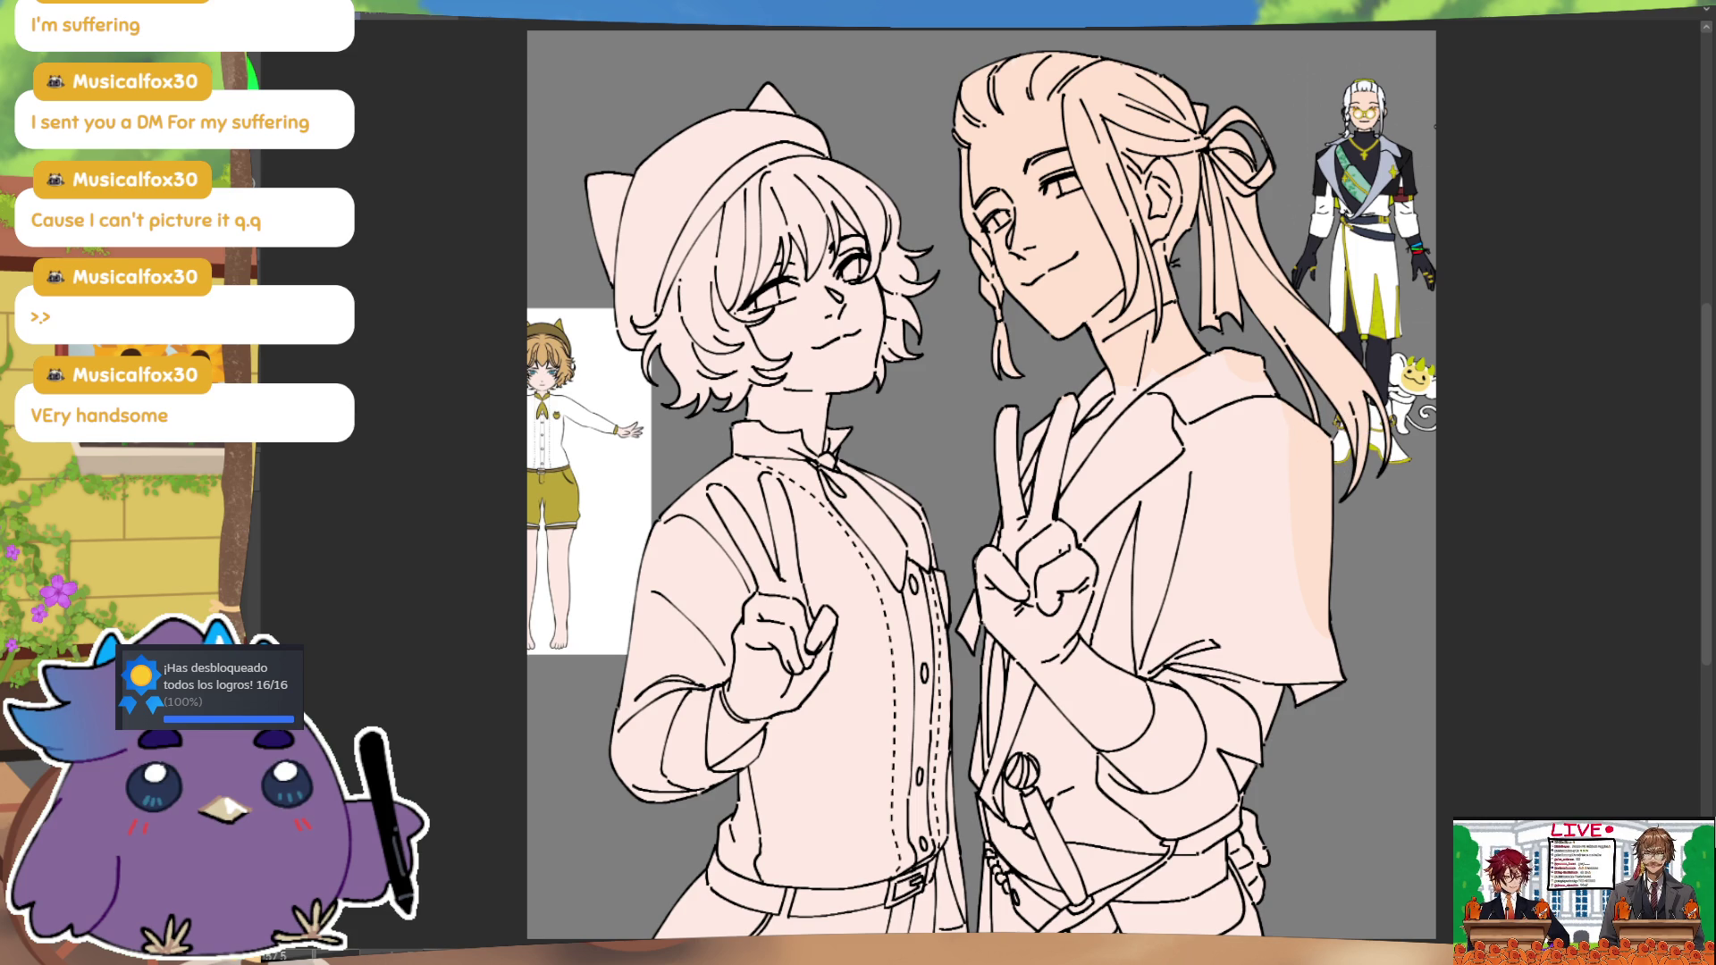
mouse_move(1090, 509)
mouse_down()
mouse_move(1073, 760)
mouse_move(1086, 594)
mouse_up()
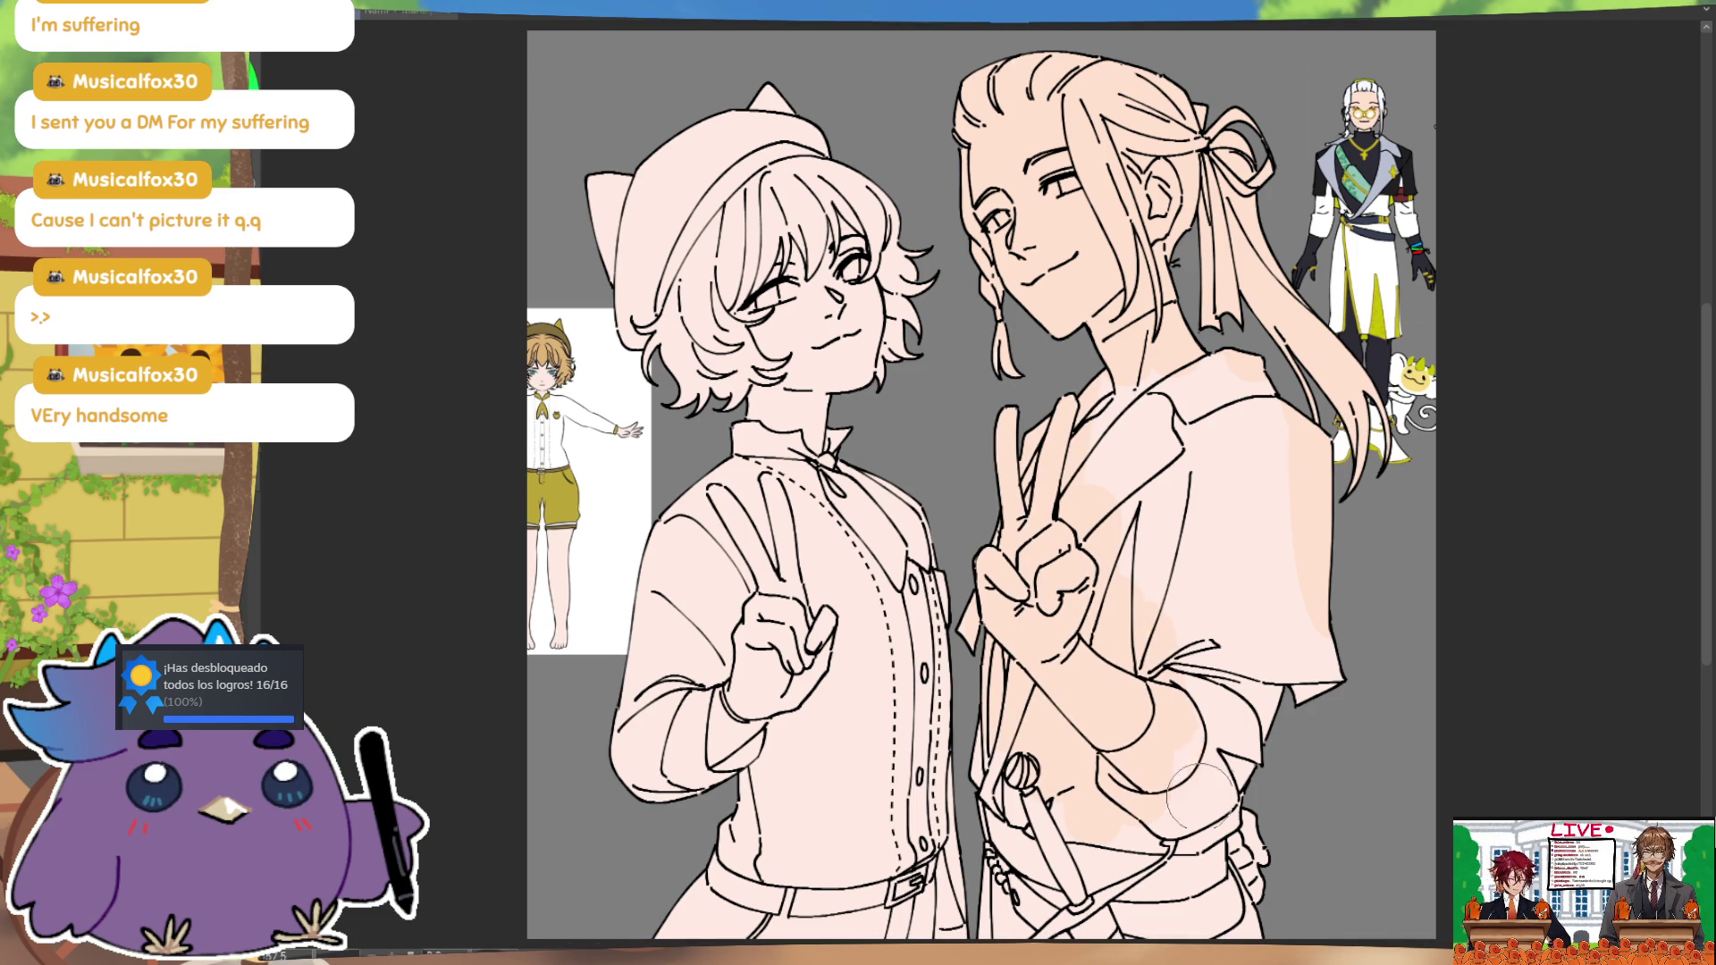